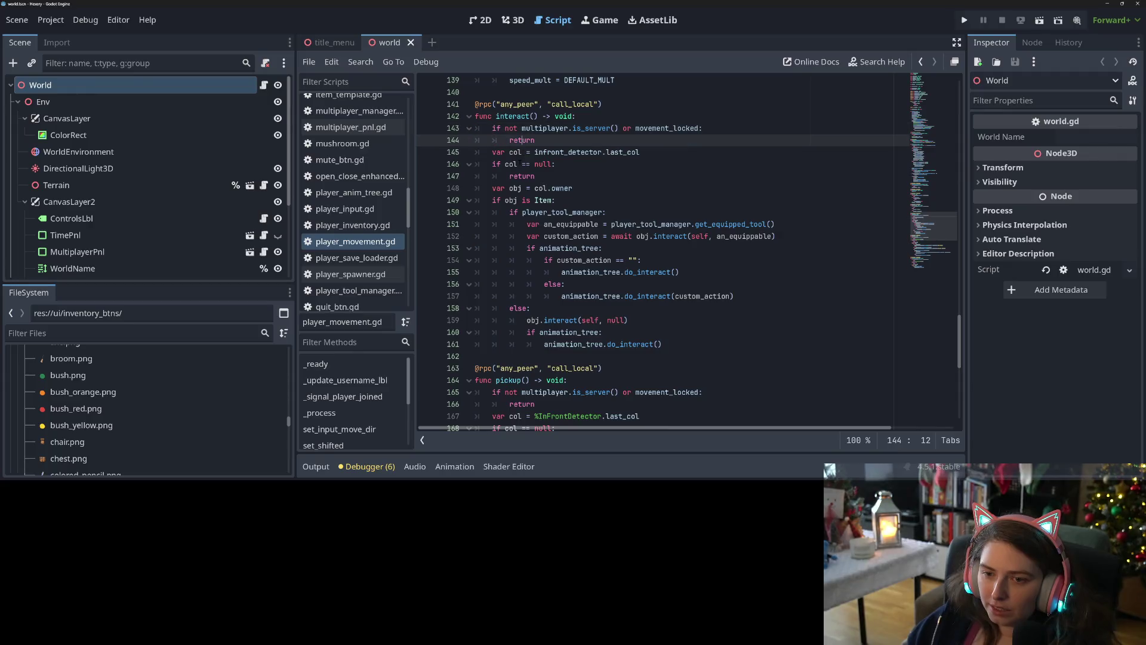
Review the interact code by highlighting every use of custom_action and an_equippable
{"action": "scroll", "coordinate": [557, 197], "scroll_direction": "down", "scroll_amount": 2}
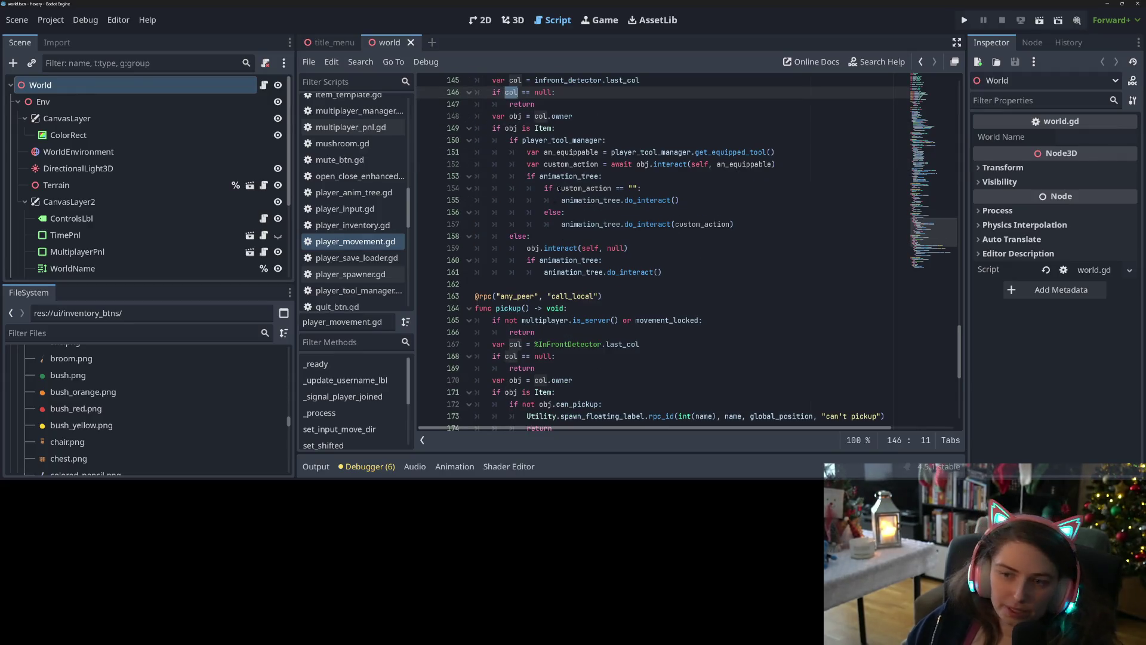
{"action": "mouse_move", "coordinate": [552, 177]}
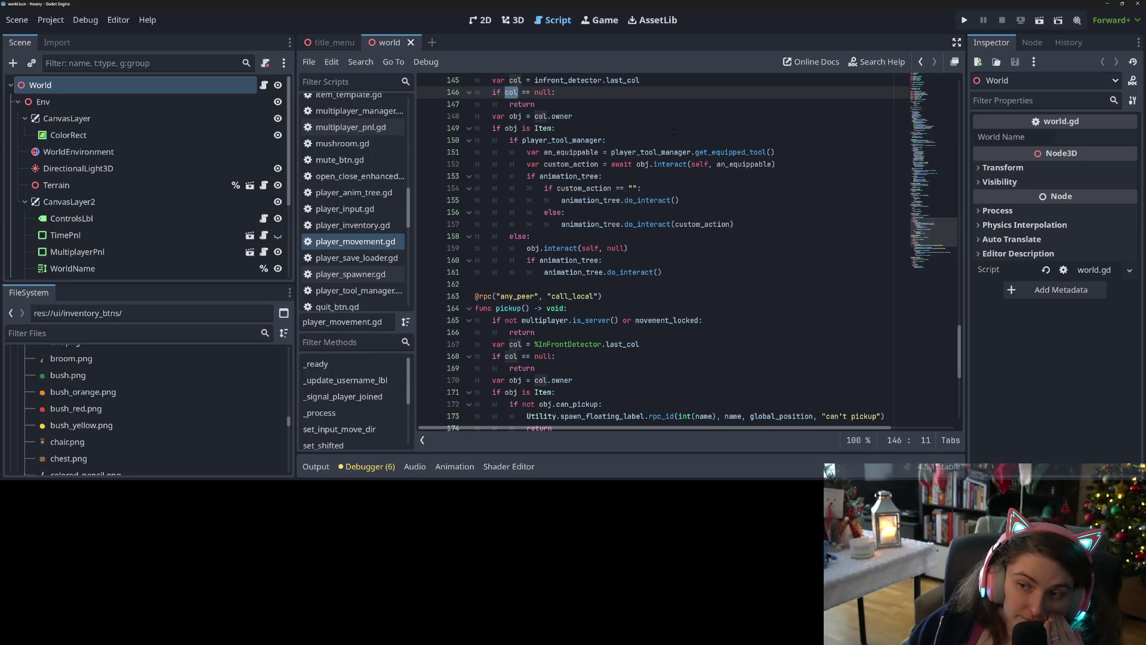
{"action": "left_click", "coordinate": [595, 163]}
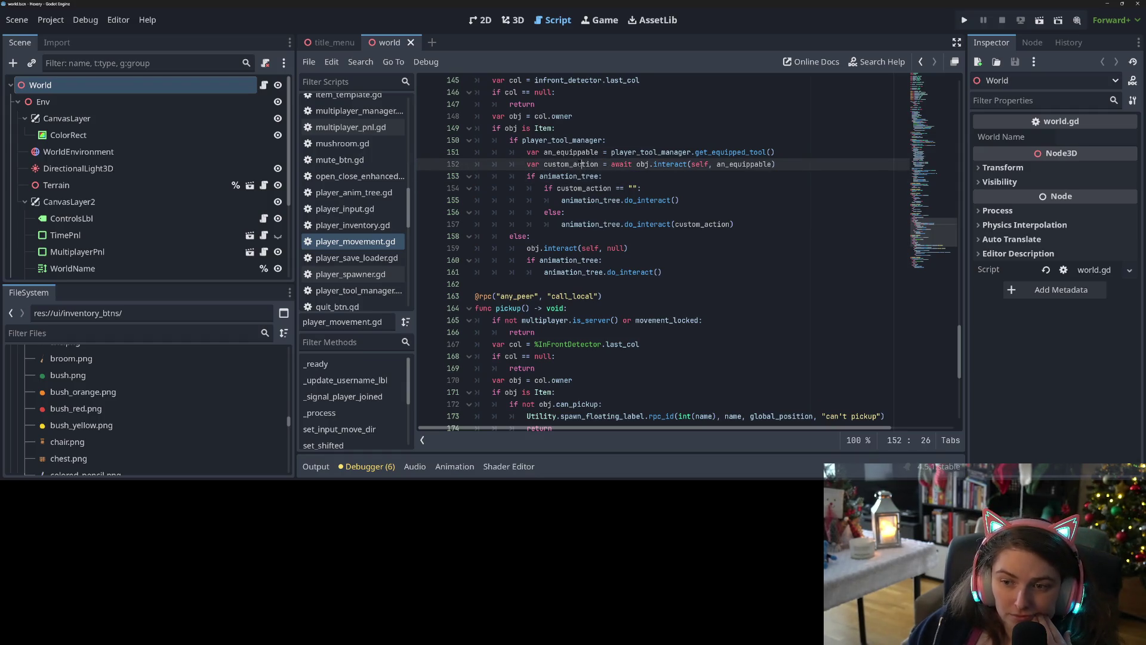
{"action": "double_click", "coordinate": [579, 164]}
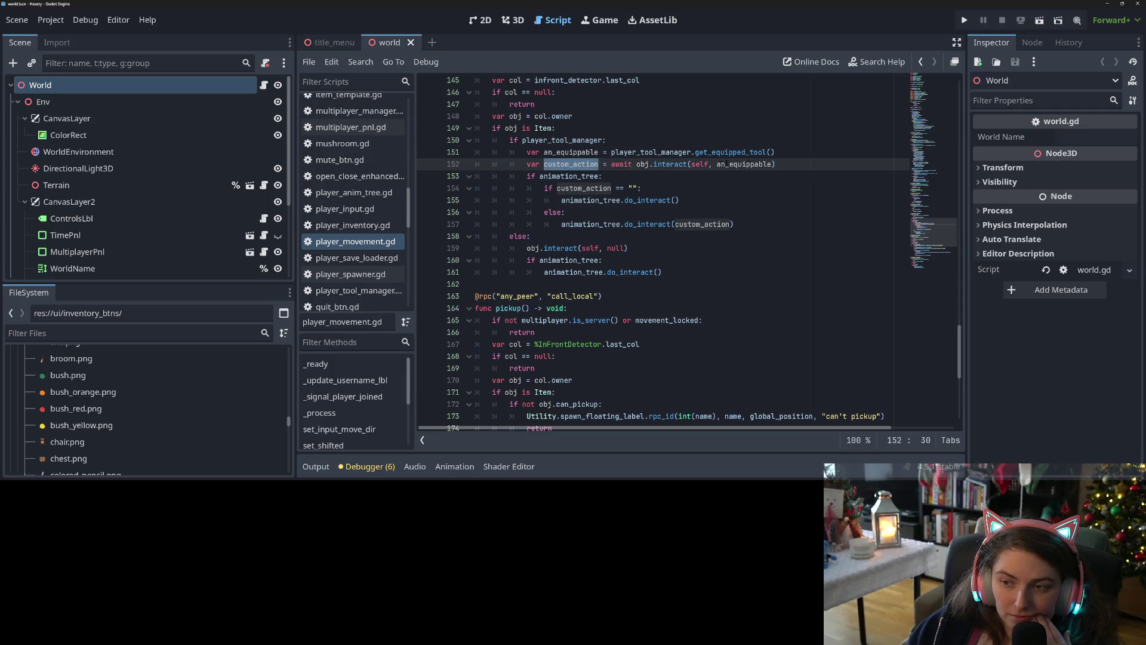
{"action": "left_click", "coordinate": [811, 155]}
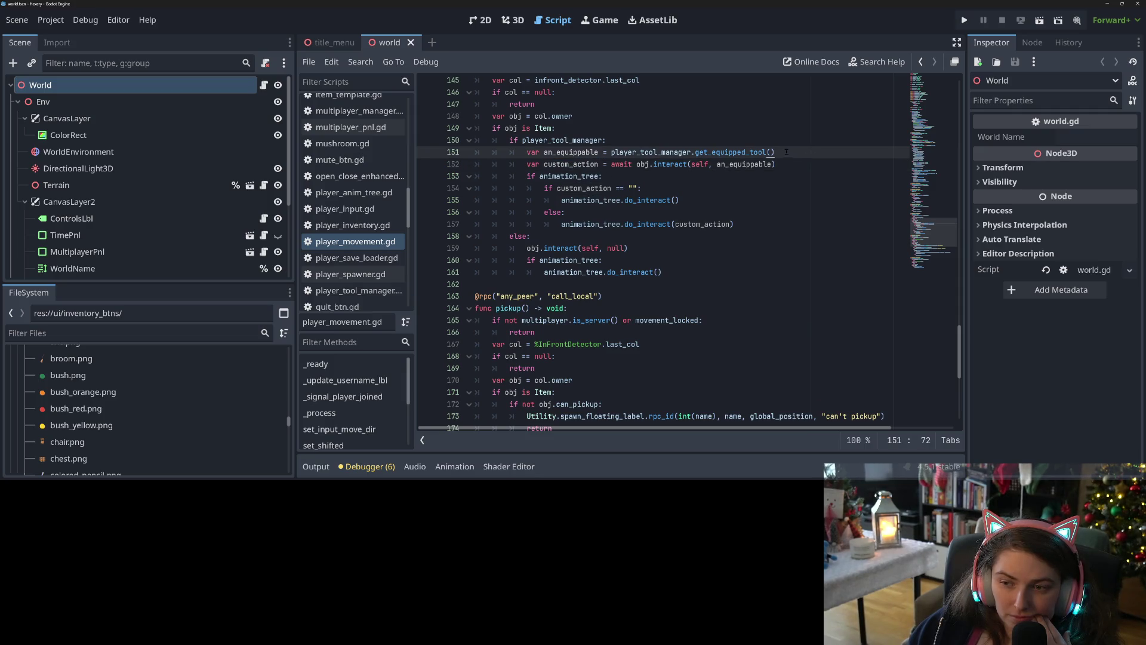
{"action": "double_click", "coordinate": [565, 154]}
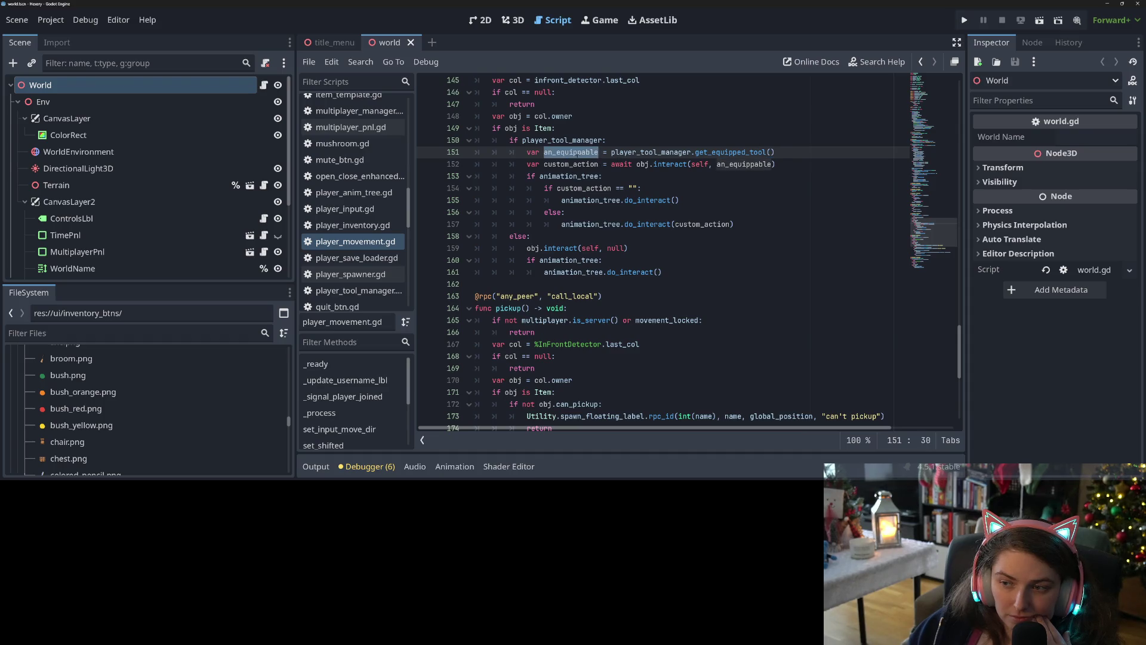
{"action": "left_click", "coordinate": [789, 153]}
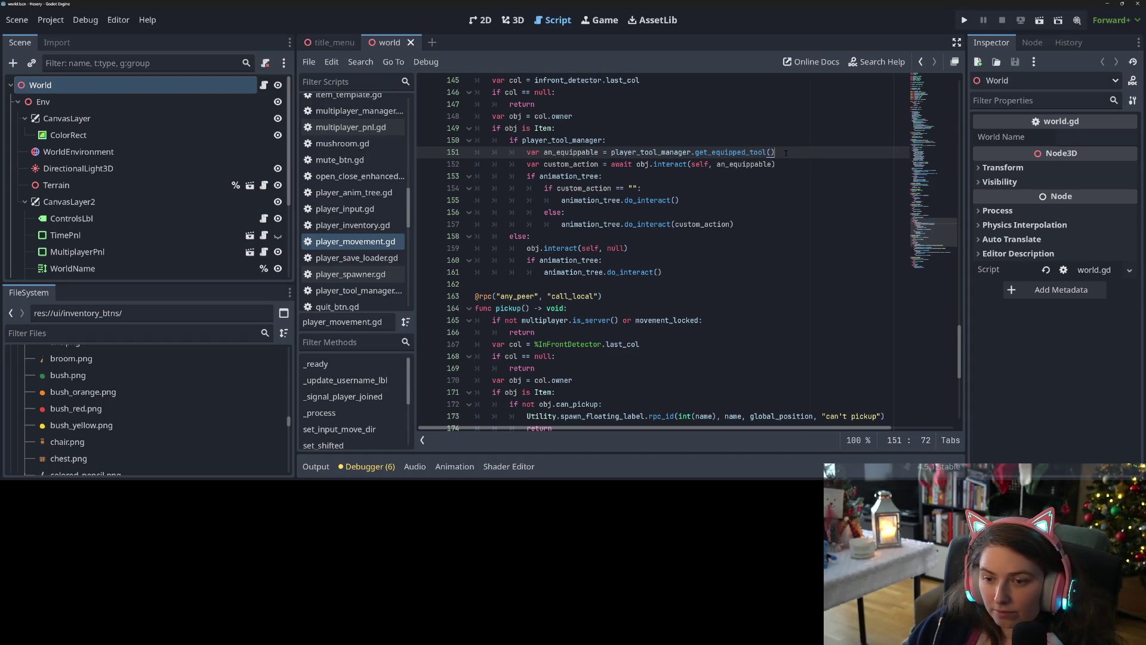
Insert a new blank line after 'if obj is Item:' on line 149
{"action": "left_click", "coordinate": [508, 140]}
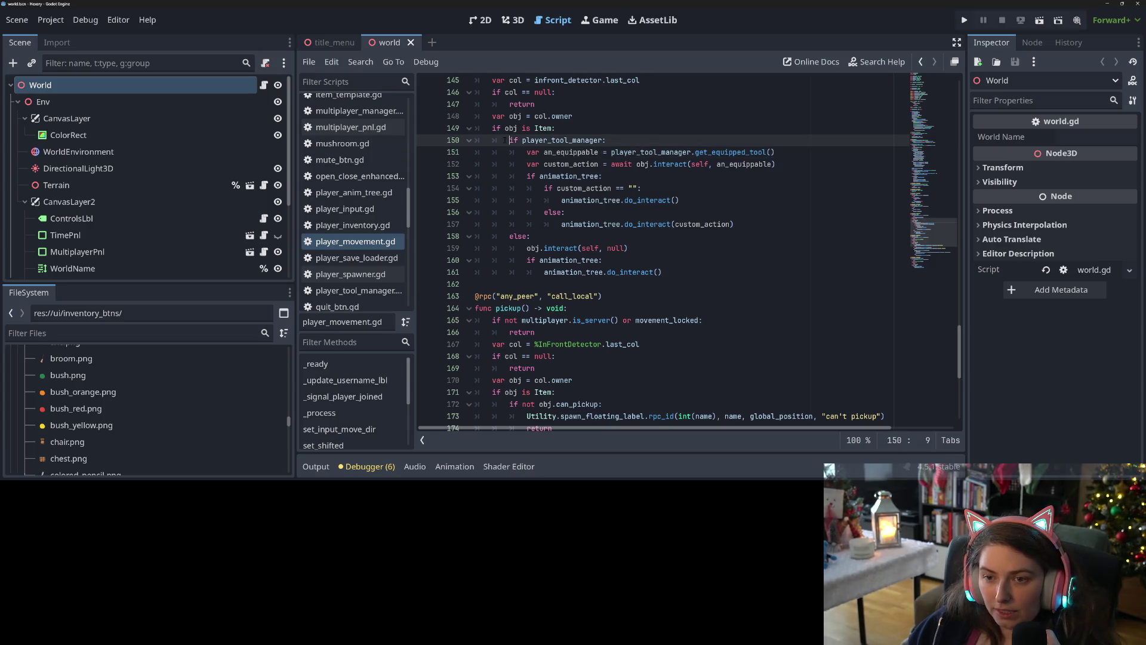
{"action": "left_click", "coordinate": [571, 128]}
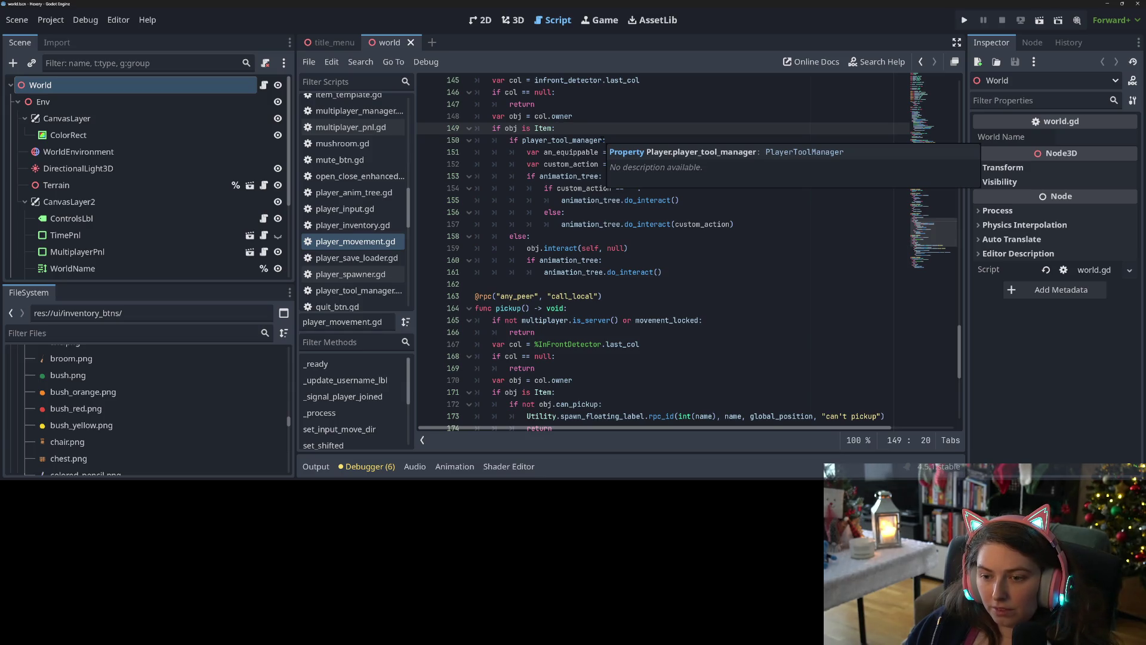
{"action": "key", "text": "Return"}
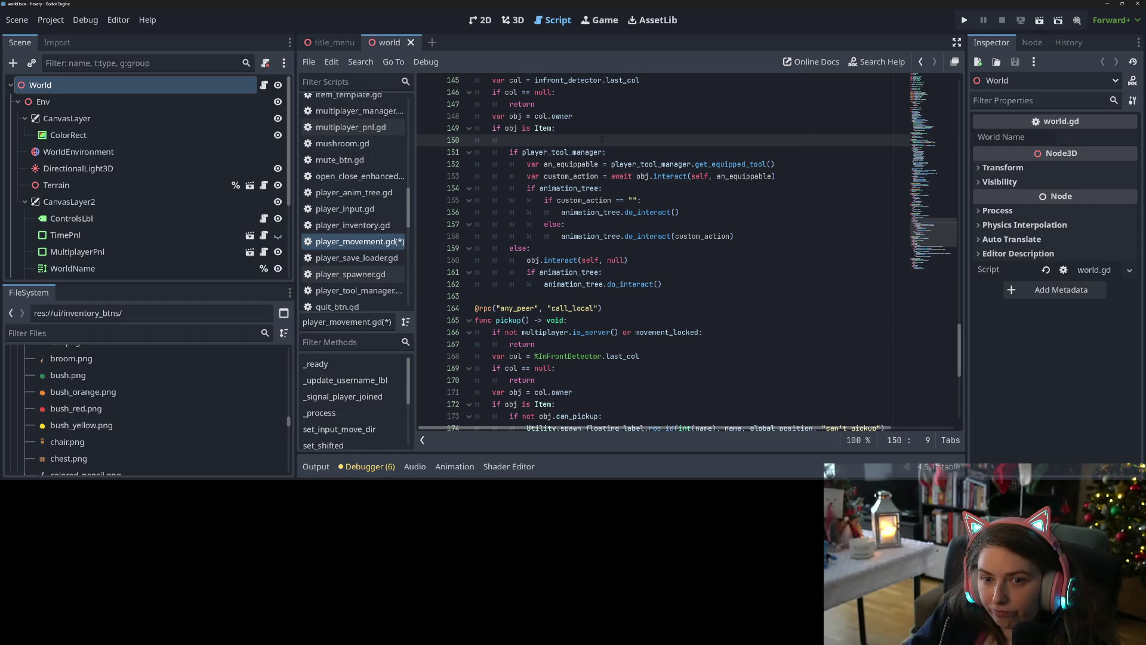
Write Utility.lerp_look_at_y(self) on line 150 using autocomplete, then look at the existing calls near line 83
{"action": "type", "text": "r"}
{"action": "key", "text": "BackSpace"}
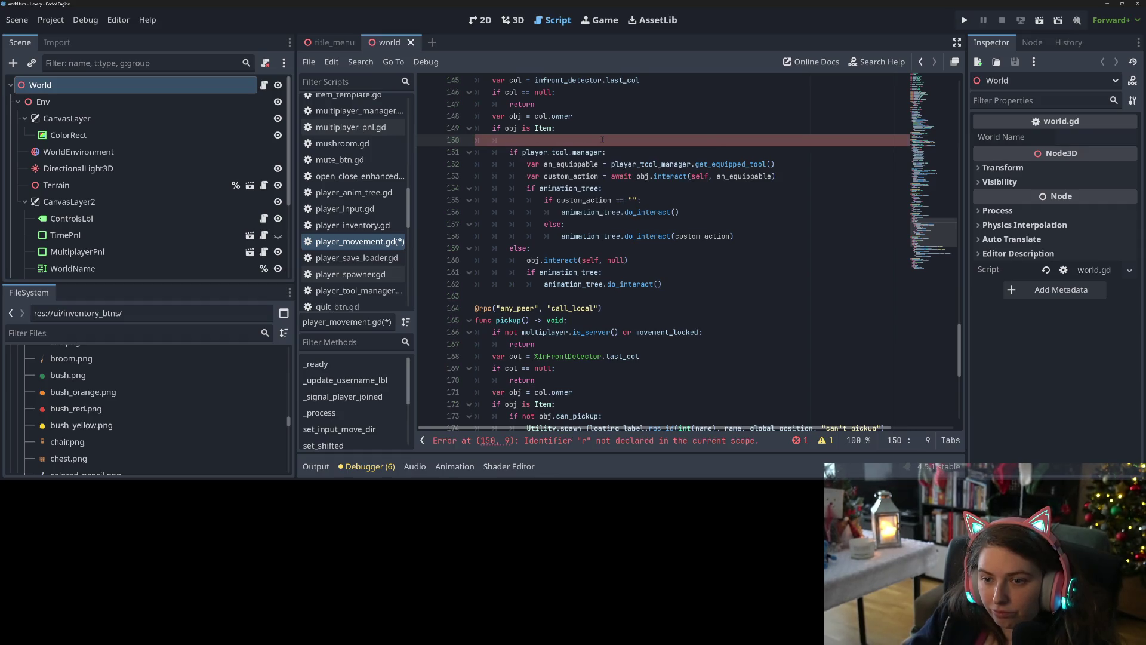
{"action": "left_click_drag", "start_coordinate": [940, 236], "coordinate": [936, 49]}
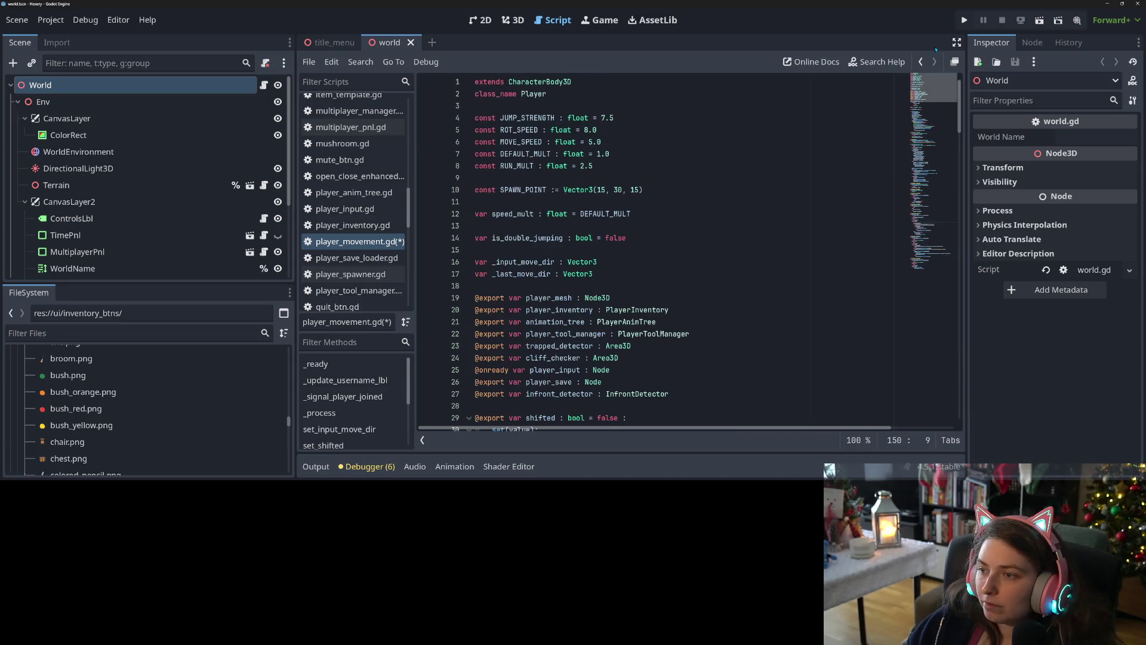
{"action": "scroll", "coordinate": [933, 107], "scroll_direction": "down", "scroll_amount": 4}
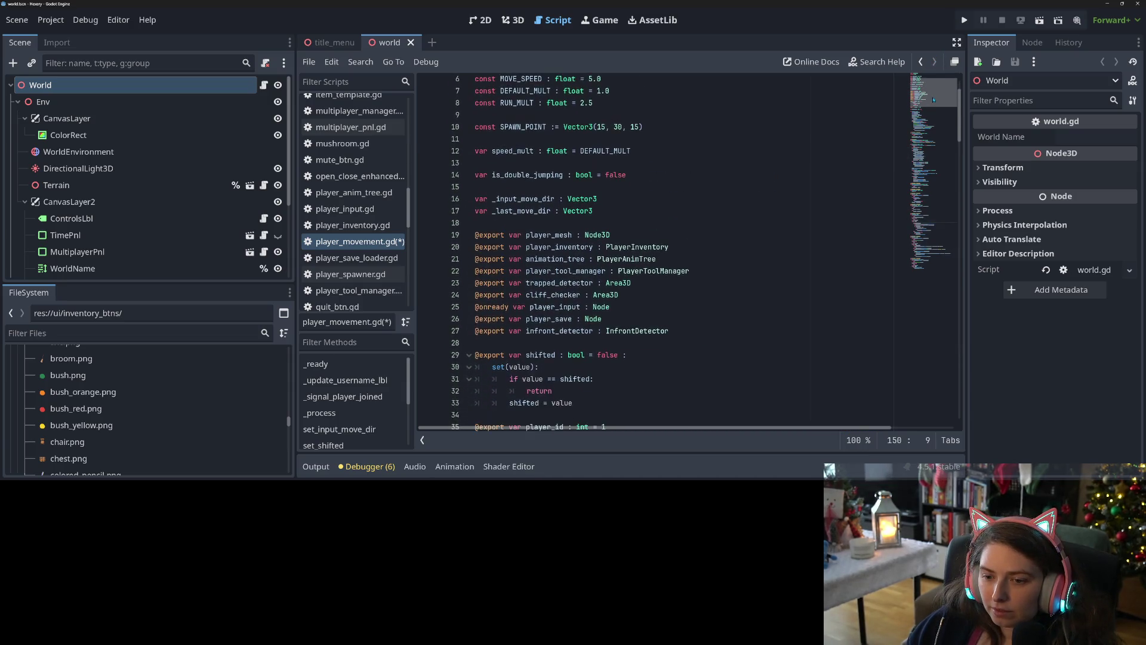
{"action": "left_click_drag", "start_coordinate": [933, 107], "coordinate": [933, 169]}
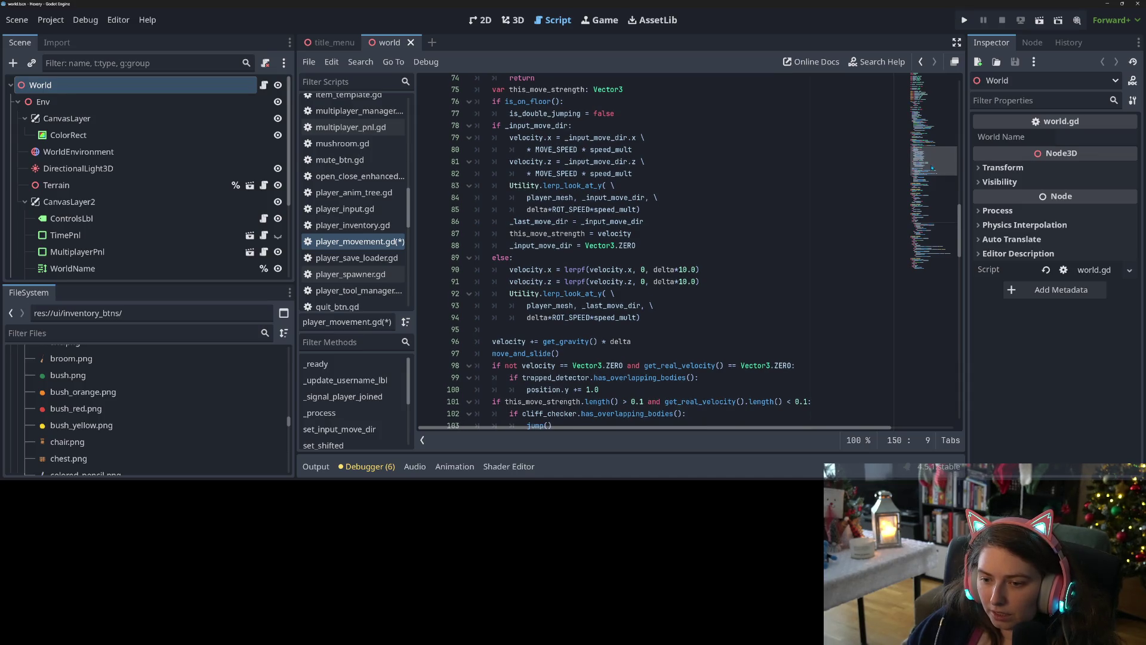
{"action": "type", "text": "Utility.ler"}
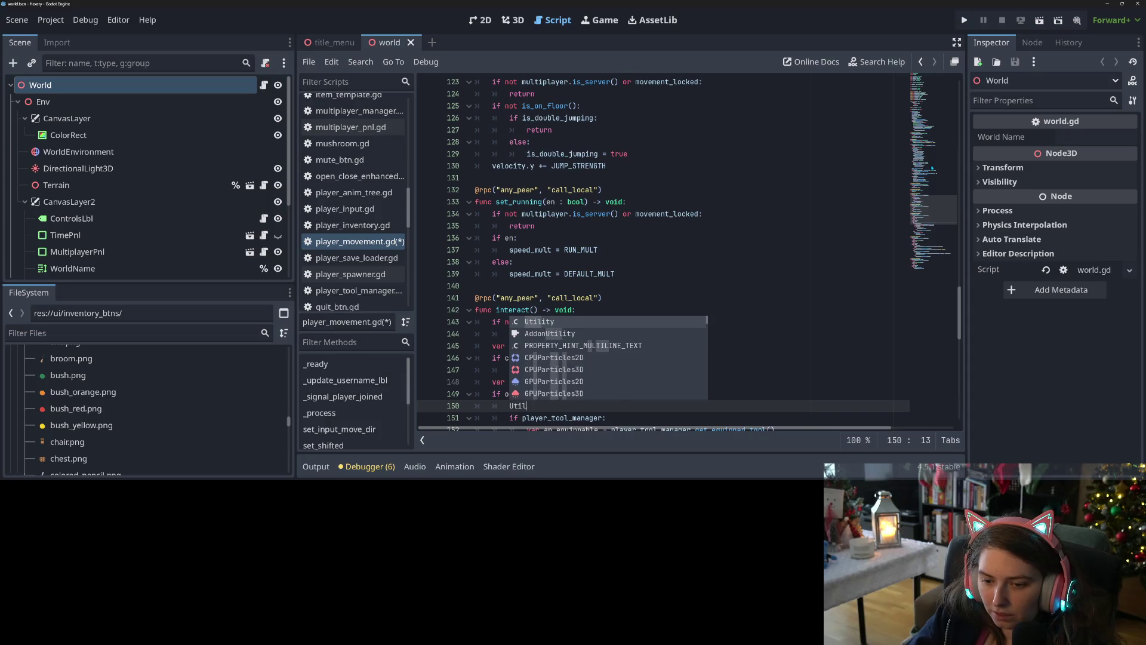
{"action": "key", "text": "Return"}
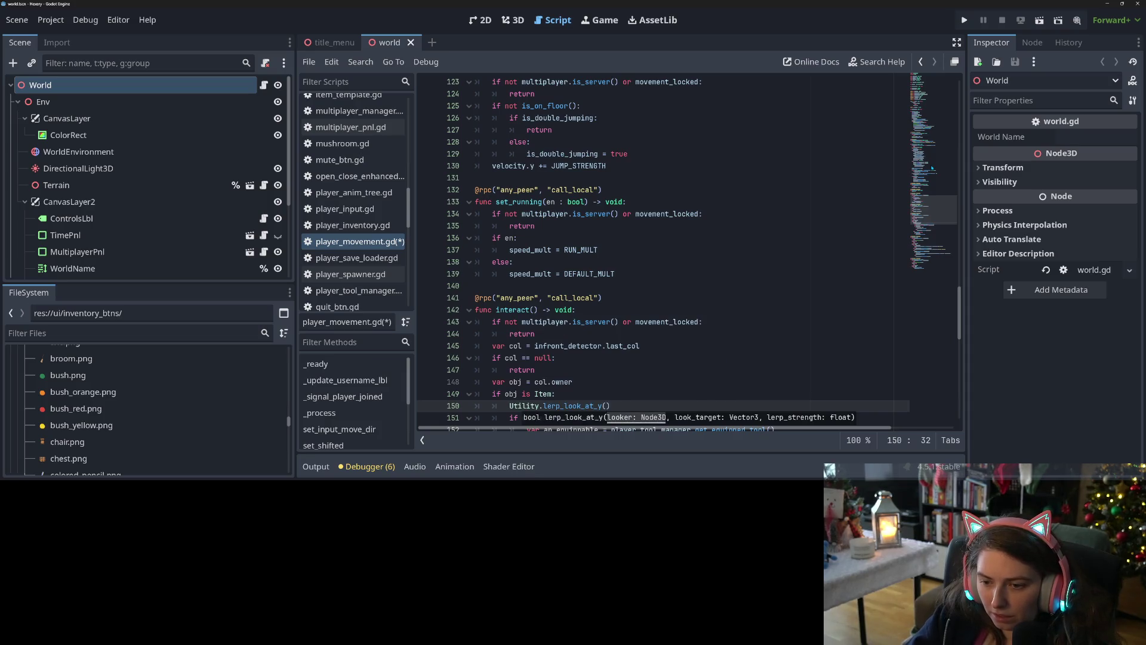
{"action": "type", "text": "self"}
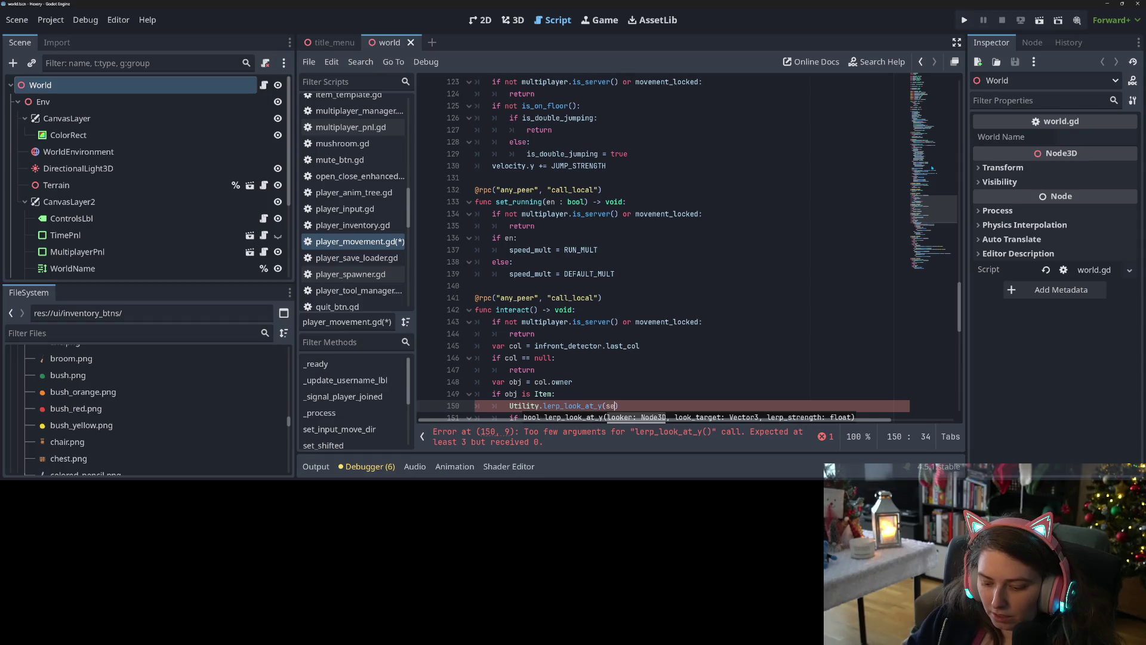
{"action": "mouse_move", "coordinate": [936, 211]}
{"action": "left_mouse_down"}
{"action": "mouse_move", "coordinate": [940, 120]}
{"action": "mouse_move", "coordinate": [949, 171]}
{"action": "left_mouse_up"}
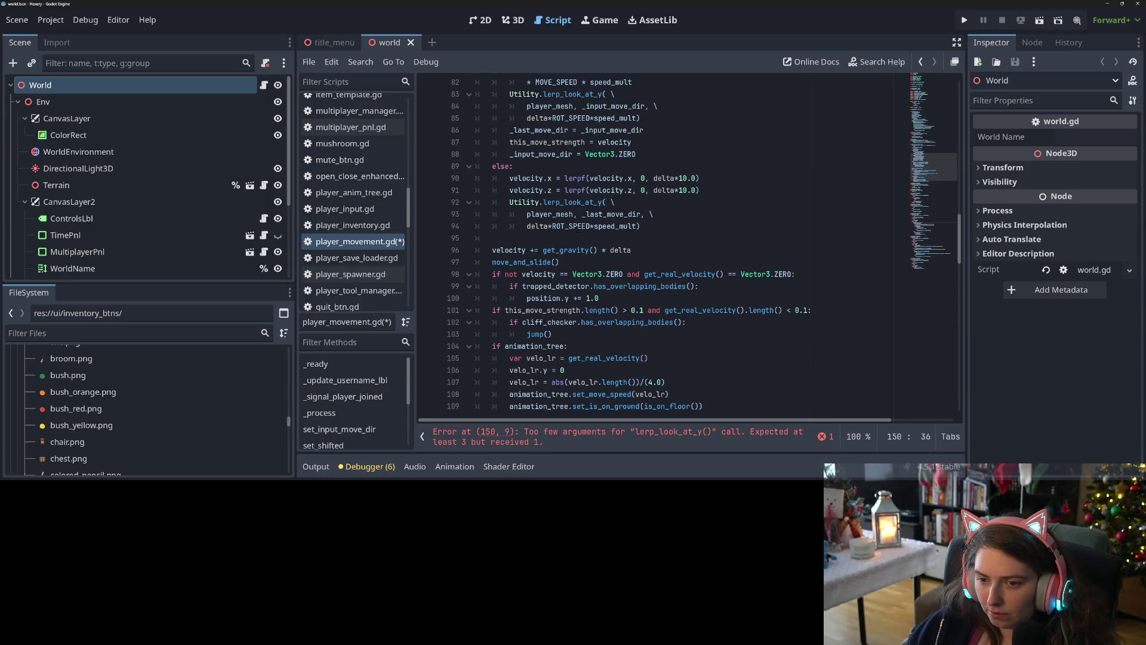
Highlight every use of _last_move_dir and scroll through the script to review them
{"action": "double_click", "coordinate": [619, 214]}
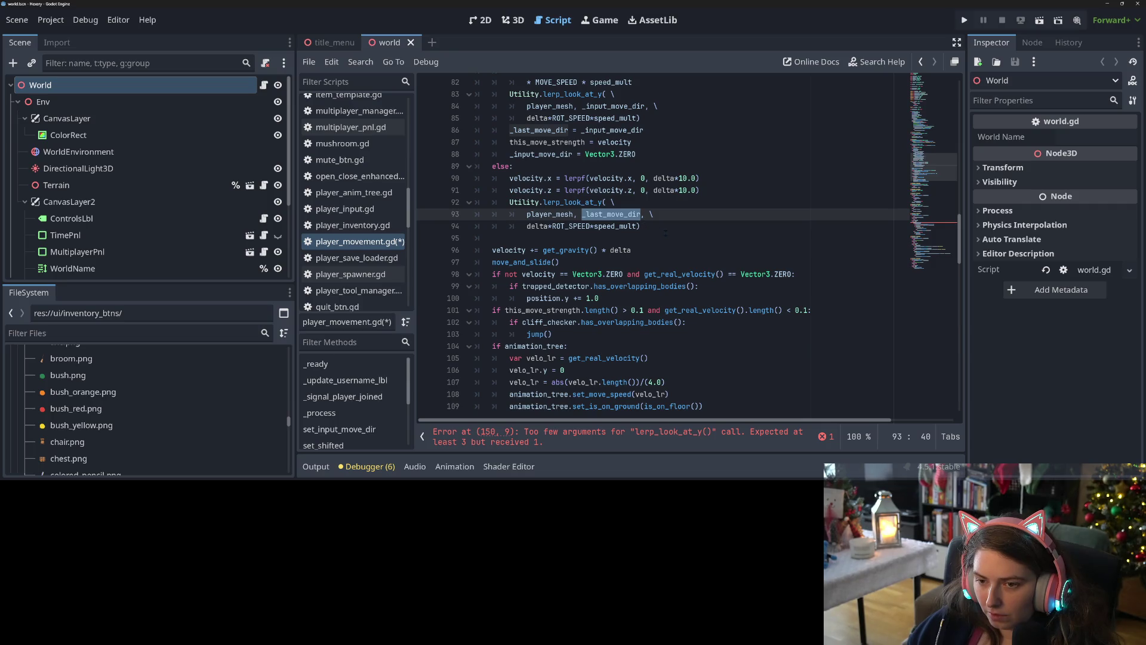
{"action": "scroll", "coordinate": [632, 264], "scroll_direction": "up", "scroll_amount": 5}
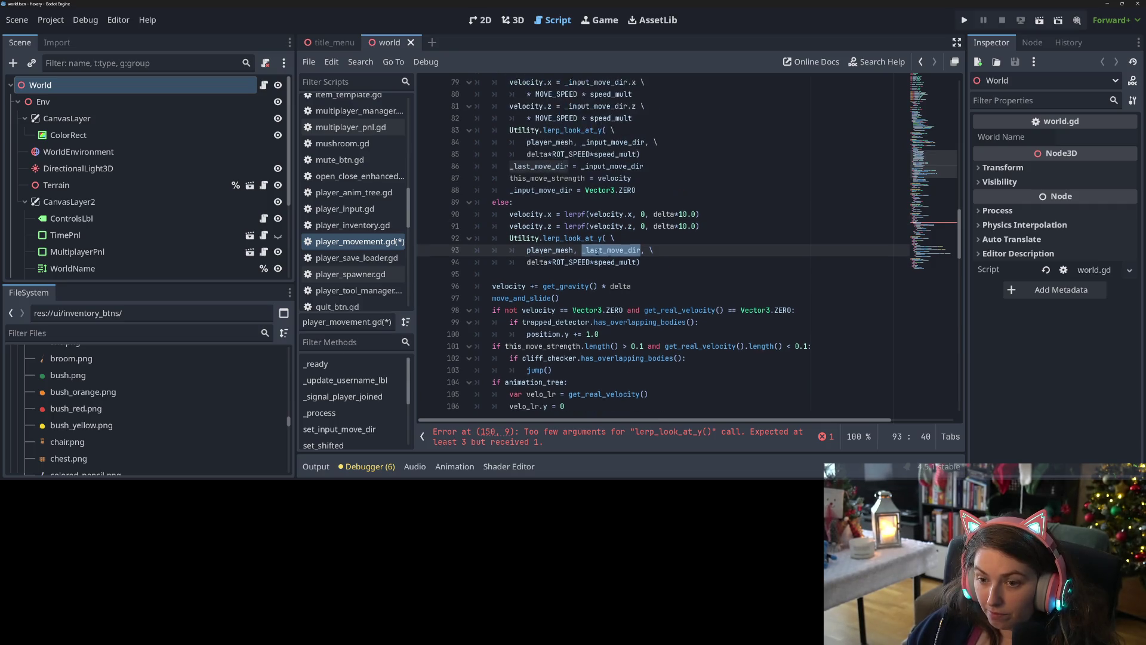
{"action": "scroll", "coordinate": [631, 265], "scroll_direction": "down", "scroll_amount": 4}
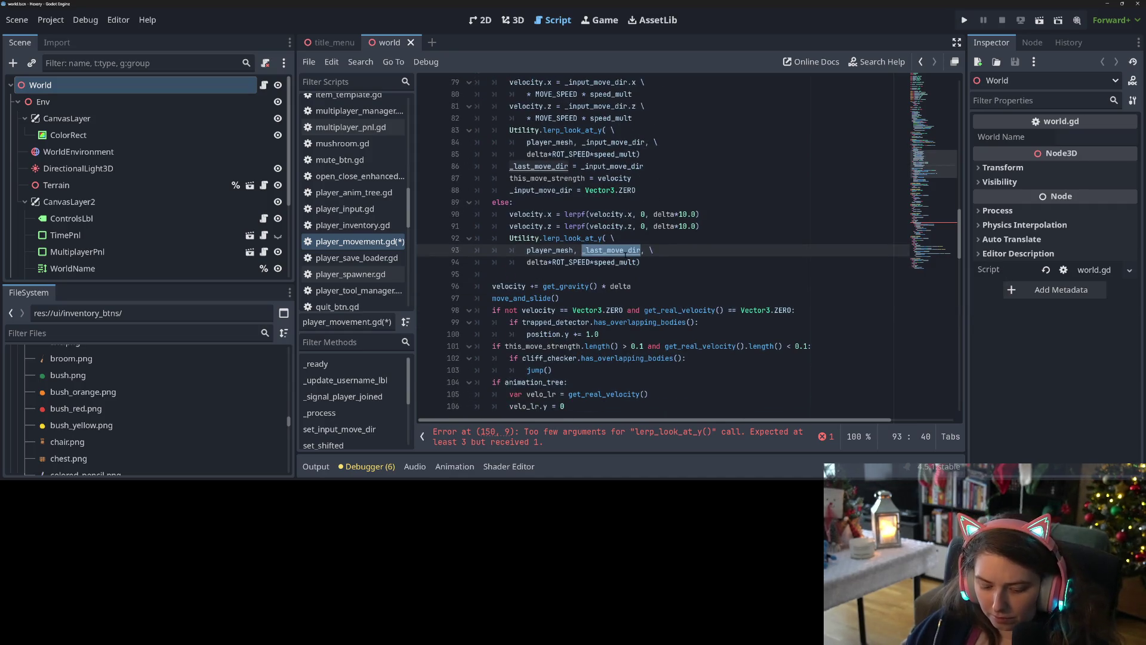
{"action": "scroll", "coordinate": [934, 179], "scroll_direction": "down", "scroll_amount": 20}
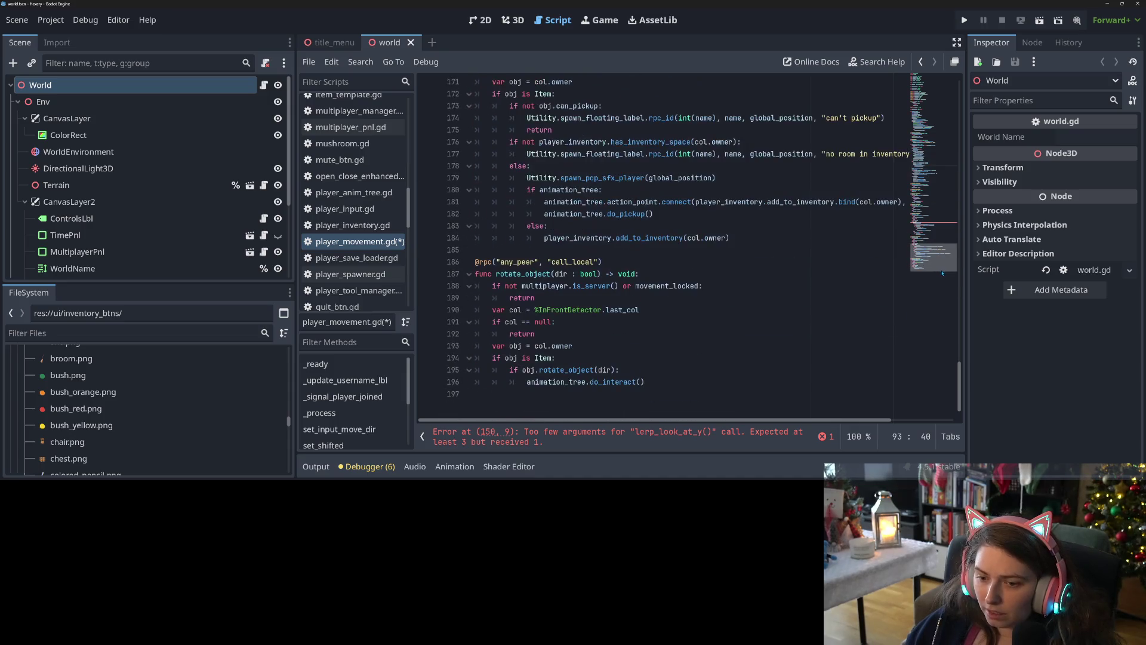
{"action": "scroll", "coordinate": [597, 262], "scroll_direction": "up", "scroll_amount": 5}
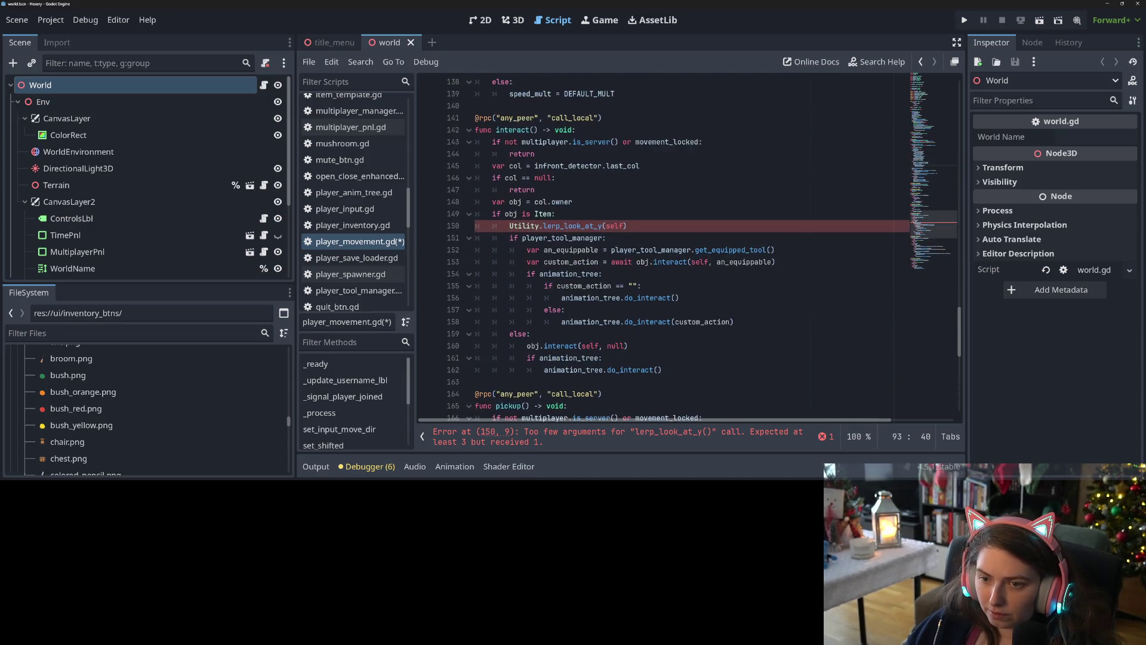
Comment out line 150, change its argument from self to player_mesh, and add a new line below
{"action": "left_click", "coordinate": [510, 226]}
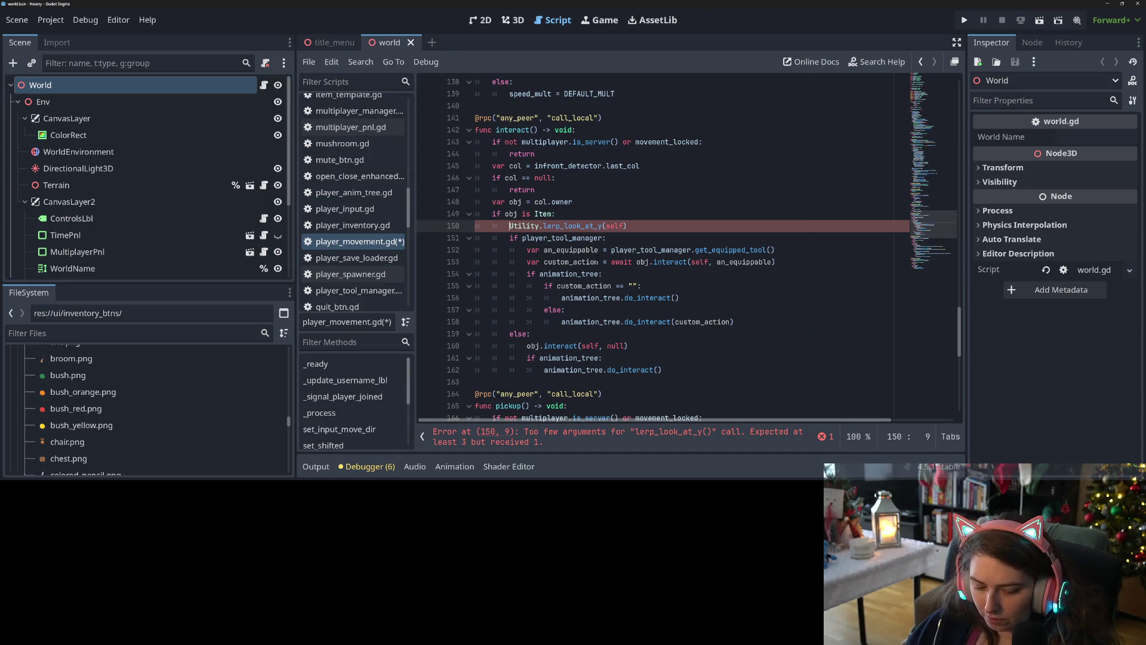
{"action": "type", "text": "#"}
{"action": "left_click", "coordinate": [615, 226]}
{"action": "double_click", "coordinate": [615, 225]}
{"action": "type", "text": "player_mesh"}
{"action": "key", "text": "Return"}
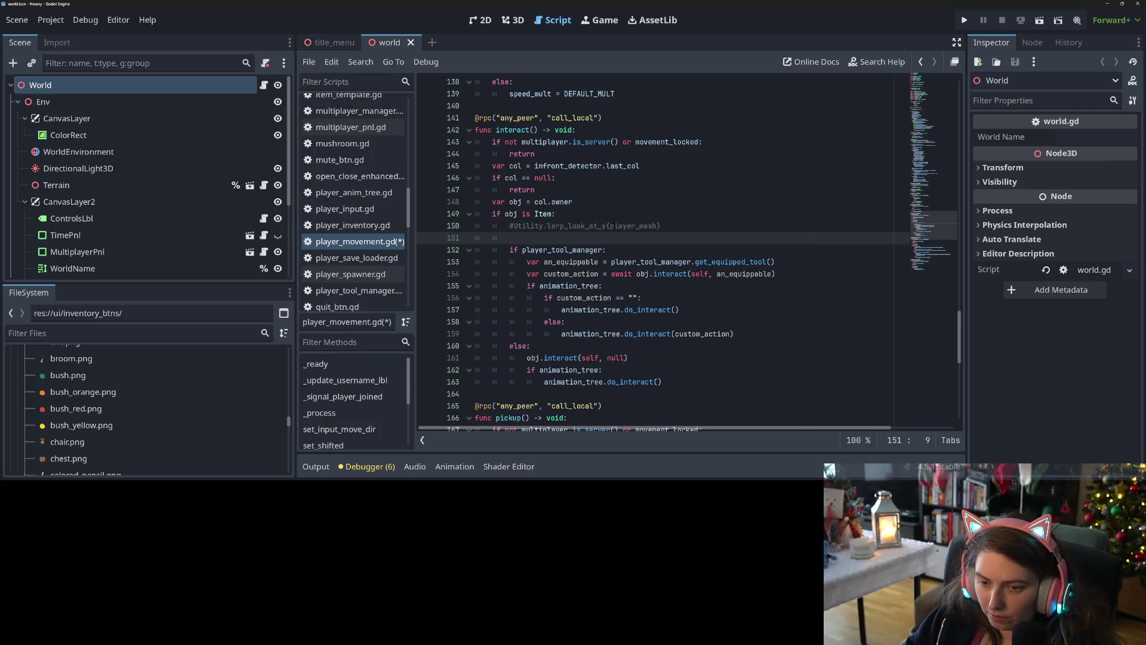
Write '_last_move_dir = global_position - obj.global_position' on line 151 and save the script
{"action": "type", "text": "_last_move_dir "}
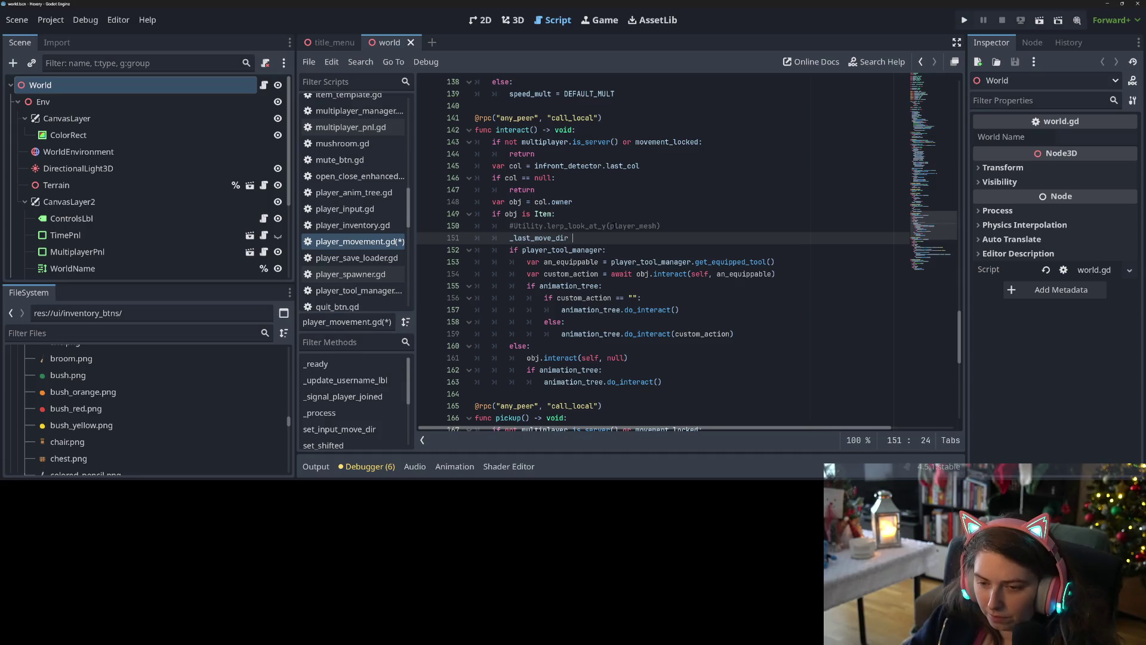
{"action": "type", "text": "="}
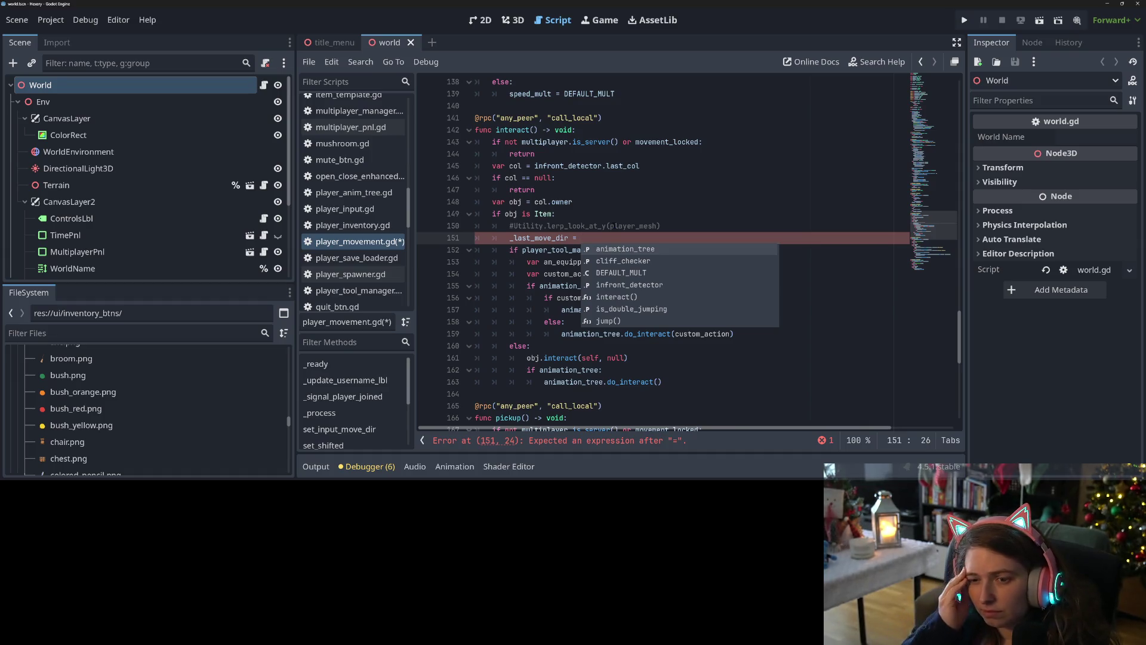
{"action": "type", "text": "glo"}
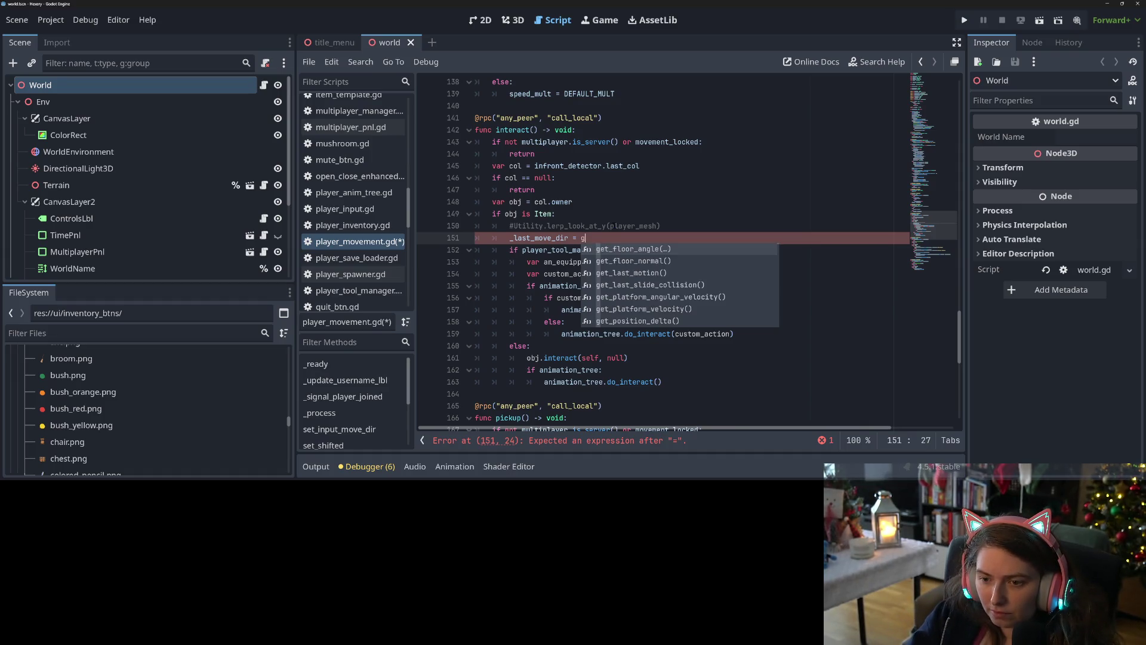
{"action": "key", "text": "Return"}
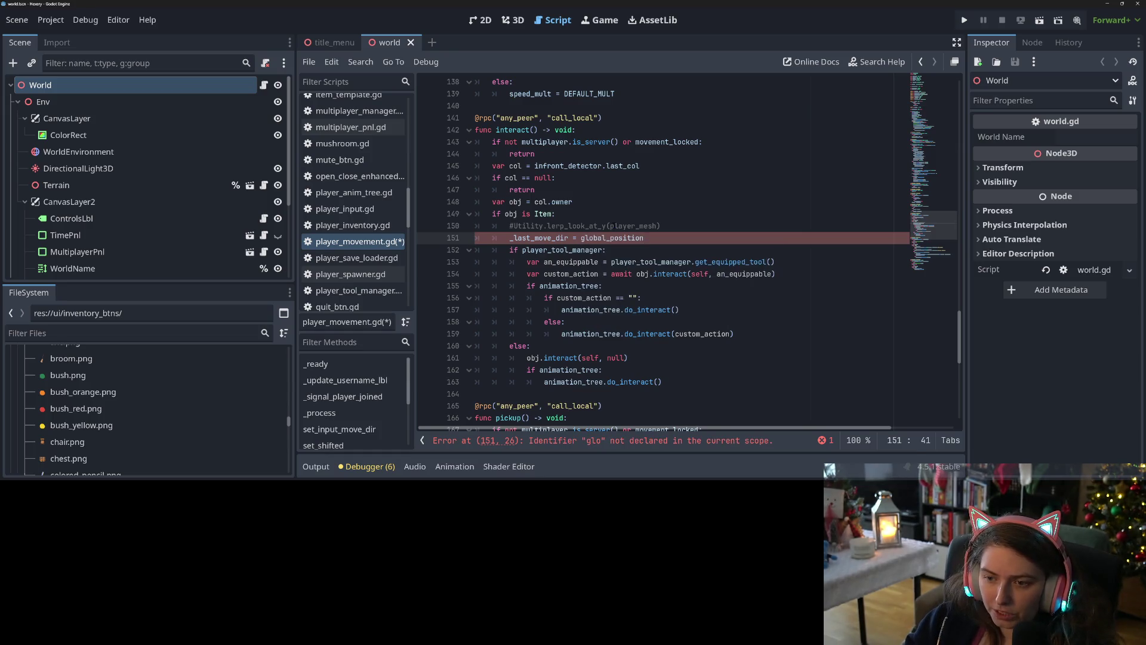
{"action": "type", "text": " - "}
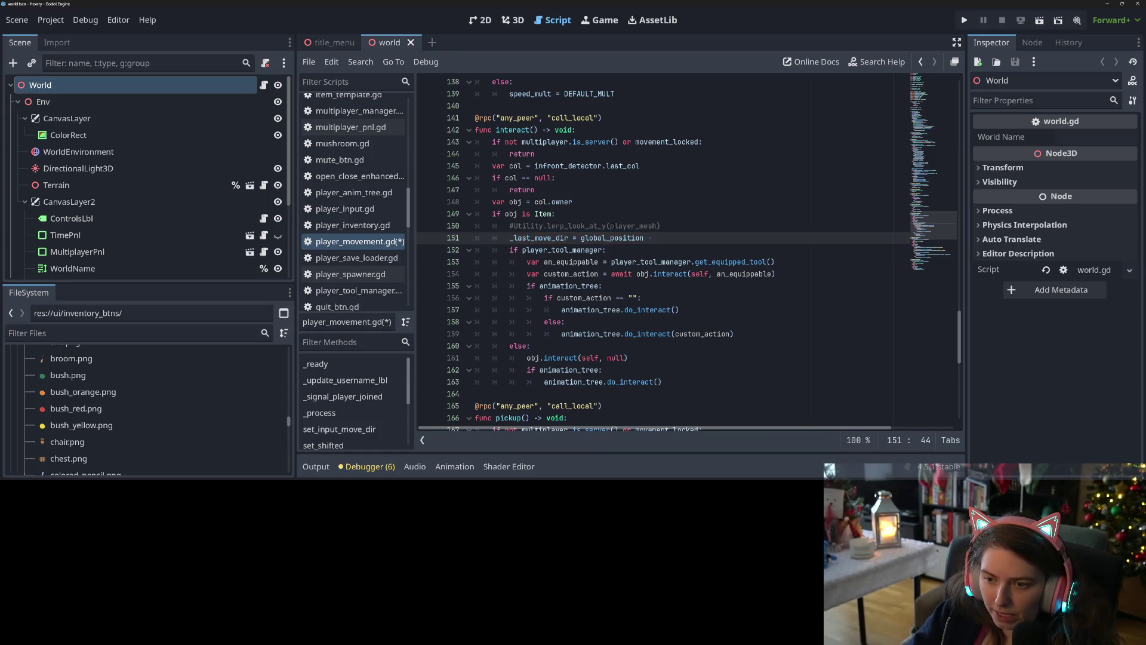
{"action": "type", "text": "obj.glo"}
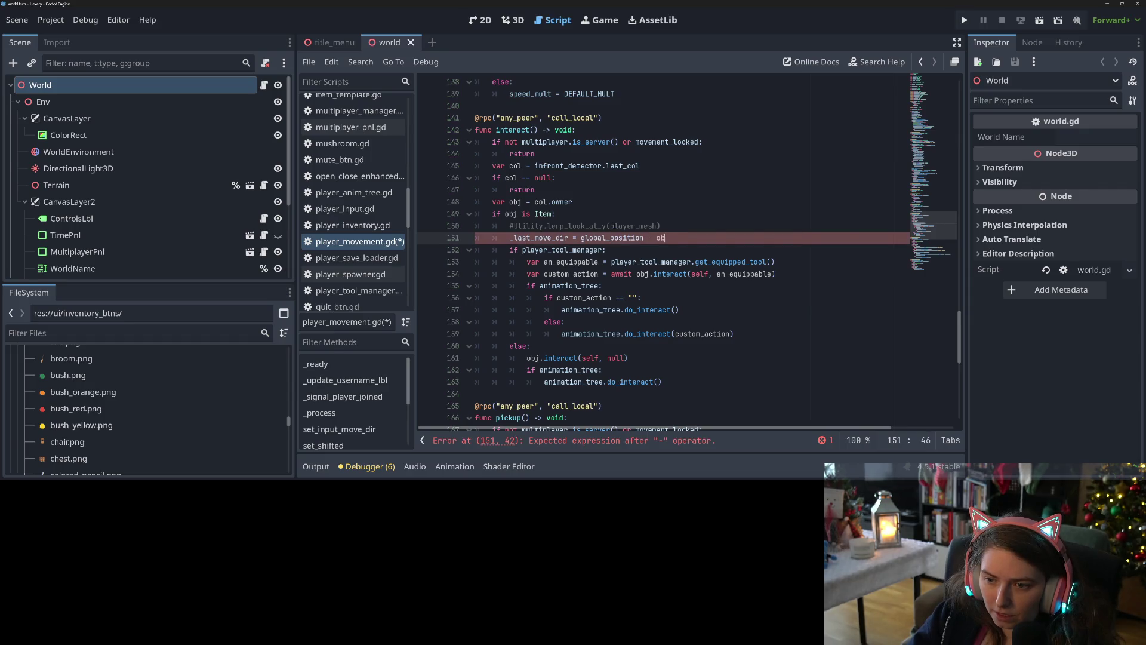
{"action": "key", "text": "Down"}
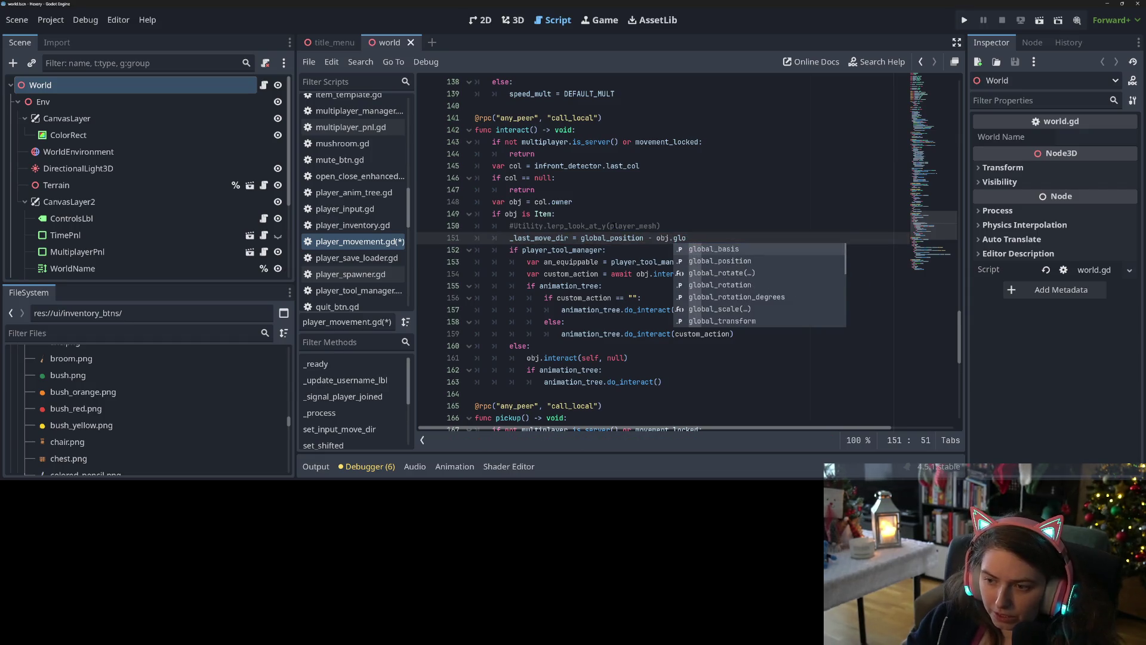
{"action": "key", "text": "Return"}
{"action": "key", "text": "ctrl+s"}
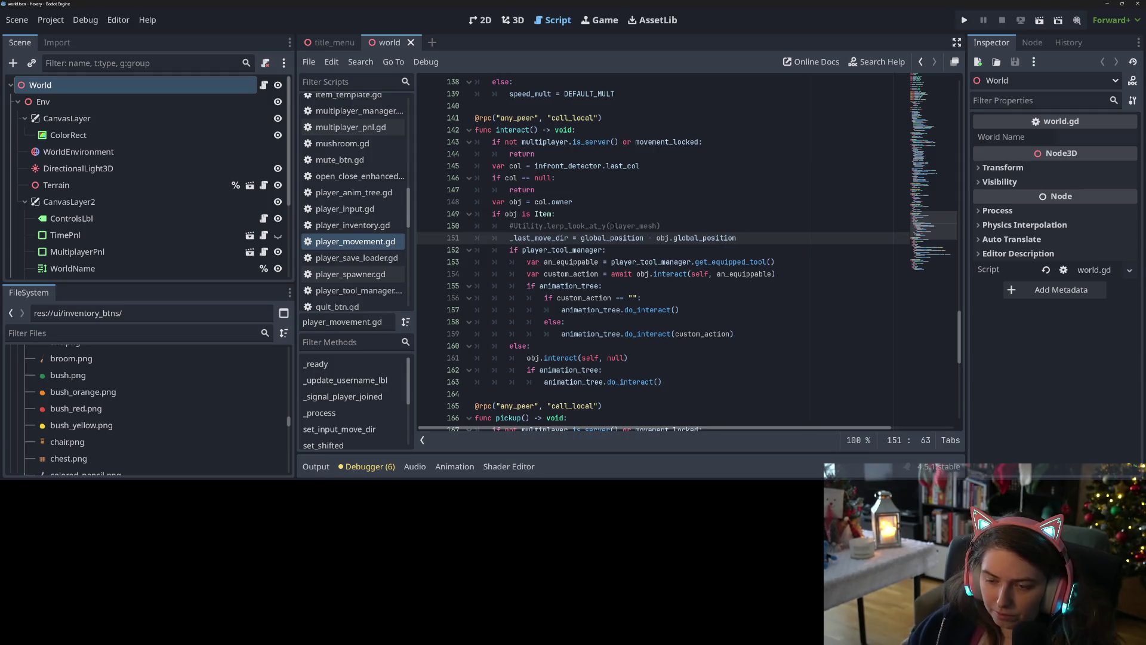
Check lines 150–151 and run the Hexery game to test the change
{"action": "double_click", "coordinate": [612, 238]}
{"action": "left_click", "coordinate": [756, 237]}
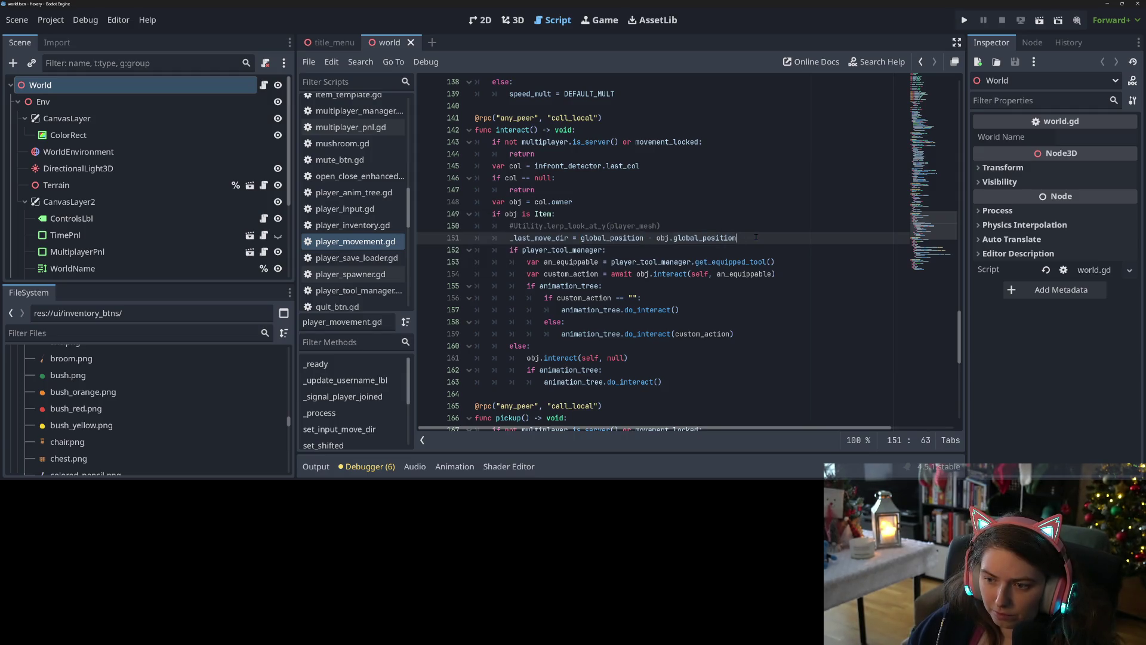
{"action": "left_click", "coordinate": [589, 238]}
{"action": "left_click", "coordinate": [760, 237]}
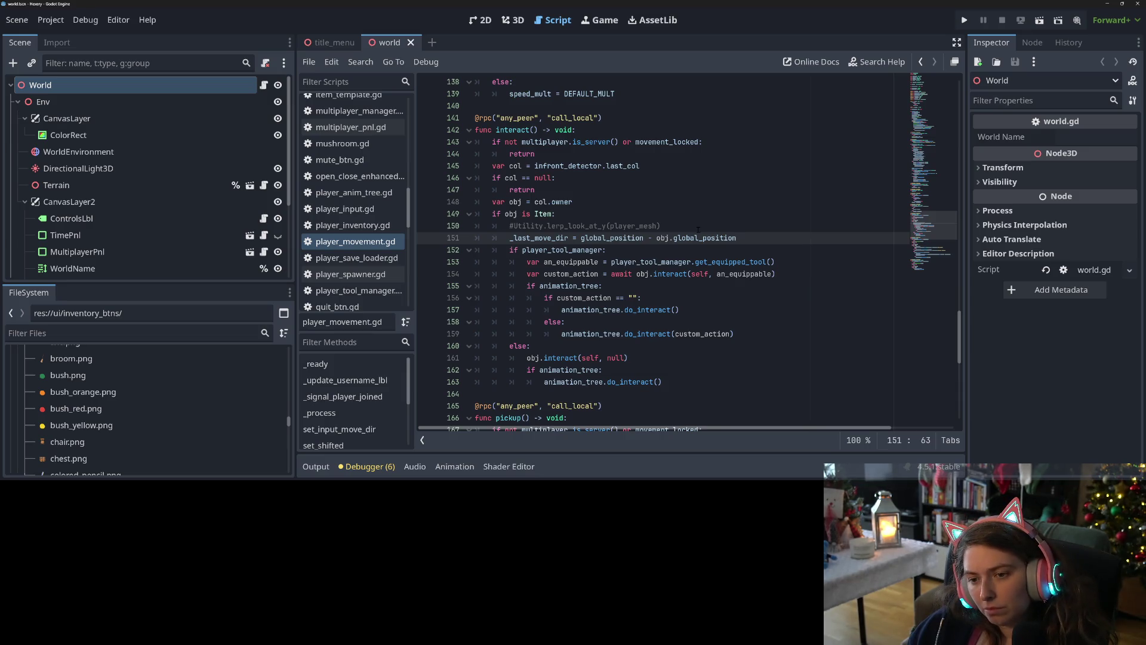
{"action": "left_click", "coordinate": [698, 228]}
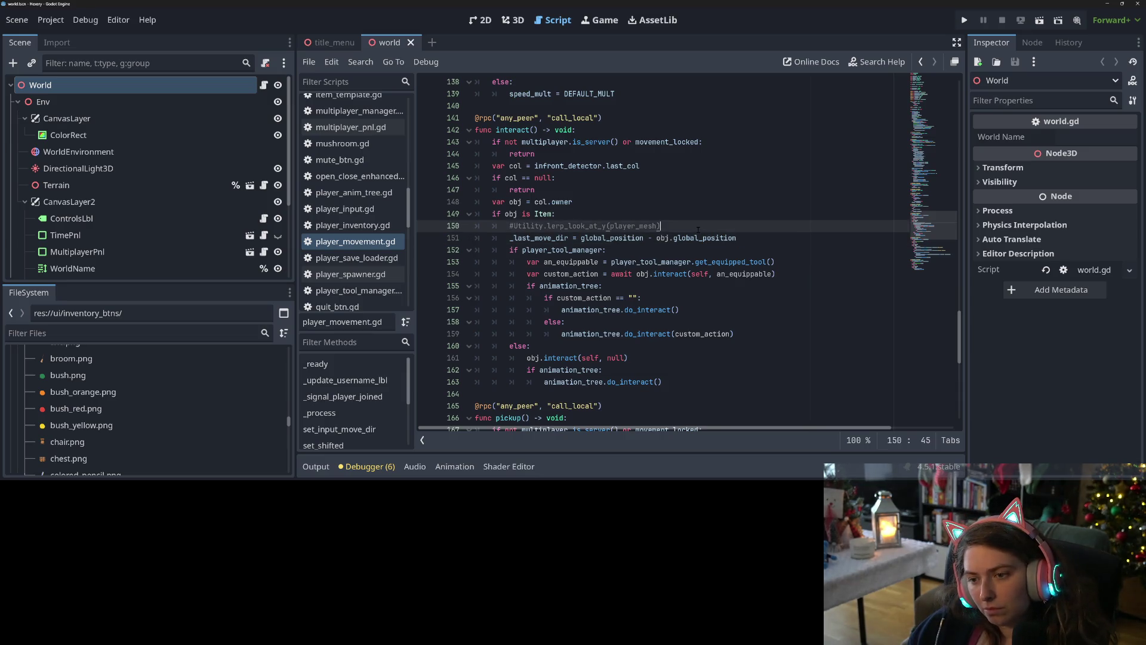
{"action": "left_click", "coordinate": [973, 20]}
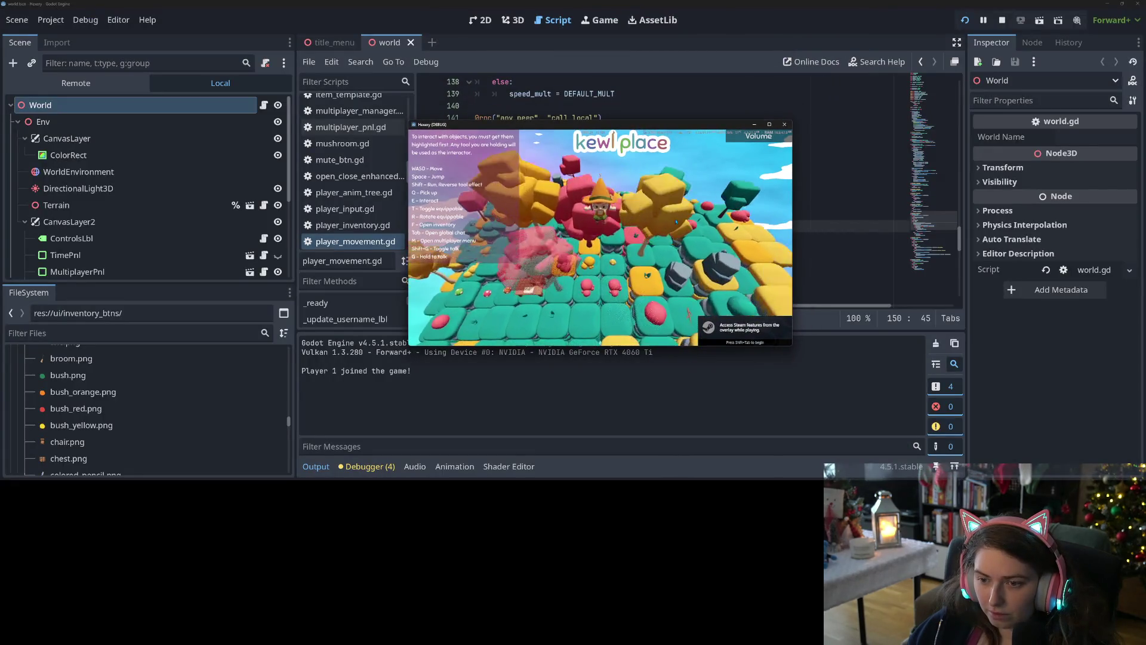
Walk the character around the table and mushroom with W and S, then stop the game
{"action": "key", "text": "w"}
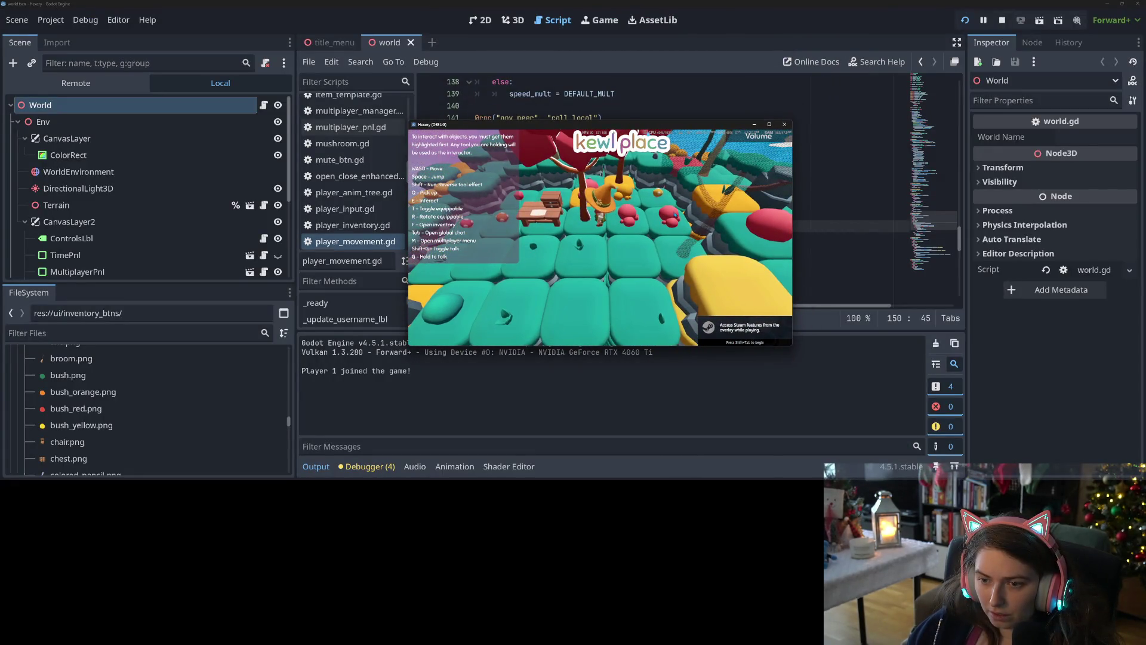
{"action": "key", "text": "w"}
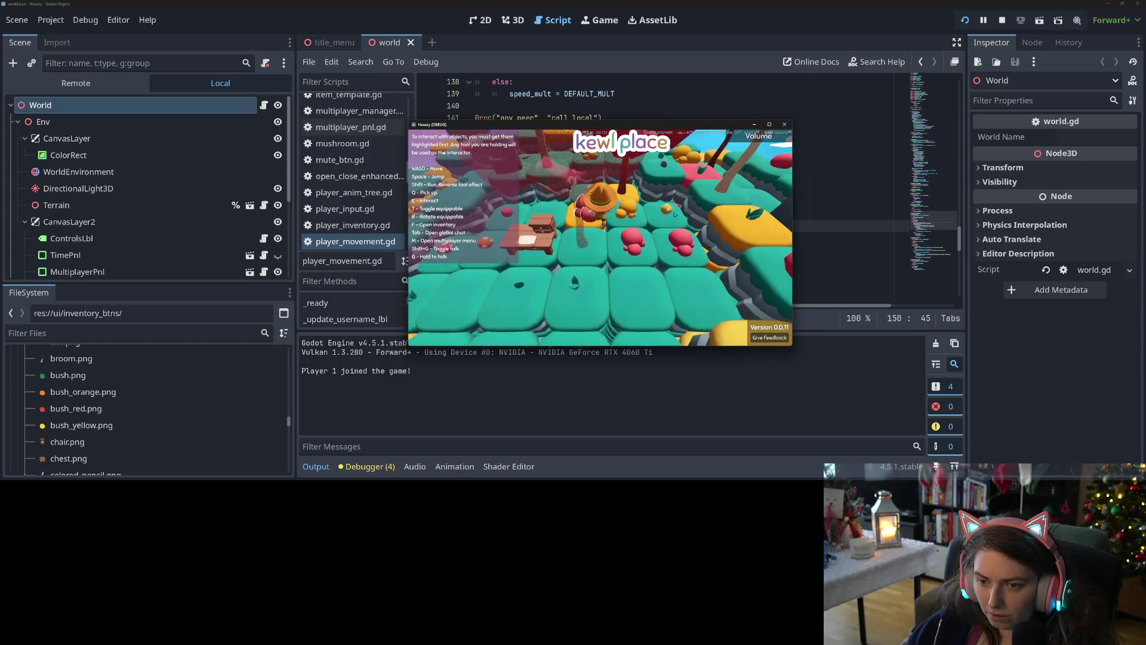
{"action": "key", "text": "s"}
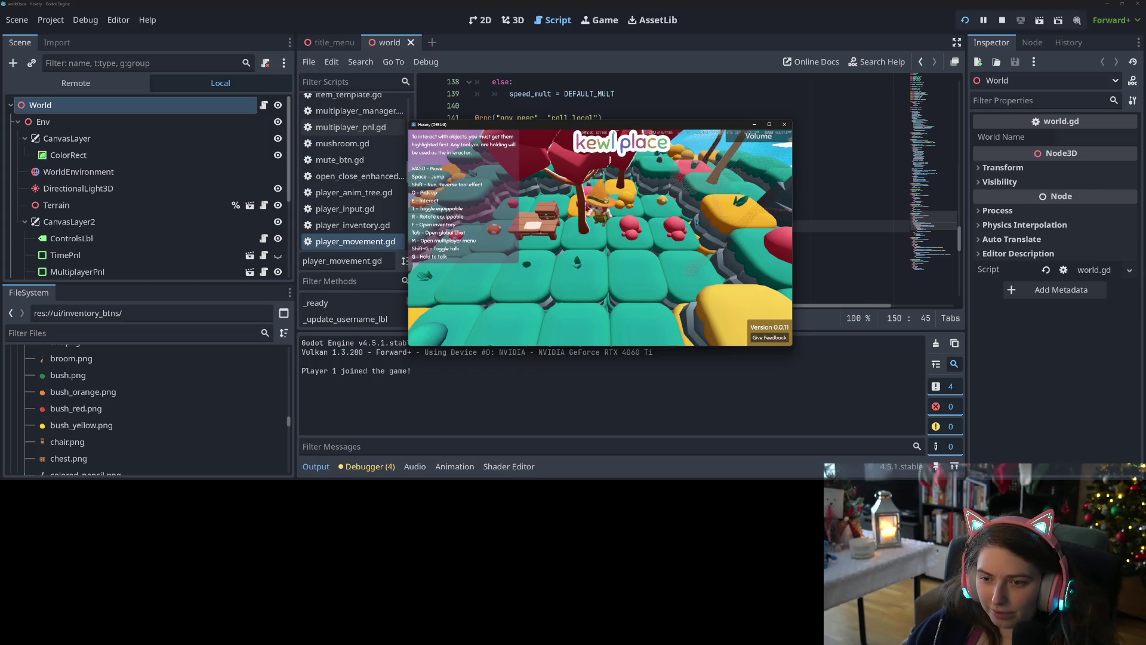
{"action": "key", "text": "w"}
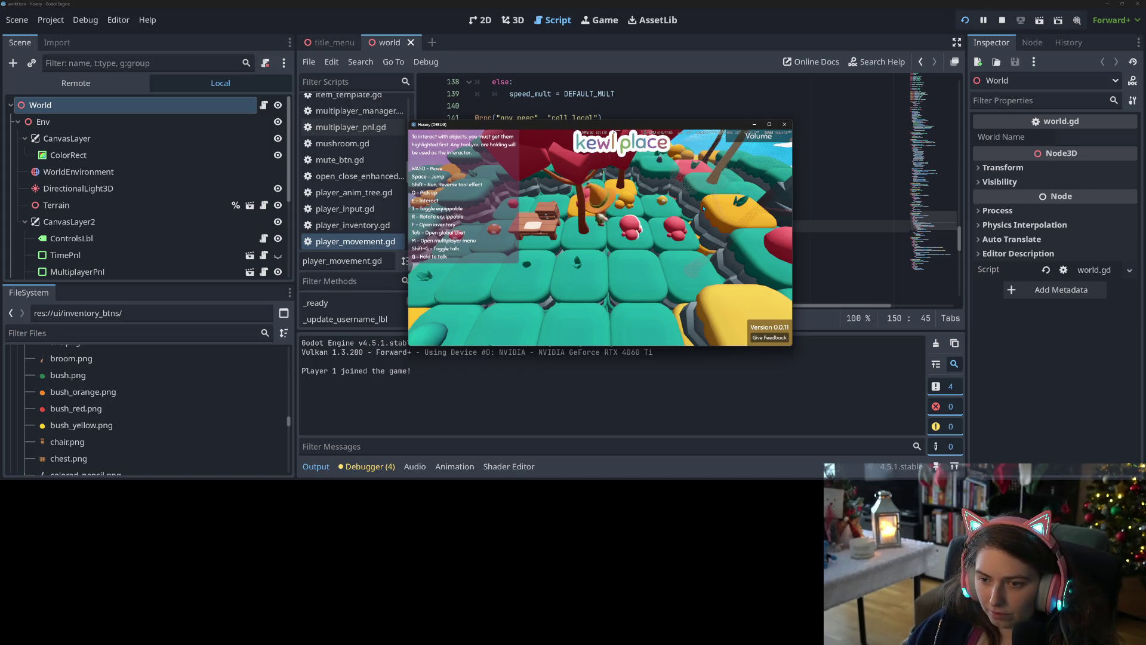
{"action": "key", "text": "s"}
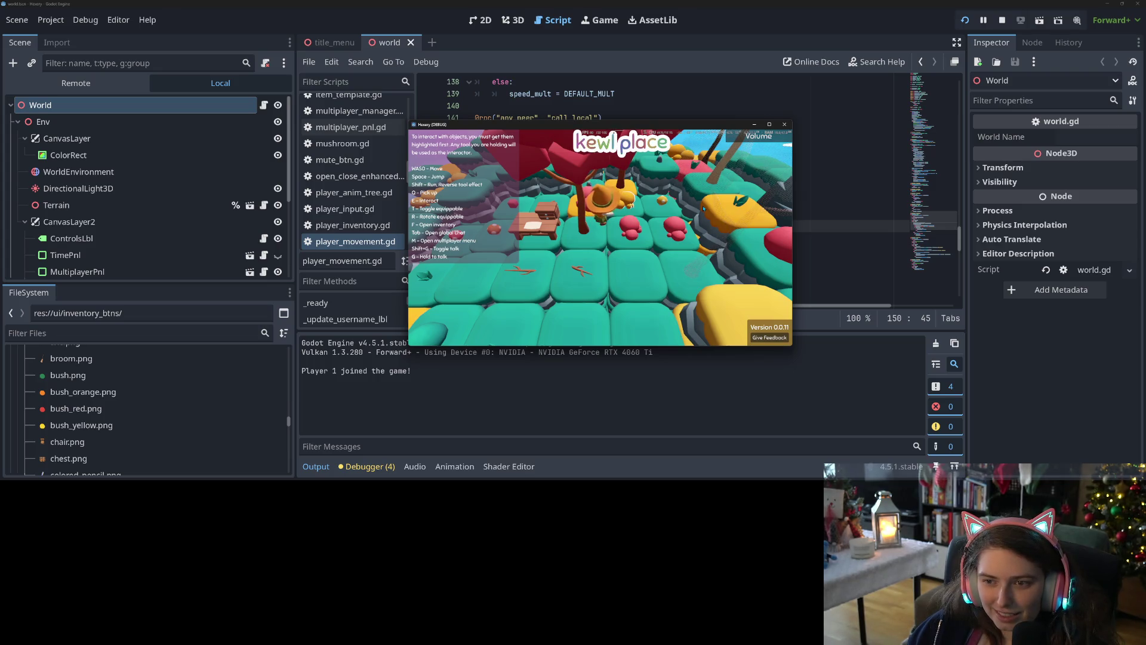
{"action": "key", "text": "s"}
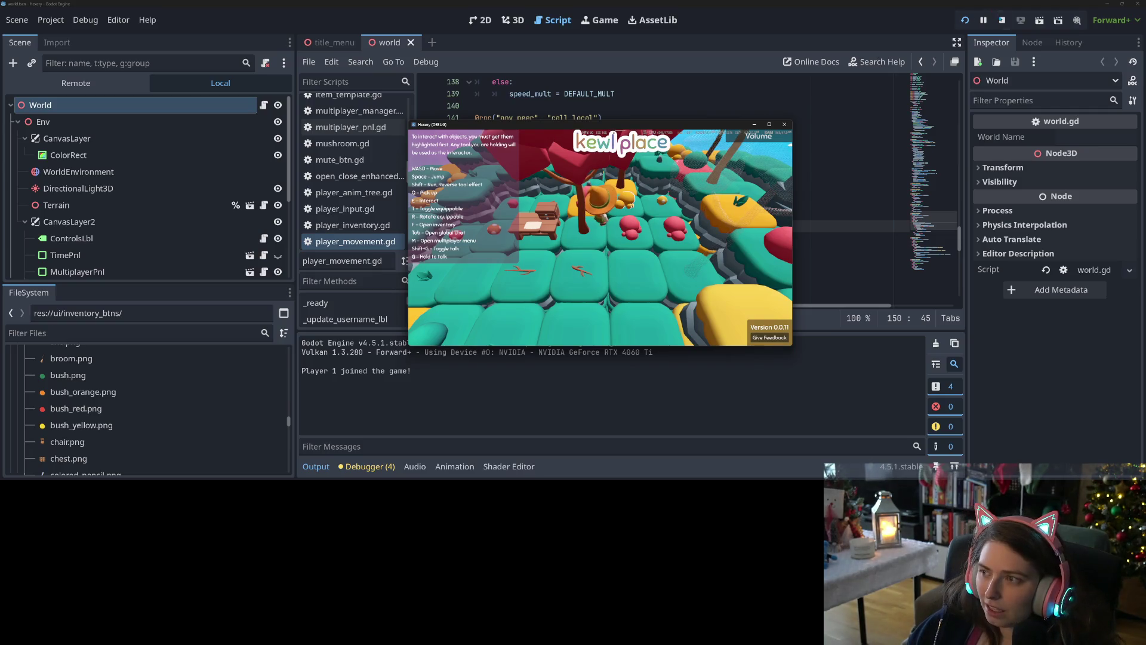
{"action": "key", "text": "F8"}
Select the leading global_position term on line 151 for removal
{"action": "scroll", "coordinate": [657, 191], "scroll_direction": "down", "scroll_amount": 1}
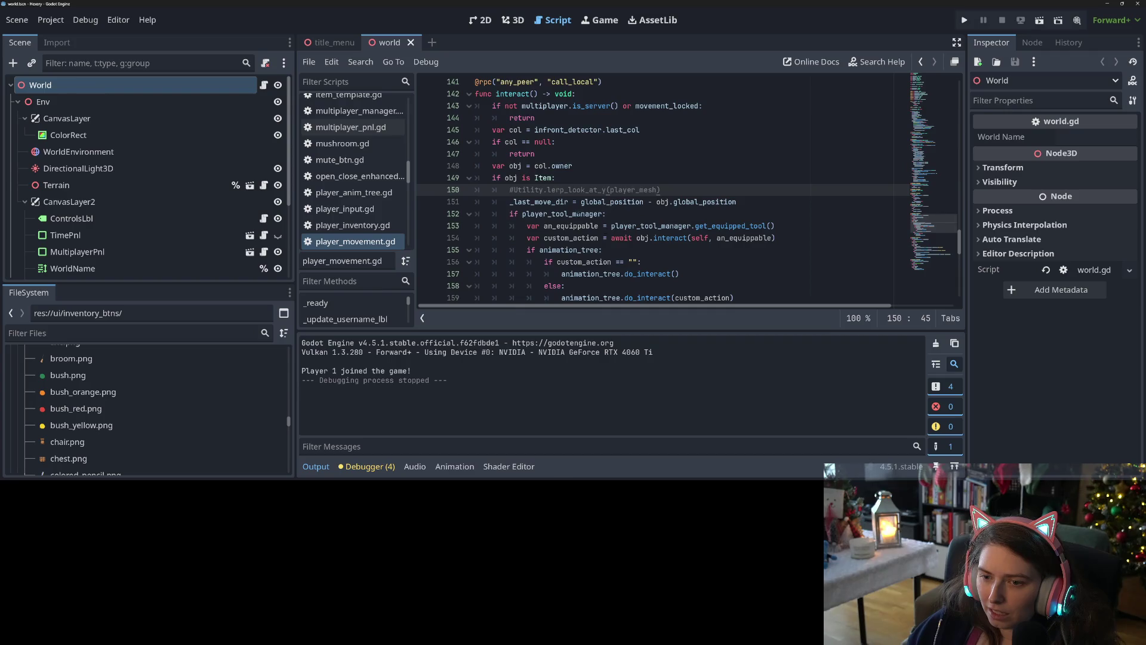
{"action": "left_click", "coordinate": [568, 202]}
{"action": "key", "text": "ctrl+shift+Right"}
{"action": "key", "text": "ctrl+shift+Right"}
Rewrite line 151 as '_last_move_dir = obj.global_position - global_position', save, and rerun the game
{"action": "key", "text": "Delete"}
{"action": "left_click", "coordinate": [719, 202]}
{"action": "type", "text": "- global_position -"}
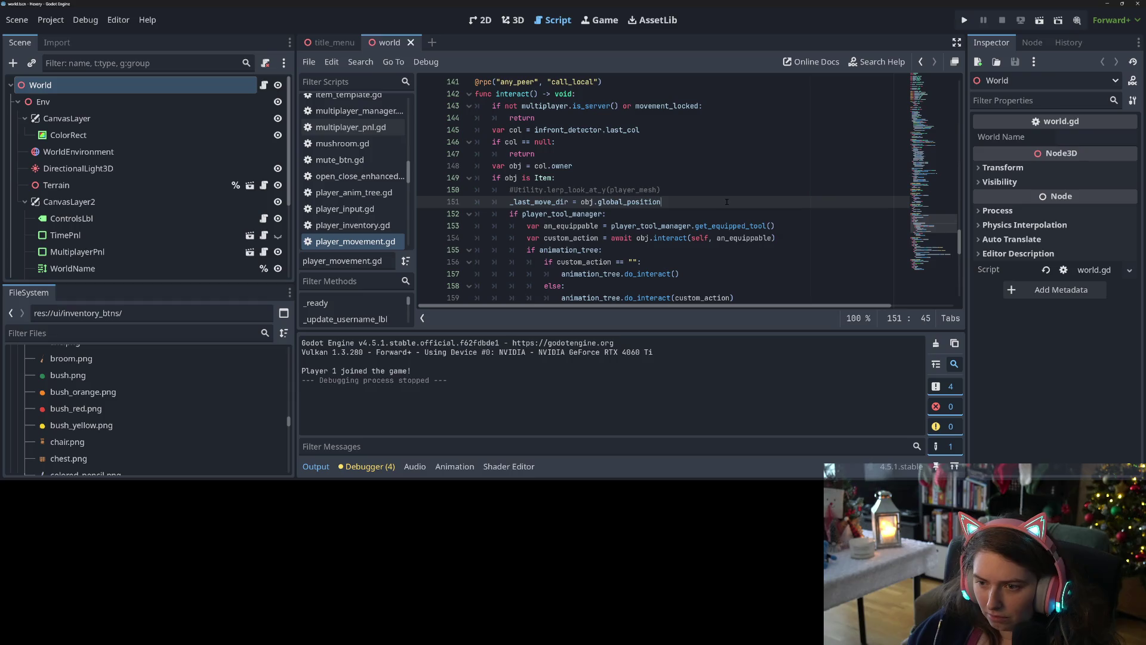
{"action": "key", "text": "ctrl+s"}
{"action": "key", "text": "BackSpace"}
{"action": "key", "text": "BackSpace"}
{"action": "key", "text": "BackSpace"}
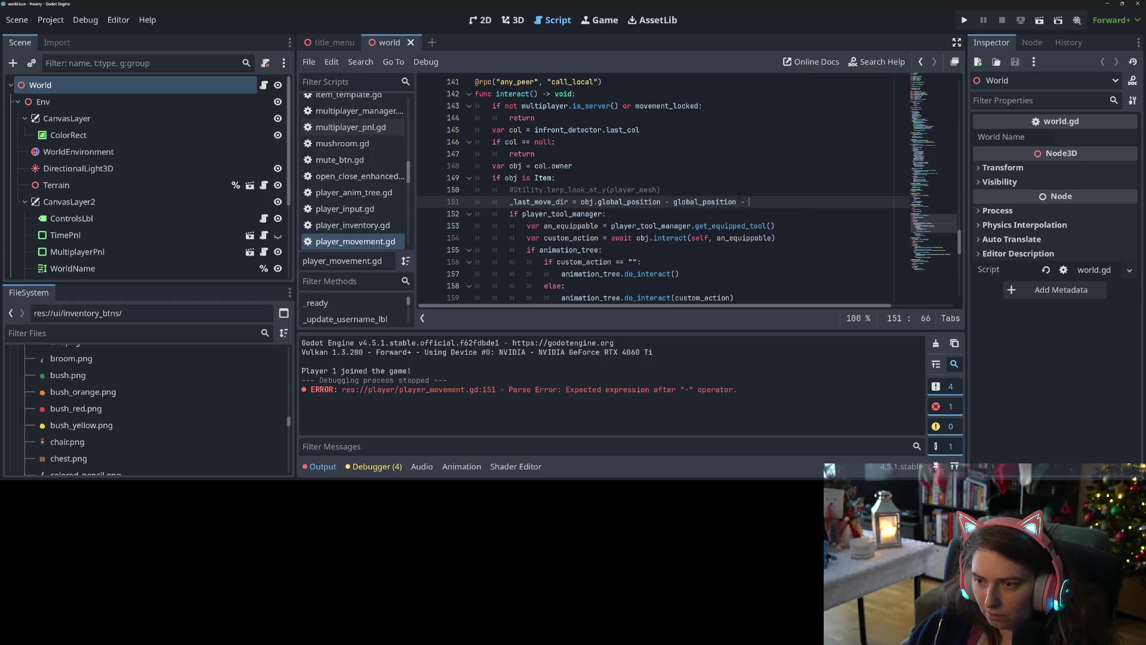
{"action": "key", "text": "ctrl+s"}
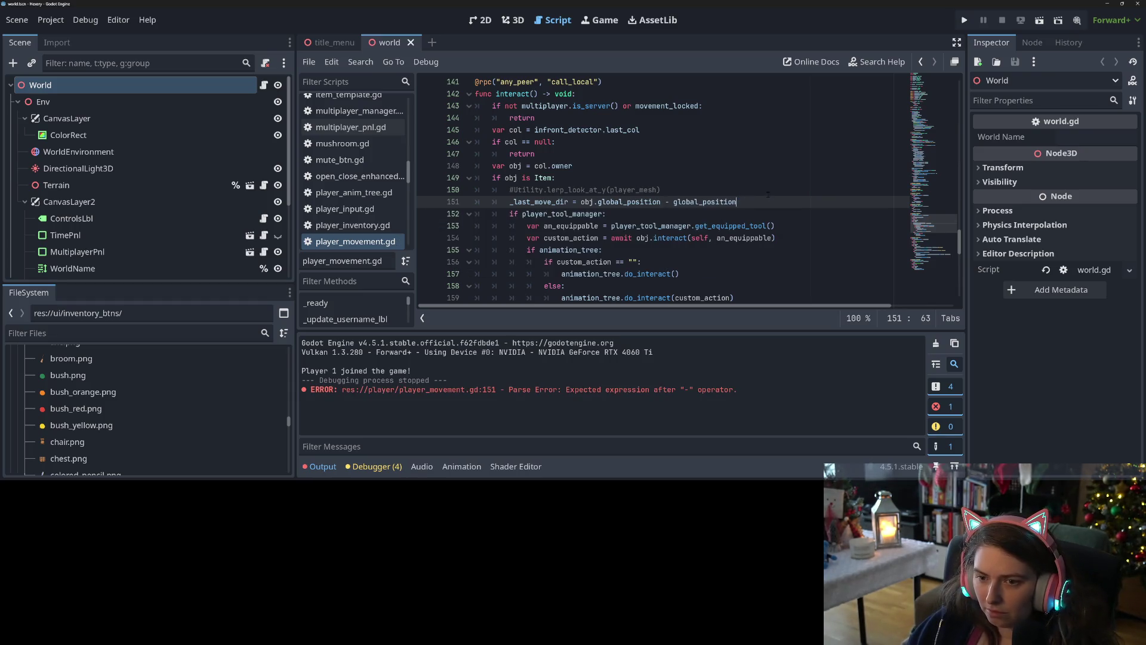
{"action": "left_click", "coordinate": [965, 20]}
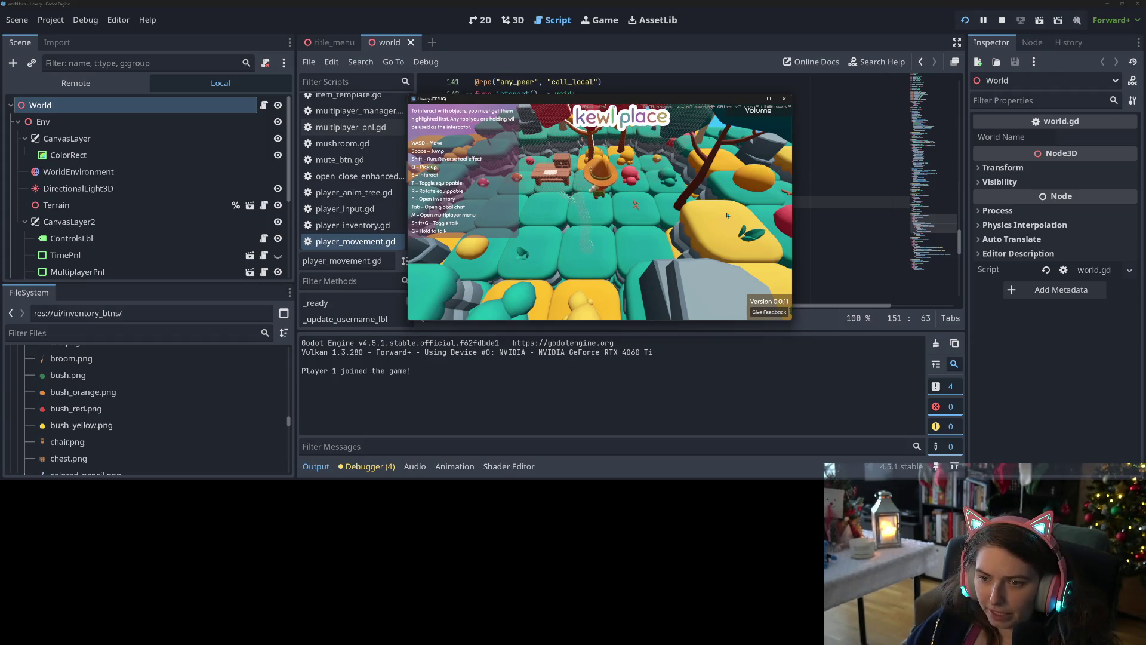
Walk the character through the level with W and S to test facing, then stop the game
{"action": "key", "text": "s"}
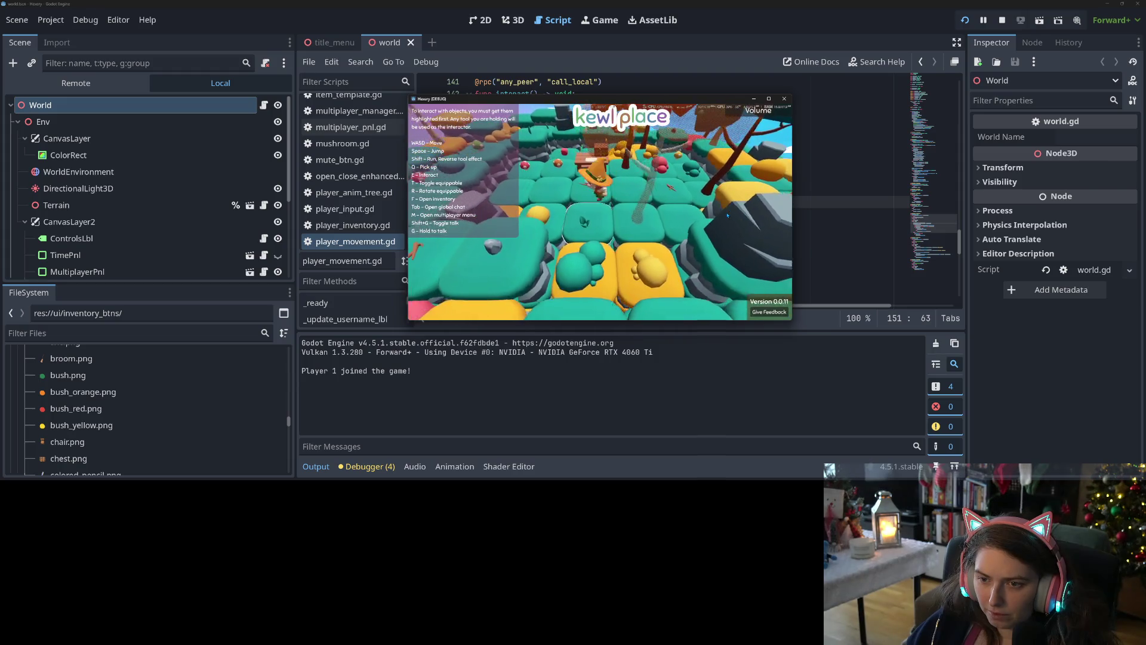
{"action": "key", "text": "w"}
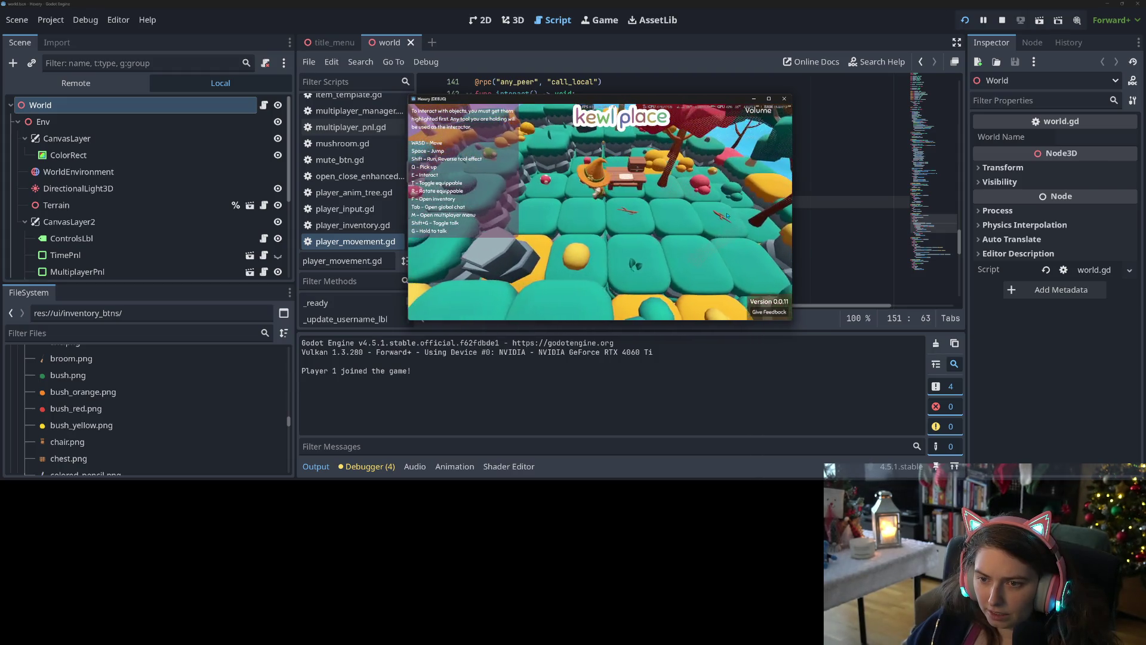
{"action": "key", "text": "s"}
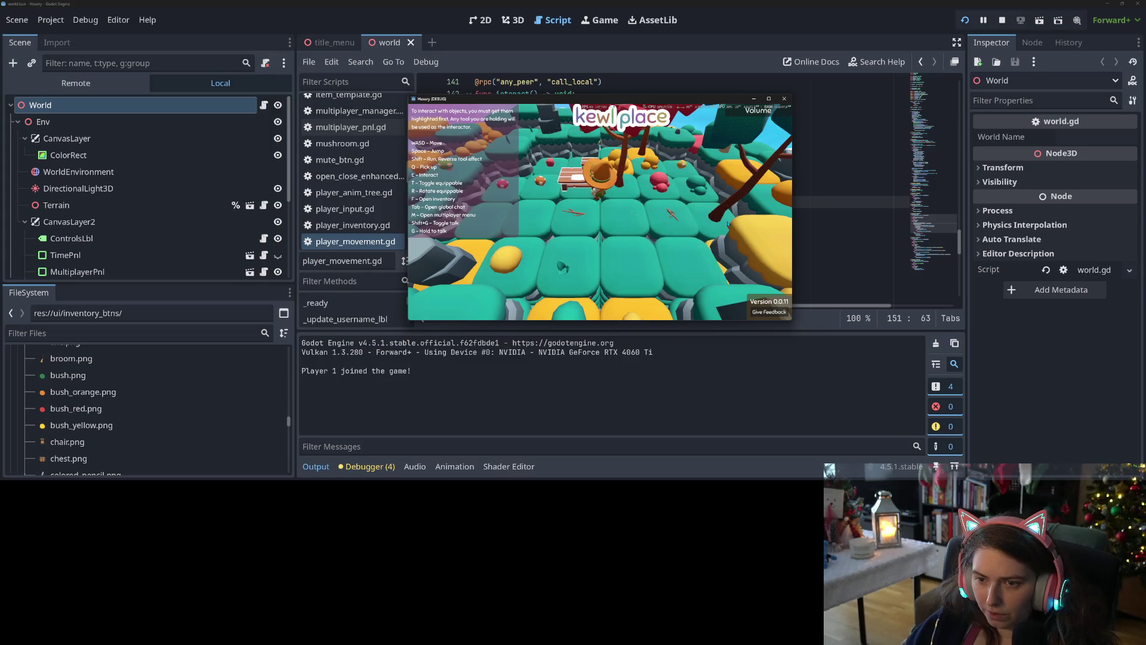
{"action": "key", "text": "s"}
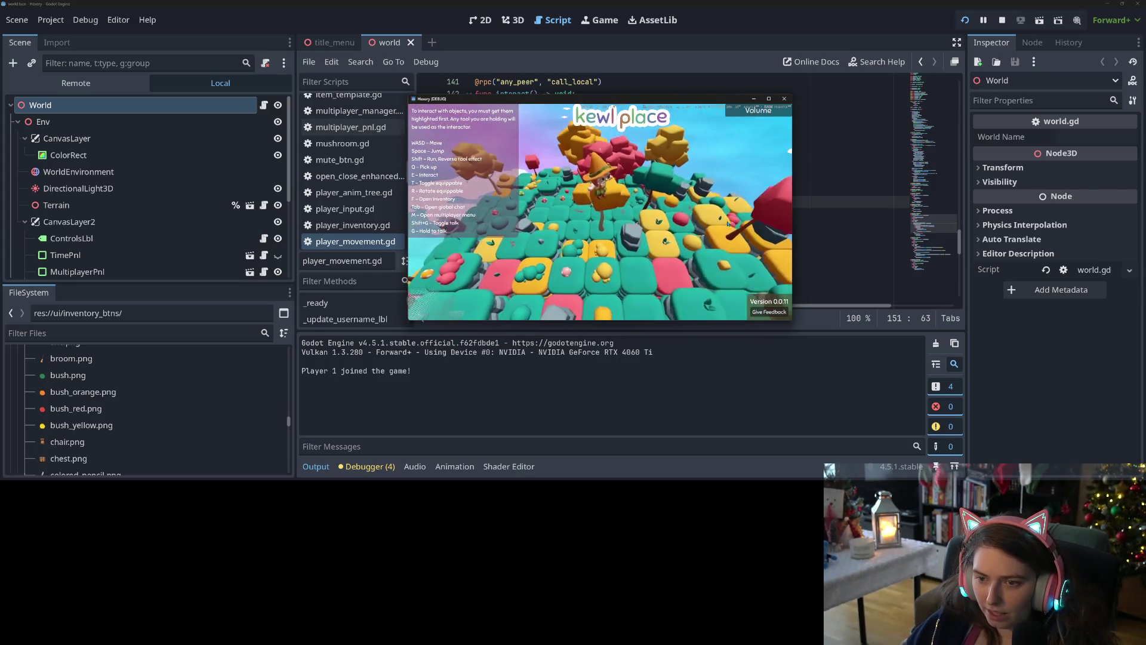
{"action": "key", "text": "w"}
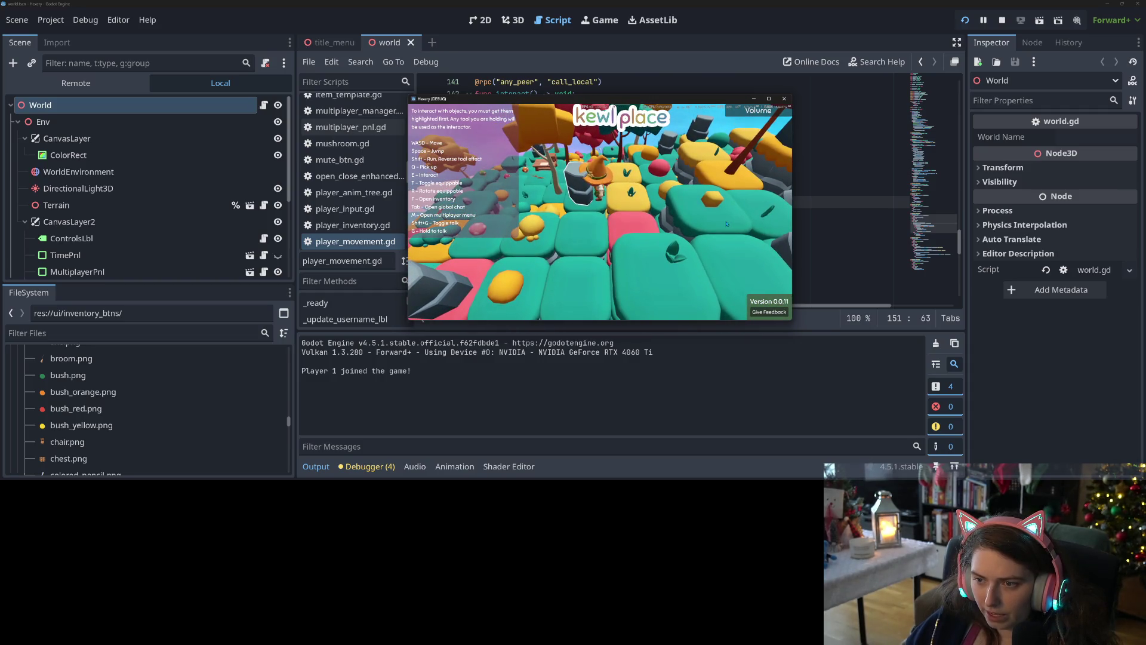
{"action": "key", "text": "w"}
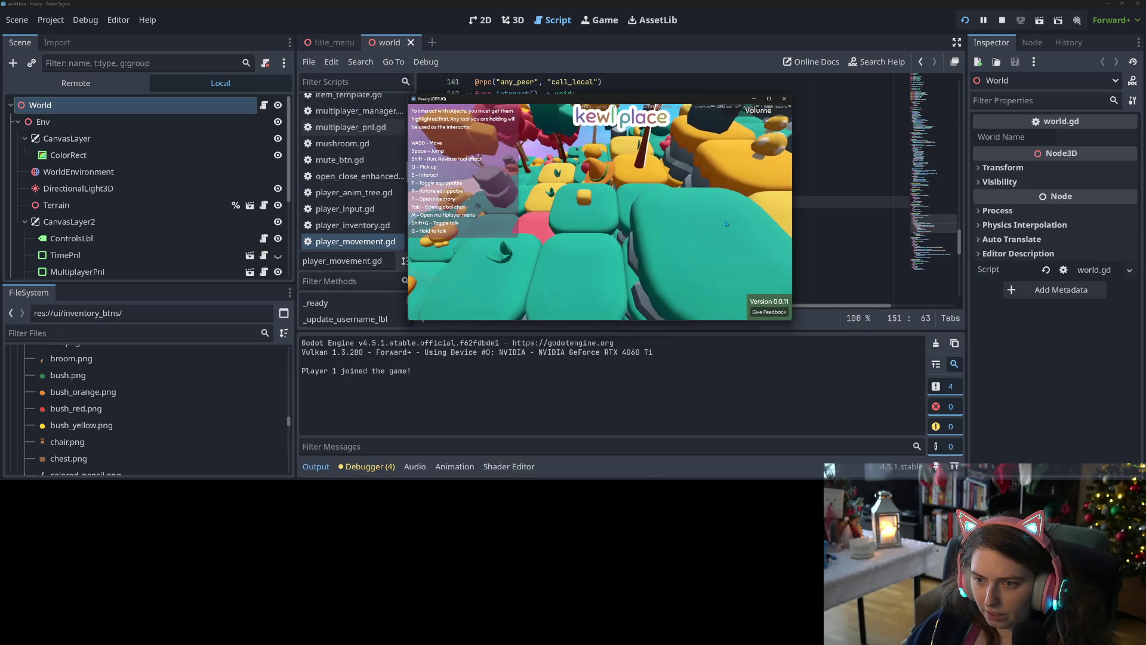
{"action": "key", "text": "w"}
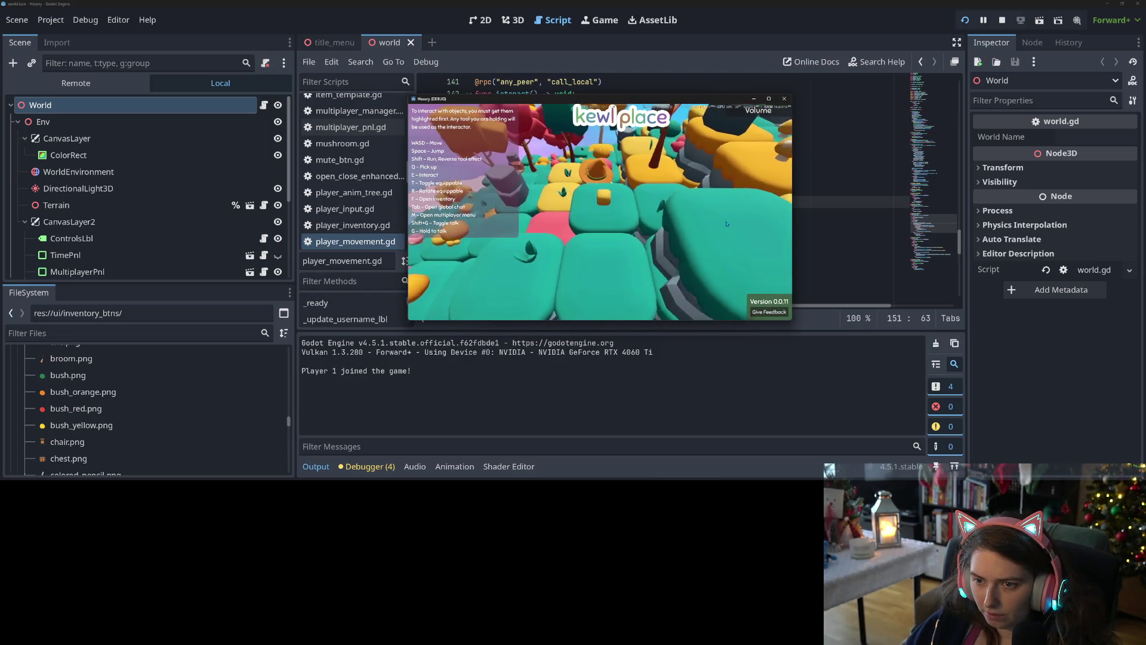
{"action": "key", "text": "w"}
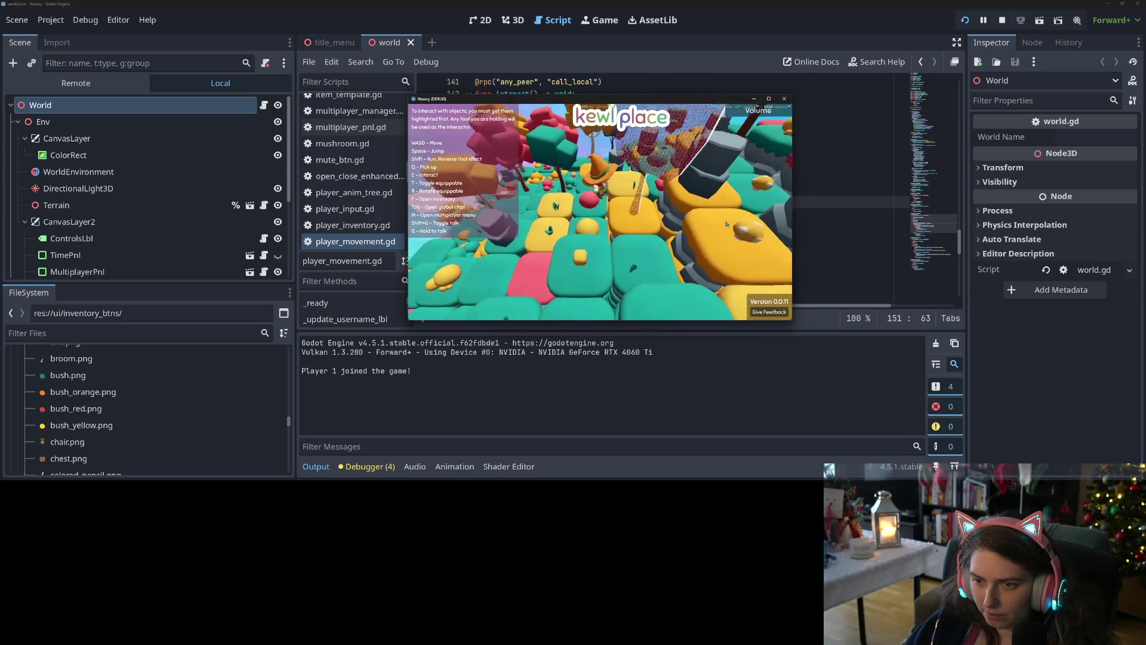
{"action": "key", "text": "w"}
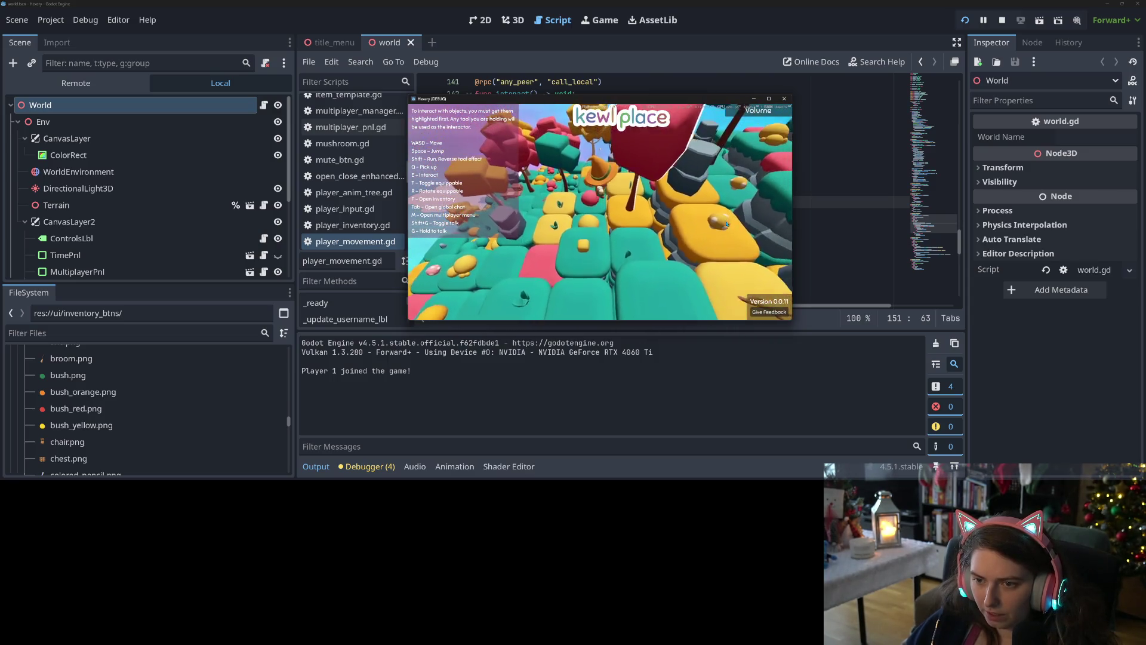
{"action": "key", "text": "w"}
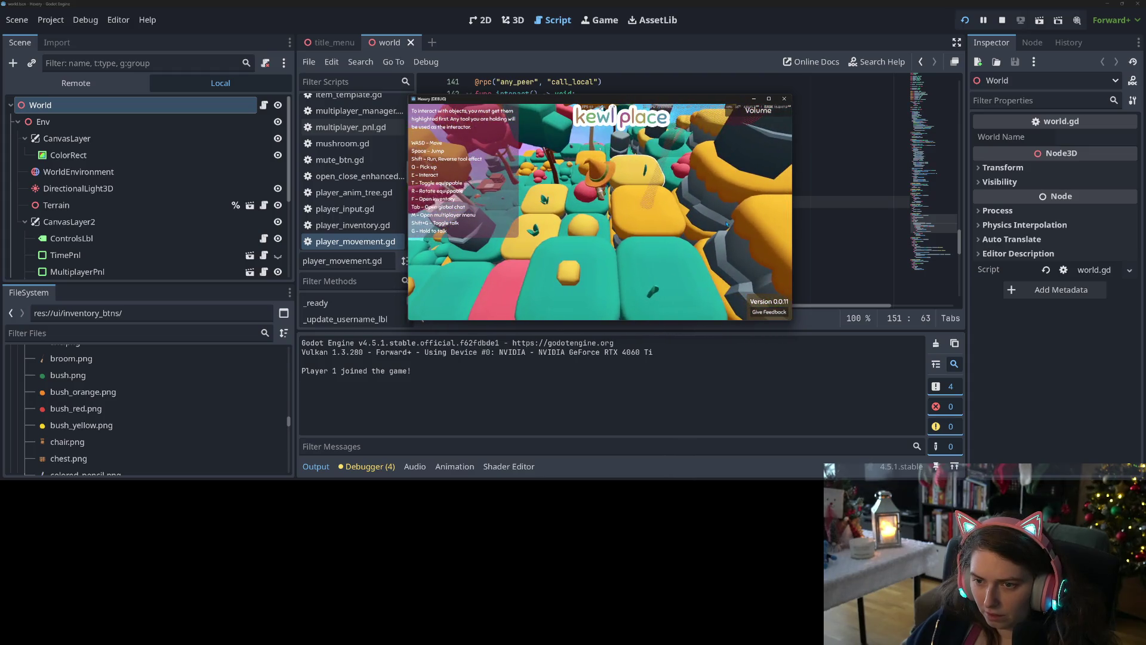
{"action": "key", "text": "s"}
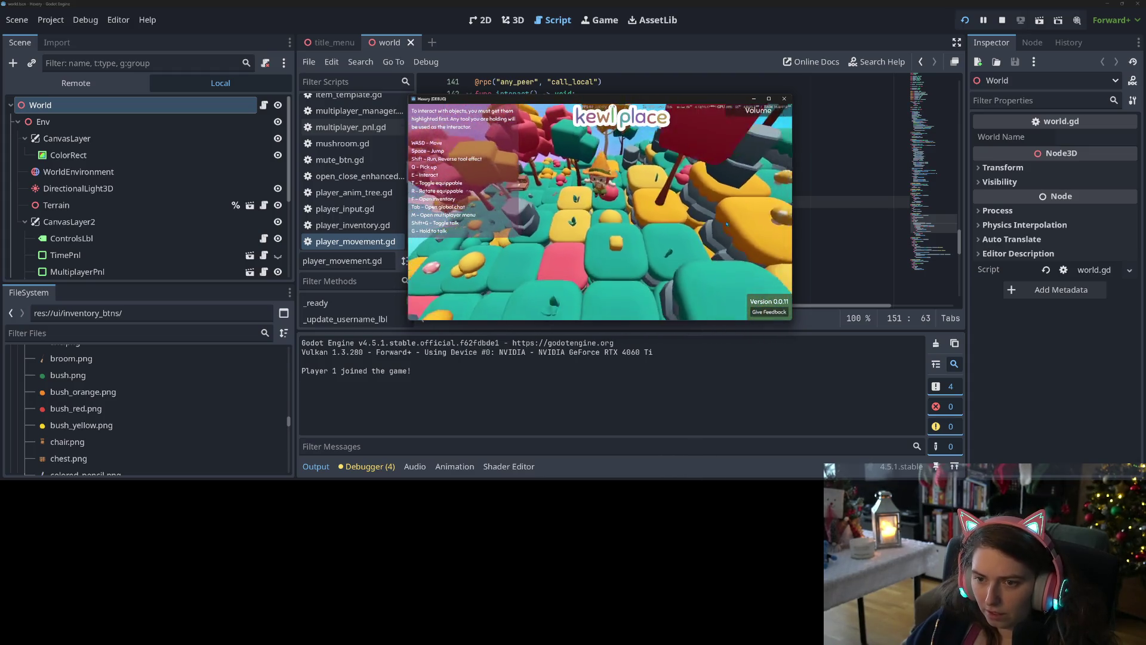
{"action": "left_click", "coordinate": [1002, 20]}
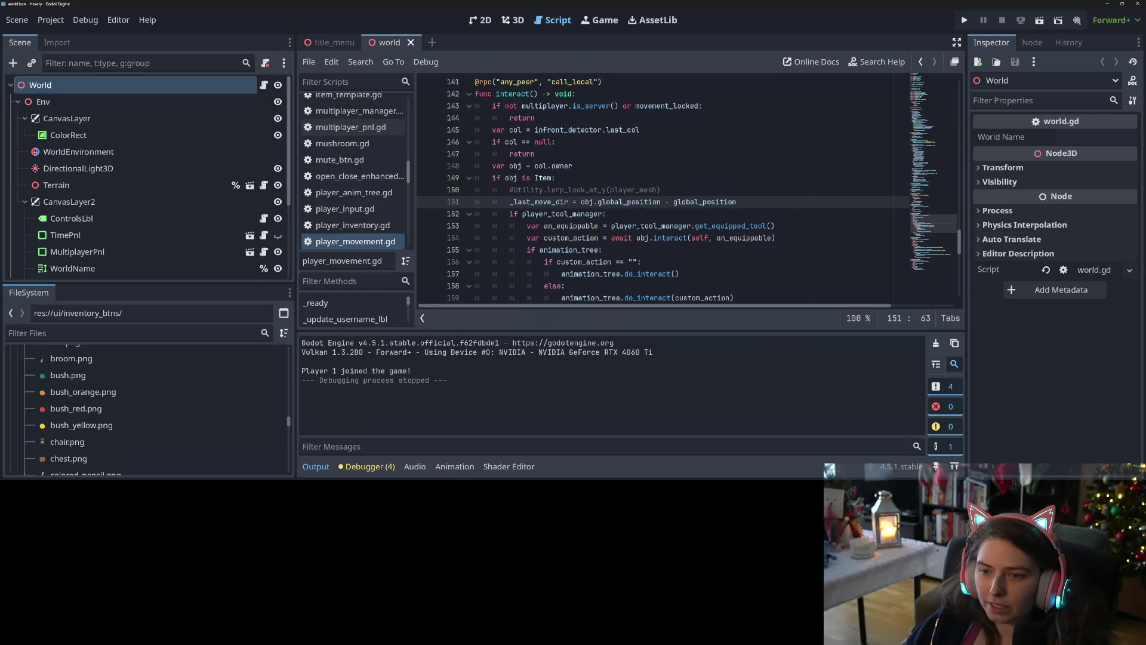
Delete the commented-out #Utility.lerp_look_at_y line 150 and switch to GitHub Desktop
{"action": "left_click_drag", "start_coordinate": [669, 196], "coordinate": [455, 193]}
{"action": "key", "text": "BackSpace"}
{"action": "key", "text": "BackSpace"}
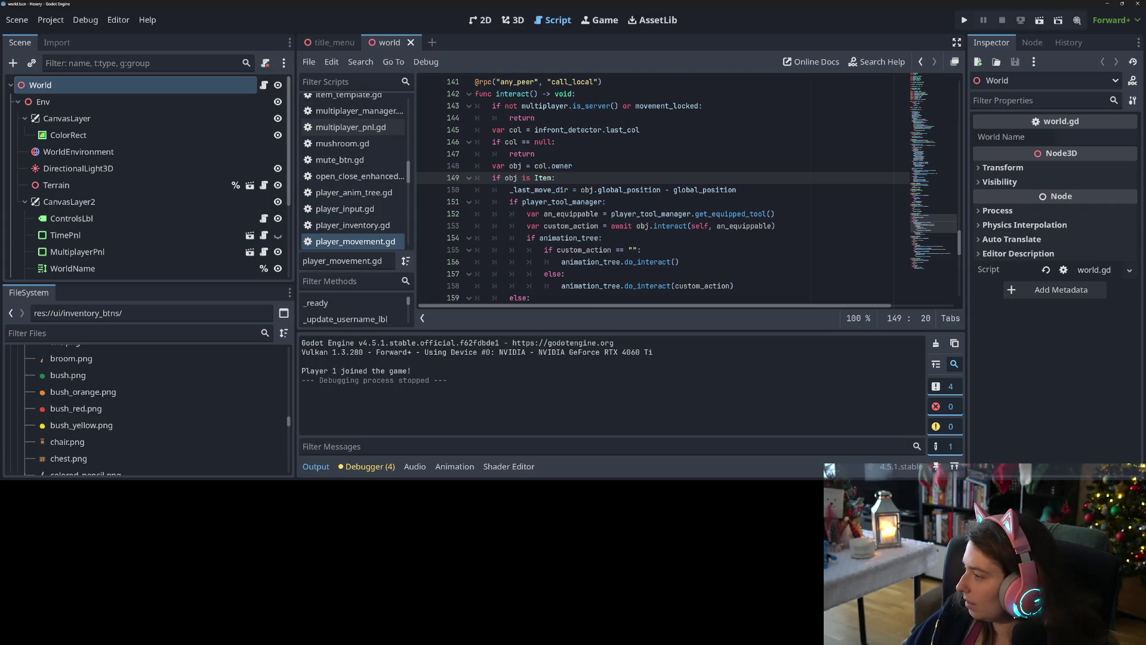
{"action": "key", "text": "alt+Tab"}
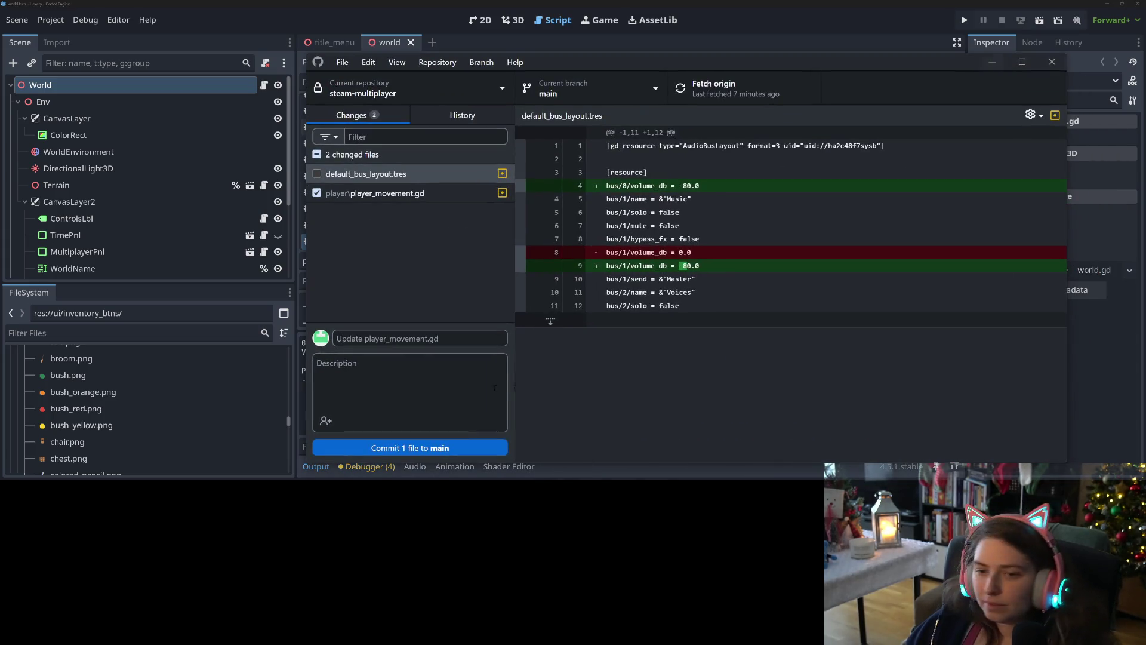
Commit player_movement.gd to main as 'sets player to look at thing they interact with' and push to origin
{"action": "left_click", "coordinate": [395, 191]}
{"action": "left_click", "coordinate": [438, 338]}
{"action": "type", "text": "sets player to look a"}
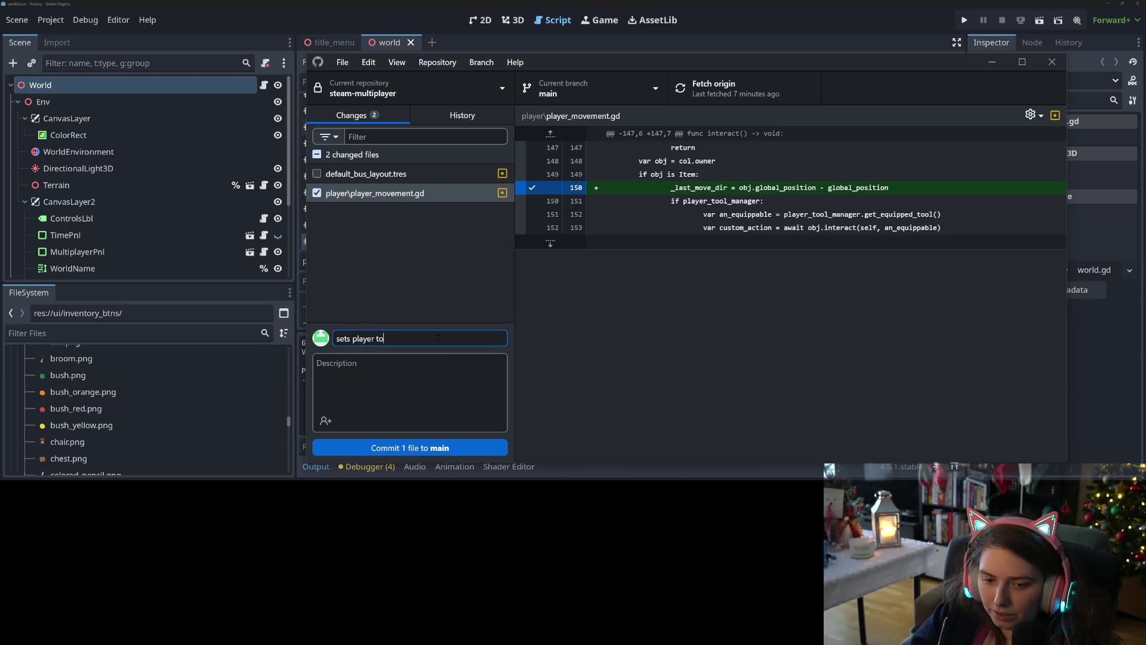
{"action": "type", "text": "t thing"}
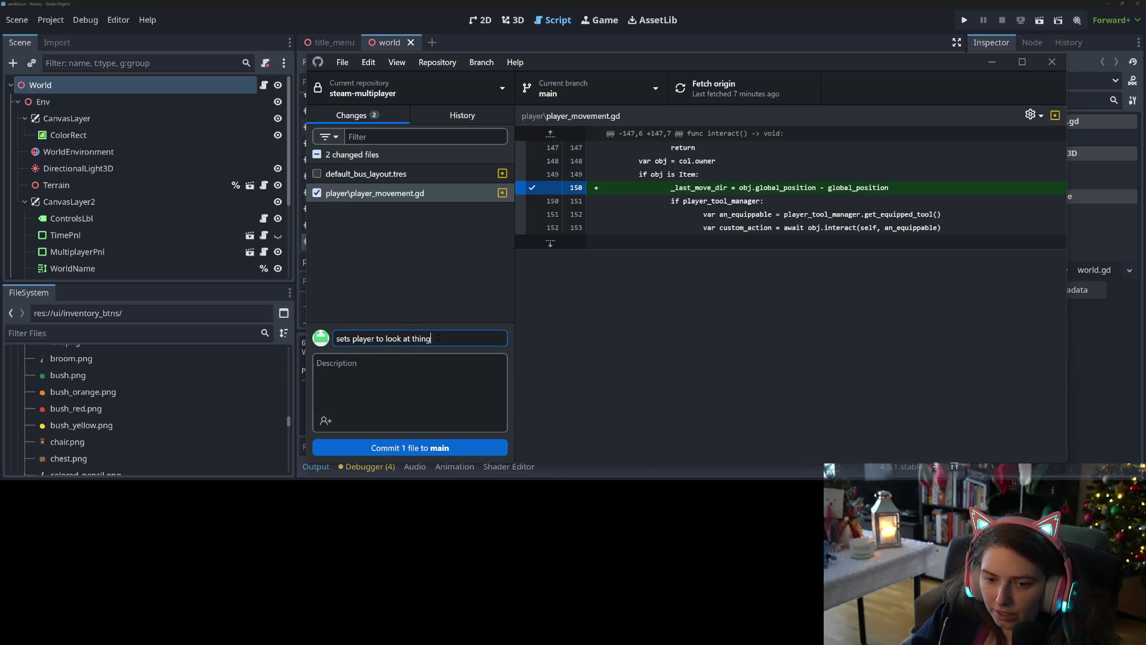
{"action": "key", "text": "BackSpace"}
{"action": "key", "text": "BackSpace"}
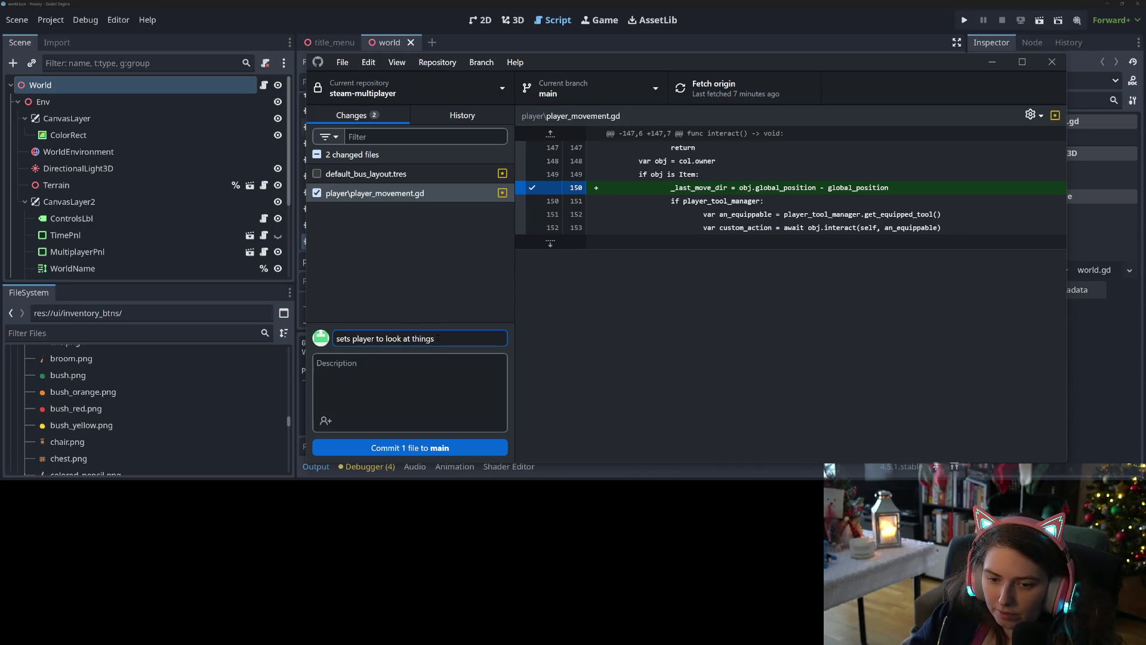
{"action": "type", "text": "hey interact with"}
{"action": "left_click", "coordinate": [440, 447]}
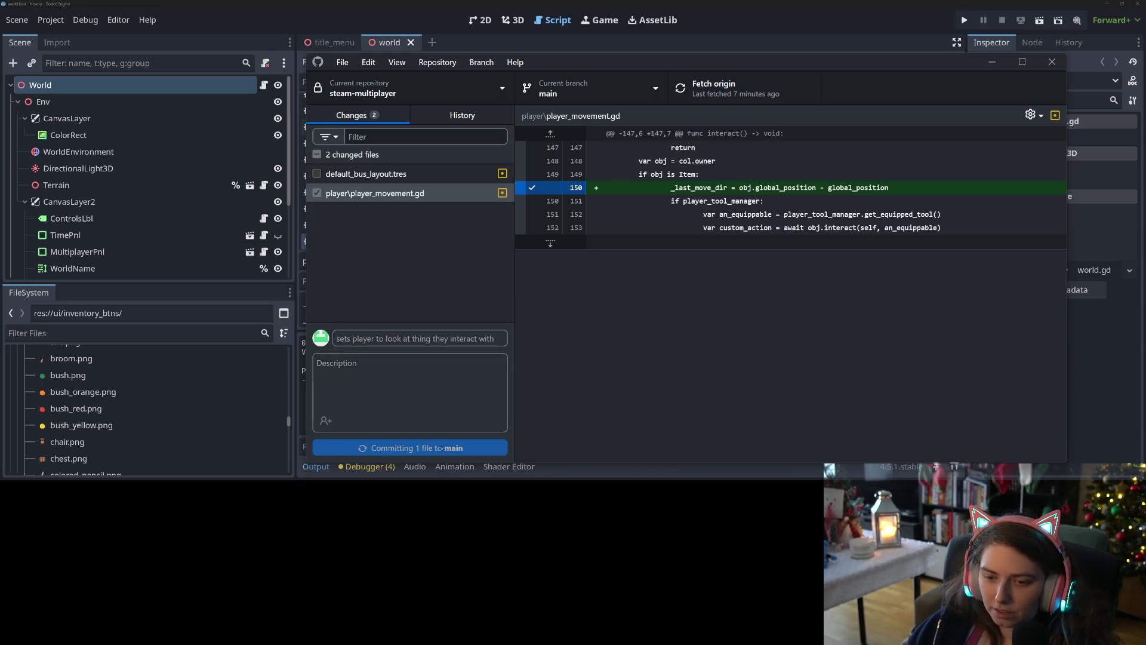
{"action": "left_click", "coordinate": [716, 88]}
{"action": "key", "text": "alt+Tab"}
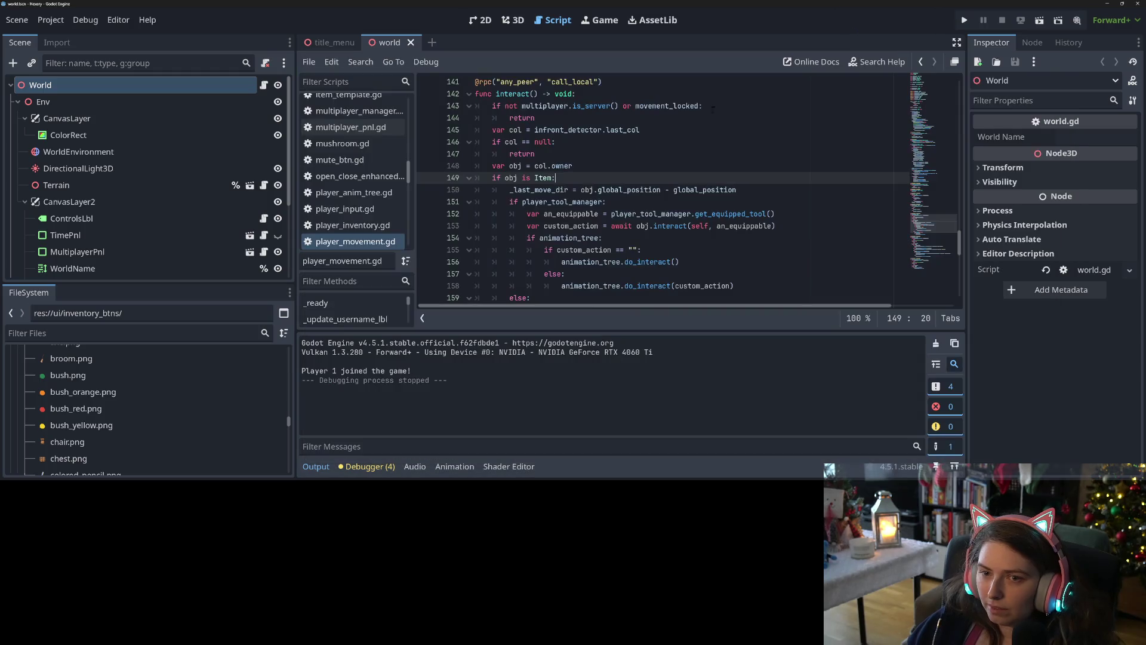
Copy the '_last_move_dir = obj.global_position - global_position' line from interact()
{"action": "scroll", "coordinate": [514, 206], "scroll_direction": "down", "scroll_amount": 2}
{"action": "scroll", "coordinate": [520, 212], "scroll_direction": "up", "scroll_amount": 3}
{"action": "scroll", "coordinate": [524, 218], "scroll_direction": "down", "scroll_amount": 3}
{"action": "scroll", "coordinate": [528, 222], "scroll_direction": "up", "scroll_amount": 2}
{"action": "left_click_drag", "start_coordinate": [510, 189], "coordinate": [747, 190]}
{"action": "key", "text": "ctrl+c"}
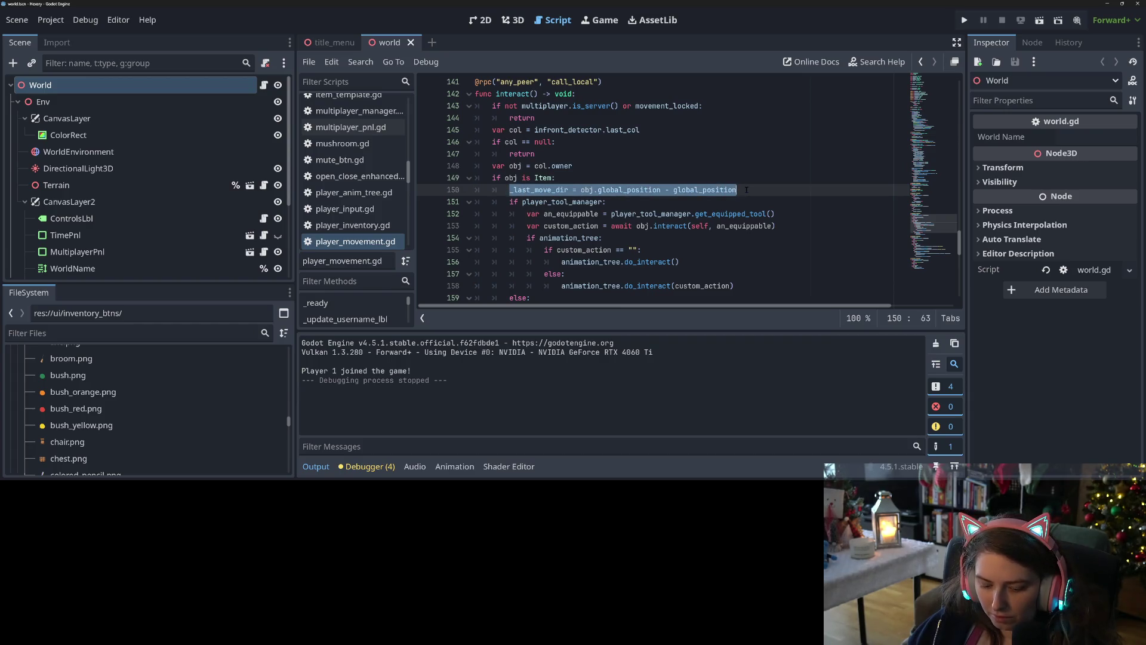
Paste the line under 'if obj is Item:' in pickup(), save, and run the game
{"action": "scroll", "coordinate": [576, 224], "scroll_direction": "down", "scroll_amount": 6}
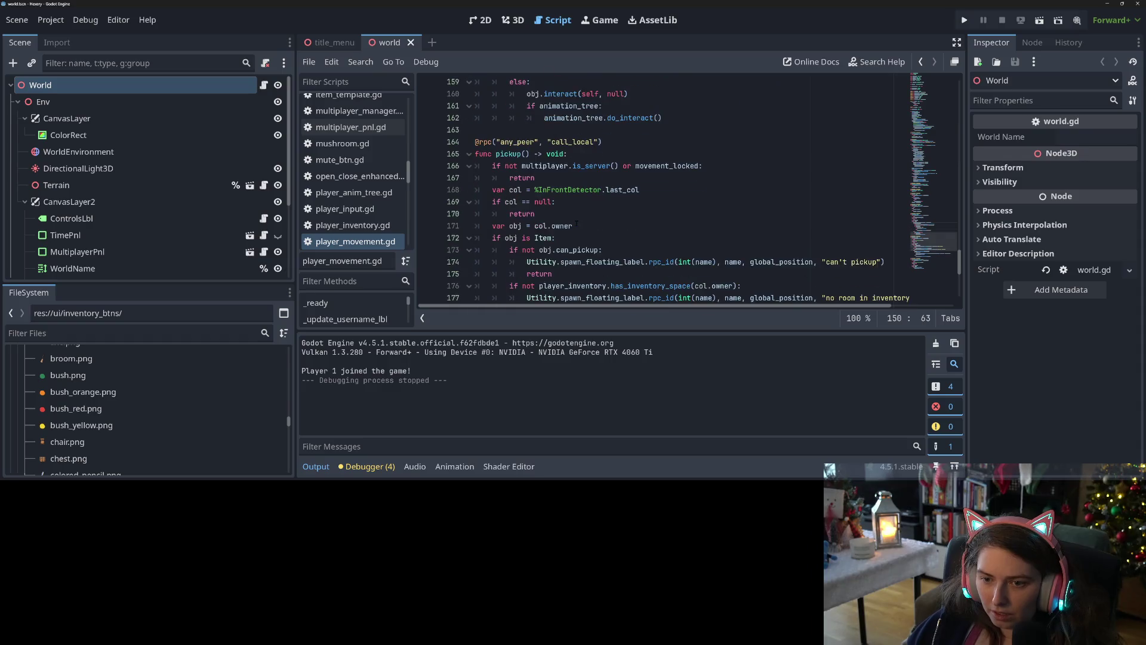
{"action": "left_click", "coordinate": [478, 190]}
{"action": "scroll", "coordinate": [479, 189], "scroll_direction": "down", "scroll_amount": 1}
{"action": "left_click", "coordinate": [573, 204]}
{"action": "key", "text": "Return"}
{"action": "key", "text": "ctrl+v"}
{"action": "key", "text": "ctrl+s"}
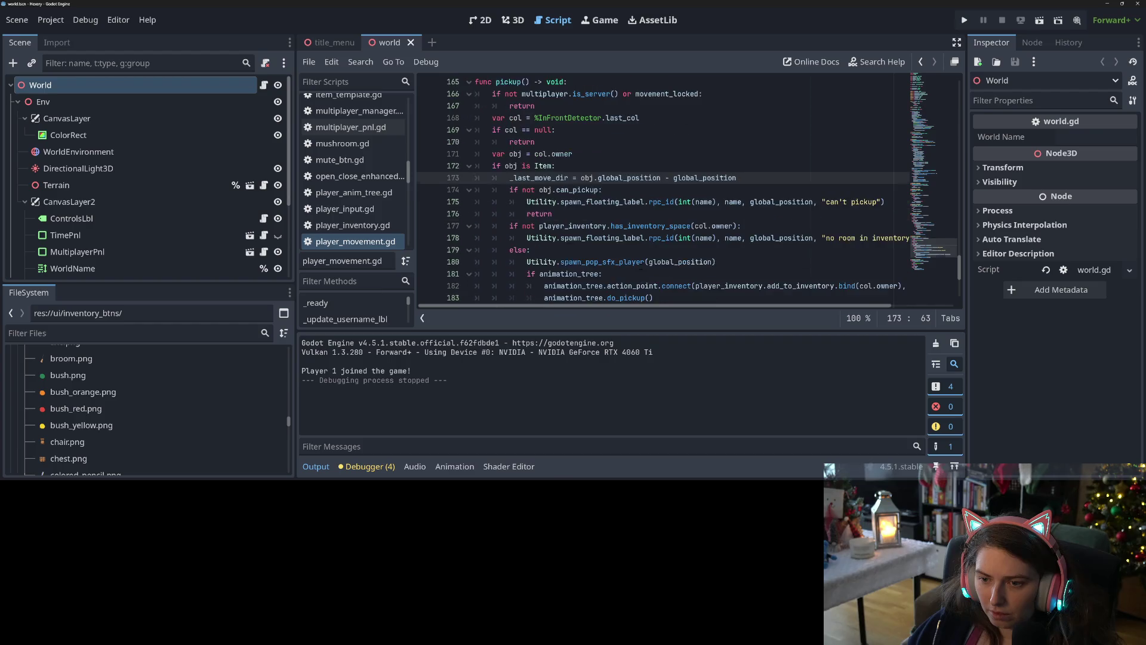
{"action": "scroll", "coordinate": [653, 261], "scroll_direction": "down", "scroll_amount": 3}
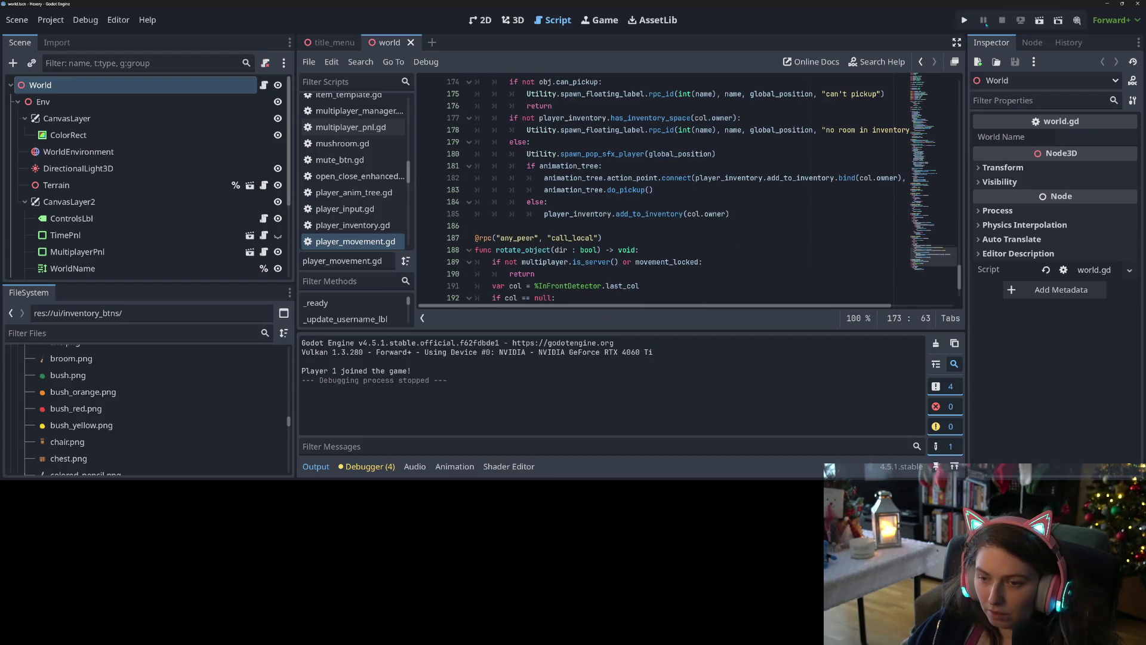
{"action": "left_click", "coordinate": [965, 20]}
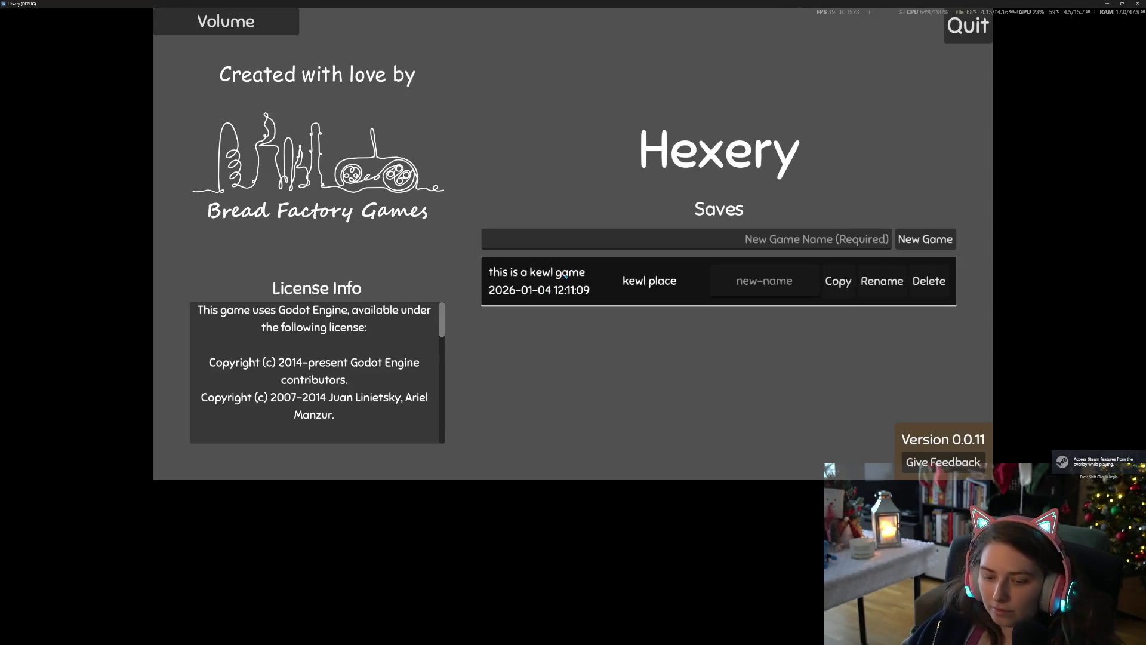
Load the kewl place save, walk around and press Q near items, then stop the game
{"action": "left_click", "coordinate": [566, 276]}
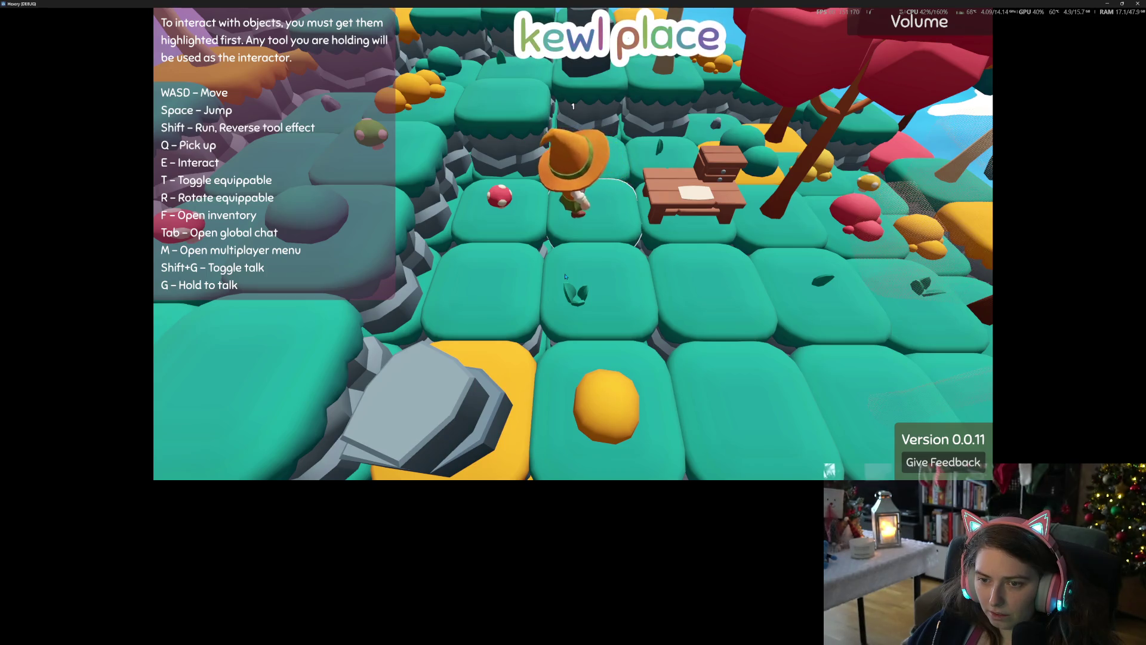
{"action": "key", "text": "s"}
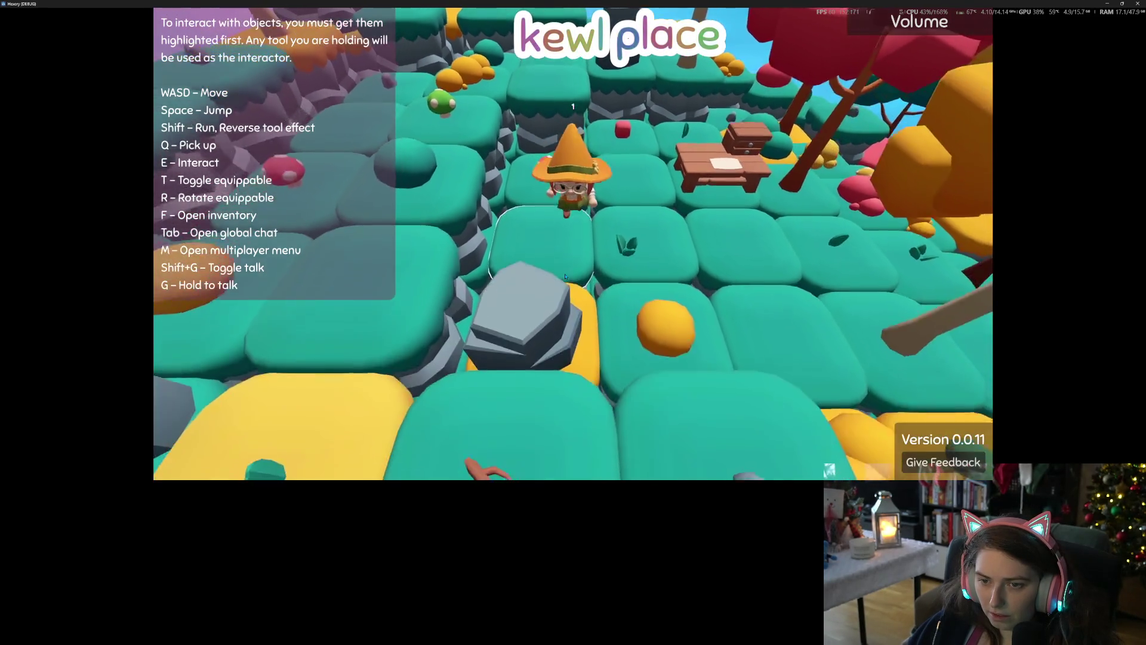
{"action": "key", "text": "a"}
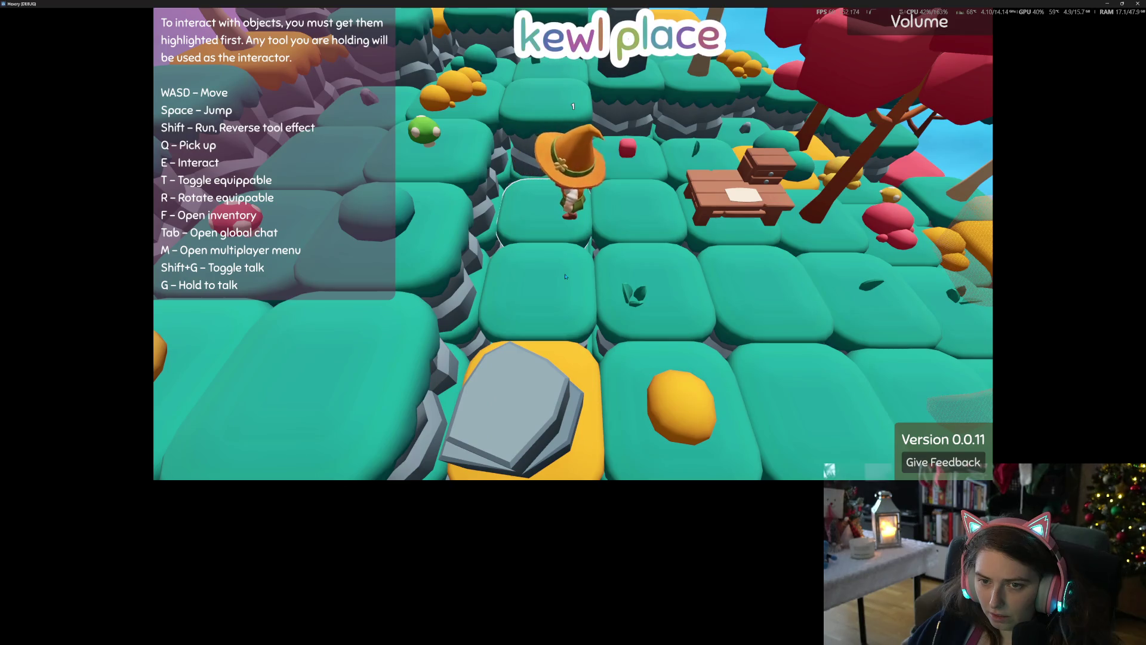
{"action": "key", "text": "w"}
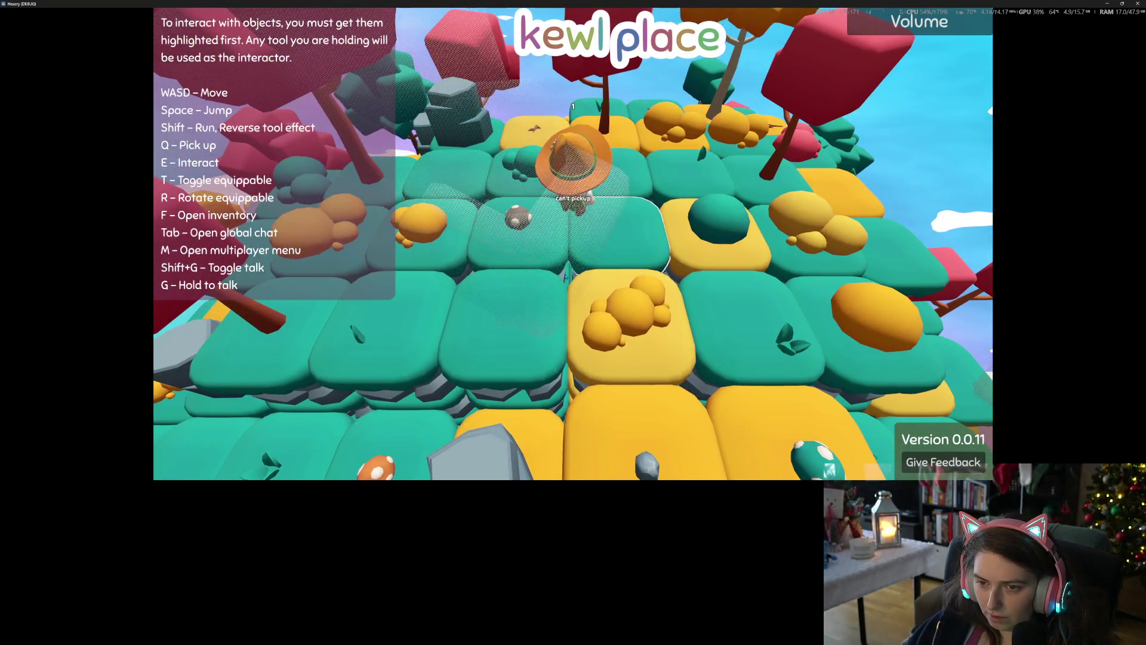
{"action": "key", "text": "q"}
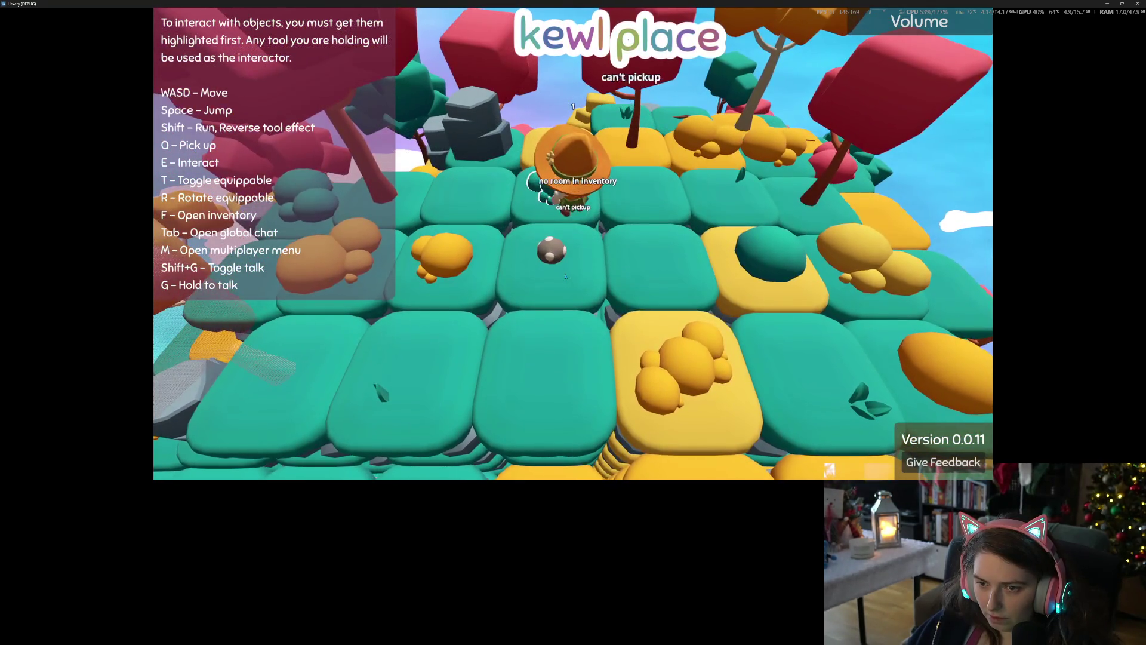
{"action": "key", "text": "d"}
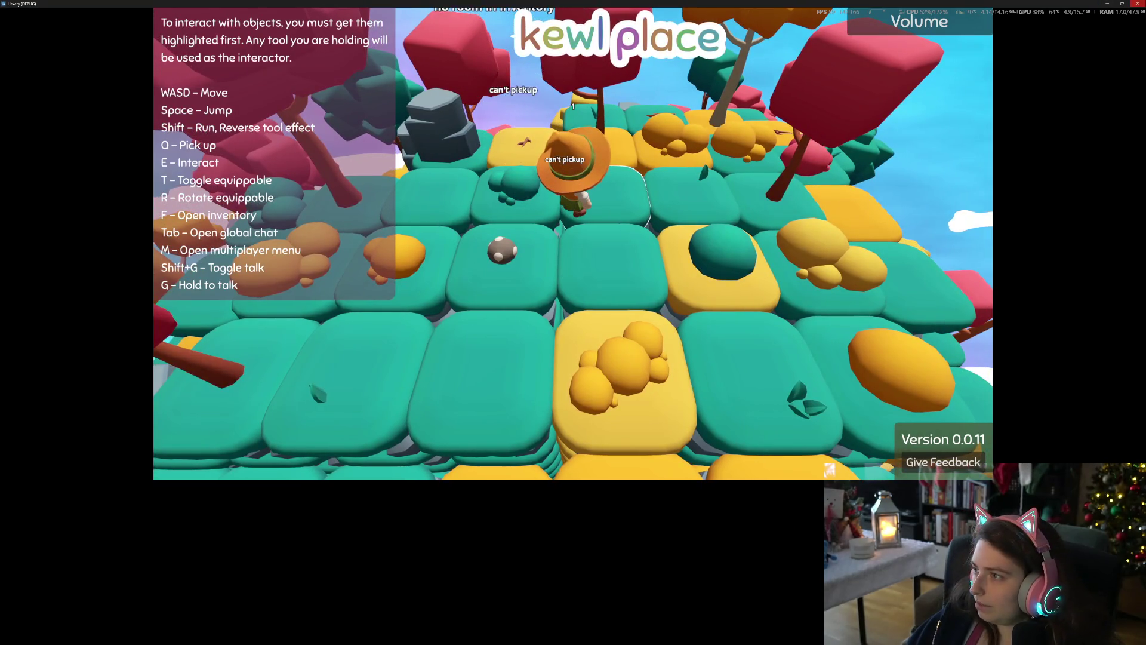
{"action": "key", "text": "F8"}
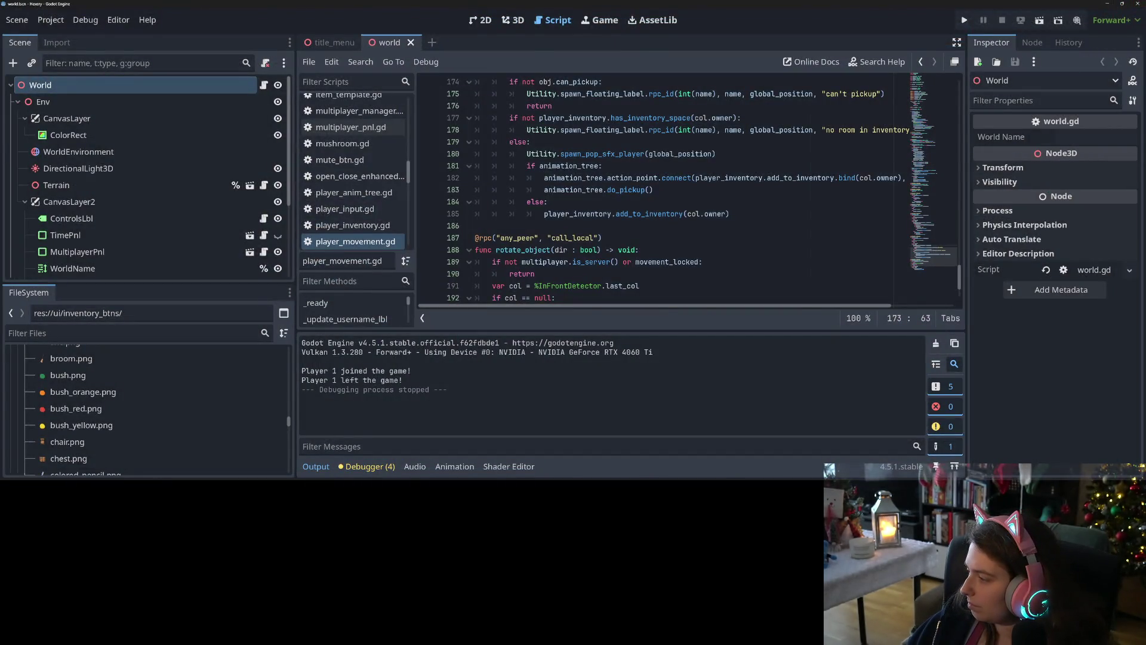
Commit player_movement.gd to main with the summary 'adds rotating character to thing they are picking up'
{"action": "key", "text": "alt+Tab"}
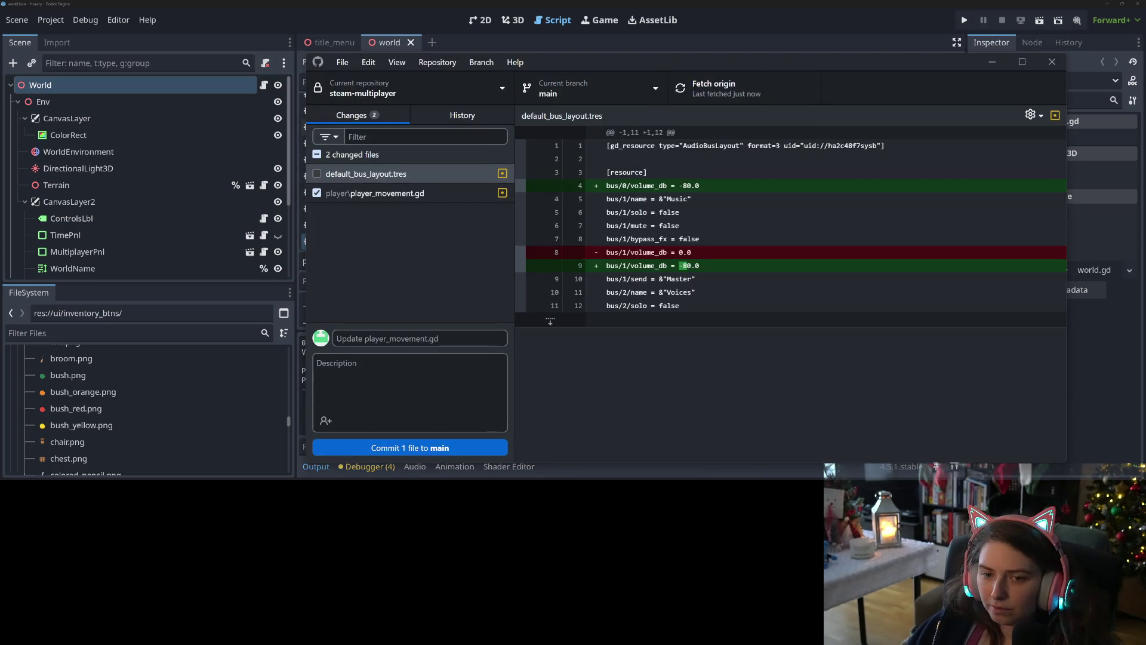
{"action": "left_click", "coordinate": [434, 192]}
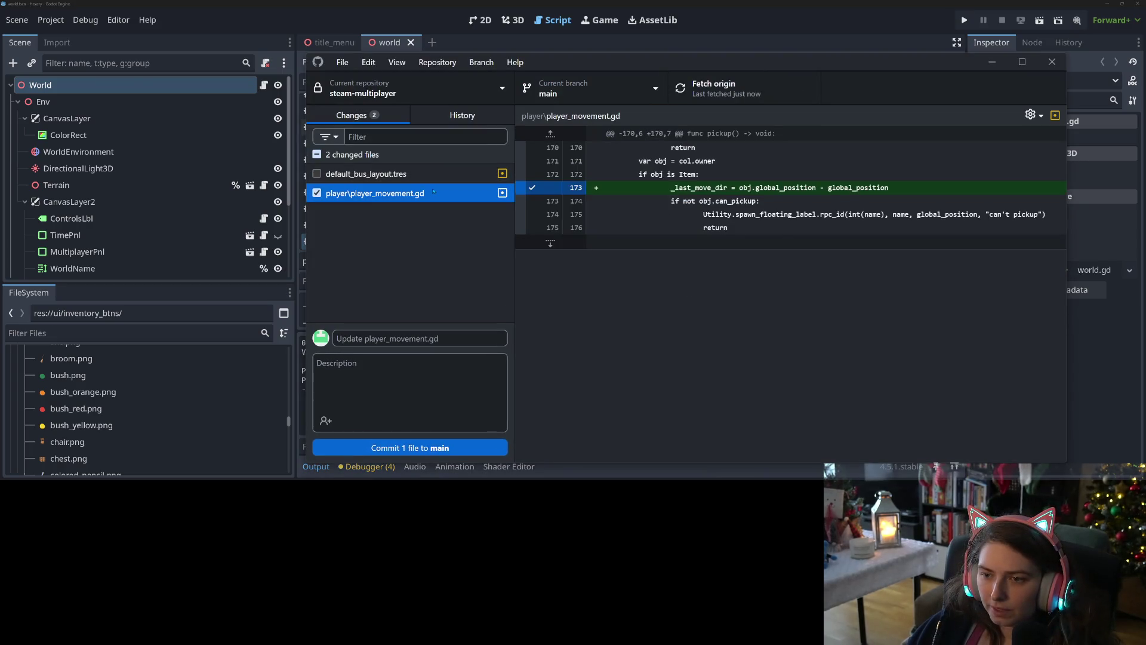
{"action": "left_click", "coordinate": [439, 337]}
{"action": "type", "text": "adds rotating character"}
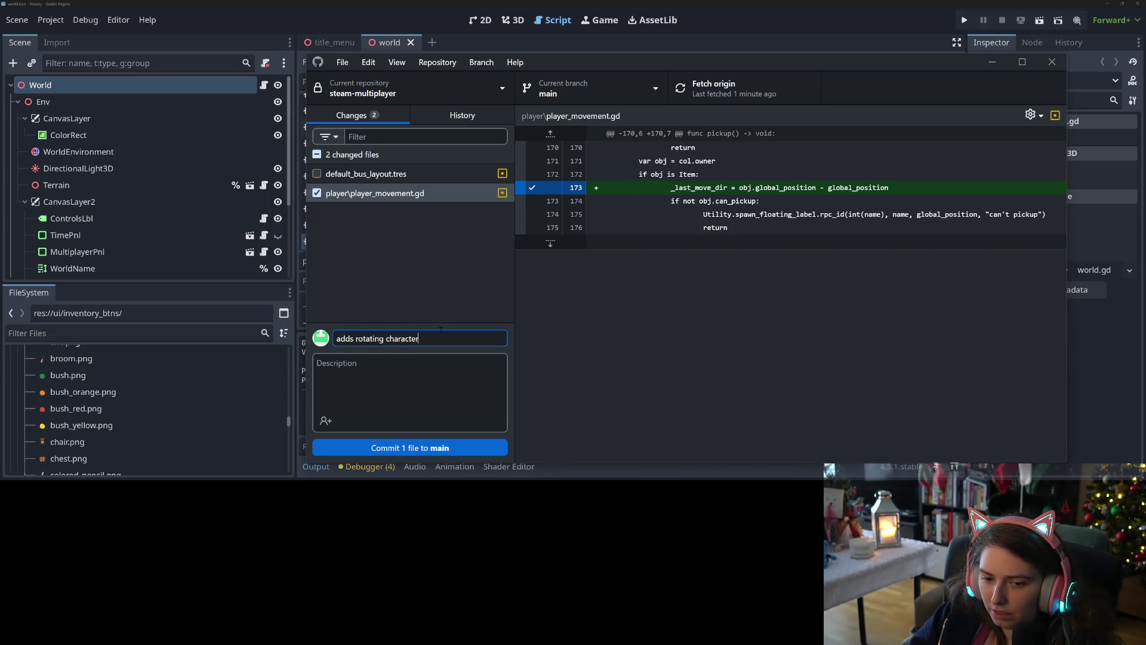
{"action": "type", "text": " to thing they are "}
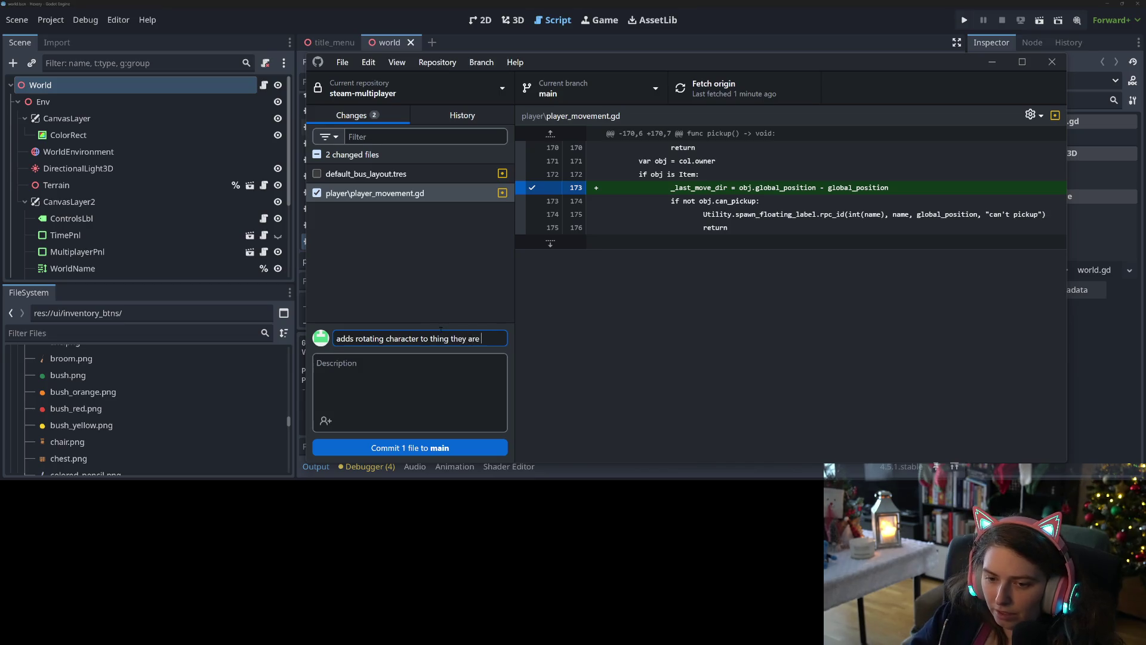
{"action": "type", "text": "picking up"}
{"action": "left_click", "coordinate": [410, 448]}
Switch from GitHub Desktop over to the project's Hexery Trello board
{"action": "left_click", "coordinate": [788, 17]}
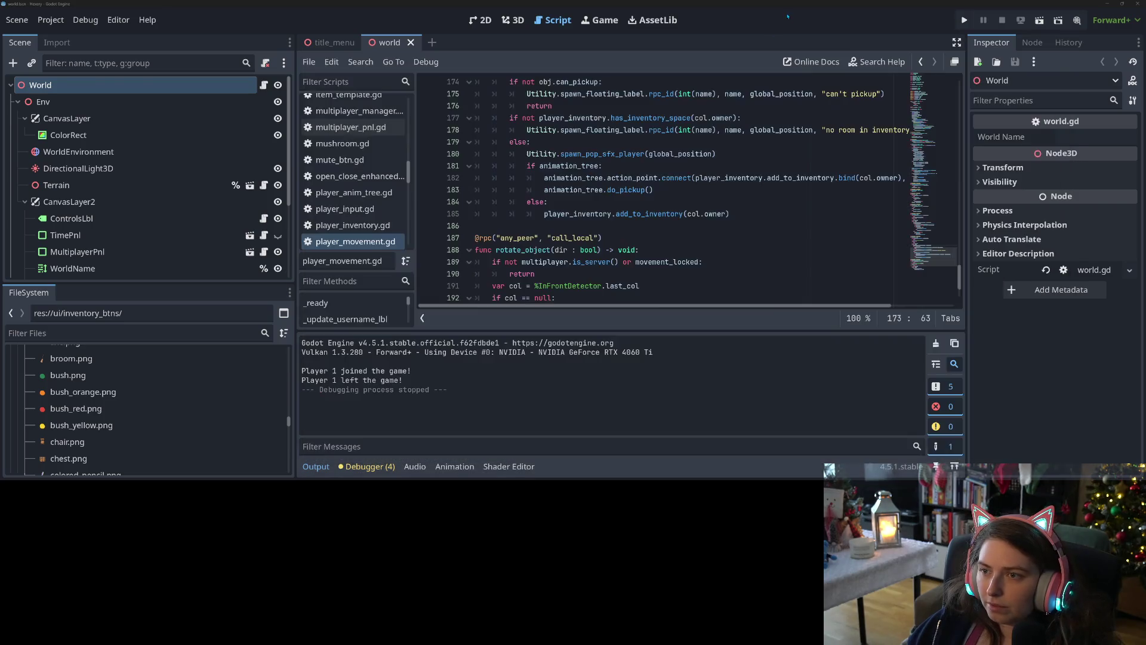
{"action": "scroll", "coordinate": [657, 191], "scroll_direction": "down", "scroll_amount": 2}
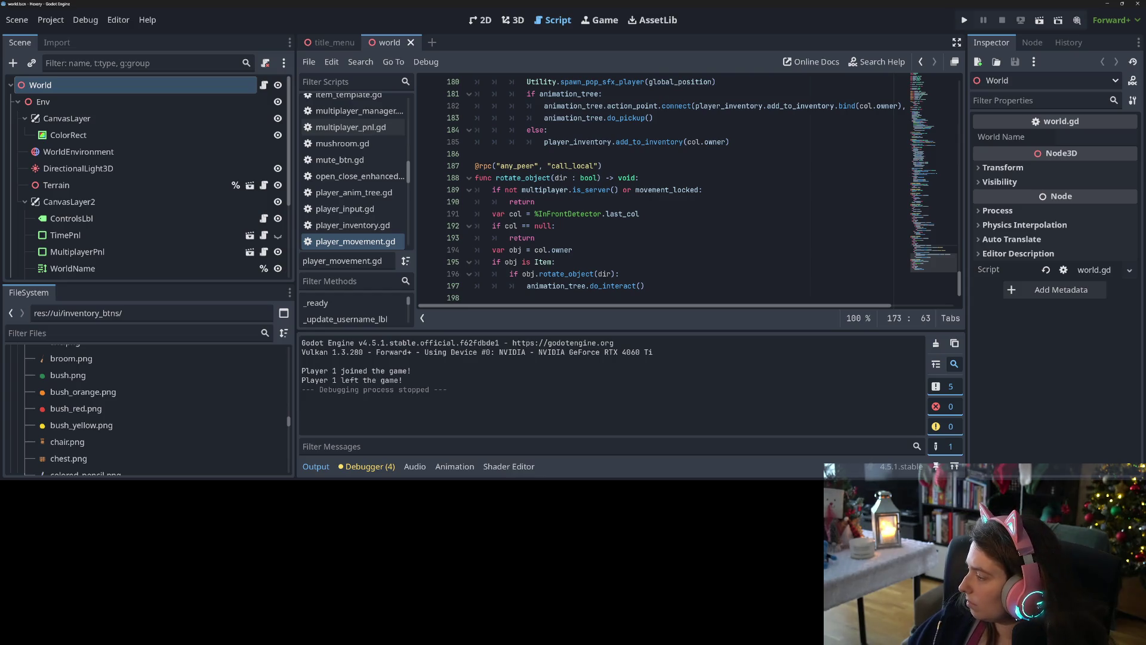
{"action": "key", "text": "alt+Tab"}
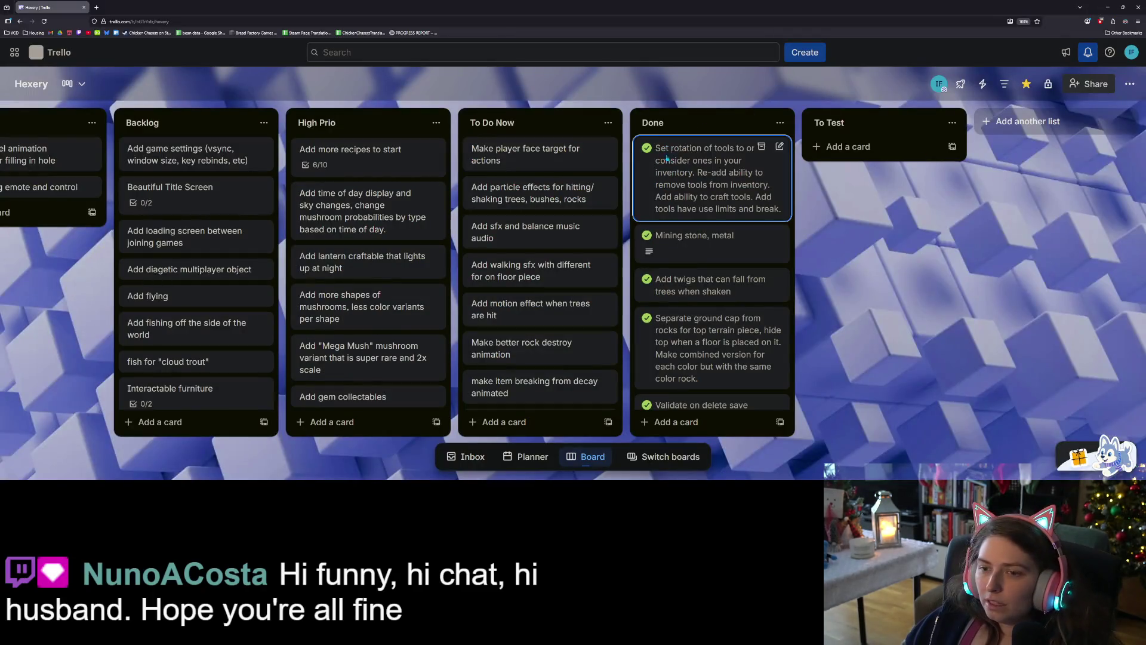
Drag the 'Make player face target for actions' card from To Do Now to the top of Done
{"action": "mouse_move", "coordinate": [525, 152]}
{"action": "left_mouse_down"}
{"action": "mouse_move", "coordinate": [693, 150]}
{"action": "mouse_move", "coordinate": [713, 170]}
{"action": "left_mouse_up"}
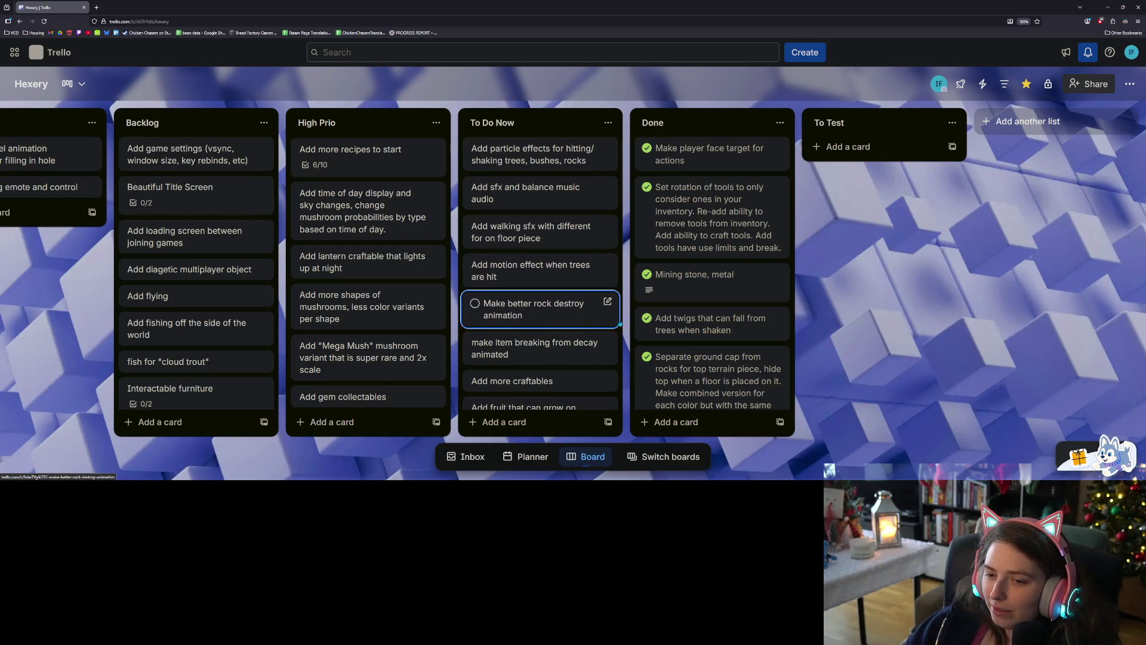
{"action": "scroll", "coordinate": [594, 286], "scroll_direction": "down", "scroll_amount": 2}
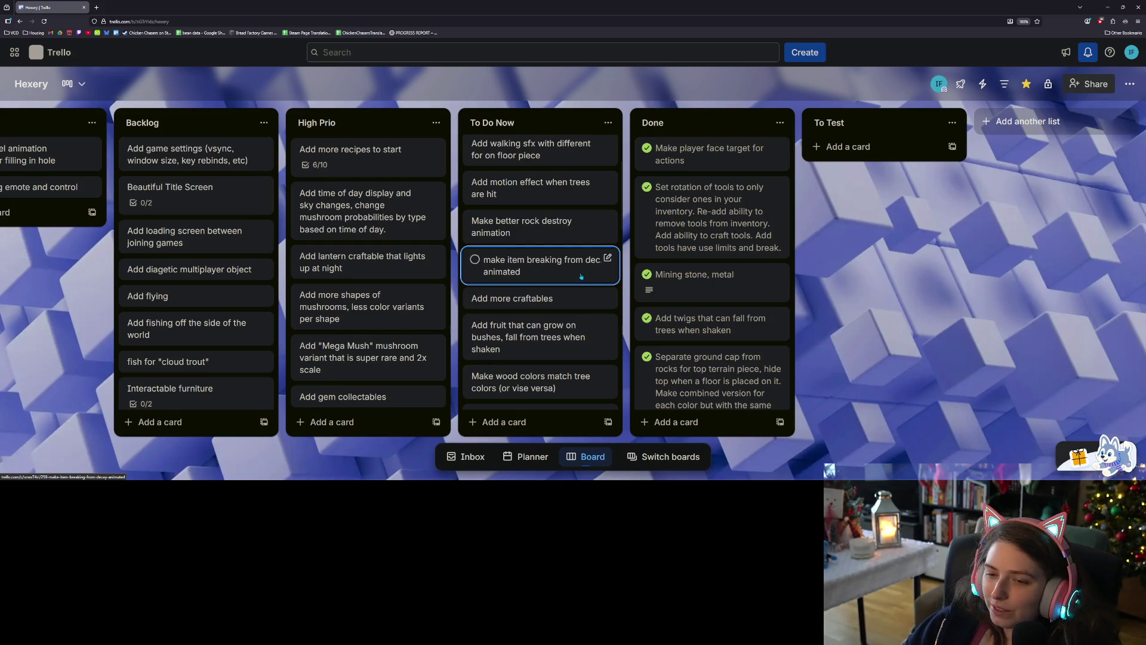
Scroll through the Hexery board, then leave Trello for the Godot editor and launch Blender
{"action": "scroll", "coordinate": [576, 287], "scroll_direction": "down", "scroll_amount": 2}
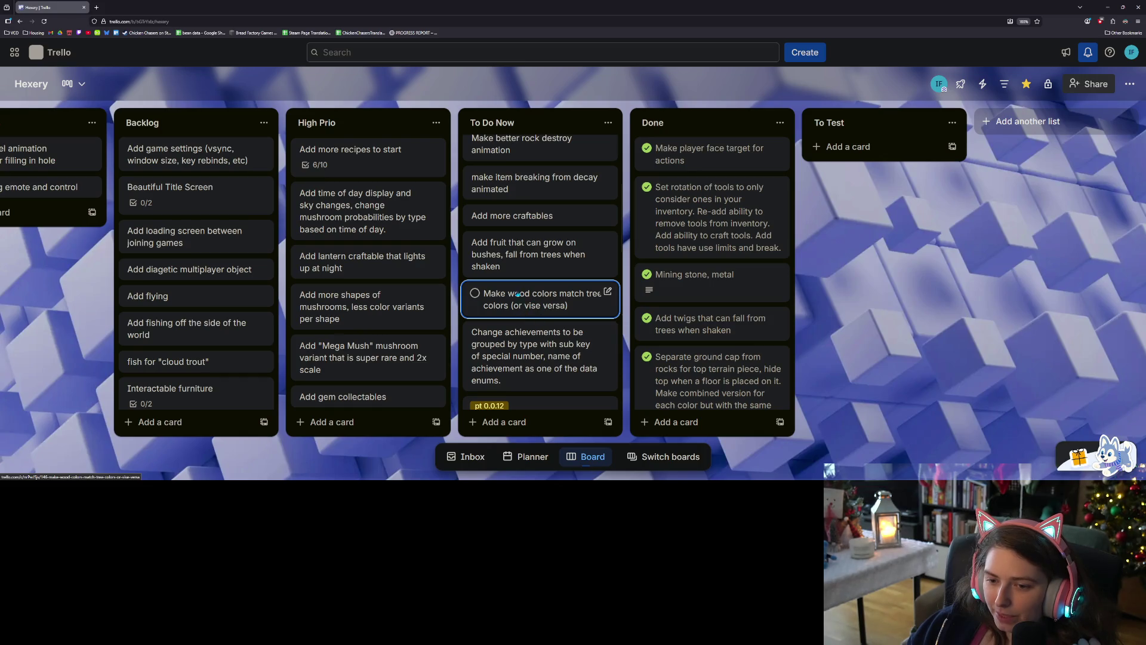
{"action": "scroll", "coordinate": [541, 292], "scroll_direction": "down", "scroll_amount": 2}
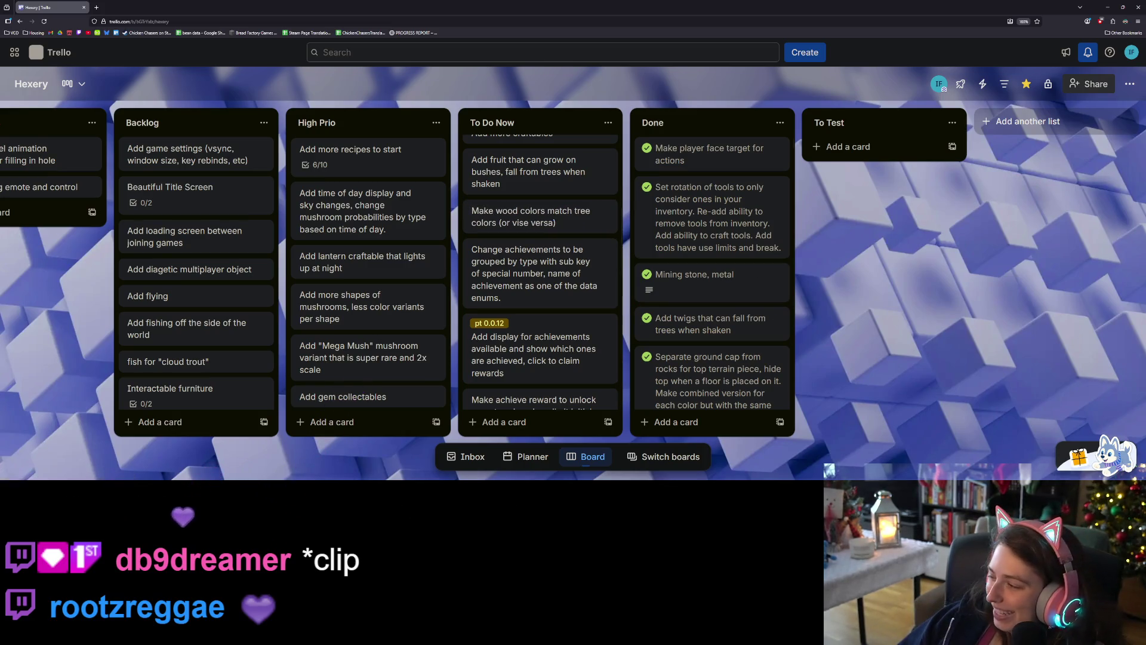
{"action": "left_click", "coordinate": [1107, 7]}
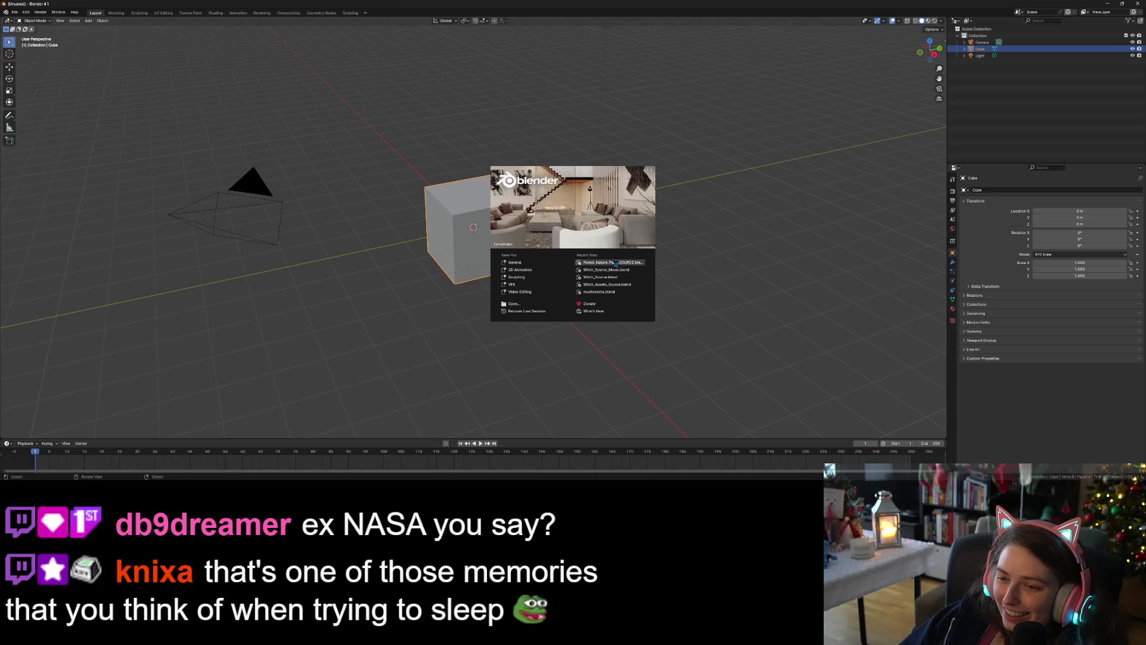
Open Forest_Nature_Pack_SOURCE.blend from Recent Files and bring all the forest assets into view
{"action": "left_click", "coordinate": [615, 263]}
{"action": "scroll", "coordinate": [642, 275], "scroll_direction": "down", "scroll_amount": 6}
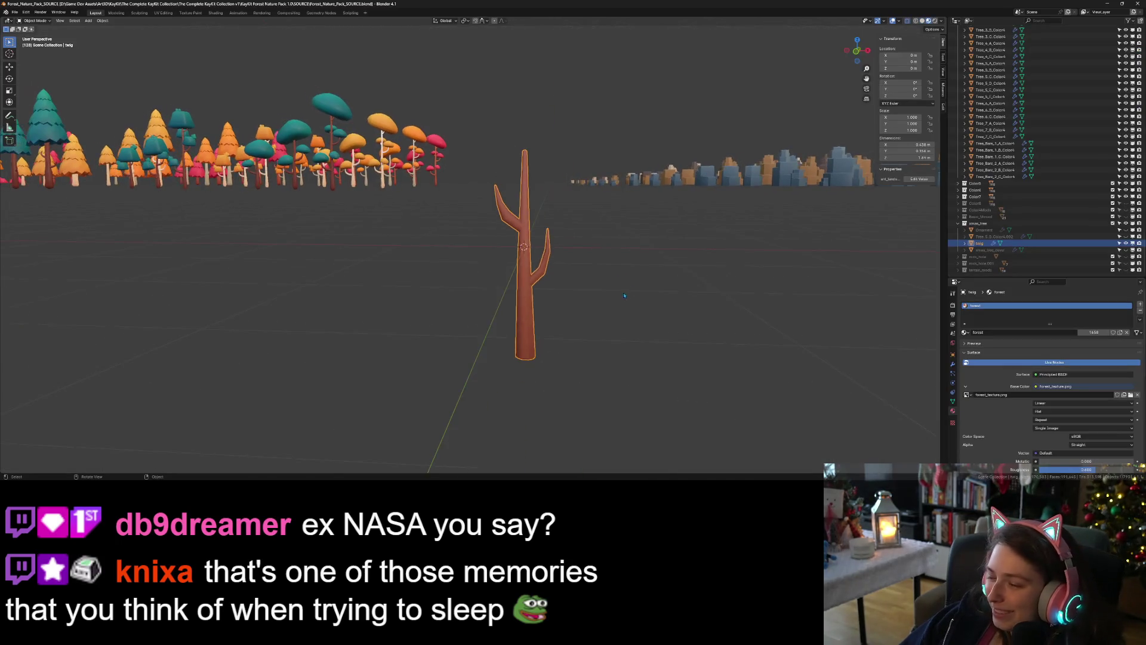
{"action": "key", "text": "shift+h"}
{"action": "key", "text": "alt+h"}
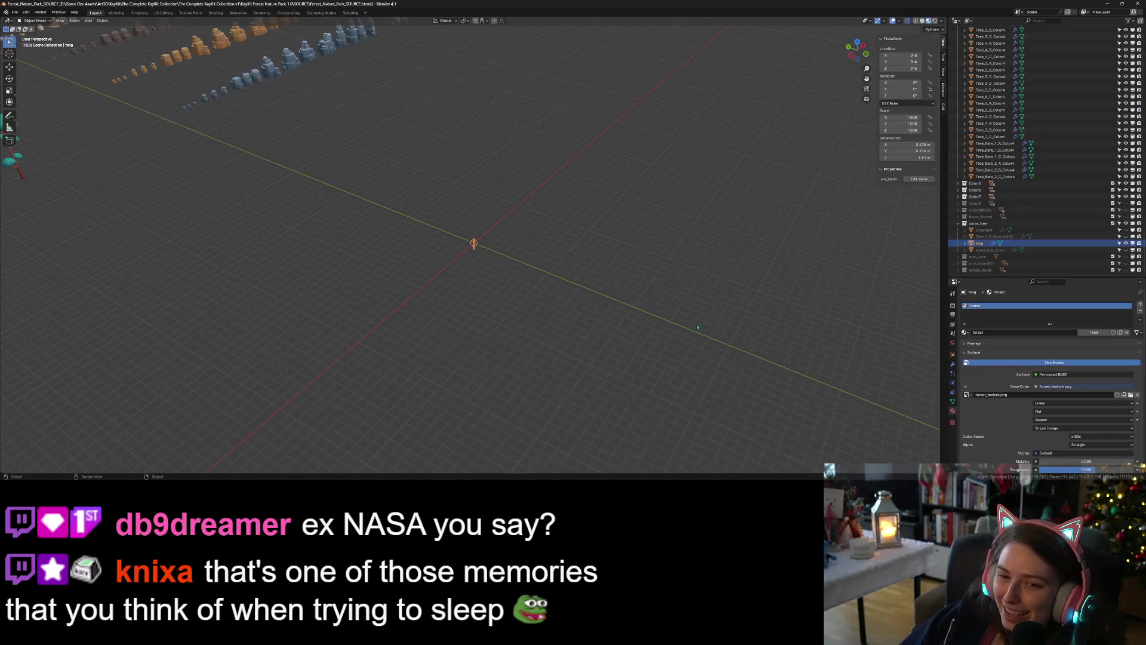
Orbit along the asset rows and select the teal mushroom tree Tree_7_C_Color4
{"action": "left_click_drag", "start_coordinate": [554, 317], "coordinate": [691, 318]}
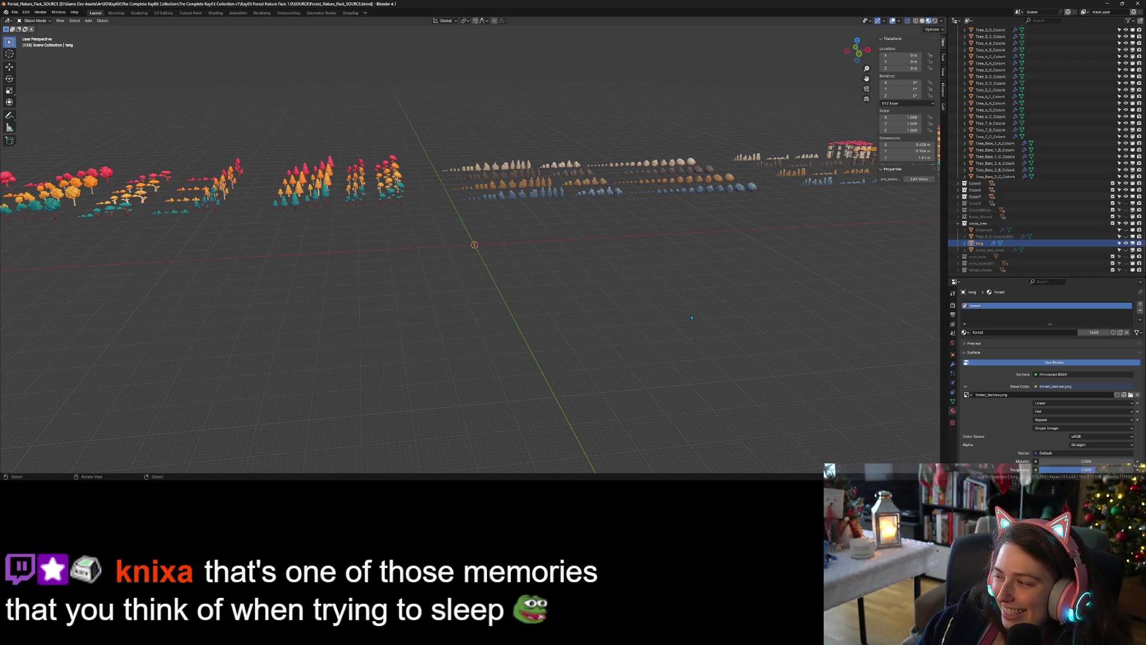
{"action": "left_click_drag", "start_coordinate": [624, 259], "coordinate": [475, 296]}
{"action": "scroll", "coordinate": [475, 296], "scroll_direction": "up", "scroll_amount": 10}
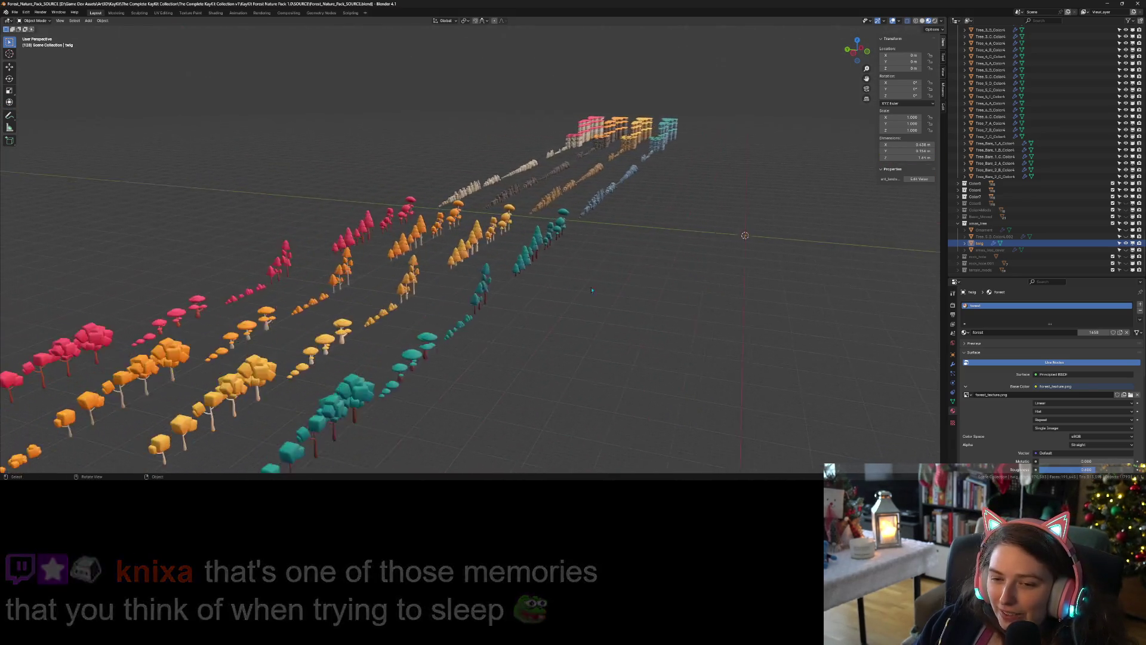
{"action": "mouse_move", "coordinate": [559, 308]}
{"action": "left_mouse_down"}
{"action": "mouse_move", "coordinate": [547, 313]}
{"action": "mouse_move", "coordinate": [642, 275]}
{"action": "mouse_move", "coordinate": [591, 296]}
{"action": "mouse_move", "coordinate": [691, 272]}
{"action": "mouse_move", "coordinate": [693, 284]}
{"action": "mouse_move", "coordinate": [652, 282]}
{"action": "left_mouse_up"}
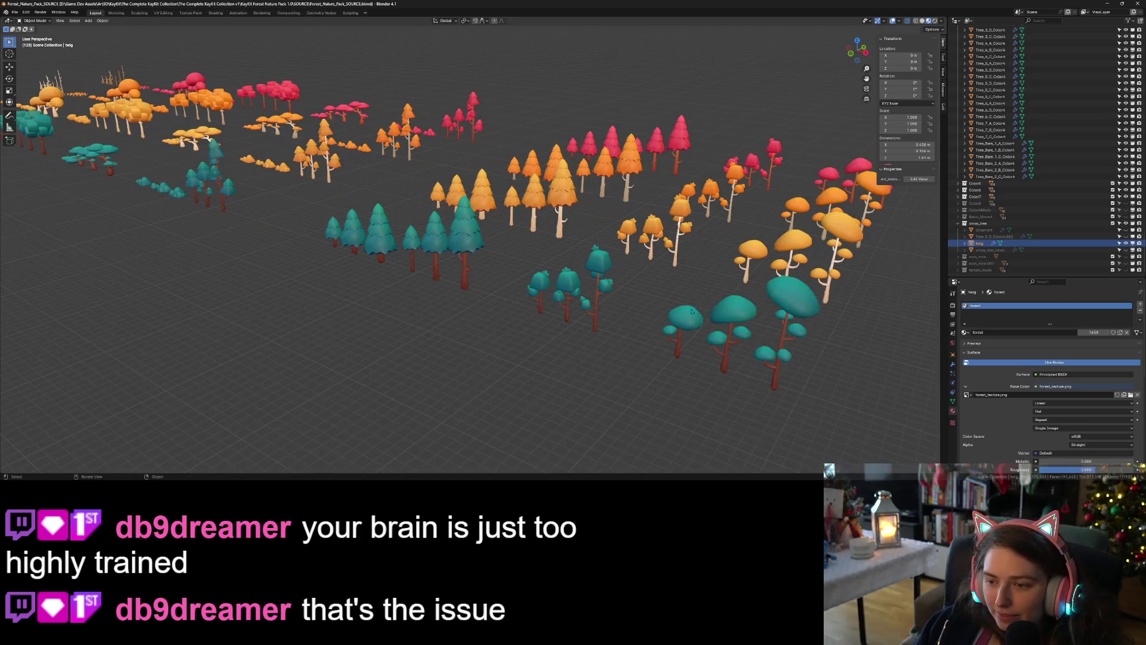
{"action": "left_click", "coordinate": [792, 302]}
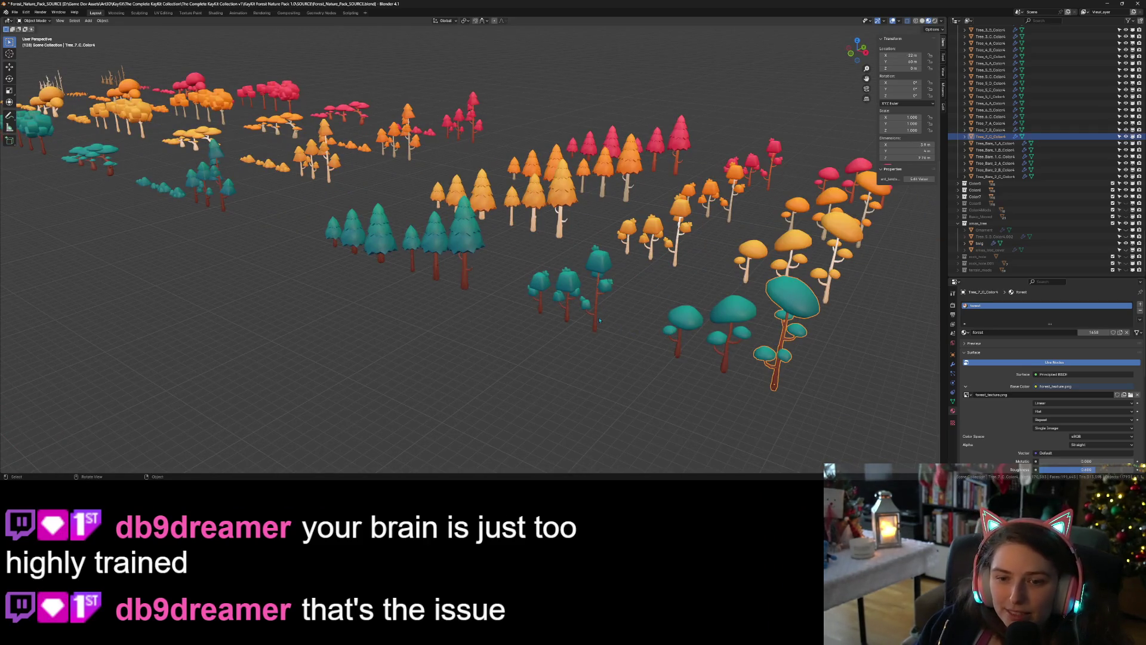
Inspect Tree_6_B_Color4 and Tree_4_A_Color4, then select the Bush_4_F_Color4 blocky variants across the colour rows
{"action": "left_click", "coordinate": [581, 289]}
{"action": "mouse_move", "coordinate": [580, 289]}
{"action": "left_mouse_down"}
{"action": "mouse_move", "coordinate": [506, 290]}
{"action": "mouse_move", "coordinate": [612, 271]}
{"action": "mouse_move", "coordinate": [536, 272]}
{"action": "mouse_move", "coordinate": [587, 277]}
{"action": "mouse_move", "coordinate": [564, 278]}
{"action": "left_mouse_up"}
{"action": "scroll", "coordinate": [612, 271], "scroll_direction": "up", "scroll_amount": 2}
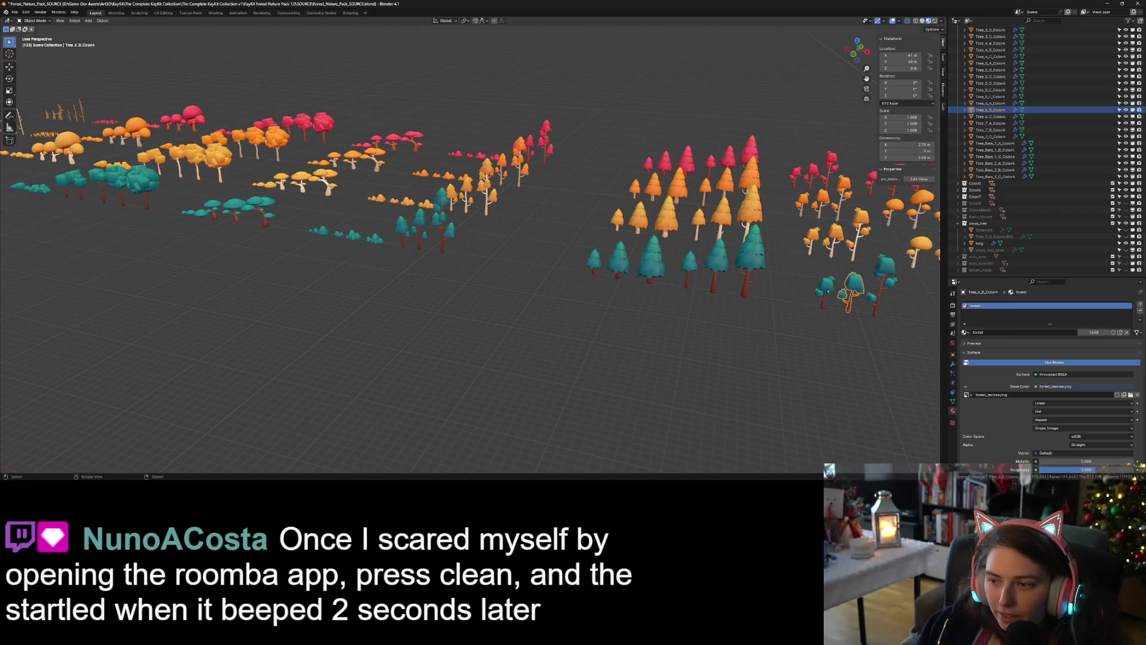
{"action": "left_click", "coordinate": [404, 230]}
{"action": "left_click", "coordinate": [376, 240]}
{"action": "left_click_drag", "start_coordinate": [375, 266], "coordinate": [409, 273]}
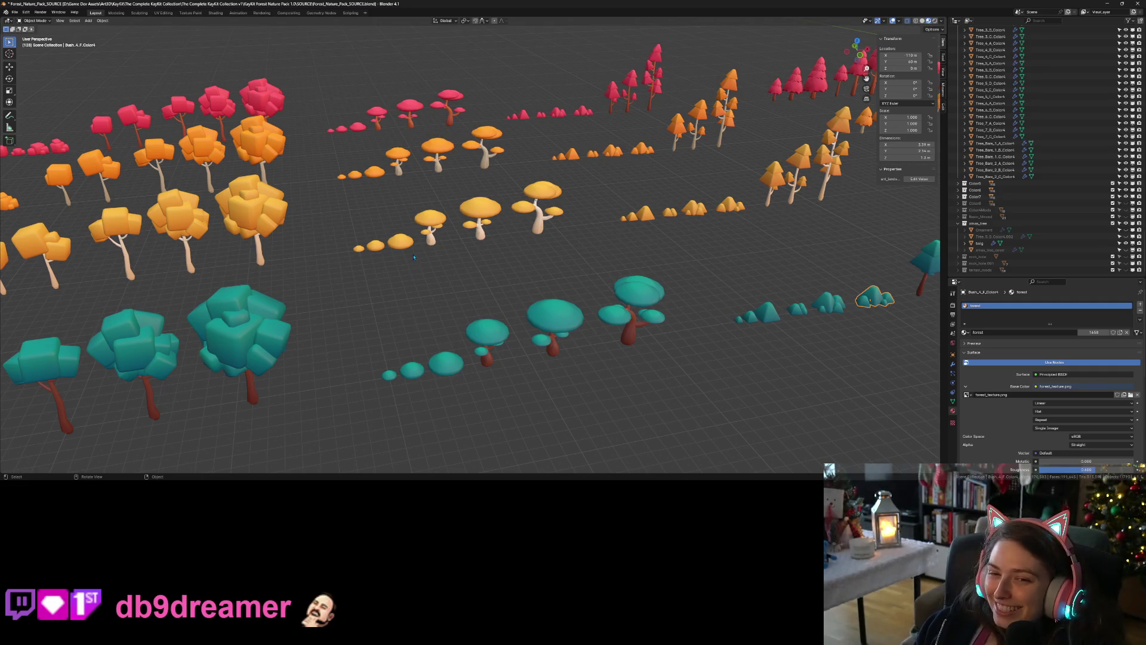
{"action": "scroll", "coordinate": [414, 258], "scroll_direction": "down", "scroll_amount": 3}
{"action": "mouse_move", "coordinate": [414, 258]}
{"action": "left_mouse_down"}
{"action": "mouse_move", "coordinate": [479, 325]}
{"action": "mouse_move", "coordinate": [362, 199]}
{"action": "mouse_move", "coordinate": [507, 354]}
{"action": "mouse_move", "coordinate": [475, 347]}
{"action": "mouse_move", "coordinate": [549, 359]}
{"action": "left_mouse_up"}
{"action": "scroll", "coordinate": [507, 375], "scroll_direction": "right", "scroll_amount": 3}
{"action": "scroll", "coordinate": [446, 341], "scroll_direction": "down", "scroll_amount": 5}
Duplicate the selected blocky variants along Y beside the existing rows and delete the stray copy
{"action": "key", "text": "shift+d"}
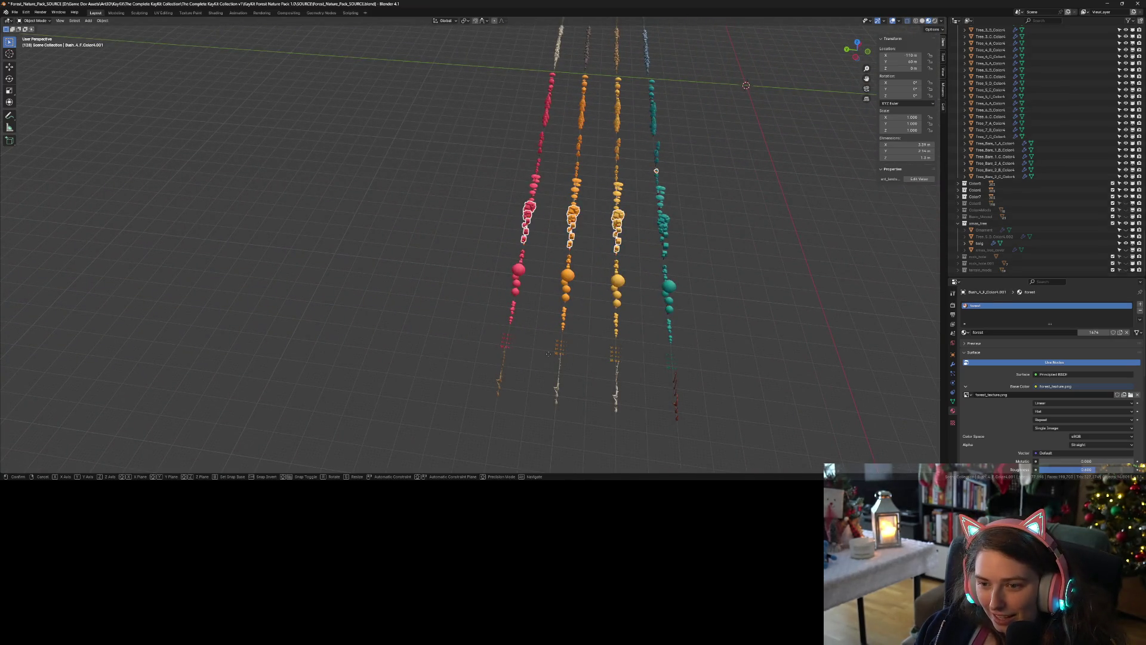
{"action": "key", "text": "x"}
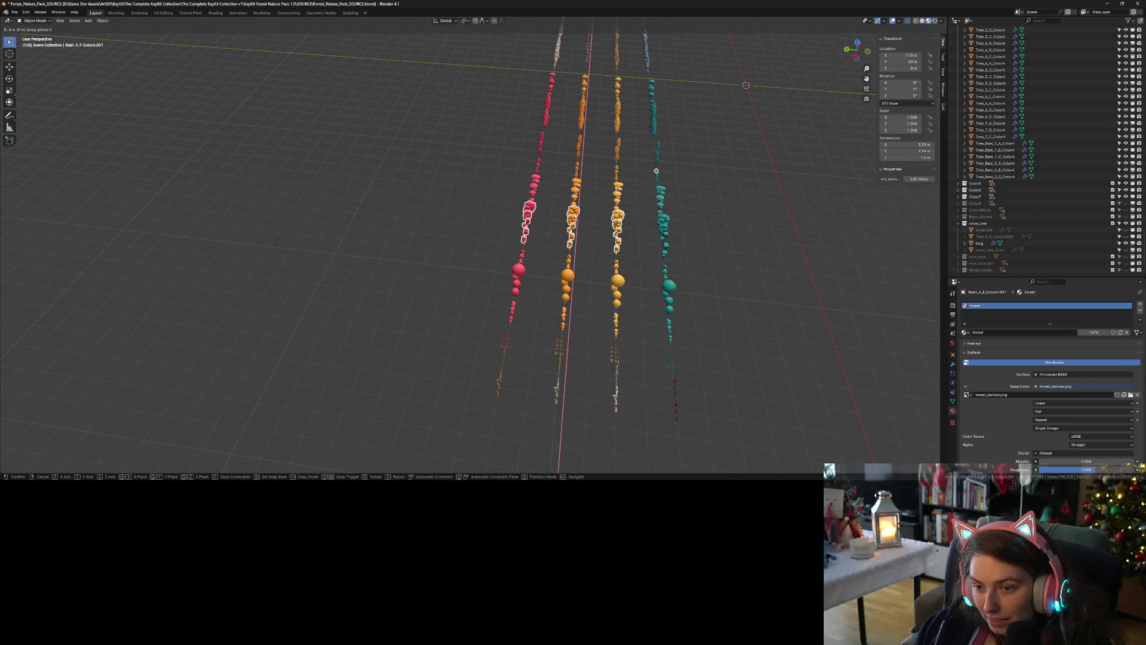
{"action": "key", "text": "y"}
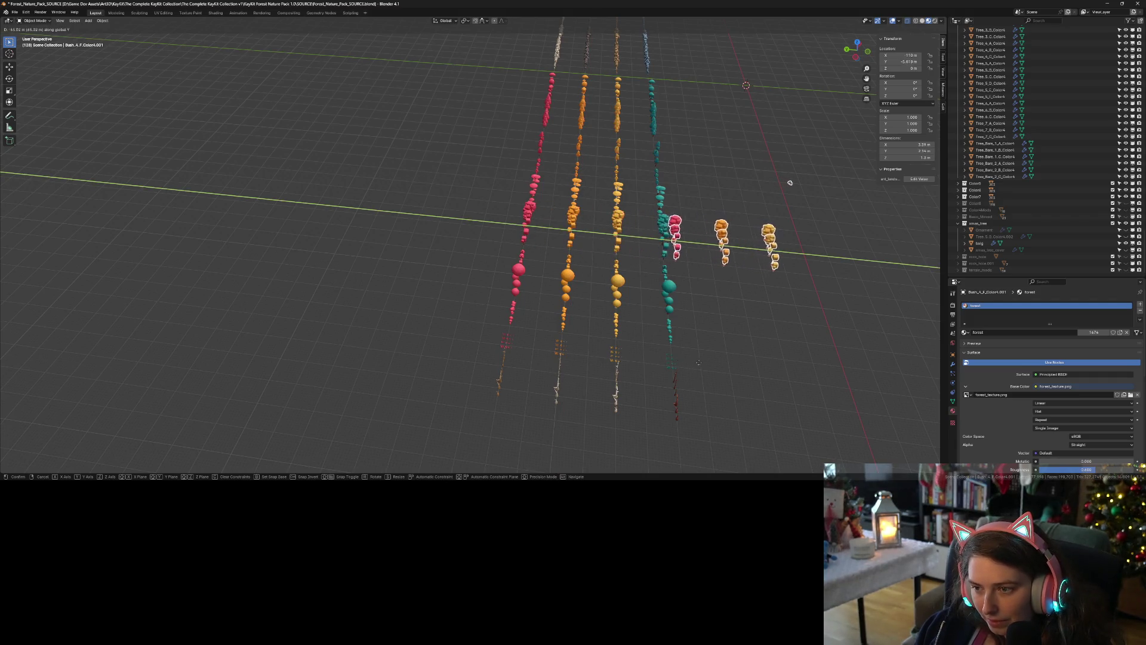
{"action": "left_click", "coordinate": [812, 184]}
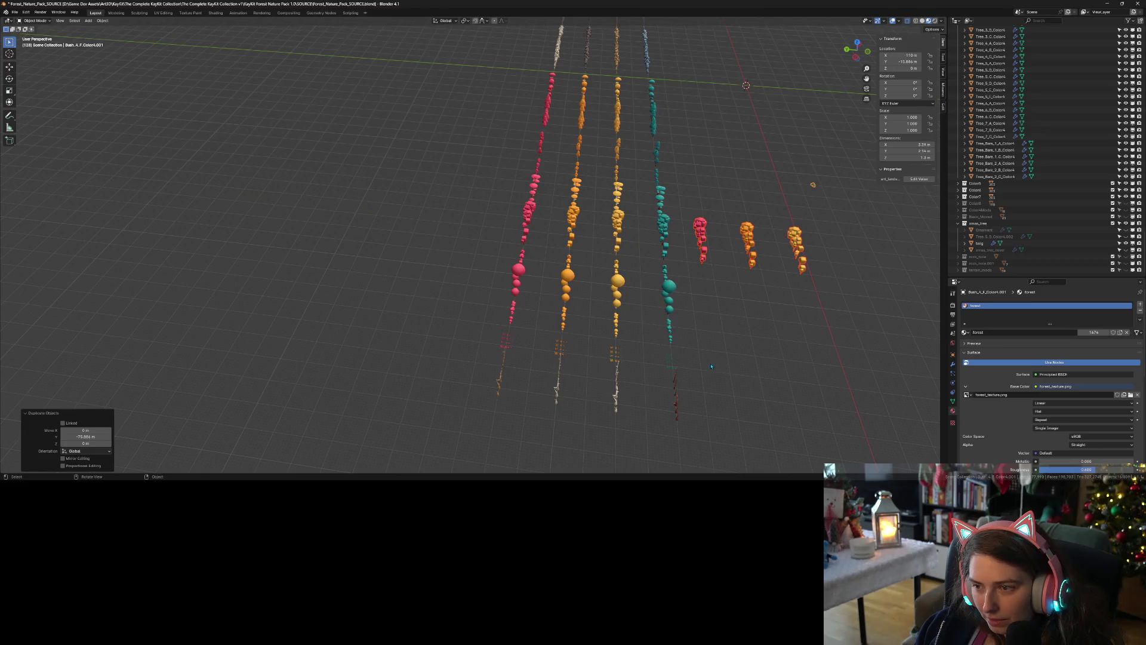
{"action": "left_click", "coordinate": [817, 187]}
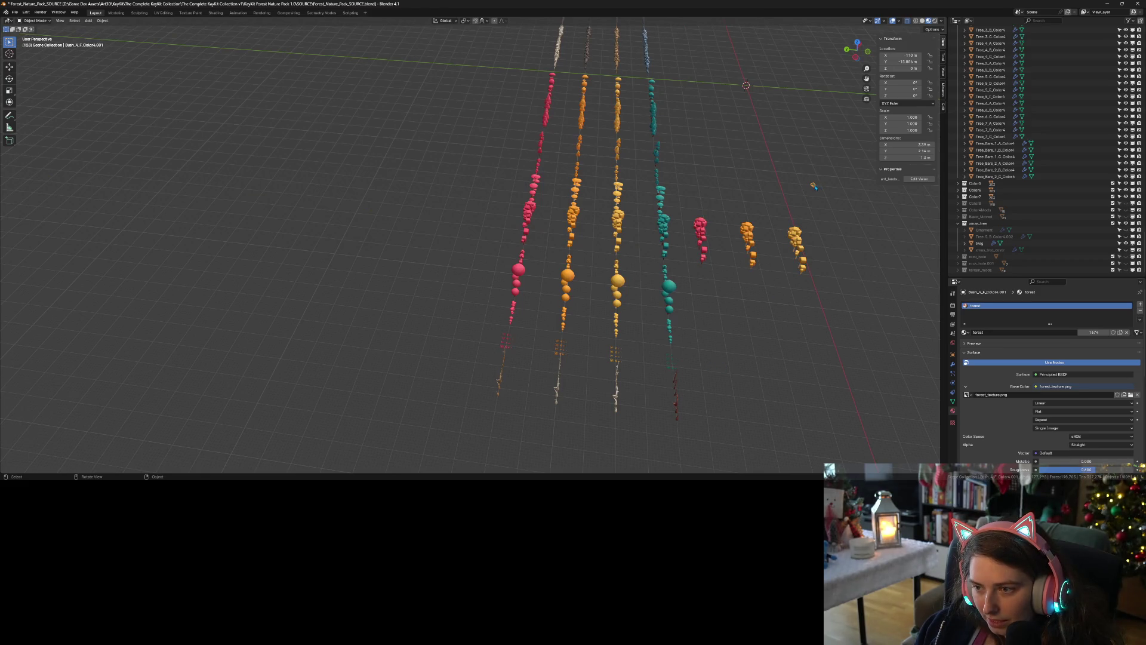
{"action": "key", "text": "Delete"}
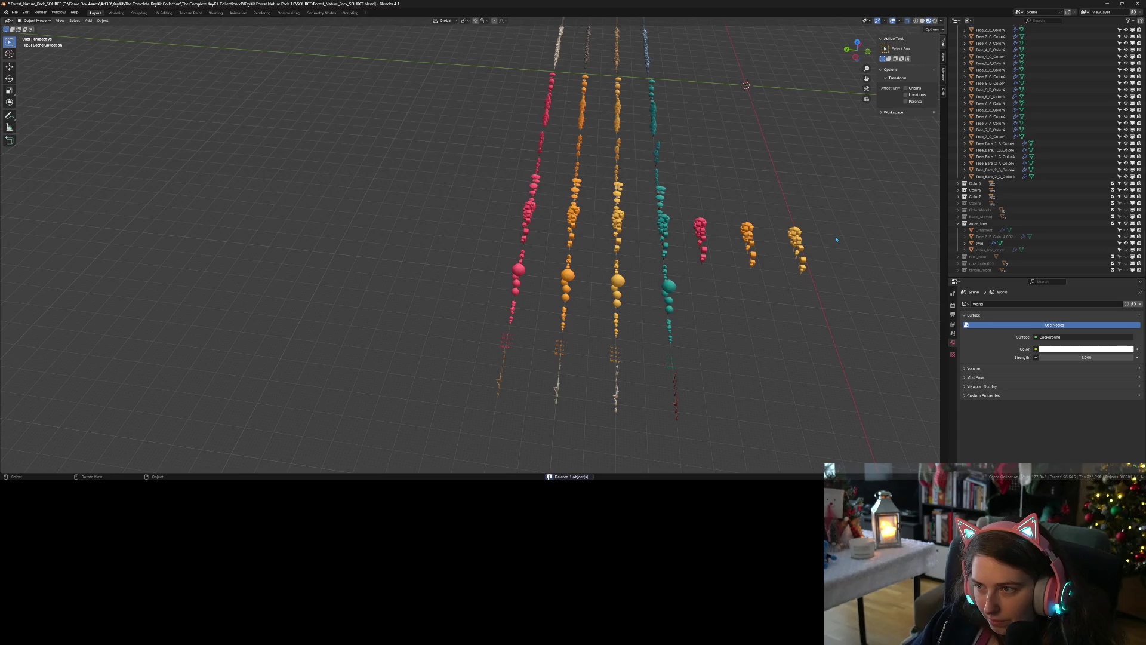
{"action": "scroll", "coordinate": [830, 271], "scroll_direction": "up", "scroll_amount": 6}
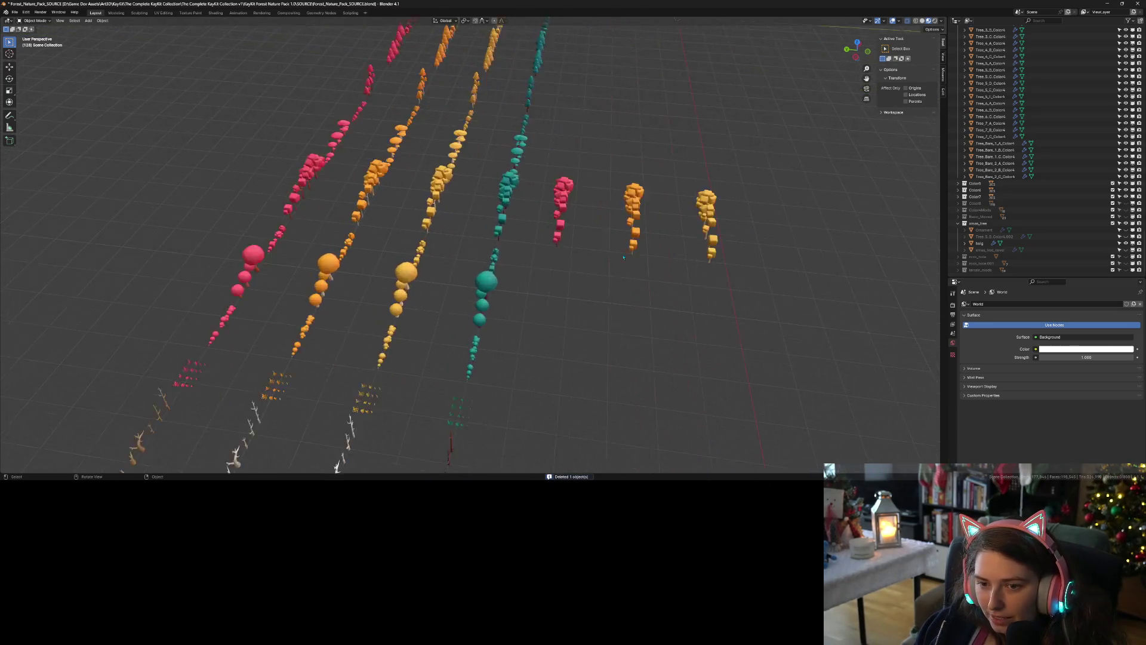
{"action": "mouse_move", "coordinate": [642, 275]}
{"action": "left_mouse_down"}
{"action": "mouse_move", "coordinate": [445, 192]}
{"action": "mouse_move", "coordinate": [519, 248]}
{"action": "mouse_move", "coordinate": [699, 320]}
{"action": "mouse_move", "coordinate": [700, 353]}
{"action": "mouse_move", "coordinate": [672, 318]}
{"action": "left_mouse_up"}
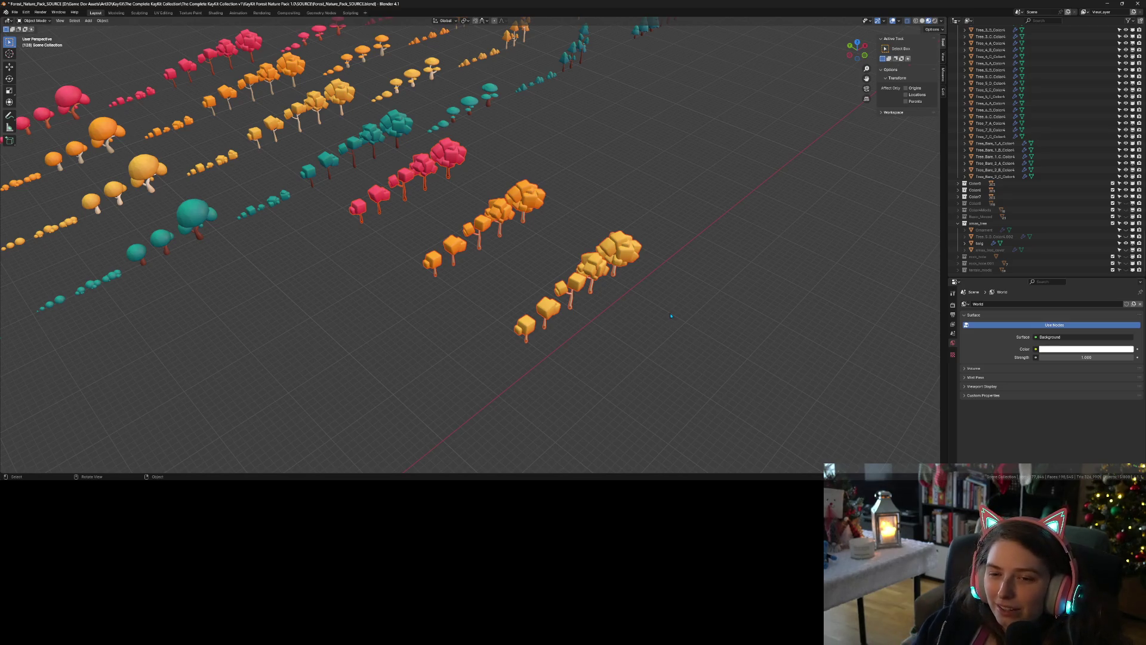
{"action": "scroll", "coordinate": [634, 350], "scroll_direction": "up", "scroll_amount": 3}
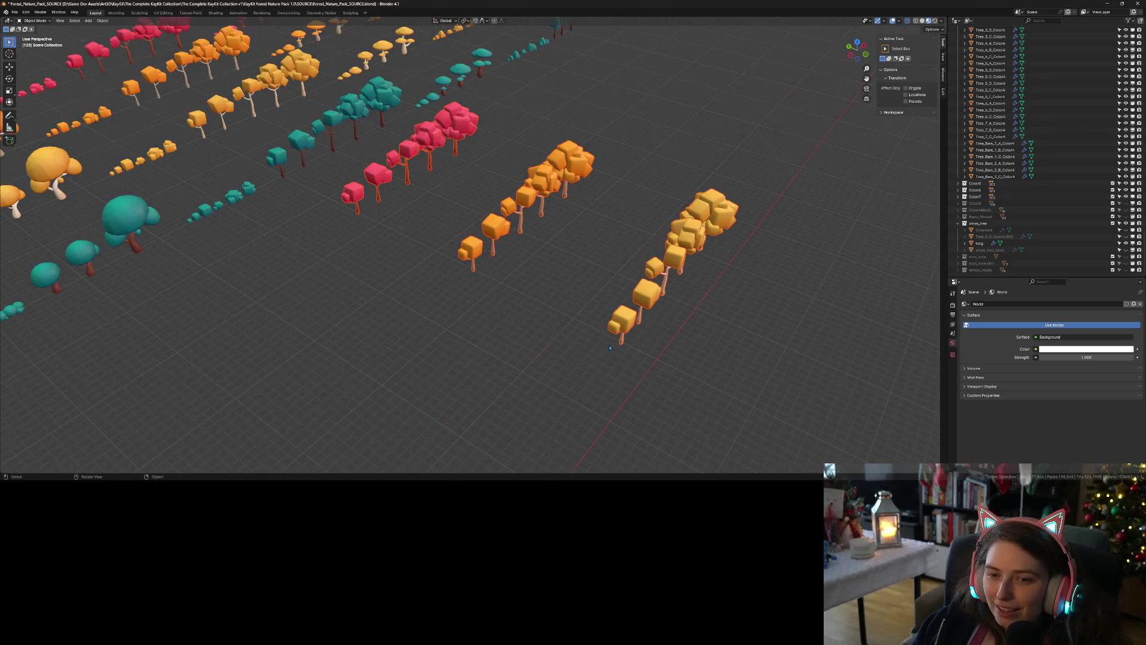
{"action": "left_click_drag", "start_coordinate": [579, 286], "coordinate": [621, 256]}
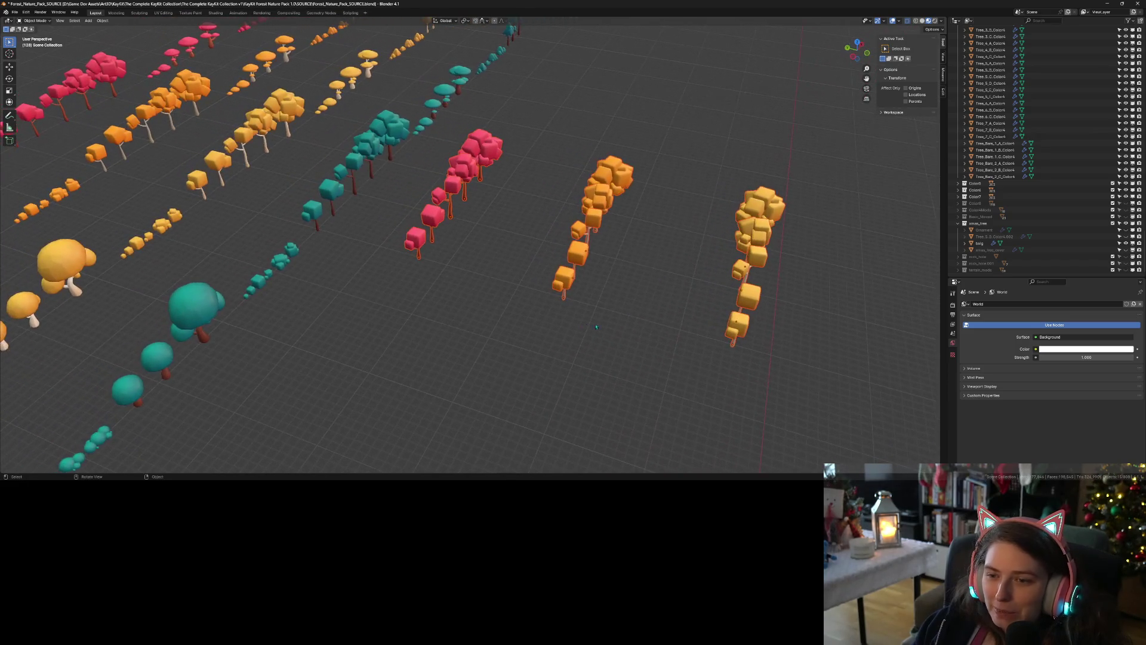
{"action": "scroll", "coordinate": [966, 230], "scroll_direction": "up", "scroll_amount": 10}
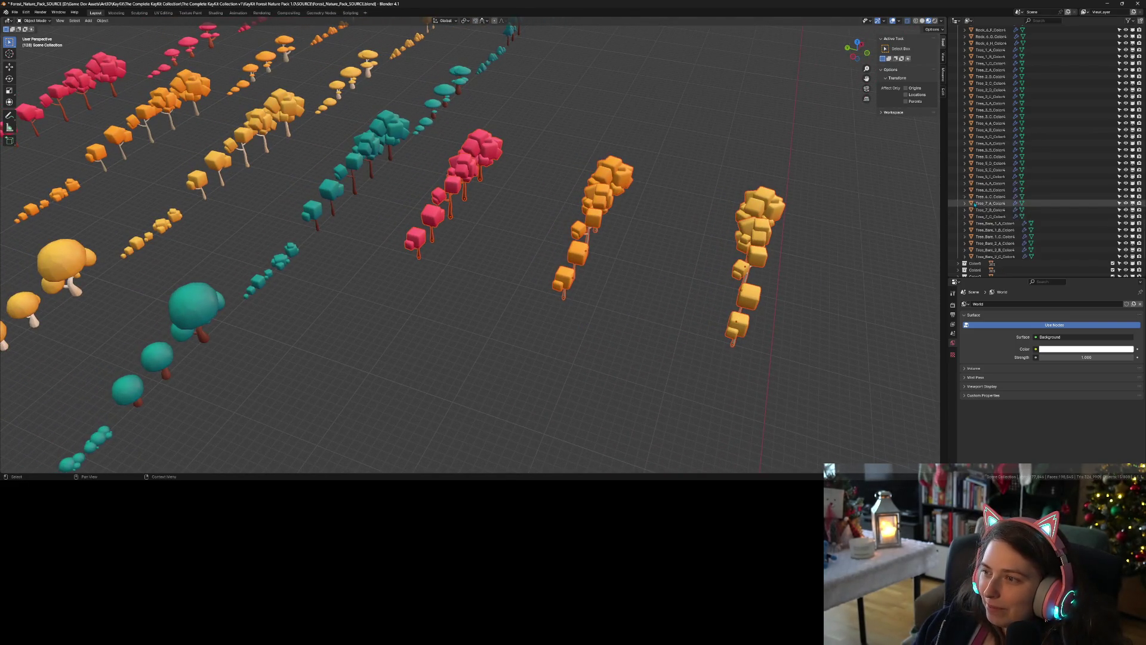
Create a new collection under Scene Collection named tree_mods, then box-select the three copied trees
{"action": "scroll", "coordinate": [975, 204], "scroll_direction": "up", "scroll_amount": 15}
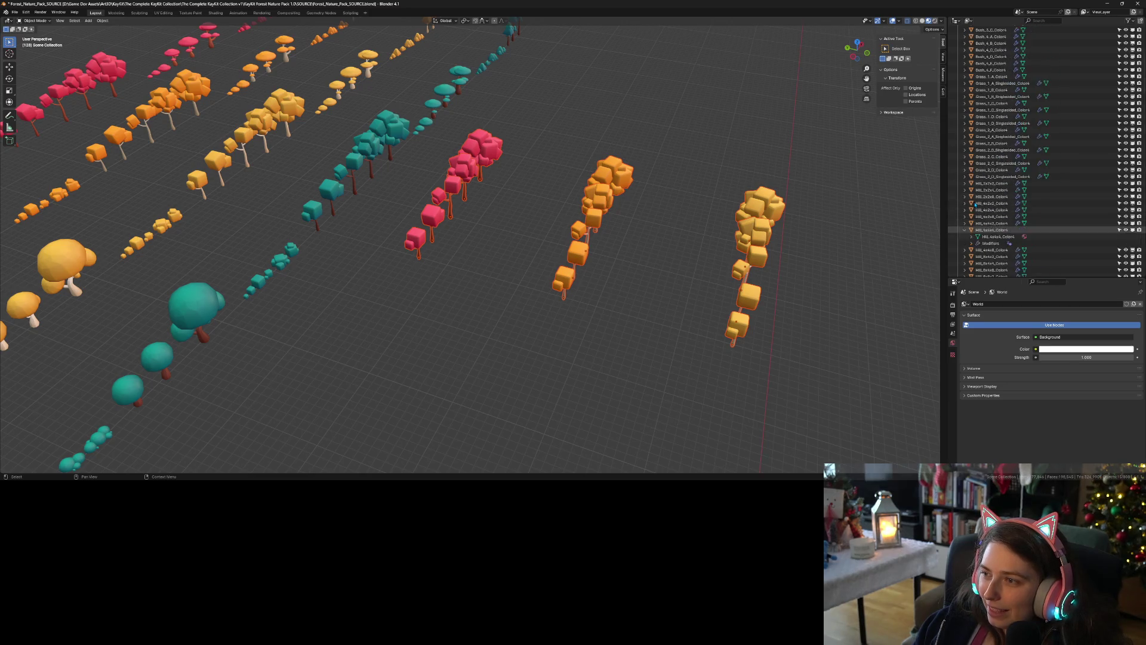
{"action": "left_click", "coordinate": [969, 20]}
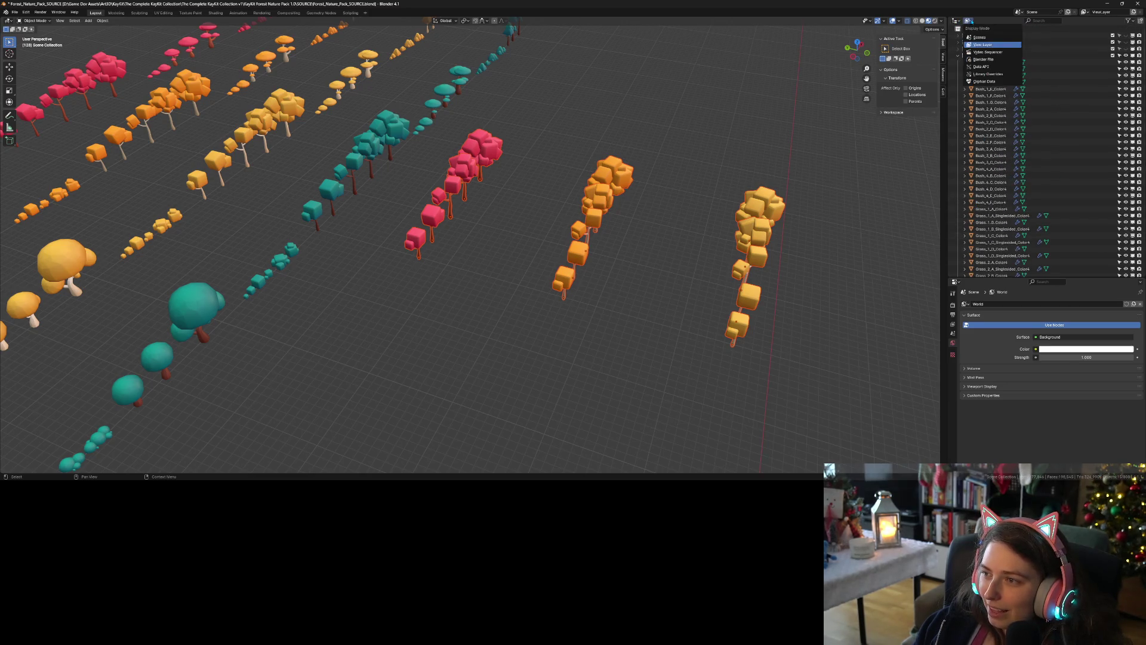
{"action": "right_click", "coordinate": [985, 30]}
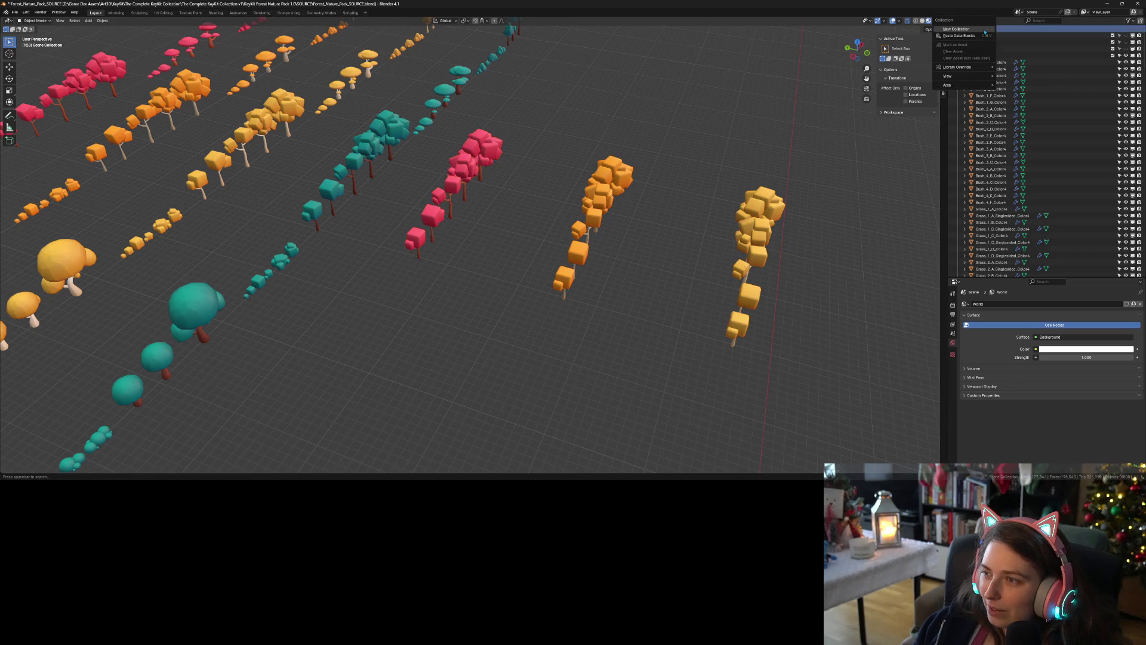
{"action": "left_click", "coordinate": [985, 30]}
{"action": "scroll", "coordinate": [1015, 238], "scroll_direction": "down", "scroll_amount": 15}
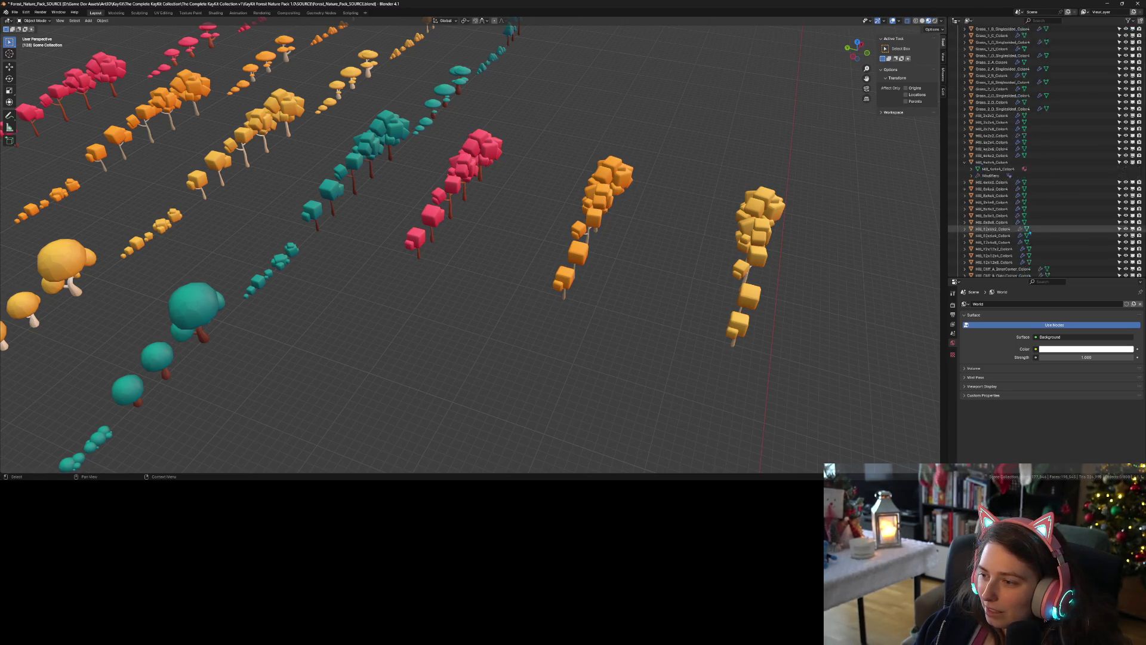
{"action": "left_click", "coordinate": [990, 270]}
{"action": "double_click", "coordinate": [989, 271]}
{"action": "type", "text": "tre"}
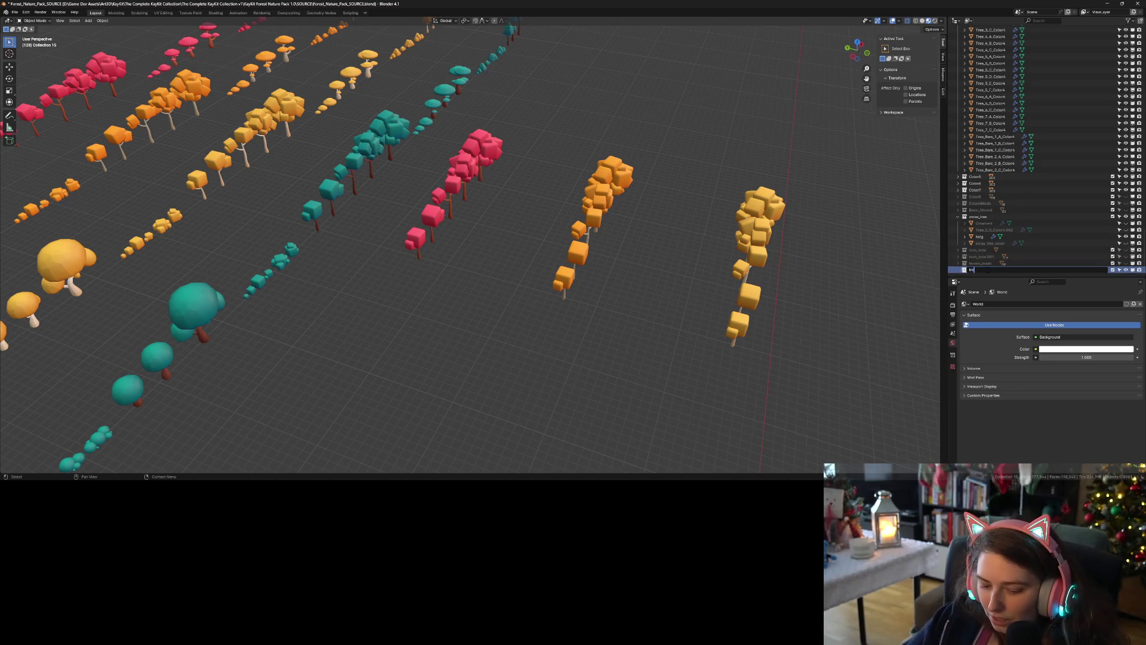
{"action": "type", "text": "e_mods"}
{"action": "key", "text": "Return"}
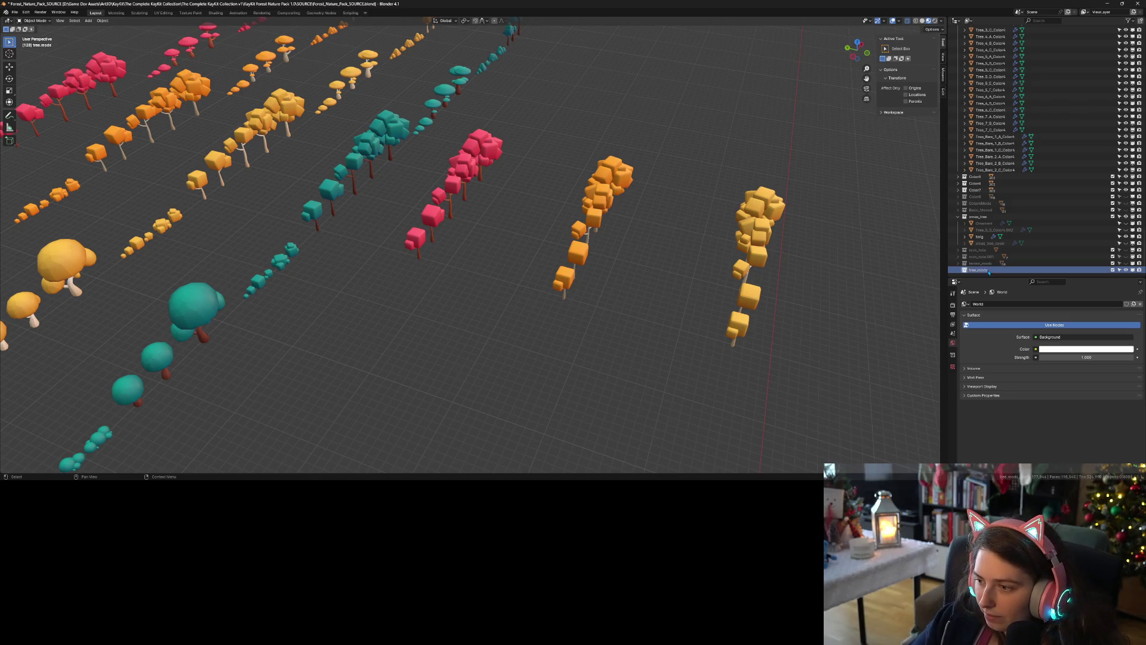
{"action": "left_click_drag", "start_coordinate": [573, 287], "coordinate": [588, 281]}
{"action": "left_click_drag", "start_coordinate": [473, 145], "coordinate": [838, 435]}
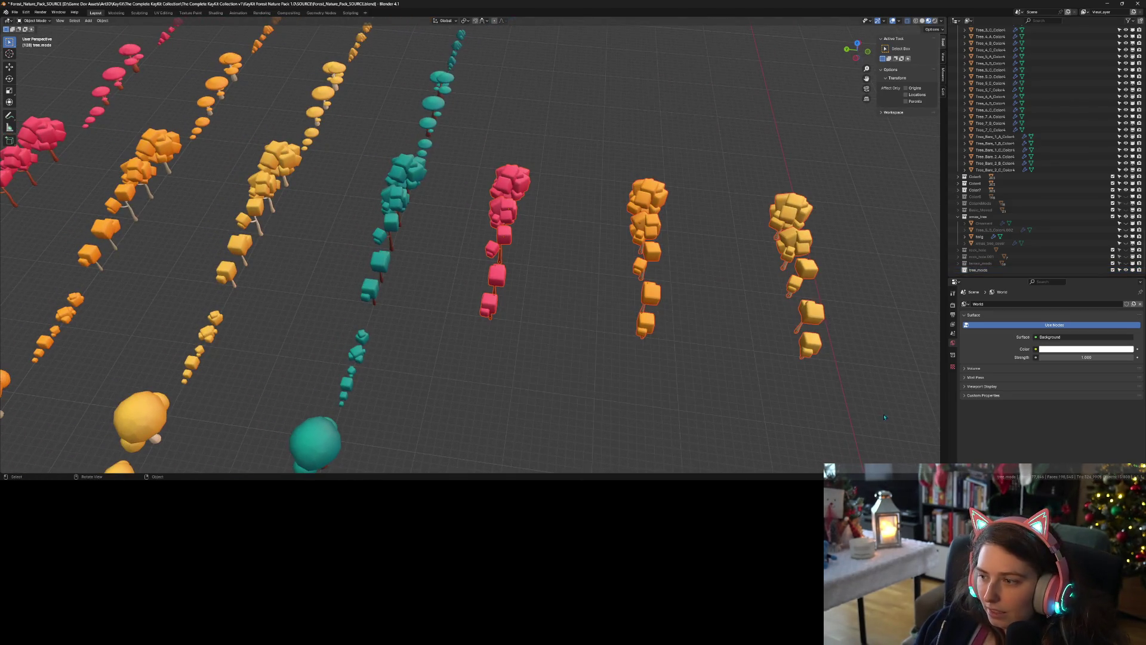
Move the three selected tree copies into the tree_mods collection
{"action": "right_click", "coordinate": [979, 271]}
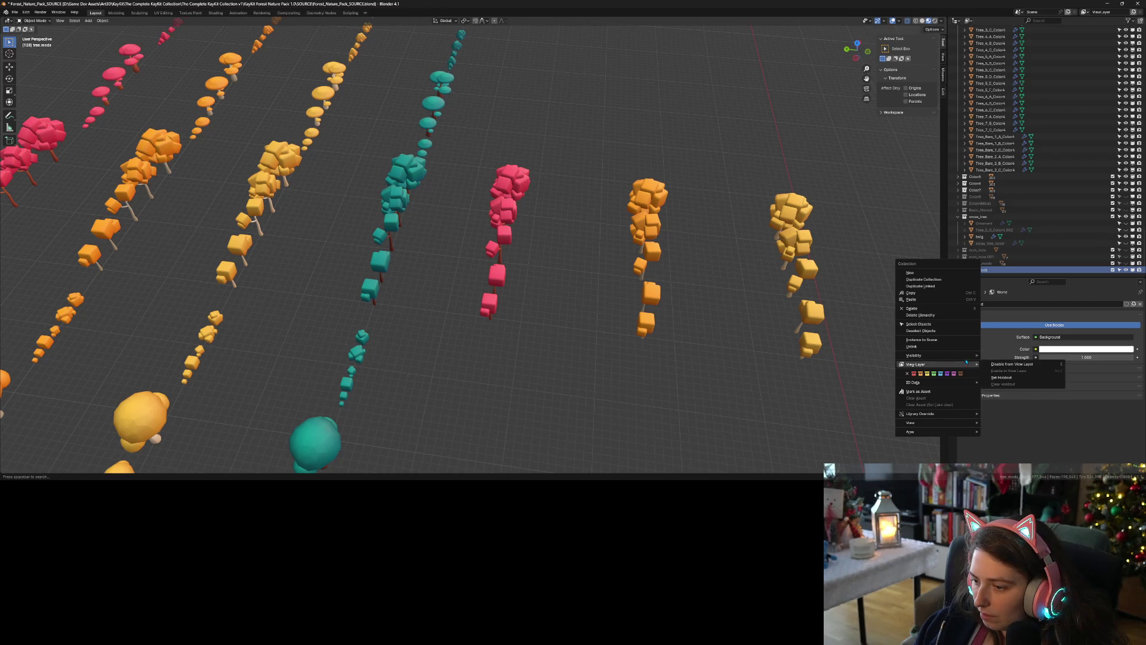
{"action": "scroll", "coordinate": [1061, 241], "scroll_direction": "up", "scroll_amount": 5}
{"action": "scroll", "coordinate": [1062, 240], "scroll_direction": "up", "scroll_amount": 5}
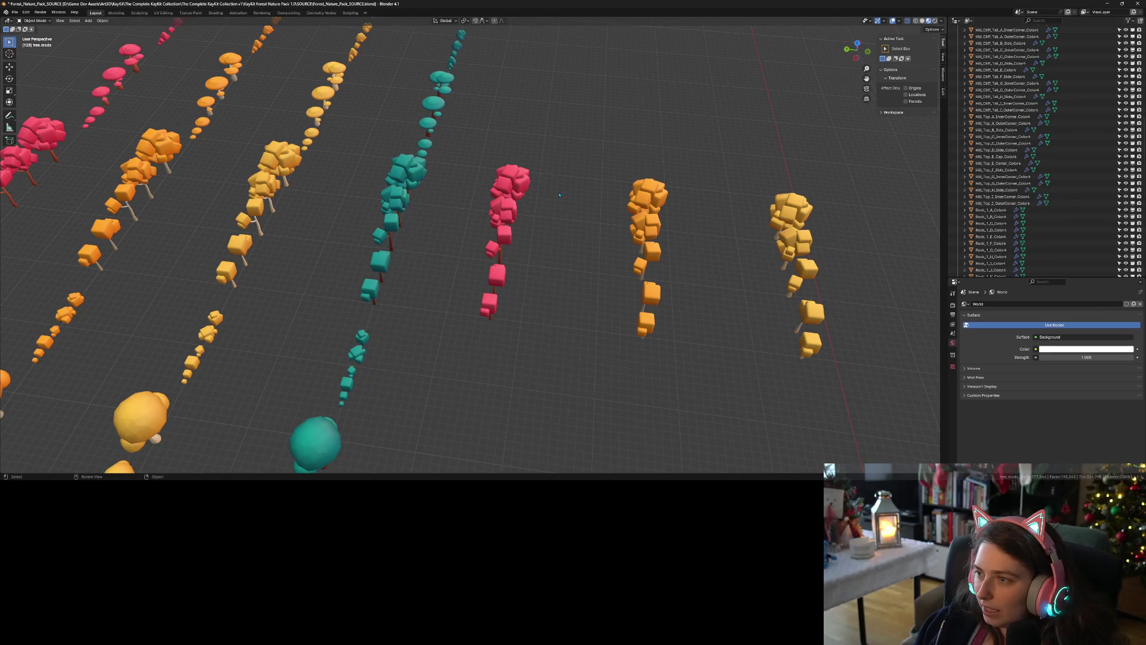
{"action": "left_click_drag", "start_coordinate": [476, 135], "coordinate": [792, 375]}
{"action": "right_click", "coordinate": [795, 207]}
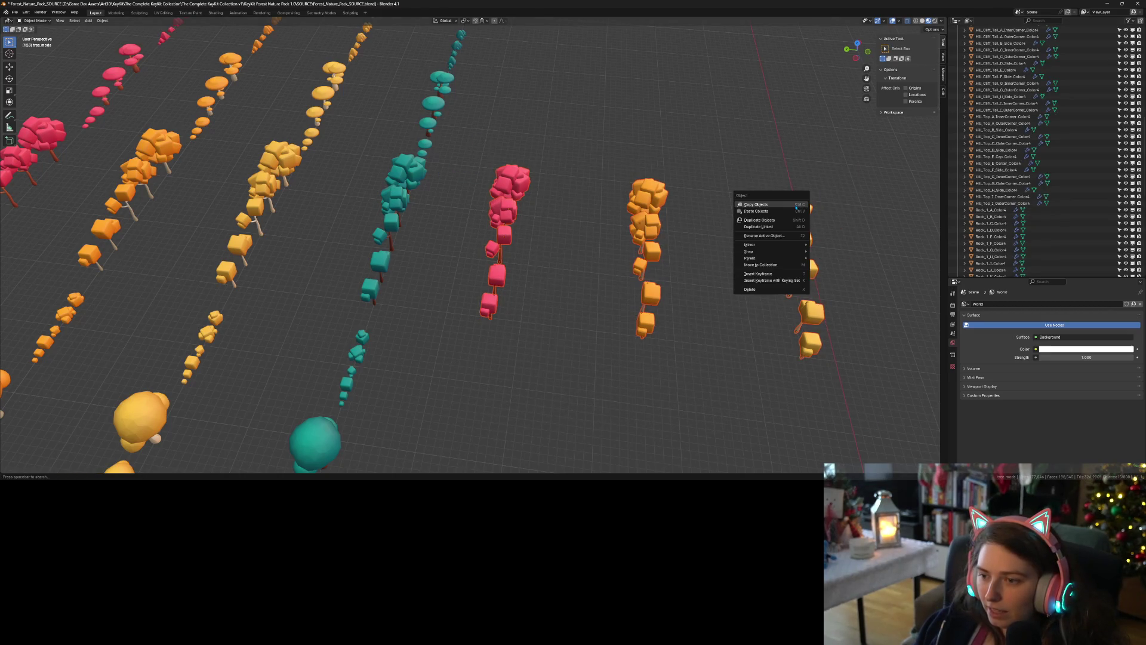
{"action": "left_click", "coordinate": [779, 266]}
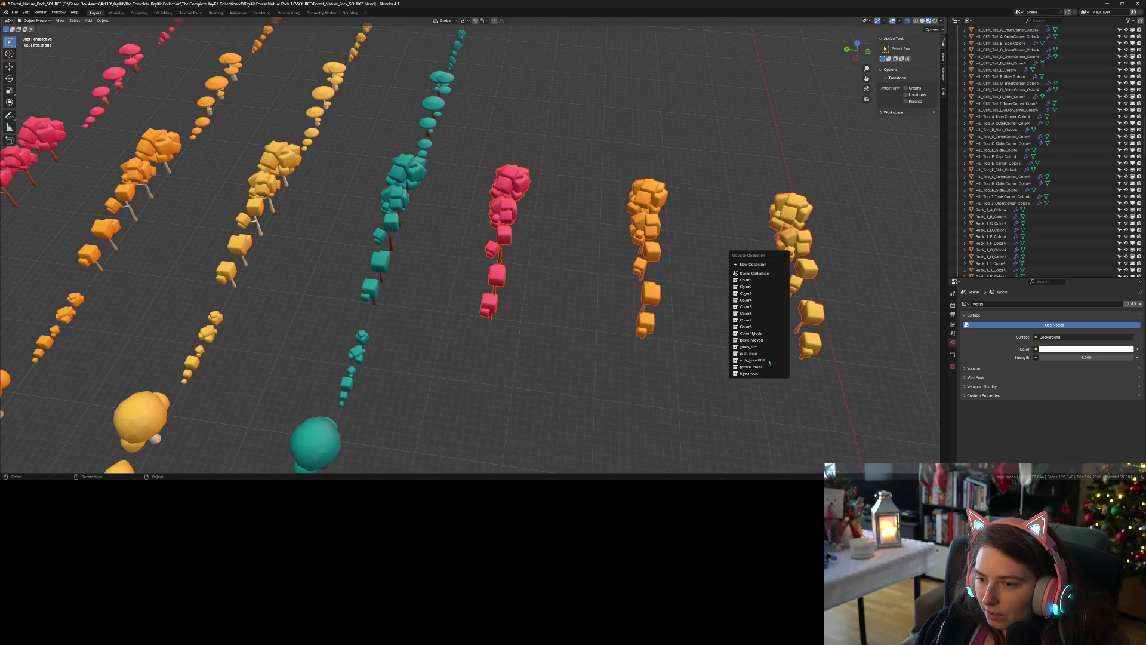
{"action": "right_click", "coordinate": [795, 250]}
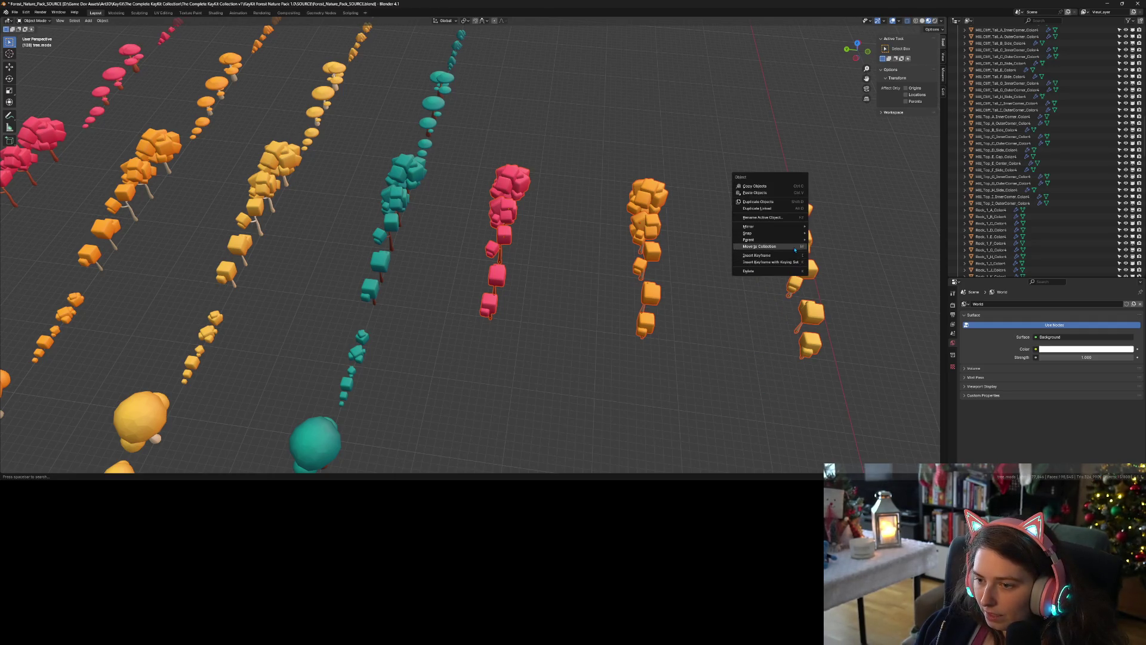
{"action": "left_click", "coordinate": [800, 251]}
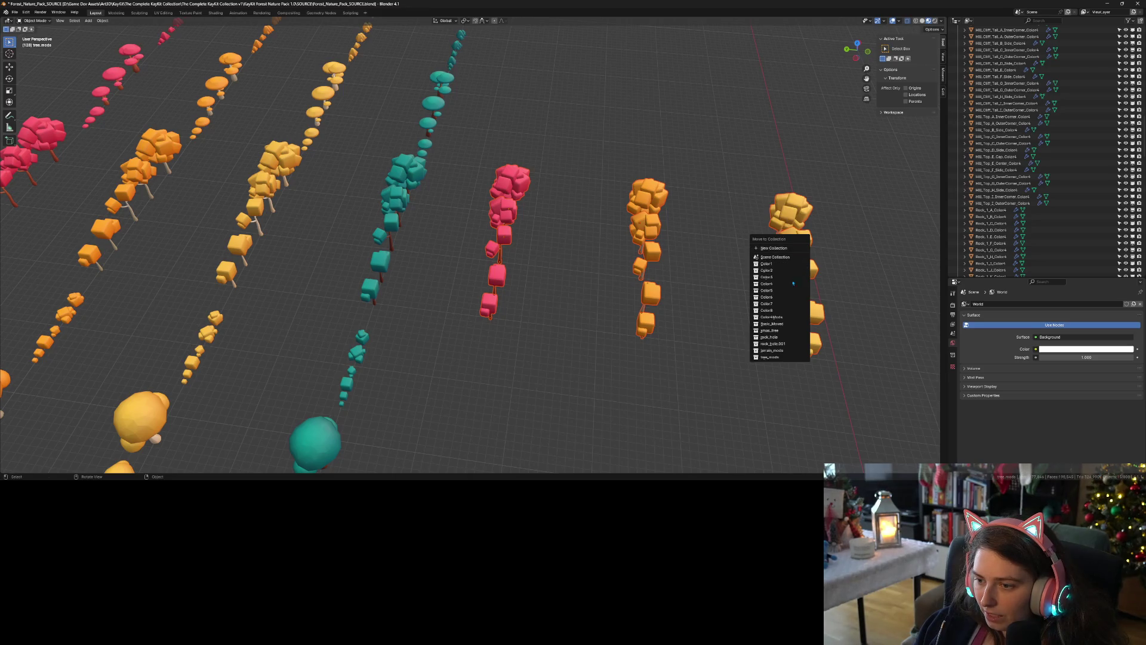
{"action": "left_click", "coordinate": [772, 357]}
Orbit across the tree rows and switch to the UV Editing workspace
{"action": "scroll", "coordinate": [1016, 253], "scroll_direction": "down", "scroll_amount": 10}
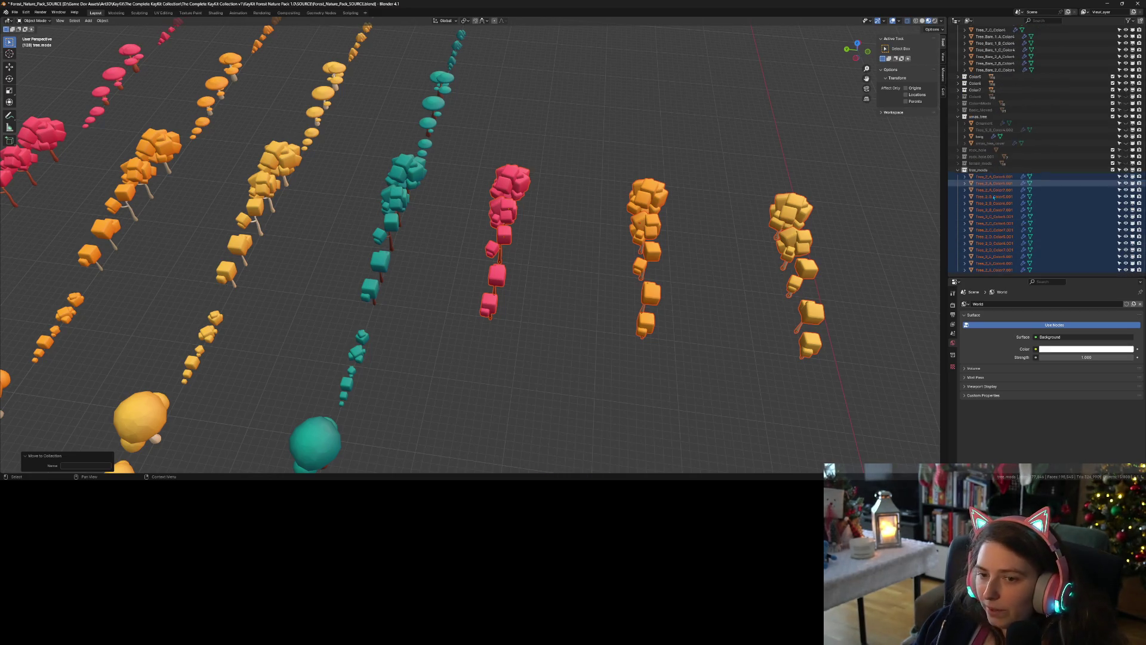
{"action": "left_click_drag", "start_coordinate": [686, 280], "coordinate": [708, 297]}
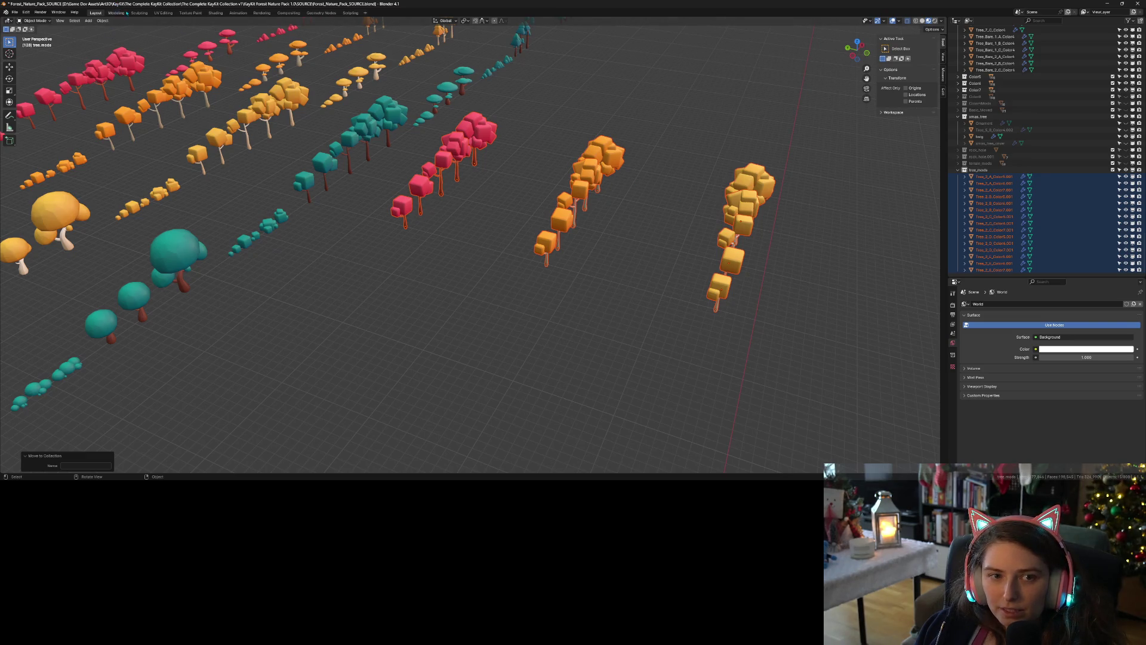
{"action": "left_click", "coordinate": [164, 14]}
{"action": "scroll", "coordinate": [463, 264], "scroll_direction": "down", "scroll_amount": 8}
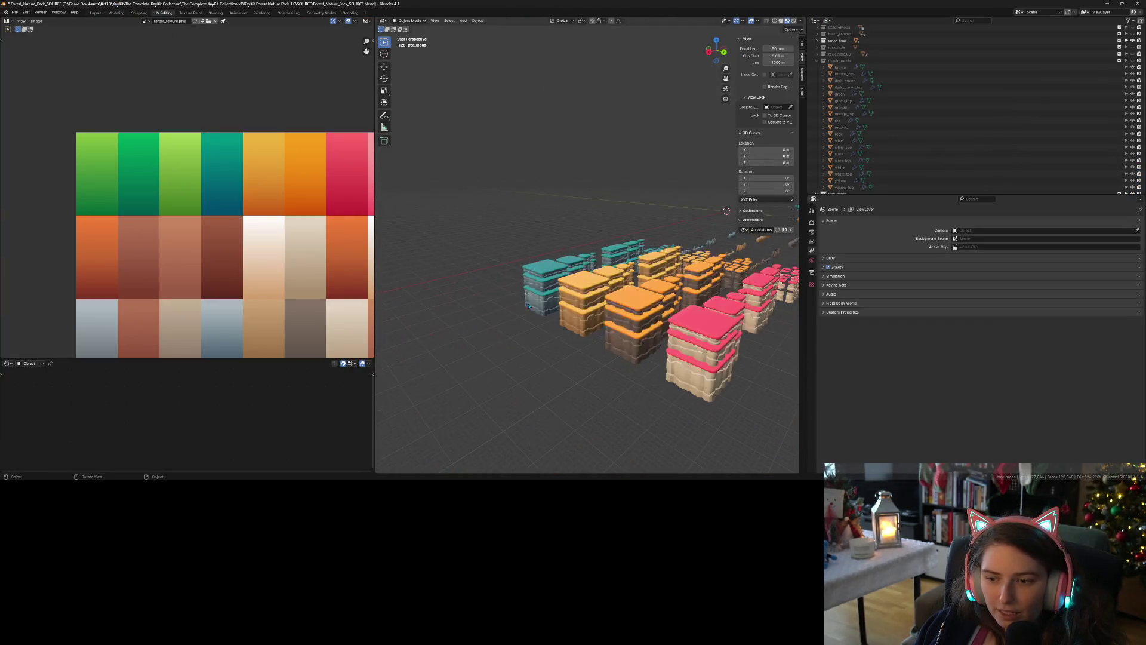
Select every tree_mods object from Tree_2_A_Color5.001 onward and enter Edit Mode to show their UVs
{"action": "mouse_move", "coordinate": [462, 264]}
{"action": "left_mouse_down"}
{"action": "mouse_move", "coordinate": [468, 317]}
{"action": "mouse_move", "coordinate": [575, 369]}
{"action": "left_mouse_up"}
{"action": "left_click_drag", "start_coordinate": [520, 338], "coordinate": [596, 318]}
{"action": "scroll", "coordinate": [596, 318], "scroll_direction": "up", "scroll_amount": 5}
{"action": "scroll", "coordinate": [634, 307], "scroll_direction": "up", "scroll_amount": 6}
{"action": "scroll", "coordinate": [634, 320], "scroll_direction": "down", "scroll_amount": 2}
{"action": "left_click_drag", "start_coordinate": [633, 317], "coordinate": [619, 303]}
{"action": "scroll", "coordinate": [619, 302], "scroll_direction": "down", "scroll_amount": 5}
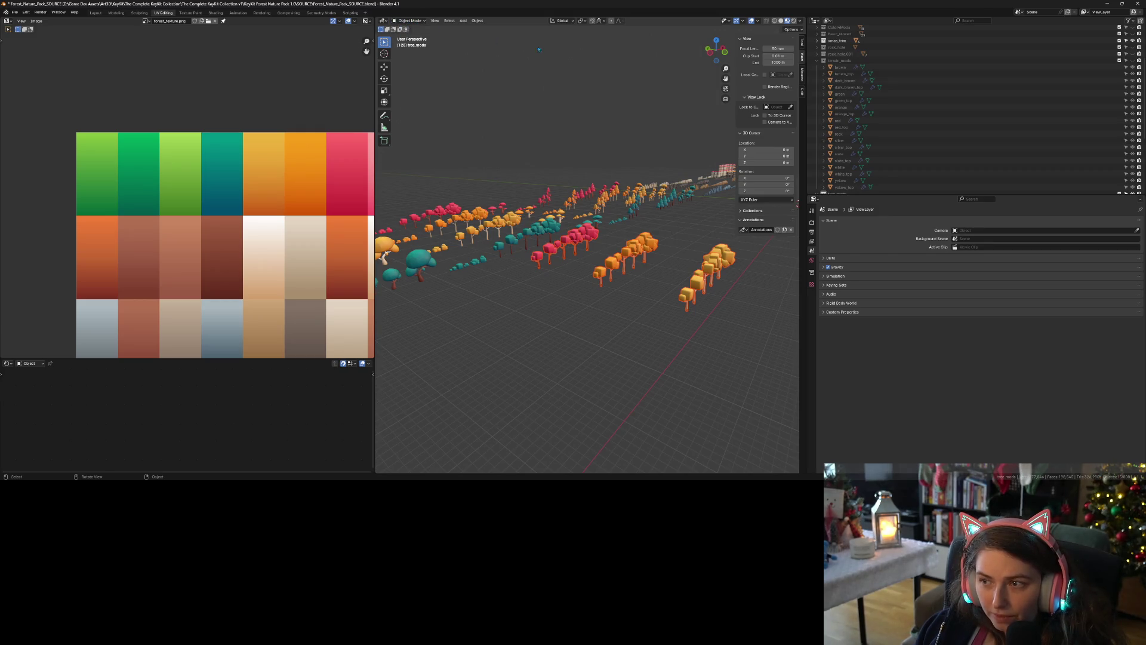
{"action": "scroll", "coordinate": [971, 147], "scroll_direction": "down", "scroll_amount": 5}
{"action": "left_click", "coordinate": [971, 147]}
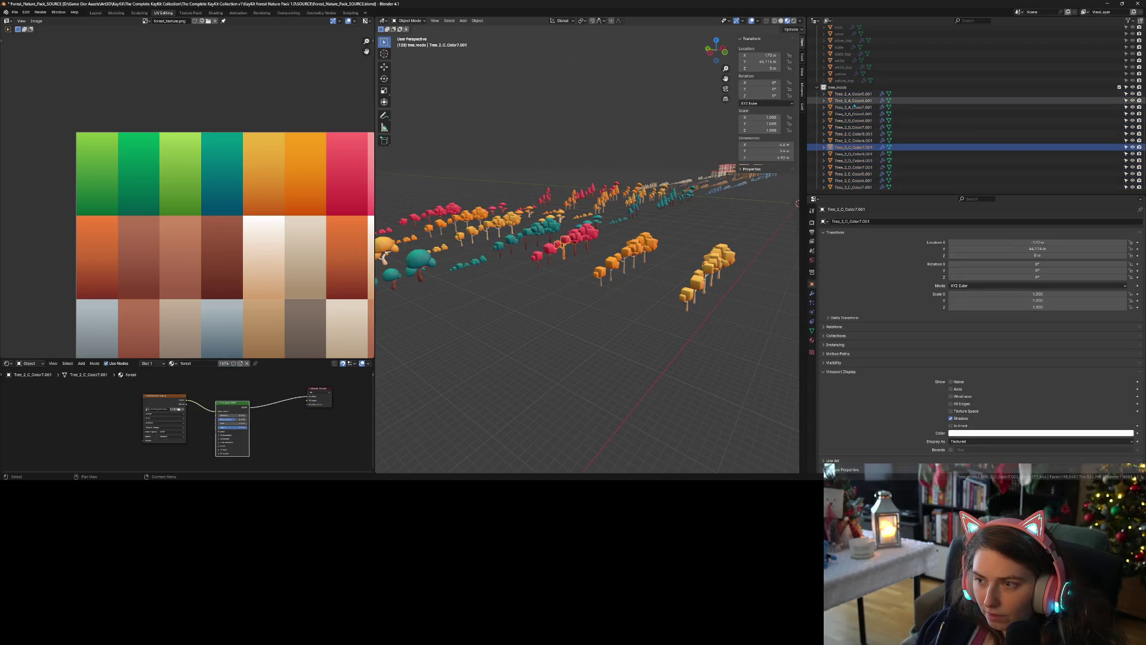
{"action": "left_click", "coordinate": [854, 94]}
{"action": "left_click", "coordinate": [862, 188], "text": "shift"}
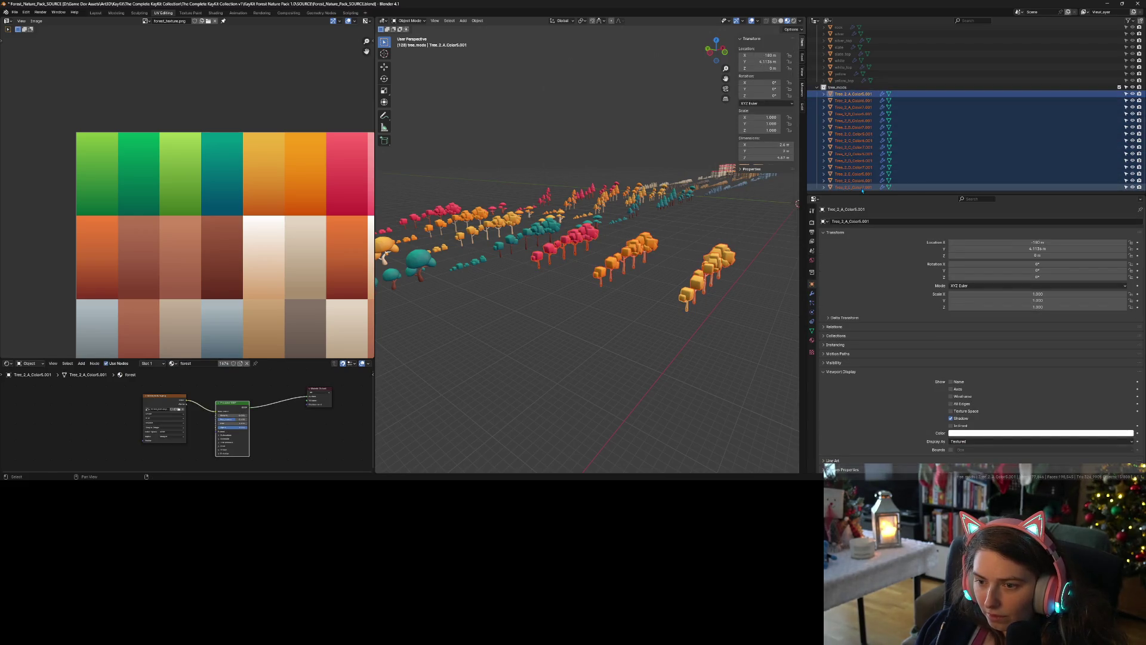
{"action": "key", "text": "Tab"}
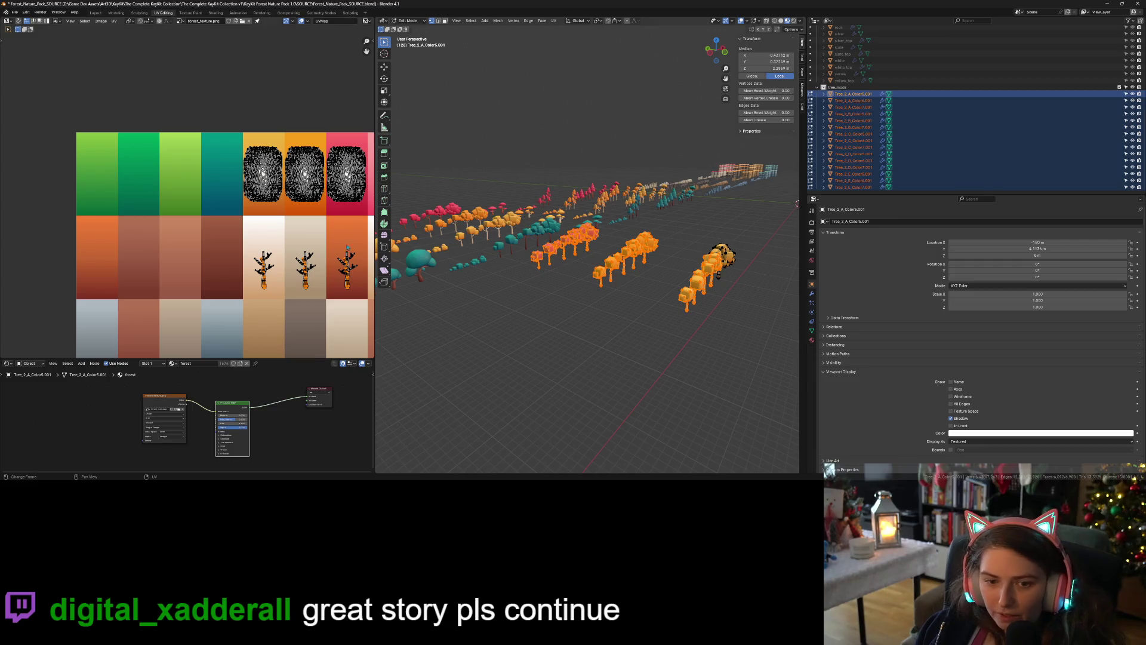
Slide the left tree's trunk UV island horizontally onto the dark brown palette cell
{"action": "mouse_move", "coordinate": [320, 269]}
{"action": "left_mouse_down"}
{"action": "mouse_move", "coordinate": [238, 257]}
{"action": "mouse_move", "coordinate": [282, 241]}
{"action": "left_mouse_up"}
{"action": "left_click_drag", "start_coordinate": [188, 219], "coordinate": [240, 277]}
{"action": "key", "text": "g"}
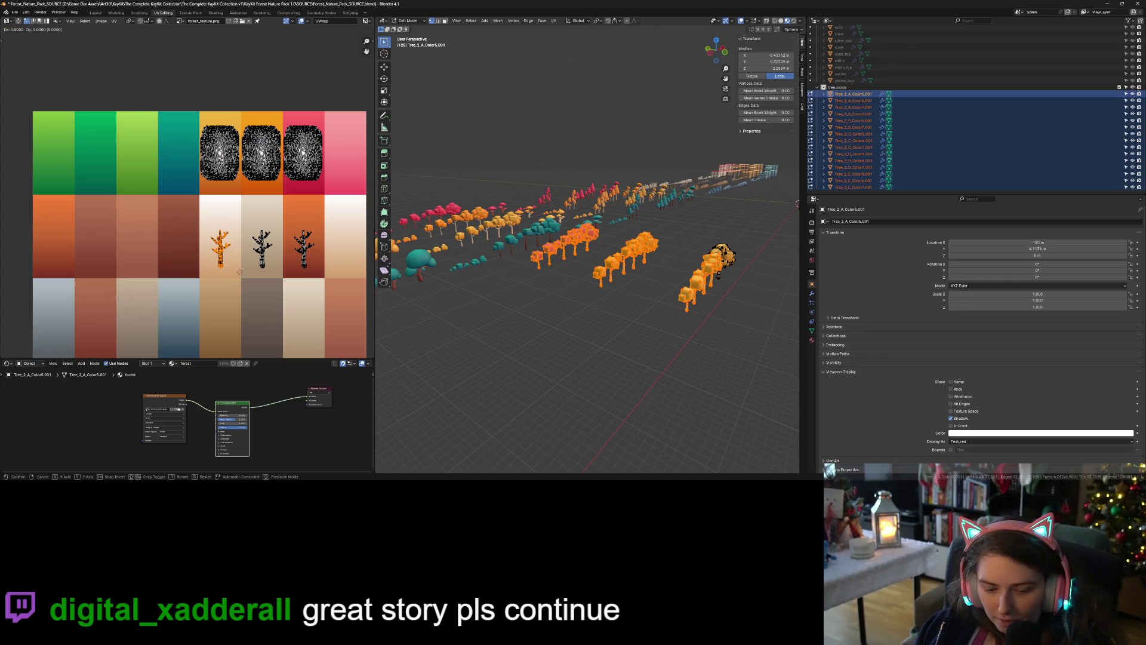
{"action": "key", "text": "y"}
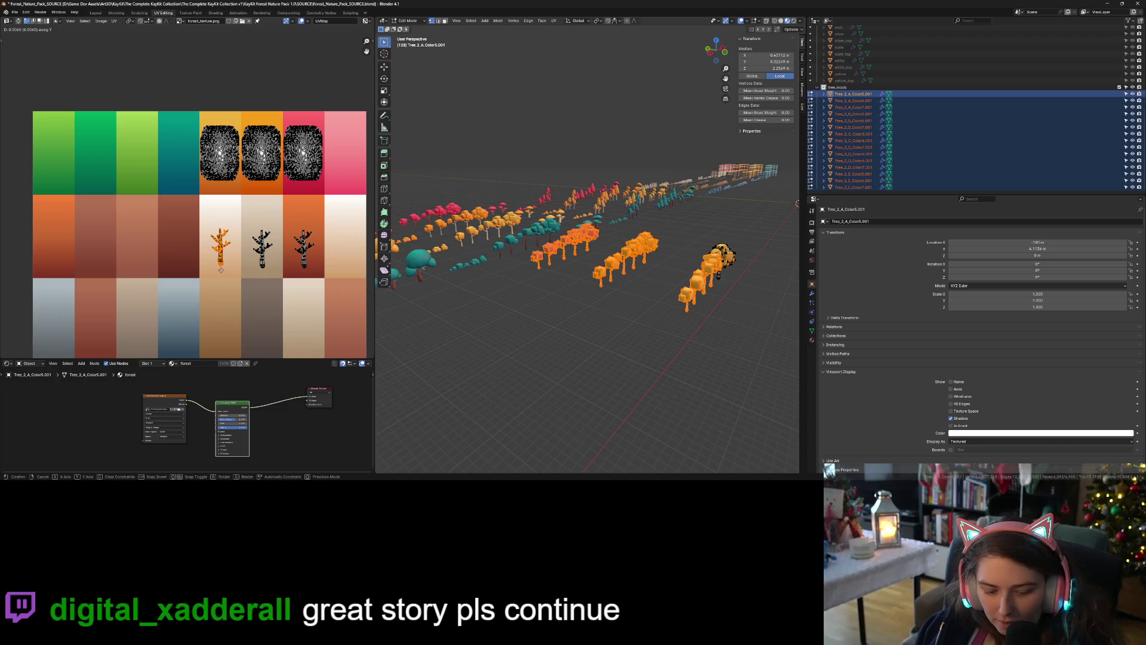
{"action": "key", "text": "x"}
{"action": "left_click", "coordinate": [201, 270]}
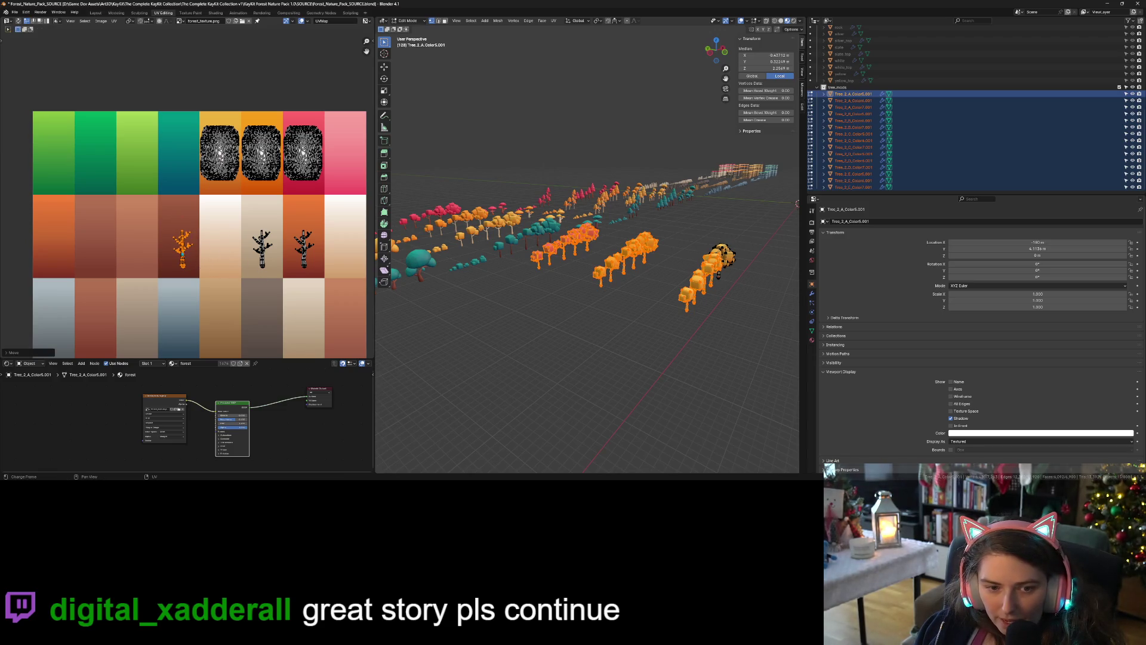
Slide the two remaining trunk UV islands horizontally onto the dark brown cell too
{"action": "left_click_drag", "start_coordinate": [243, 221], "coordinate": [278, 272]}
{"action": "key", "text": "g"}
{"action": "key", "text": "x"}
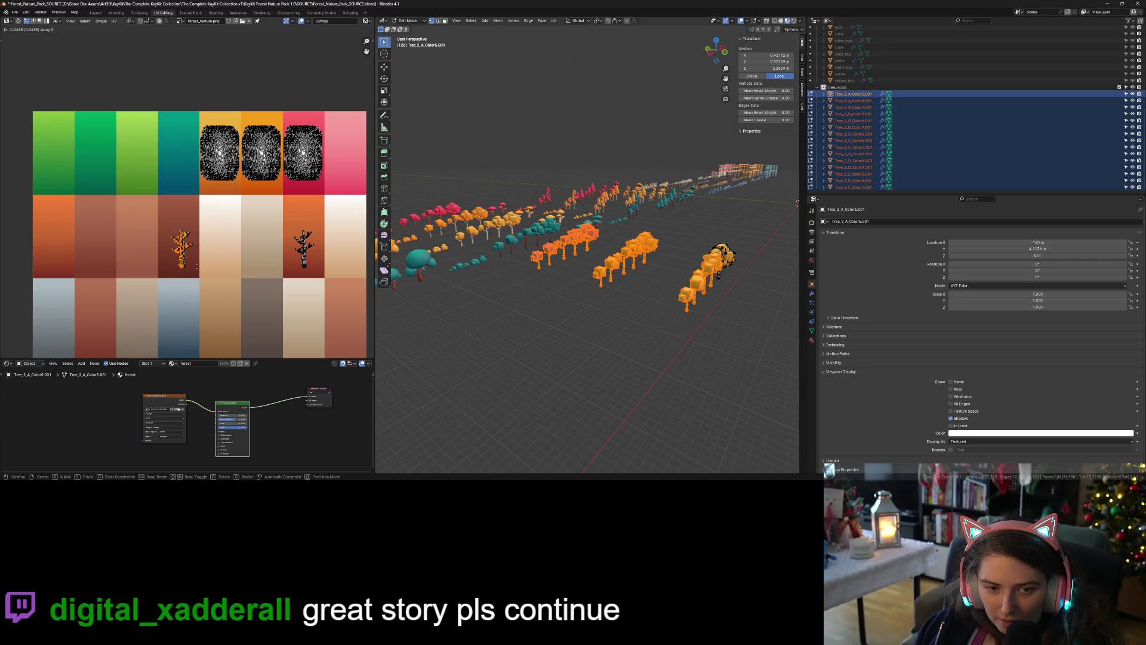
{"action": "left_click", "coordinate": [267, 267]}
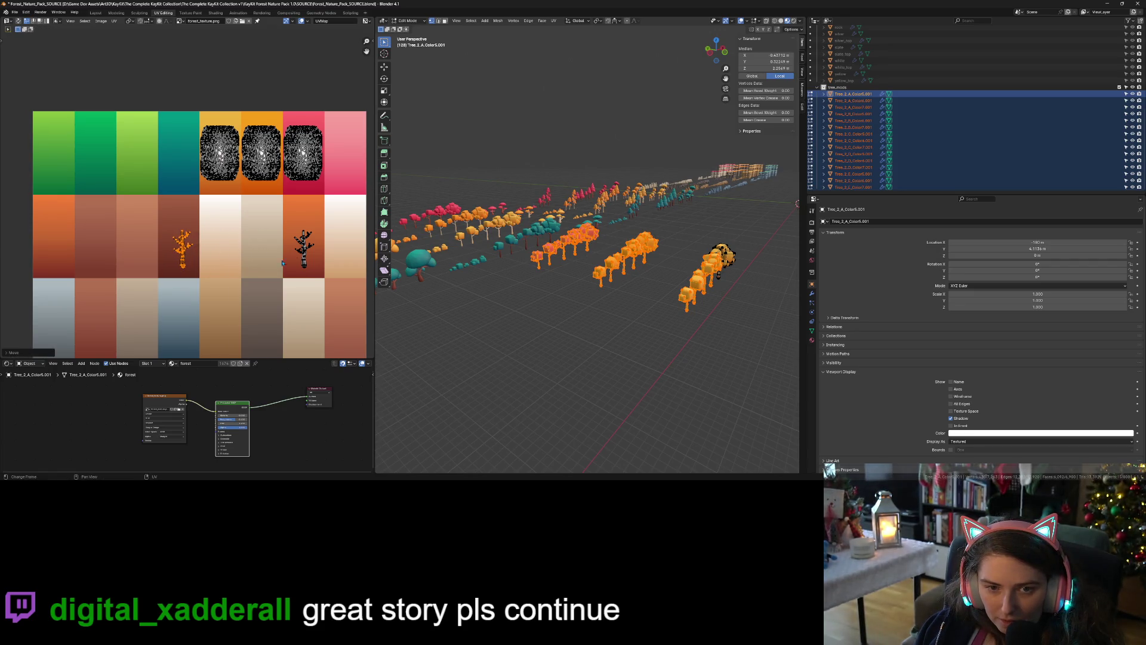
{"action": "left_click_drag", "start_coordinate": [286, 225], "coordinate": [322, 274]}
{"action": "key", "text": "g"}
{"action": "key", "text": "x"}
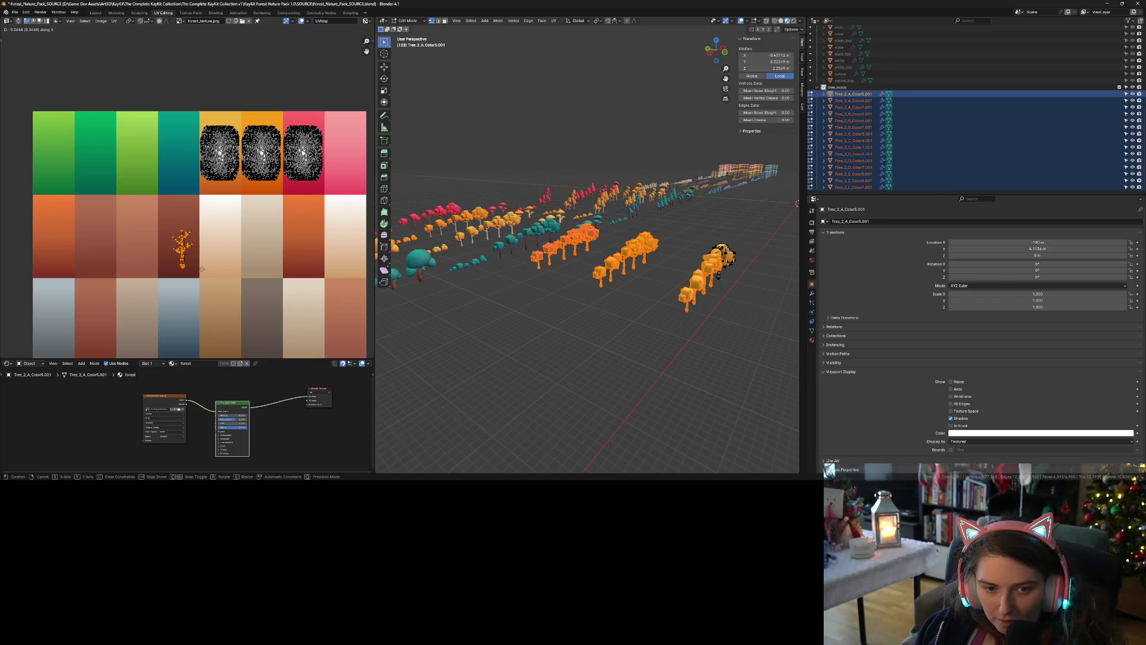
{"action": "left_click", "coordinate": [202, 269]}
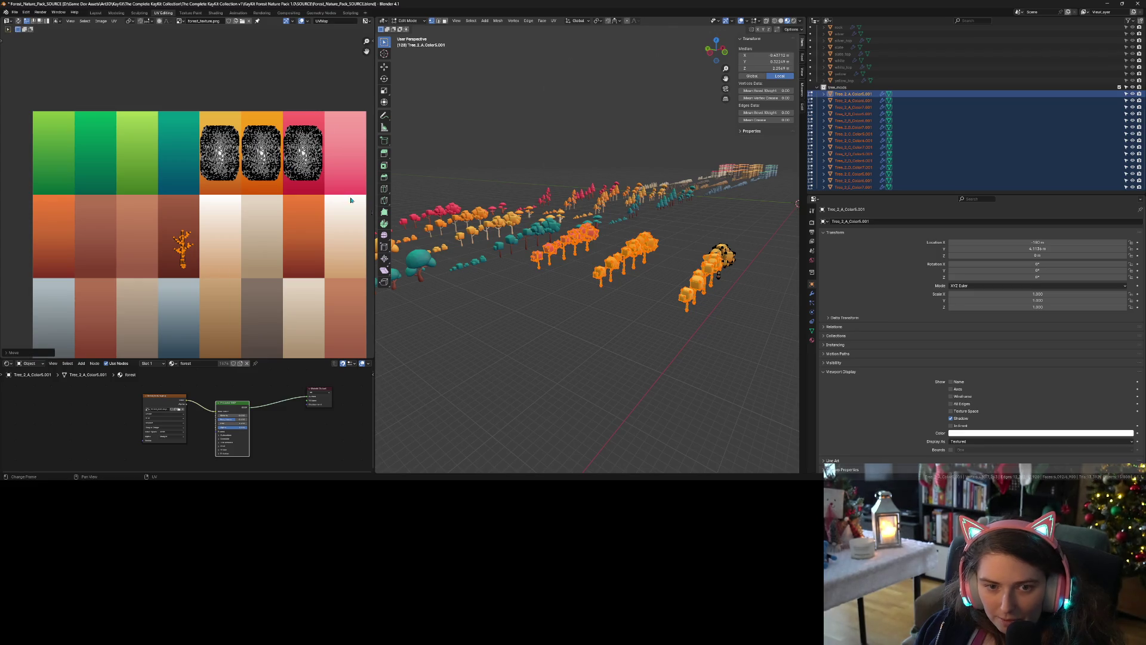
Return to object mode, frame the orange trees, and deselect everything
{"action": "key", "text": "Tab"}
{"action": "mouse_move", "coordinate": [597, 298]}
{"action": "left_mouse_down"}
{"action": "mouse_move", "coordinate": [632, 332]}
{"action": "mouse_move", "coordinate": [590, 323]}
{"action": "mouse_move", "coordinate": [605, 339]}
{"action": "left_mouse_up"}
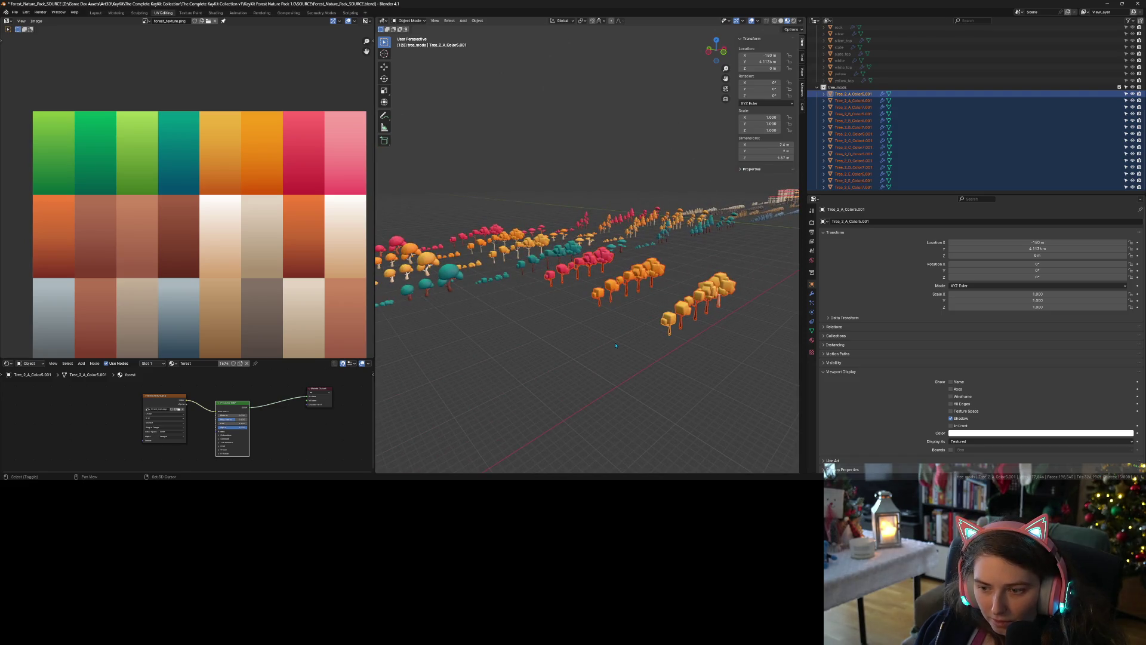
{"action": "key", "text": "KP_Decimal"}
{"action": "scroll", "coordinate": [599, 327], "scroll_direction": "down", "scroll_amount": 8}
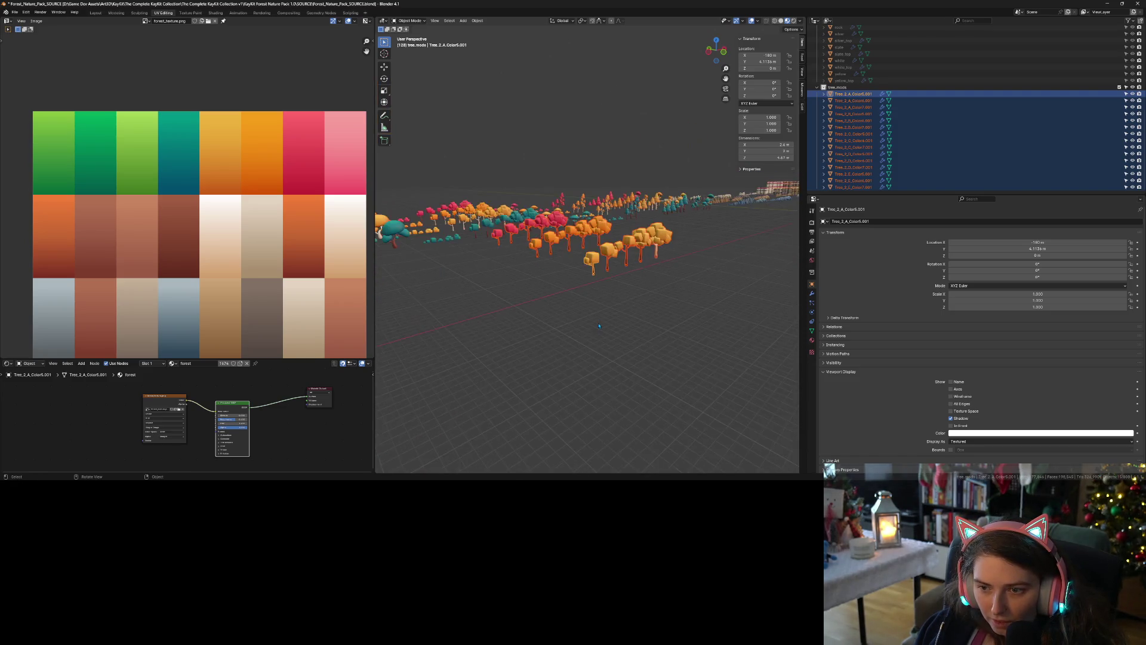
{"action": "key", "text": "alt+a"}
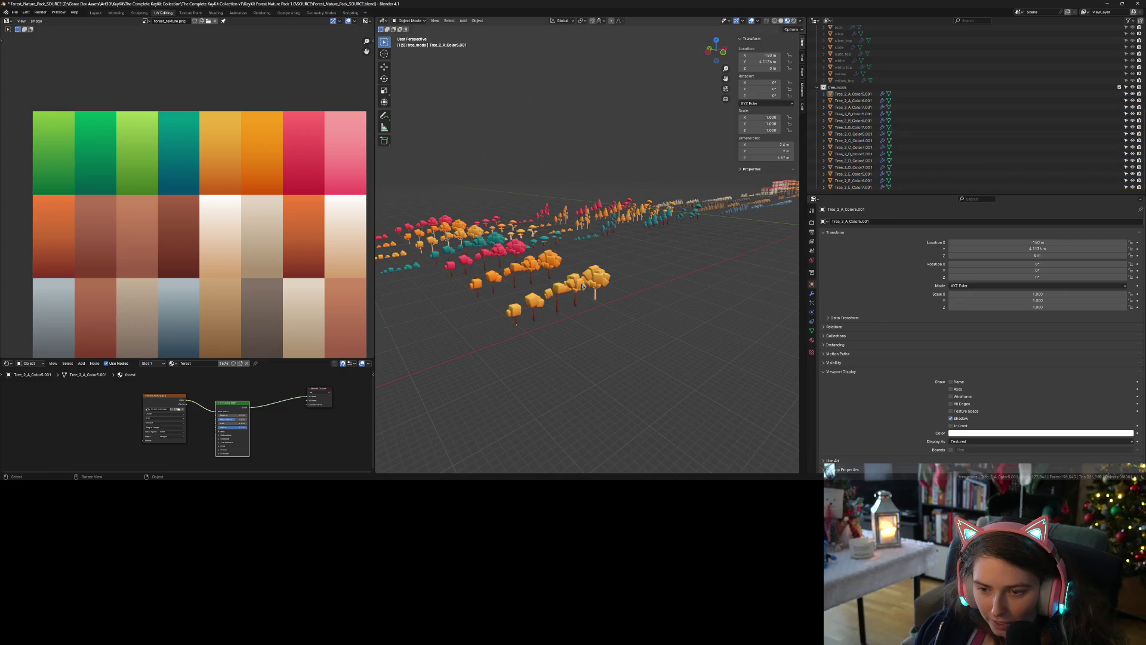
Move all of Tree_2_E_Color5.001's UVs onto the dark-red palette column and check the result
{"action": "left_click", "coordinate": [601, 277]}
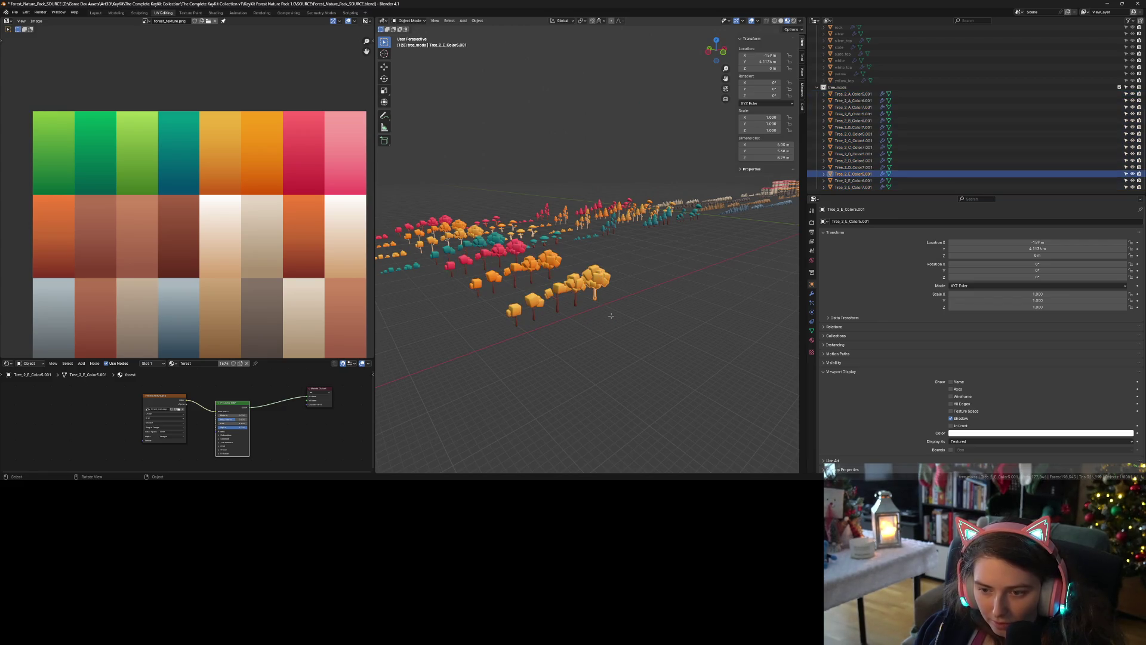
{"action": "key", "text": "Tab"}
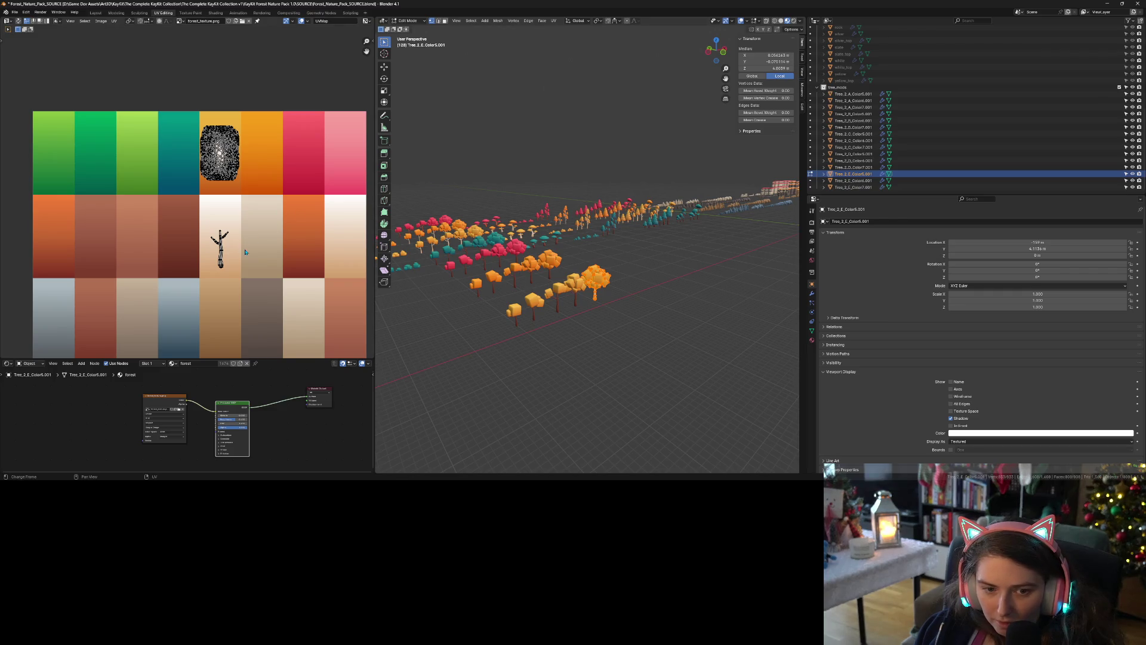
{"action": "key", "text": "a"}
{"action": "key", "text": "g"}
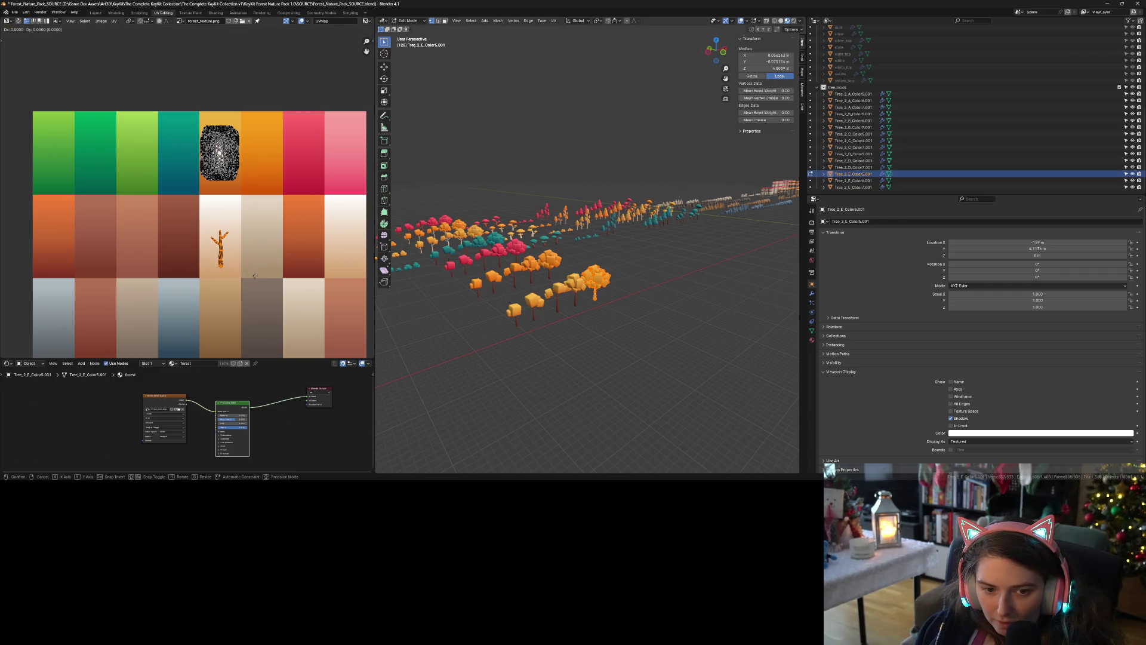
{"action": "left_click", "coordinate": [218, 276]}
{"action": "key", "text": "Tab"}
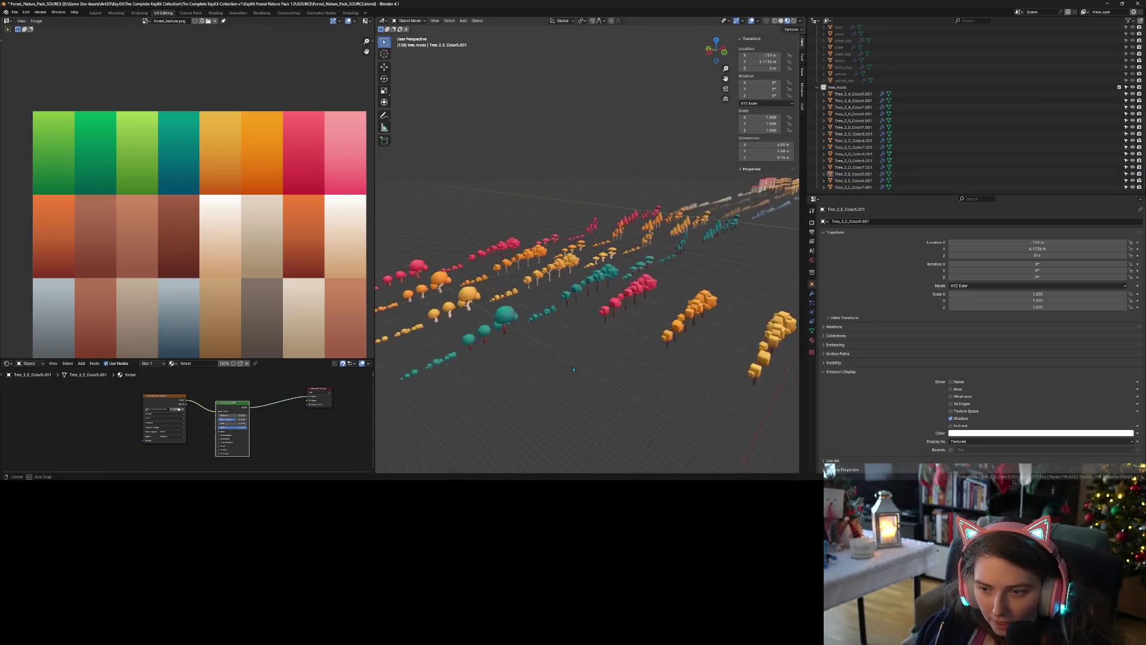
{"action": "left_click_drag", "start_coordinate": [578, 363], "coordinate": [564, 349]}
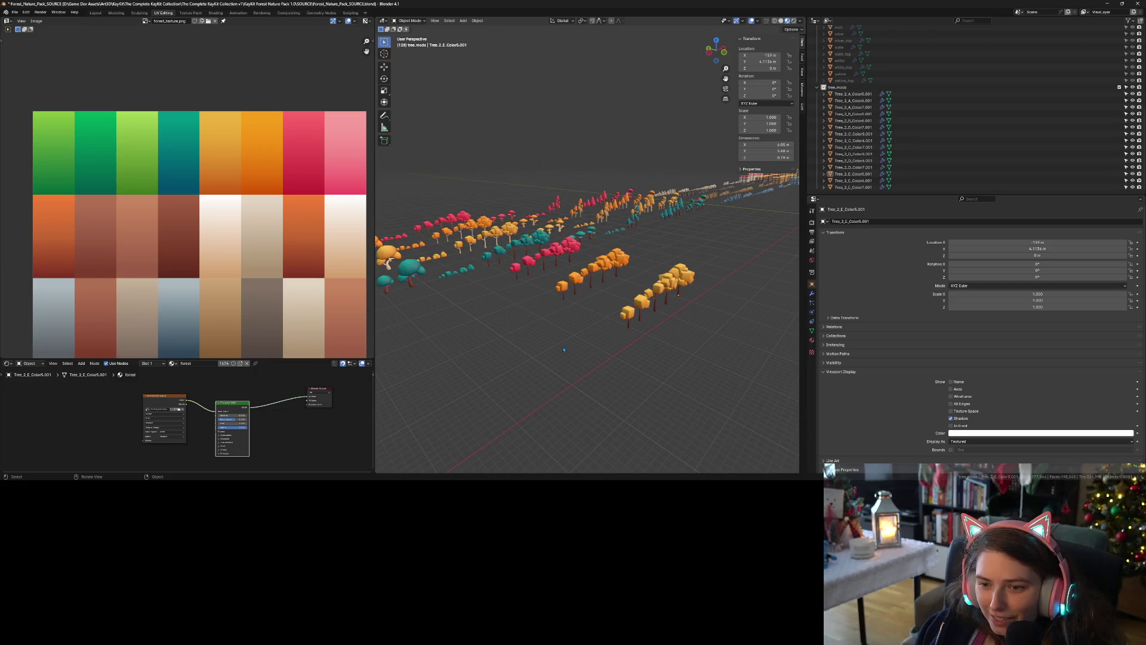
{"action": "left_click", "coordinate": [628, 317]}
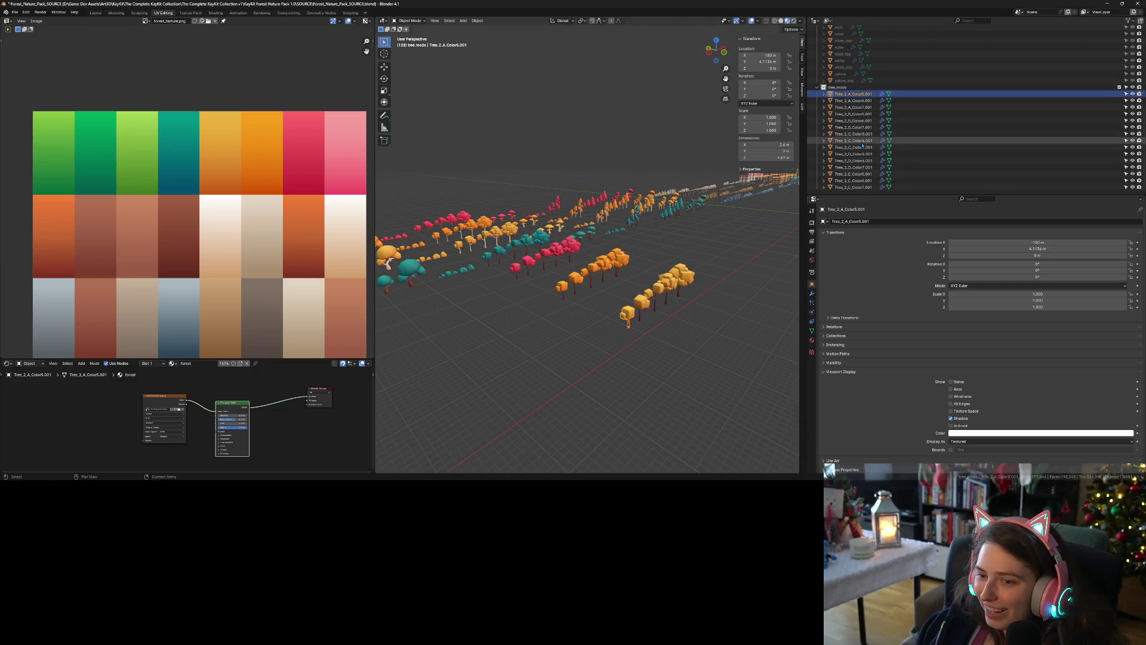
Select the tree objects through Tree_2_C_Color7.001 and orbit in close to the colourful trees
{"action": "left_click", "coordinate": [856, 187], "text": "shift"}
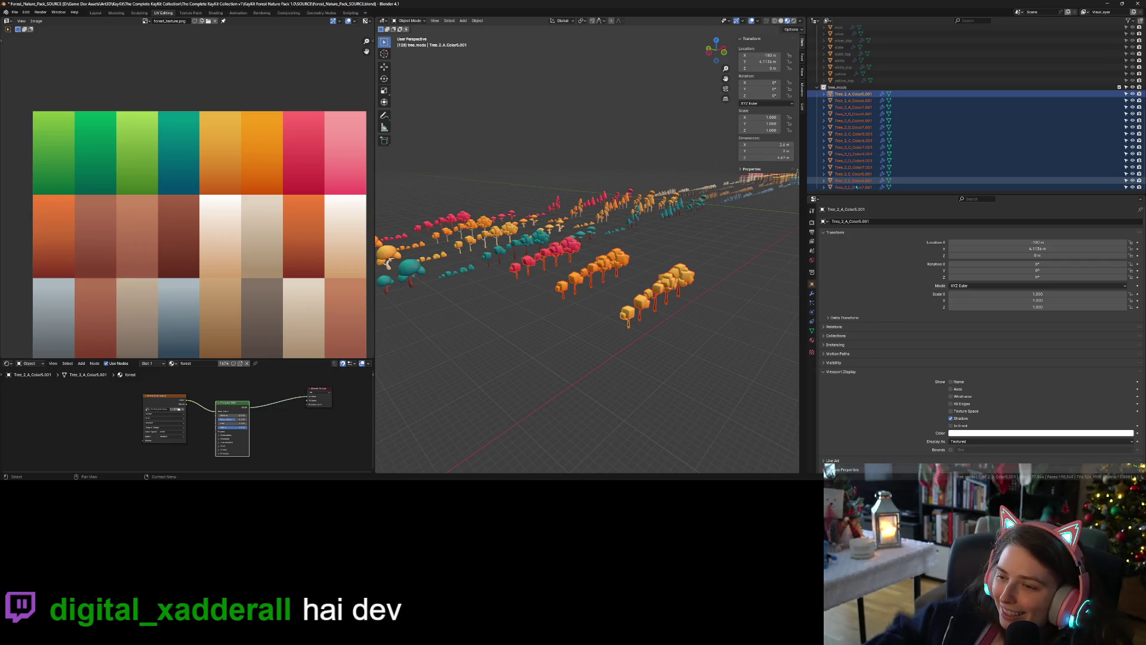
{"action": "scroll", "coordinate": [683, 208], "scroll_direction": "down", "scroll_amount": 8}
{"action": "scroll", "coordinate": [687, 219], "scroll_direction": "up", "scroll_amount": 10}
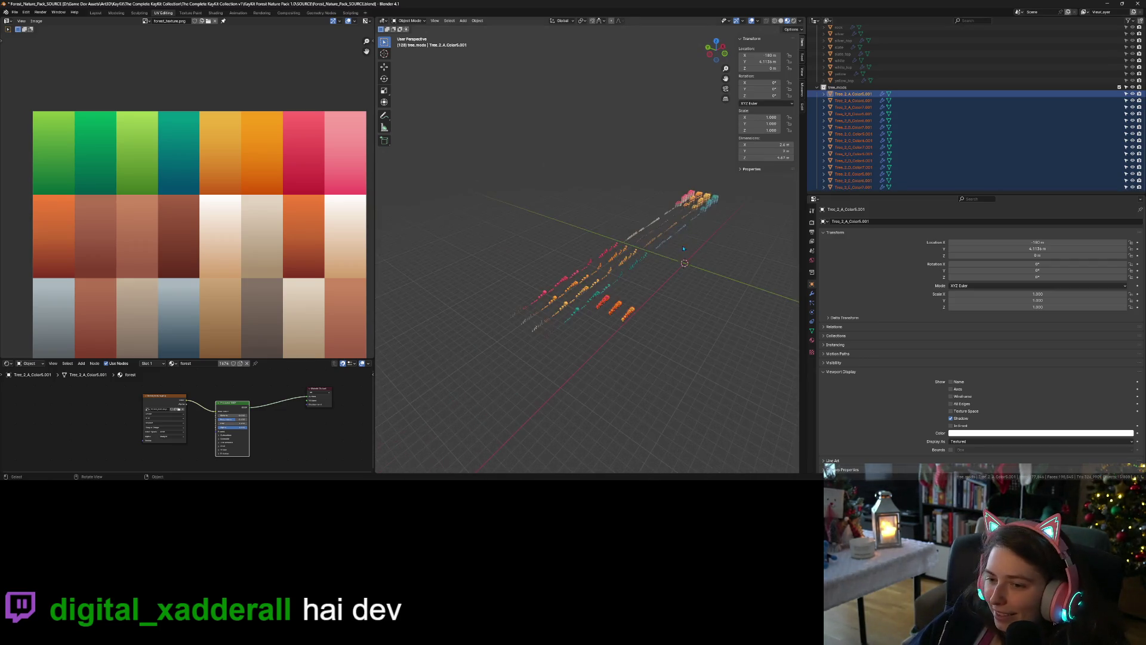
{"action": "scroll", "coordinate": [640, 265], "scroll_direction": "up", "scroll_amount": 5}
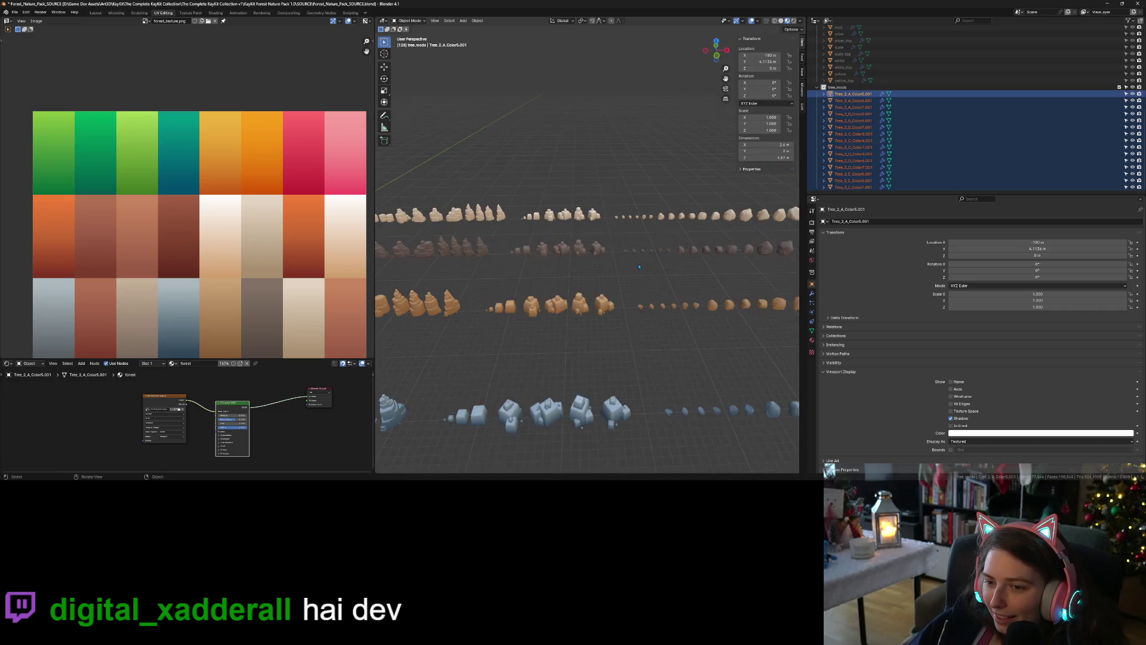
{"action": "scroll", "coordinate": [626, 293], "scroll_direction": "down", "scroll_amount": 2}
{"action": "mouse_move", "coordinate": [627, 293]}
{"action": "left_mouse_down"}
{"action": "mouse_move", "coordinate": [447, 291]}
{"action": "mouse_move", "coordinate": [461, 336]}
{"action": "left_mouse_up"}
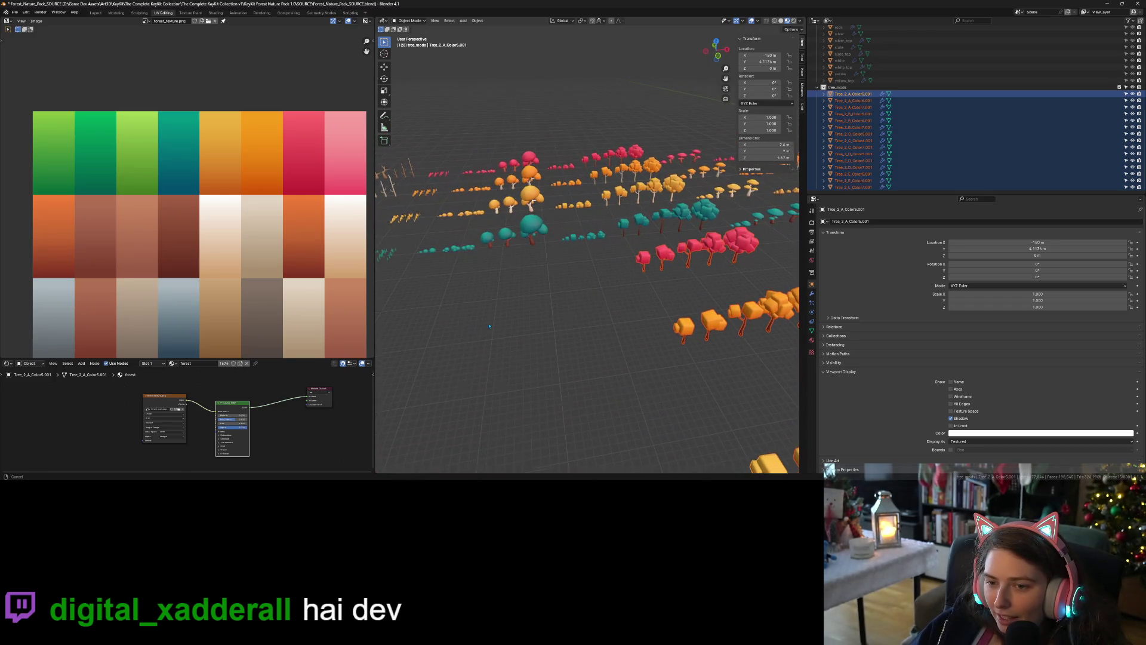
Frame the tree rows, pan across them, and select only the orange Tree_2_E_Color5.001
{"action": "key", "text": "KP_Decimal"}
{"action": "left_click", "coordinate": [534, 277]}
{"action": "mouse_move", "coordinate": [534, 276]}
{"action": "left_mouse_down"}
{"action": "mouse_move", "coordinate": [482, 304]}
{"action": "mouse_move", "coordinate": [523, 342]}
{"action": "mouse_move", "coordinate": [583, 346]}
{"action": "left_mouse_up"}
{"action": "left_click", "coordinate": [497, 339]}
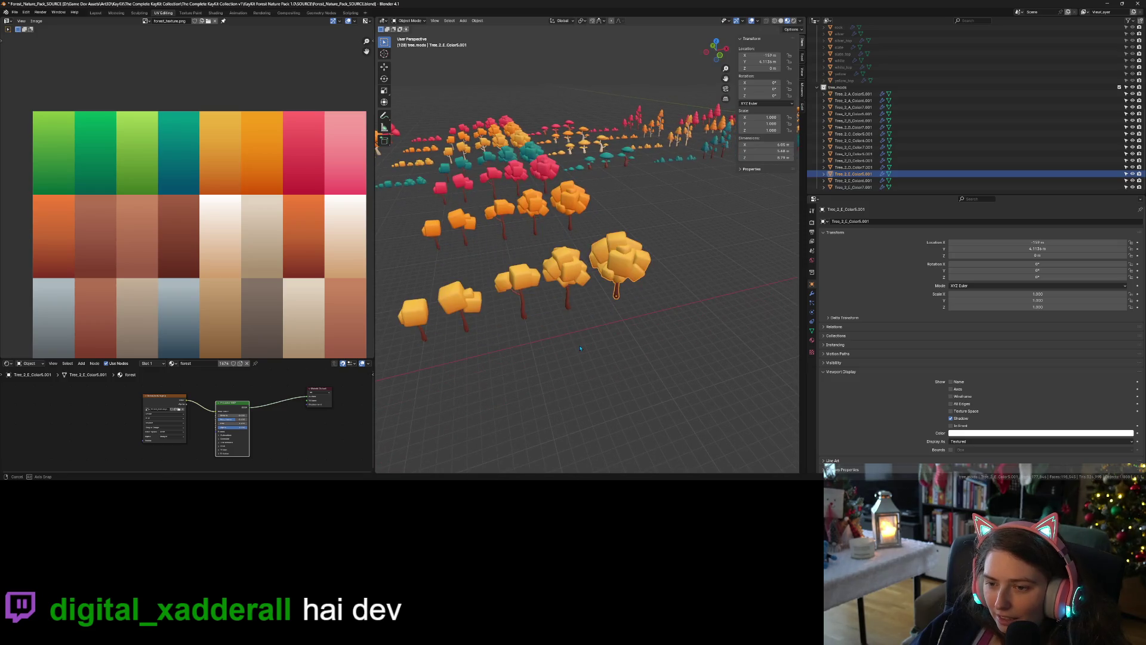
Duplicate the large orange tree and place the copy beside it along X
{"action": "key", "text": "shift+d"}
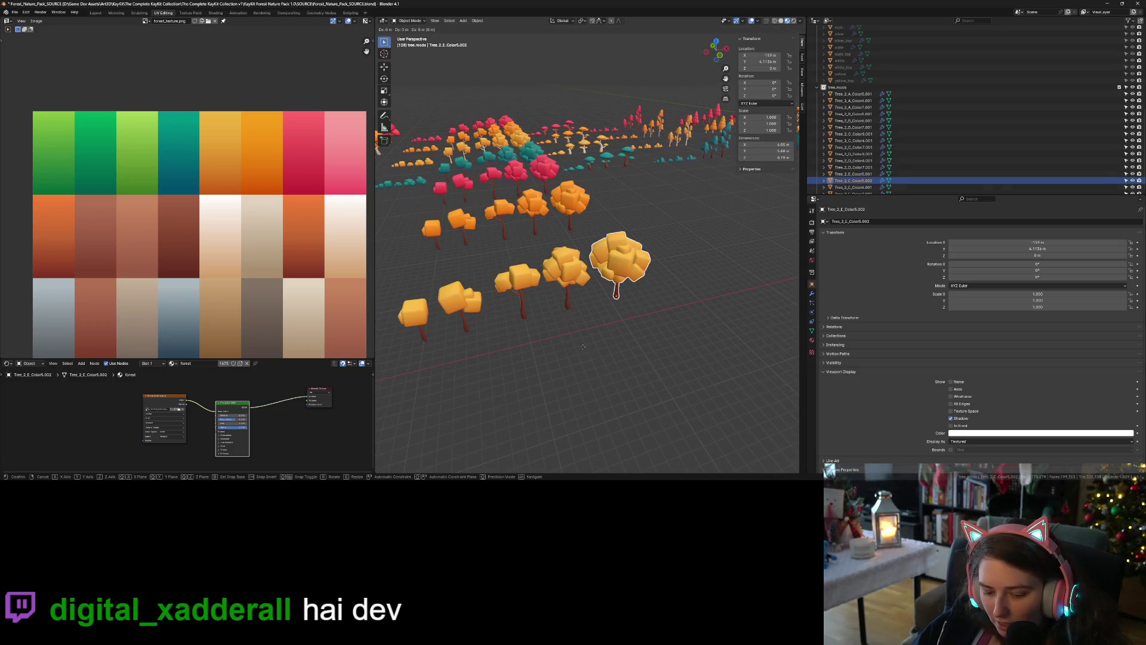
{"action": "key", "text": "x"}
{"action": "left_click", "coordinate": [666, 401]}
Shift all the copy's UVs horizontally, then down onto the blue-grey palette swatch
{"action": "key", "text": "Tab"}
{"action": "key", "text": "a"}
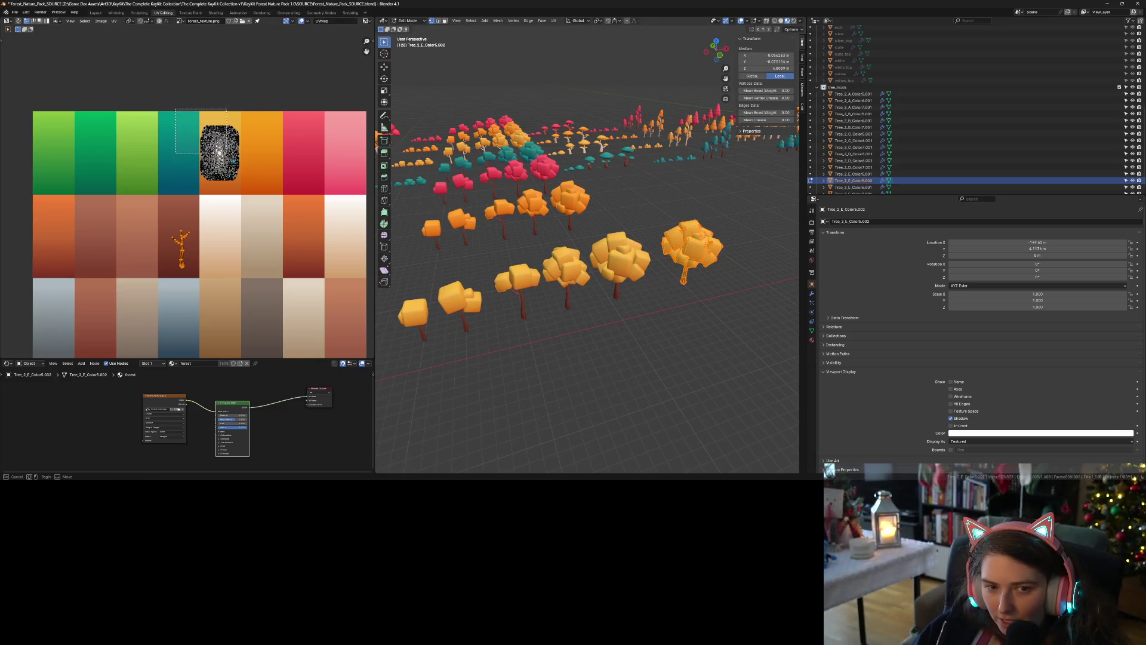
{"action": "key", "text": "g"}
{"action": "key", "text": "x"}
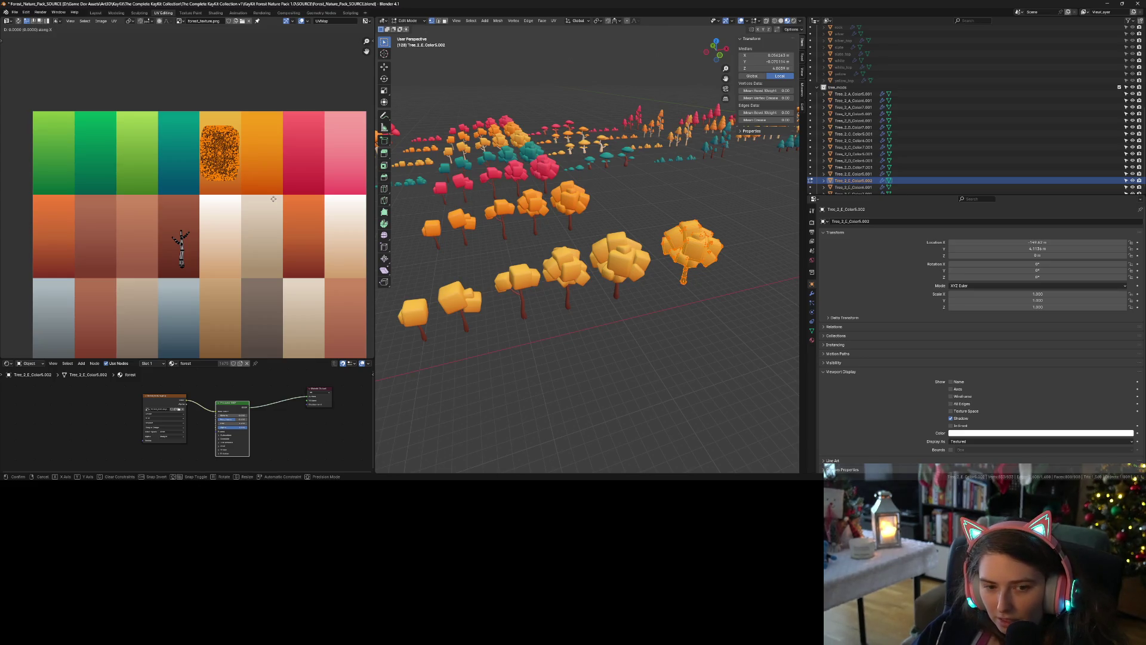
{"action": "left_click", "coordinate": [232, 210]}
{"action": "key", "text": "g"}
{"action": "key", "text": "y"}
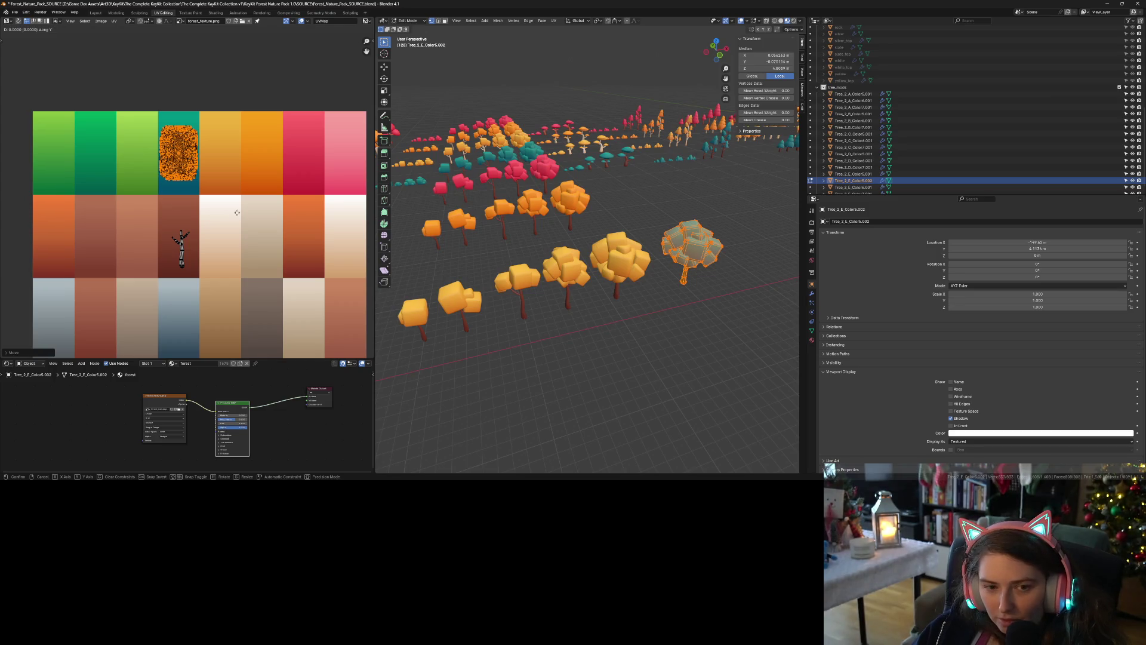
{"action": "left_click", "coordinate": [249, 45]}
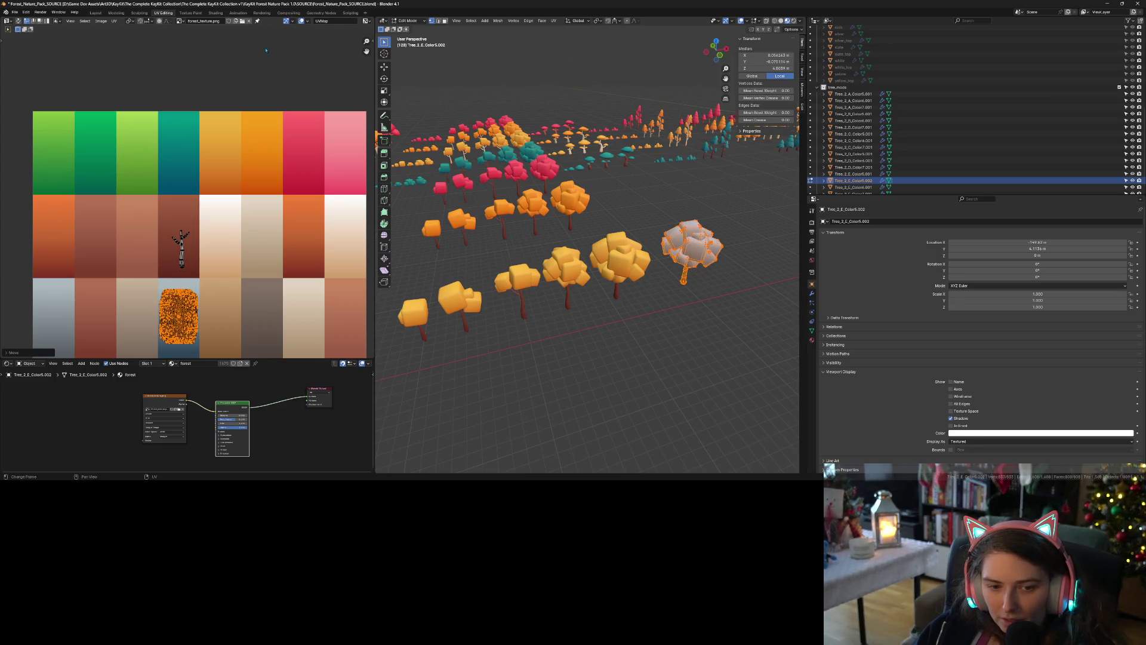
{"action": "key", "text": "Tab"}
Inspect the blue-grey tree from overhead and other angles, keeping it selected
{"action": "mouse_move", "coordinate": [694, 294]}
{"action": "left_mouse_down"}
{"action": "mouse_move", "coordinate": [608, 255]}
{"action": "mouse_move", "coordinate": [618, 256]}
{"action": "left_mouse_up"}
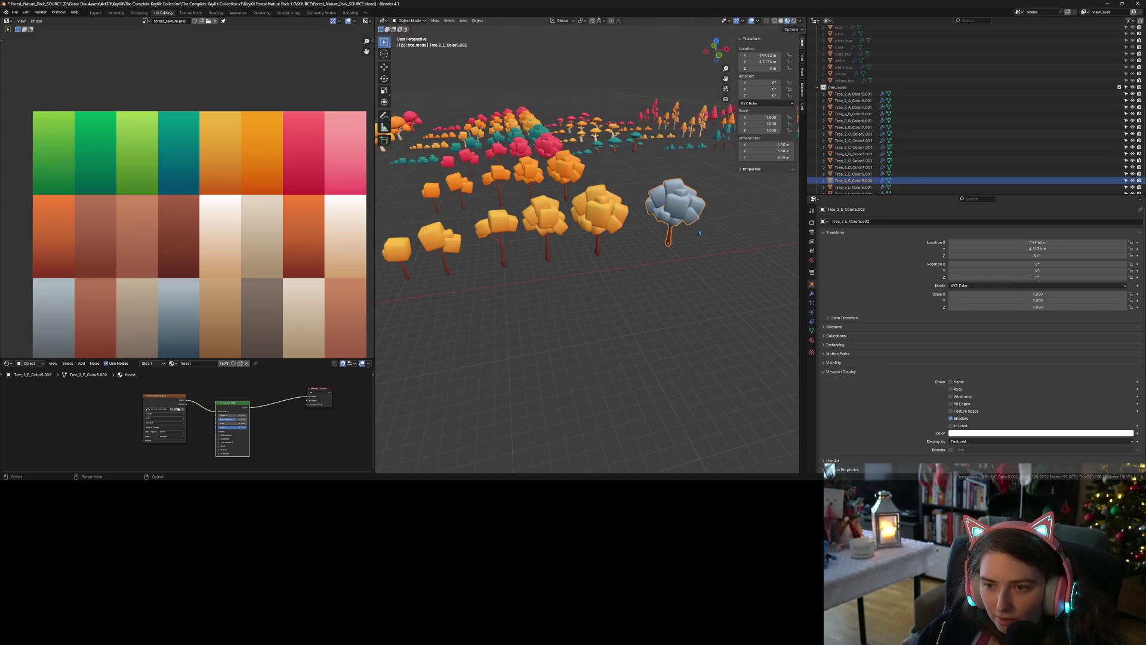
{"action": "left_click", "coordinate": [683, 257]}
{"action": "left_click", "coordinate": [676, 204]}
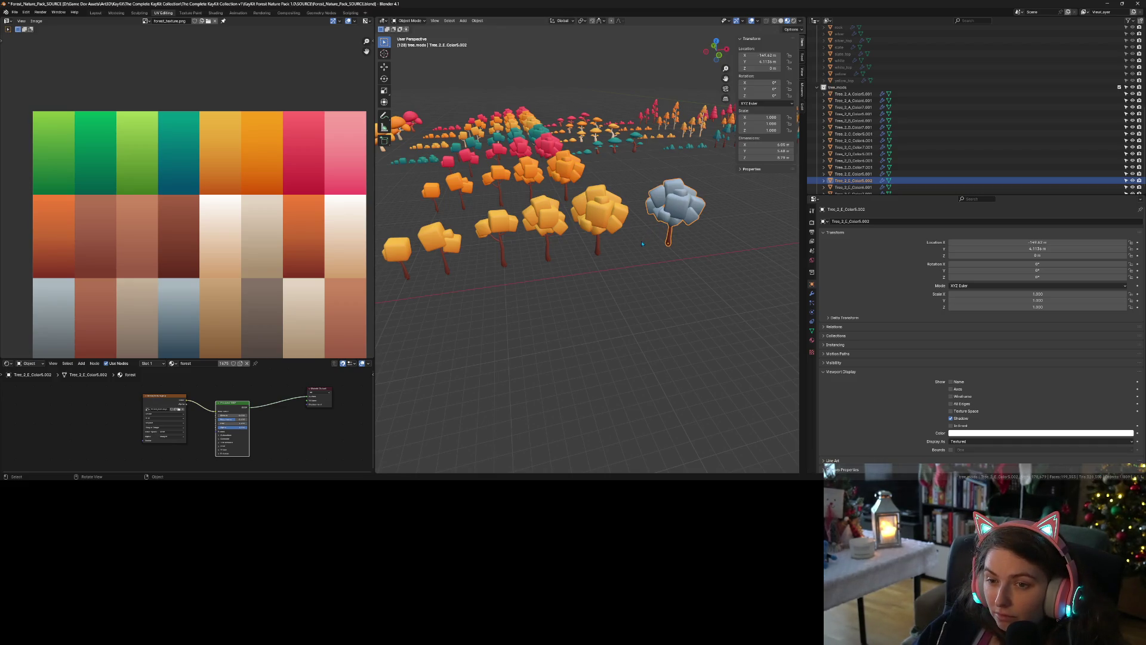
{"action": "mouse_move", "coordinate": [640, 241]}
{"action": "left_mouse_down"}
{"action": "mouse_move", "coordinate": [614, 257]}
{"action": "mouse_move", "coordinate": [642, 256]}
{"action": "left_mouse_up"}
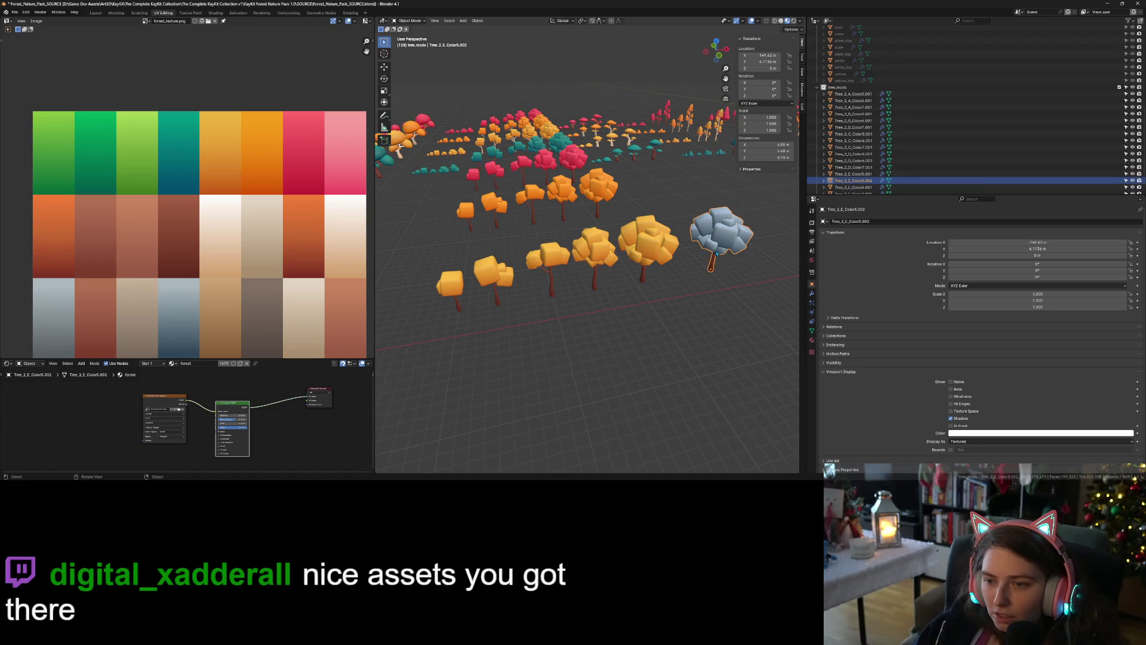
{"action": "mouse_move", "coordinate": [706, 274]}
{"action": "left_mouse_down"}
{"action": "mouse_move", "coordinate": [747, 272]}
{"action": "mouse_move", "coordinate": [636, 270]}
{"action": "mouse_move", "coordinate": [630, 254]}
{"action": "left_mouse_up"}
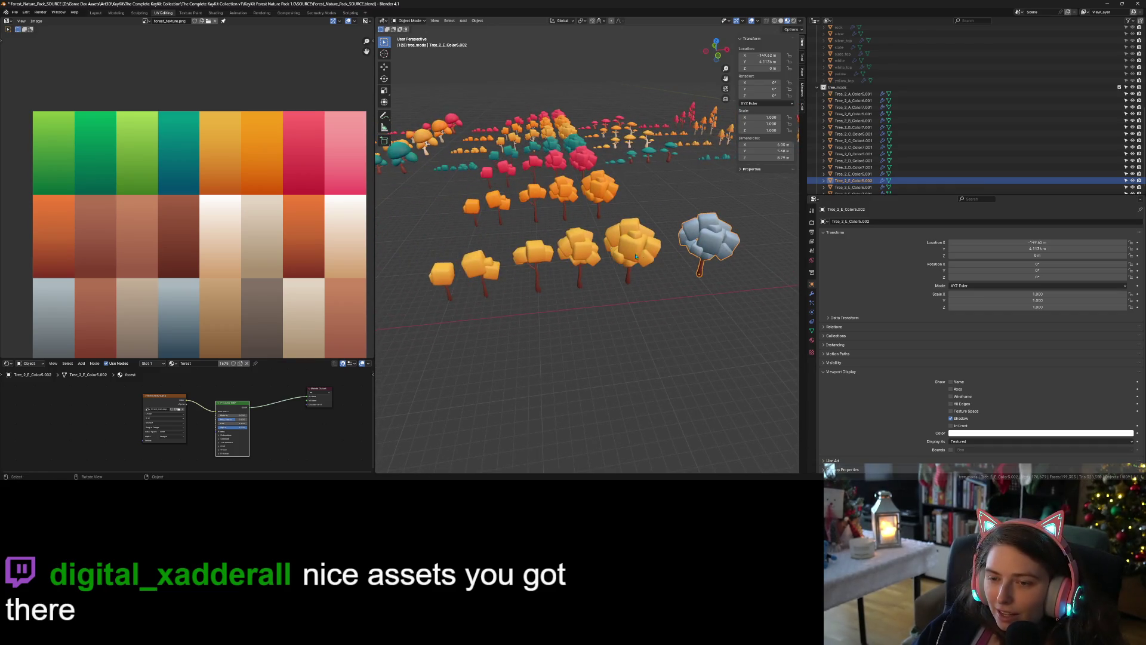
{"action": "left_click_drag", "start_coordinate": [706, 292], "coordinate": [652, 281]}
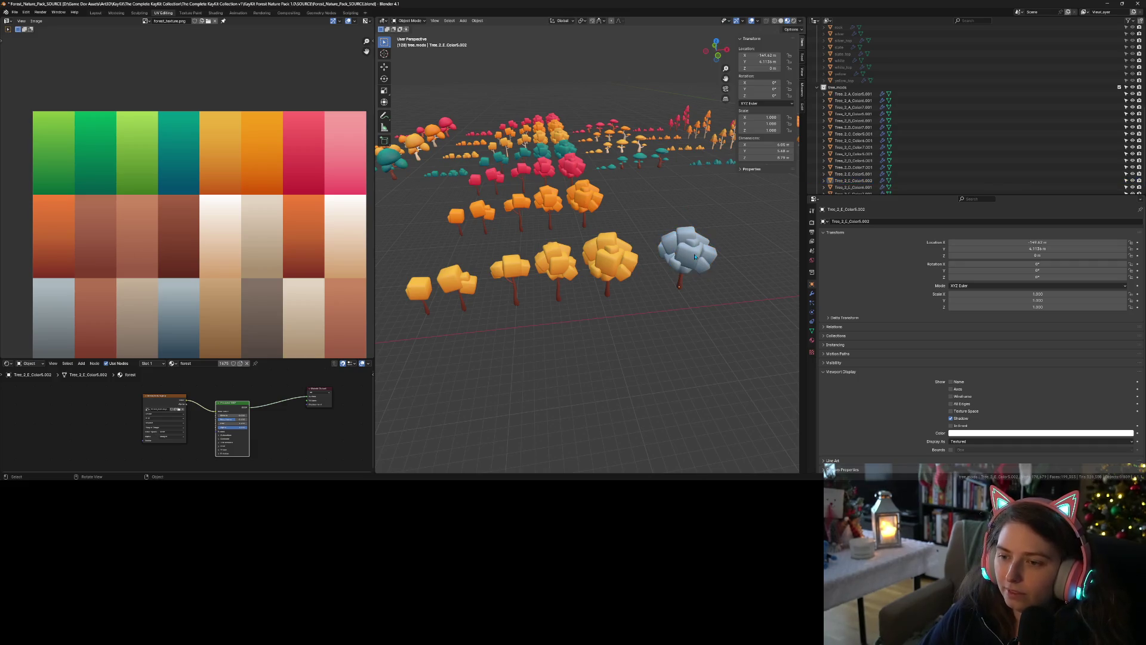
Delete the blue-grey test tree
{"action": "key", "text": "Delete"}
{"action": "mouse_move", "coordinate": [695, 257]}
{"action": "left_mouse_down"}
{"action": "mouse_move", "coordinate": [536, 331]}
{"action": "mouse_move", "coordinate": [543, 323]}
{"action": "left_mouse_up"}
{"action": "right_click", "coordinate": [543, 320]}
{"action": "scroll", "coordinate": [690, 399], "scroll_direction": "down", "scroll_amount": 3}
{"action": "scroll", "coordinate": [690, 398], "scroll_direction": "up", "scroll_amount": 3}
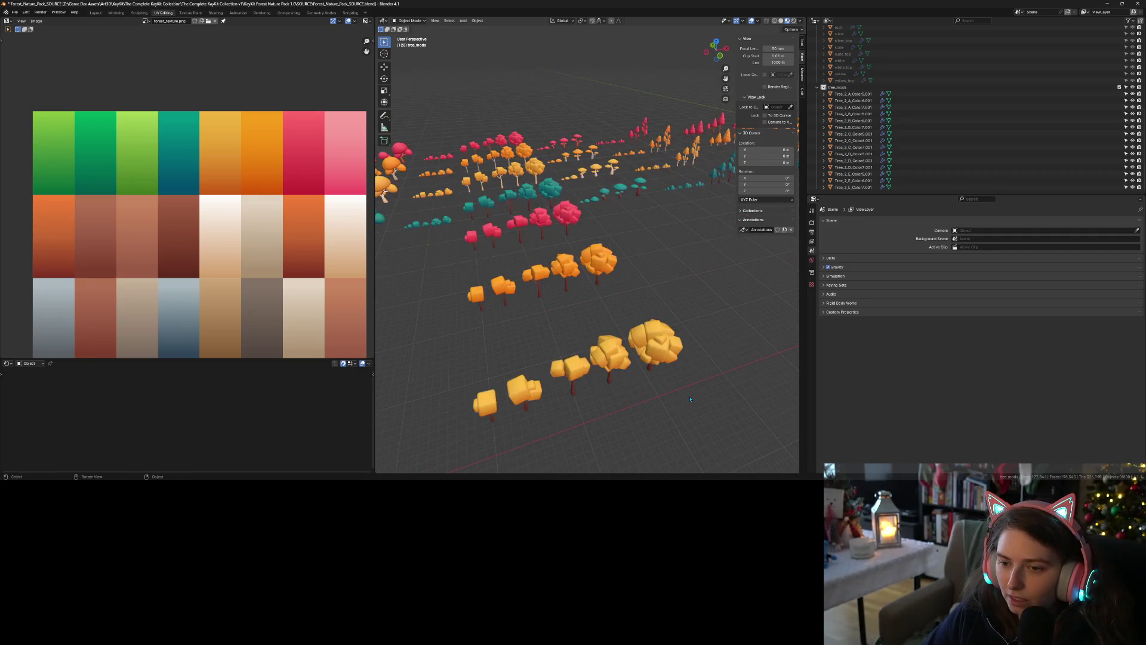
Box-select all the tree rows, save the blend file, and switch to the Scripting workspace
{"action": "mouse_move", "coordinate": [698, 413]}
{"action": "left_mouse_down"}
{"action": "mouse_move", "coordinate": [494, 312]}
{"action": "mouse_move", "coordinate": [440, 243]}
{"action": "mouse_move", "coordinate": [433, 214]}
{"action": "left_mouse_up"}
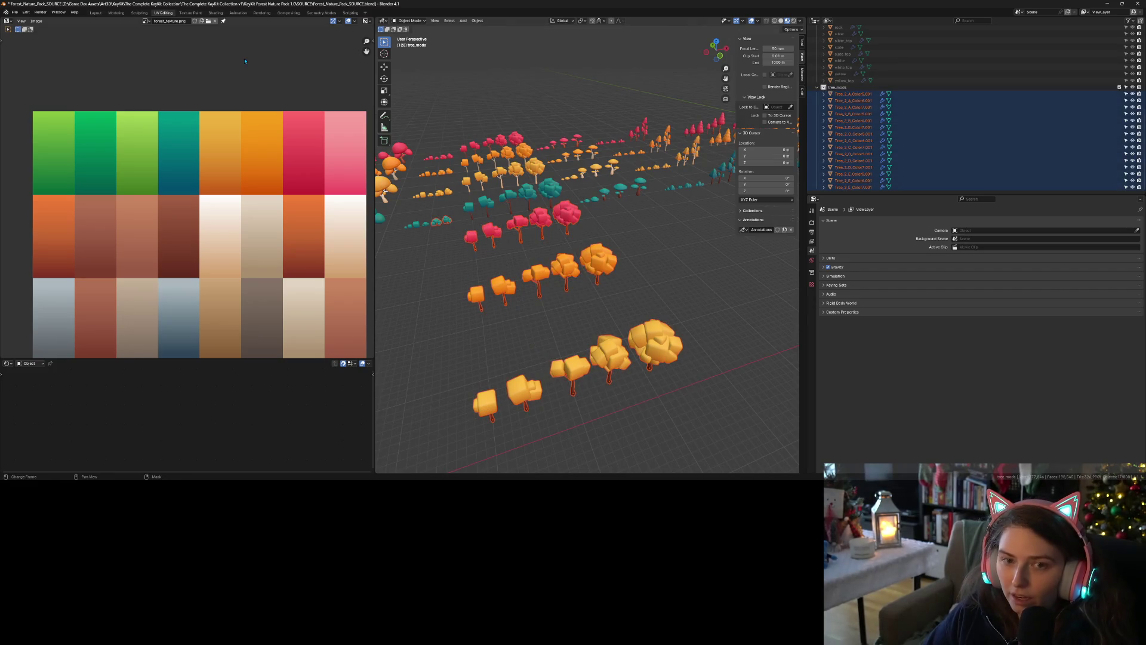
{"action": "key", "text": "ctrl+s"}
{"action": "left_click", "coordinate": [15, 11]}
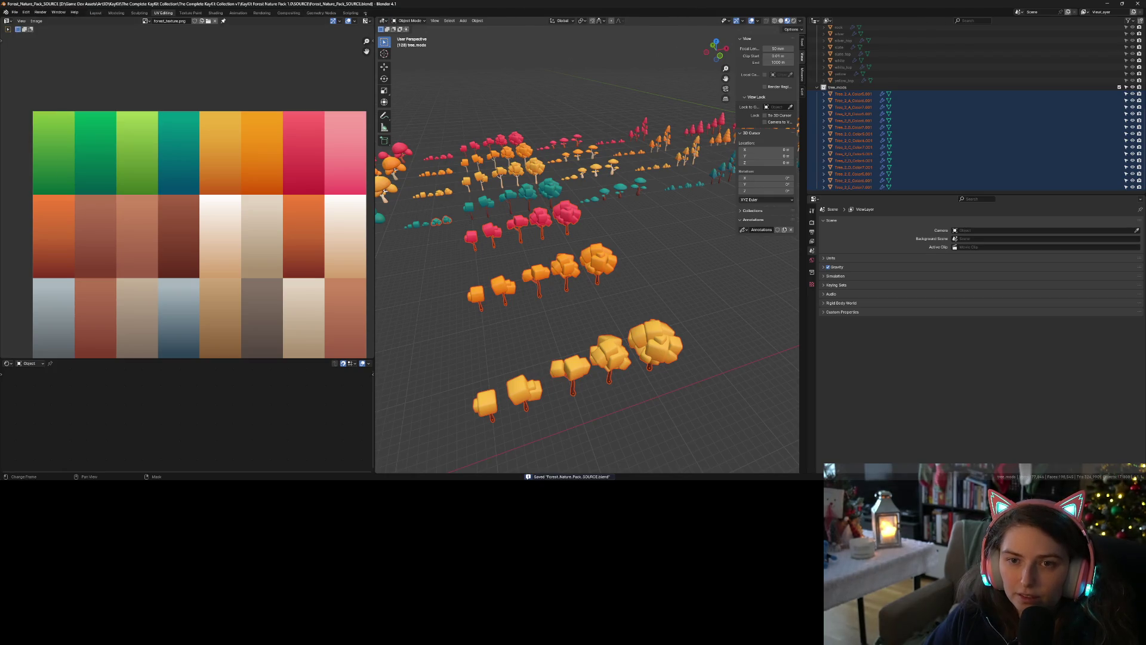
{"action": "left_click", "coordinate": [350, 13]}
Run the batch export script, start File > Export > OBJ Batch Export, and go up to KayKit
{"action": "left_click", "coordinate": [808, 20]}
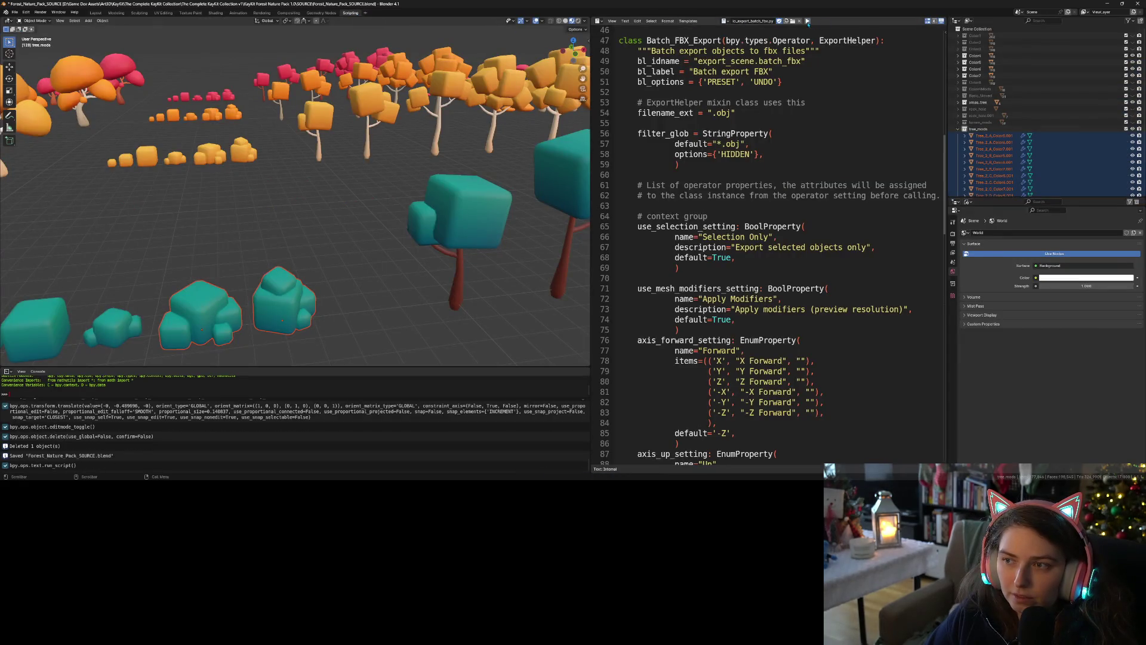
{"action": "left_click", "coordinate": [15, 12]}
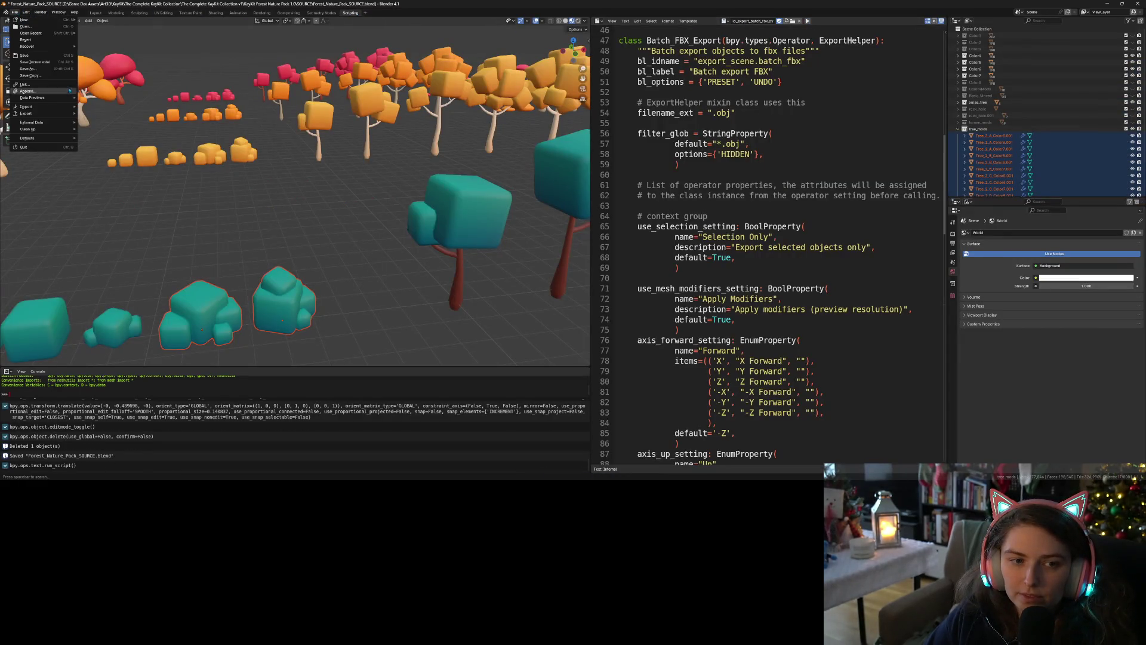
{"action": "mouse_move", "coordinate": [36, 113]}
{"action": "left_click", "coordinate": [102, 200]}
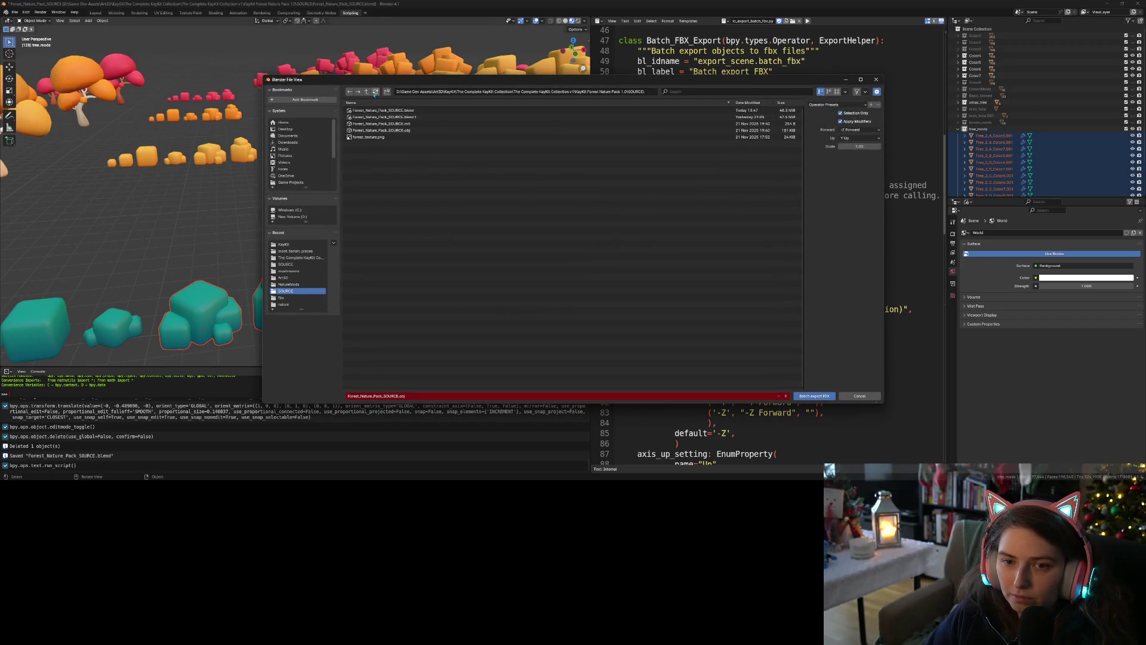
{"action": "left_click", "coordinate": [367, 92]}
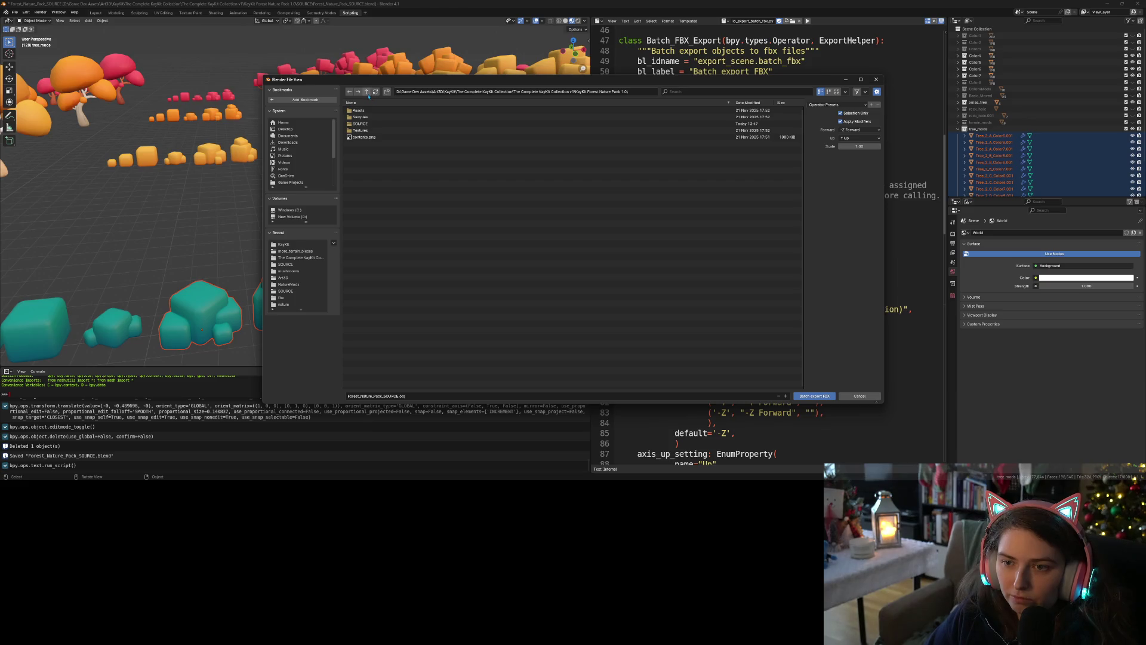
{"action": "left_click", "coordinate": [367, 92]}
{"action": "left_click", "coordinate": [367, 92]}
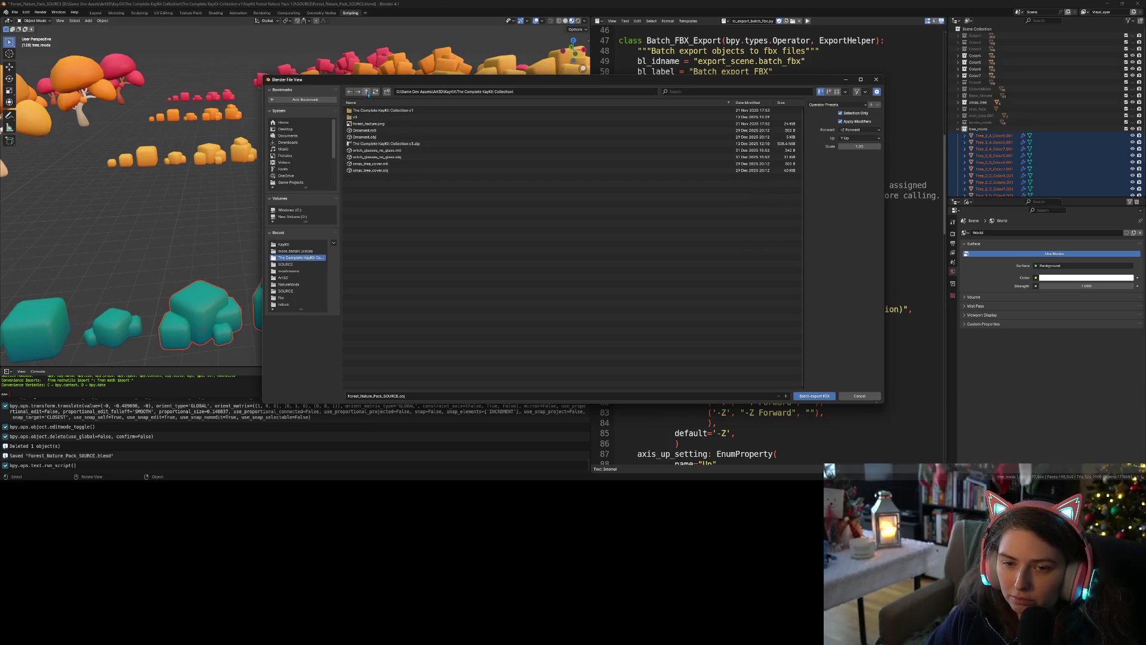
{"action": "left_click", "coordinate": [367, 92]}
Create a 'tree mods' folder, batch-export the trees into it, save, and minimise Blender
{"action": "right_click", "coordinate": [410, 230]}
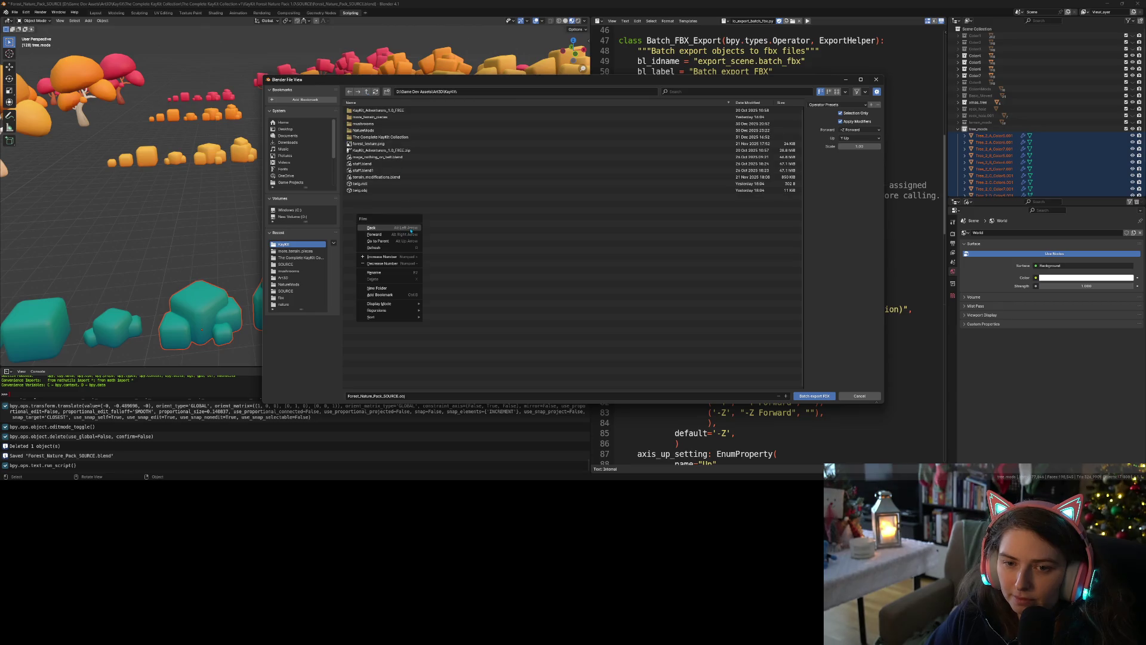
{"action": "left_click", "coordinate": [396, 289]}
{"action": "type", "text": "tree mods"}
{"action": "key", "text": "Return"}
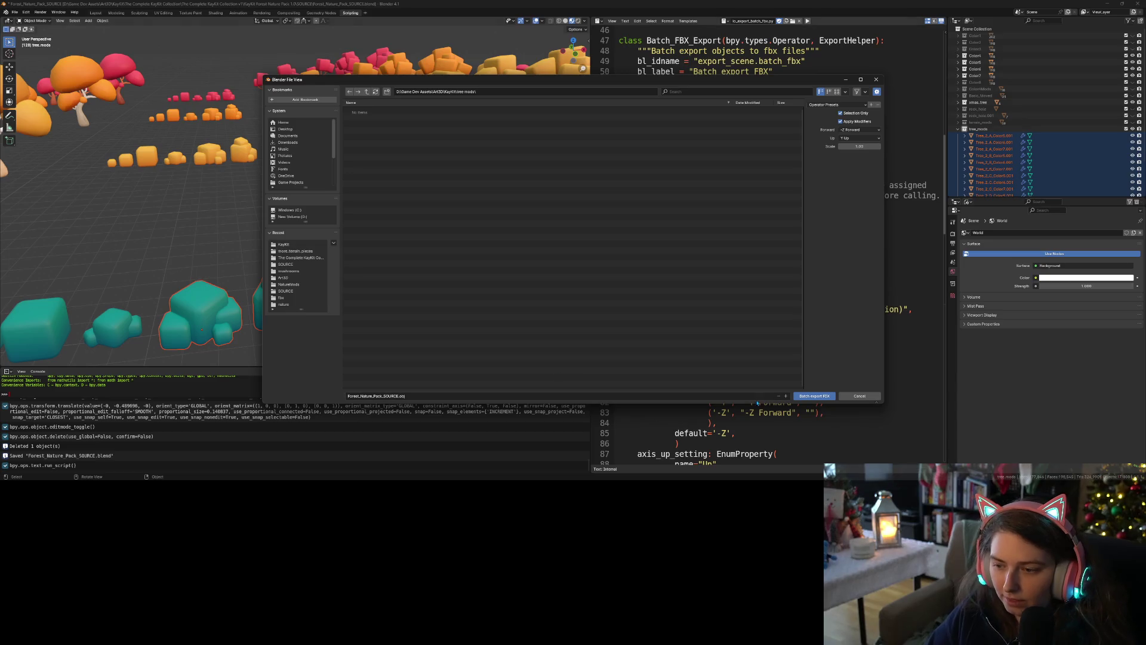
{"action": "left_click", "coordinate": [814, 396]}
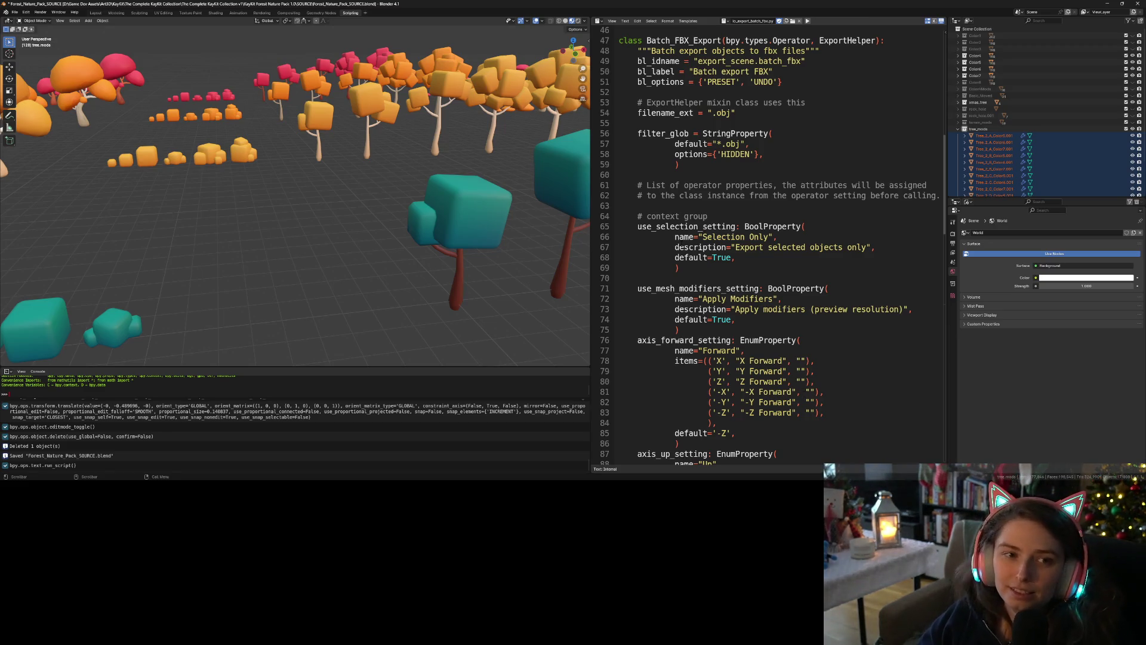
{"action": "key", "text": "ctrl+s"}
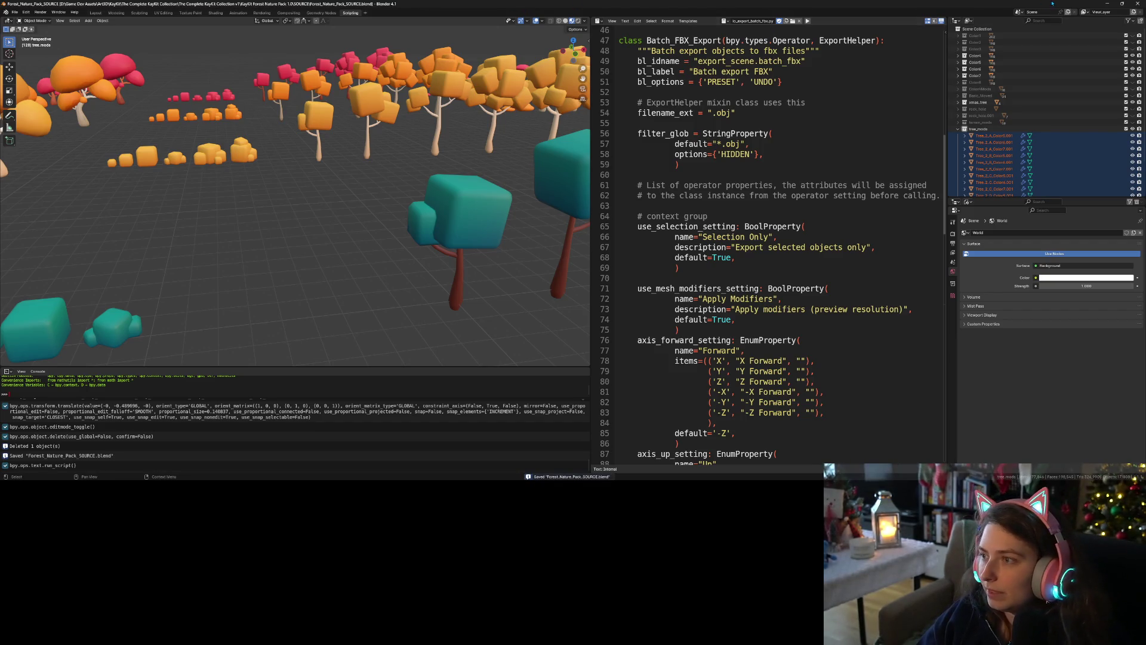
{"action": "left_click", "coordinate": [1108, 4]}
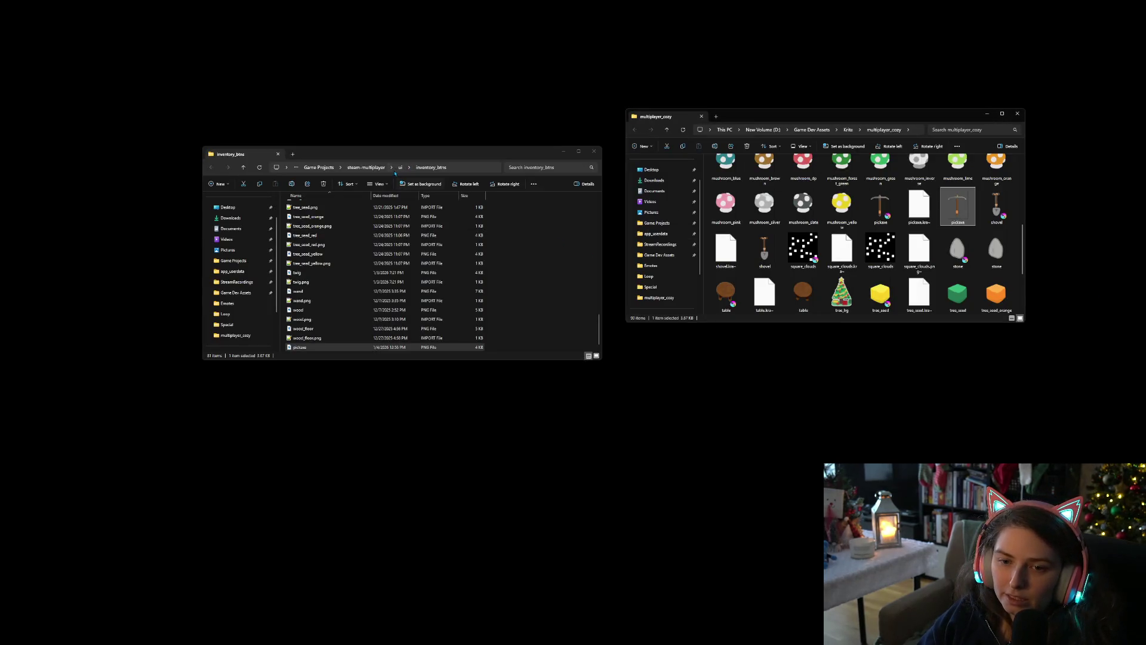
Create a new tree_mods folder inside the project's art3d/nature folder
{"action": "left_click", "coordinate": [366, 167]}
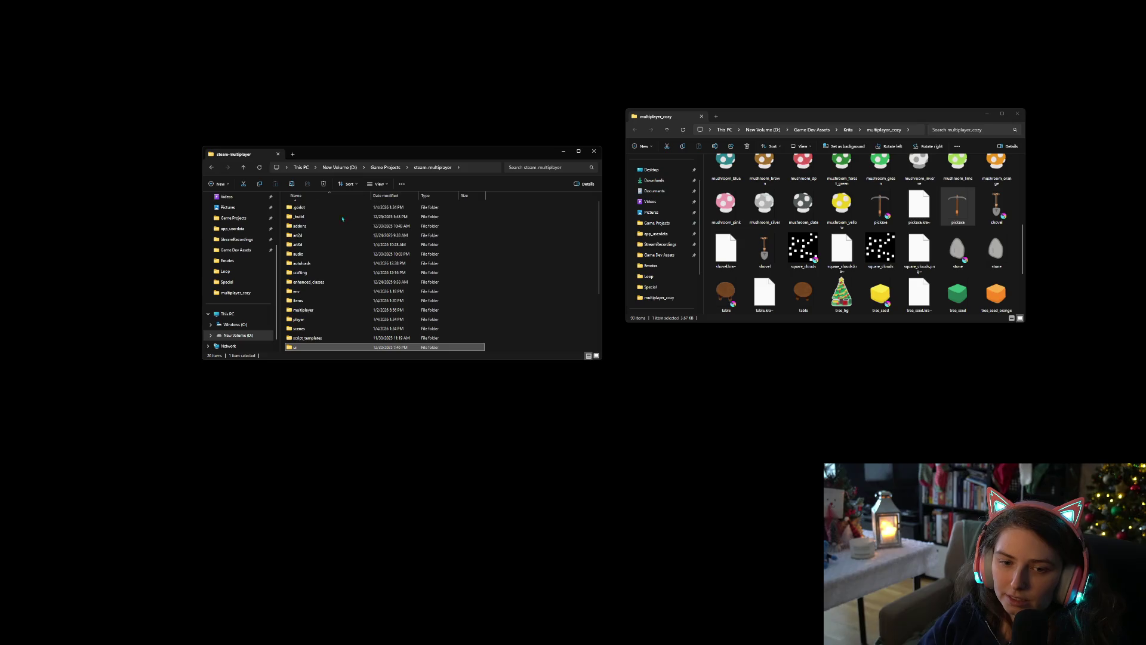
{"action": "double_click", "coordinate": [302, 245]}
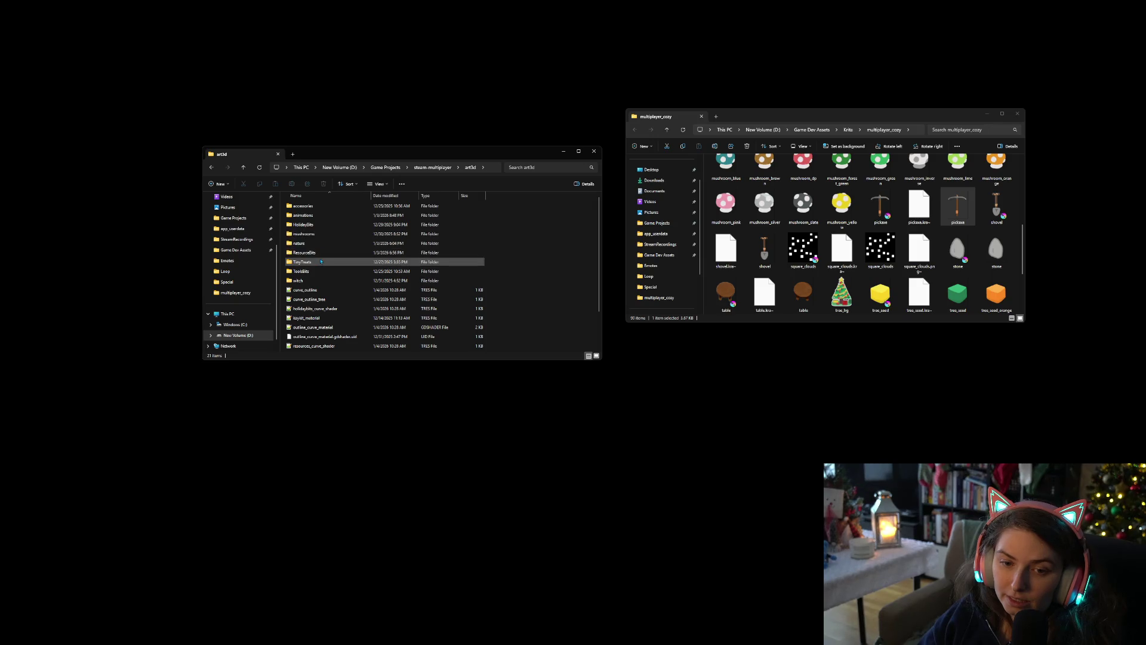
{"action": "double_click", "coordinate": [305, 243]}
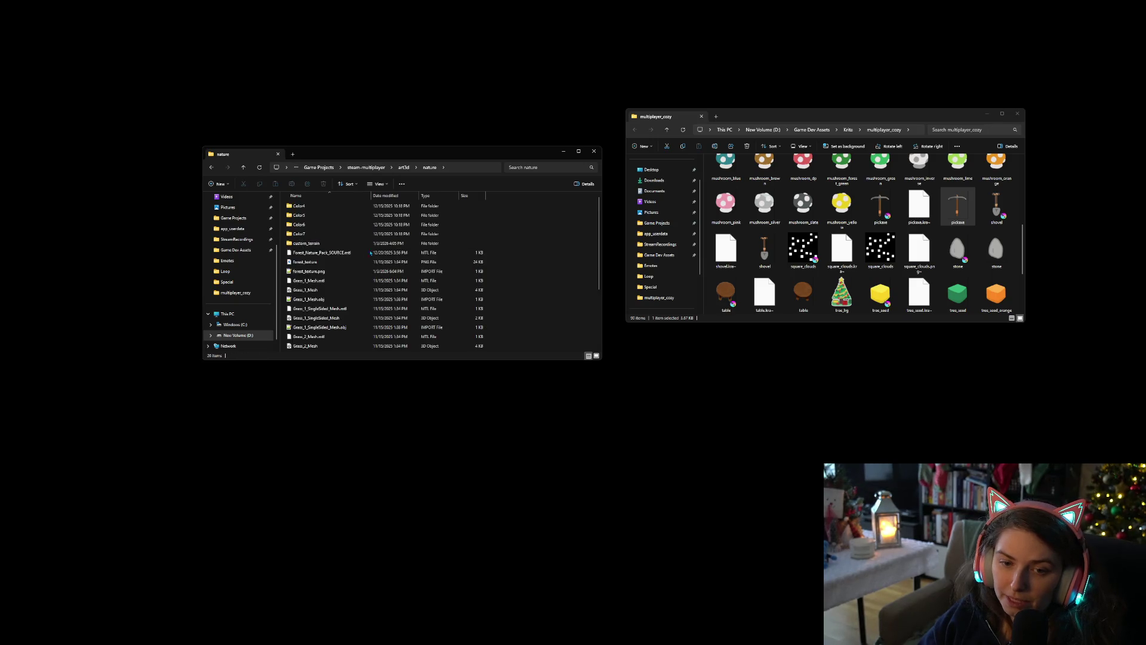
{"action": "right_click", "coordinate": [541, 286]}
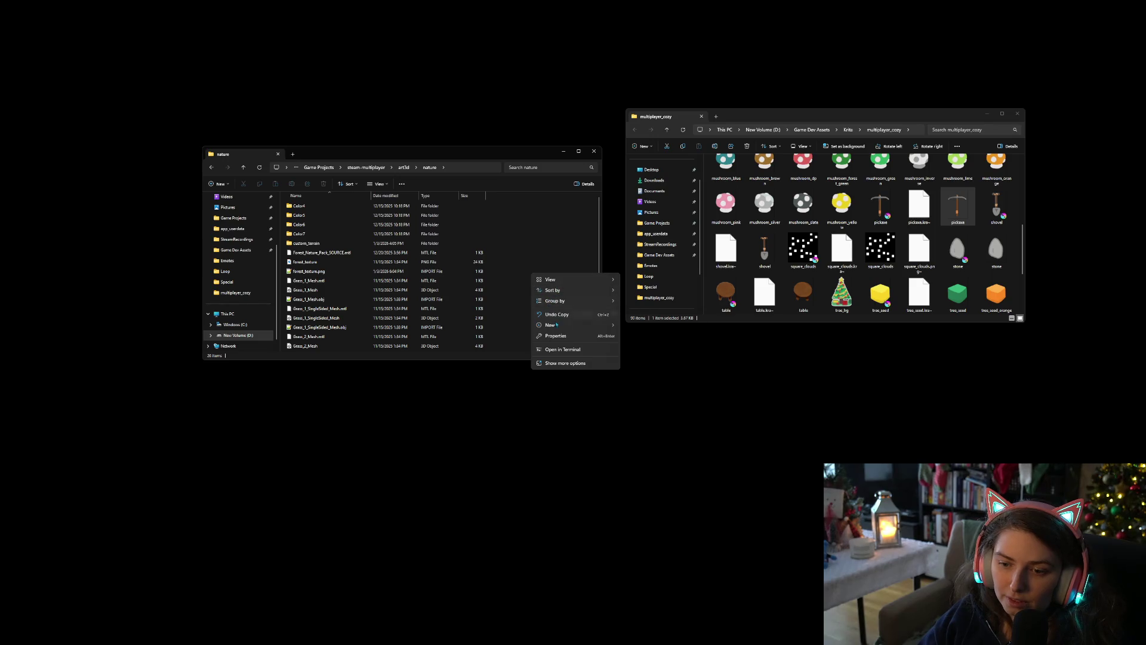
{"action": "mouse_move", "coordinate": [574, 325]}
{"action": "left_click", "coordinate": [637, 327]}
{"action": "type", "text": "tre"}
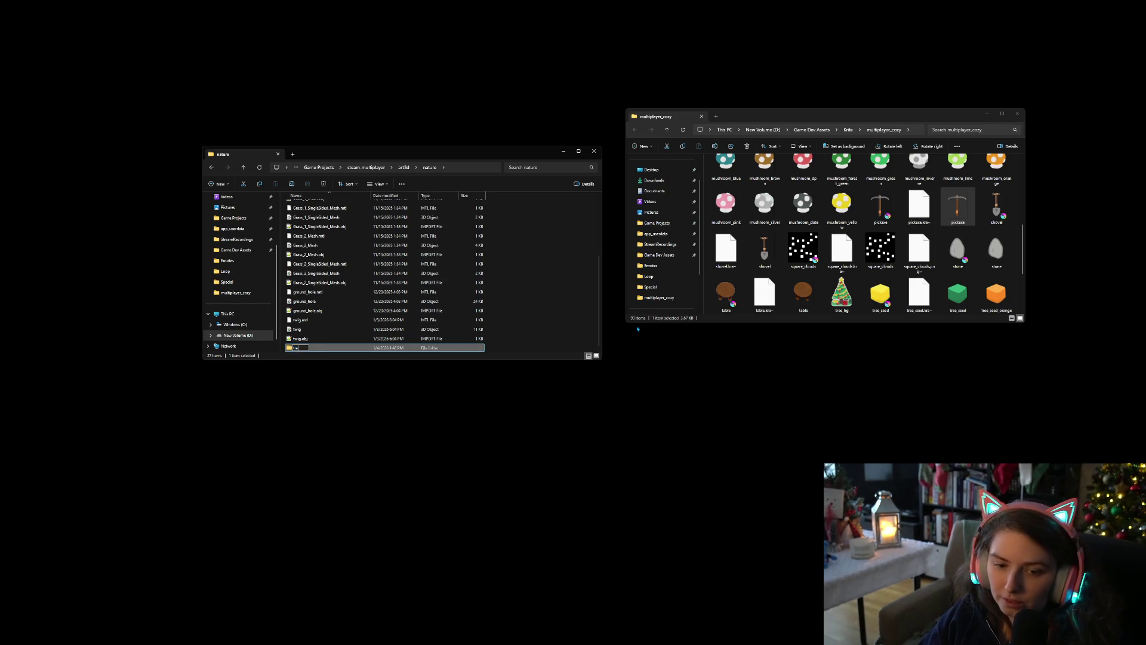
{"action": "type", "text": "e_mods"}
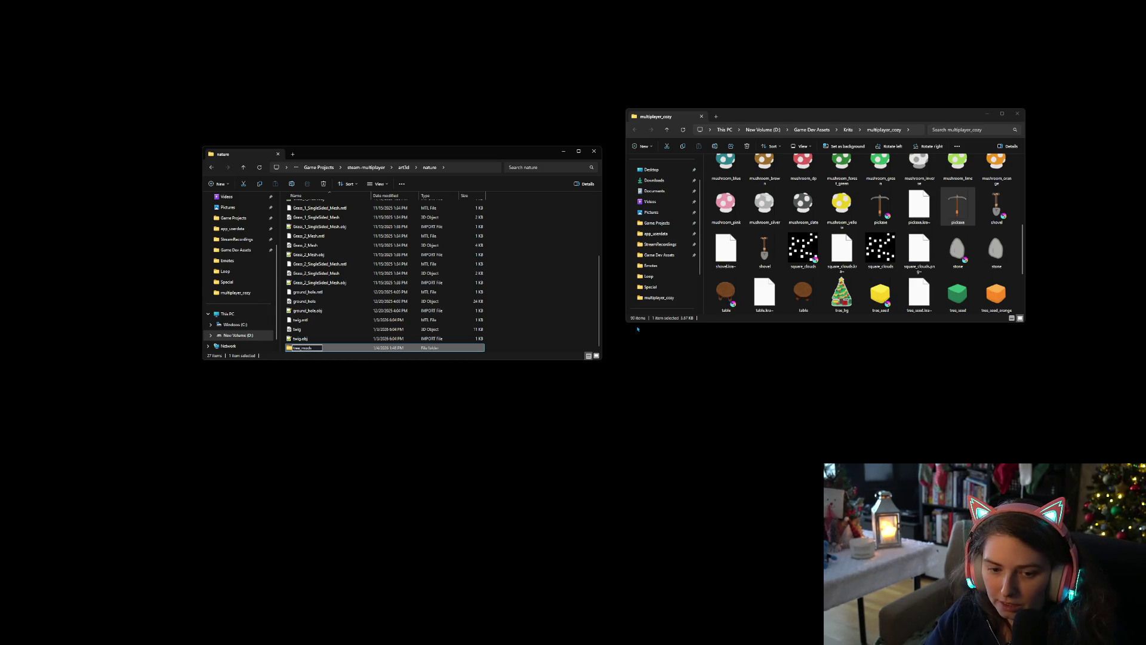
{"action": "key", "text": "Return"}
{"action": "key", "text": "Return"}
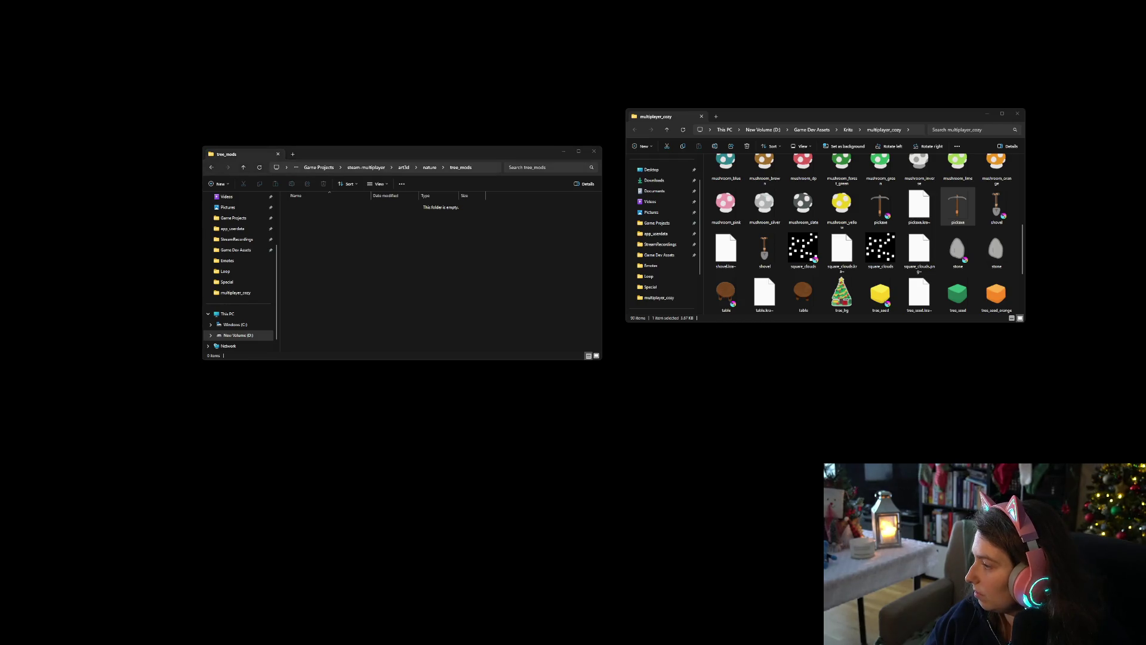
In KayKit > tree mods, select every exported file except forest_texture
{"action": "key", "text": "ctrl+n"}
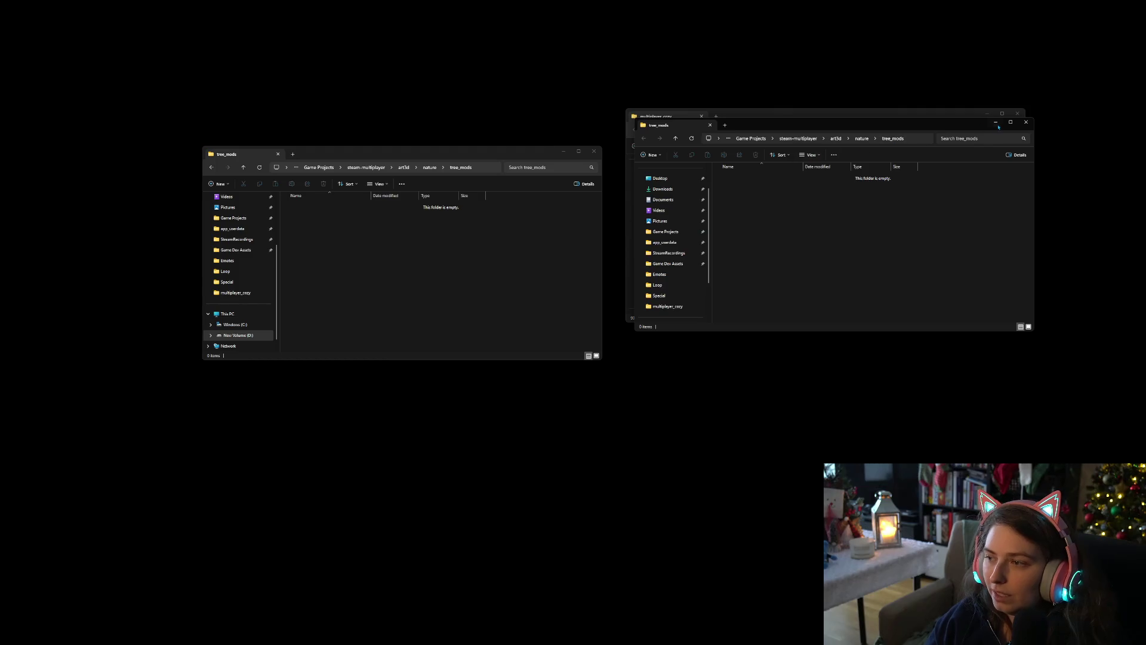
{"action": "left_click", "coordinate": [1026, 121]}
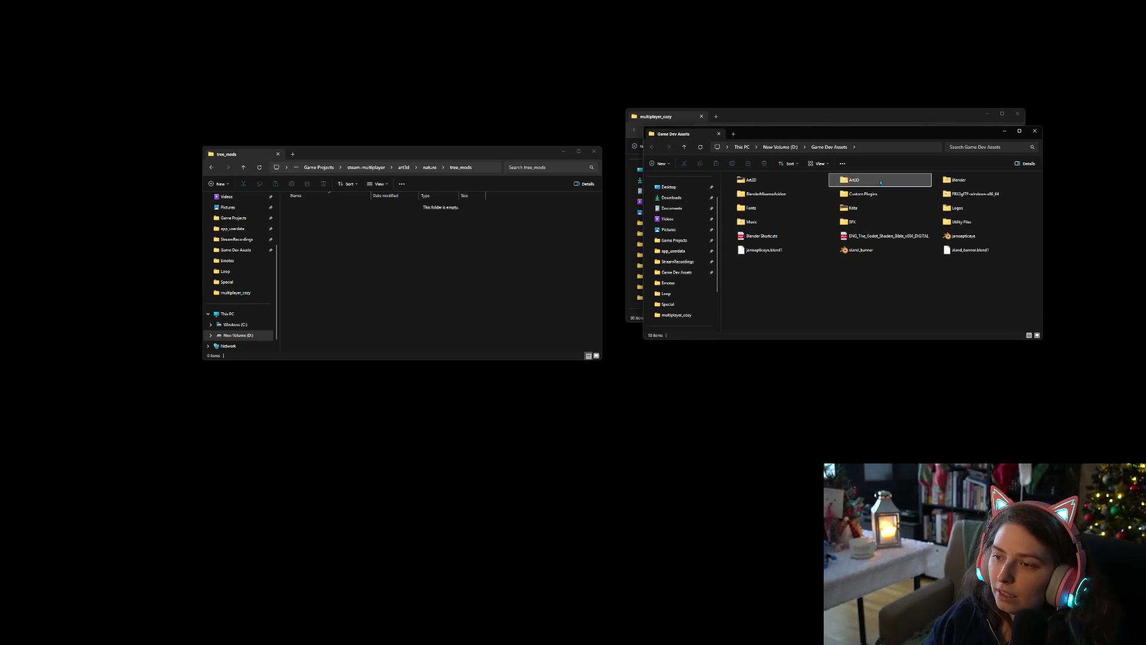
{"action": "double_click", "coordinate": [751, 205]}
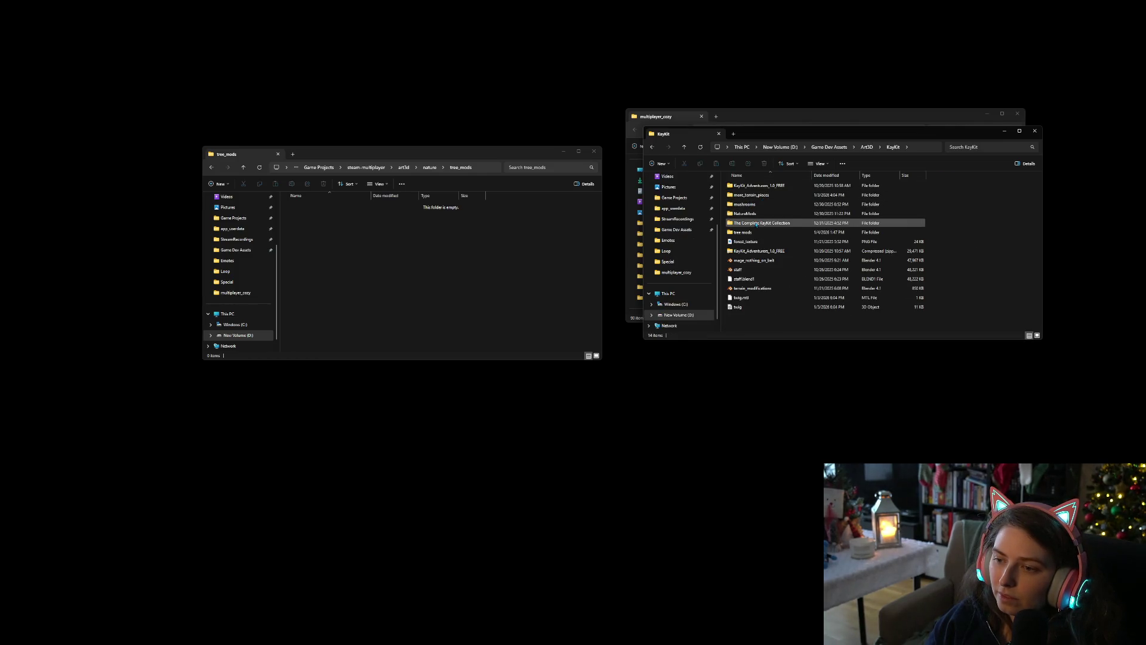
{"action": "double_click", "coordinate": [758, 234]}
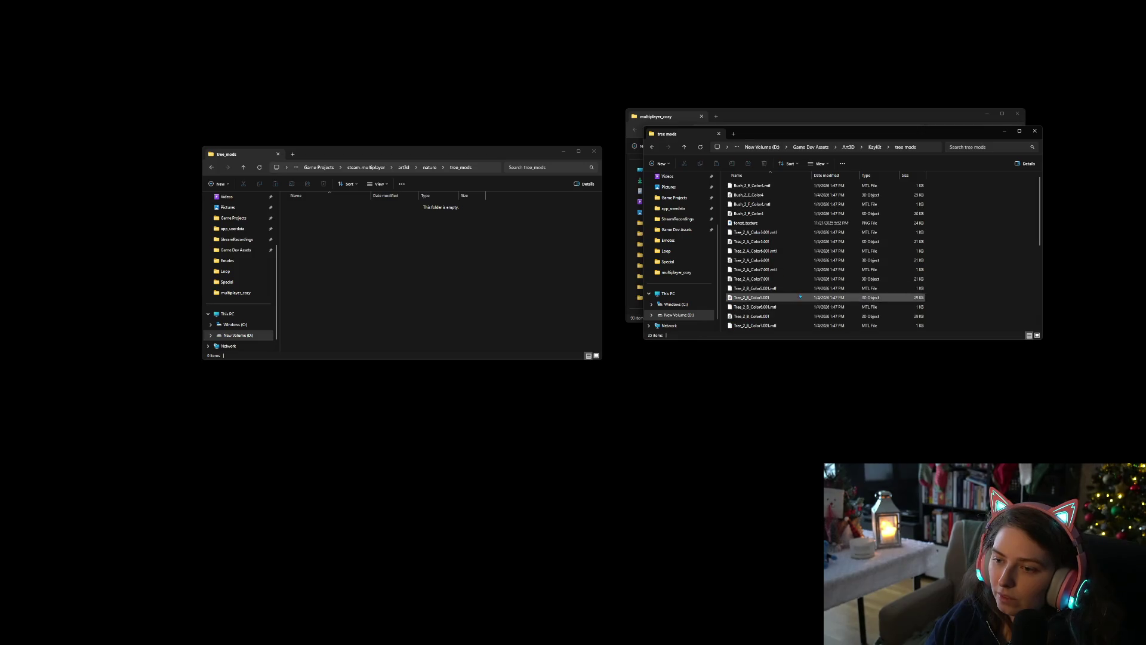
{"action": "left_click", "coordinate": [798, 288]}
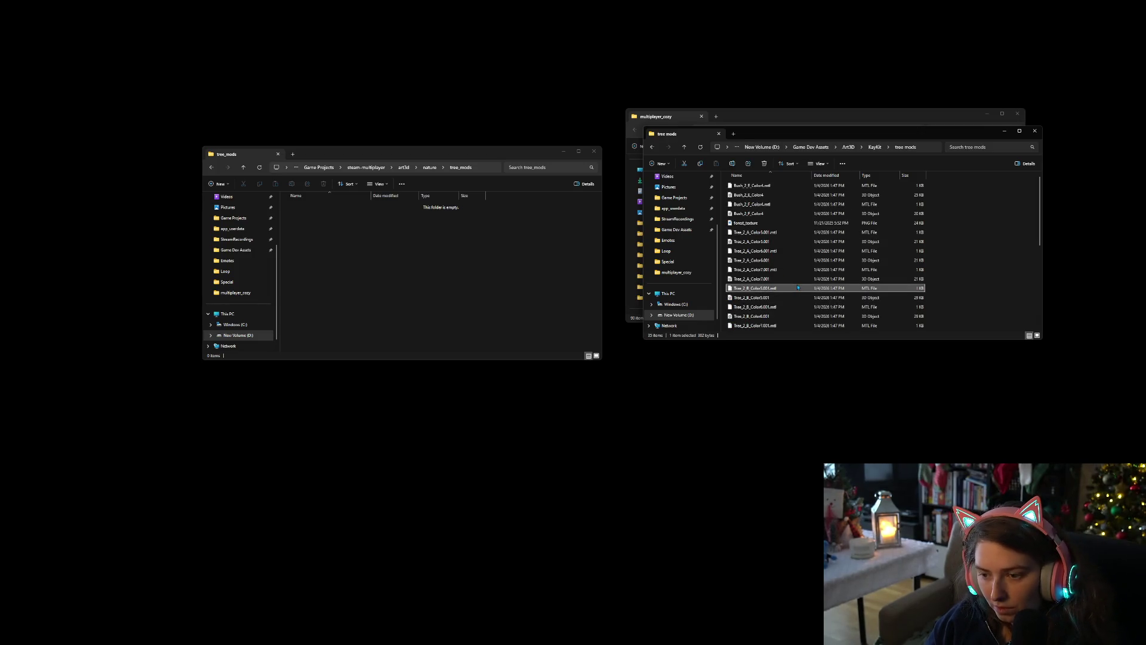
{"action": "key", "text": "ctrl+a"}
{"action": "left_click", "coordinate": [836, 223], "text": "ctrl"}
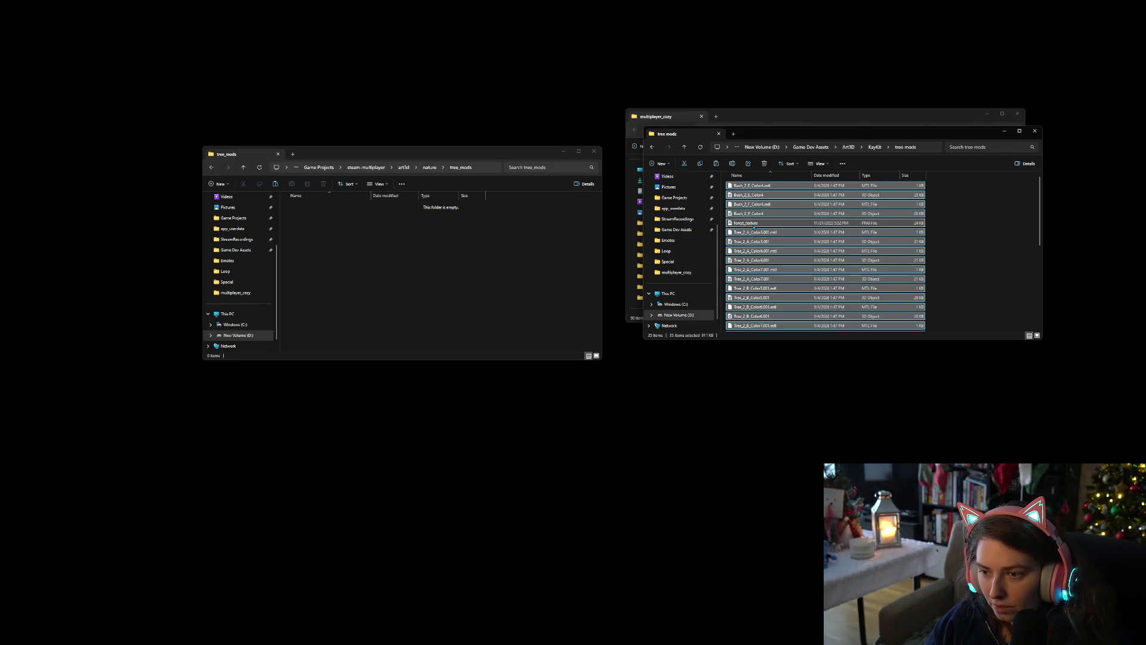
Paste the copied tree files into the empty tree_mods folder and return to Godot
{"action": "scroll", "coordinate": [848, 281], "scroll_direction": "down", "scroll_amount": 5}
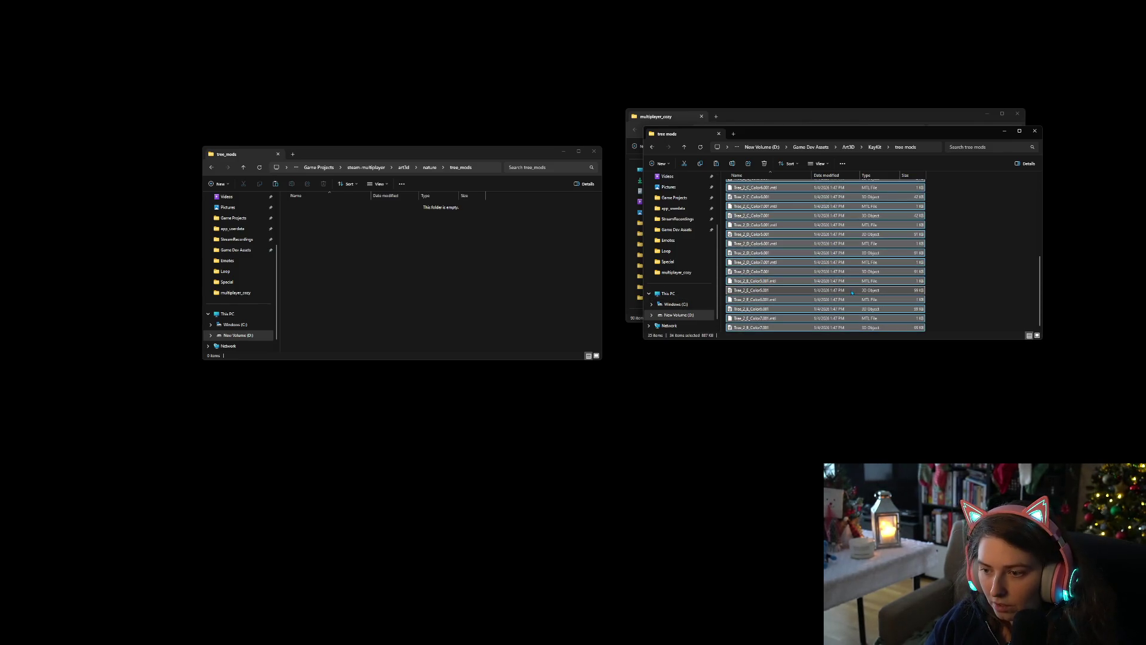
{"action": "left_click", "coordinate": [460, 271]}
{"action": "key", "text": "ctrl+v"}
{"action": "left_click", "coordinate": [529, 286]}
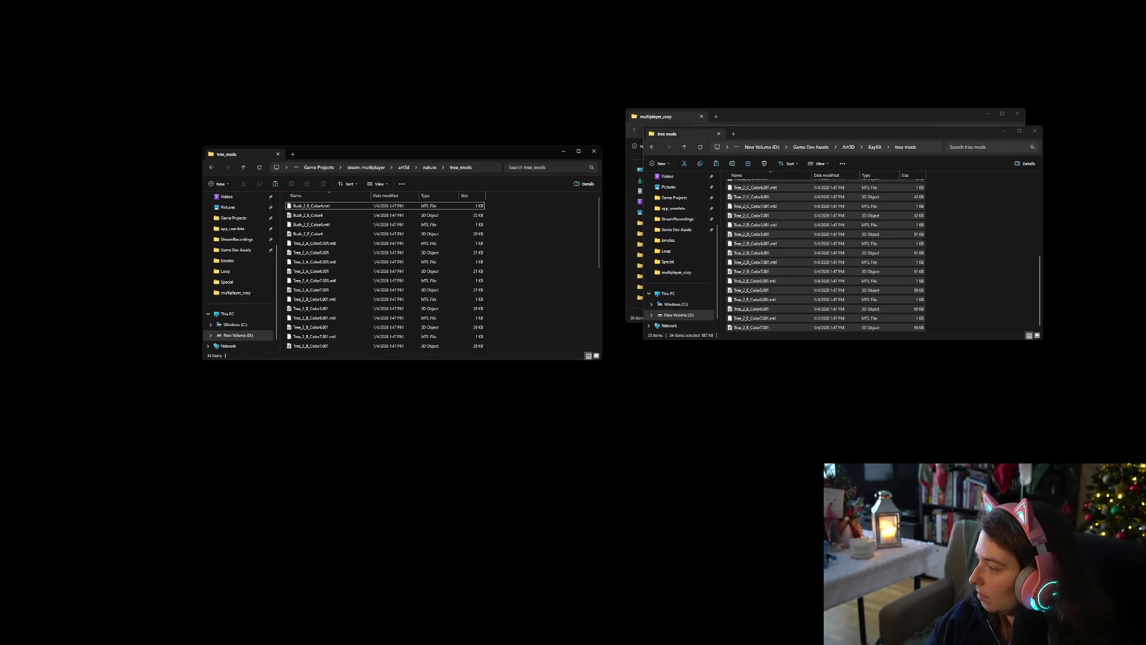
{"action": "key", "text": "alt+Tab"}
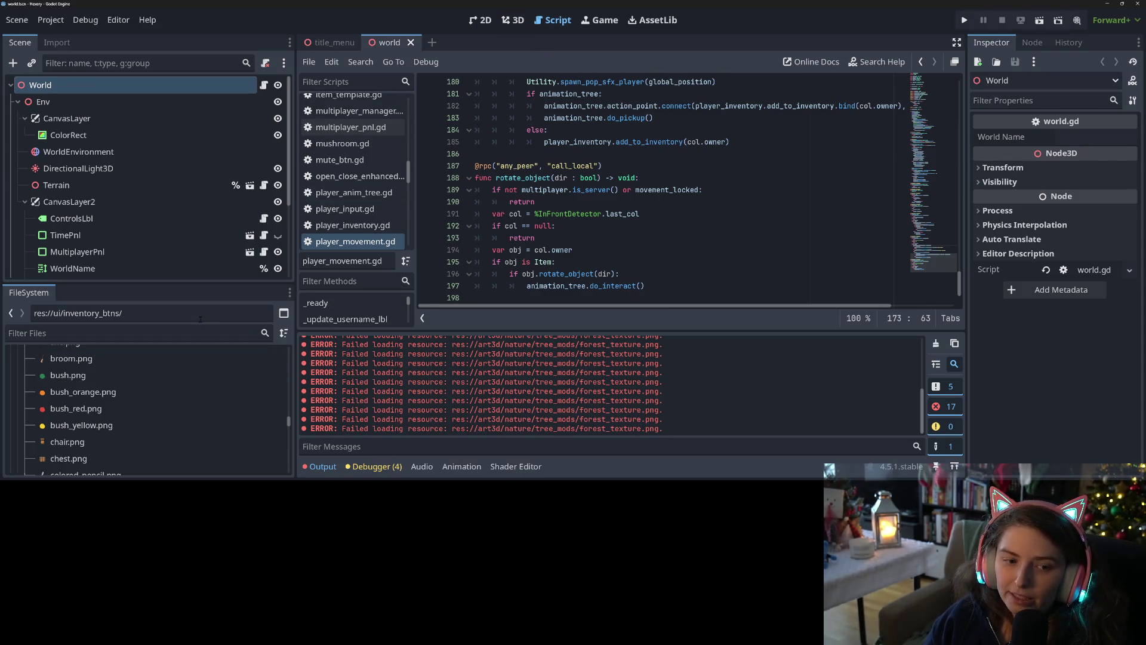
Filter the FileSystem dock for 'tree' and open tree.tscn
{"action": "left_click", "coordinate": [165, 333]}
{"action": "scroll", "coordinate": [168, 395], "scroll_direction": "up", "scroll_amount": 10}
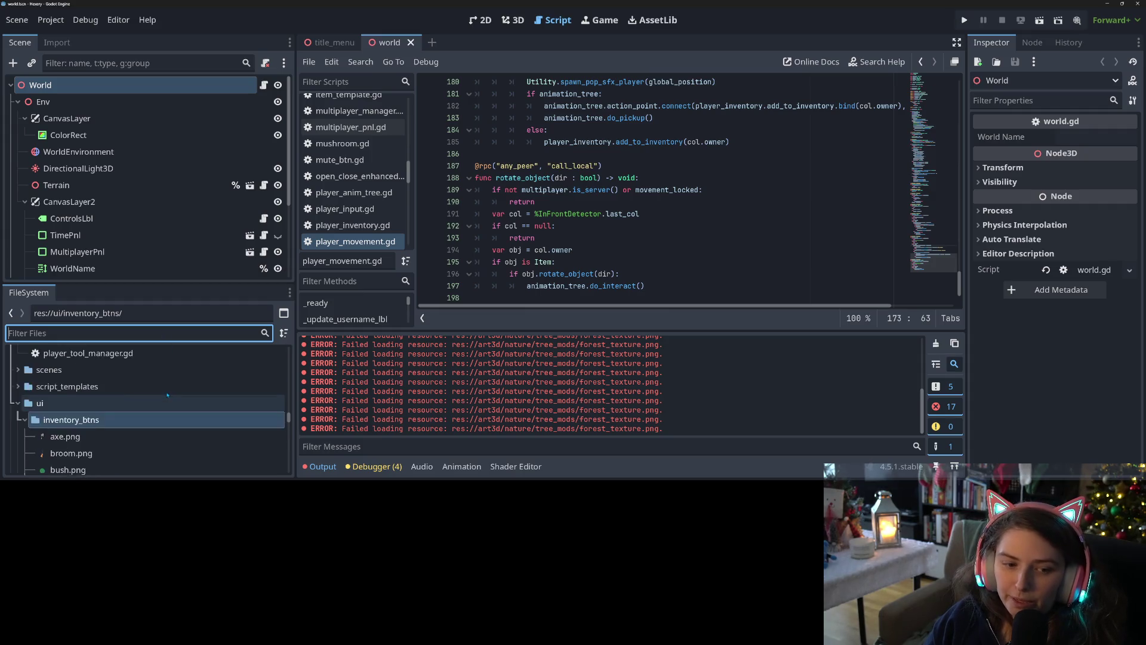
{"action": "type", "text": "tree"}
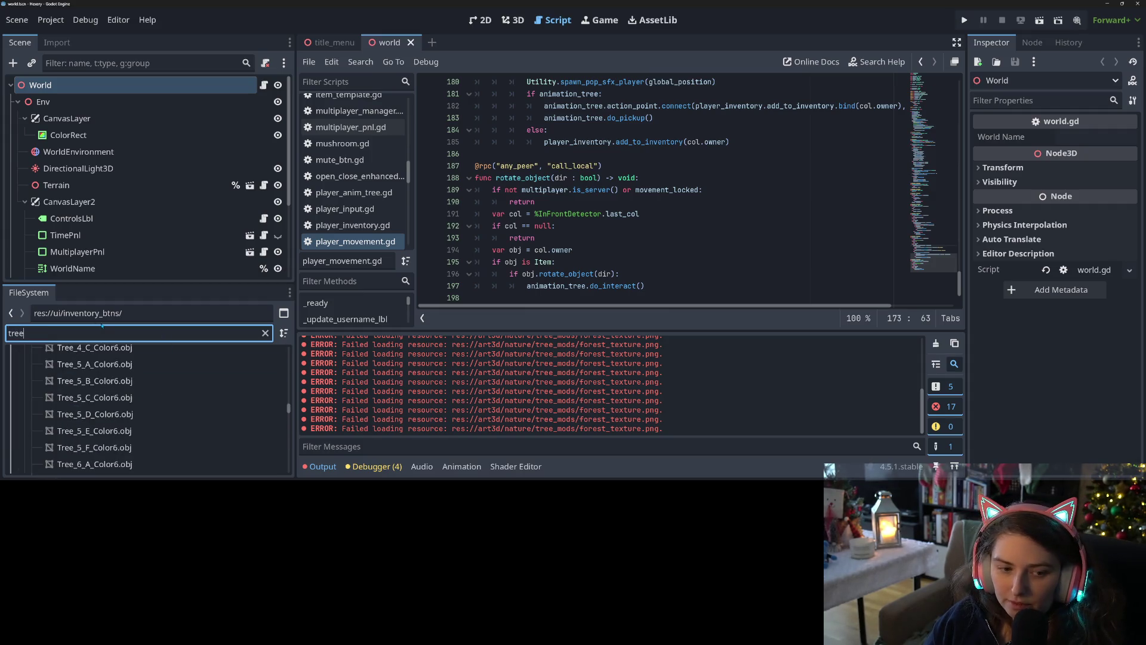
{"action": "scroll", "coordinate": [167, 430], "scroll_direction": "down", "scroll_amount": 5}
{"action": "scroll", "coordinate": [167, 429], "scroll_direction": "down", "scroll_amount": 5}
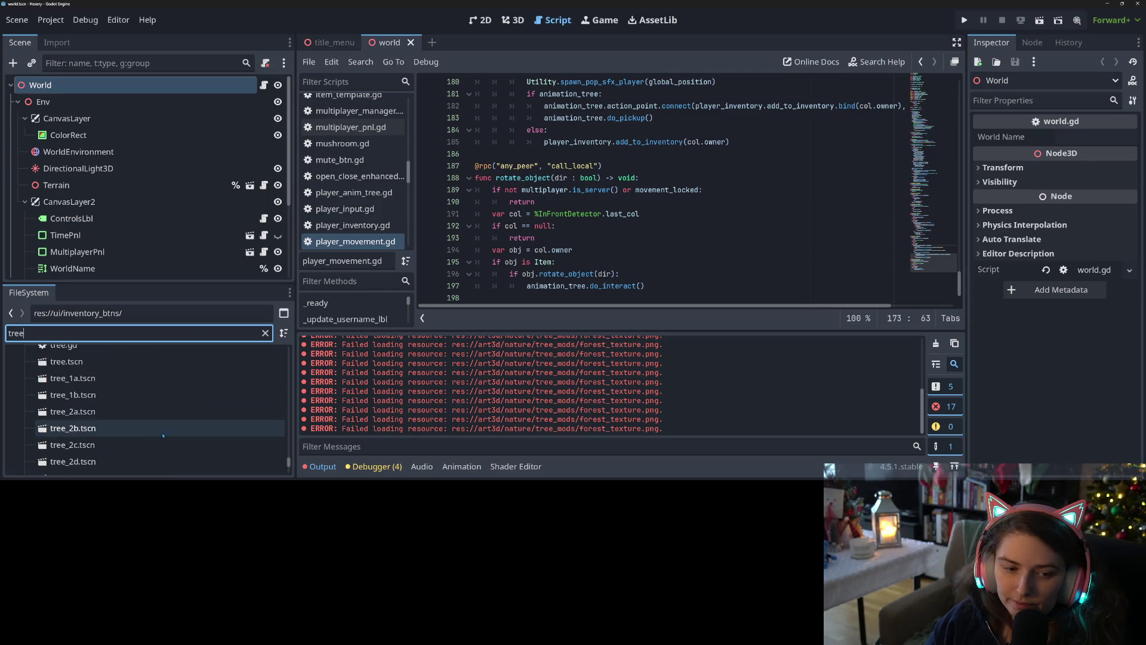
{"action": "double_click", "coordinate": [103, 408]}
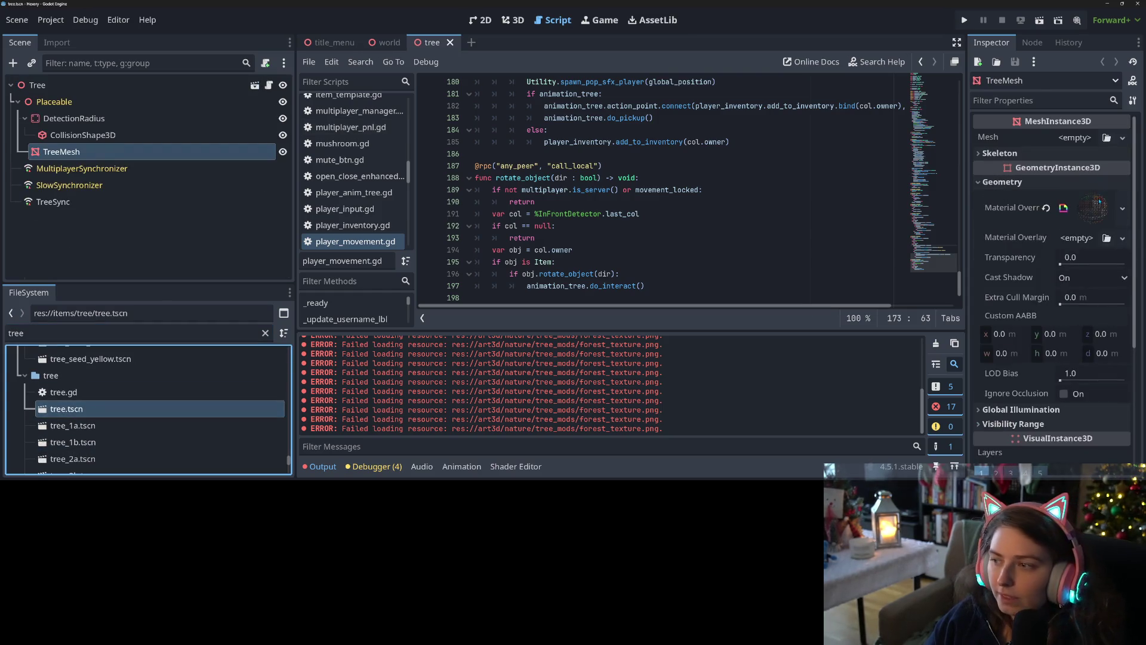
Widen the Inspector, inspect the Tree root's four empty Tree Color Meshes slots, then open tree_1a.tscn
{"action": "left_click_drag", "start_coordinate": [966, 196], "coordinate": [644, 177]}
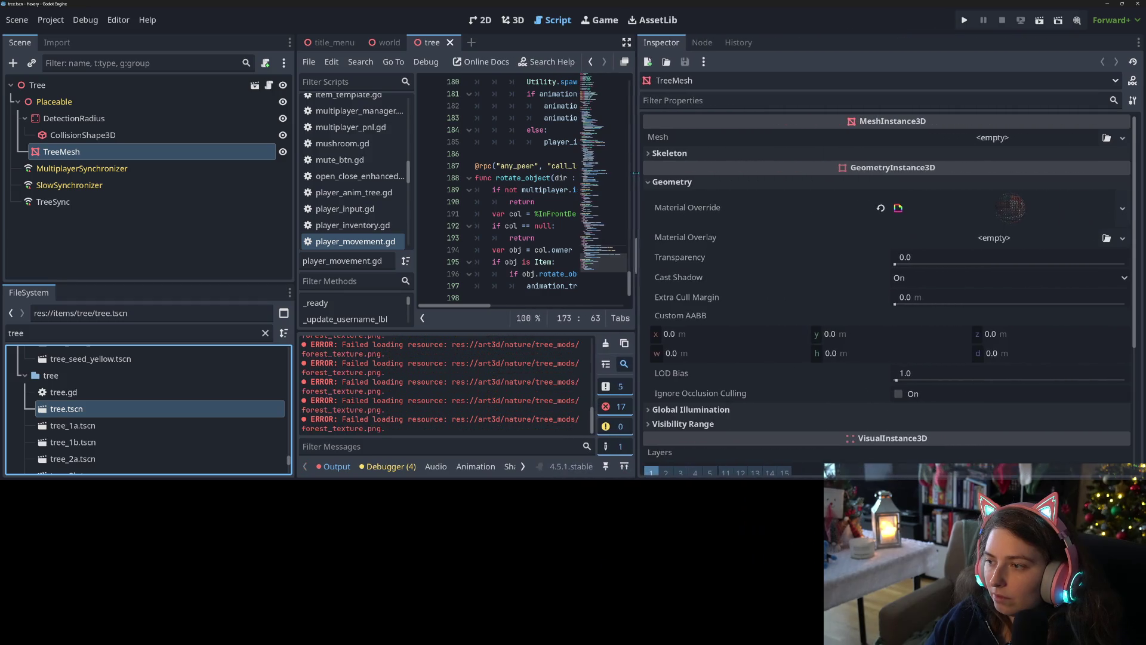
{"action": "left_click", "coordinate": [129, 84]}
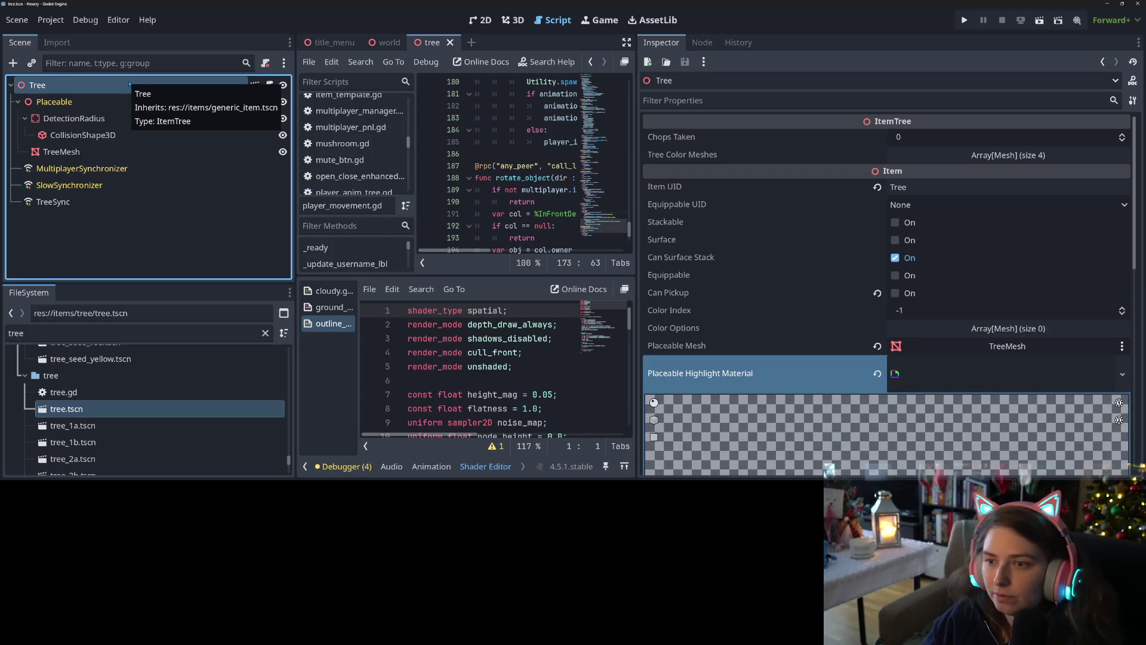
{"action": "left_click", "coordinate": [982, 374]}
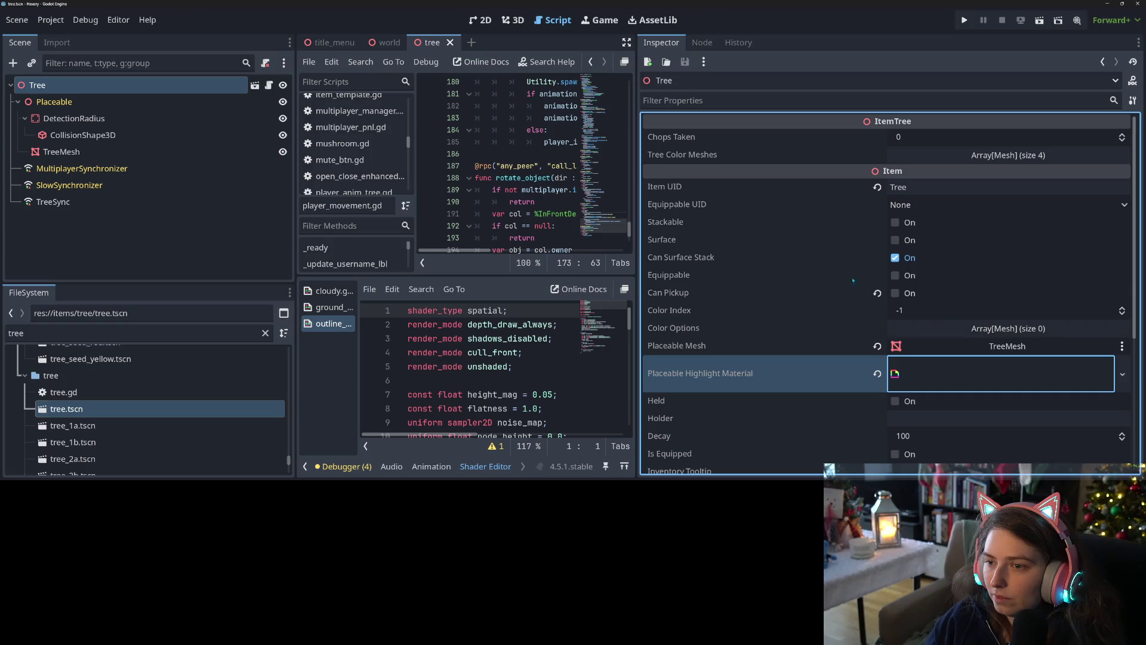
{"action": "left_click", "coordinate": [993, 156]}
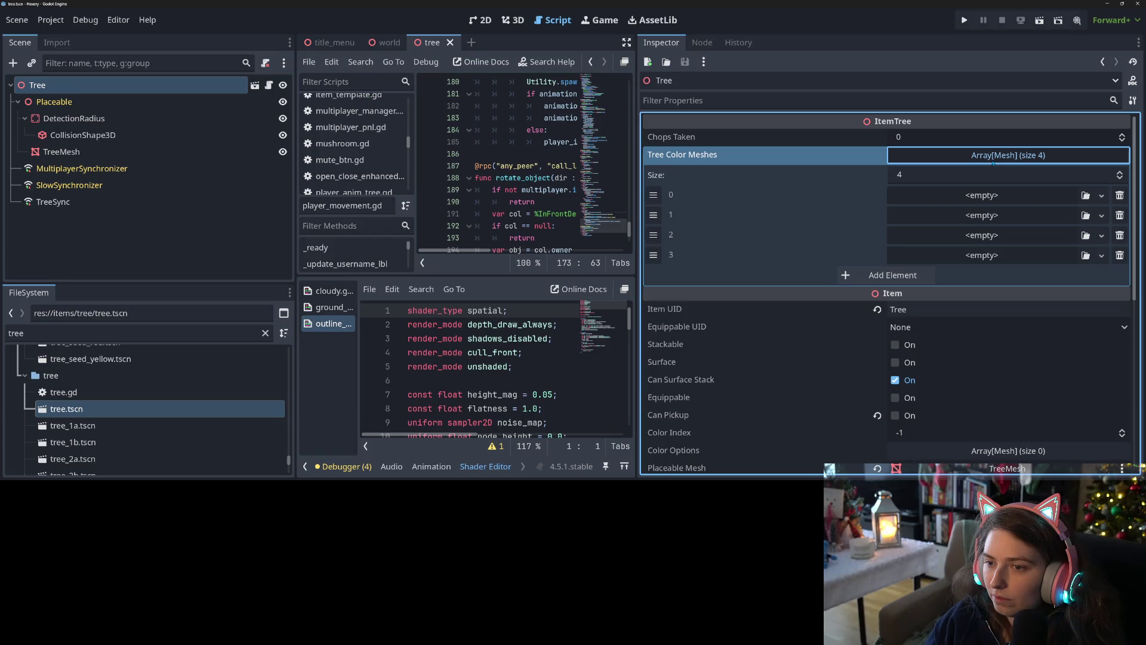
{"action": "left_click", "coordinate": [993, 156]}
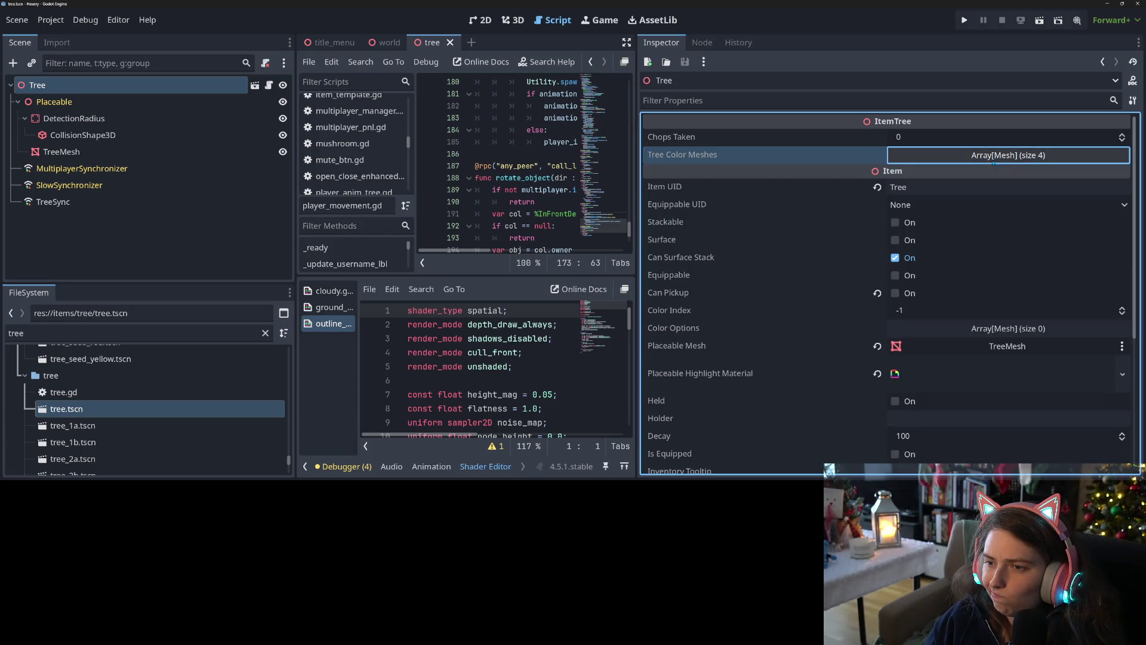
{"action": "double_click", "coordinate": [88, 428]}
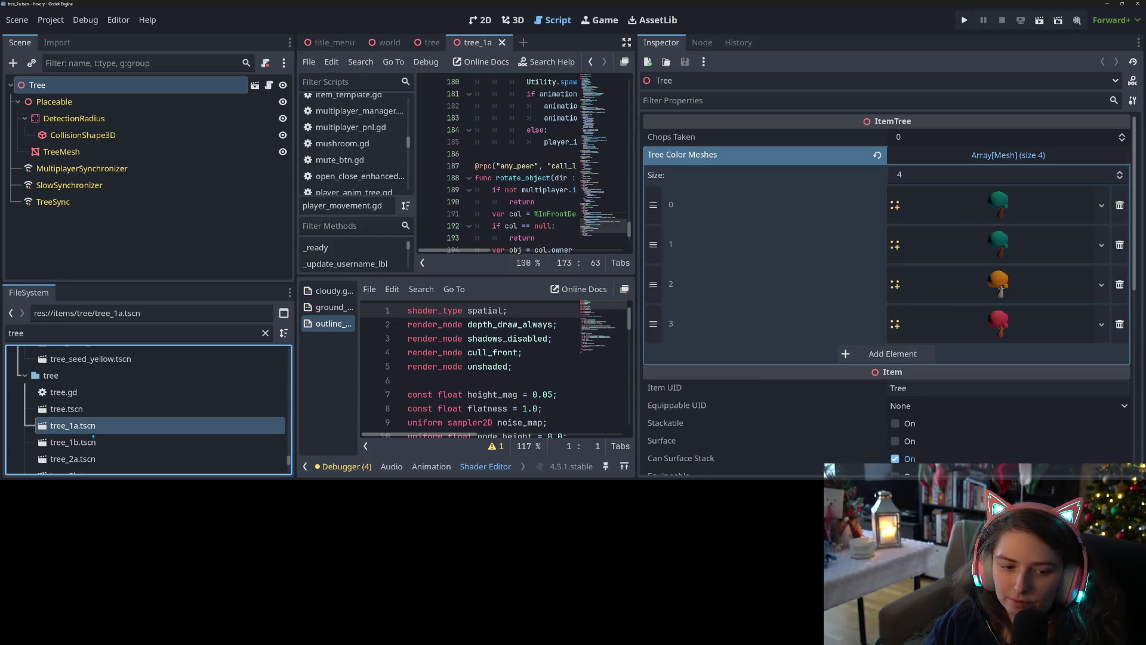
Close tree_1a, narrow the Inspector, and open the tree_2a through tree_2e scenes
{"action": "left_click", "coordinate": [502, 42]}
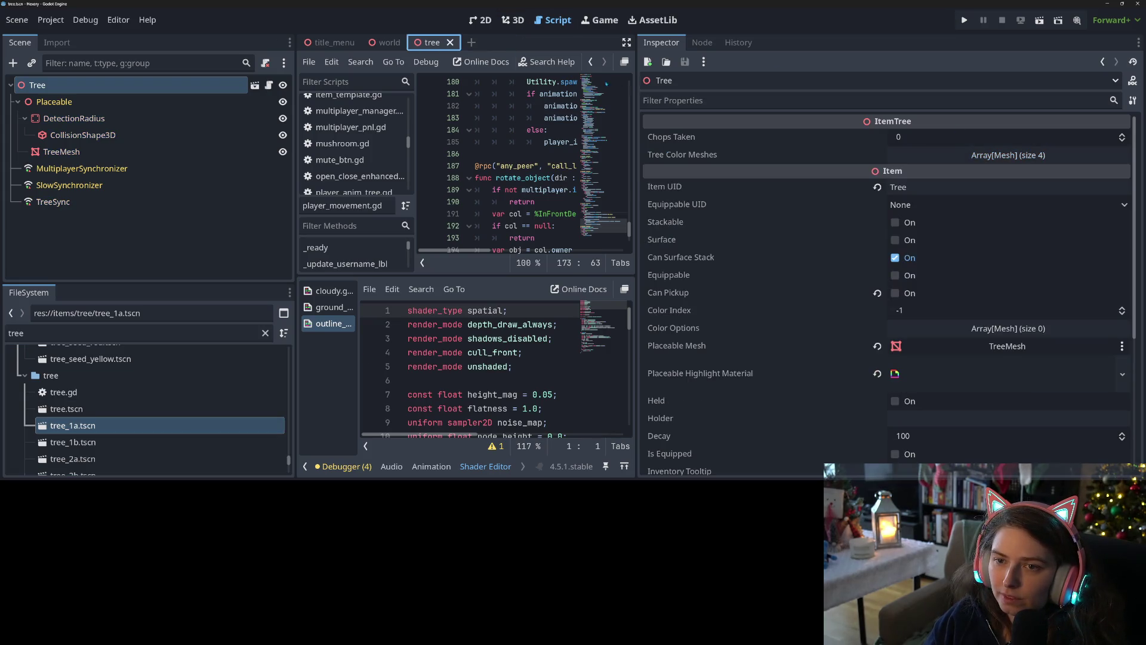
{"action": "left_click_drag", "start_coordinate": [637, 89], "coordinate": [902, 103]}
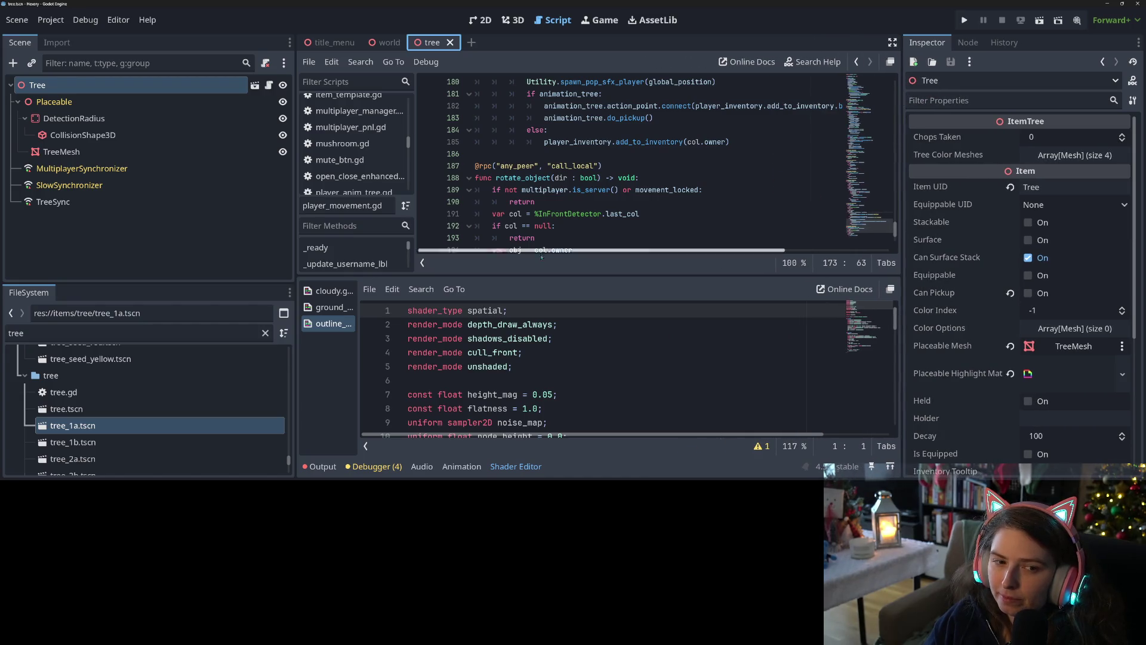
{"action": "scroll", "coordinate": [229, 384], "scroll_direction": "down", "scroll_amount": 3}
{"action": "double_click", "coordinate": [142, 395]}
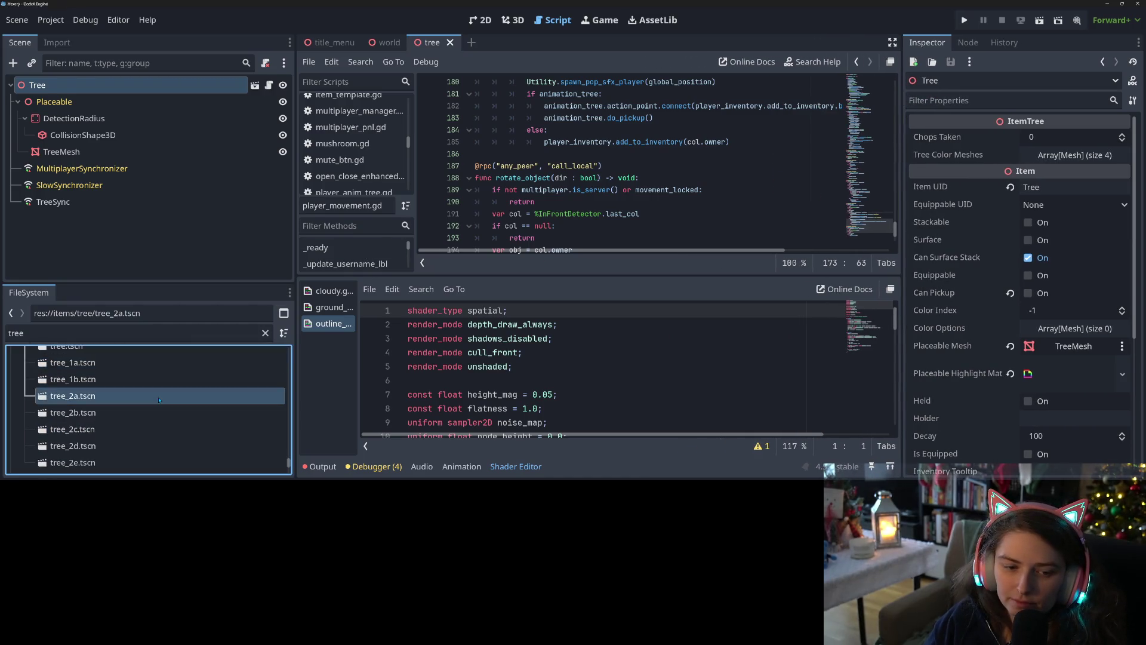
{"action": "double_click", "coordinate": [119, 381]}
{"action": "double_click", "coordinate": [105, 397]}
{"action": "left_click", "coordinate": [90, 416]}
{"action": "double_click", "coordinate": [90, 416]}
{"action": "double_click", "coordinate": [72, 431]}
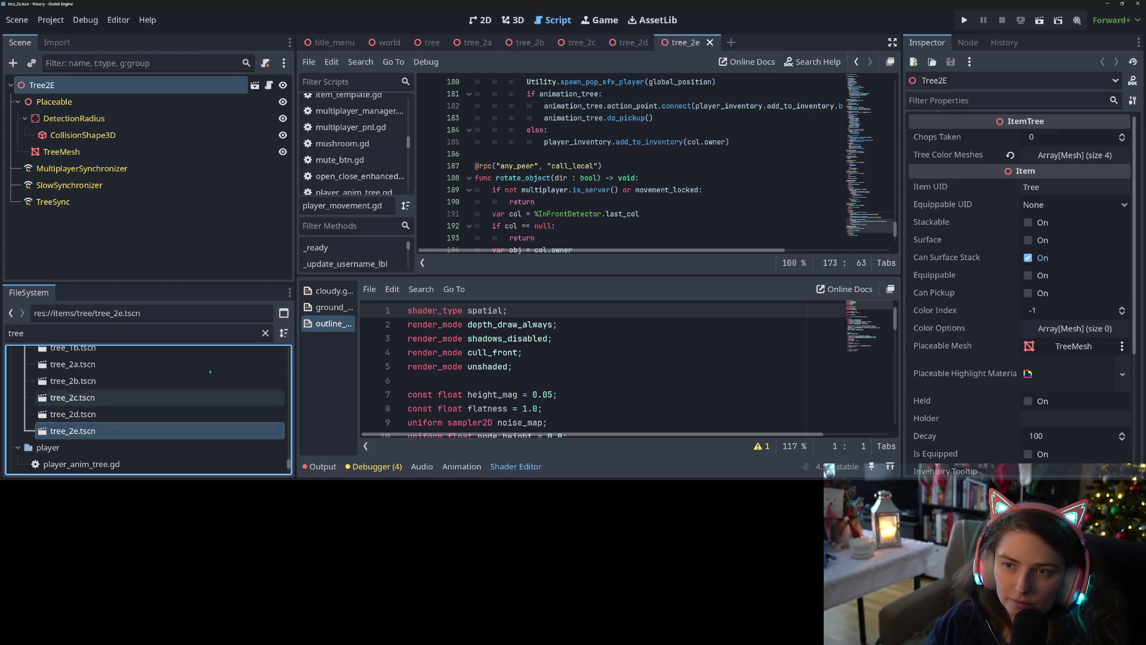
Reopen tree_2a and select the Tree2A root to show its Tree Color Meshes
{"action": "left_click", "coordinate": [477, 43]}
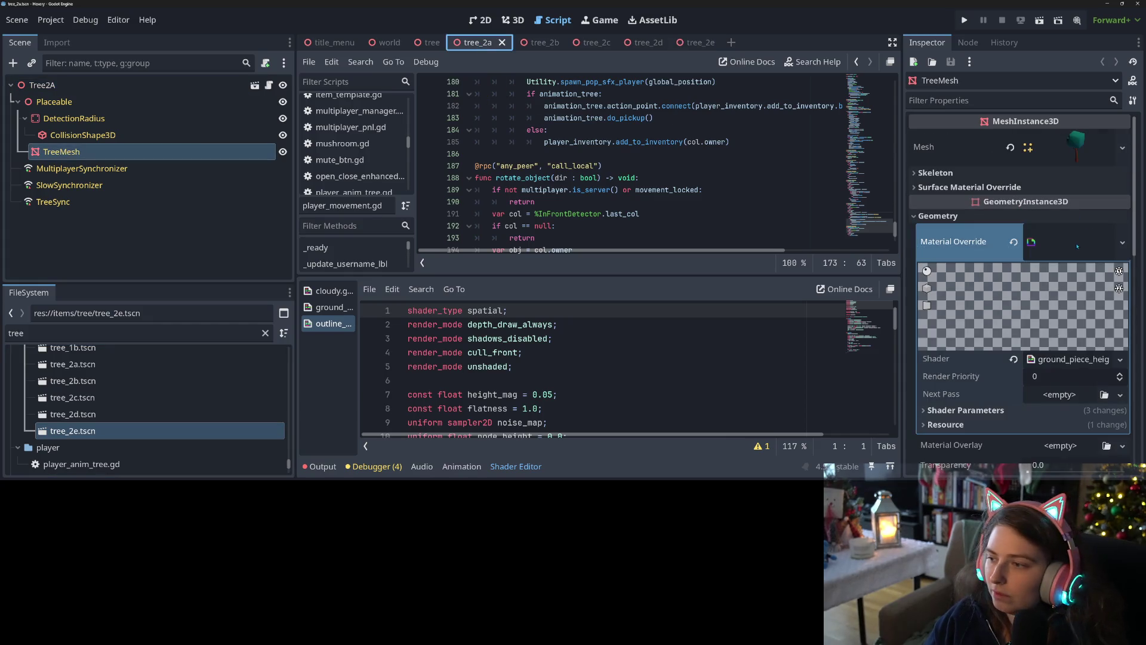
{"action": "scroll", "coordinate": [982, 280], "scroll_direction": "down", "scroll_amount": 5}
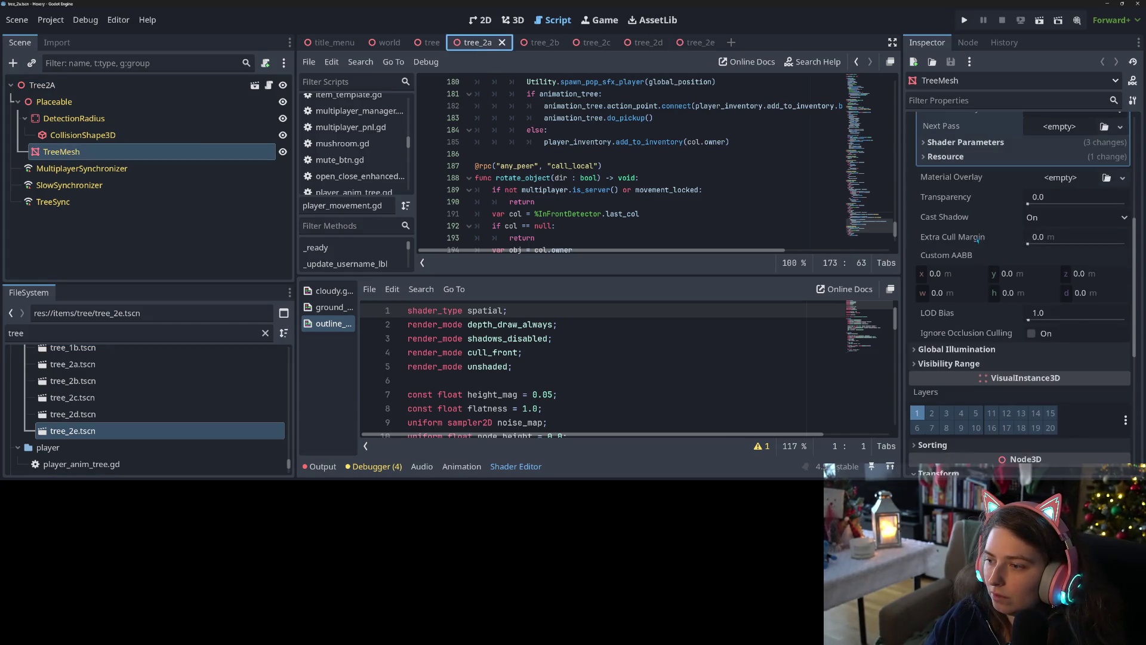
{"action": "scroll", "coordinate": [982, 280], "scroll_direction": "up", "scroll_amount": 5}
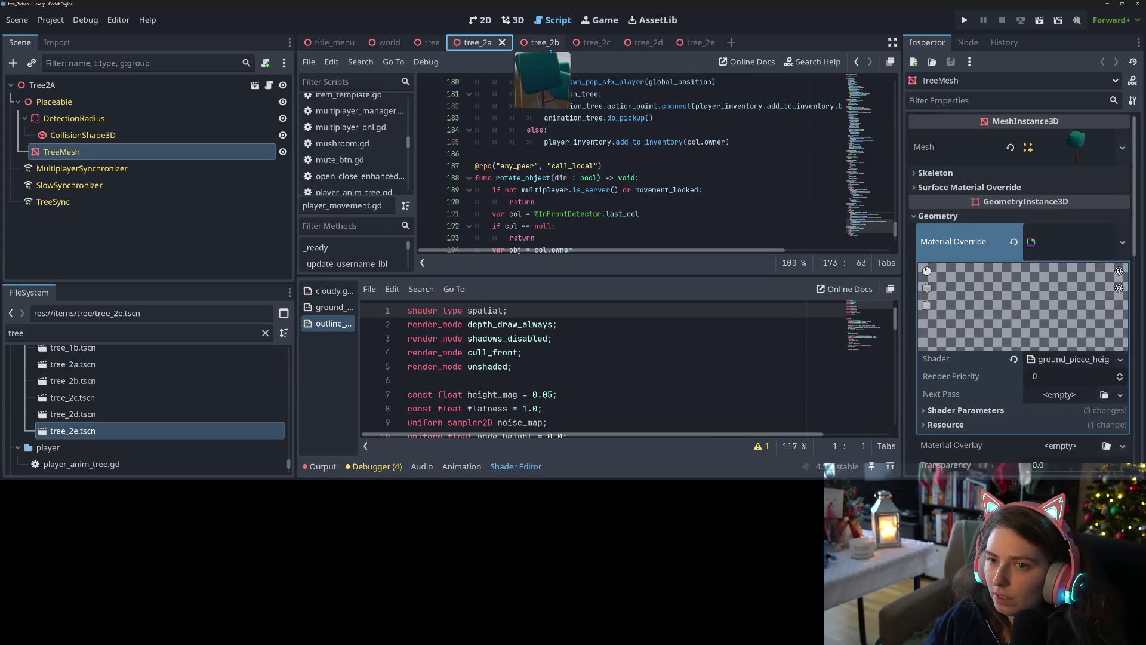
{"action": "left_click", "coordinate": [502, 43]}
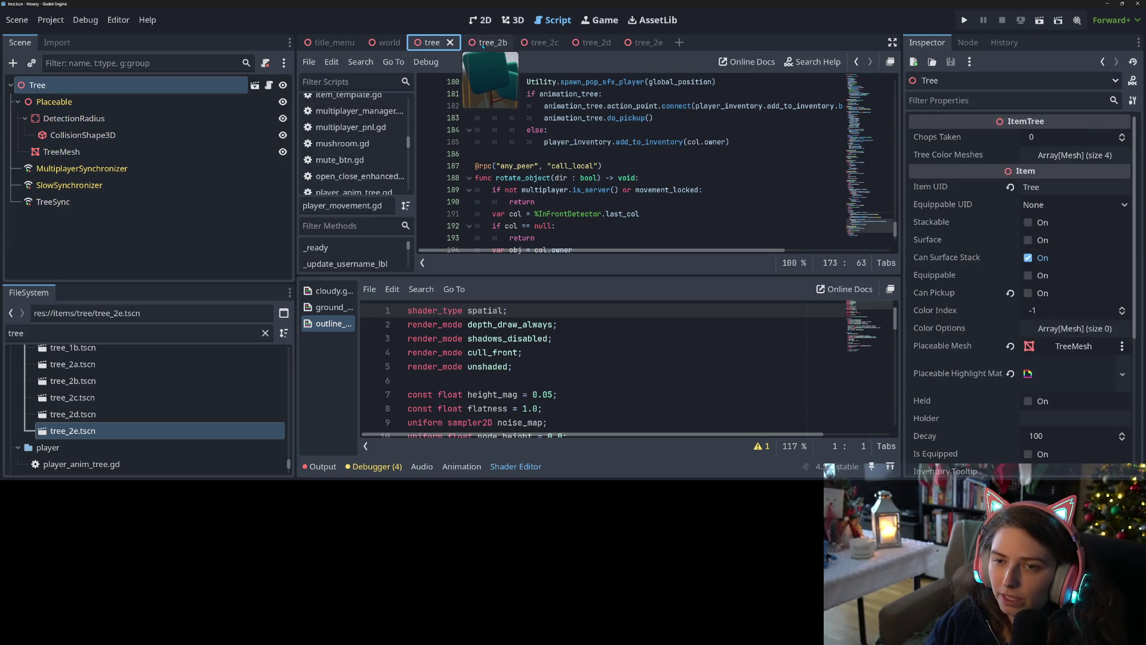
{"action": "scroll", "coordinate": [78, 429], "scroll_direction": "up", "scroll_amount": 3}
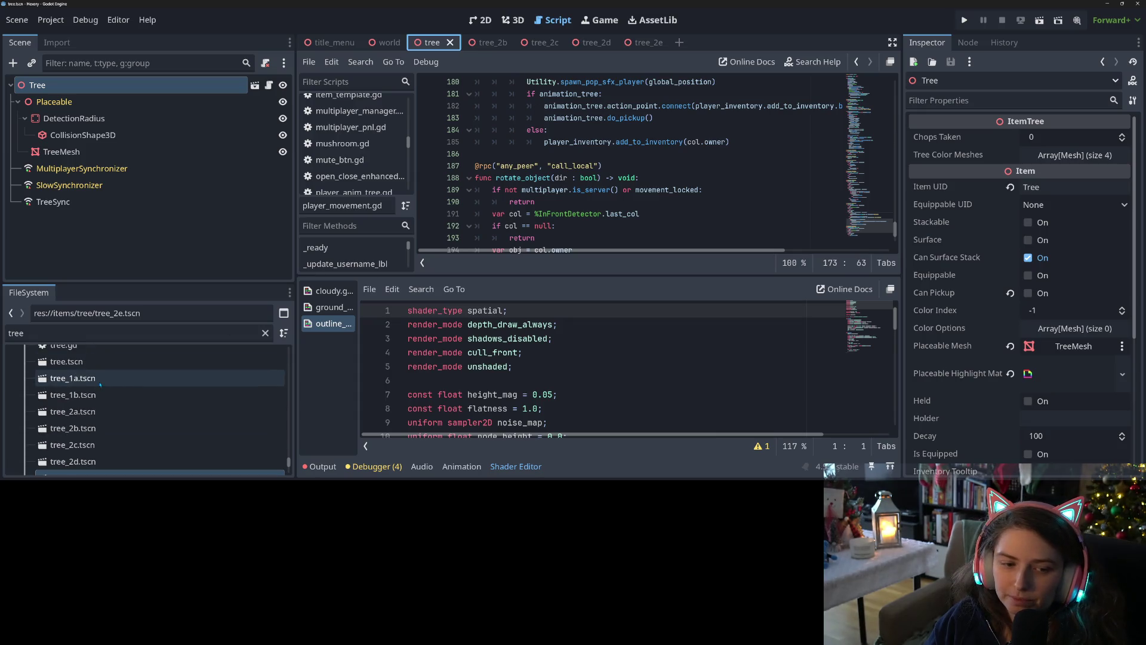
{"action": "double_click", "coordinate": [73, 411]}
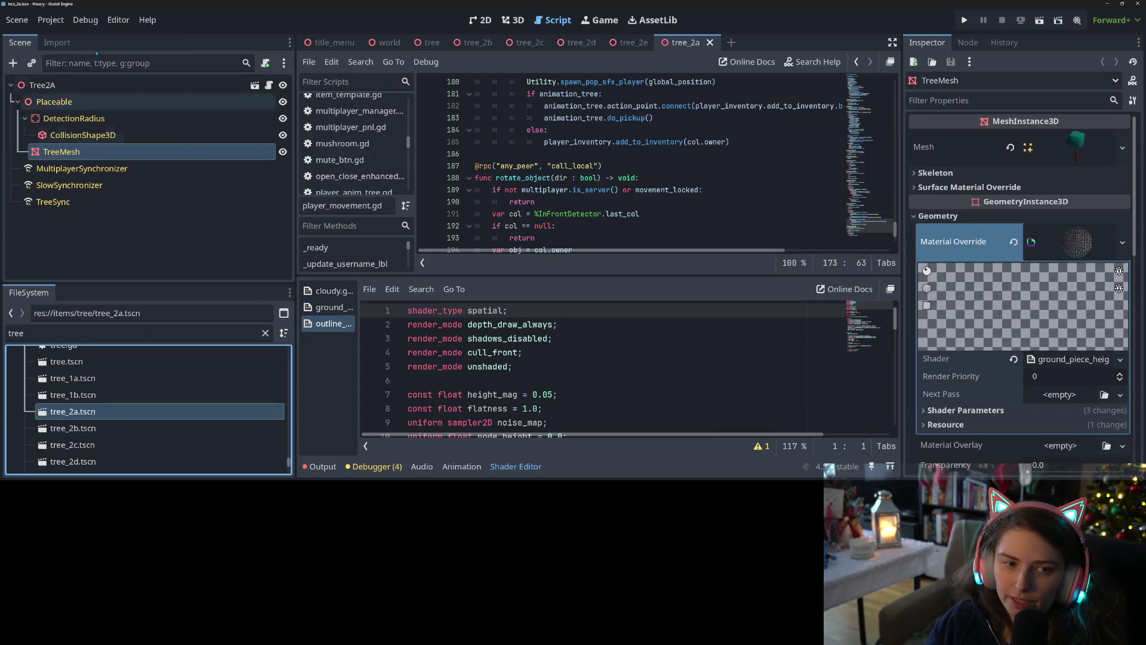
{"action": "left_click", "coordinate": [81, 90]}
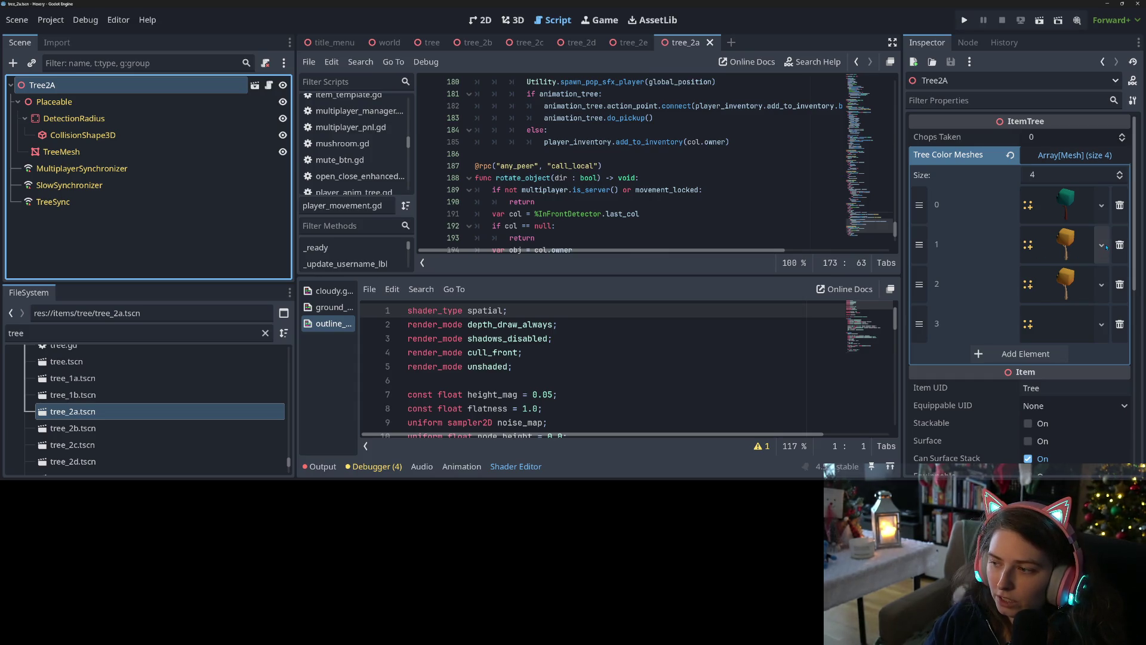
Quick-load the white Tree_2_A_Color5 mesh into Tree Color Meshes slot 1
{"action": "left_click", "coordinate": [1102, 245]}
{"action": "left_click", "coordinate": [1064, 311]}
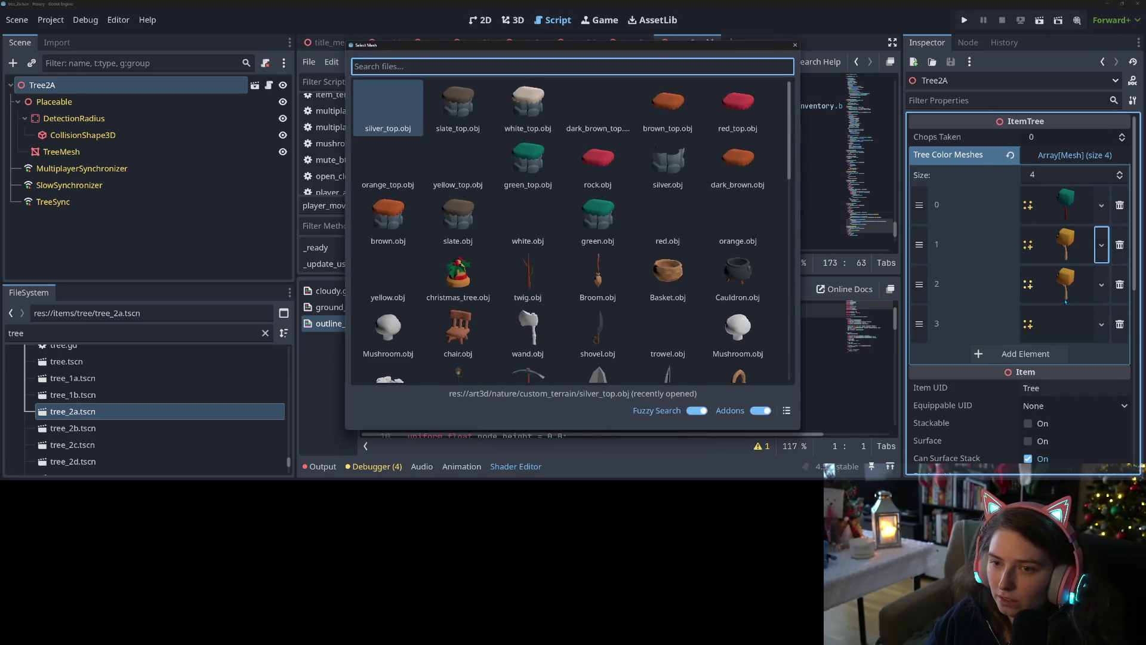
{"action": "type", "text": "2a"}
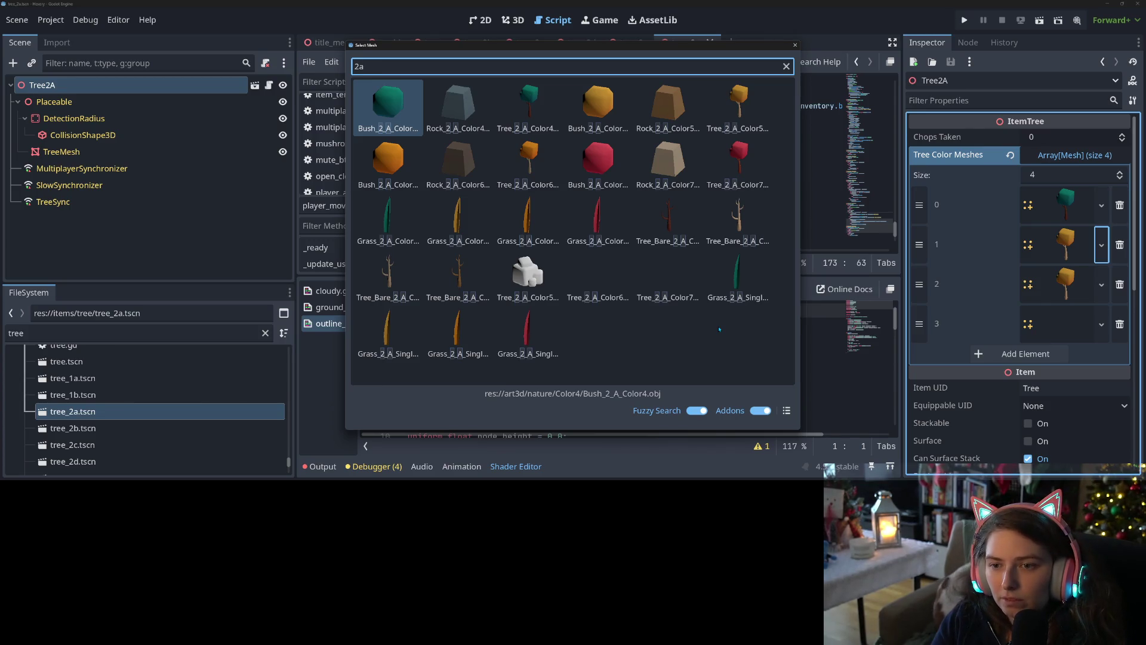
{"action": "key", "text": "BackSpace"}
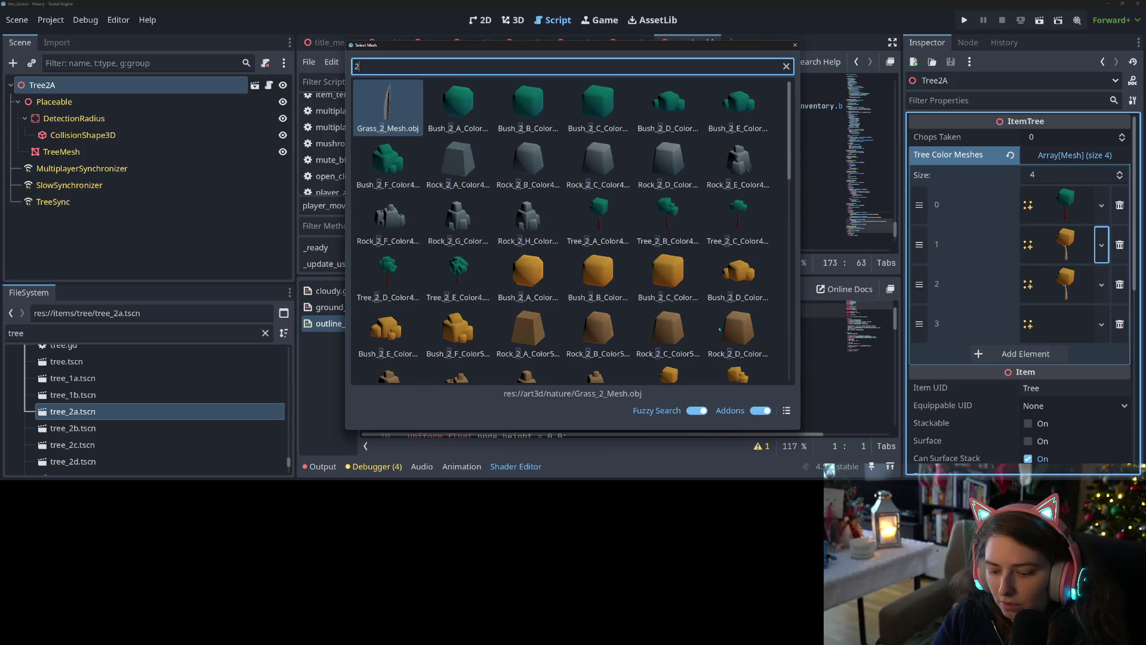
{"action": "type", "text": "_A"}
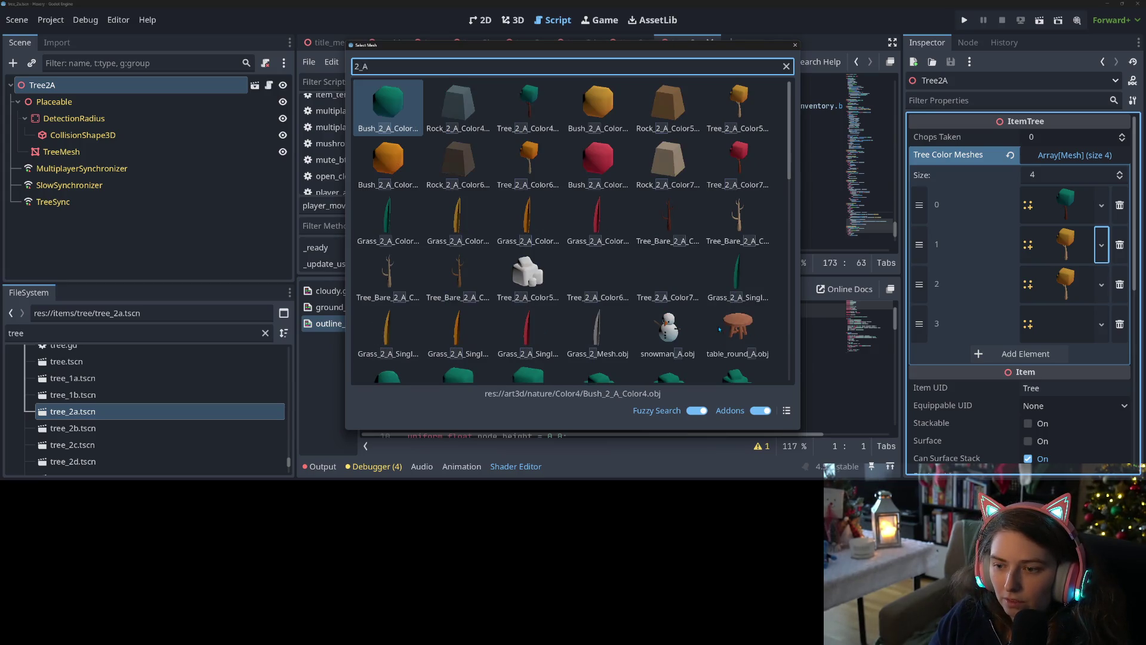
{"action": "type", "text": "00"}
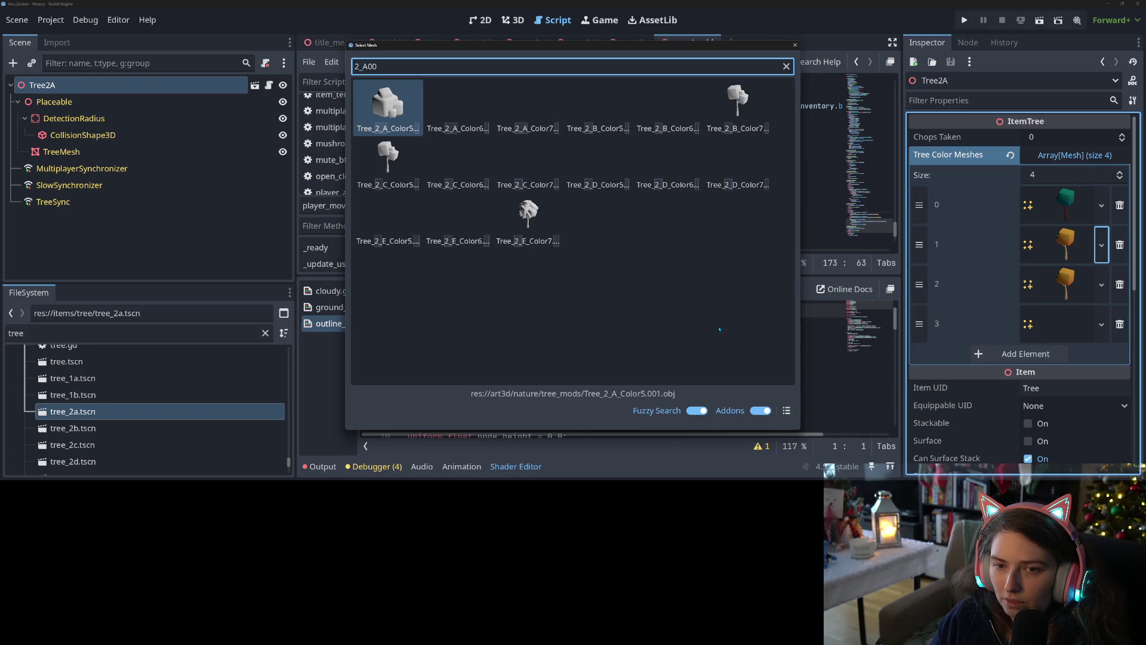
{"action": "type", "text": "1"}
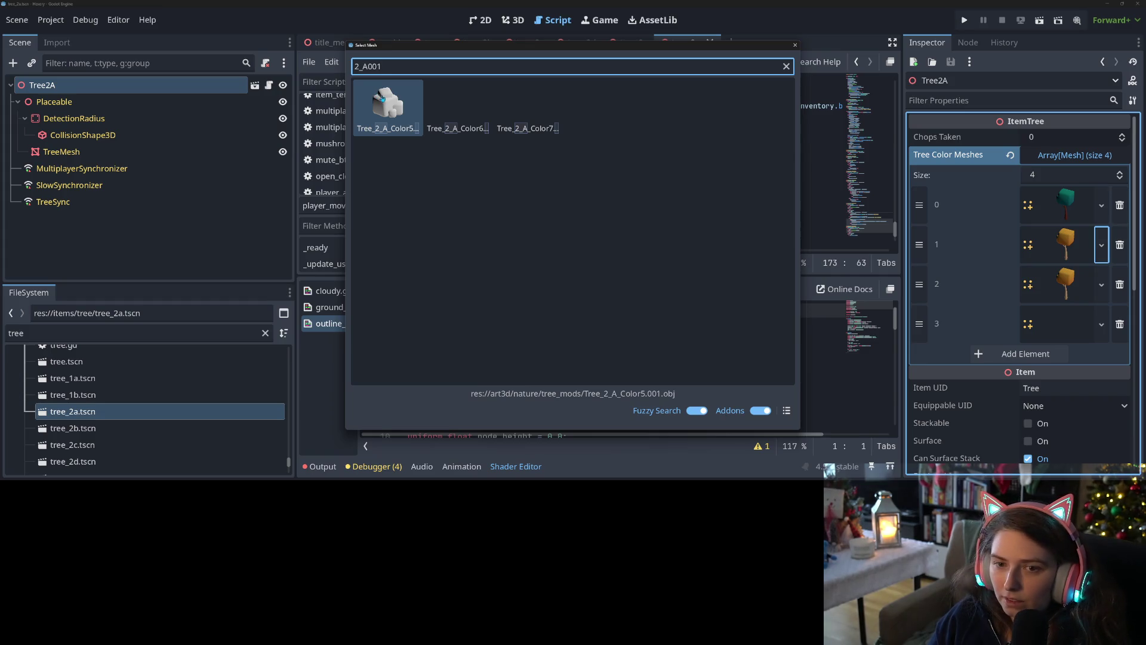
{"action": "double_click", "coordinate": [390, 100]}
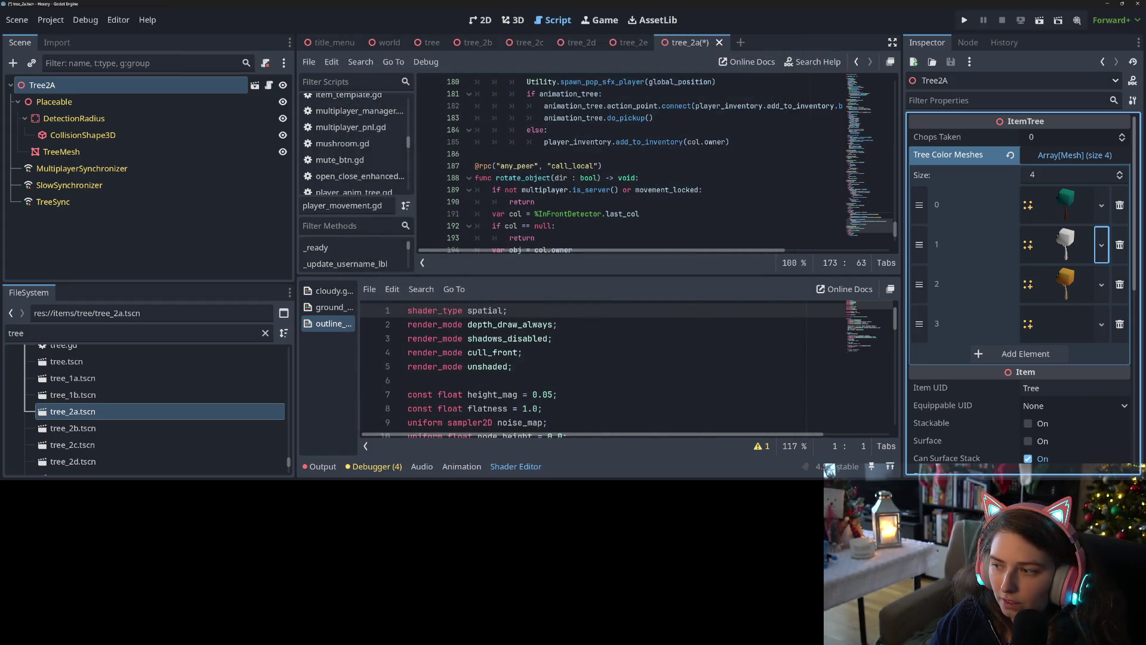
Quick-load the white Tree_2_A_Color6 mesh into slot 2, searching '2_A00'
{"action": "left_click", "coordinate": [1102, 284]}
{"action": "left_click", "coordinate": [1027, 325]}
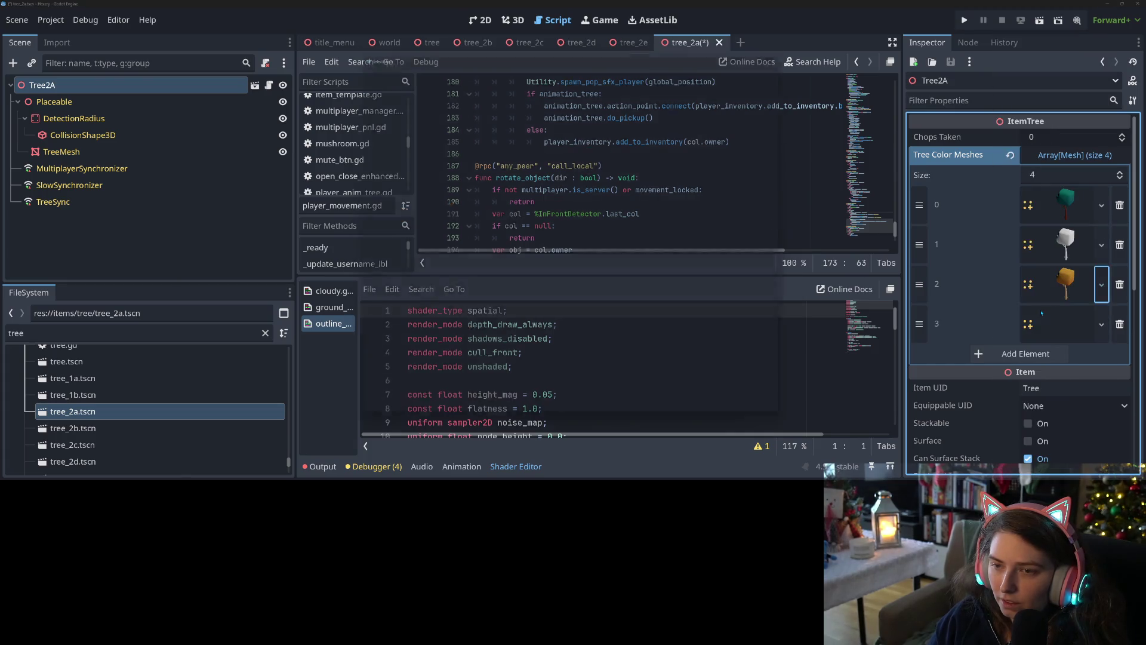
{"action": "type", "text": "2_A"}
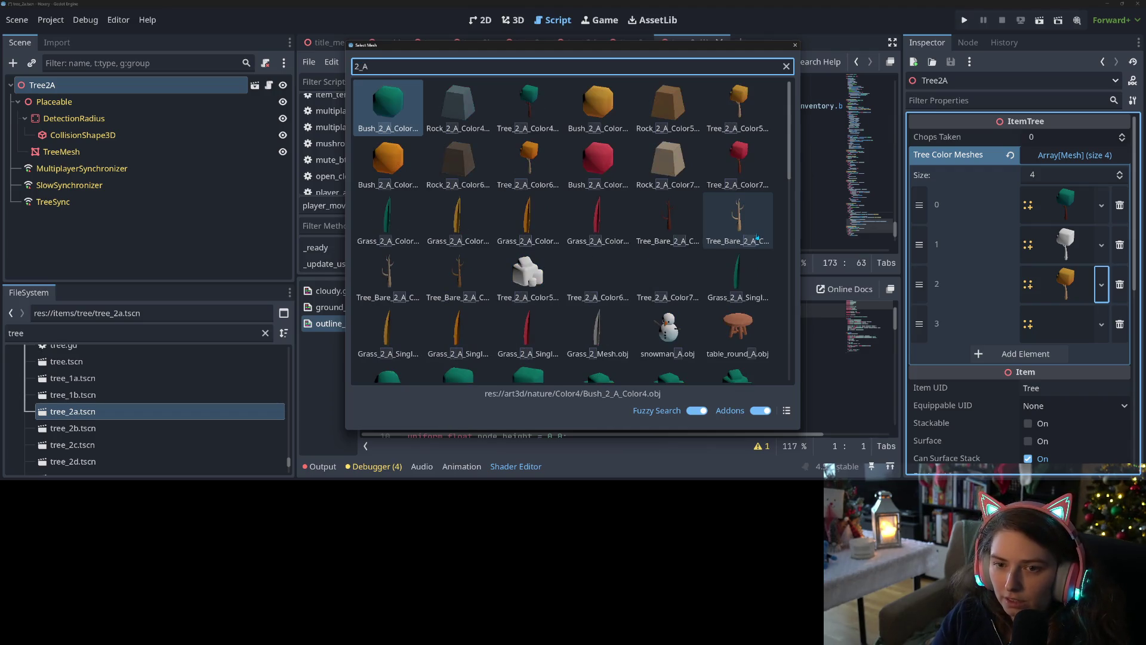
{"action": "type", "text": "00"}
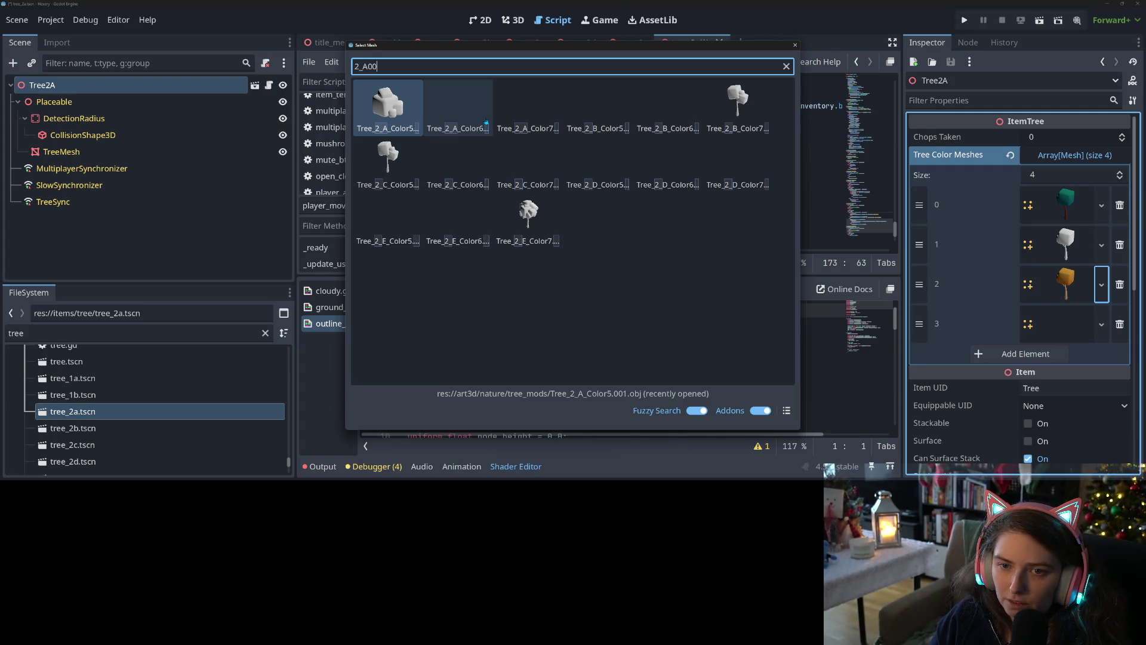
{"action": "double_click", "coordinate": [486, 123]}
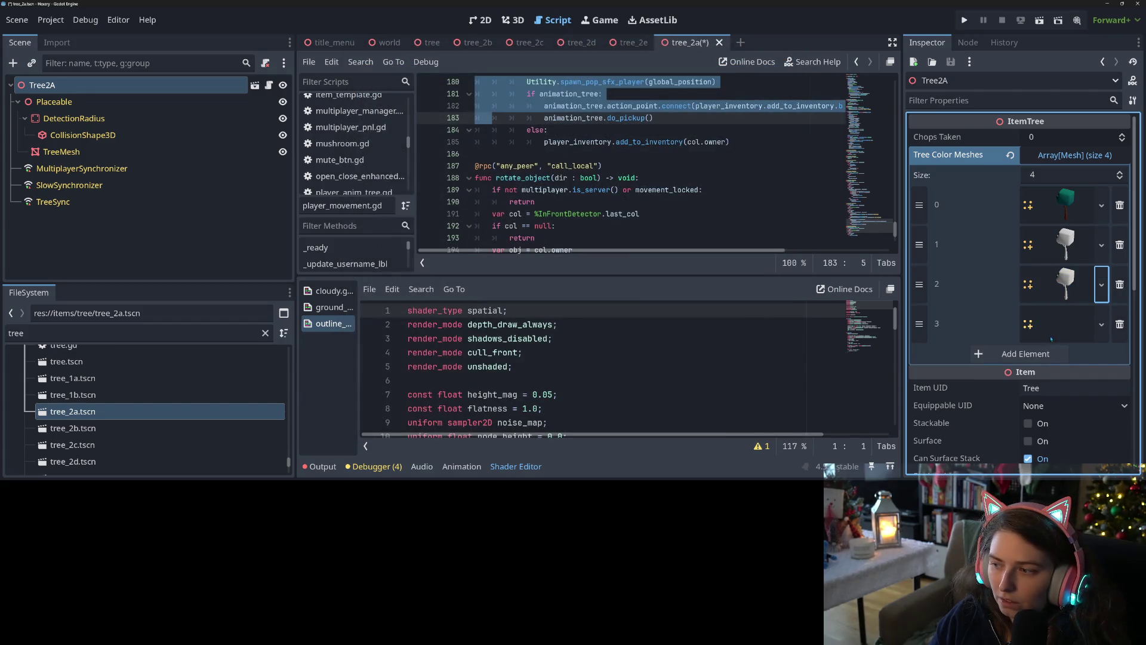
Fill slot 3 with a white Tree_2_A mesh found via '2_A_00', then launch the game
{"action": "left_click", "coordinate": [1101, 325]}
{"action": "left_click", "coordinate": [1025, 312]}
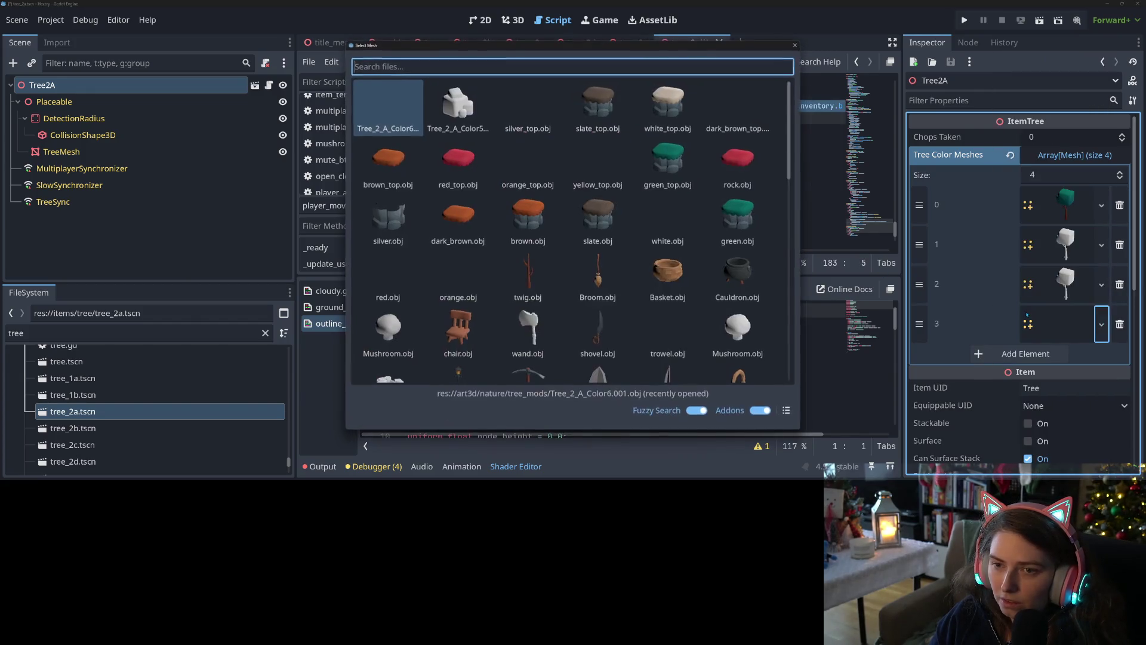
{"action": "type", "text": "2"}
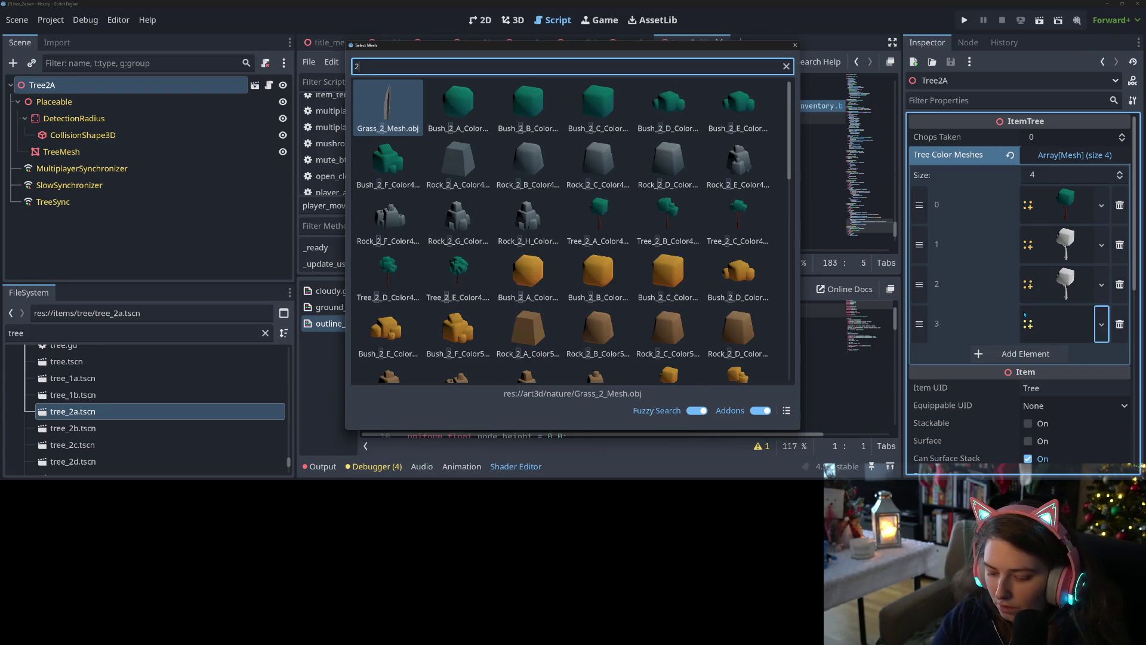
{"action": "type", "text": "_A_00"}
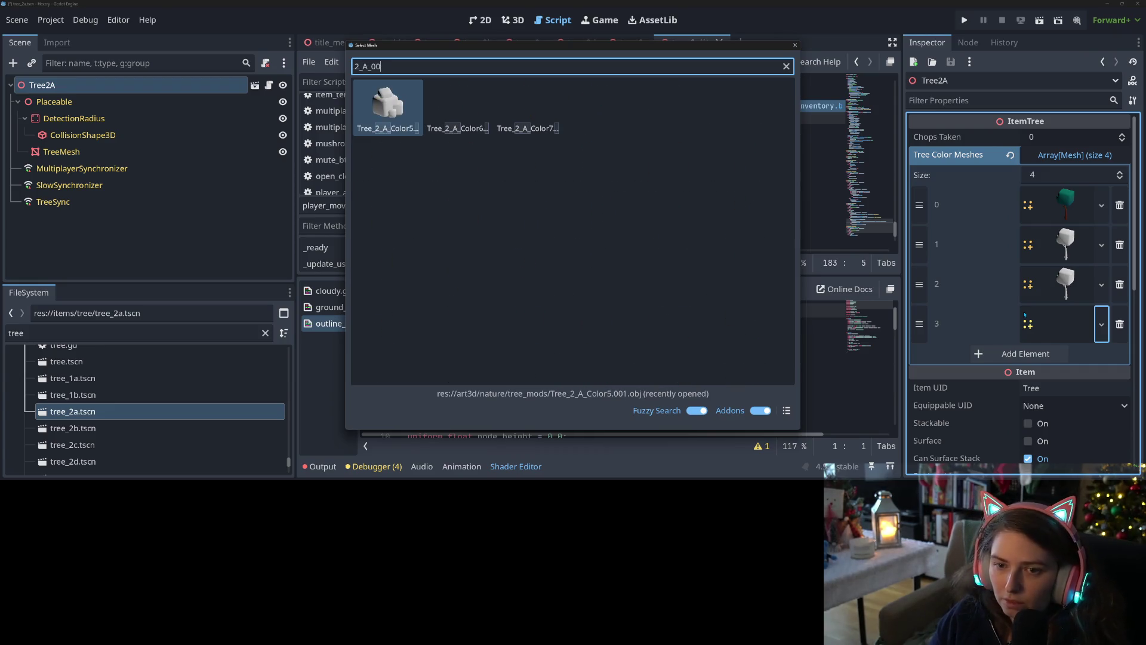
{"action": "key", "text": "Return"}
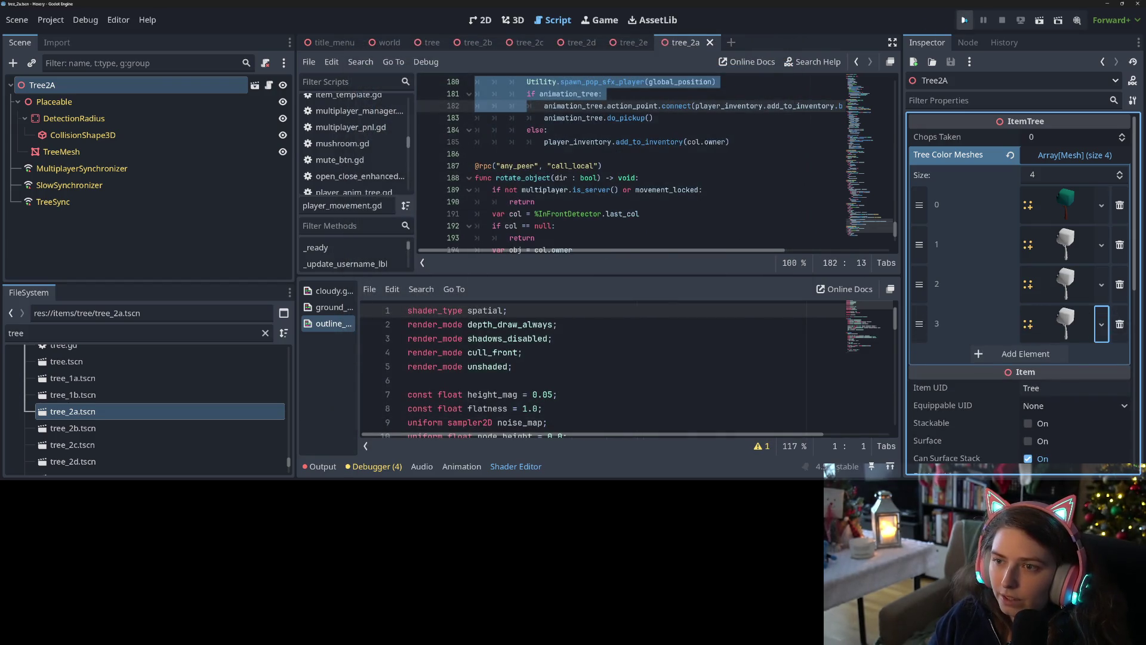
{"action": "left_click", "coordinate": [965, 21]}
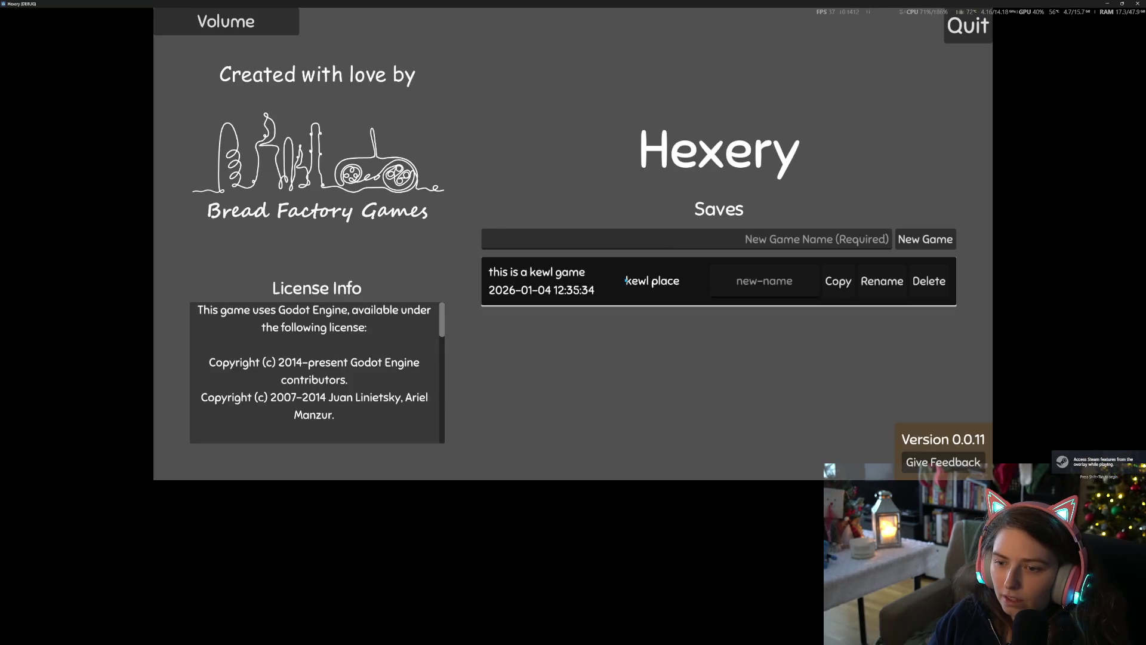
Load the kewl place world to view the trees, quit with F8, and return to tree_2b
{"action": "left_click", "coordinate": [755, 298]}
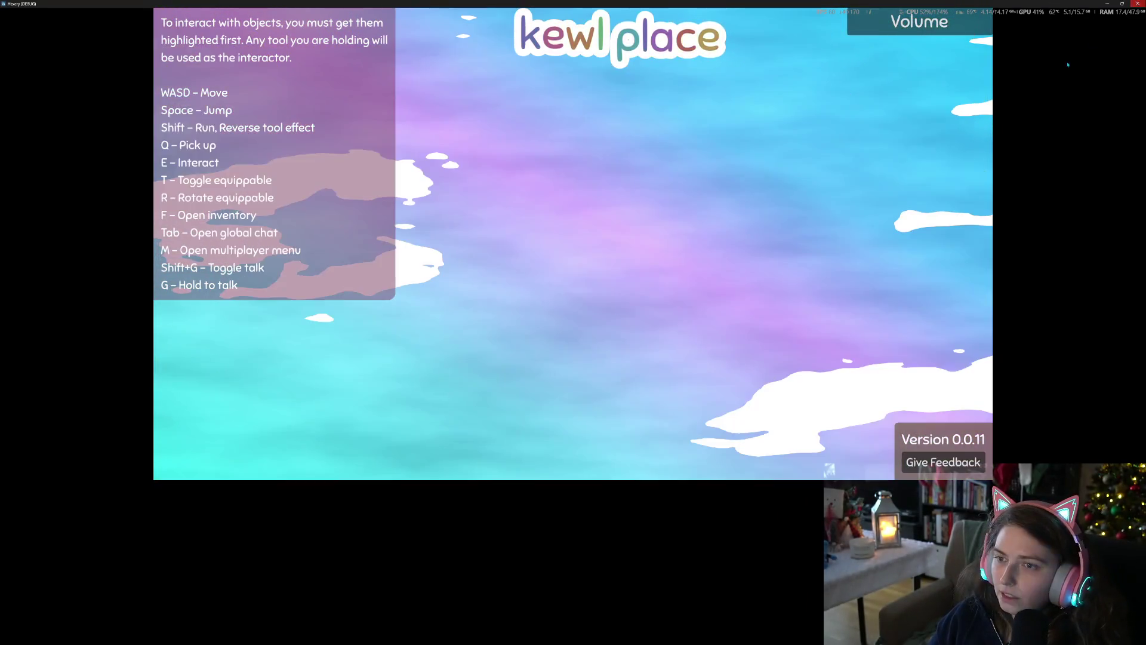
{"action": "key", "text": "F8"}
{"action": "left_click", "coordinate": [478, 43]}
{"action": "left_click", "coordinate": [61, 151]}
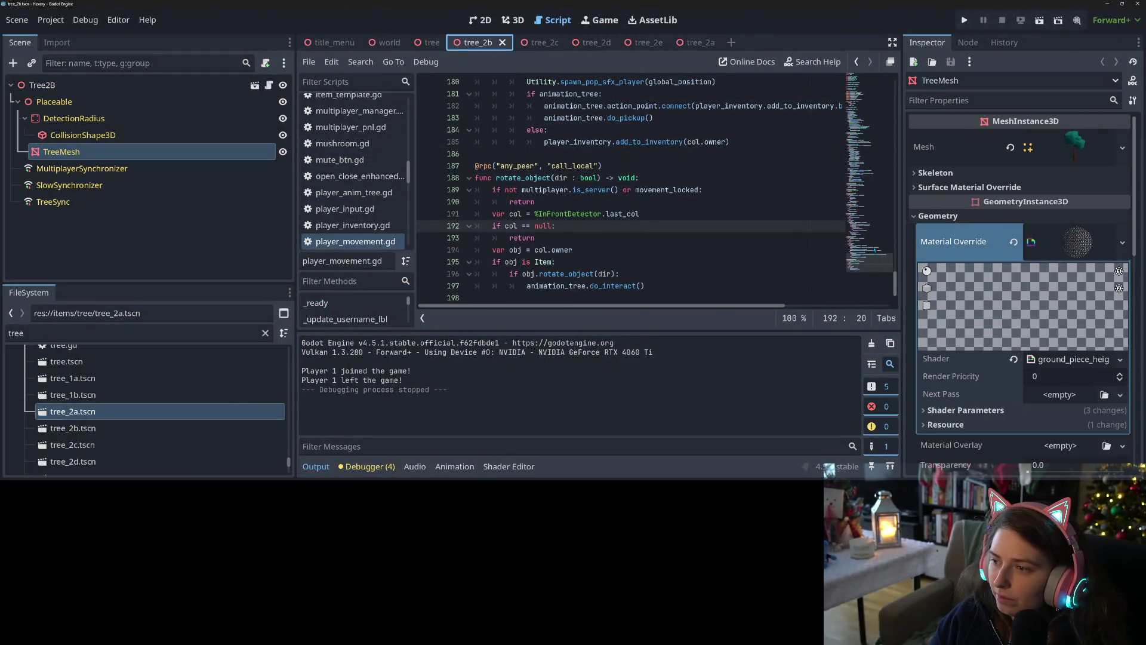
Quick-load the white Tree_2_B_Color5 mesh into Tree2B's Tree Color Meshes slot 1
{"action": "left_click", "coordinate": [42, 85]}
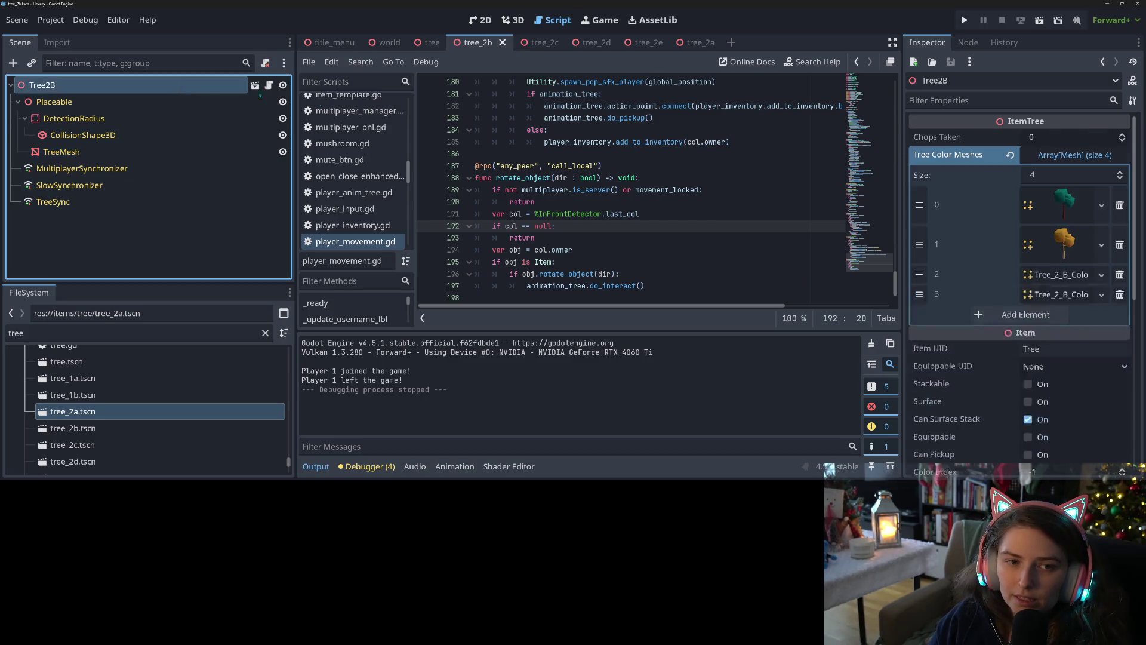
{"action": "left_click", "coordinate": [1102, 245]}
{"action": "left_click", "coordinate": [1051, 326]}
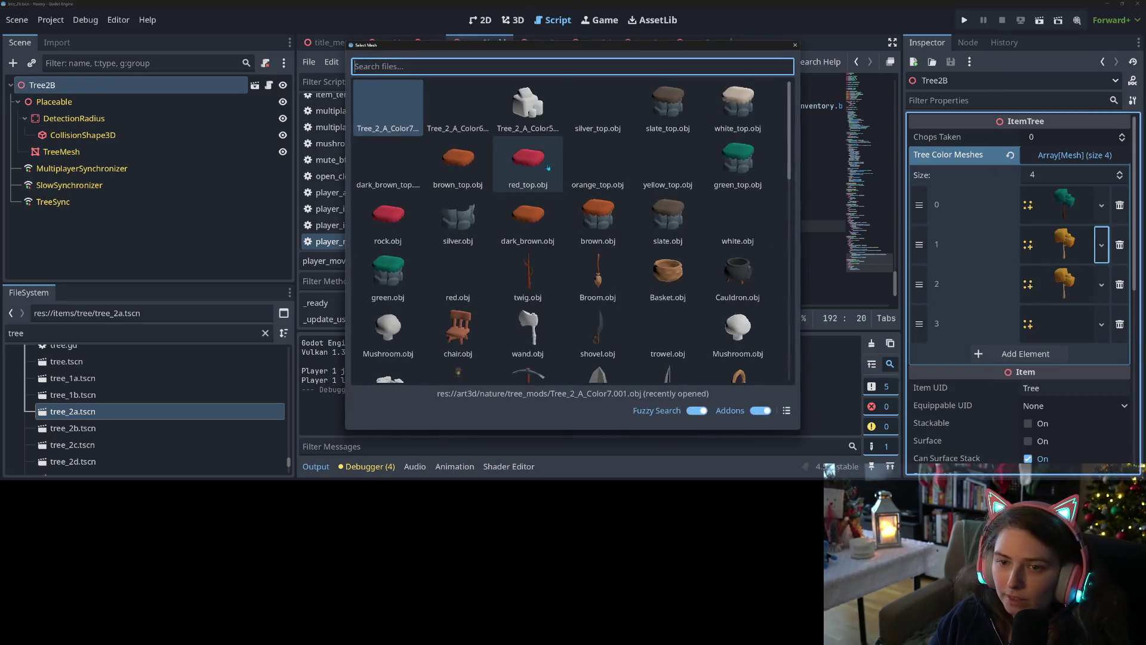
{"action": "type", "text": "2"}
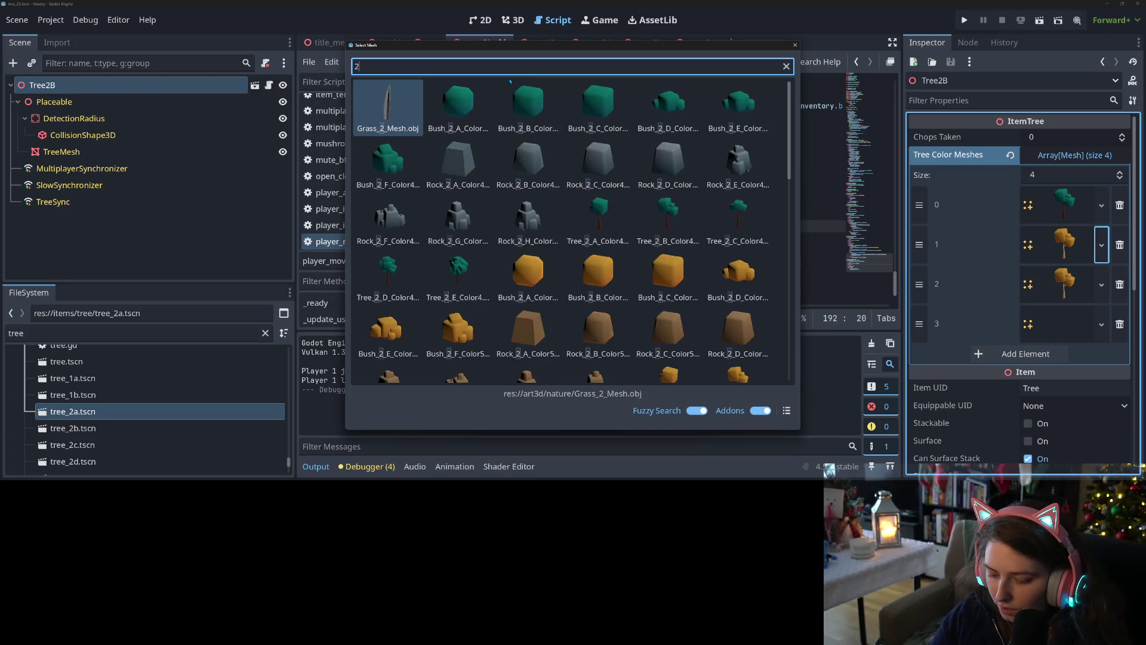
{"action": "type", "text": "_B_001"}
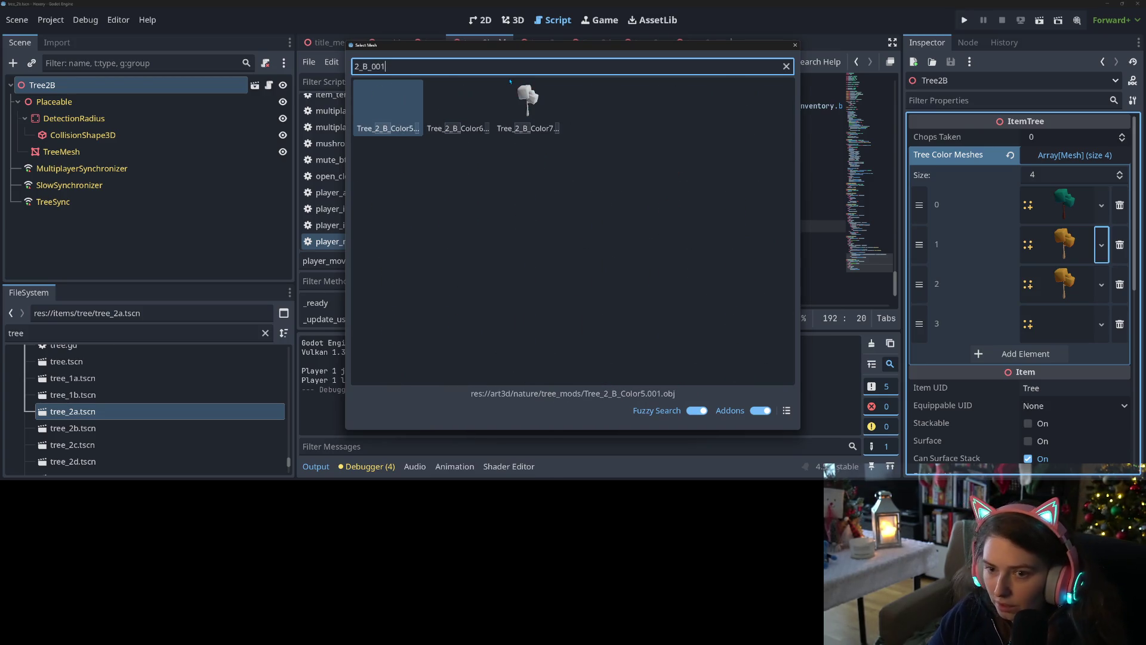
{"action": "double_click", "coordinate": [374, 105]}
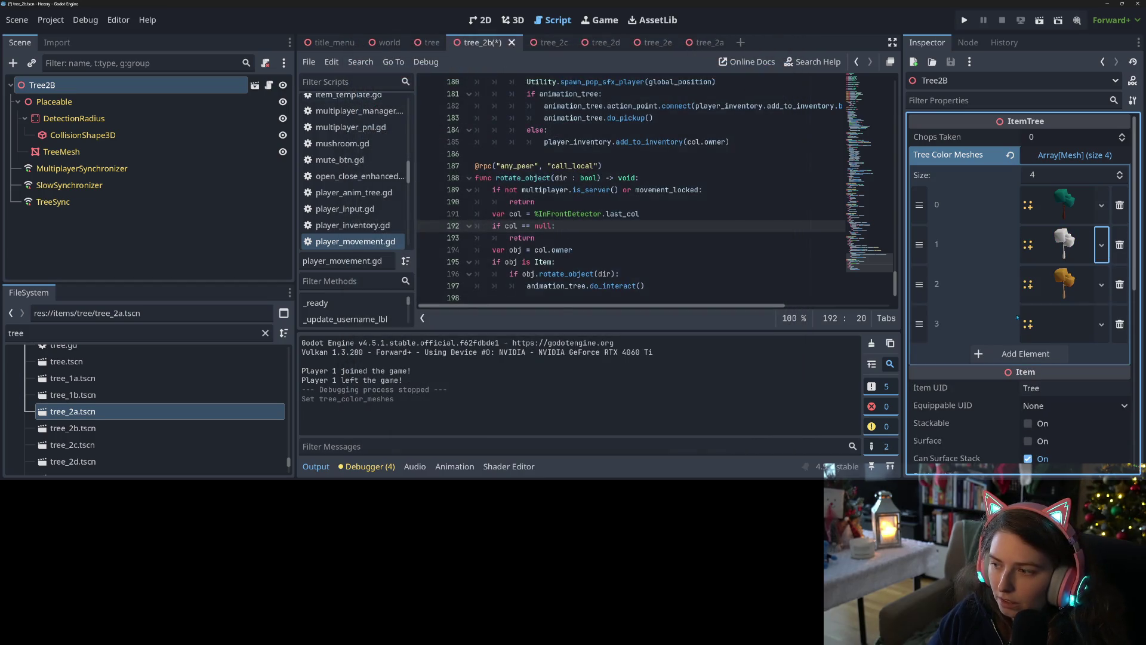
Fill slots 2 and 3 with white Tree_2_B meshes, save Tree2B, and select tree_2c's root node
{"action": "left_click", "coordinate": [1101, 284]}
{"action": "left_click", "coordinate": [1039, 326]}
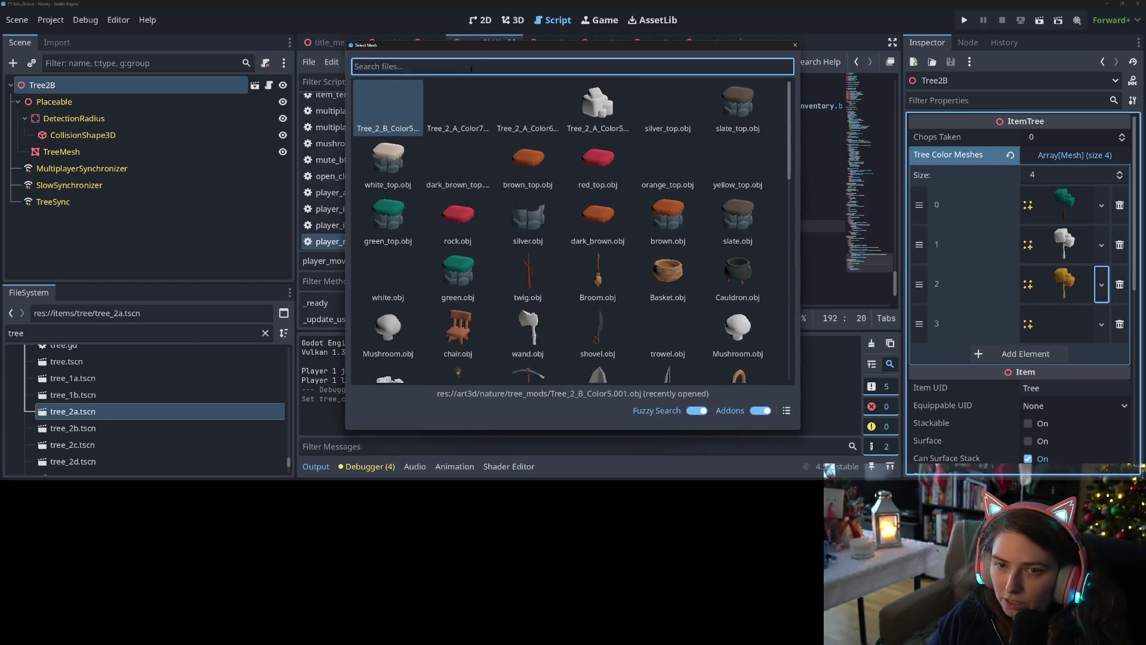
{"action": "type", "text": "2_B_"}
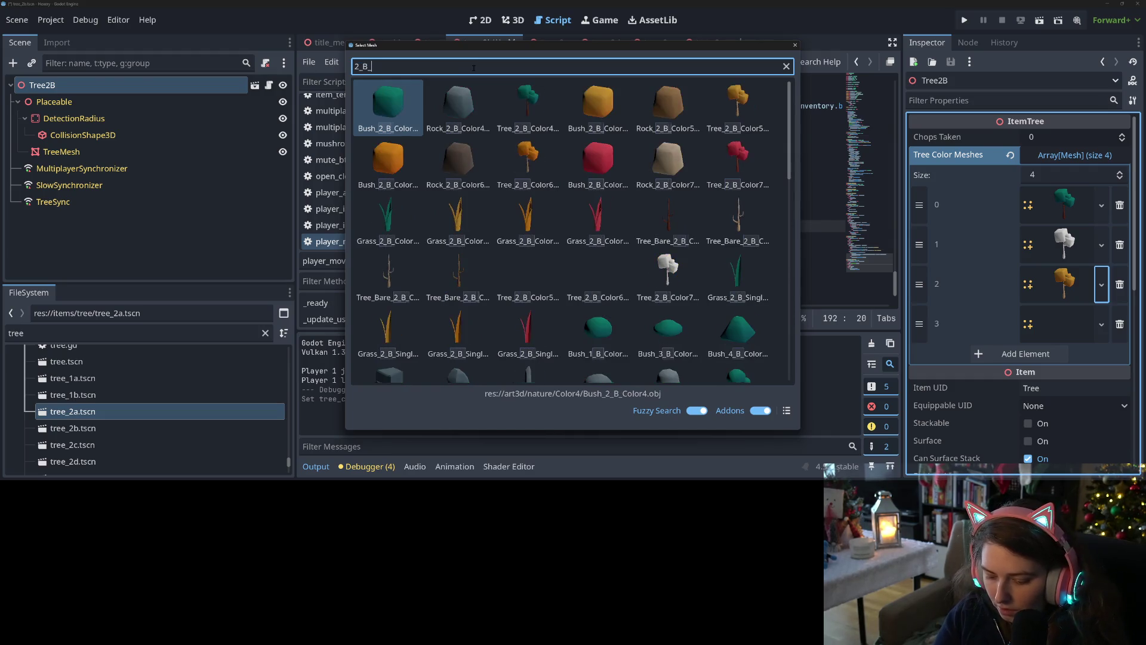
{"action": "type", "text": "00"}
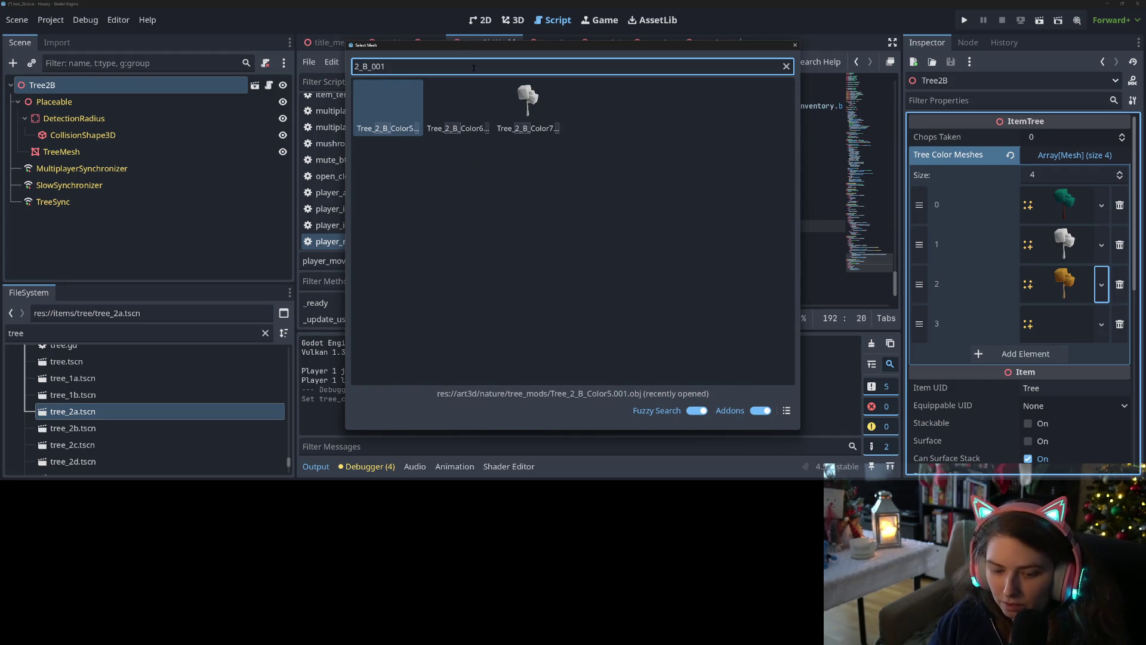
{"action": "key", "text": "Return"}
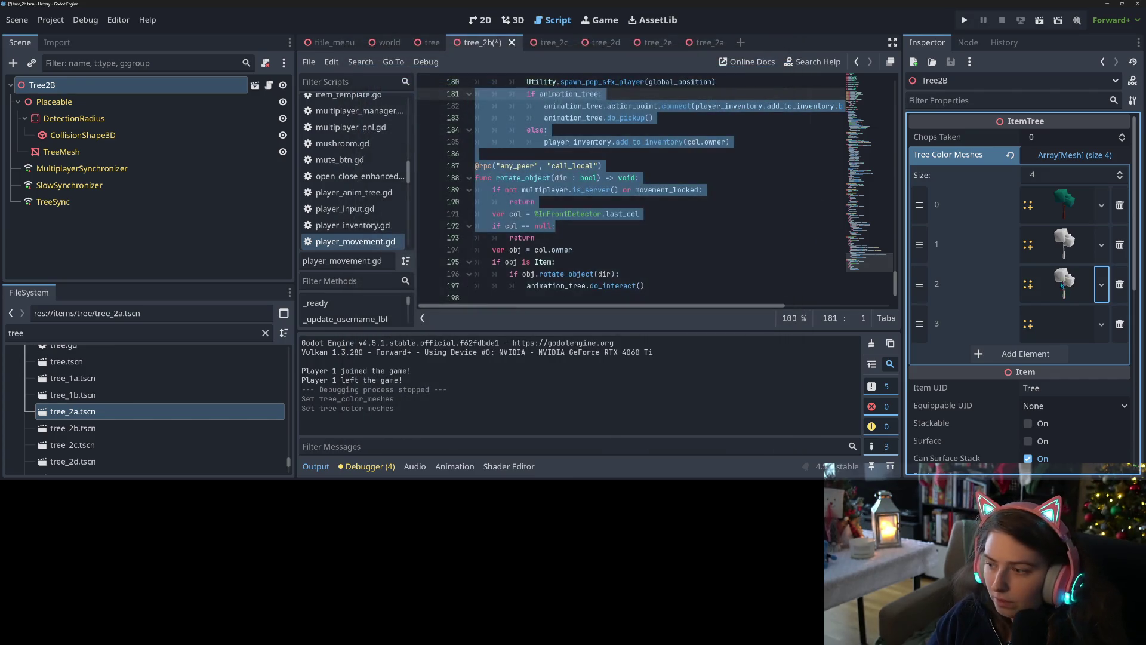
{"action": "left_click", "coordinate": [1102, 324]}
{"action": "left_click", "coordinate": [1027, 311]}
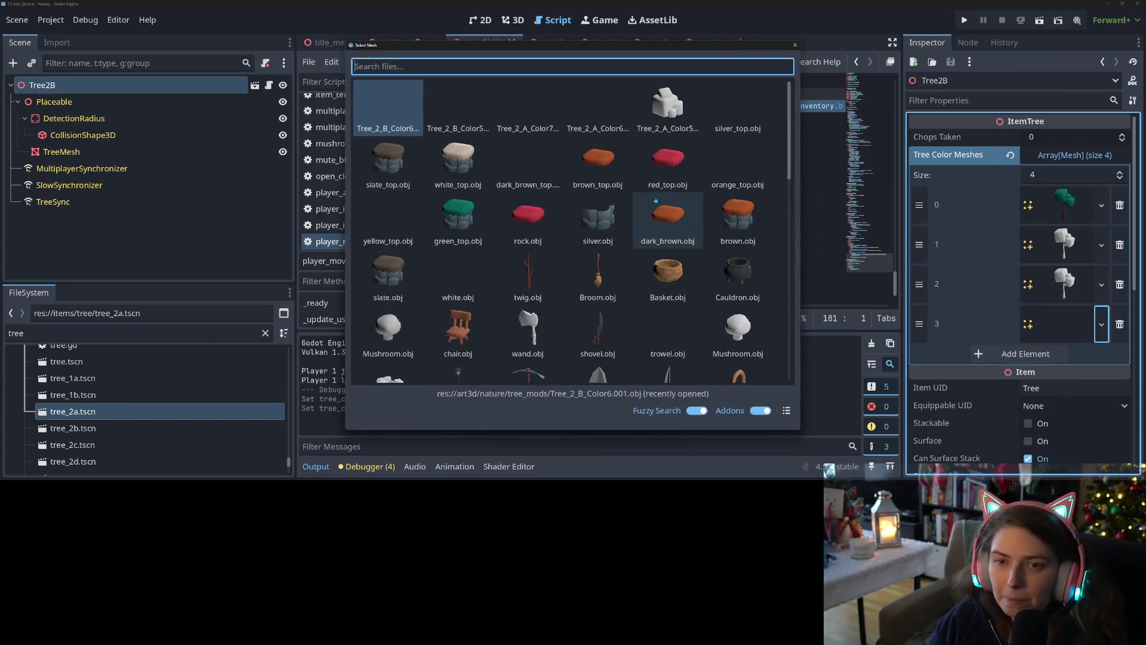
{"action": "type", "text": "2_B_001"}
{"action": "key", "text": "Return"}
{"action": "key", "text": "ctrl+s"}
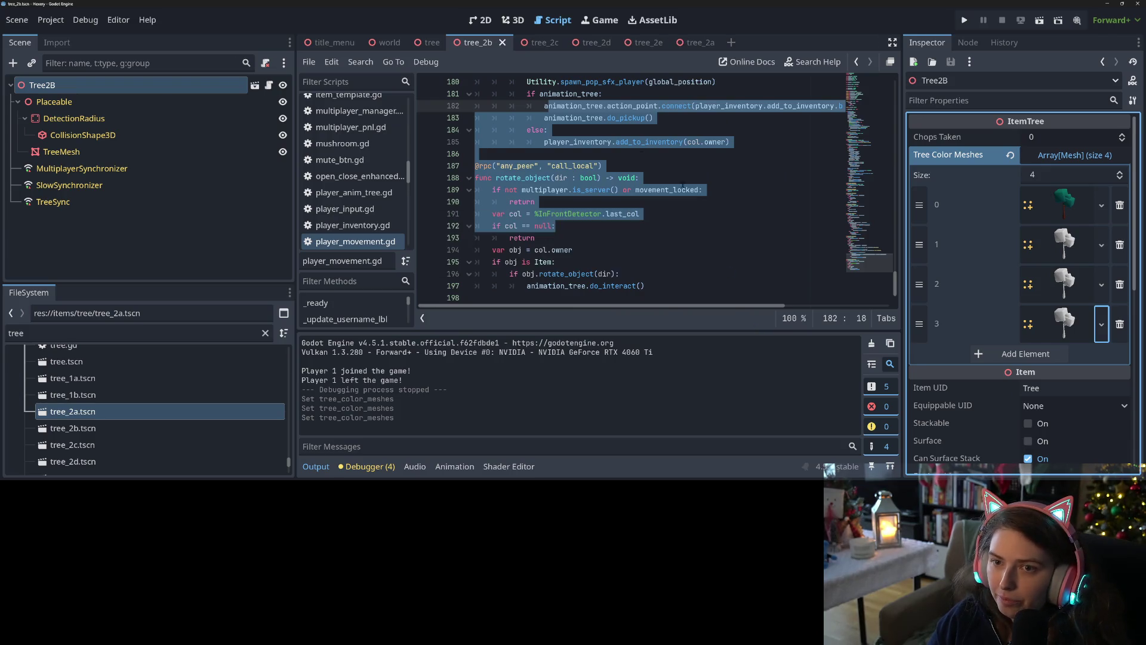
{"action": "left_click", "coordinate": [530, 42]}
{"action": "left_click", "coordinate": [37, 85]}
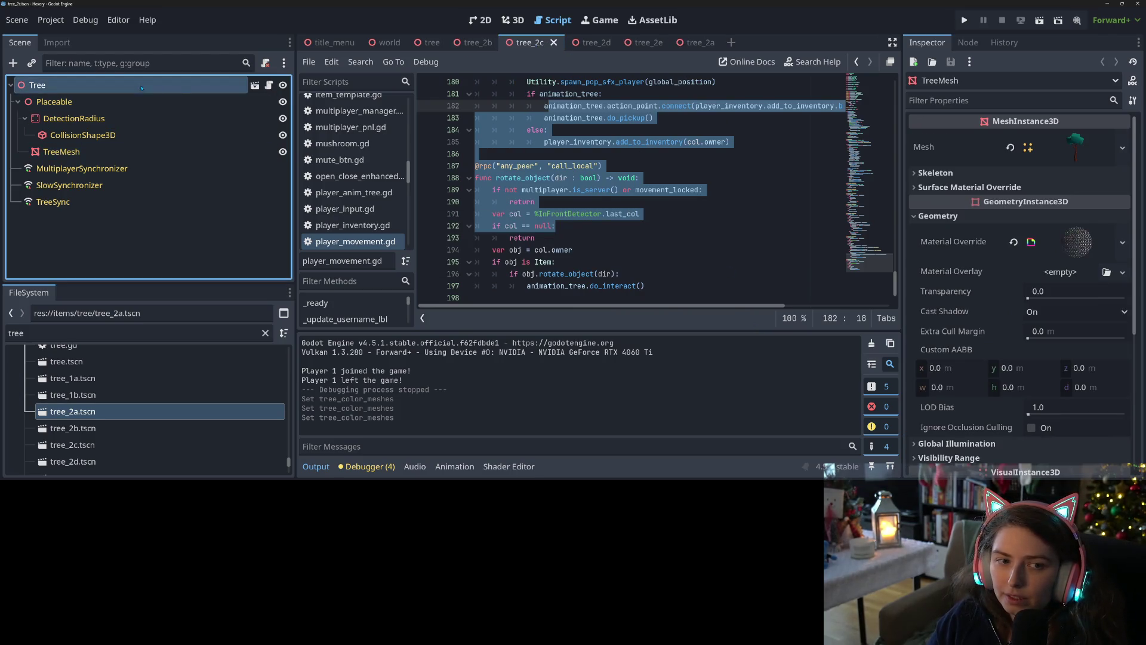
Quick-load Tree_2_C_Color7 into element 1 of the Tree Color Meshes array
{"action": "left_click", "coordinate": [1102, 246]}
{"action": "left_click", "coordinate": [1051, 310]}
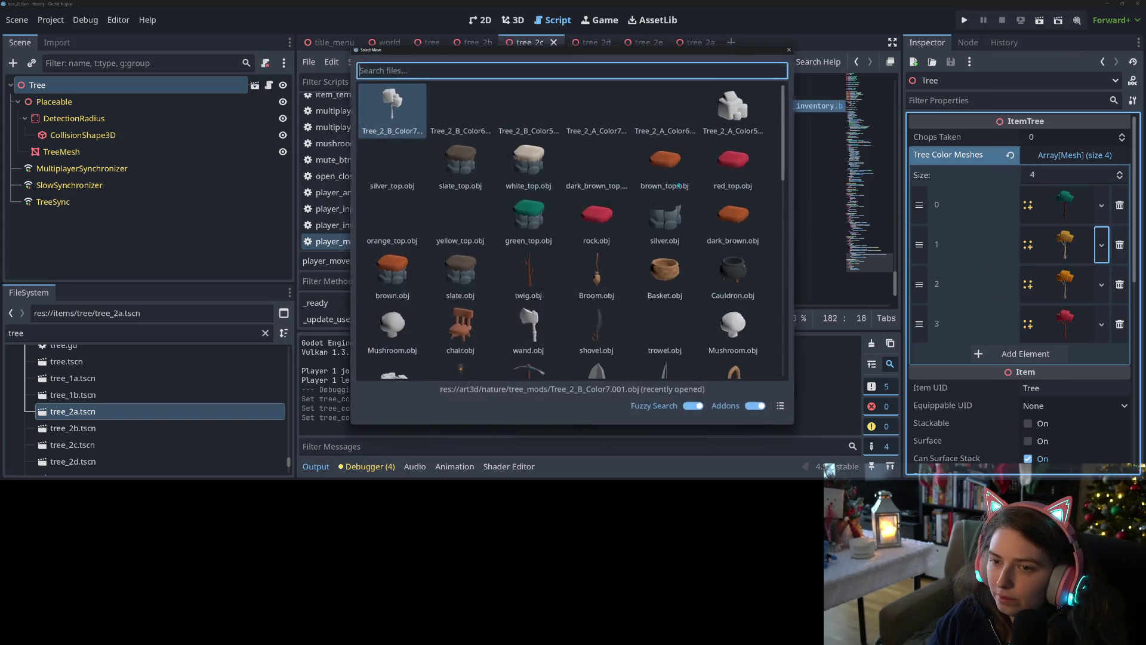
{"action": "type", "text": "2_B_001"}
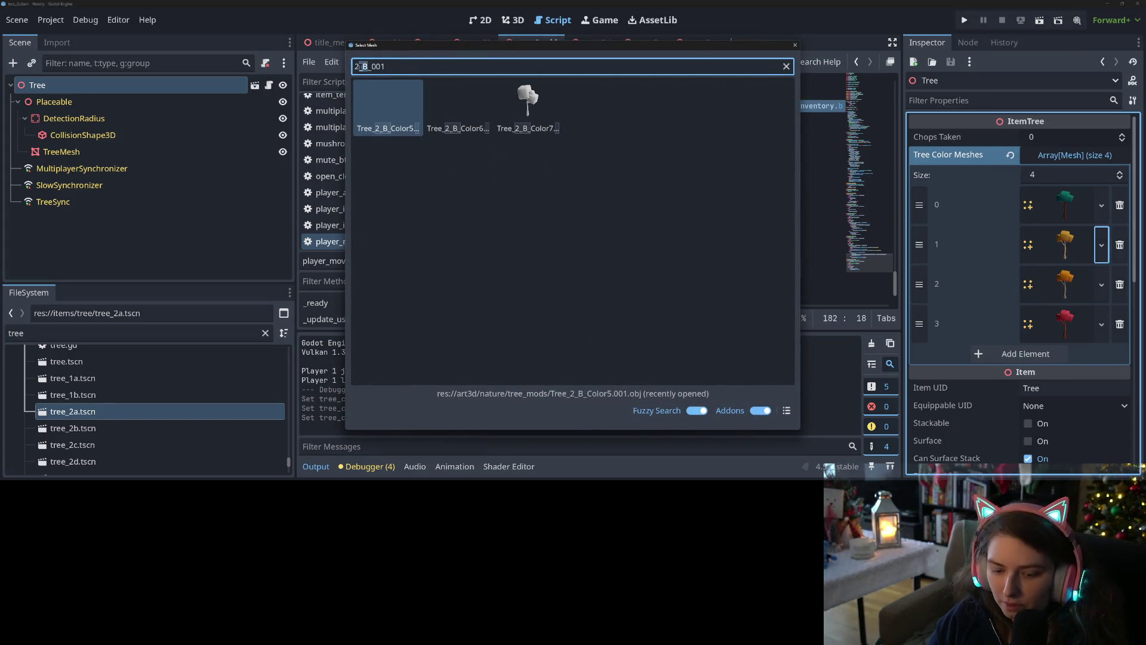
{"action": "type", "text": "C"}
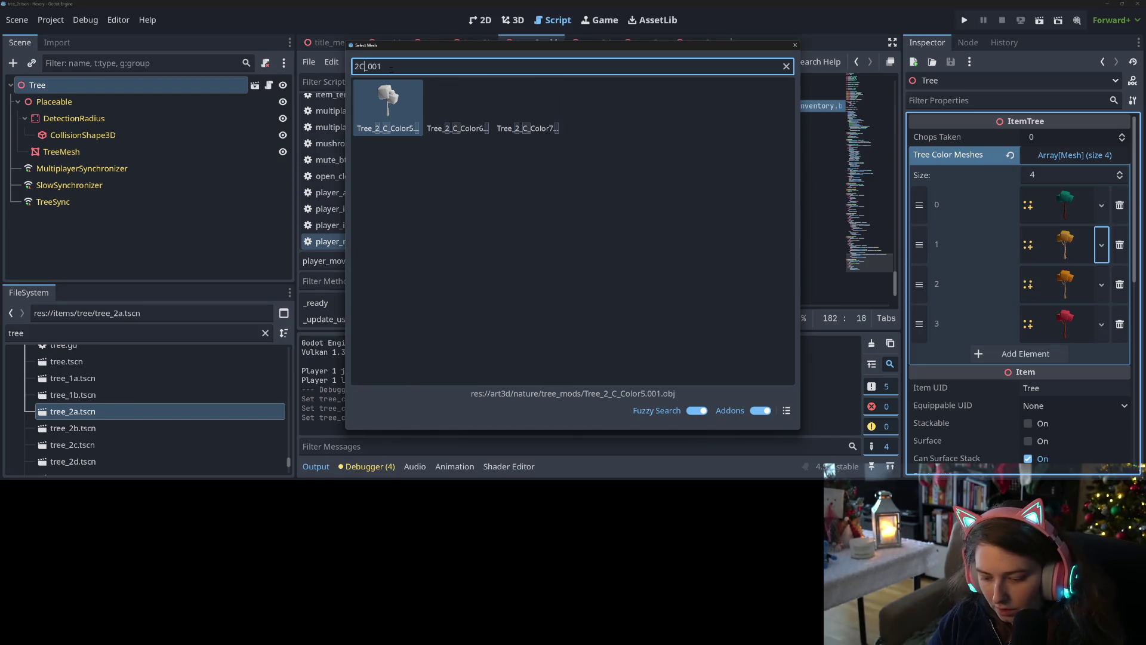
{"action": "key", "text": "Right"}
{"action": "key", "text": "Right"}
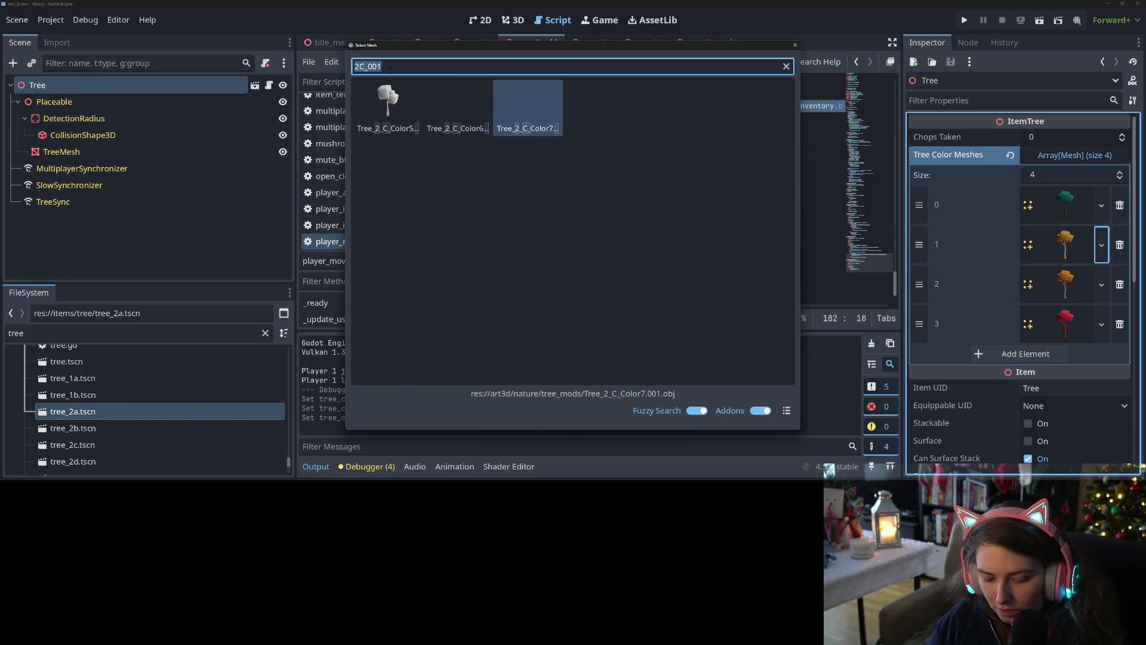
{"action": "key", "text": "Return"}
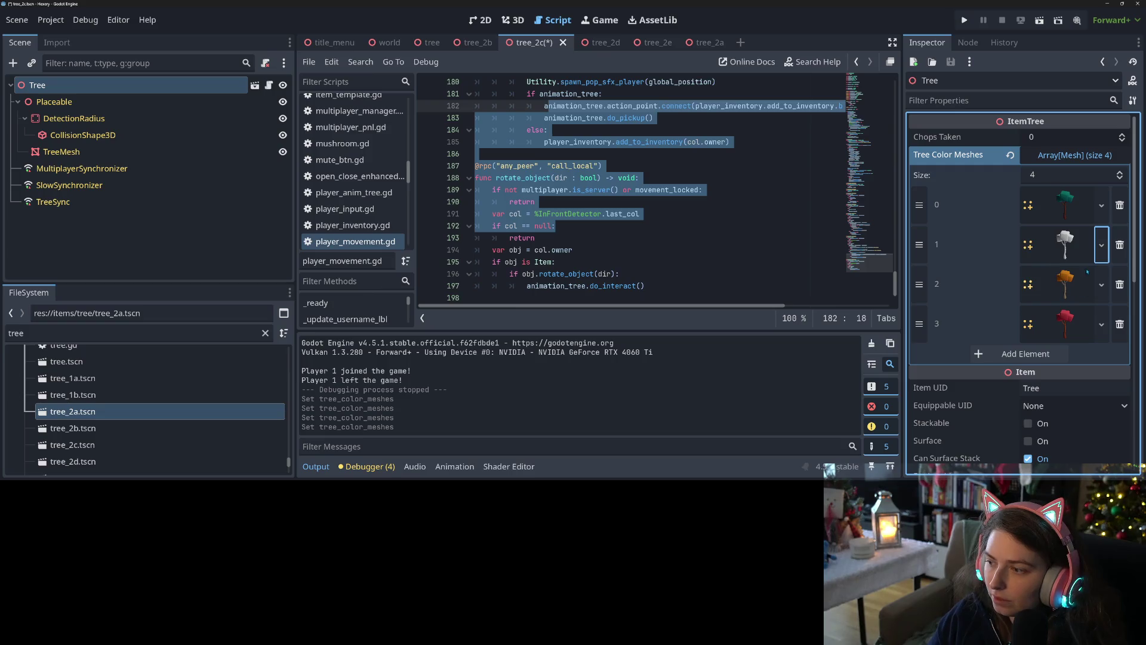
Assign white Tree_2_C meshes to elements 2 and 3, then switch to the tree_2d scene
{"action": "left_click", "coordinate": [1102, 284]}
{"action": "left_click", "coordinate": [1045, 322]}
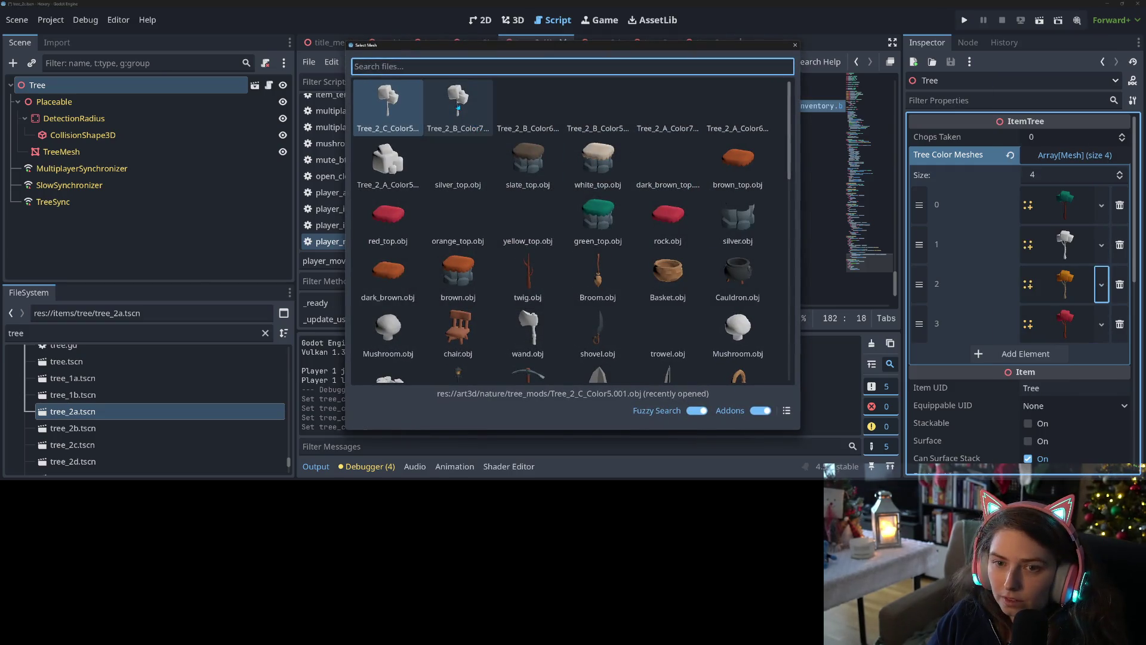
{"action": "type", "text": "2_c"}
{"action": "key", "text": "Return"}
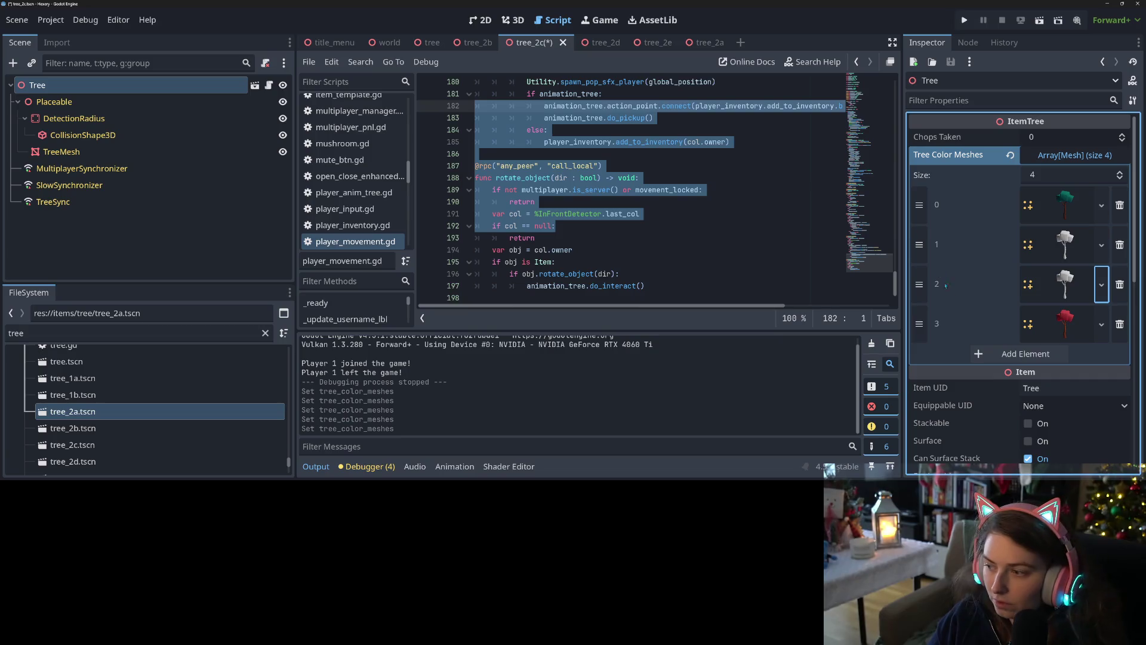
{"action": "left_click", "coordinate": [1102, 324]}
{"action": "left_click", "coordinate": [1045, 312]}
{"action": "type", "text": "2C_001"}
{"action": "double_click", "coordinate": [528, 108]}
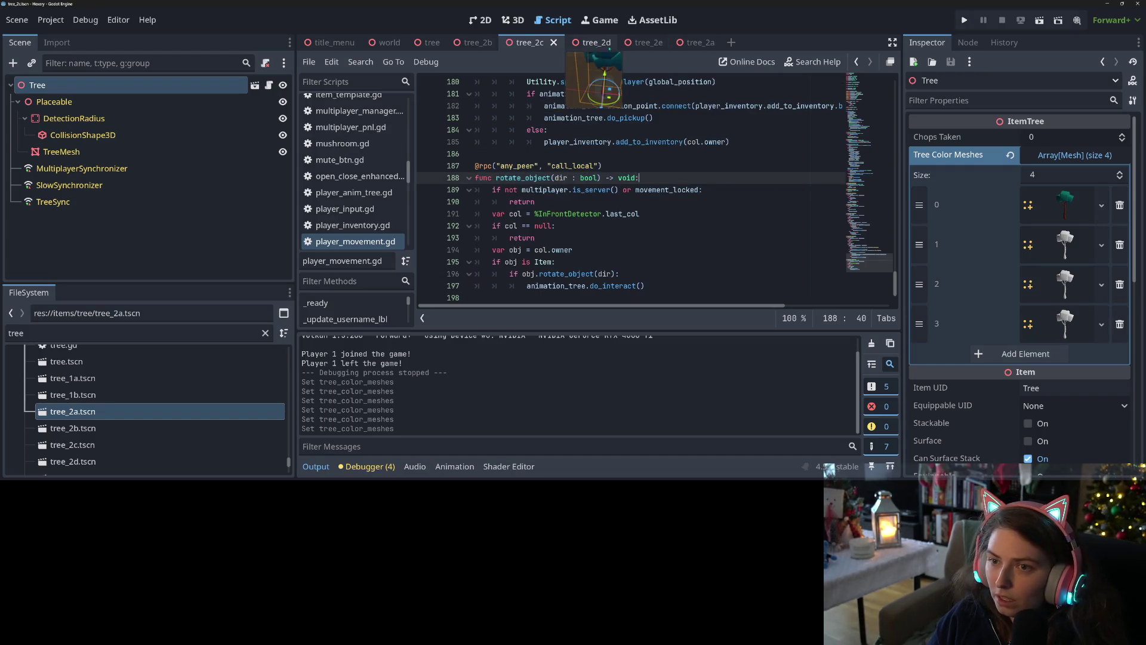
{"action": "left_click", "coordinate": [582, 43]}
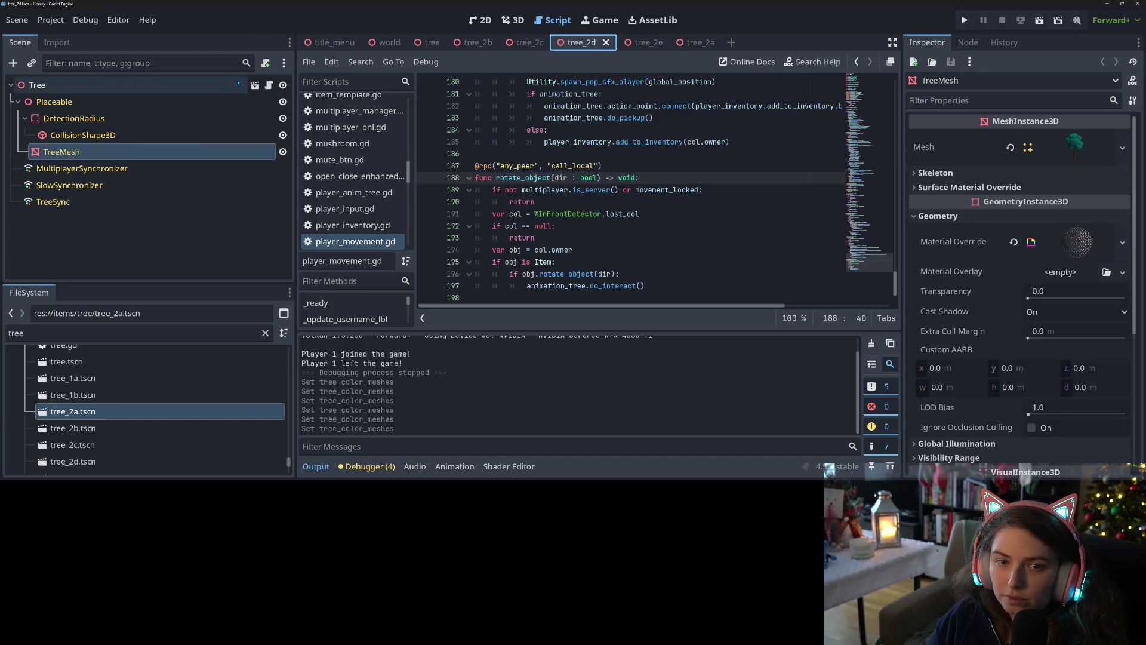
Select the root Tree node and quick-load a white Tree_2_D mesh into element 1
{"action": "left_click", "coordinate": [37, 85]}
{"action": "left_click", "coordinate": [1101, 245]}
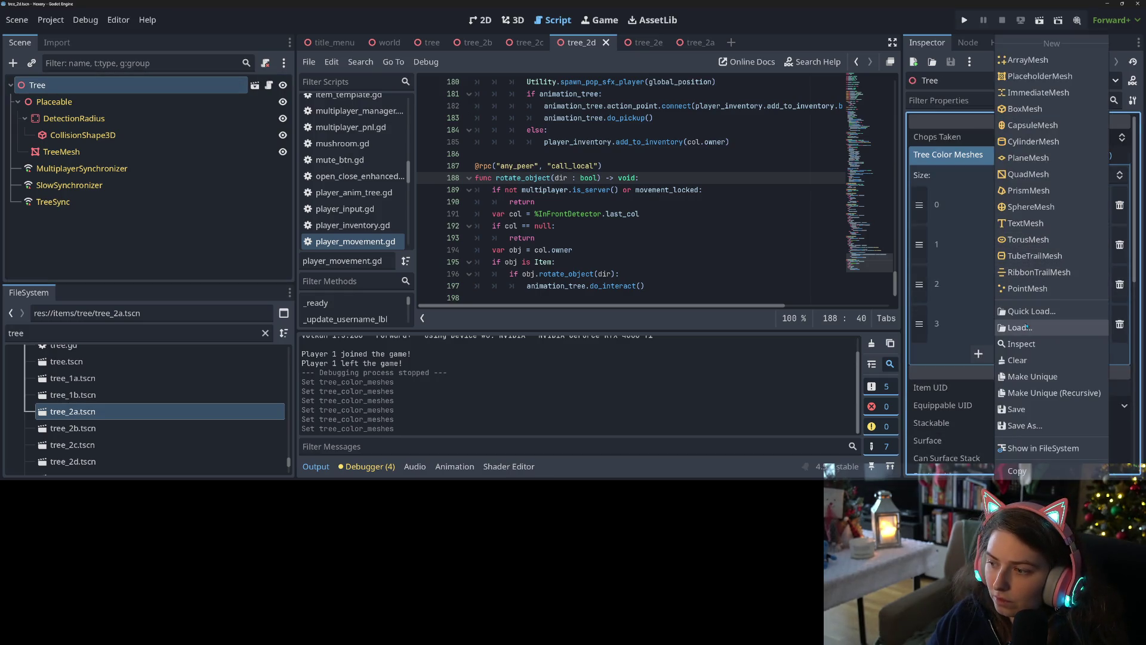
{"action": "left_click", "coordinate": [997, 310]}
{"action": "type", "text": "2C_001"}
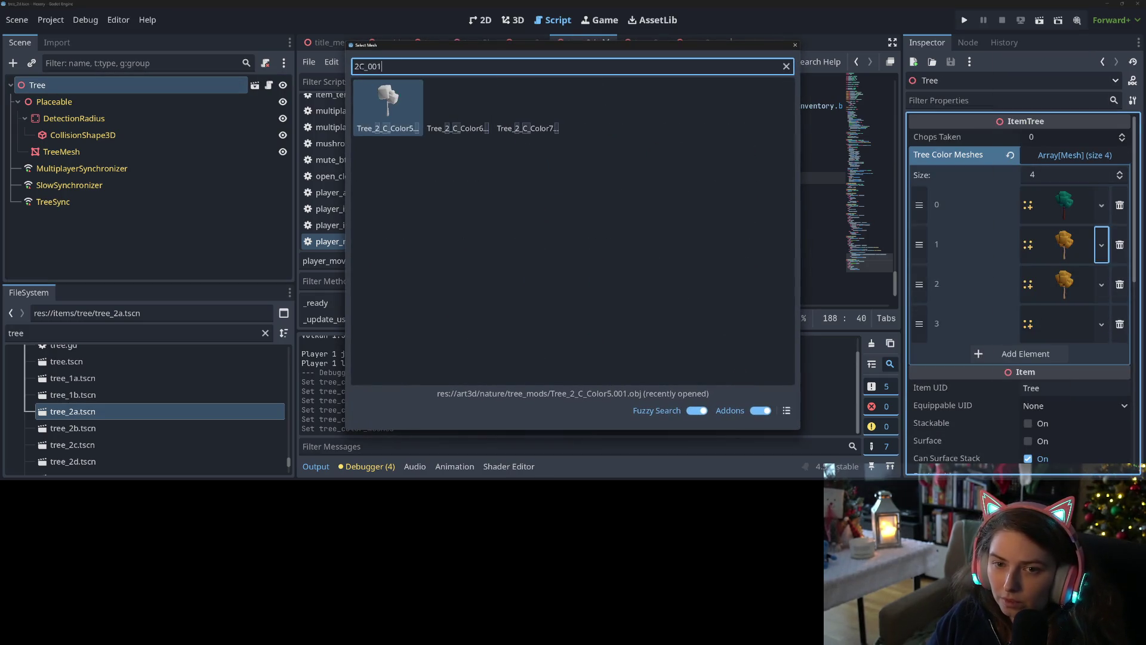
{"action": "type", "text": "D"}
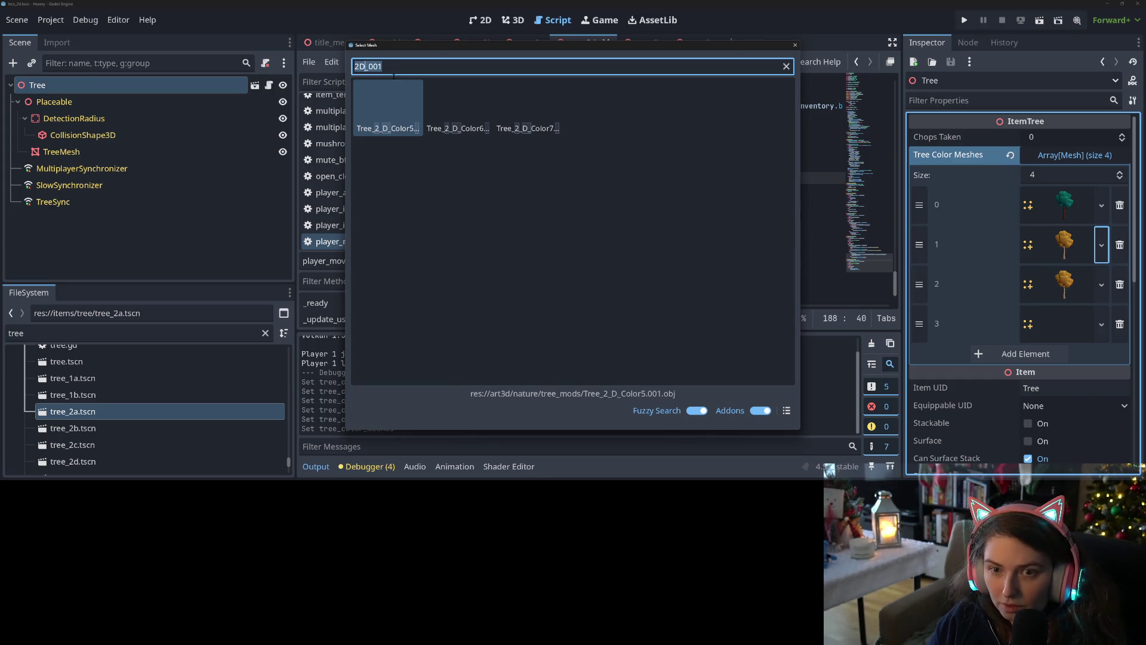
{"action": "double_click", "coordinate": [482, 129]}
Load Tree_2_D_Color6 into element 2 and a white Tree_2_D mesh into element 3, then save
{"action": "left_click", "coordinate": [1102, 284]}
{"action": "left_click", "coordinate": [1018, 328]}
{"action": "double_click", "coordinate": [458, 116]}
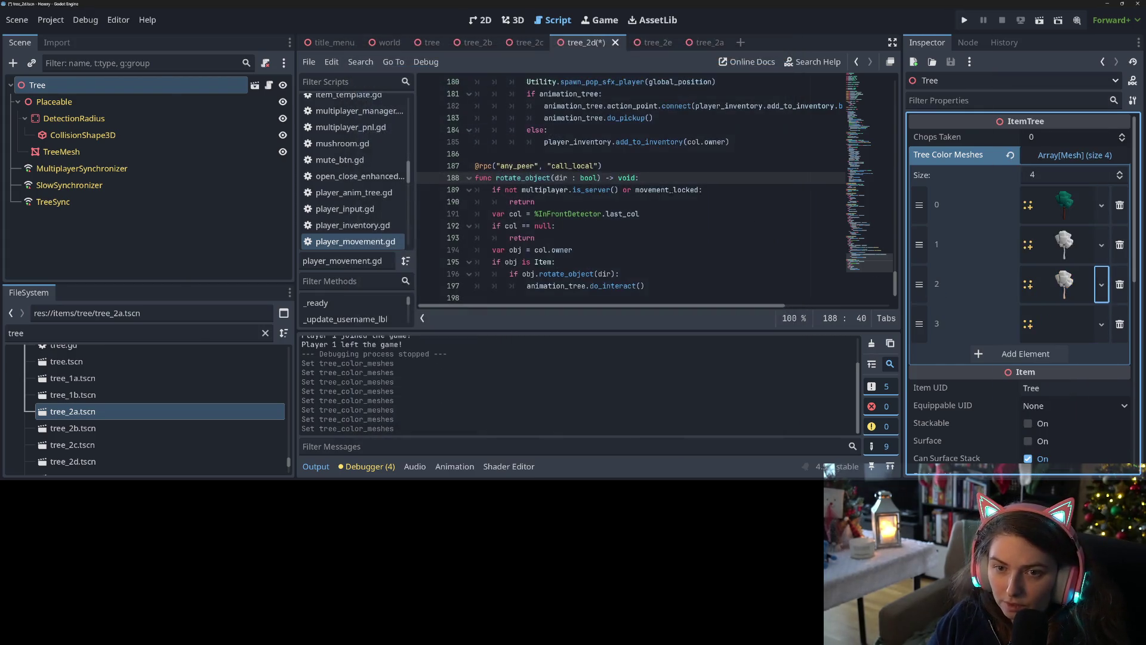
{"action": "left_click", "coordinate": [1102, 324]}
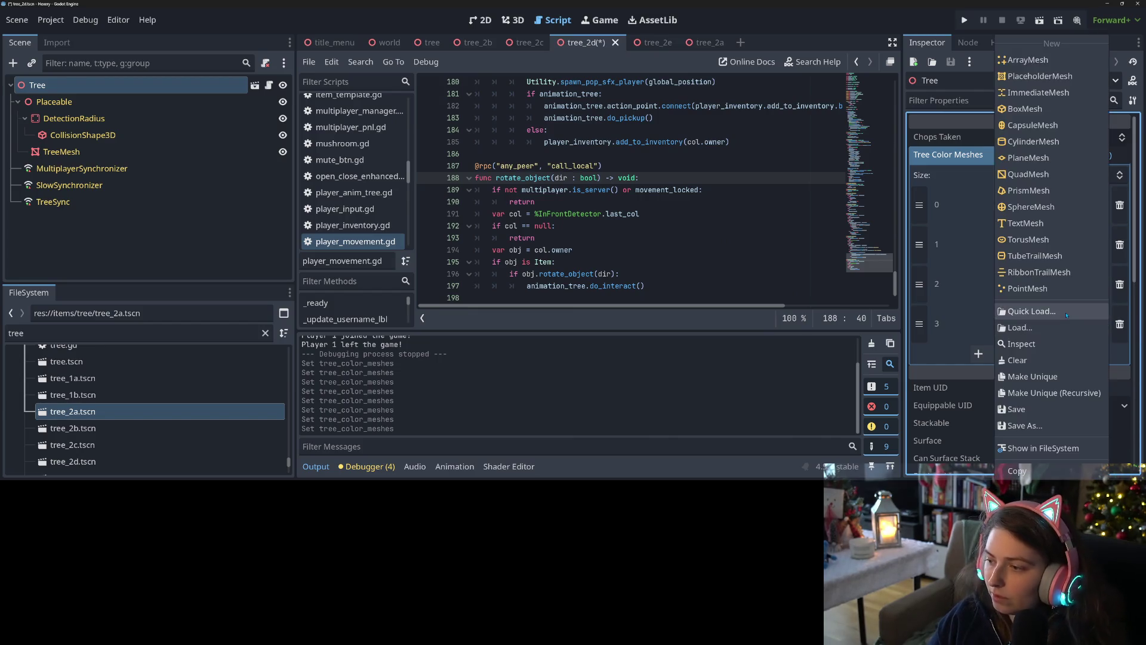
{"action": "left_click", "coordinate": [1018, 311]}
{"action": "type", "text": "2D_001"}
{"action": "key", "text": "Return"}
{"action": "key", "text": "ctrl+s"}
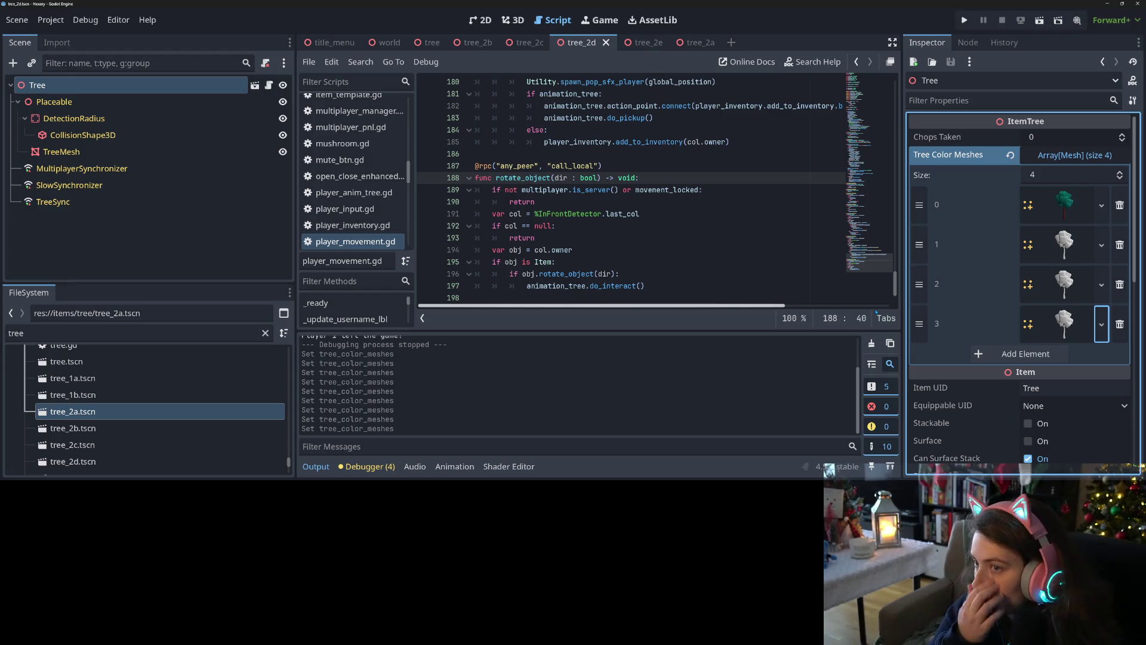
{"action": "left_click", "coordinate": [639, 43]}
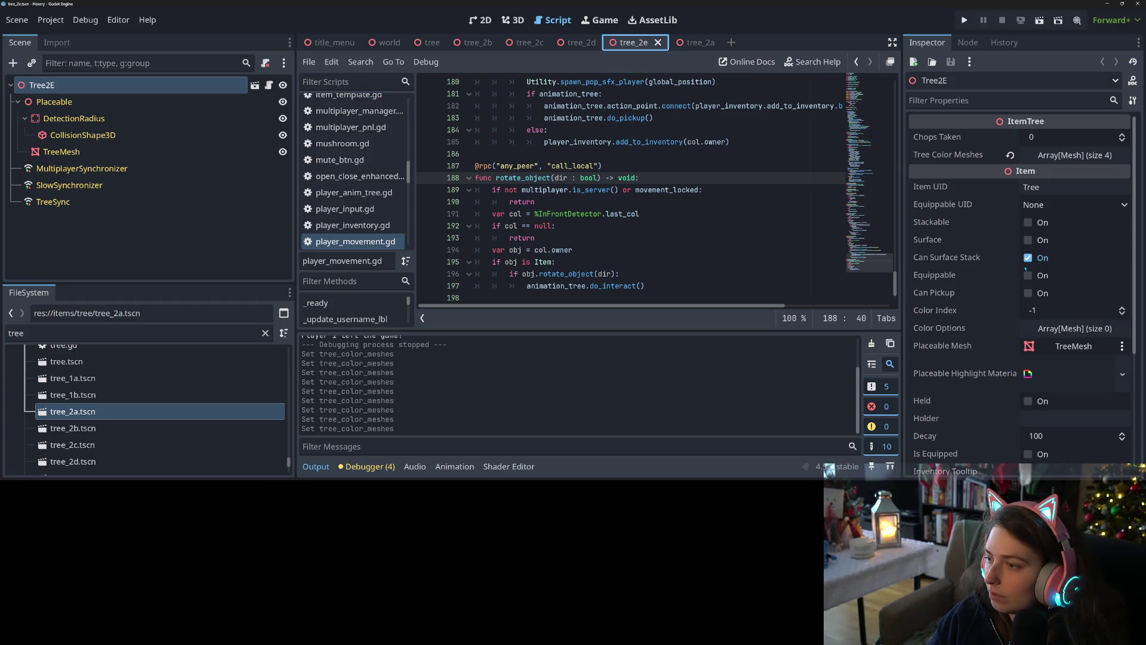
Expand Tree Color Meshes and quick-load a white Tree_2_E mesh into element 1
{"action": "scroll", "coordinate": [1019, 325], "scroll_direction": "down", "scroll_amount": 3}
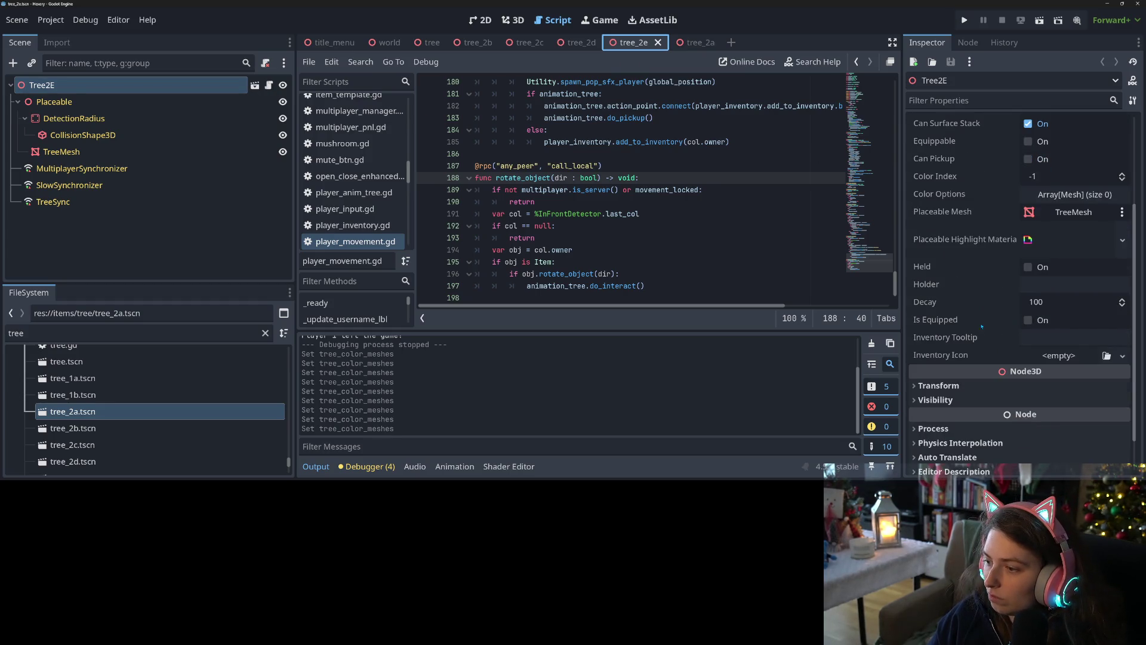
{"action": "scroll", "coordinate": [977, 327], "scroll_direction": "up", "scroll_amount": 3}
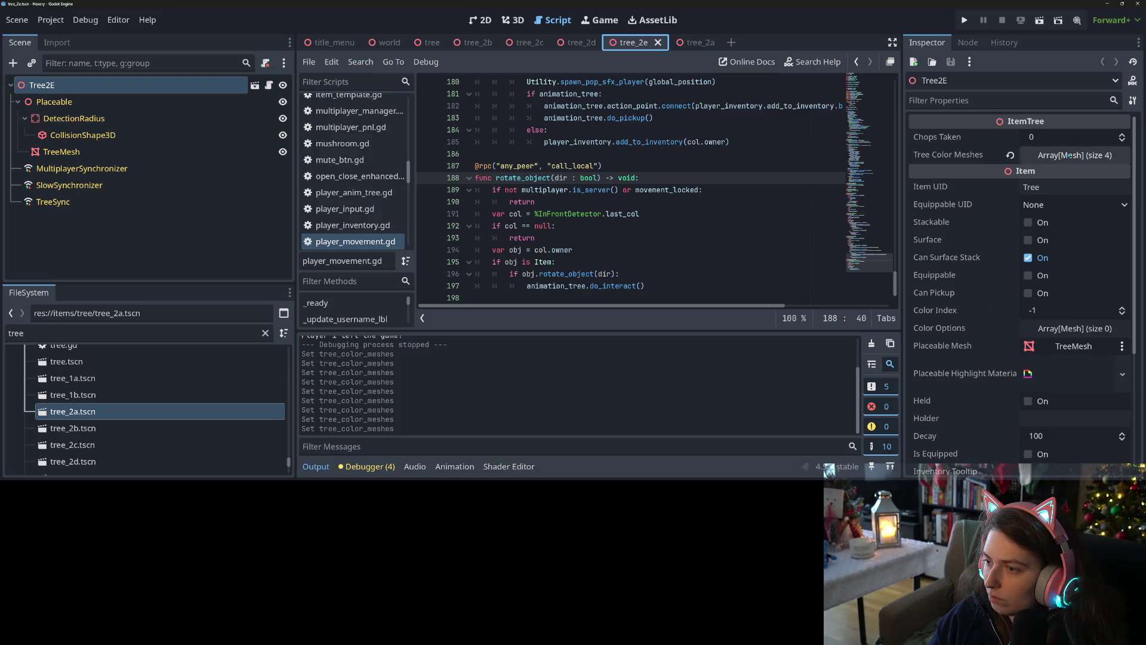
{"action": "left_click", "coordinate": [1070, 155]}
{"action": "left_click", "coordinate": [1101, 245]}
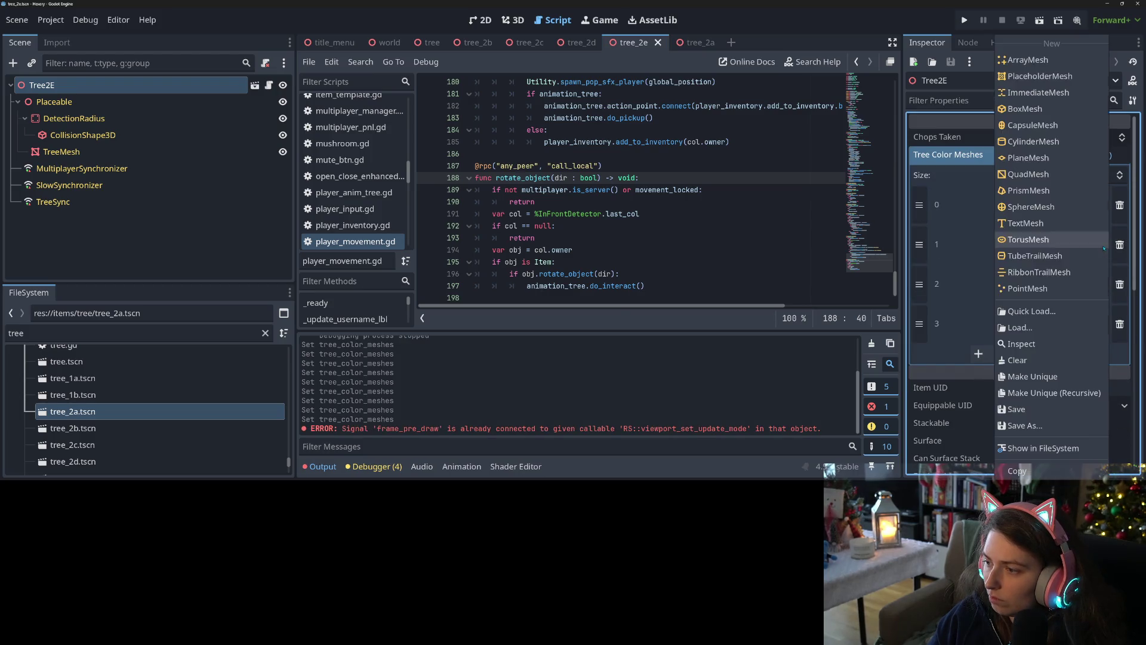
{"action": "left_click", "coordinate": [1015, 311]}
{"action": "type", "text": "2D_001"}
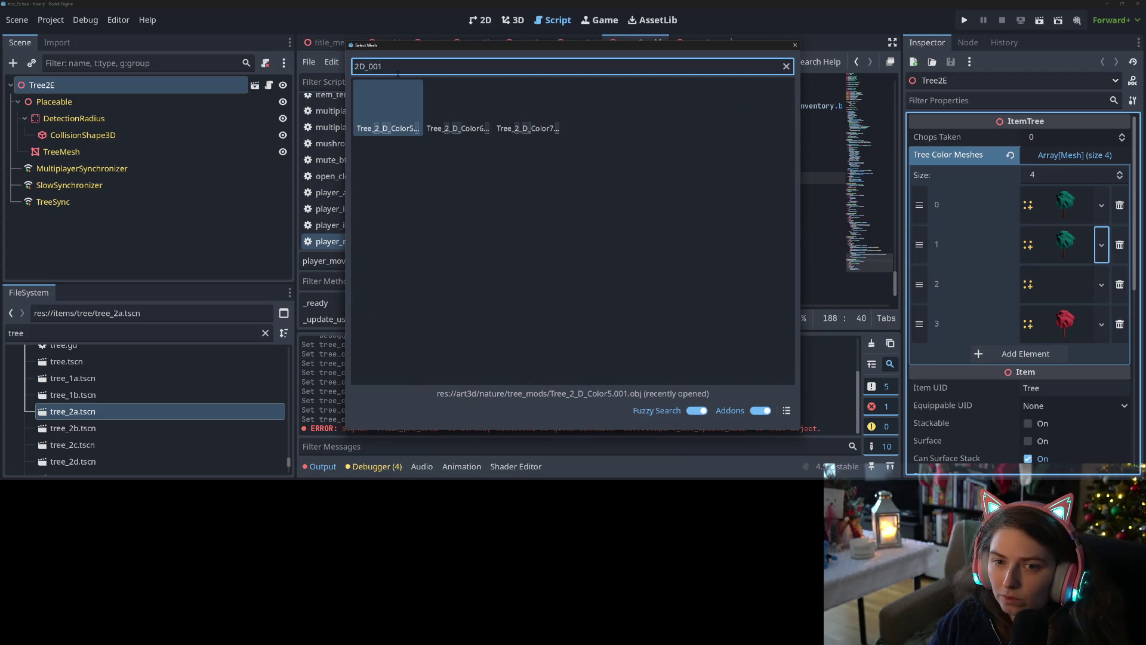
{"action": "key", "text": "BackSpace"}
{"action": "type", "text": "E"}
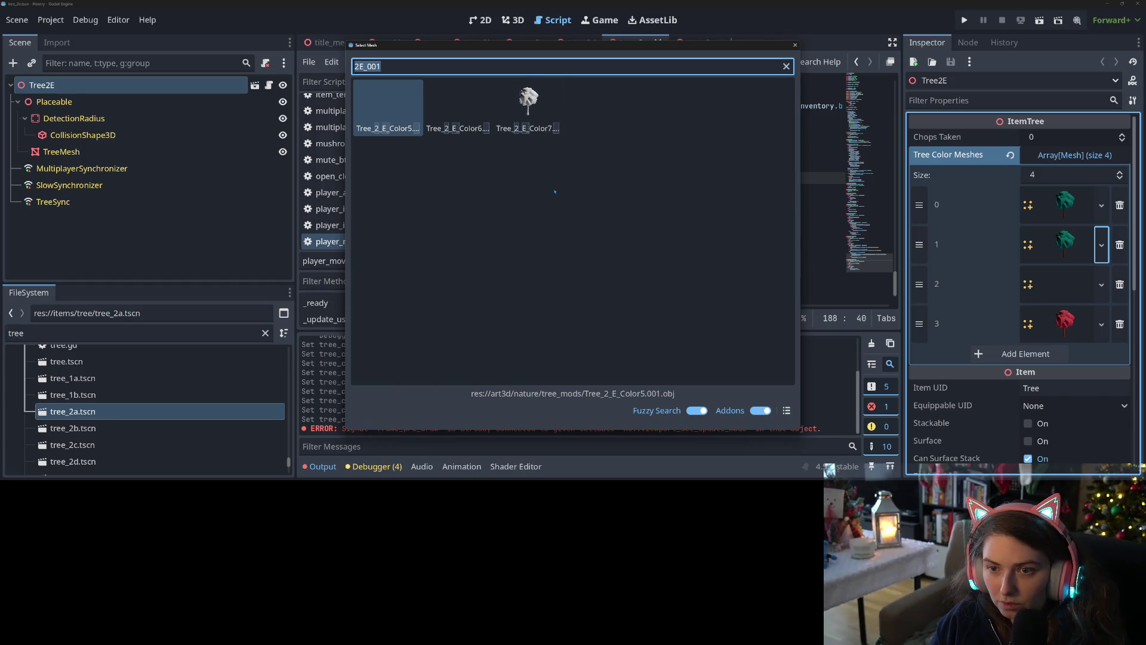
{"action": "key", "text": "Return"}
Load 2E_002 and 2E_003 white meshes into elements 2 and 3, clear the output, and run the game
{"action": "left_click", "coordinate": [1101, 284]}
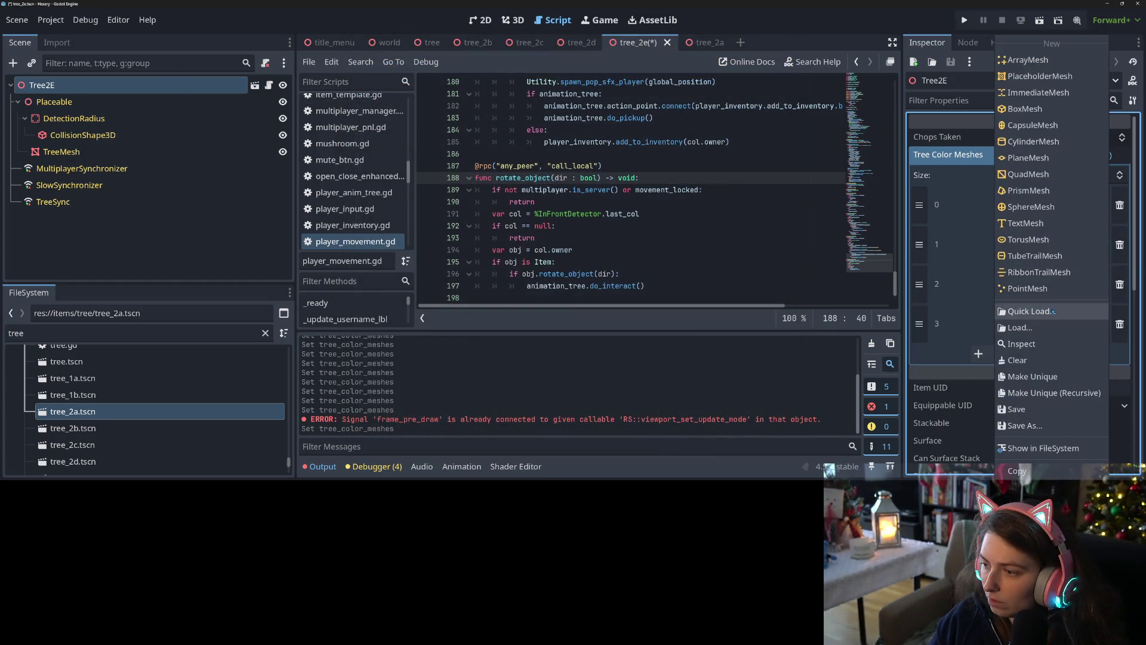
{"action": "left_click", "coordinate": [1015, 312]}
{"action": "type", "text": "2E_002"}
{"action": "key", "text": "Return"}
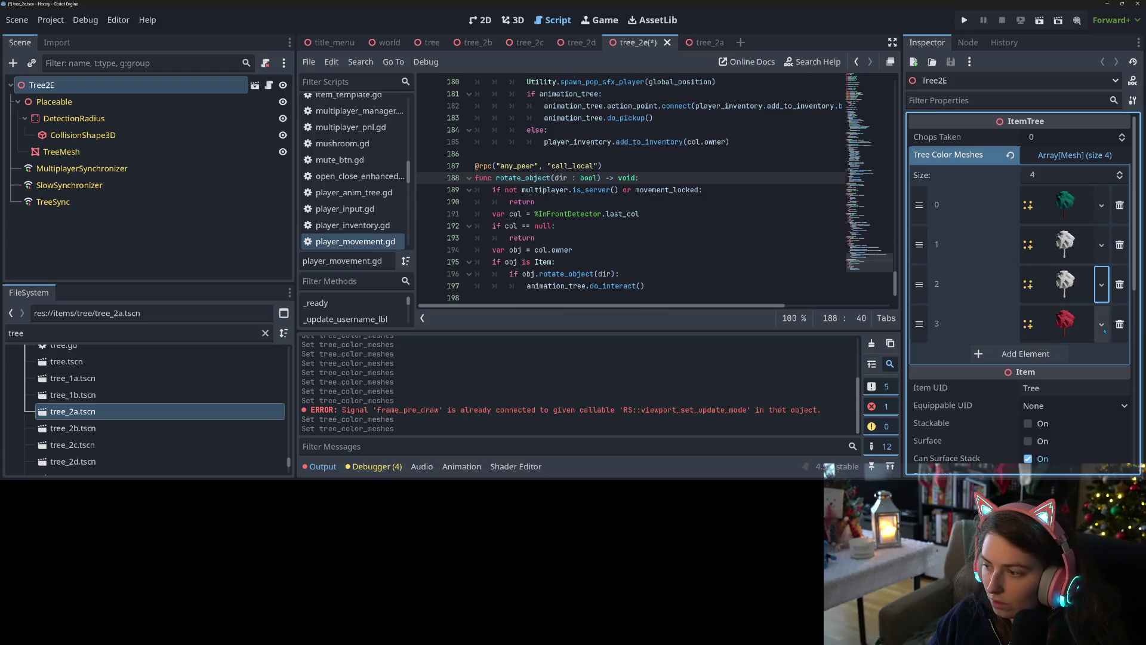
{"action": "left_click", "coordinate": [1102, 324]}
{"action": "left_click", "coordinate": [1014, 326]}
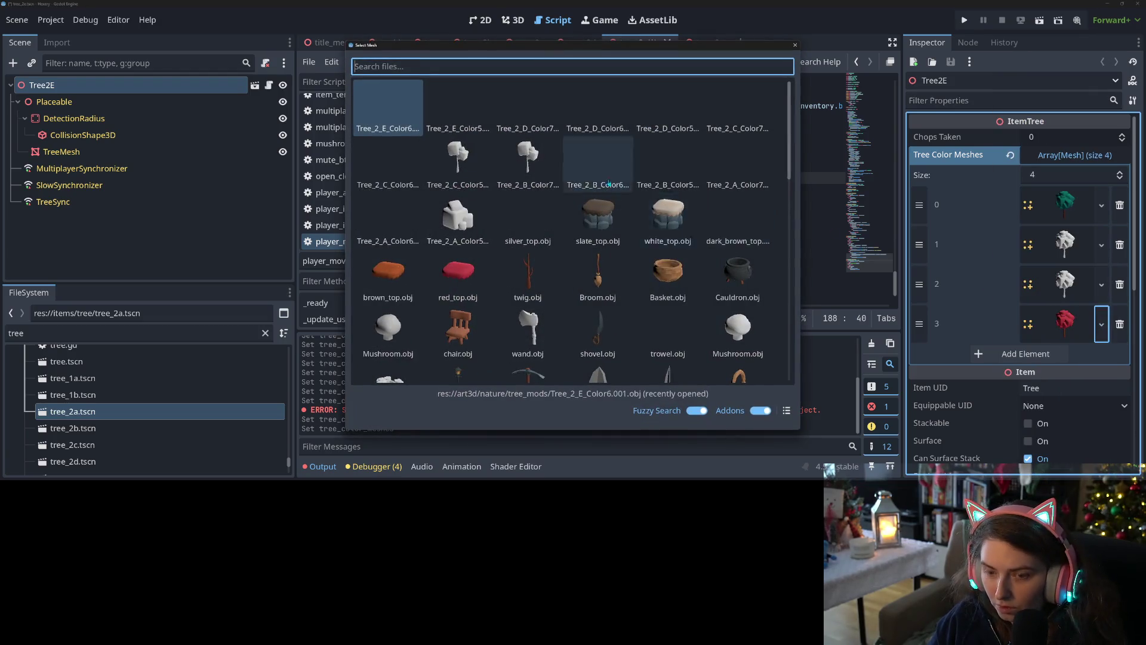
{"action": "type", "text": "2E_003"}
{"action": "key", "text": "Return"}
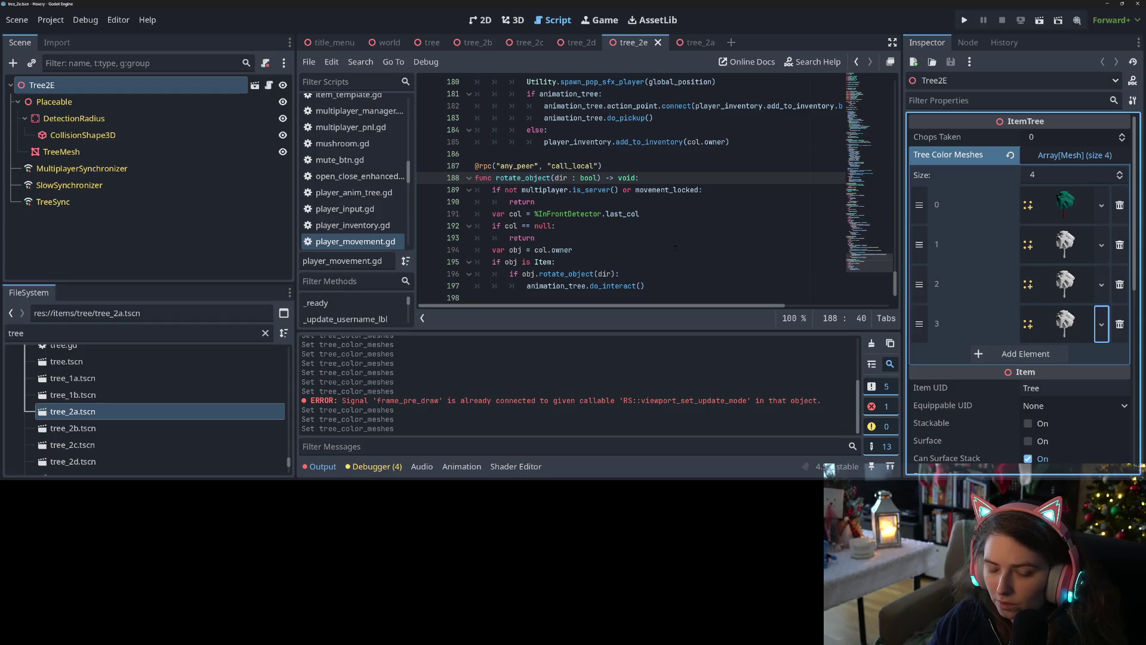
{"action": "left_click", "coordinate": [872, 343]}
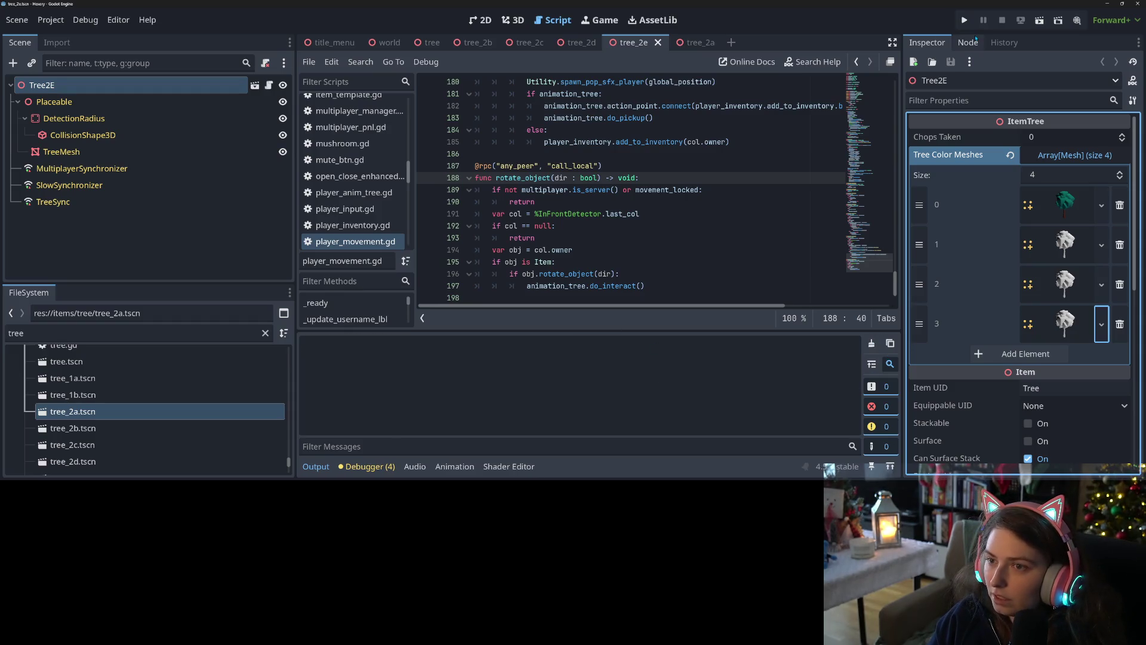
{"action": "left_click", "coordinate": [964, 20]}
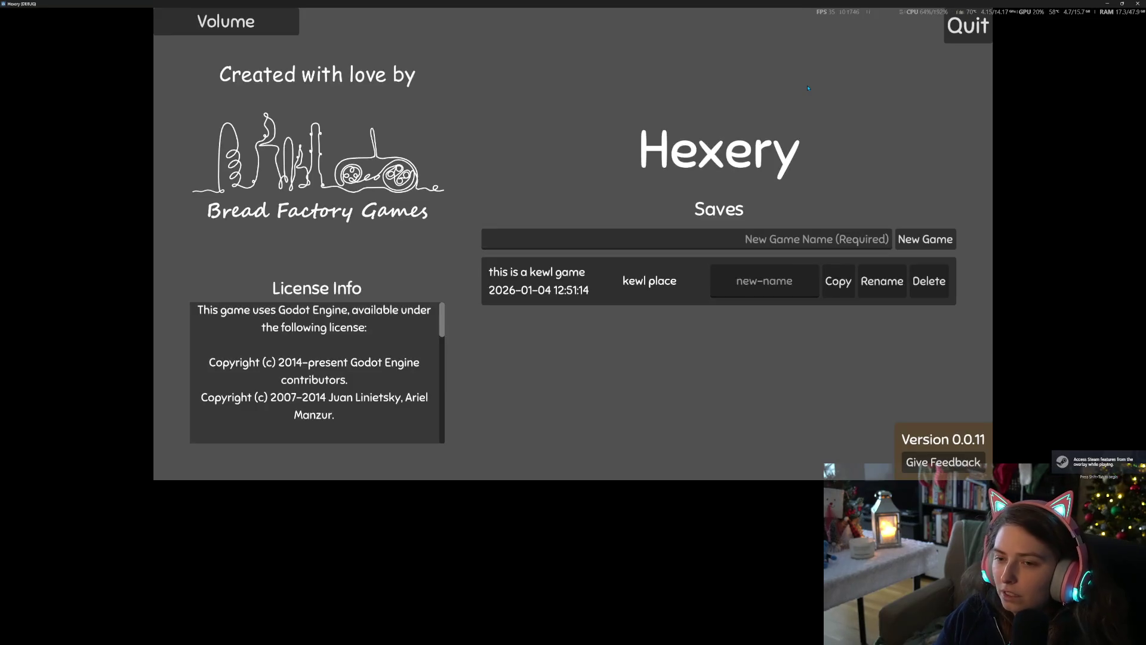
Load the 'kewl place' save from the Hexery main menu
{"action": "left_click", "coordinate": [576, 292]}
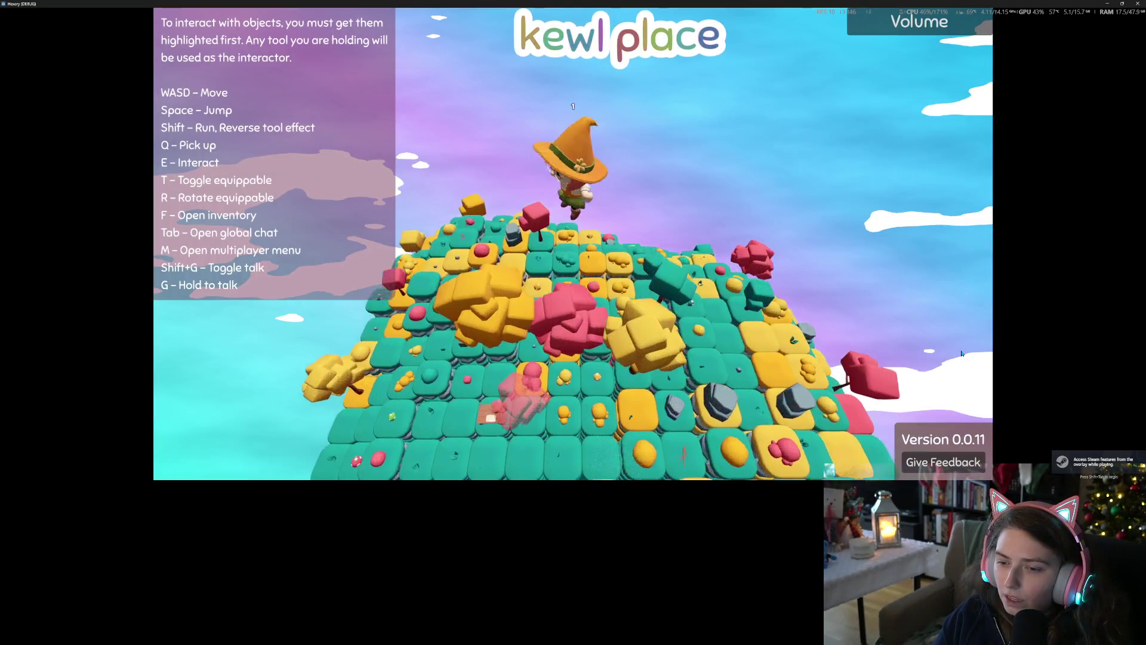
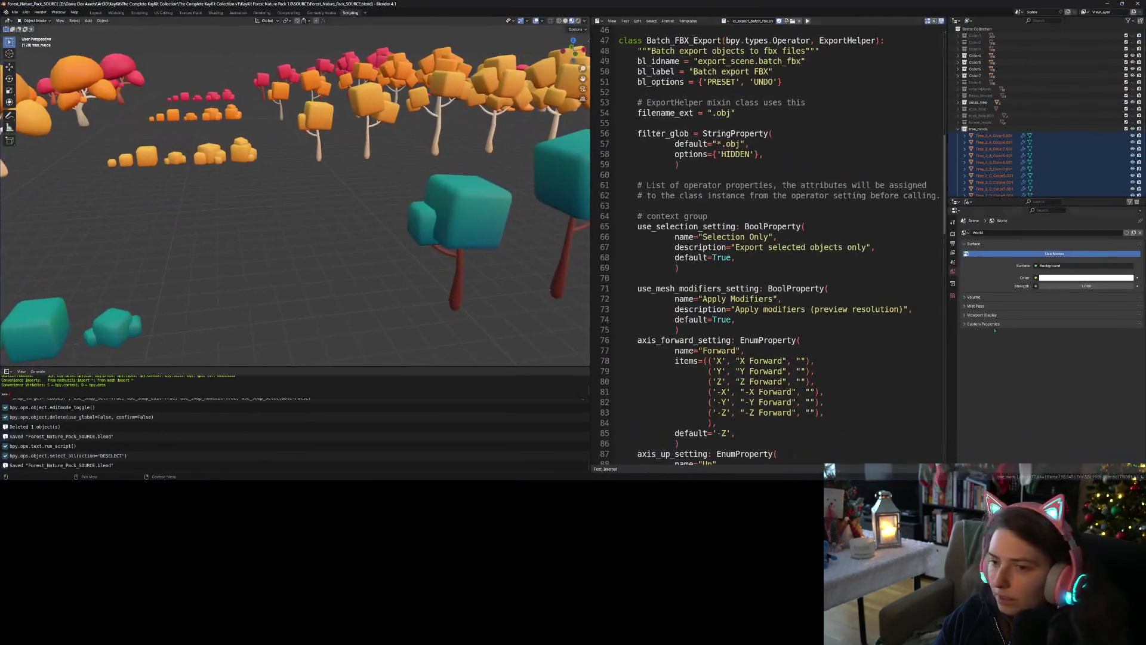
Move the selected teal trees into the tree_mods collection
{"action": "mouse_move", "coordinate": [405, 282]}
{"action": "left_mouse_down"}
{"action": "mouse_move", "coordinate": [441, 305]}
{"action": "mouse_move", "coordinate": [344, 267]}
{"action": "left_mouse_up"}
{"action": "left_click_drag", "start_coordinate": [296, 191], "coordinate": [451, 262]}
{"action": "right_click", "coordinate": [434, 197]}
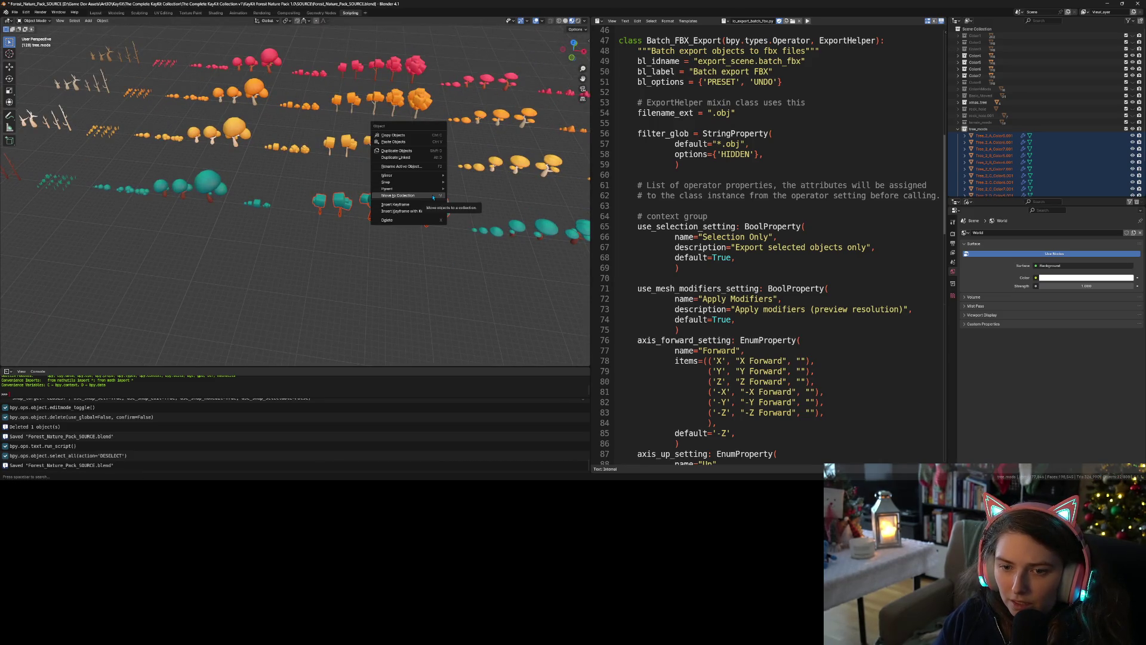
{"action": "right_click", "coordinate": [435, 201]}
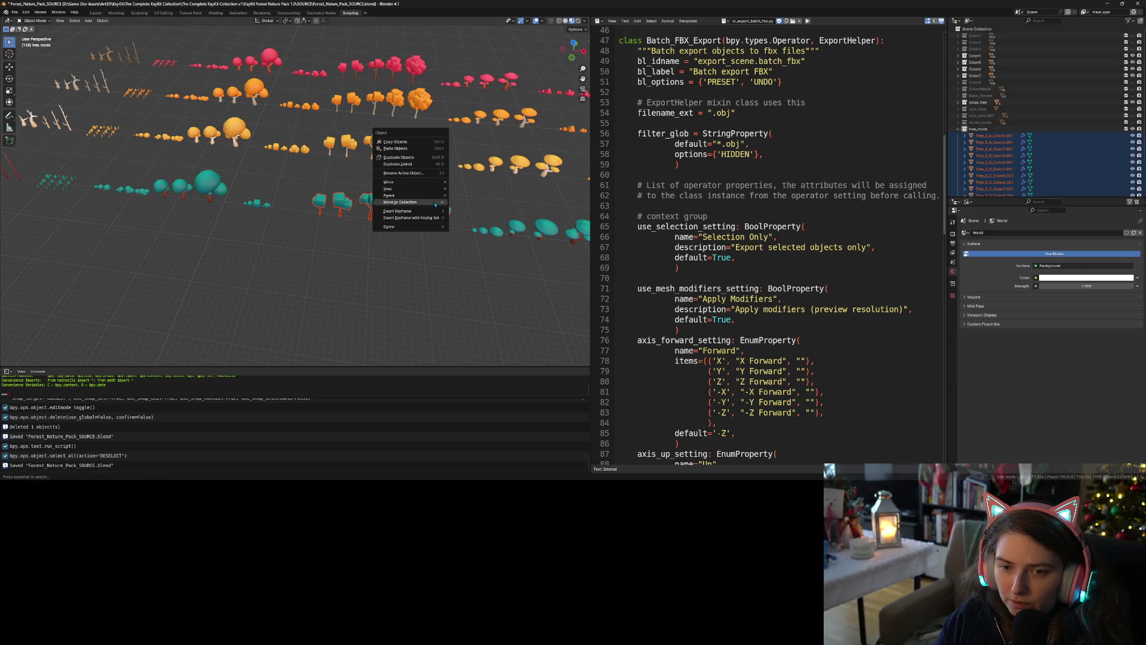
{"action": "left_click", "coordinate": [435, 203]}
{"action": "left_click", "coordinate": [432, 202]}
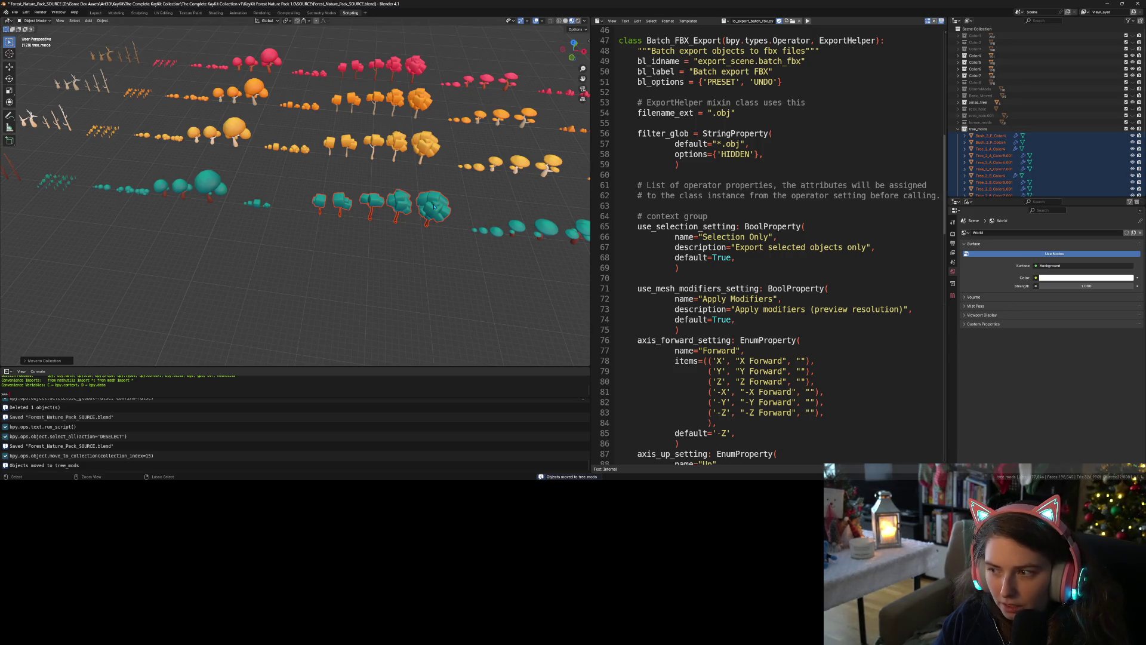
{"action": "right_click", "coordinate": [434, 206]}
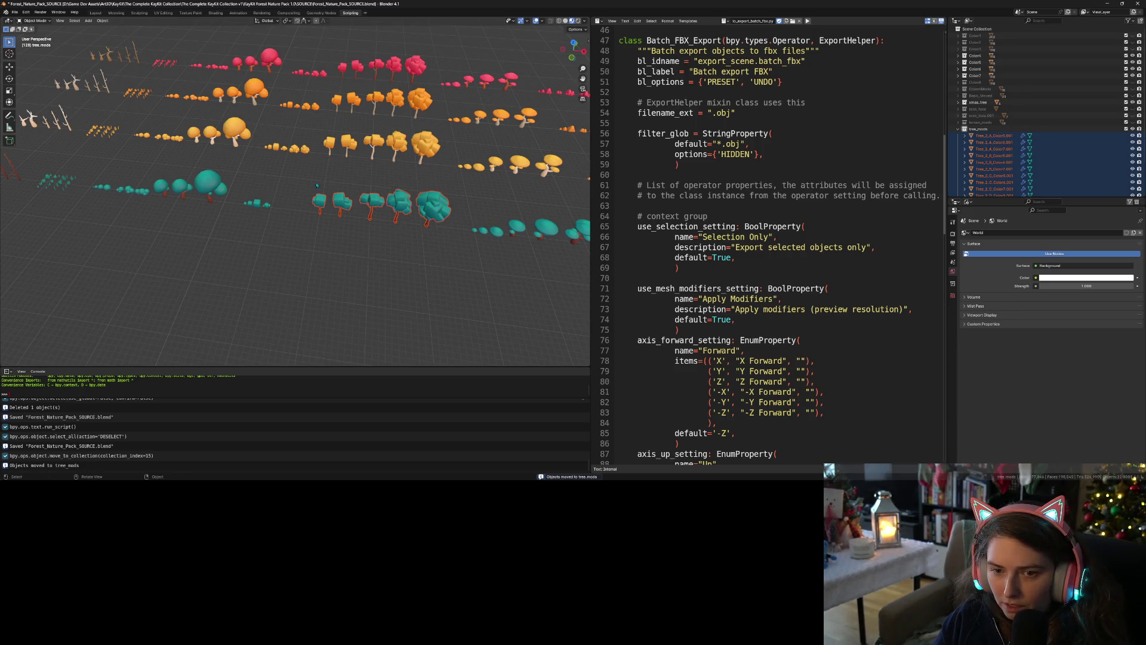
Duplicate the row of five teal trees forward along Y and move the copies into tree_mods
{"action": "left_click_drag", "start_coordinate": [310, 190], "coordinate": [450, 244]}
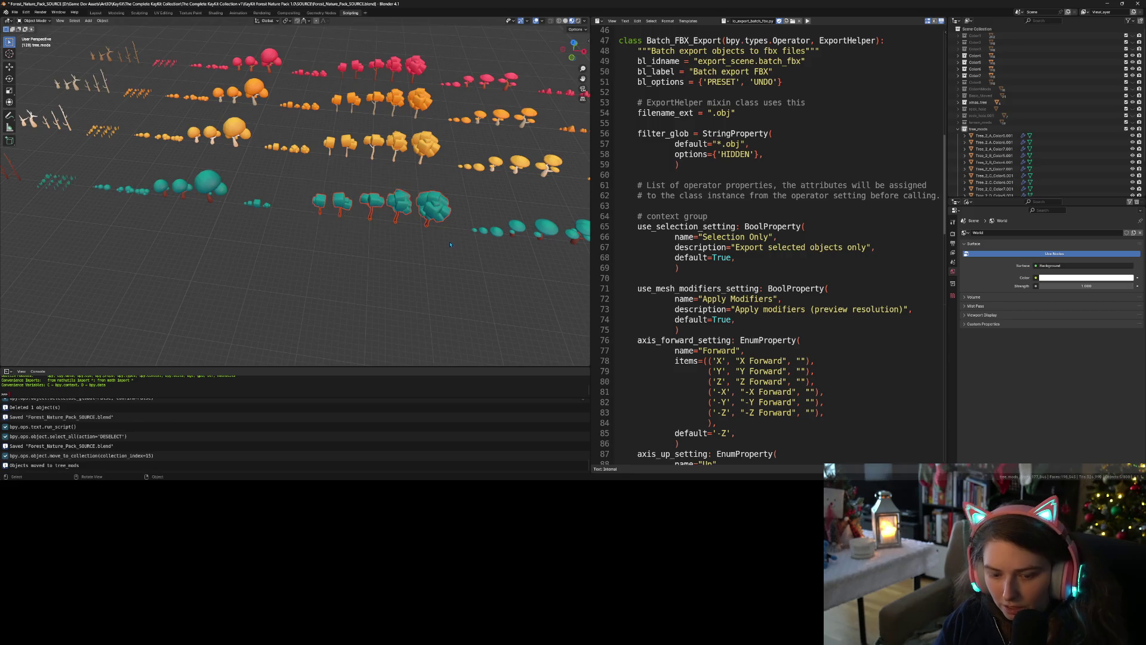
{"action": "key", "text": "shift+d"}
{"action": "key", "text": "y"}
{"action": "left_click", "coordinate": [447, 291]}
{"action": "right_click", "coordinate": [439, 256]}
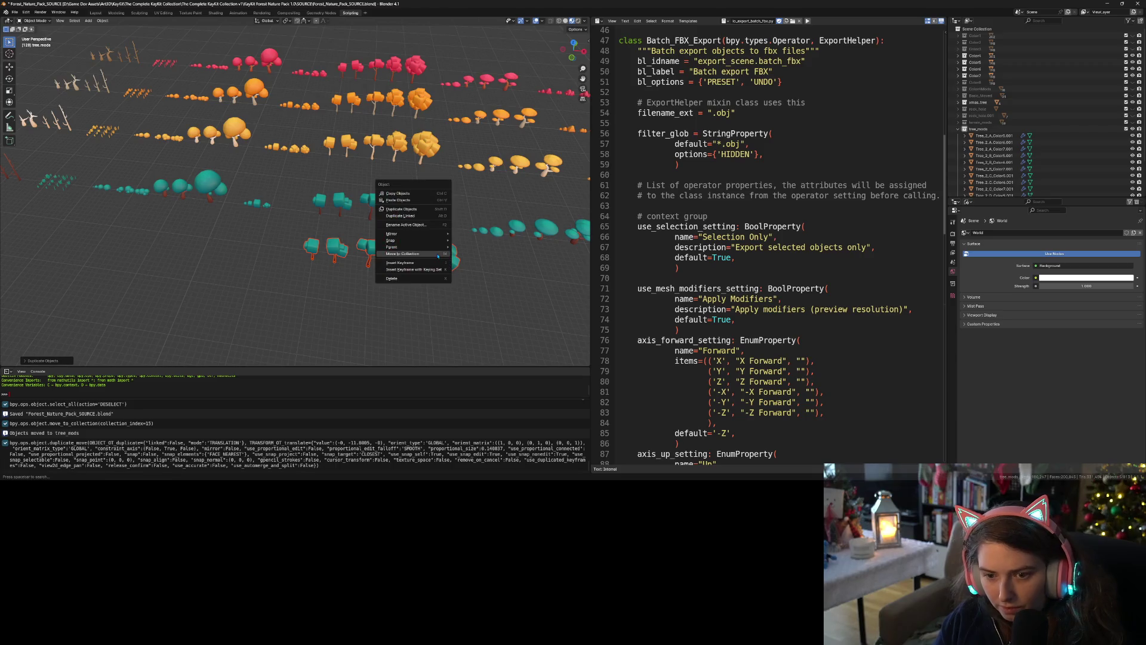
{"action": "left_click", "coordinate": [437, 255]}
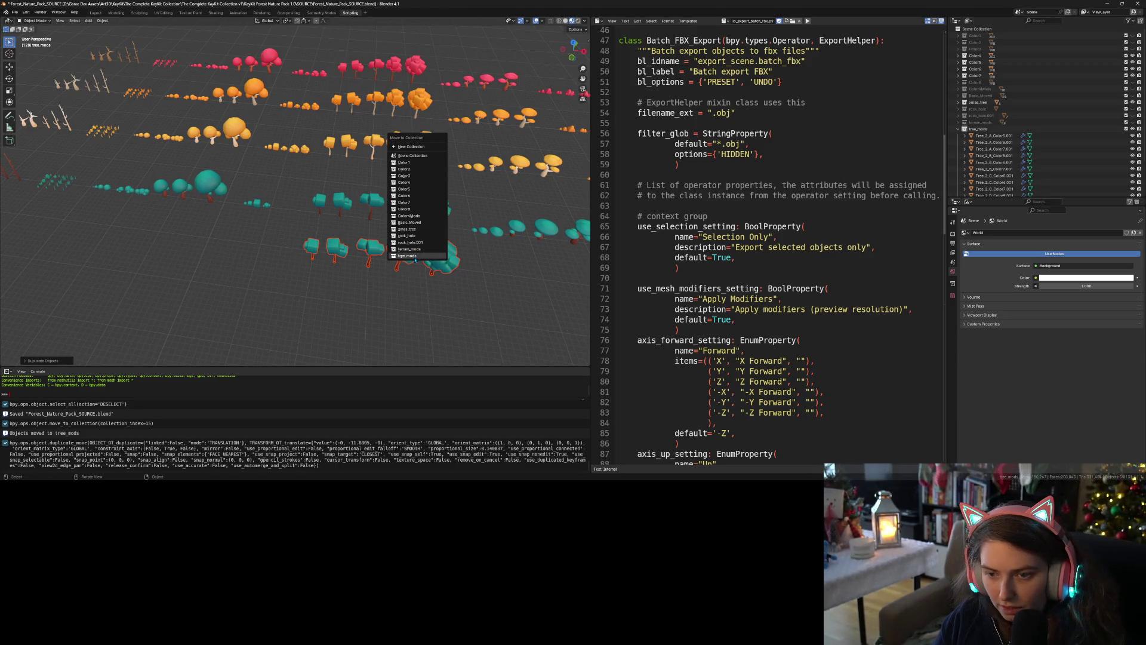
{"action": "left_click", "coordinate": [416, 256]}
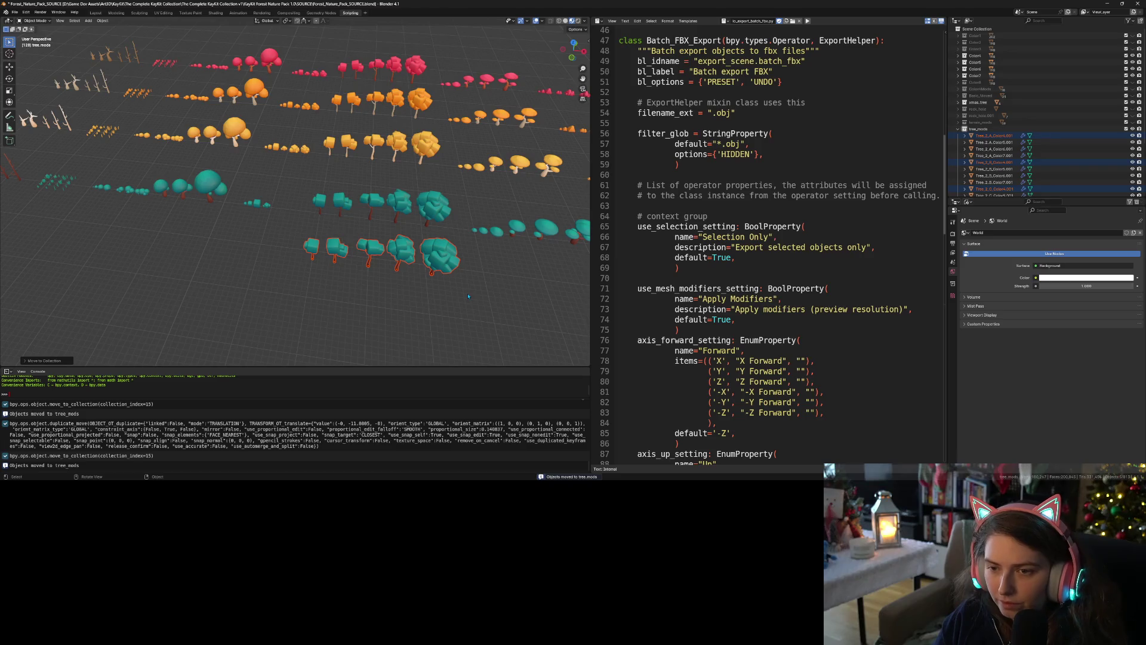
Select Tree_2_A_Color4.001 through Tree_2_E_Color7.001 in the Outliner
{"action": "left_click", "coordinate": [994, 136]}
{"action": "scroll", "coordinate": [1004, 169], "scroll_direction": "down", "scroll_amount": 3}
{"action": "scroll", "coordinate": [1003, 169], "scroll_direction": "down", "scroll_amount": 2}
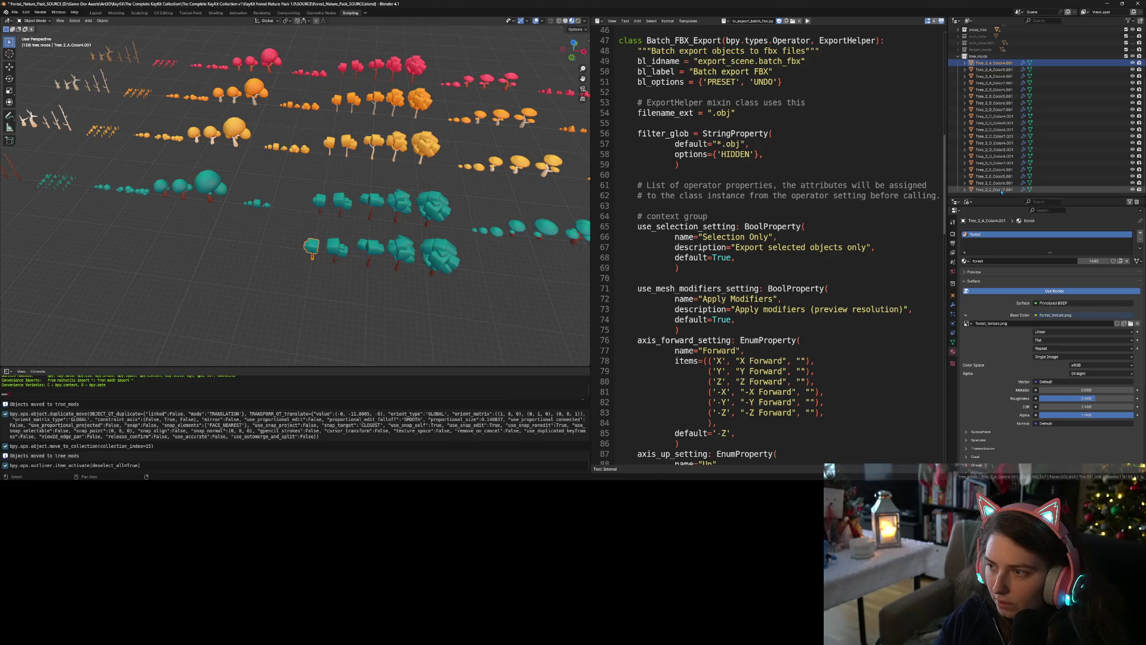
{"action": "left_click", "coordinate": [994, 189], "text": "shift"}
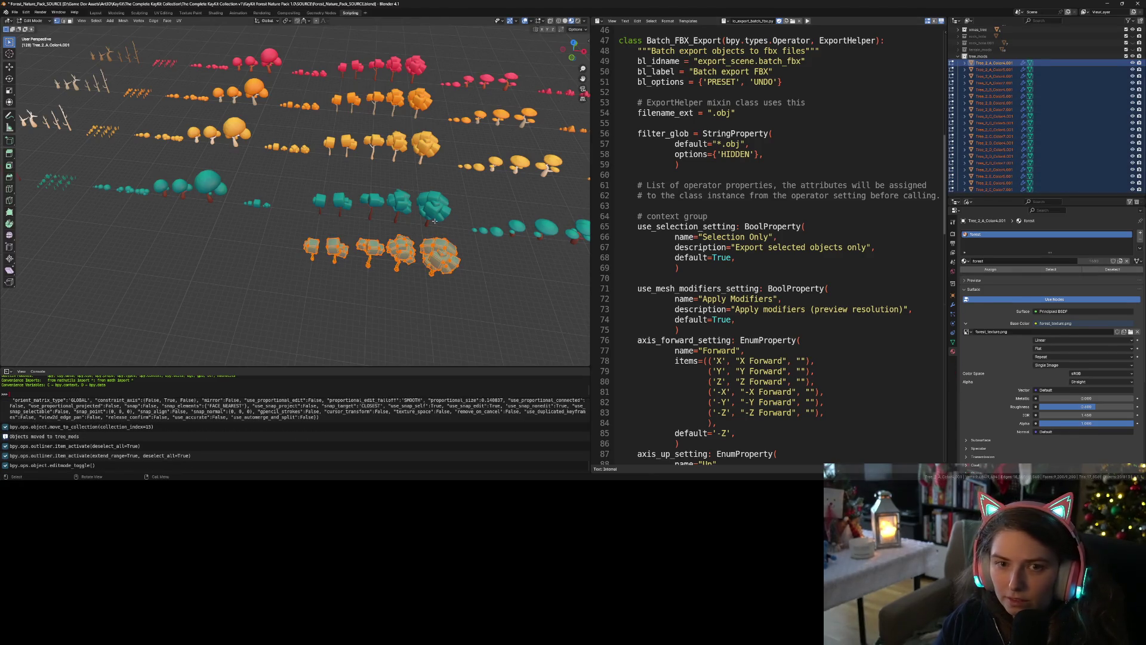
In UV Editing, shift all the duplicated trees' UVs two palette swatches left
{"action": "left_click", "coordinate": [162, 13]}
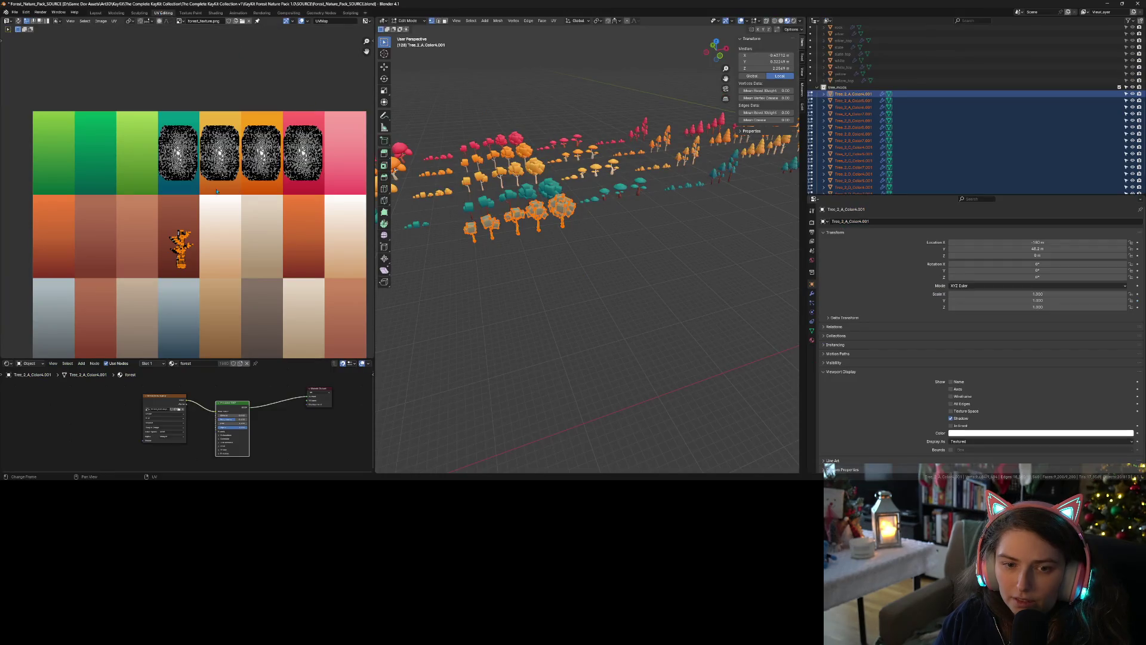
{"action": "key", "text": "a"}
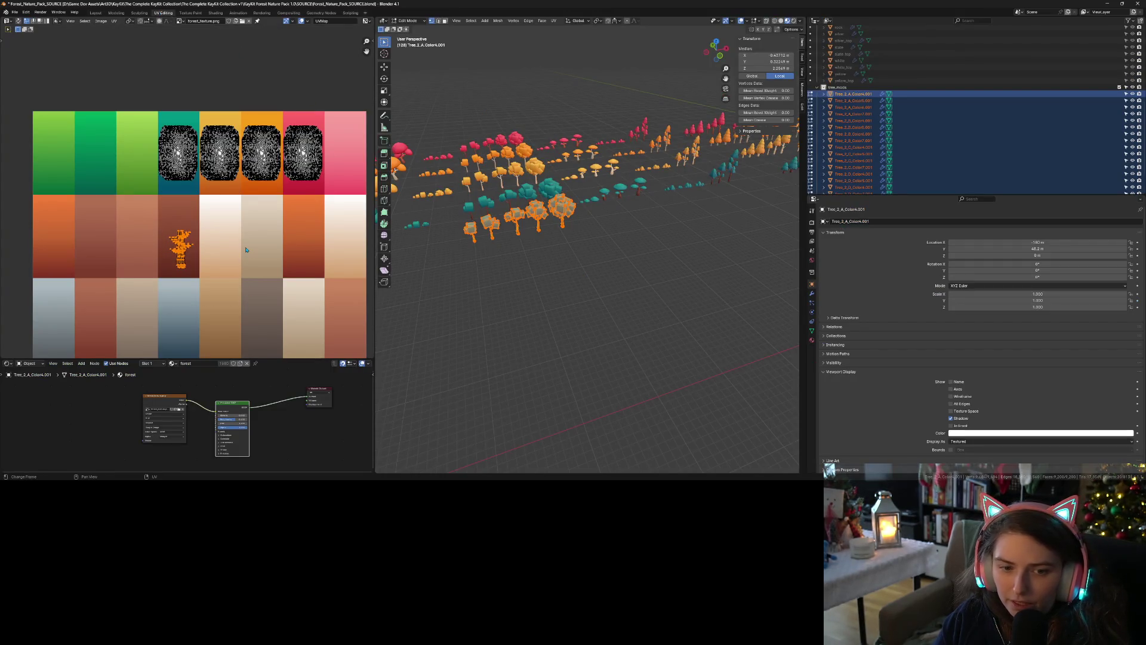
{"action": "key", "text": "g"}
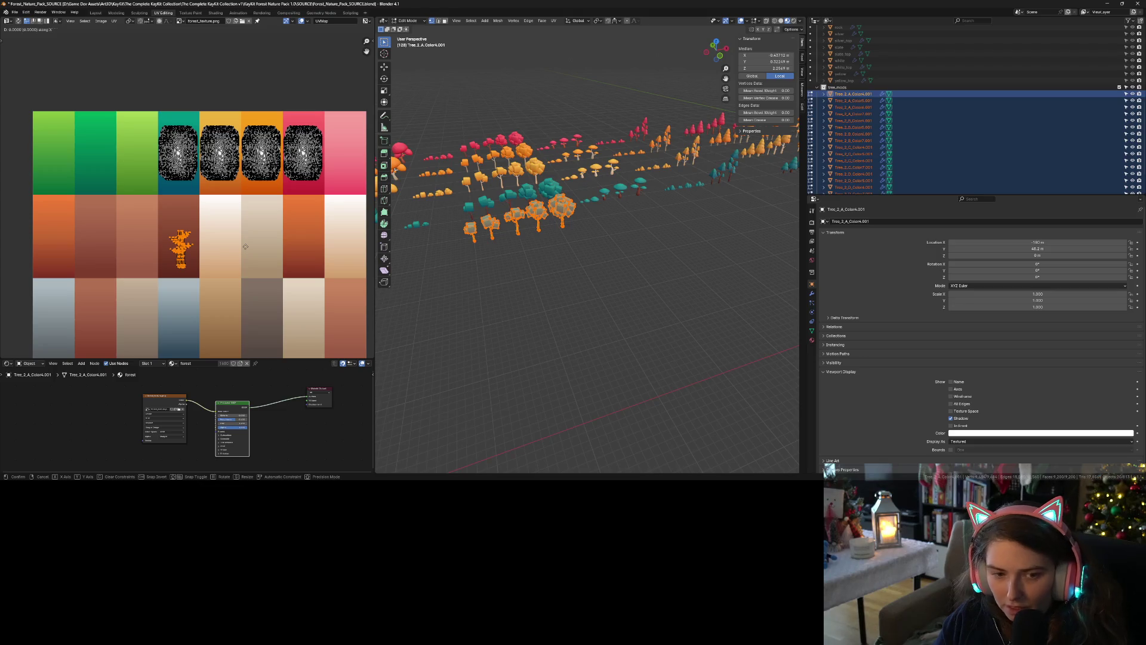
{"action": "left_click", "coordinate": [209, 245]}
{"action": "scroll", "coordinate": [207, 285], "scroll_direction": "down", "scroll_amount": 2}
{"action": "scroll", "coordinate": [206, 285], "scroll_direction": "up", "scroll_amount": 3}
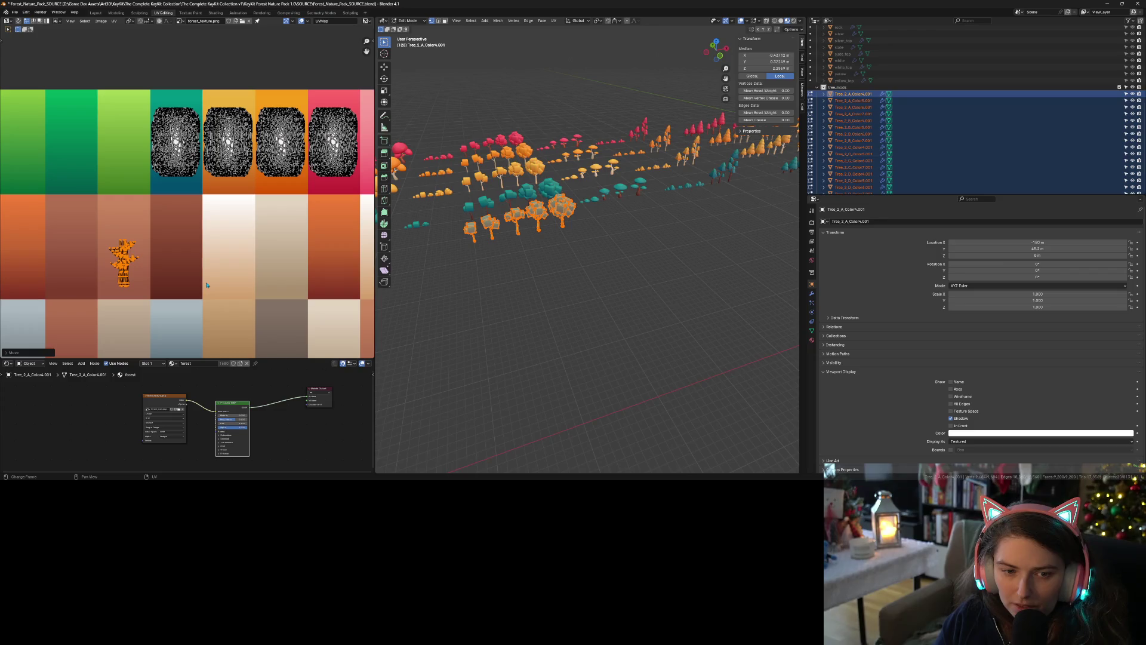
{"action": "key", "text": "g"}
{"action": "left_click", "coordinate": [158, 278]}
Return to Object Mode, check the recoloured teal trees, and save Forest_Nature_Pack_SOURCE.blend
{"action": "key", "text": "Tab"}
{"action": "key", "text": "ctrl+s"}
{"action": "left_click", "coordinate": [533, 365]}
{"action": "scroll", "coordinate": [536, 341], "scroll_direction": "up", "scroll_amount": 5}
{"action": "left_click_drag", "start_coordinate": [537, 316], "coordinate": [555, 305]}
{"action": "key", "text": "ctrl+s"}
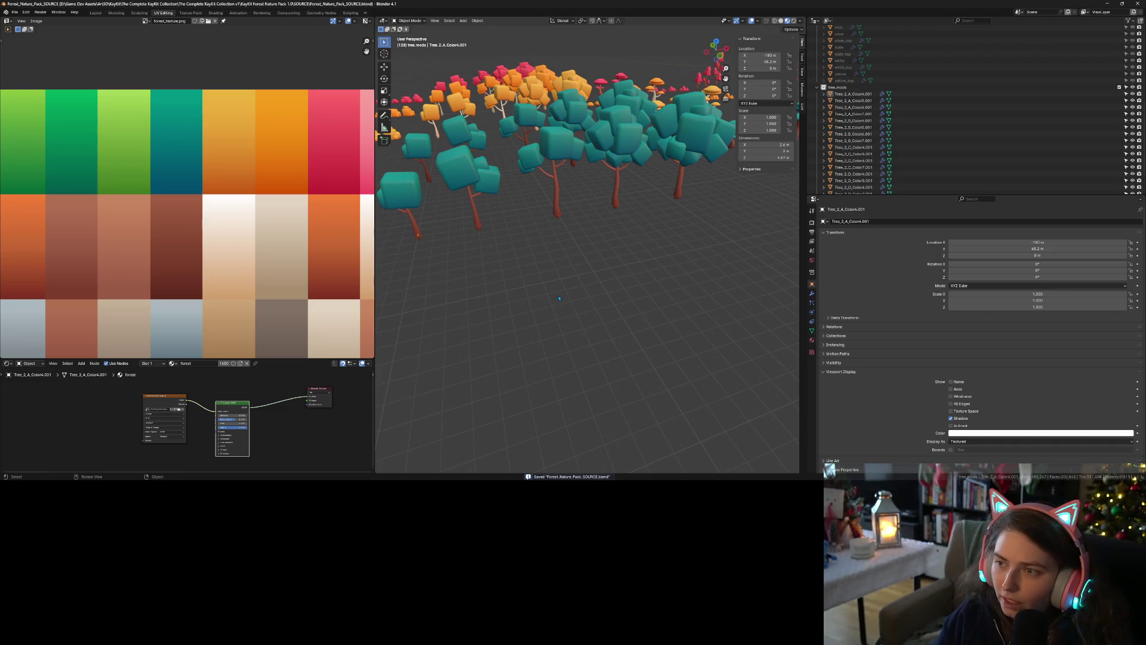
Select Tree_2_A_Color4.001 through Tree_2_E_Color7.001, cancel a mistaken X3D export, and save the file
{"action": "left_click", "coordinate": [854, 93]}
{"action": "scroll", "coordinate": [859, 120], "scroll_direction": "down", "scroll_amount": 2}
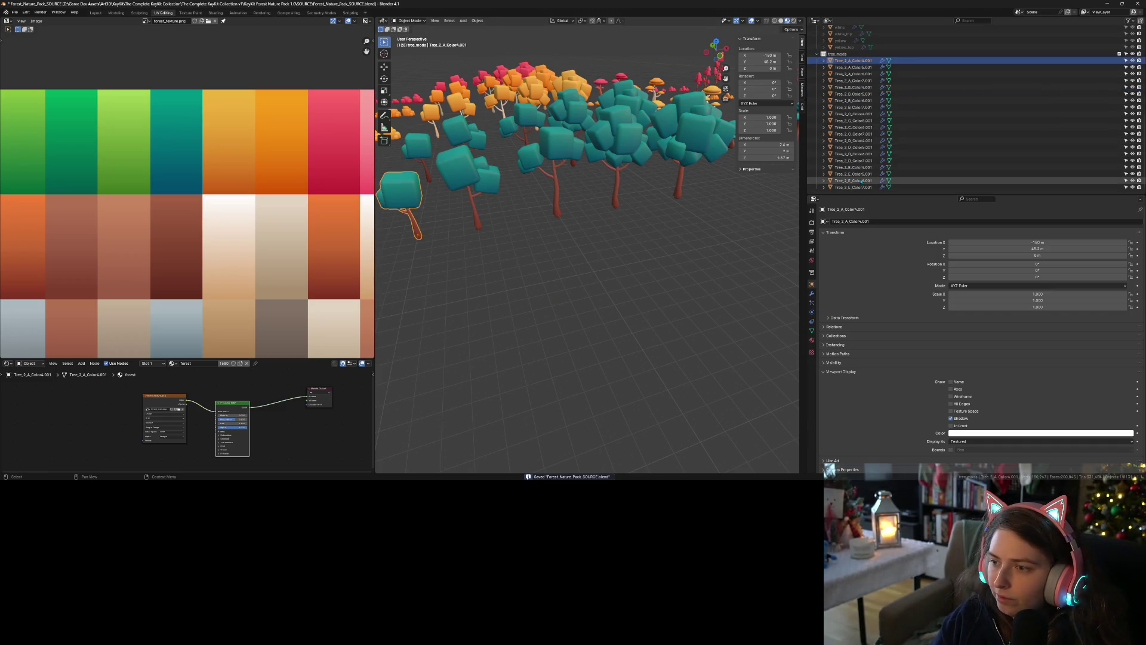
{"action": "left_click", "coordinate": [854, 187], "text": "shift"}
{"action": "left_click", "coordinate": [14, 12]}
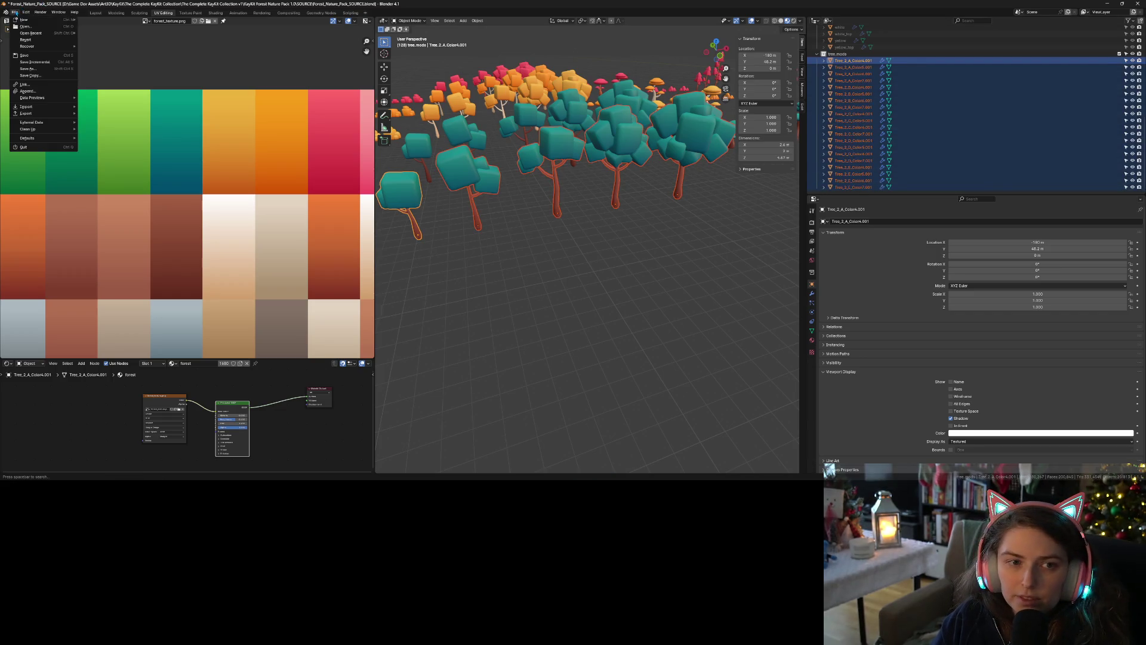
{"action": "mouse_move", "coordinate": [40, 114]}
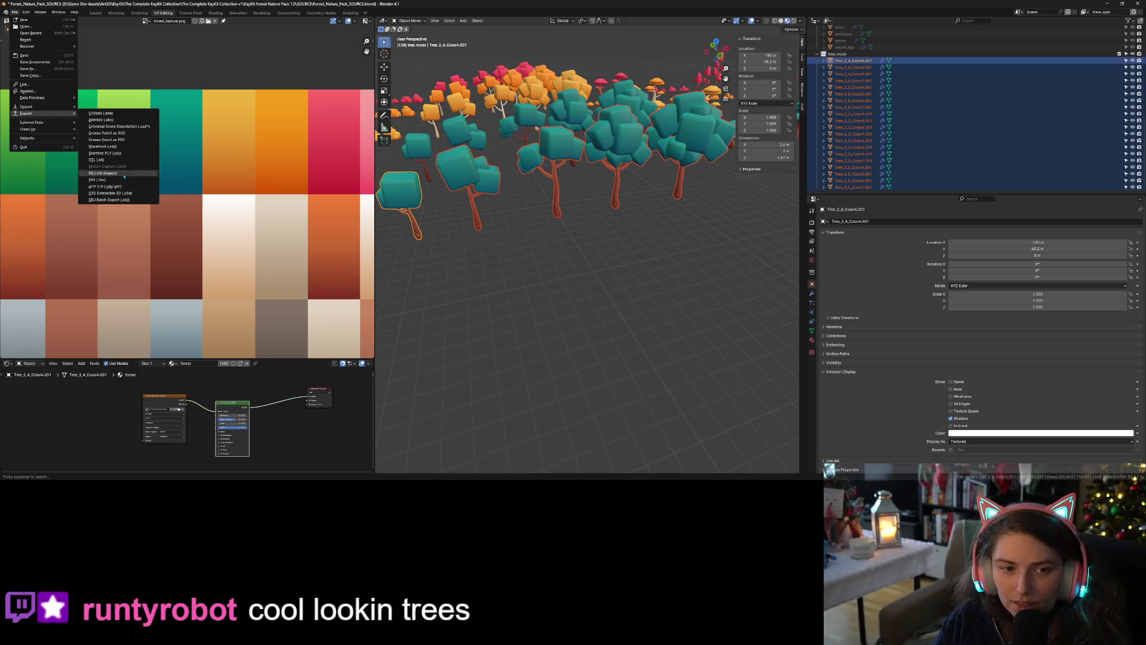
{"action": "left_click", "coordinate": [111, 193]}
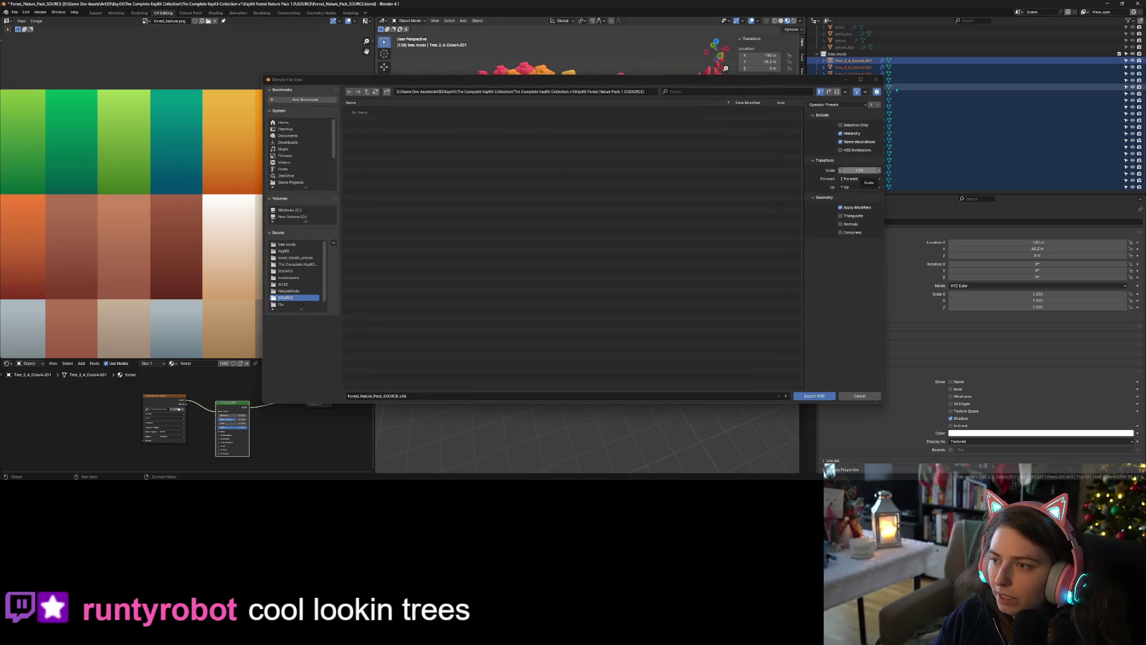
{"action": "left_click", "coordinate": [875, 80]}
{"action": "key", "text": "ctrl+s"}
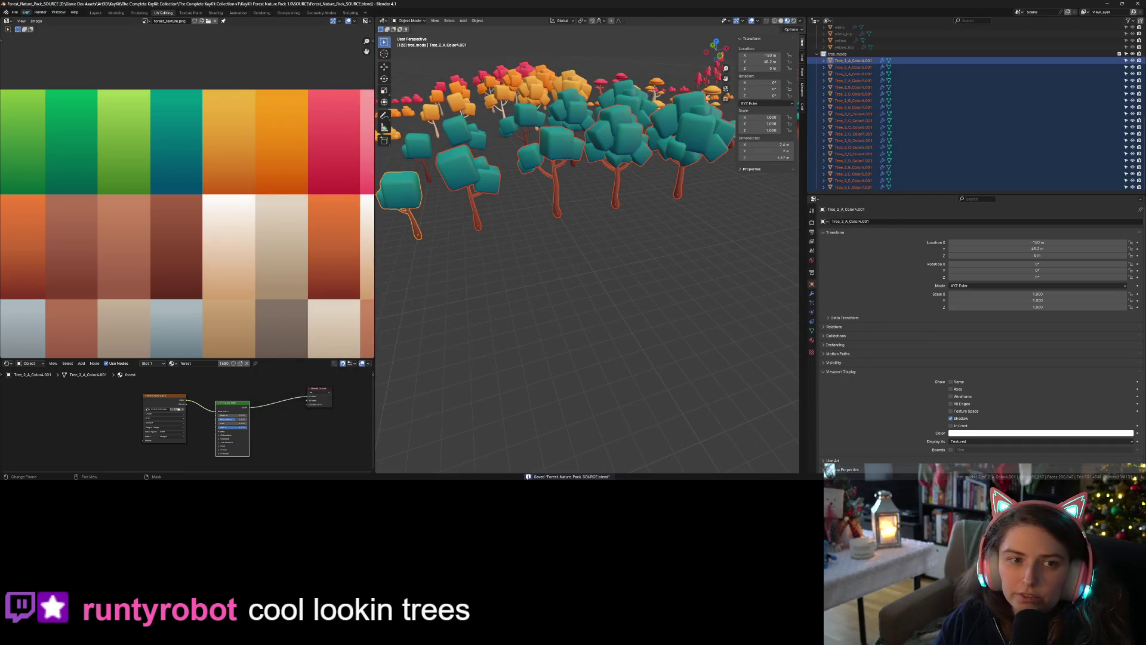
Batch export the selected trees as separate files into the tree models folder
{"action": "left_click", "coordinate": [15, 12]}
{"action": "mouse_move", "coordinate": [36, 113]}
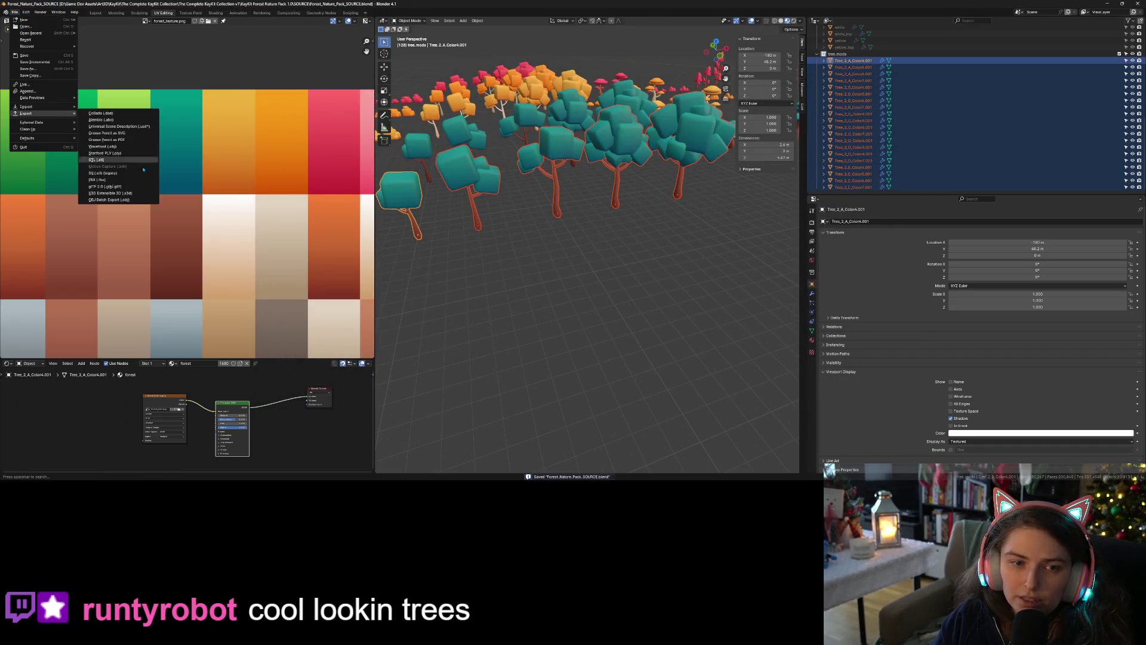
{"action": "left_click", "coordinate": [114, 200]}
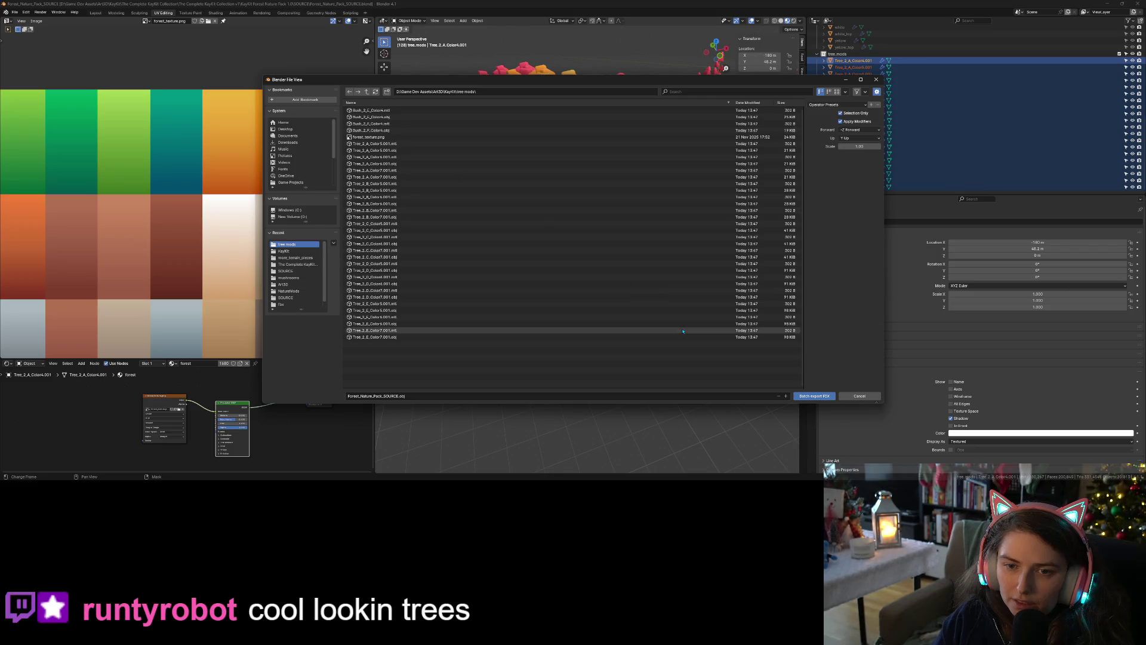
{"action": "left_click", "coordinate": [815, 396]}
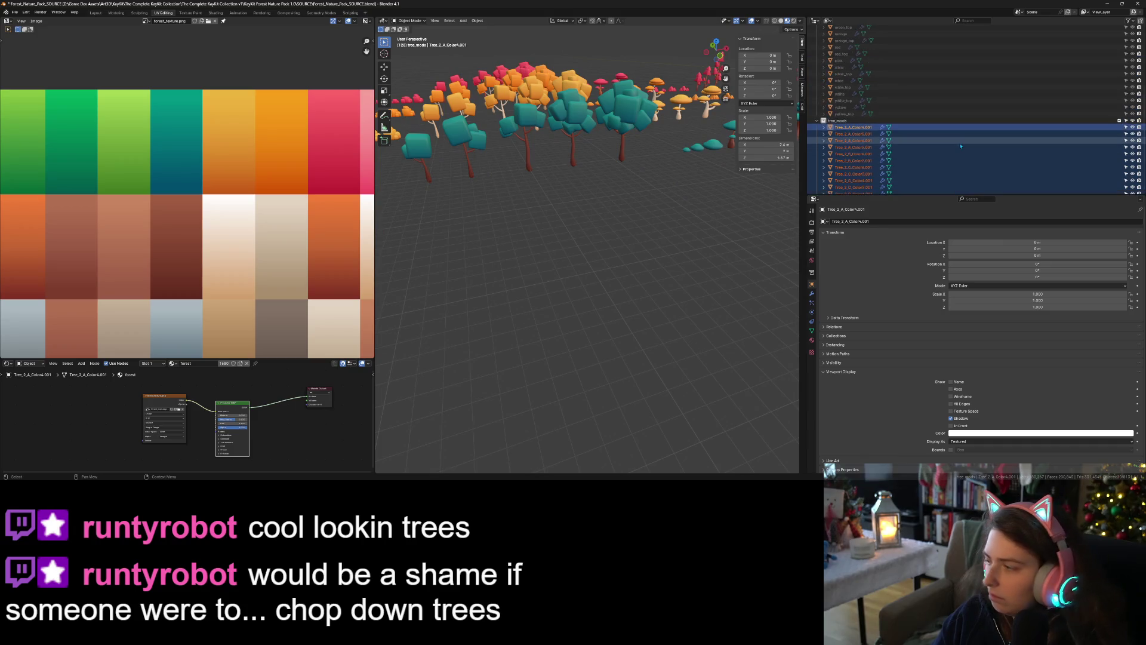
Save the blend file and frame Tree_2_C_Color6.001 in the viewport
{"action": "key", "text": "ctrl+s"}
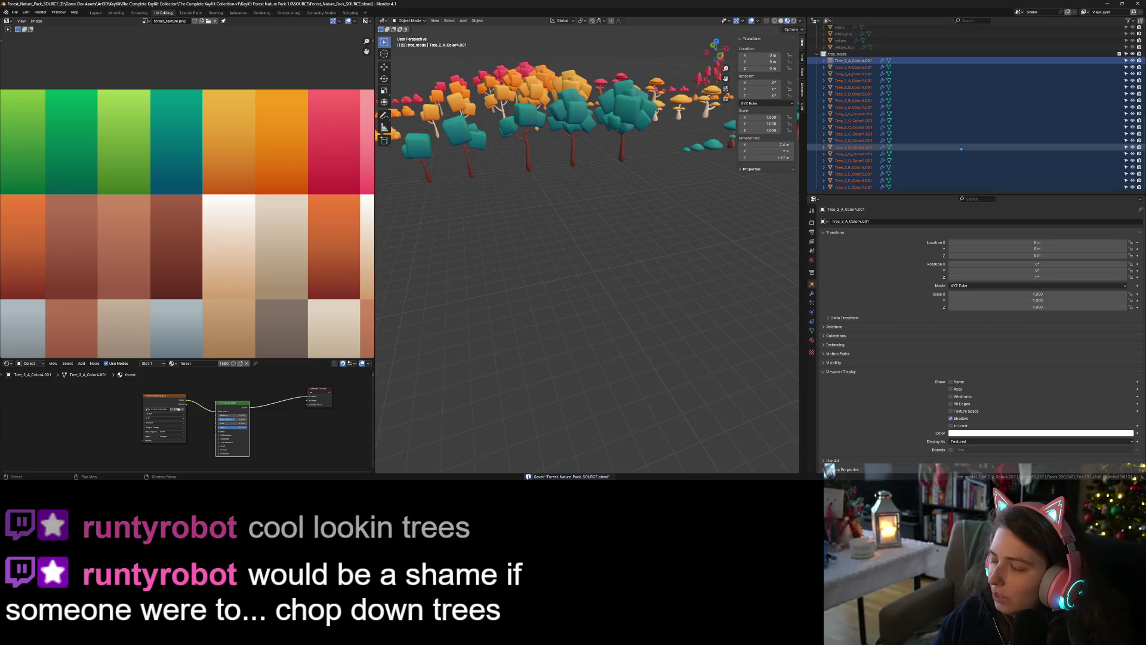
{"action": "left_click", "coordinate": [944, 130]}
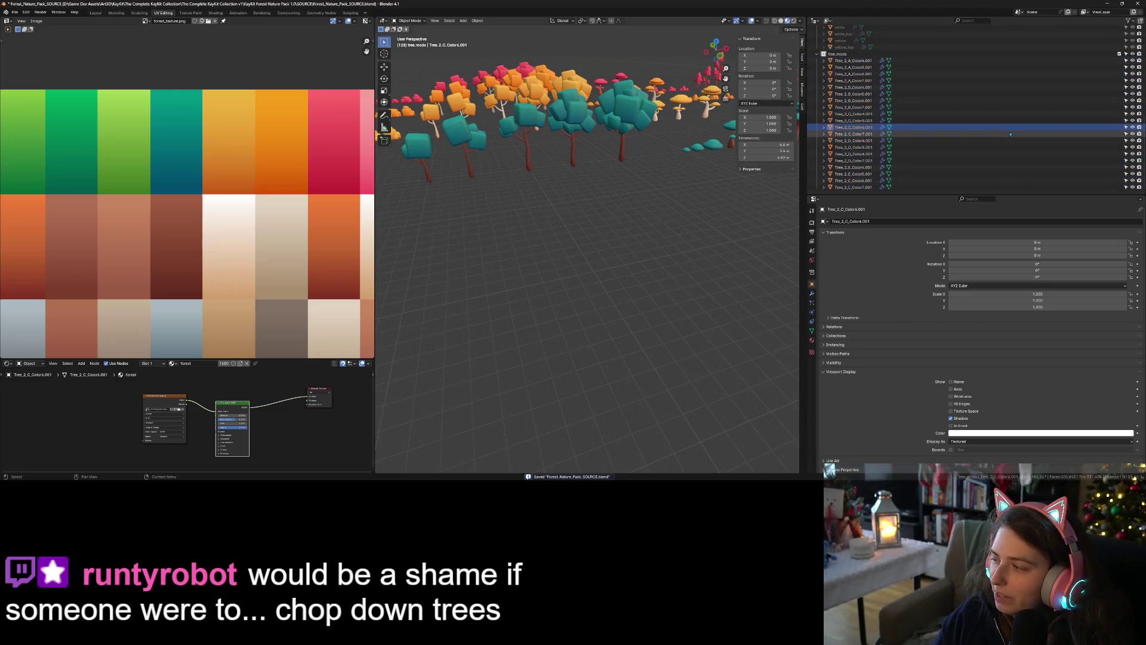
{"action": "scroll", "coordinate": [623, 139], "scroll_direction": "down", "scroll_amount": 3}
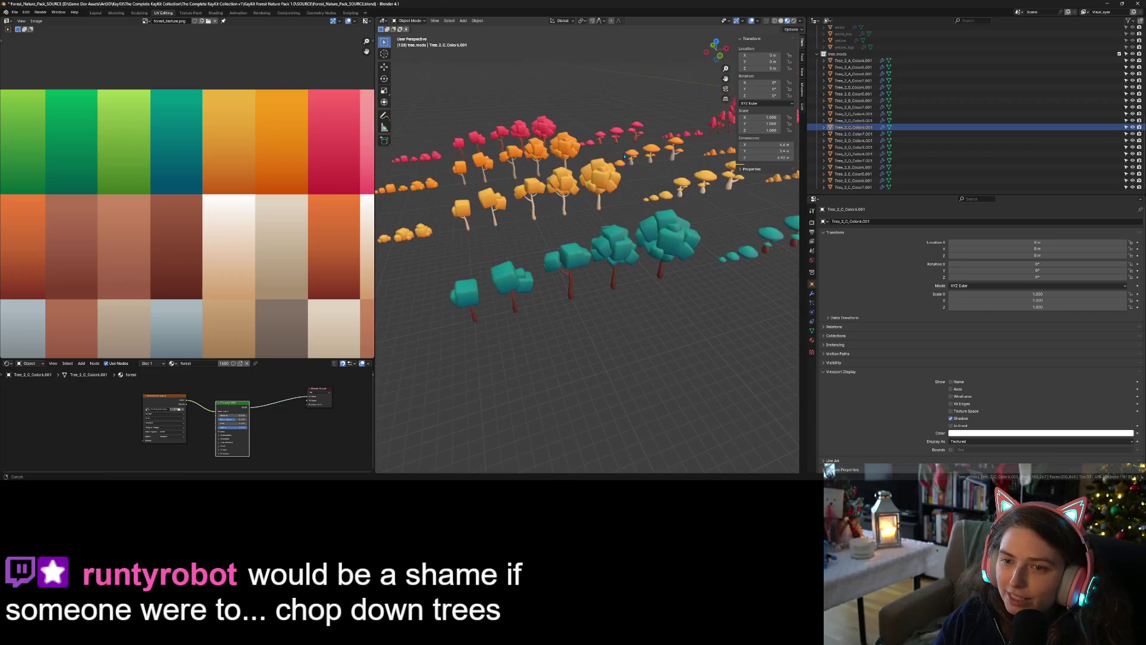
{"action": "mouse_move", "coordinate": [625, 154]}
{"action": "left_mouse_down"}
{"action": "mouse_move", "coordinate": [572, 157]}
{"action": "mouse_move", "coordinate": [554, 181]}
{"action": "left_mouse_up"}
{"action": "key", "text": "KP_Decimal"}
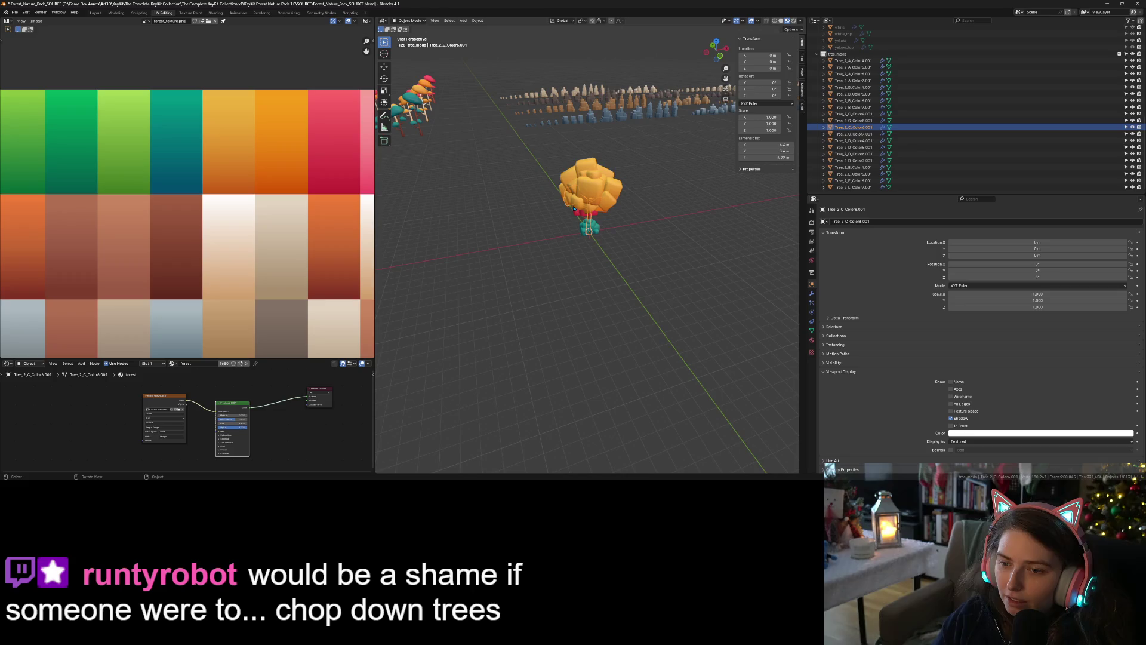
Select the teal bush Bush_2_F_Color4 and view it from the front
{"action": "left_click", "coordinate": [594, 234]}
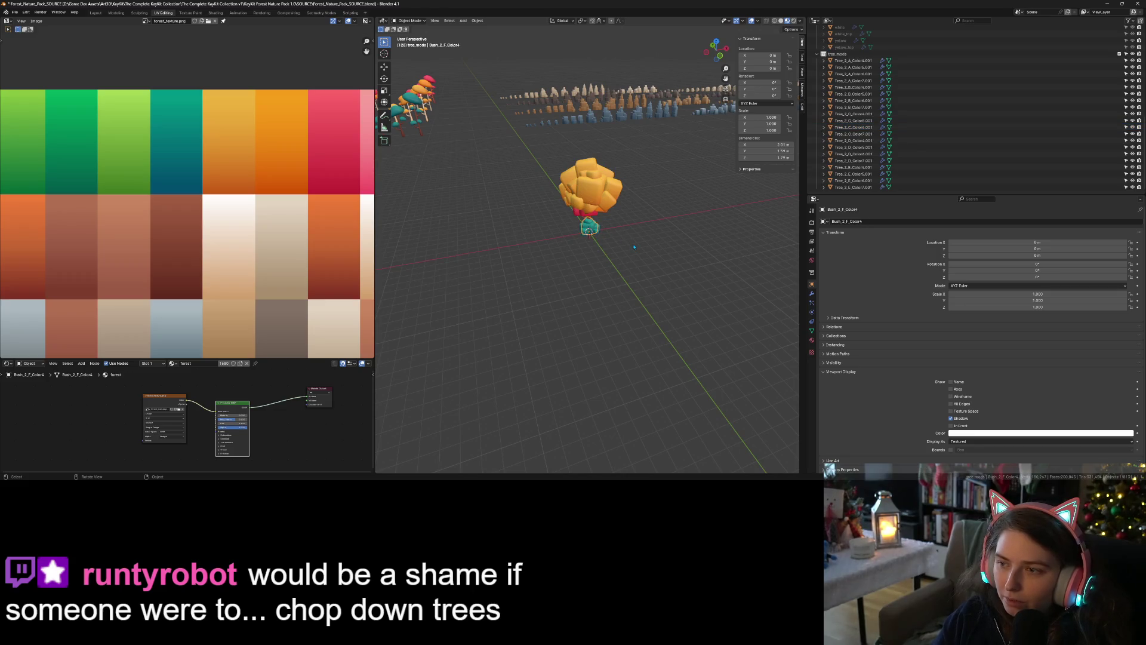
{"action": "key", "text": "KP_1"}
{"action": "scroll", "coordinate": [503, 99], "scroll_direction": "up", "scroll_amount": 3}
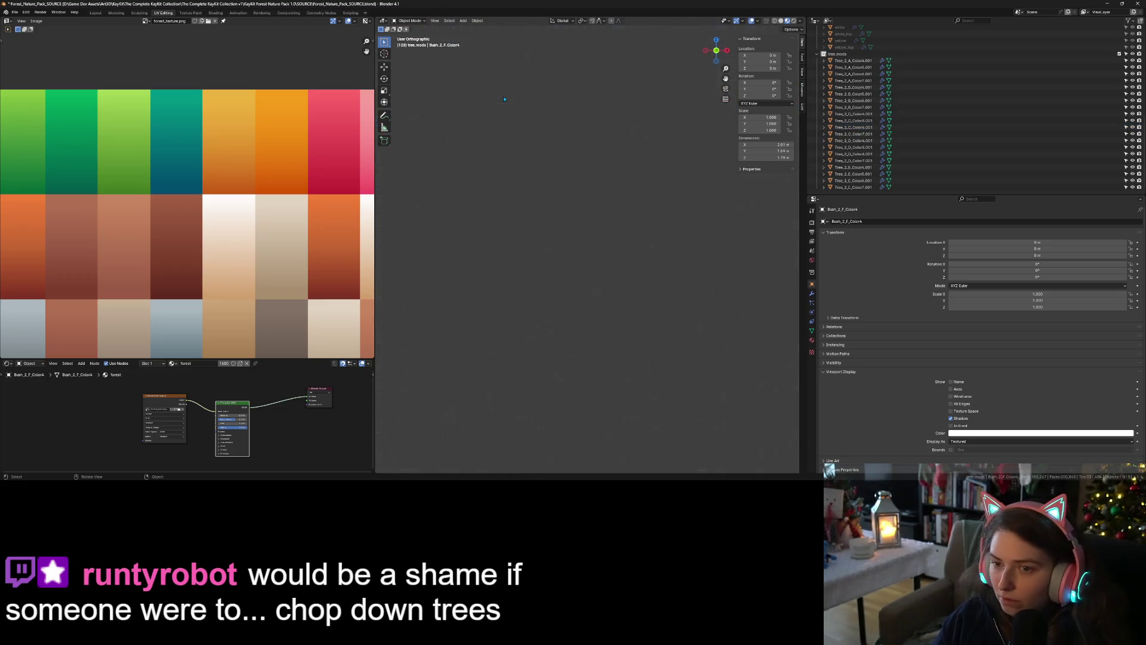
{"action": "key", "text": "KP_1"}
{"action": "scroll", "coordinate": [504, 99], "scroll_direction": "down", "scroll_amount": 6}
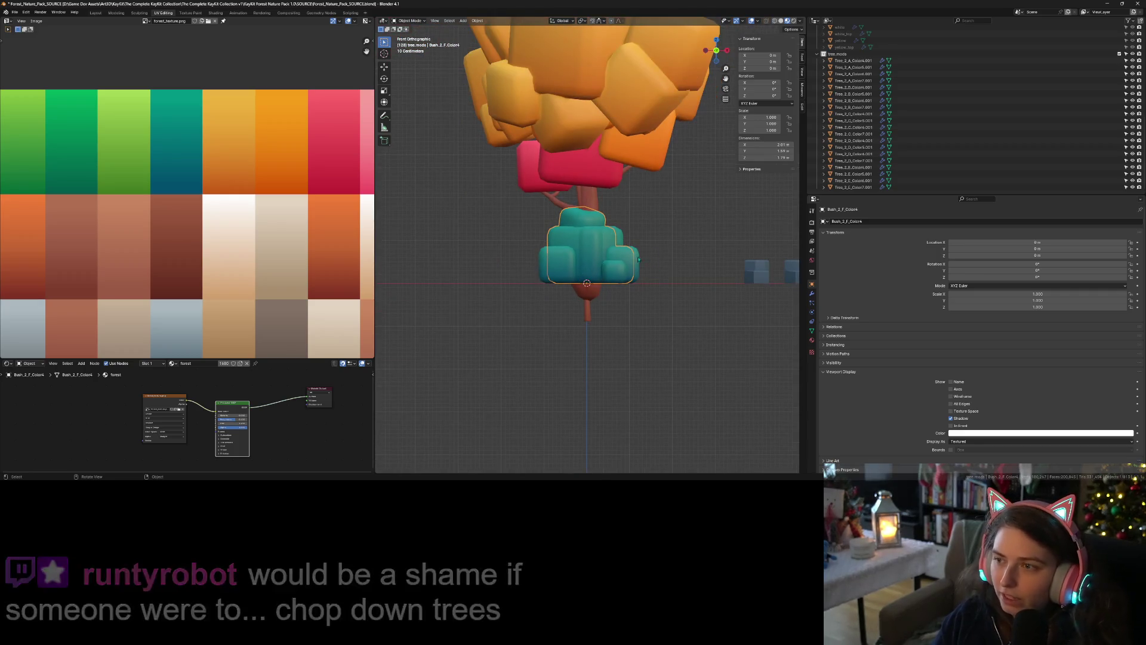
{"action": "left_click", "coordinate": [630, 259]}
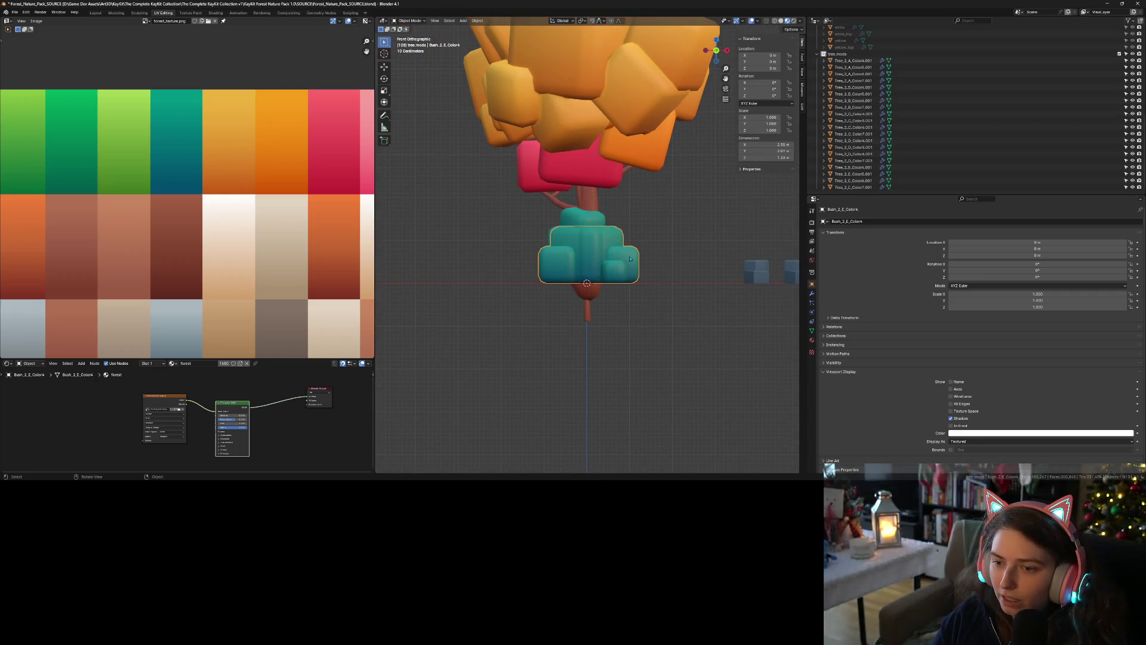
{"action": "left_click", "coordinate": [576, 220]}
{"action": "left_click", "coordinate": [542, 268]}
{"action": "mouse_move", "coordinate": [542, 268]}
{"action": "left_mouse_down"}
{"action": "mouse_move", "coordinate": [651, 287]}
{"action": "mouse_move", "coordinate": [537, 280]}
{"action": "left_mouse_up"}
{"action": "scroll", "coordinate": [652, 287], "scroll_direction": "down", "scroll_amount": 5}
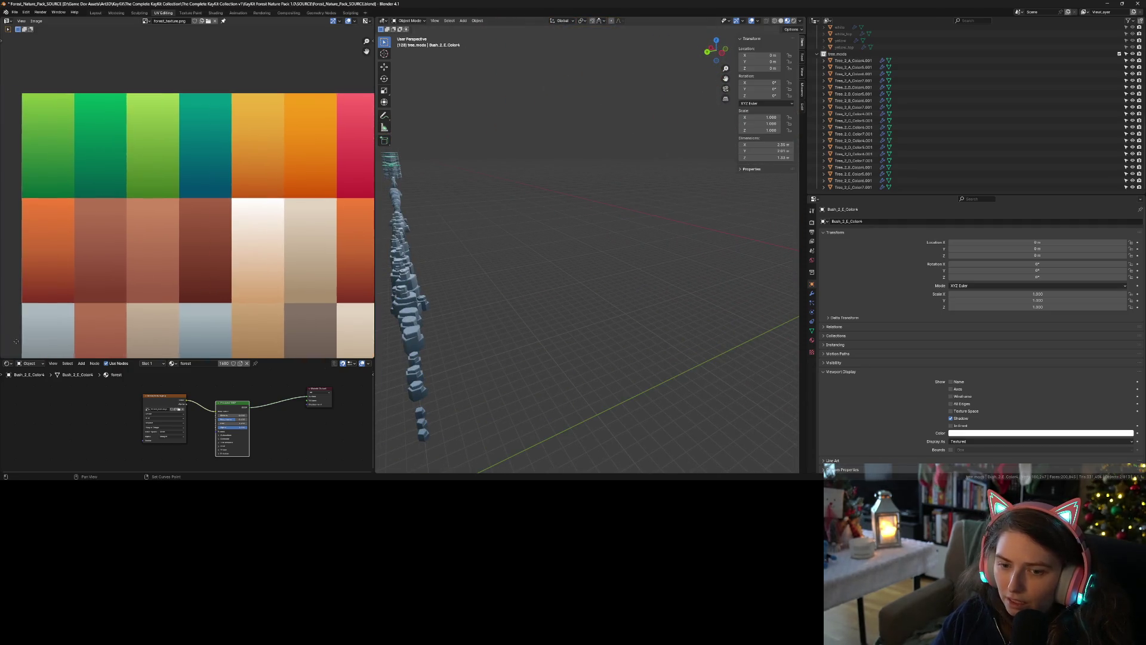
{"action": "scroll", "coordinate": [173, 288], "scroll_direction": "right", "scroll_amount": 5}
{"action": "scroll", "coordinate": [556, 386], "scroll_direction": "down", "scroll_amount": 3}
{"action": "scroll", "coordinate": [557, 386], "scroll_direction": "down", "scroll_amount": 2}
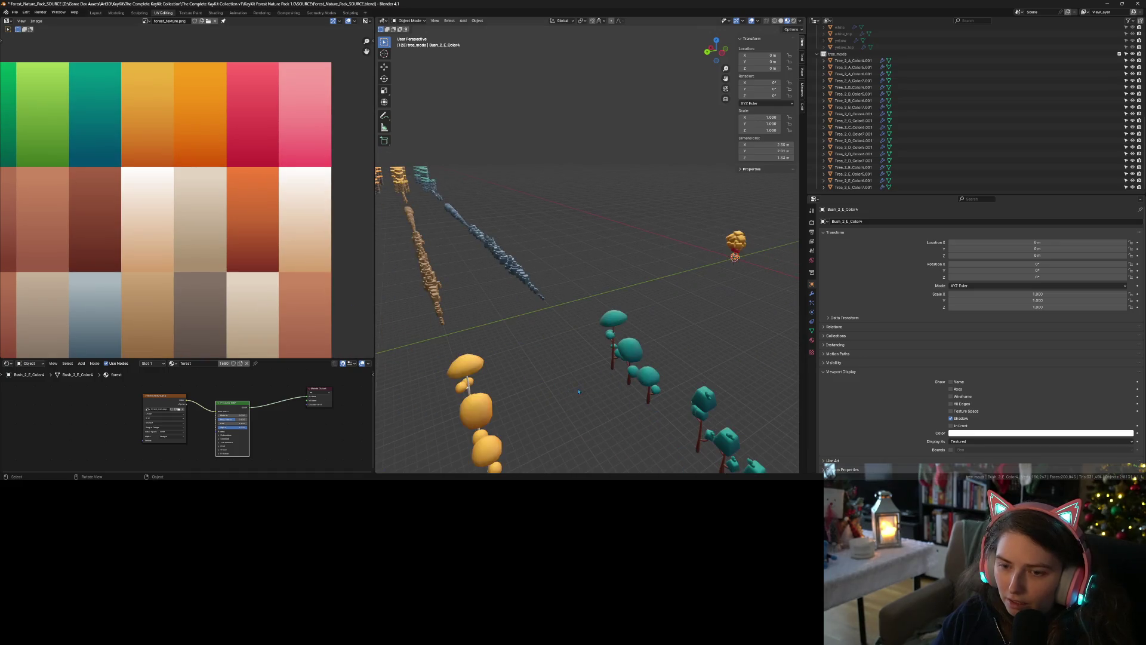
{"action": "scroll", "coordinate": [567, 367], "scroll_direction": "right", "scroll_amount": 5}
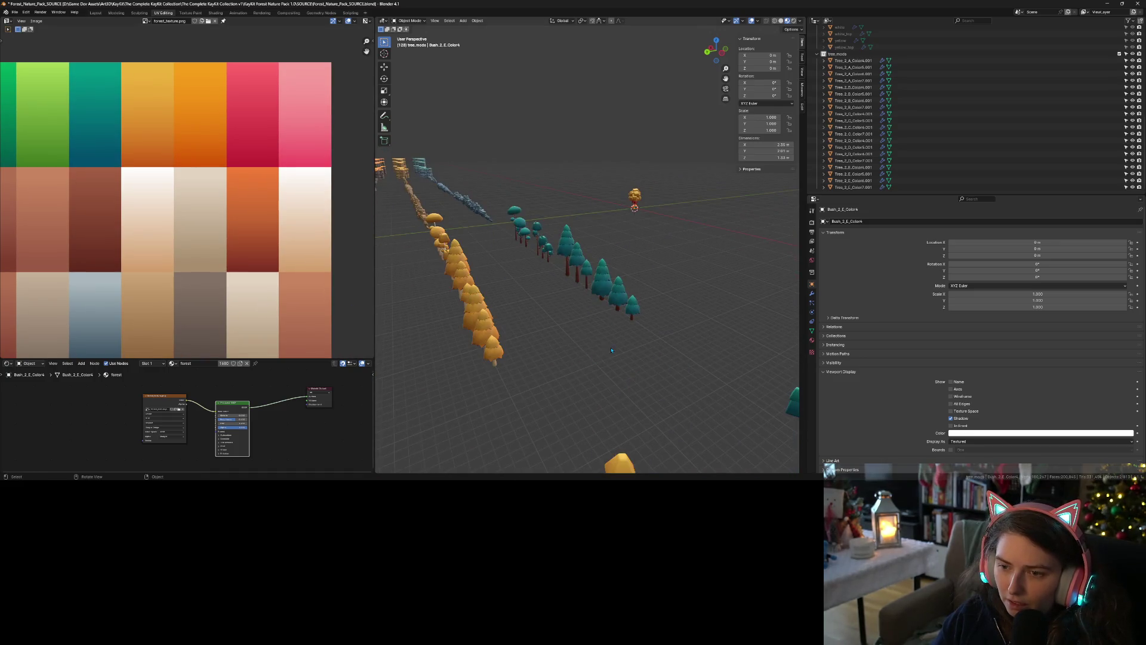
{"action": "scroll", "coordinate": [611, 350], "scroll_direction": "down", "scroll_amount": 3}
{"action": "scroll", "coordinate": [654, 369], "scroll_direction": "down", "scroll_amount": 5}
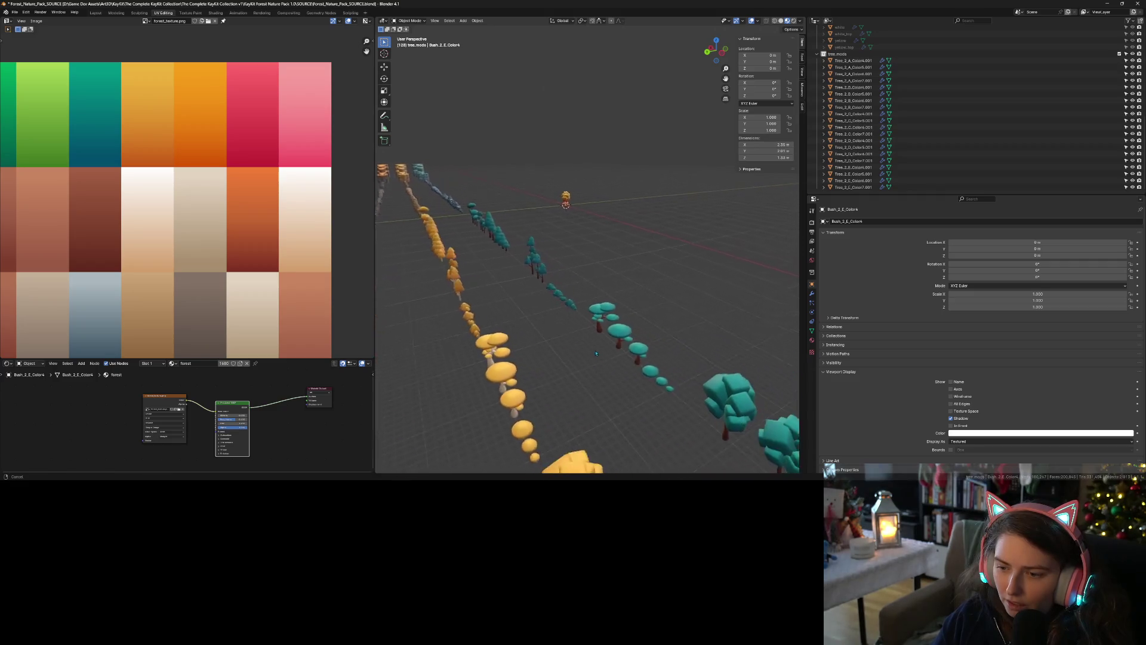
{"action": "scroll", "coordinate": [623, 356], "scroll_direction": "up", "scroll_amount": 5}
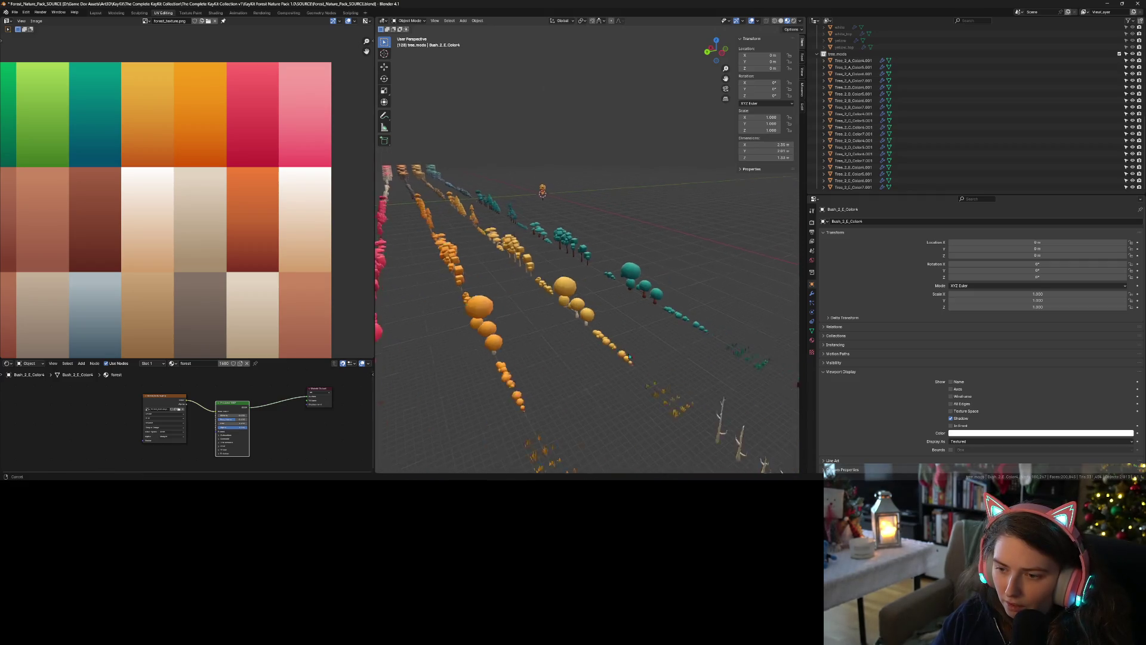
{"action": "scroll", "coordinate": [556, 319], "scroll_direction": "down", "scroll_amount": 3}
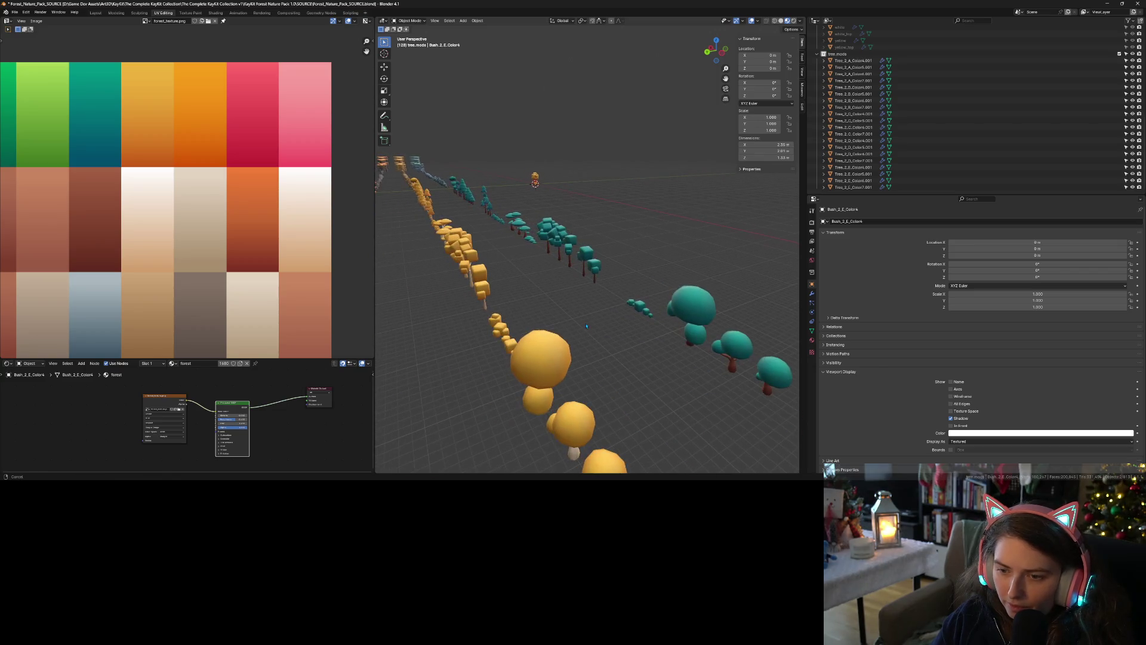
{"action": "key", "text": "KP_7"}
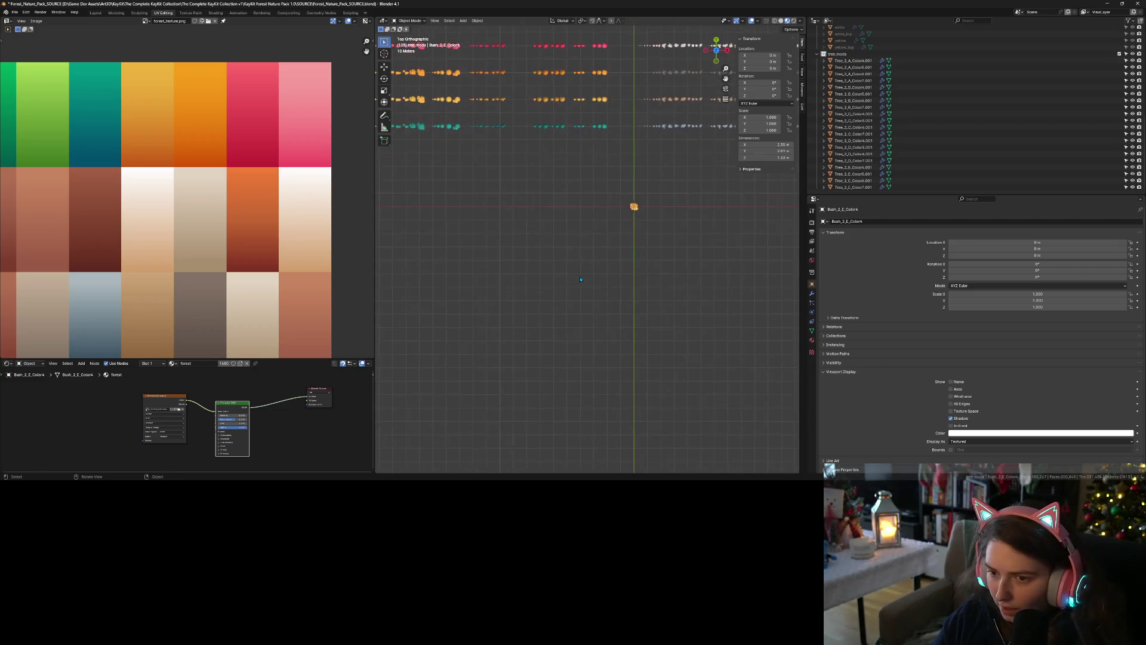
Move the stray bush Bush_2_E into the teal bush row
{"action": "key", "text": "g"}
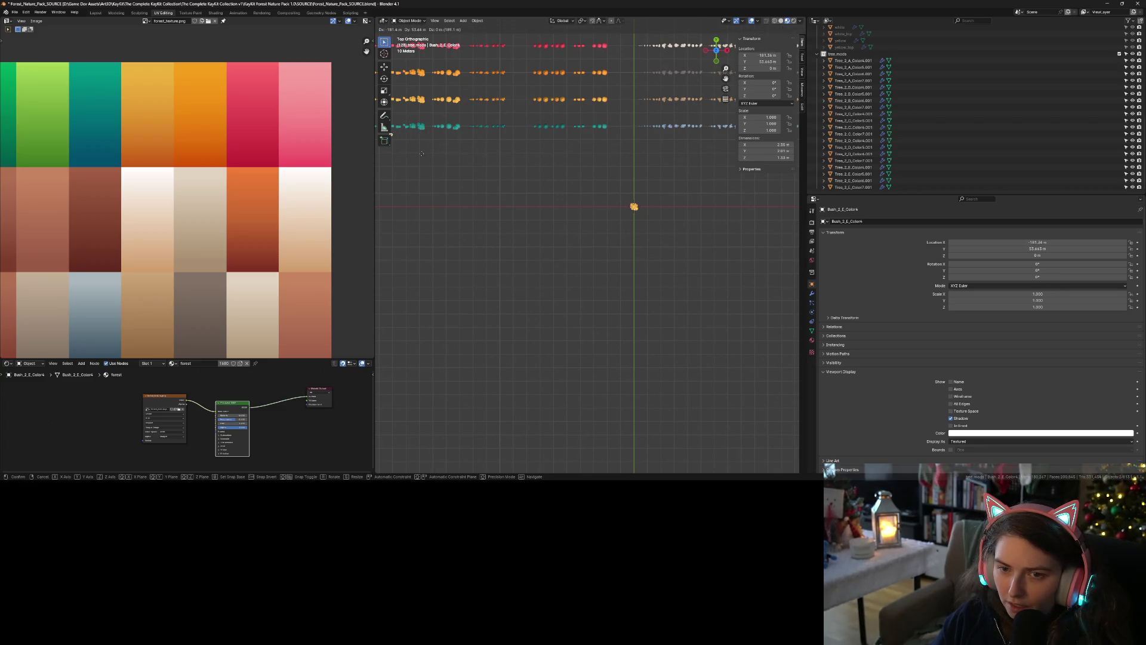
{"action": "left_click", "coordinate": [426, 159]}
{"action": "scroll", "coordinate": [629, 174], "scroll_direction": "up", "scroll_amount": 5}
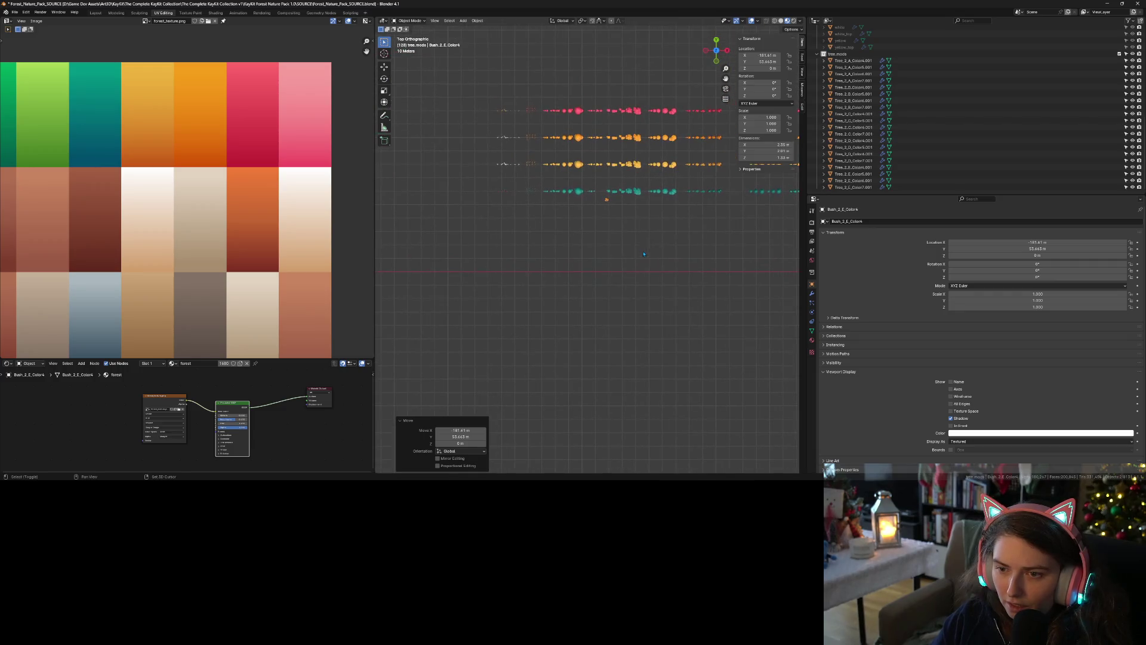
{"action": "scroll", "coordinate": [630, 174], "scroll_direction": "up", "scroll_amount": 5}
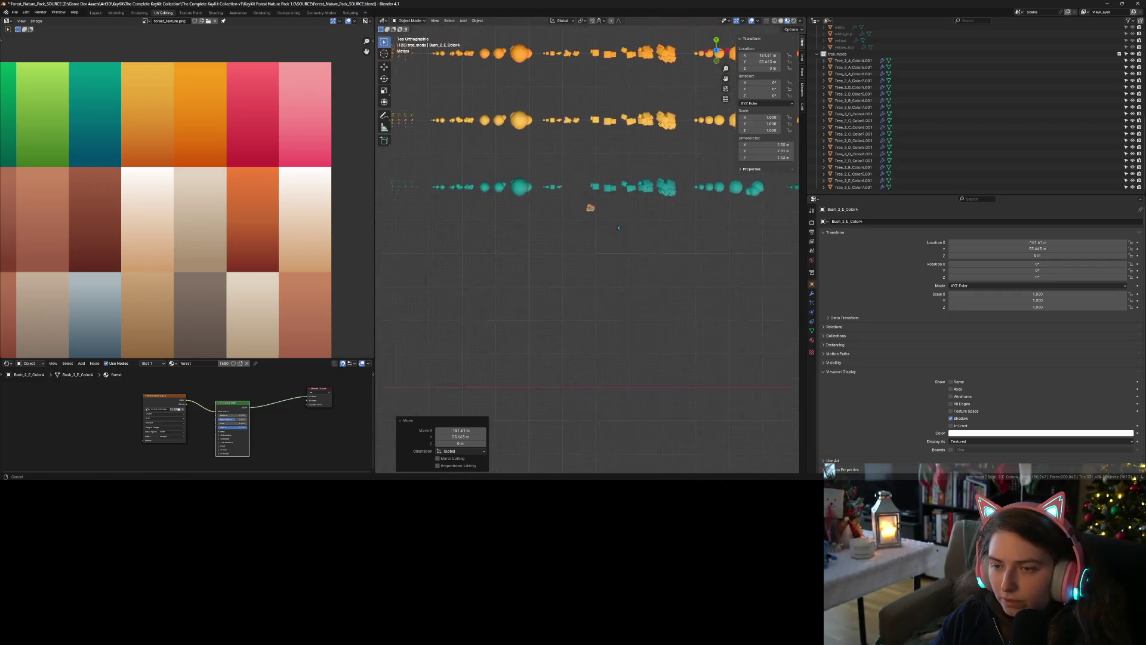
{"action": "scroll", "coordinate": [517, 187], "scroll_direction": "up", "scroll_amount": 3}
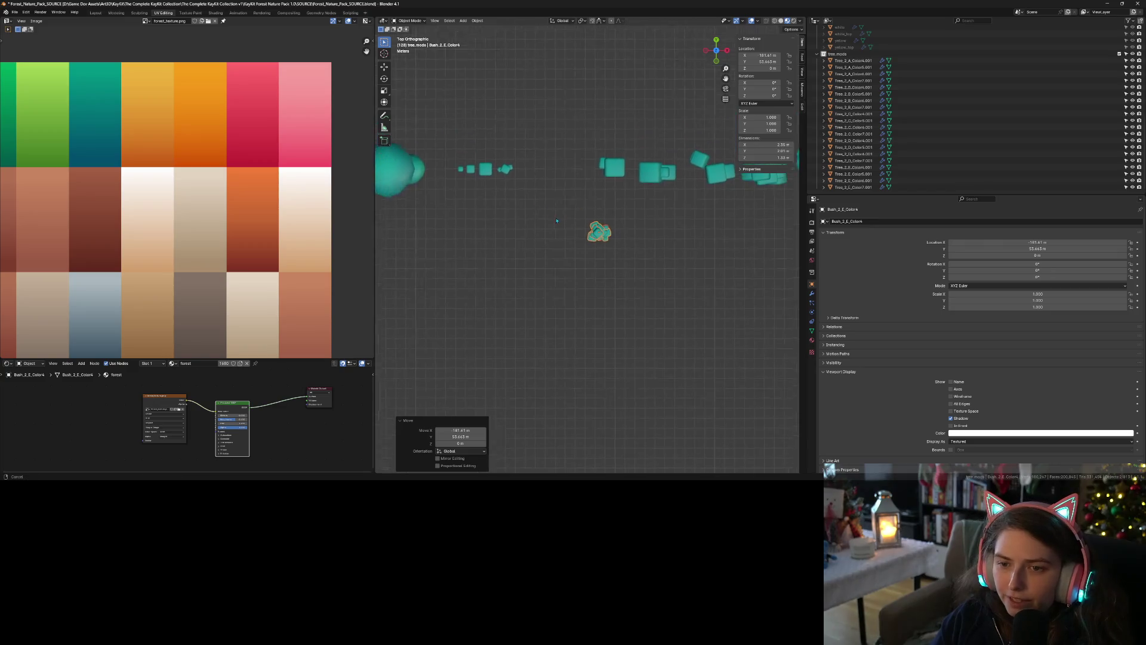
{"action": "key", "text": "g"}
{"action": "left_click", "coordinate": [648, 223]}
Spread Bush_2_E right and Bush_2_F about 2 m left so they don't overlap, then save
{"action": "left_click", "coordinate": [544, 187]}
{"action": "key", "text": "g"}
{"action": "left_click", "coordinate": [568, 188]}
{"action": "left_click", "coordinate": [543, 180]}
{"action": "key", "text": "g"}
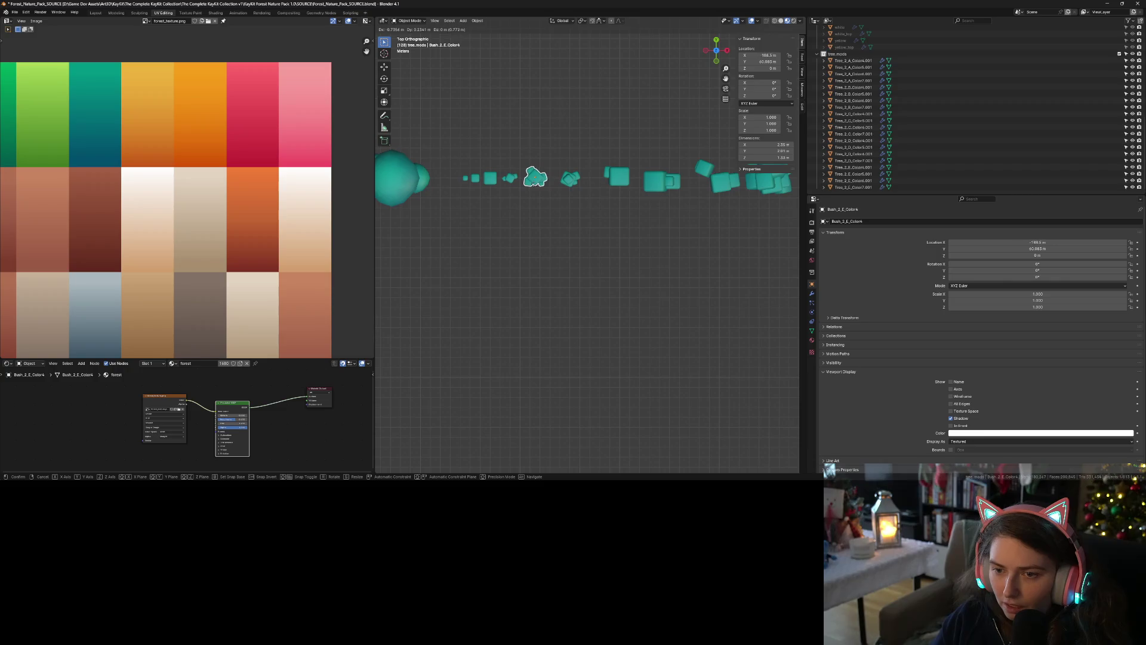
{"action": "left_click", "coordinate": [588, 186]}
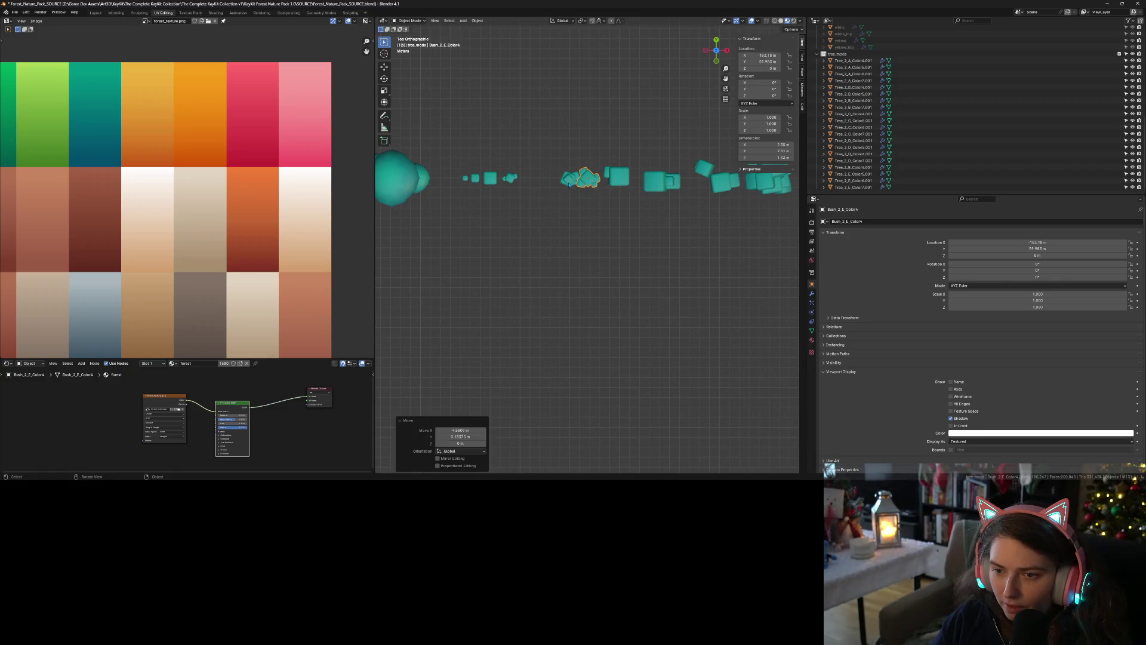
{"action": "left_click", "coordinate": [568, 182]}
{"action": "key", "text": "g"}
{"action": "left_click", "coordinate": [547, 185]}
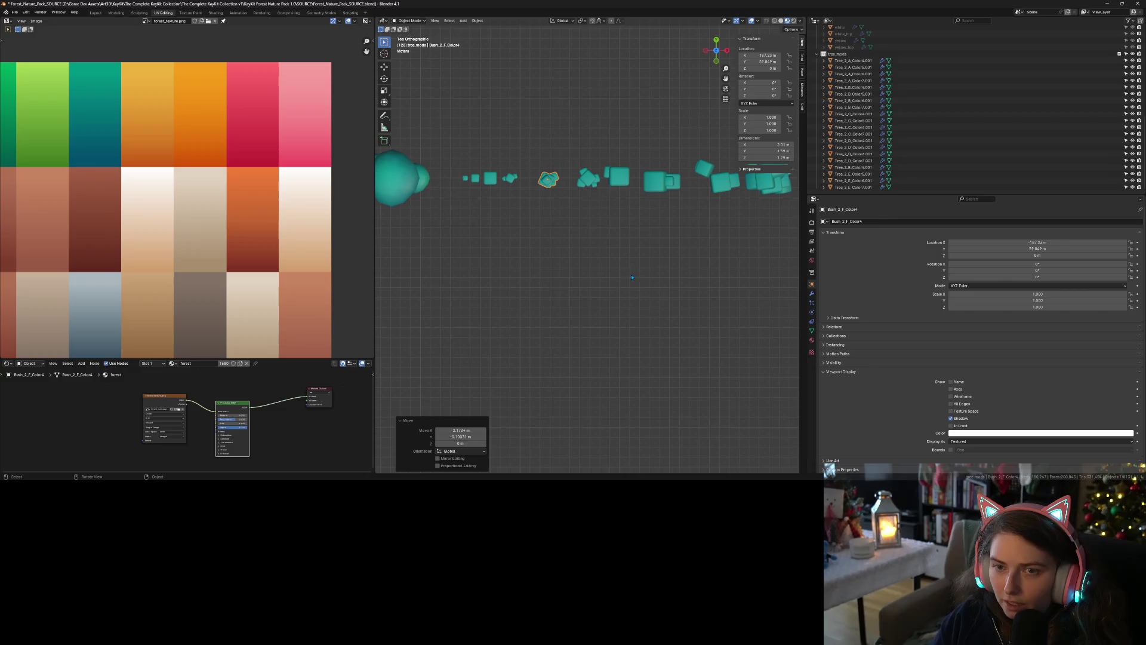
{"action": "key", "text": "ctrl+s"}
{"action": "scroll", "coordinate": [651, 283], "scroll_direction": "down", "scroll_amount": 3}
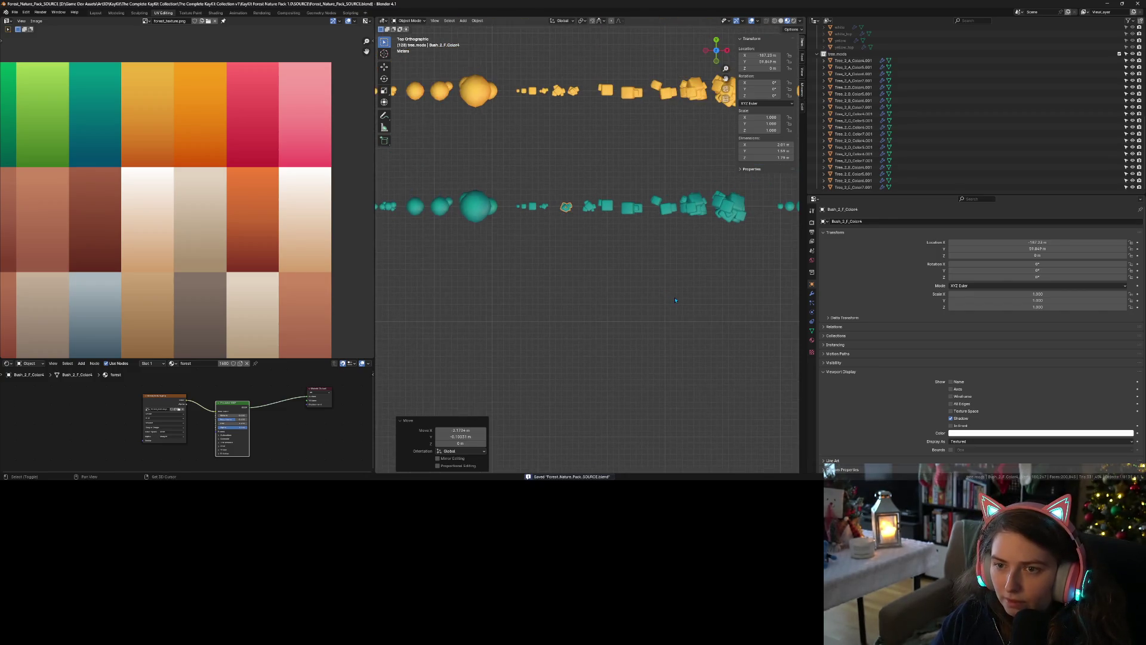
Orbit around the tree and bush rows and centre the view on the orange bush
{"action": "mouse_move", "coordinate": [672, 289]}
{"action": "left_mouse_down"}
{"action": "mouse_move", "coordinate": [670, 310]}
{"action": "mouse_move", "coordinate": [669, 271]}
{"action": "mouse_move", "coordinate": [681, 297]}
{"action": "left_mouse_up"}
{"action": "key", "text": "KP_Decimal"}
{"action": "scroll", "coordinate": [671, 281], "scroll_direction": "down", "scroll_amount": 6}
{"action": "scroll", "coordinate": [684, 294], "scroll_direction": "down", "scroll_amount": 5}
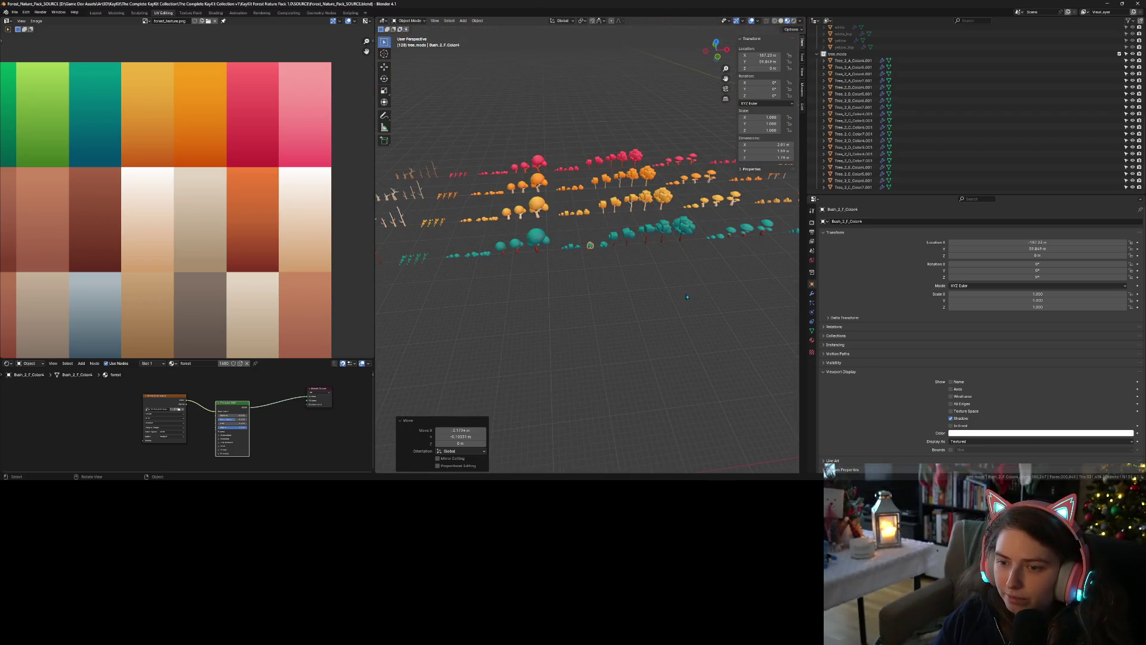
{"action": "left_click", "coordinate": [687, 298]}
{"action": "left_click_drag", "start_coordinate": [695, 307], "coordinate": [626, 316]}
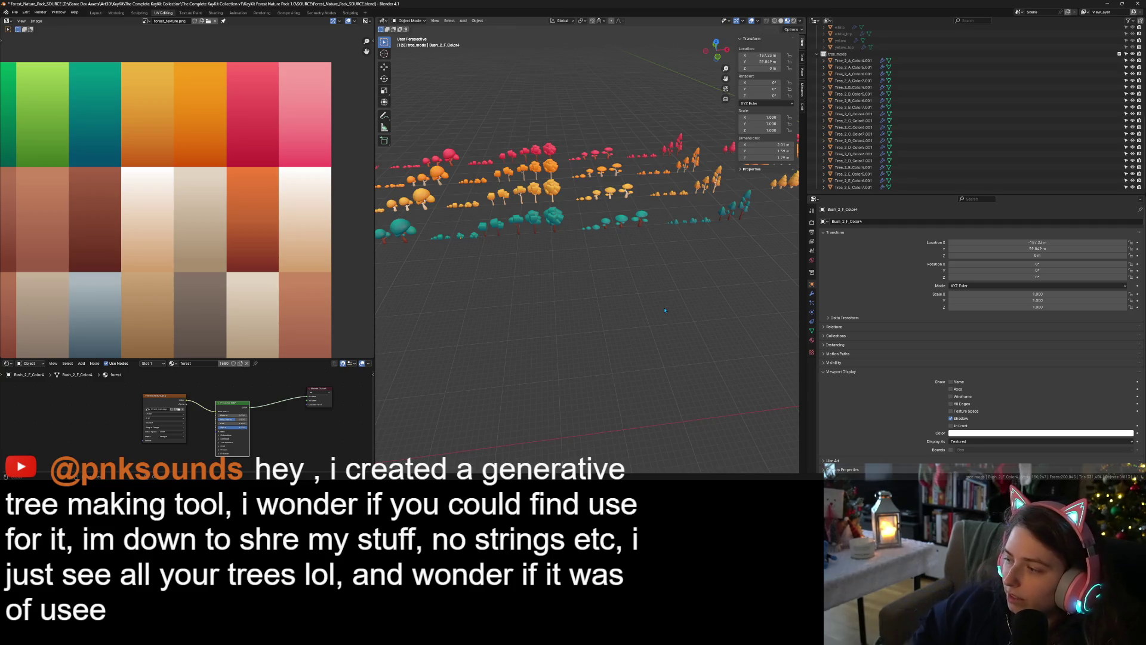
{"action": "scroll", "coordinate": [618, 306], "scroll_direction": "down", "scroll_amount": 10}
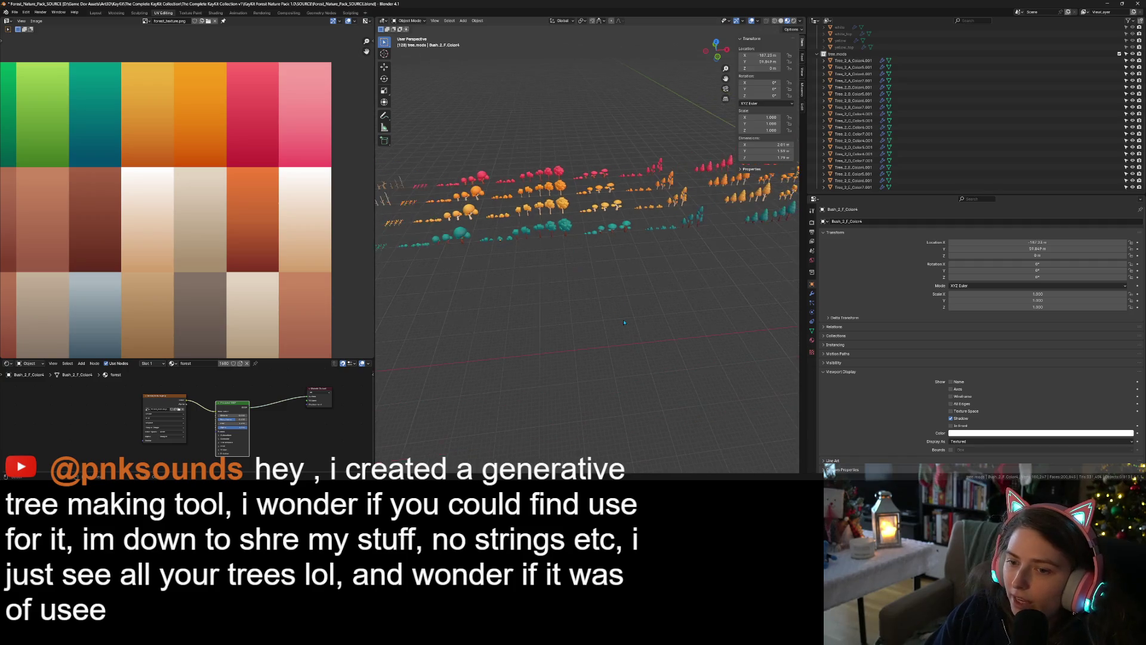
{"action": "key", "text": "KP_Decimal"}
{"action": "key", "text": "KP_Decimal"}
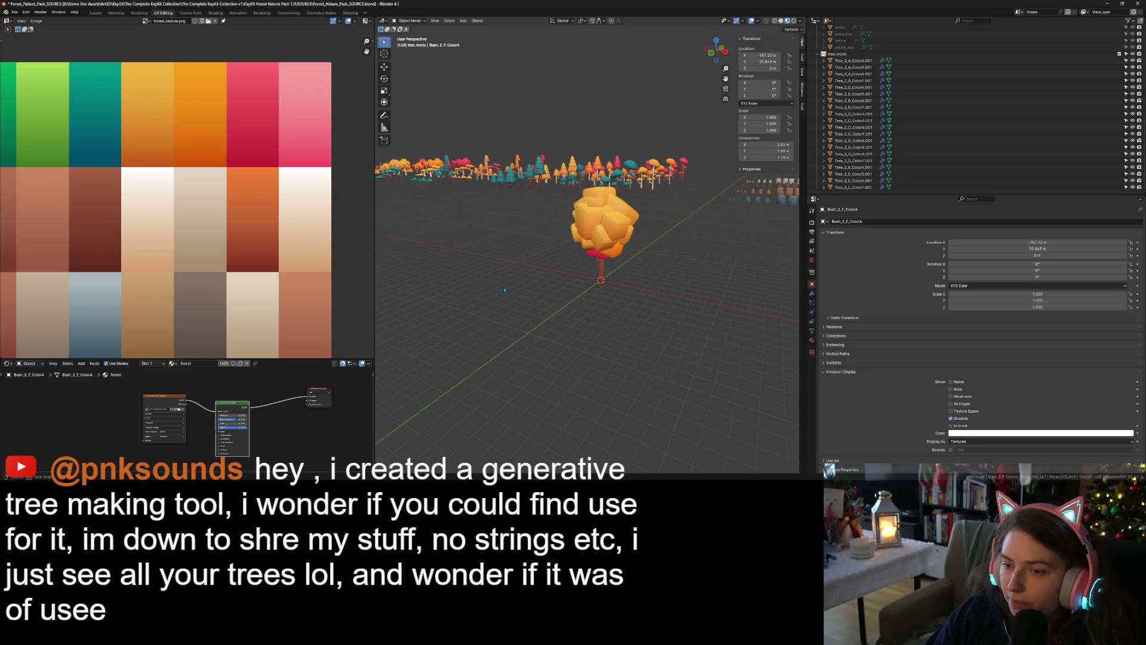
{"action": "mouse_move", "coordinate": [519, 293]}
{"action": "left_mouse_down"}
{"action": "mouse_move", "coordinate": [579, 298]}
{"action": "mouse_move", "coordinate": [623, 323]}
{"action": "mouse_move", "coordinate": [608, 318]}
{"action": "left_mouse_up"}
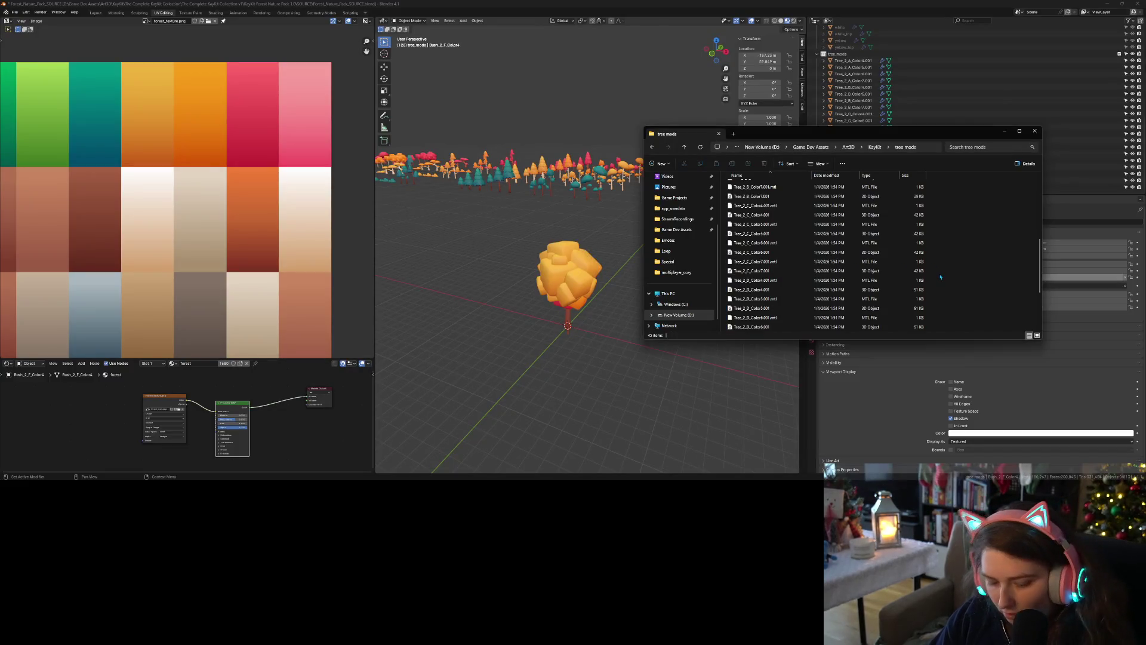
Delete all old exported Tree_2 files from tree mods and return to Blender's first tree object
{"action": "key", "text": "Delete"}
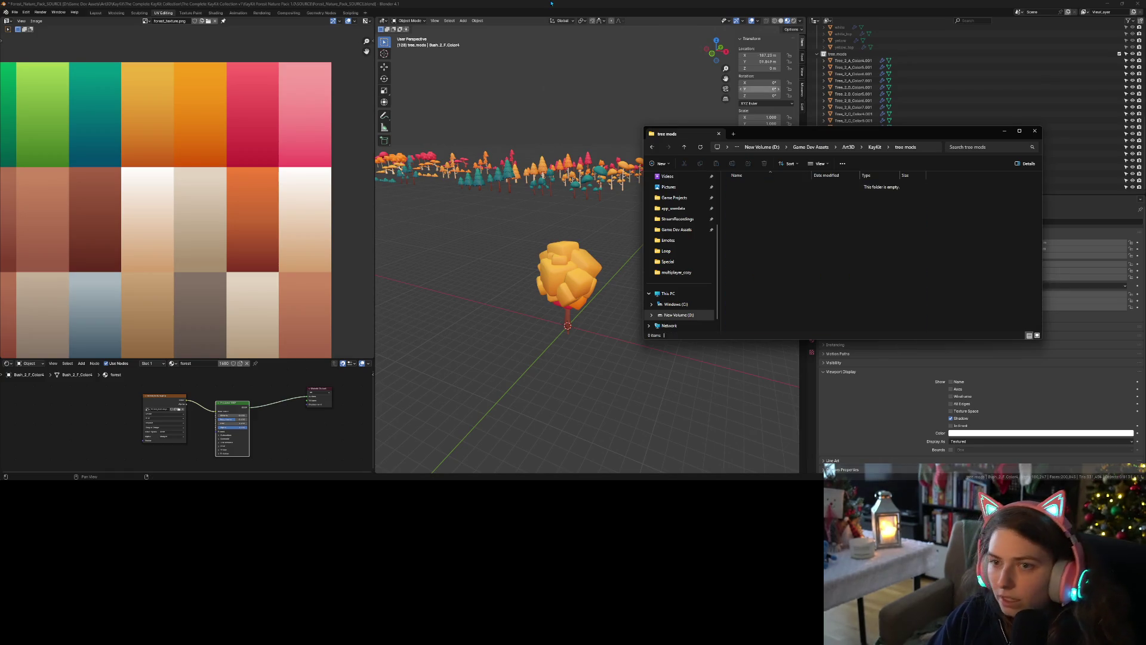
{"action": "left_click", "coordinate": [597, 179]}
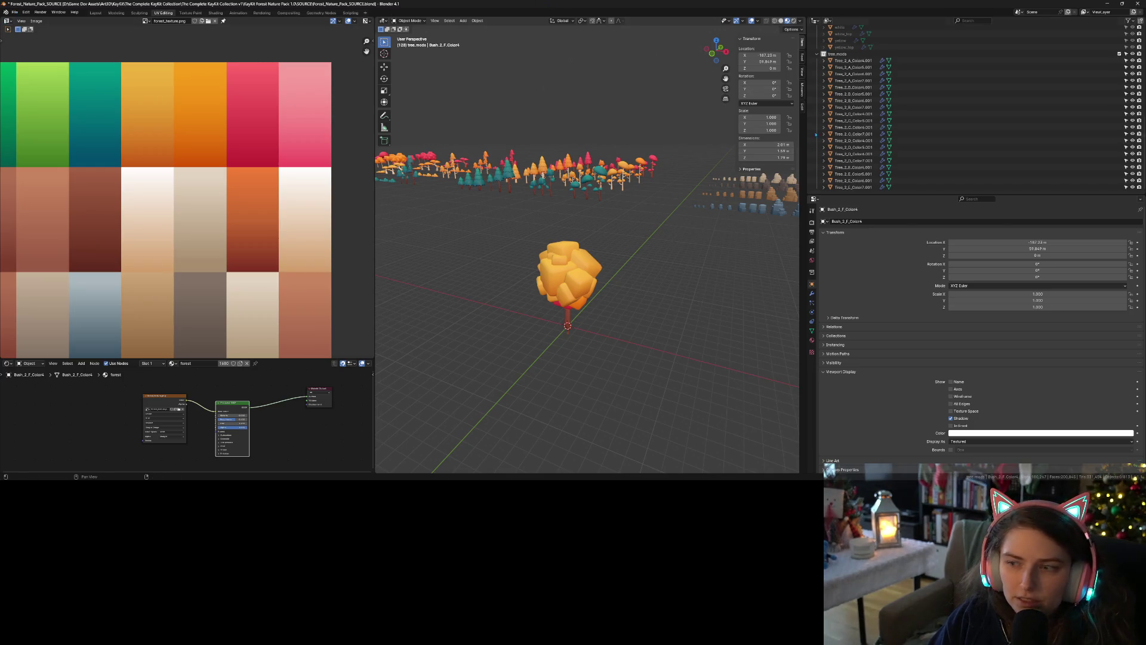
{"action": "left_click", "coordinate": [853, 60]}
Select all tree objects and OBJ batch export them as separate files into tree mods
{"action": "left_click", "coordinate": [859, 187], "text": "shift"}
{"action": "left_click", "coordinate": [13, 12]}
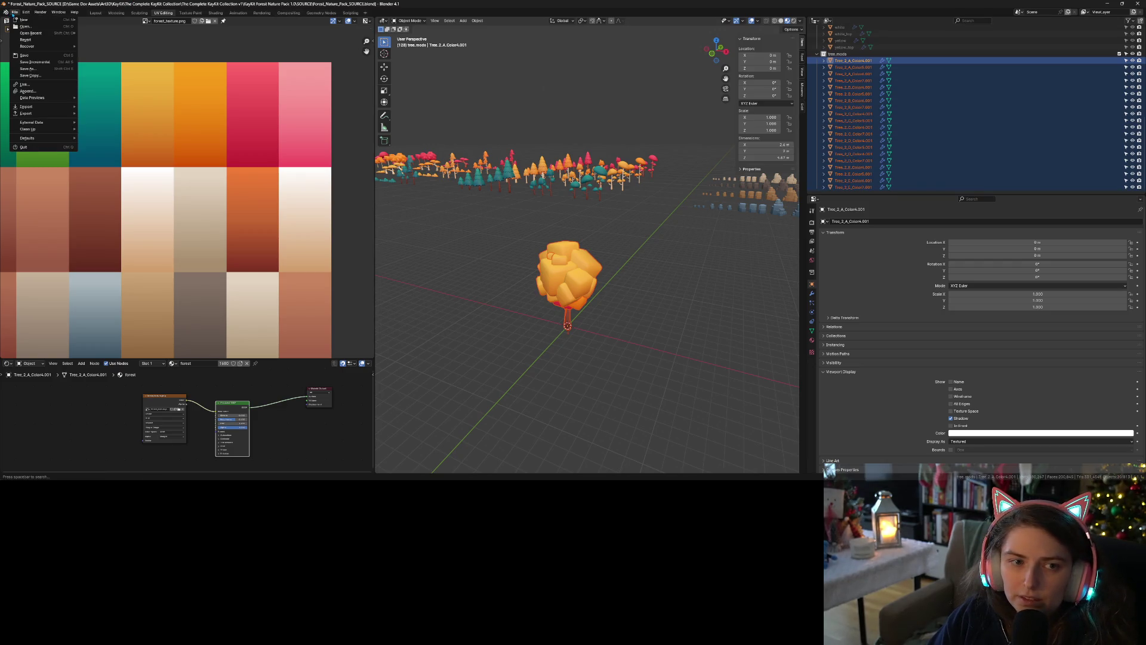
{"action": "mouse_move", "coordinate": [36, 112]}
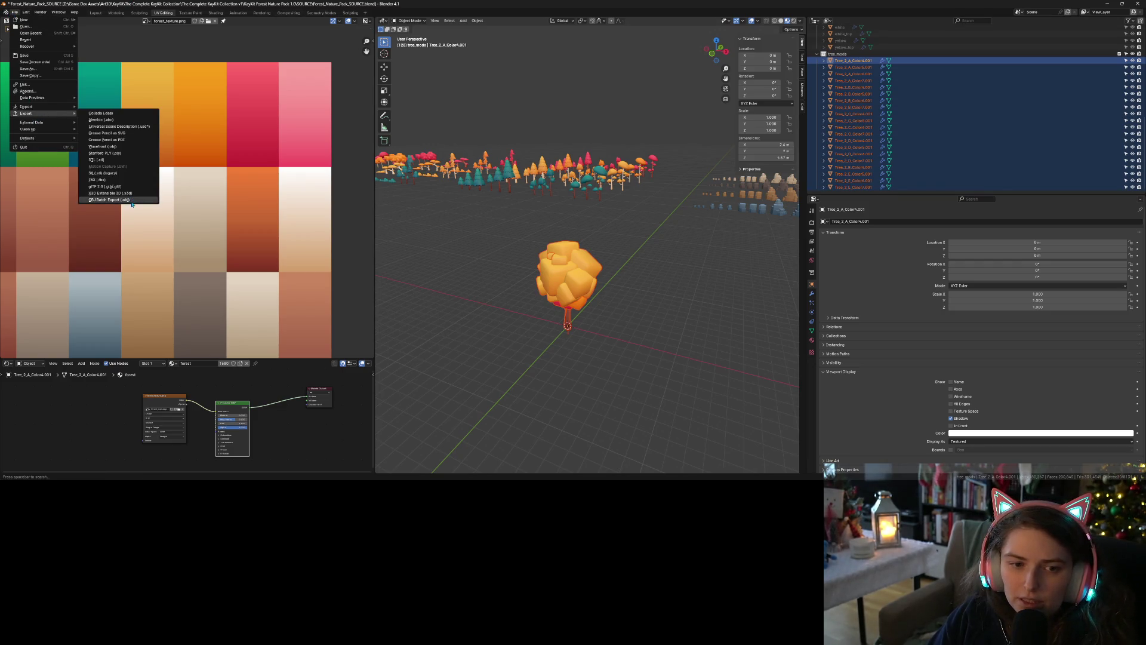
{"action": "left_click", "coordinate": [133, 199]}
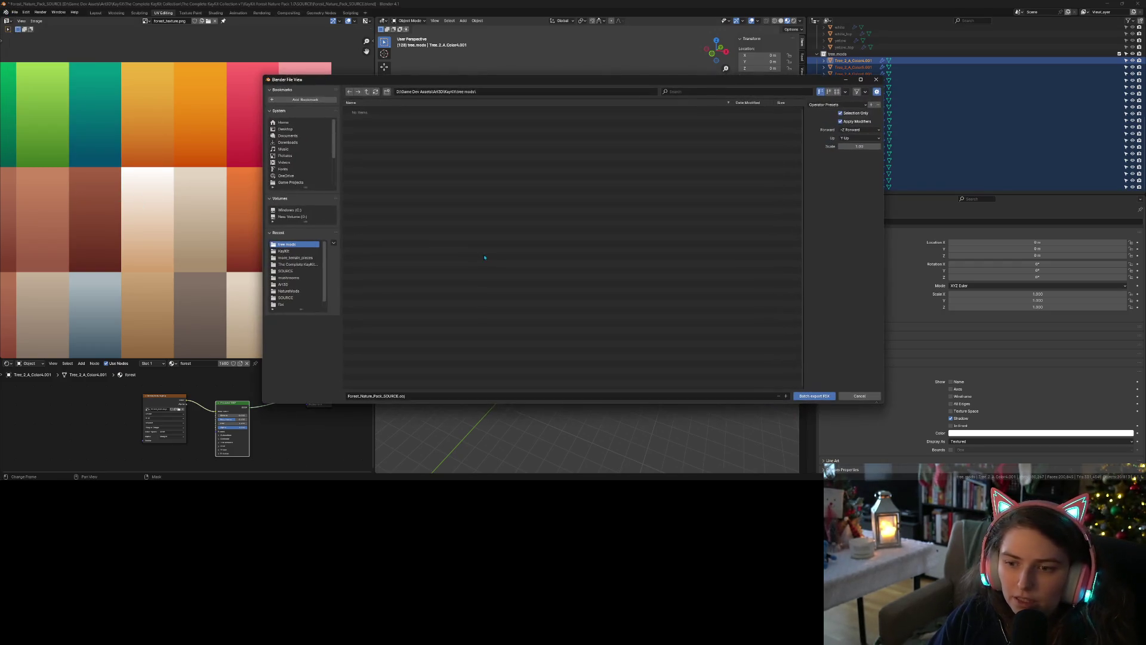
{"action": "left_click", "coordinate": [822, 397]}
{"action": "left_click", "coordinate": [1027, 120]}
{"action": "left_click", "coordinate": [1109, 5]}
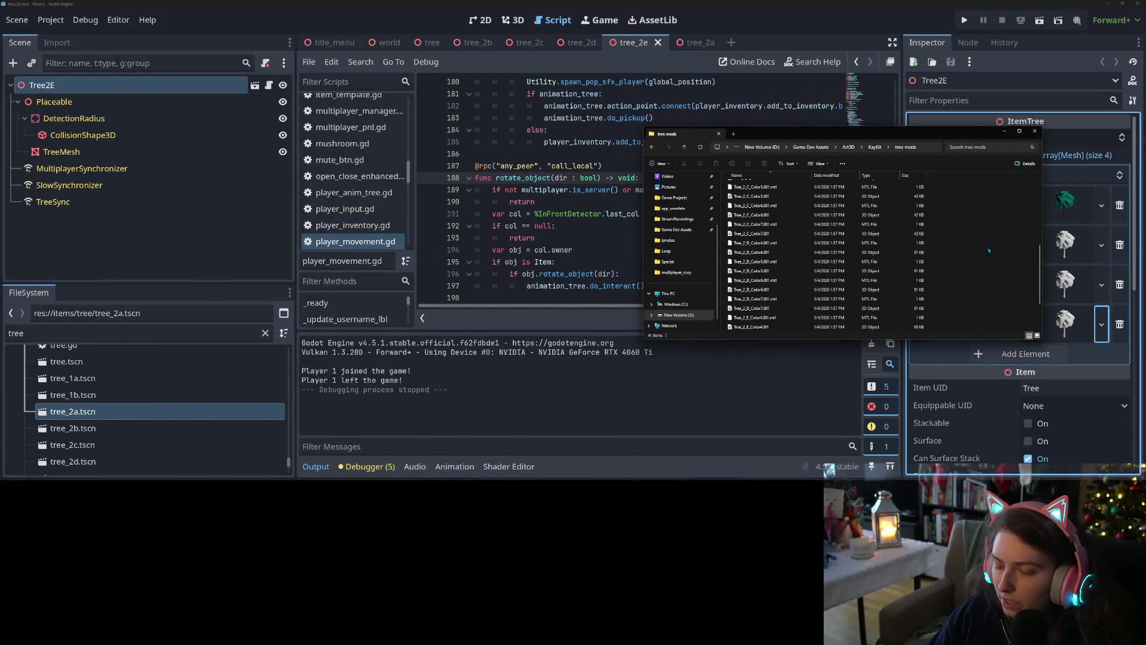
Copy all 41 exported tree files into steam-multiplayer/art3d/nature/tree_mods, replacing the old versions
{"action": "key", "text": "ctrl+a"}
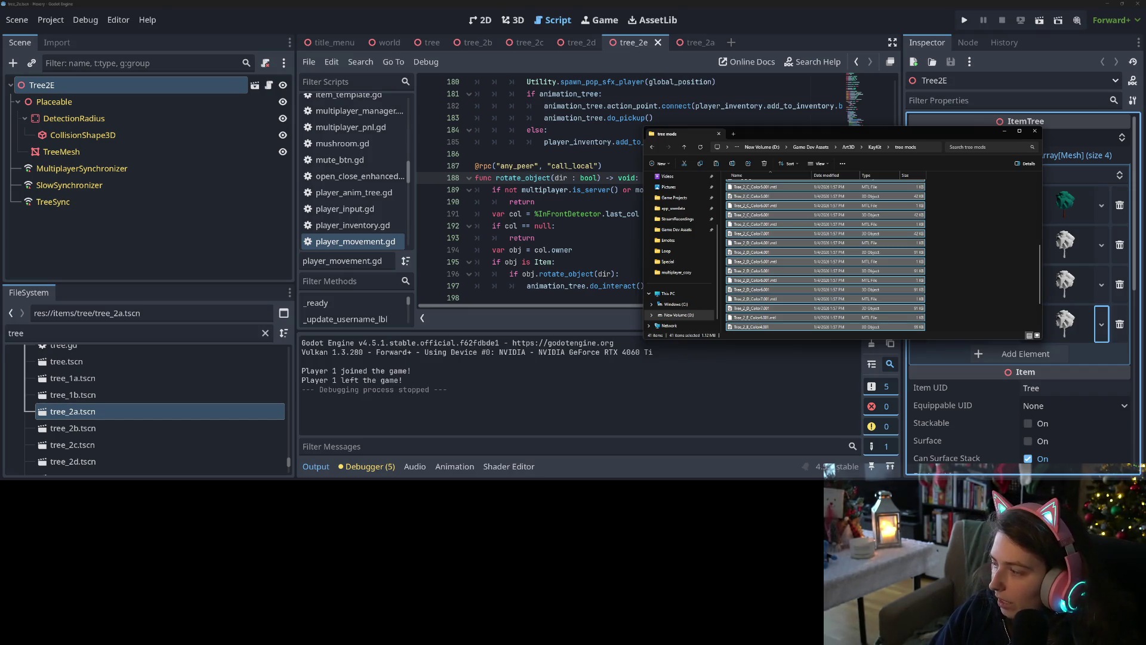
{"action": "key", "text": "alt+Tab"}
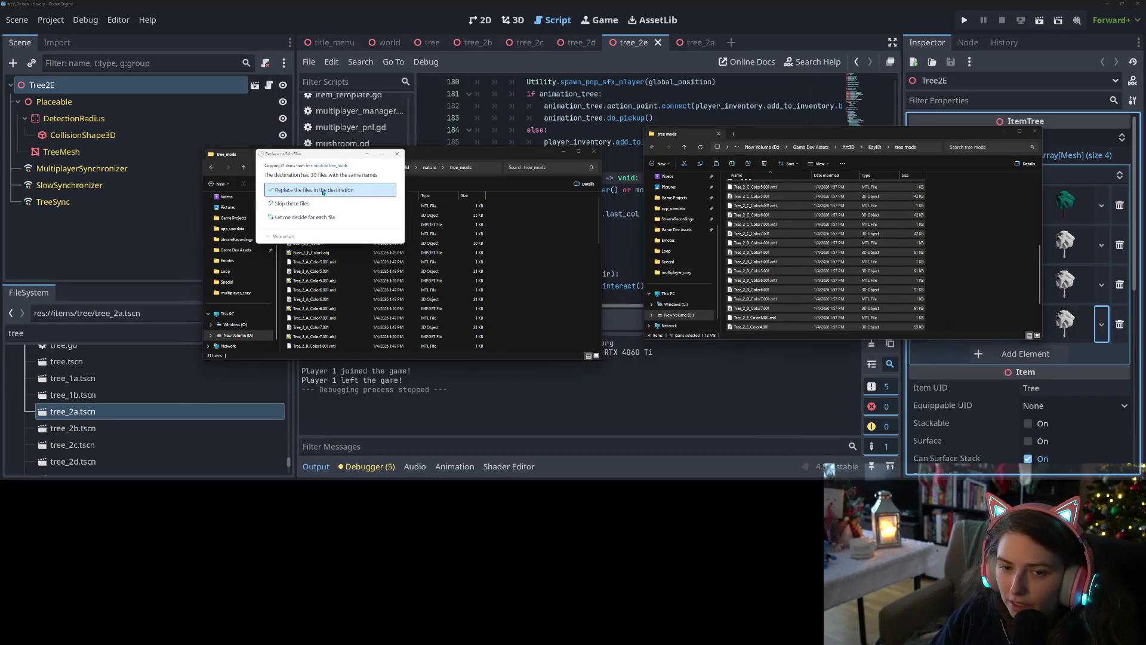
{"action": "left_click", "coordinate": [330, 189]}
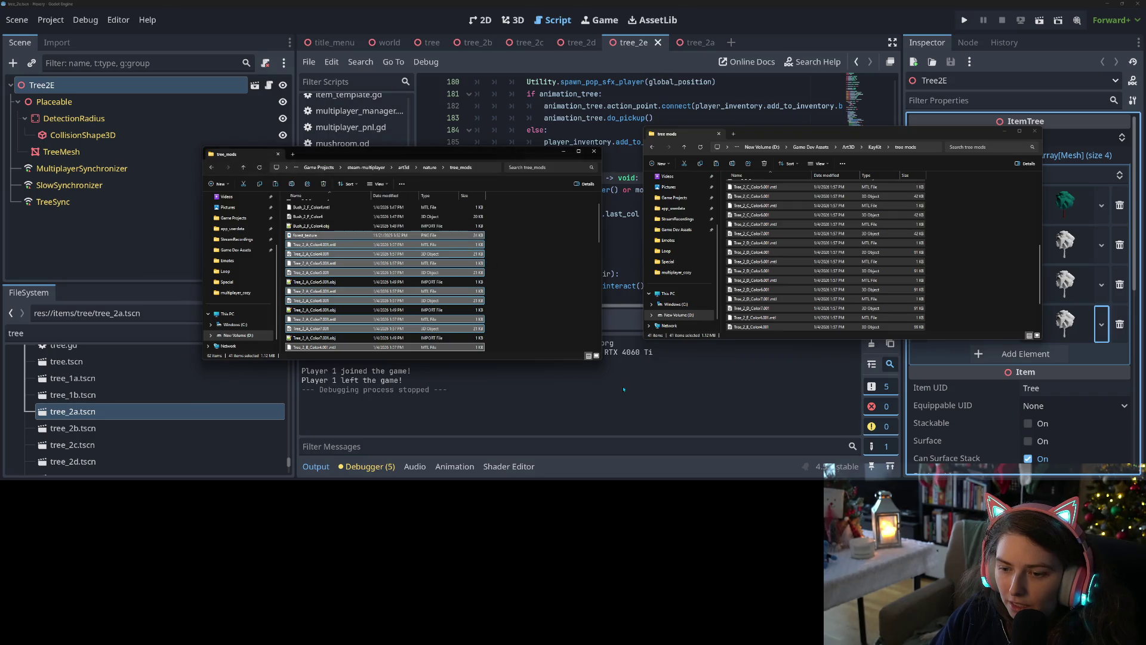
{"action": "left_click", "coordinate": [128, 343]}
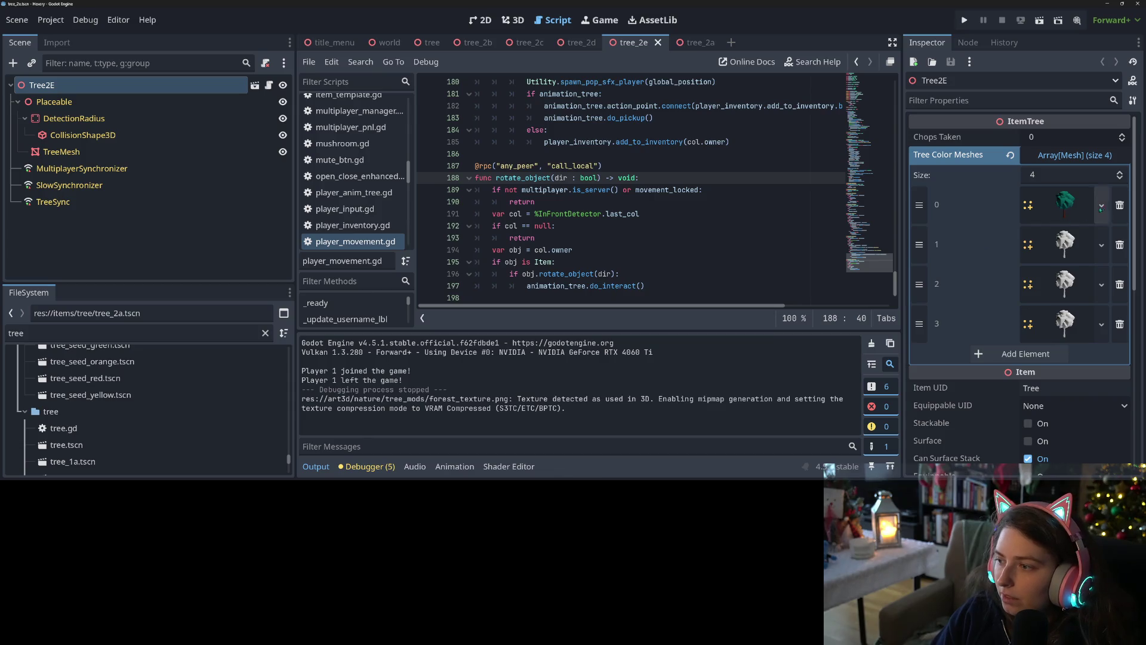
Load Tree_2_E_Color4.001 into tree_2e's Tree Color Meshes element 0 and save the scene
{"action": "left_click", "coordinate": [1101, 205]}
{"action": "left_click", "coordinate": [1051, 311]}
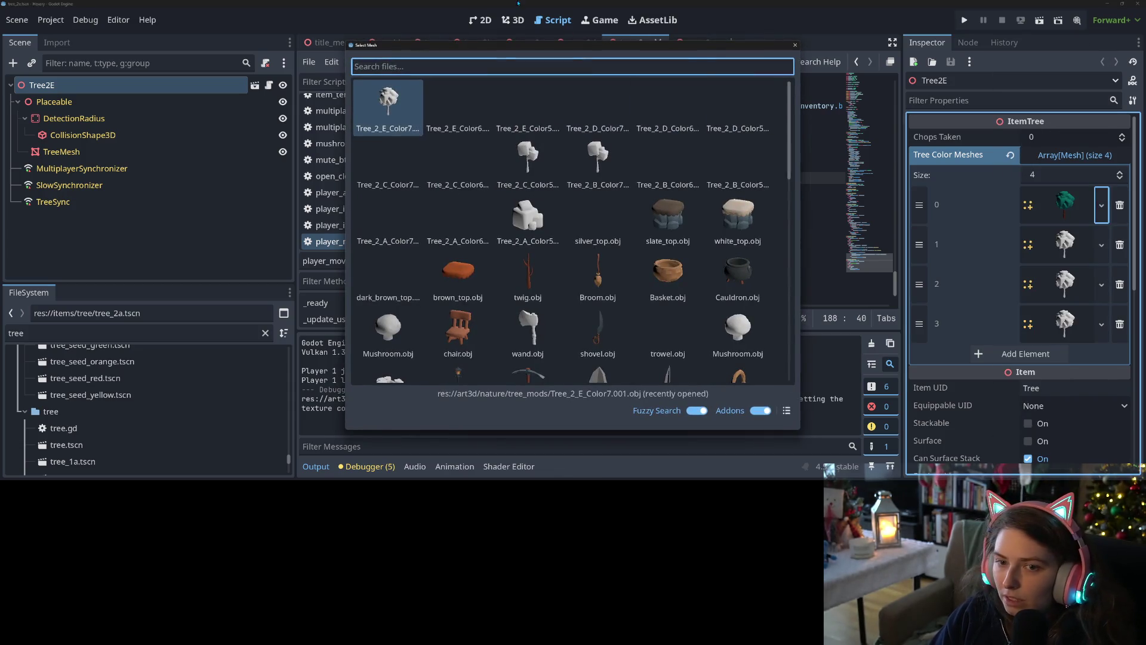
{"action": "type", "text": "2"}
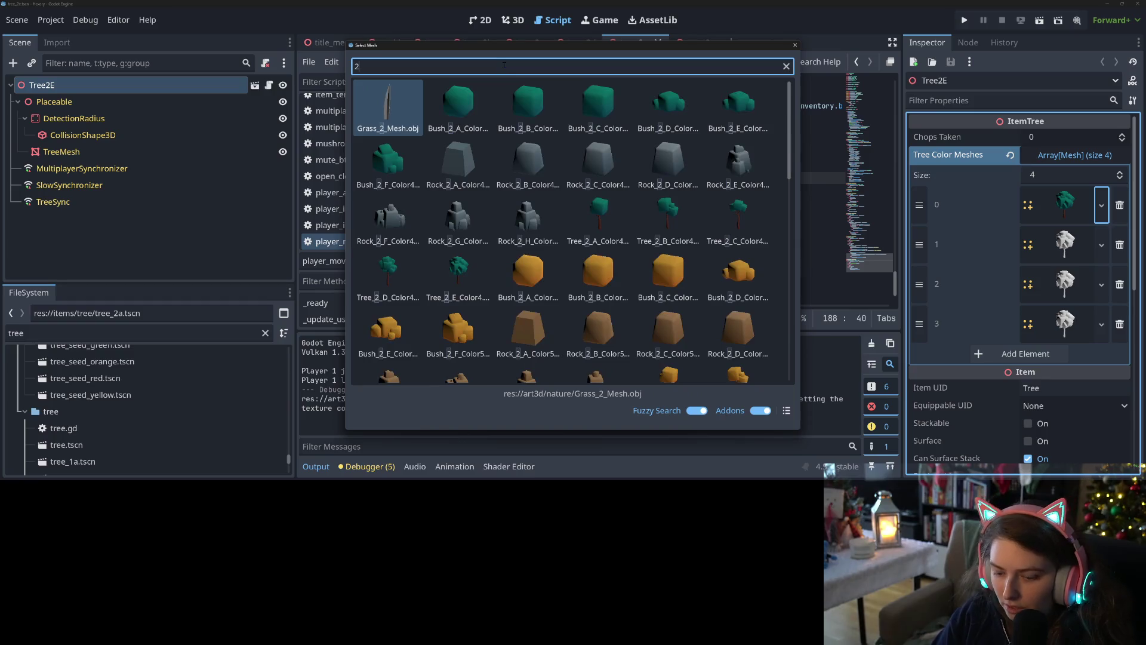
{"action": "type", "text": "_E_"}
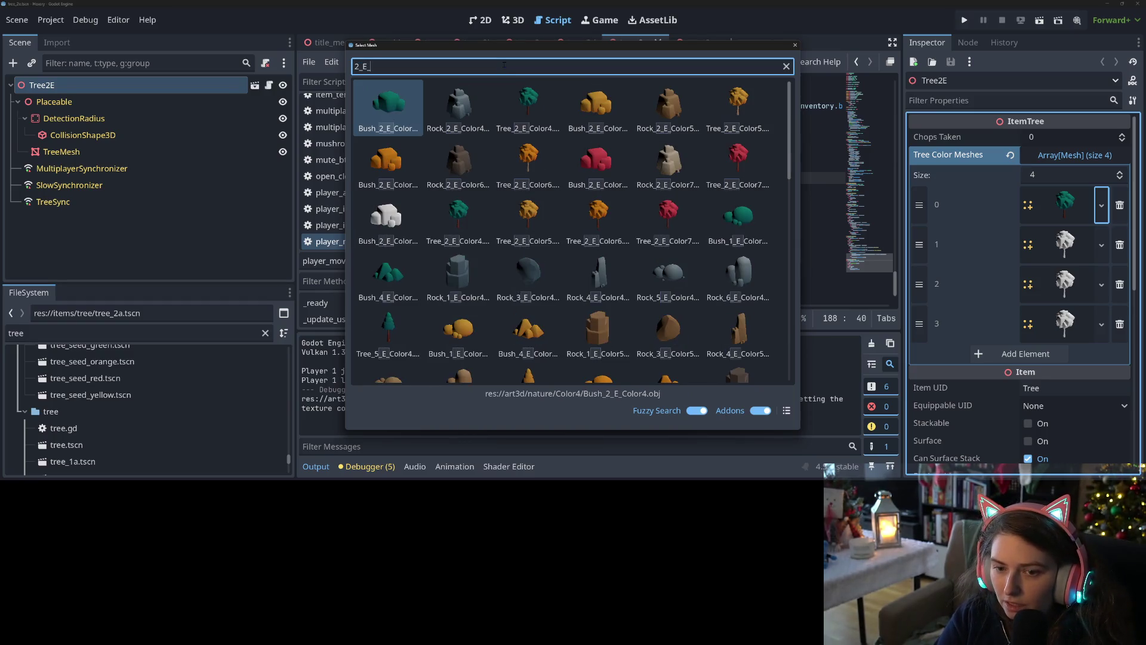
{"action": "type", "text": "001"}
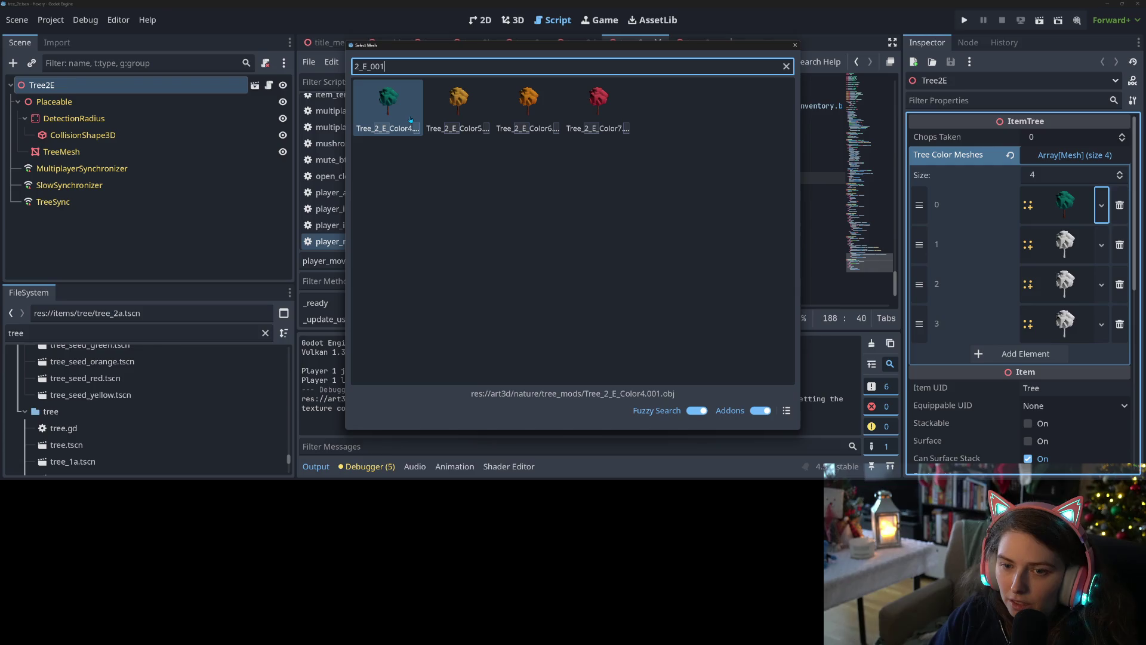
{"action": "double_click", "coordinate": [411, 124]}
{"action": "key", "text": "ctrl+s"}
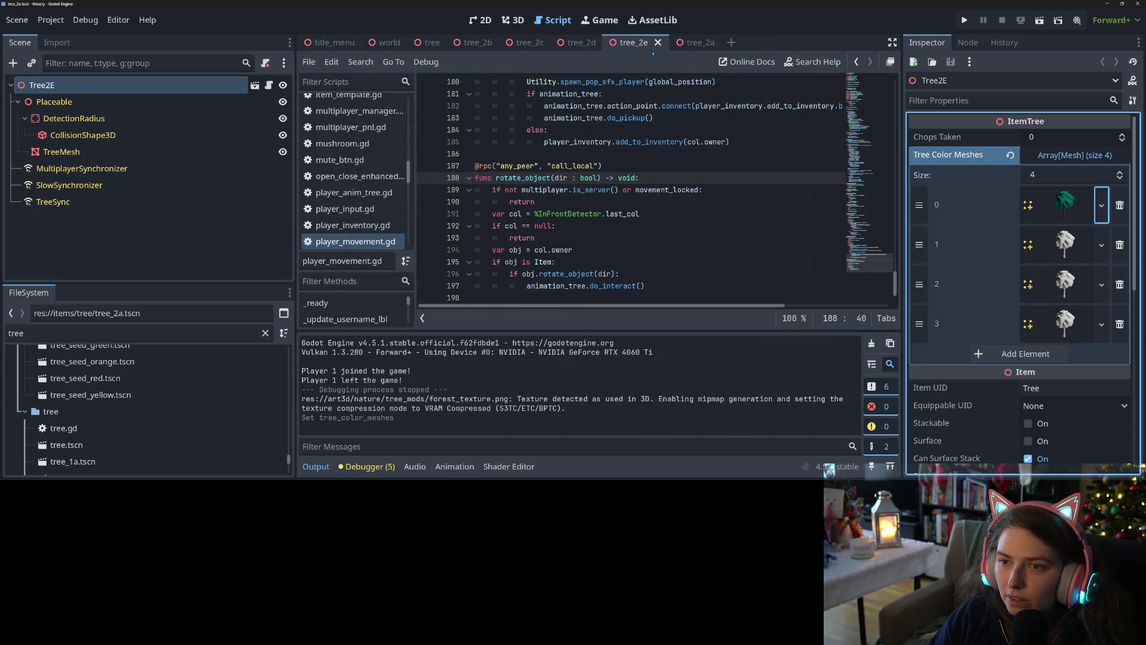
Set tree_2a's Tree Color Meshes element 0 to Tree_2_A_Color4.001 and save the scene
{"action": "left_click", "coordinate": [687, 43]}
{"action": "left_click", "coordinate": [1101, 205]}
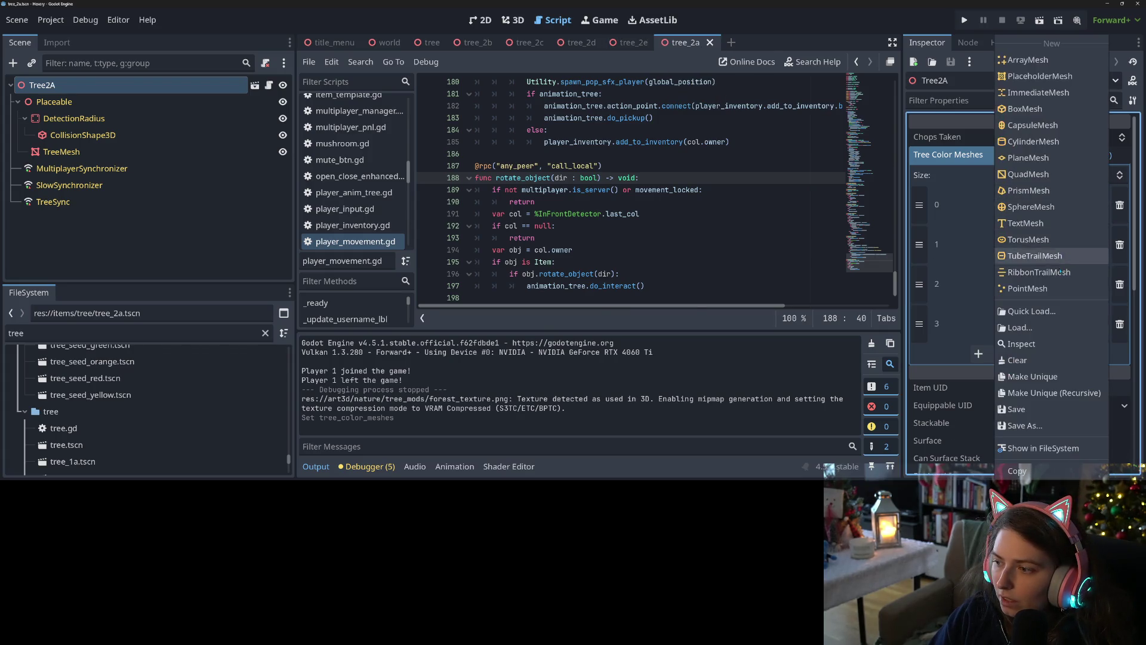
{"action": "left_click", "coordinate": [1051, 310]}
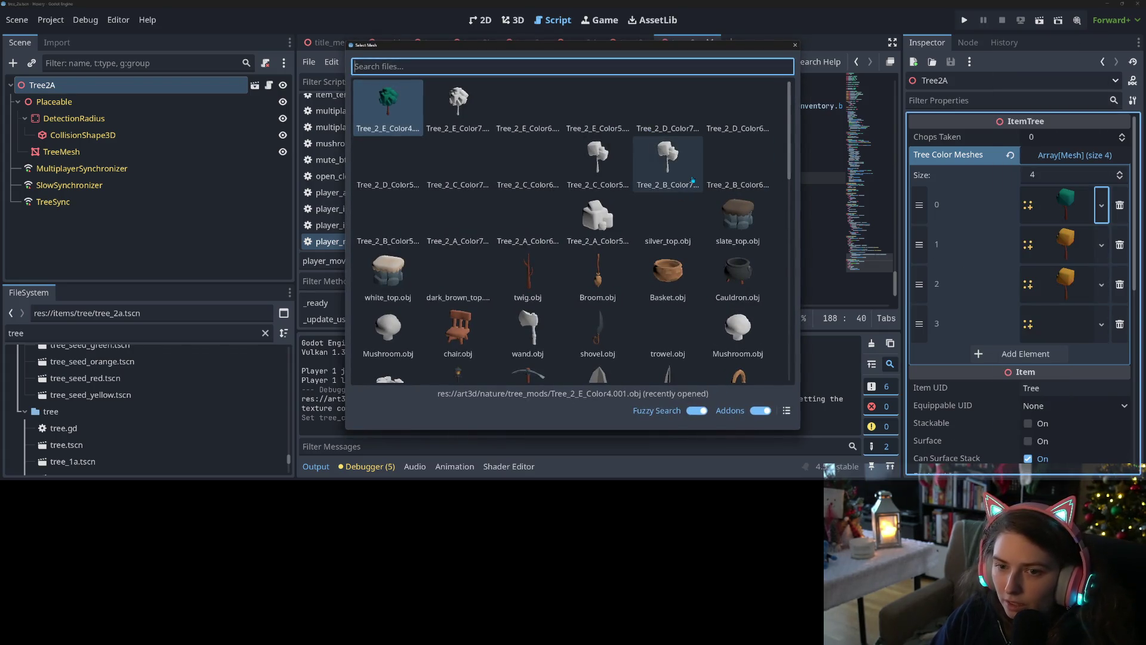
{"action": "type", "text": "2_A_001"}
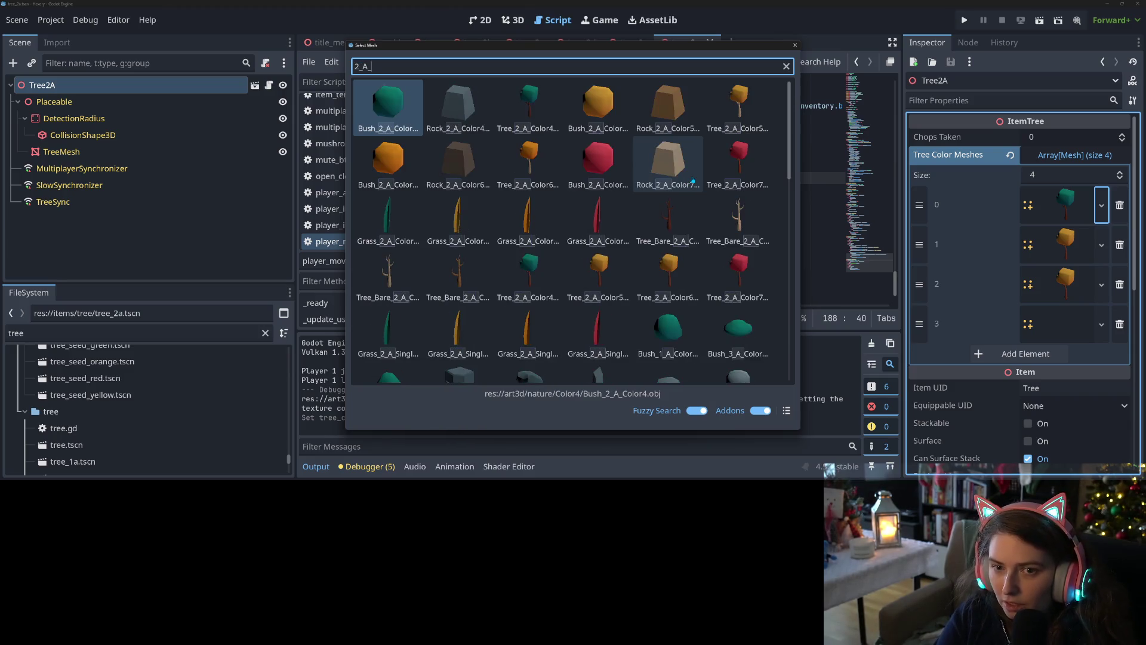
{"action": "key", "text": "Return"}
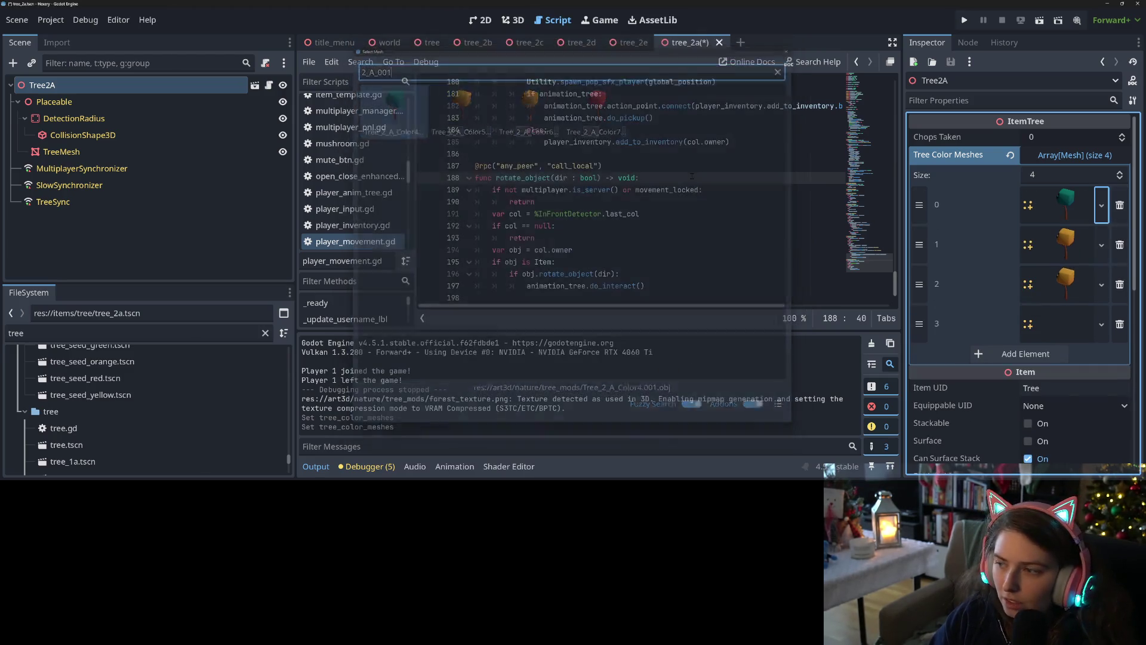
{"action": "key", "text": "ctrl+s"}
{"action": "left_click", "coordinate": [582, 42]}
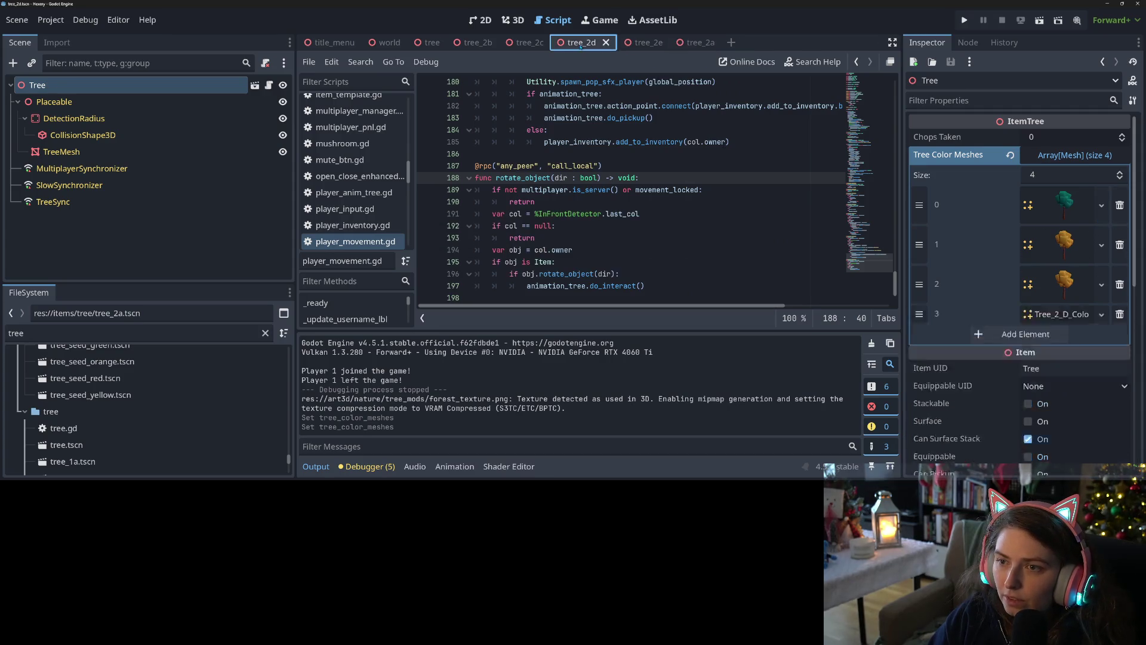
Quick Load Tree_2_D_Color4.001 into element 0 of tree_2d and save the scene
{"action": "left_click", "coordinate": [1102, 206]}
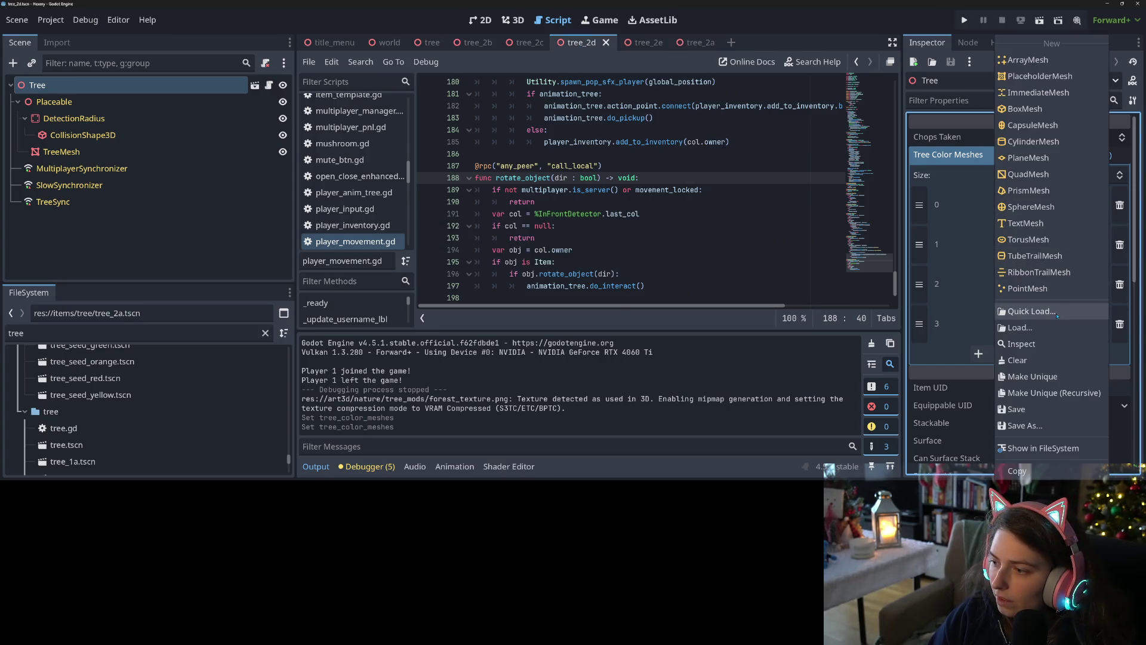
{"action": "left_click", "coordinate": [1050, 312]}
{"action": "type", "text": "2"}
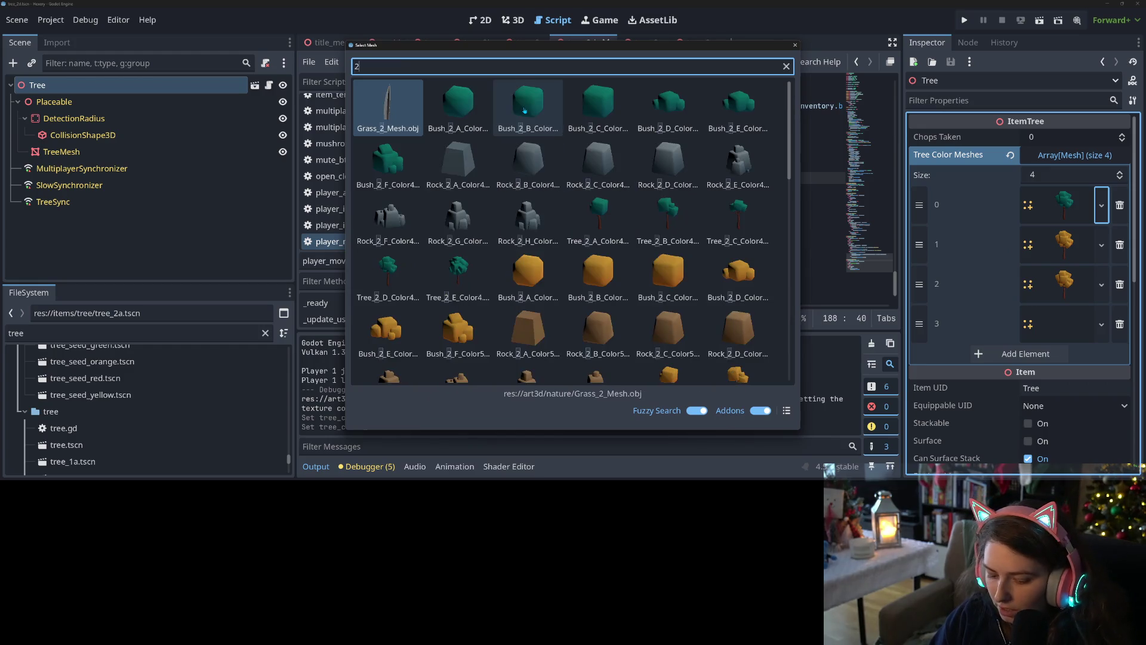
{"action": "type", "text": "_"}
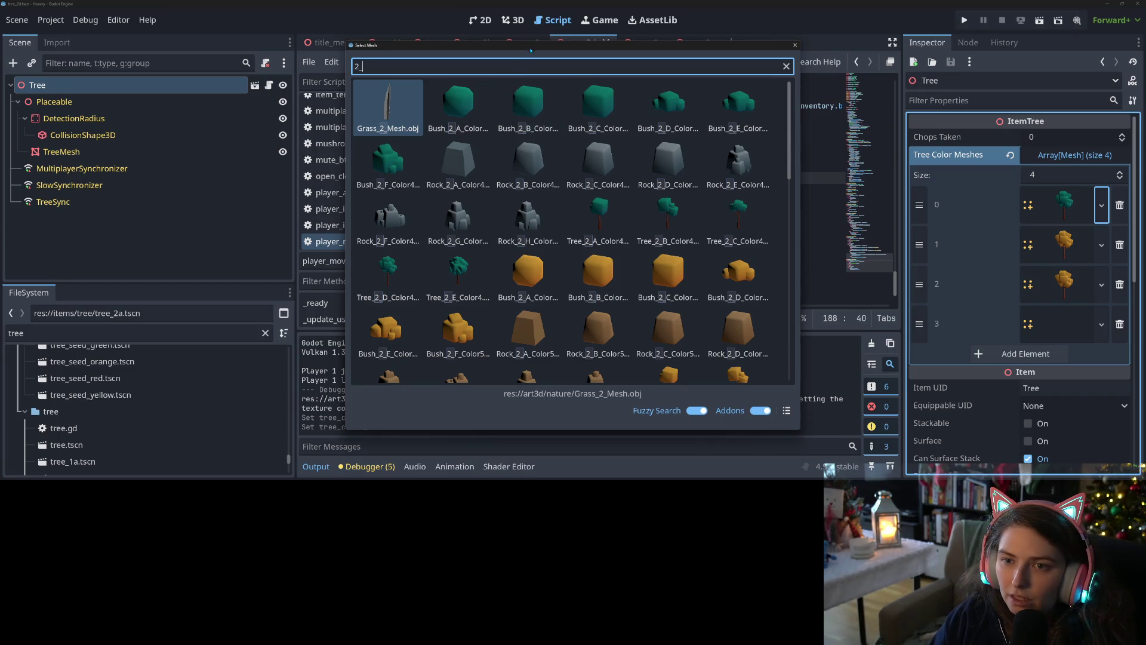
{"action": "left_click_drag", "start_coordinate": [533, 46], "coordinate": [535, 77]}
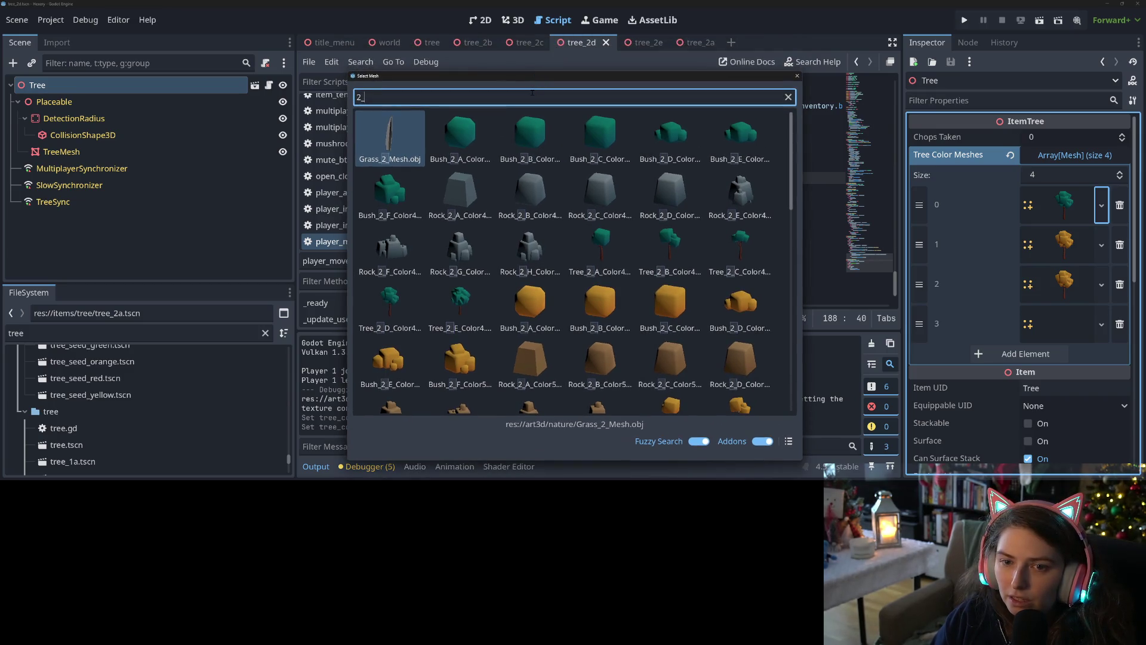
{"action": "type", "text": "D_001"}
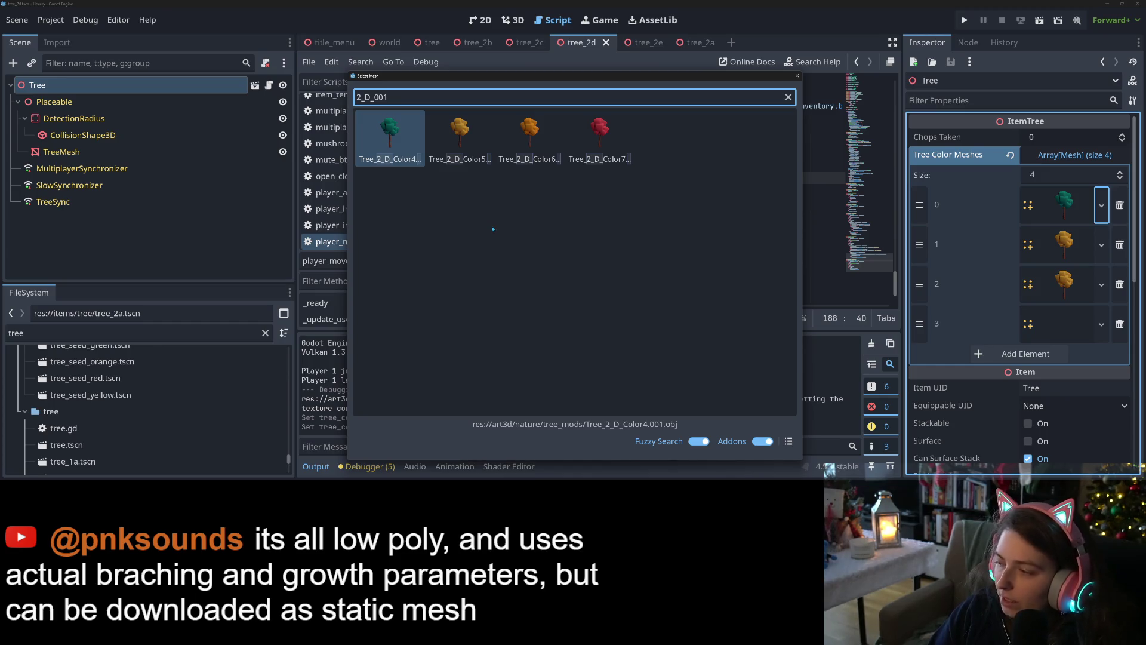
{"action": "double_click", "coordinate": [460, 135]}
{"action": "key", "text": "ctrl+s"}
{"action": "key", "text": "ctrl+shift+Tab"}
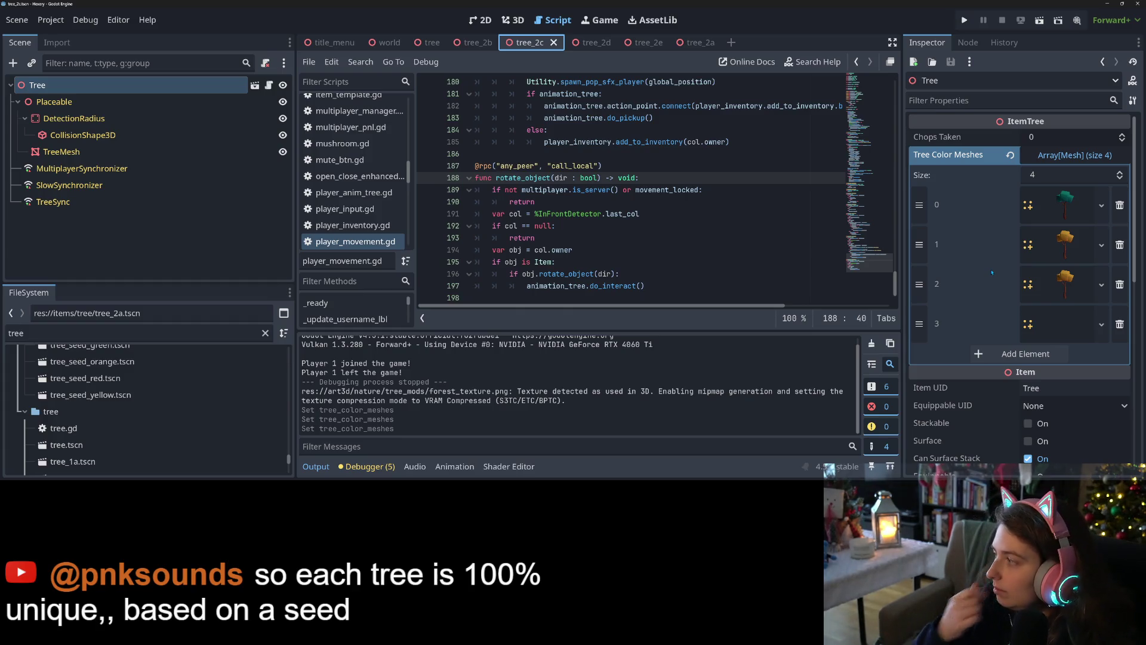
Quick Load Tree_2_C_Color4.001 into tree_2c's element 0 mesh slot
{"action": "left_click", "coordinate": [1101, 205]}
{"action": "left_click", "coordinate": [1051, 312]}
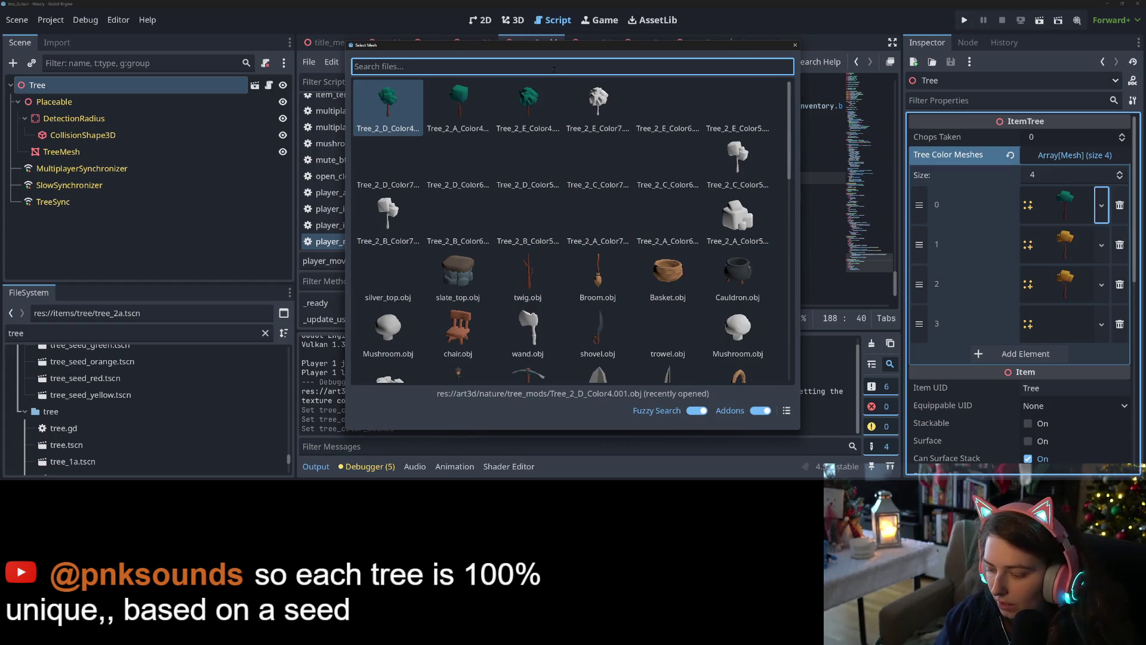
{"action": "type", "text": "2_C_0"}
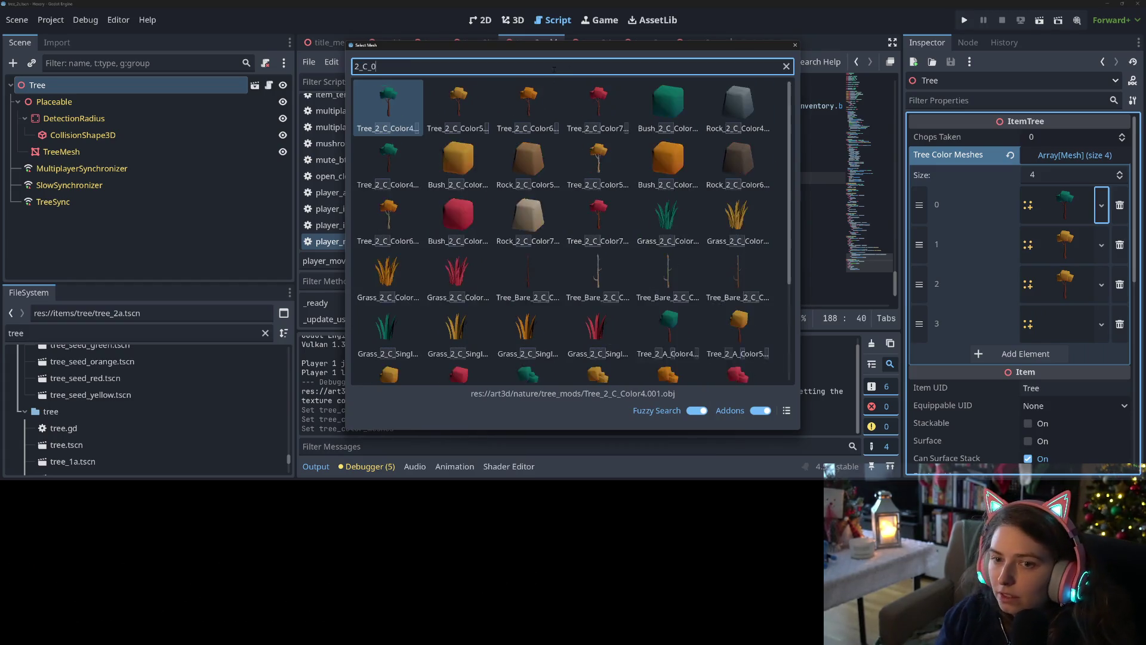
{"action": "type", "text": "01"}
{"action": "double_click", "coordinate": [380, 109]}
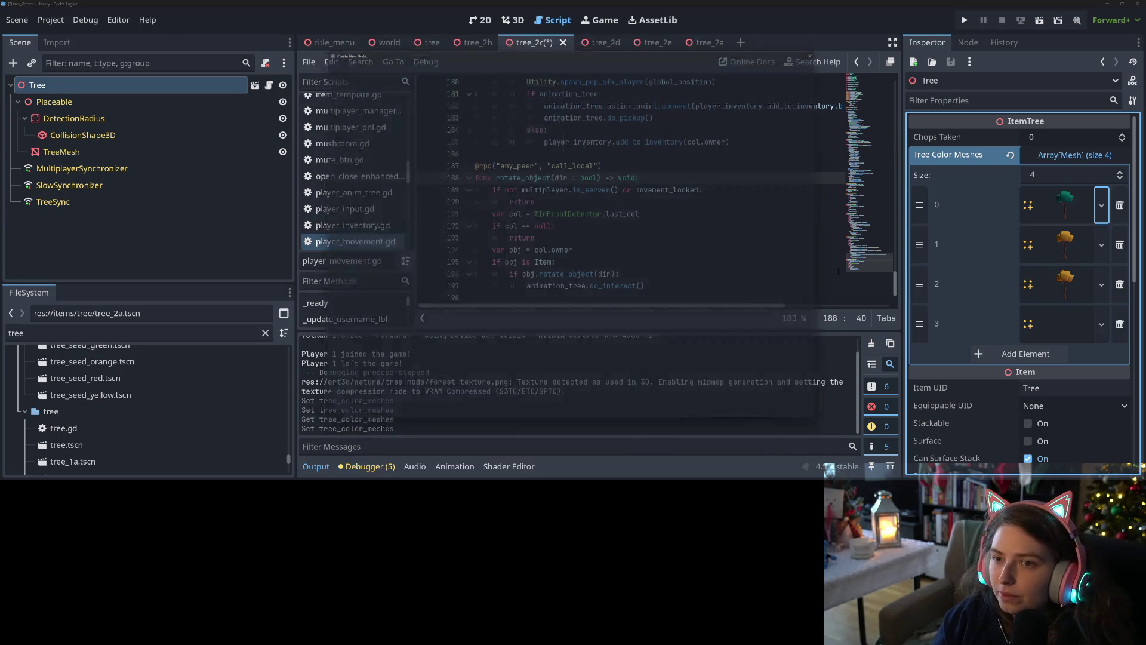
{"action": "key", "text": "ctrl+a"}
{"action": "left_click", "coordinate": [679, 416]}
In tree_2b, set element 0 to the Tree_2_B_Color4.001 mesh
{"action": "left_click", "coordinate": [477, 42]}
{"action": "left_click", "coordinate": [1101, 204]}
{"action": "left_click", "coordinate": [1050, 311]}
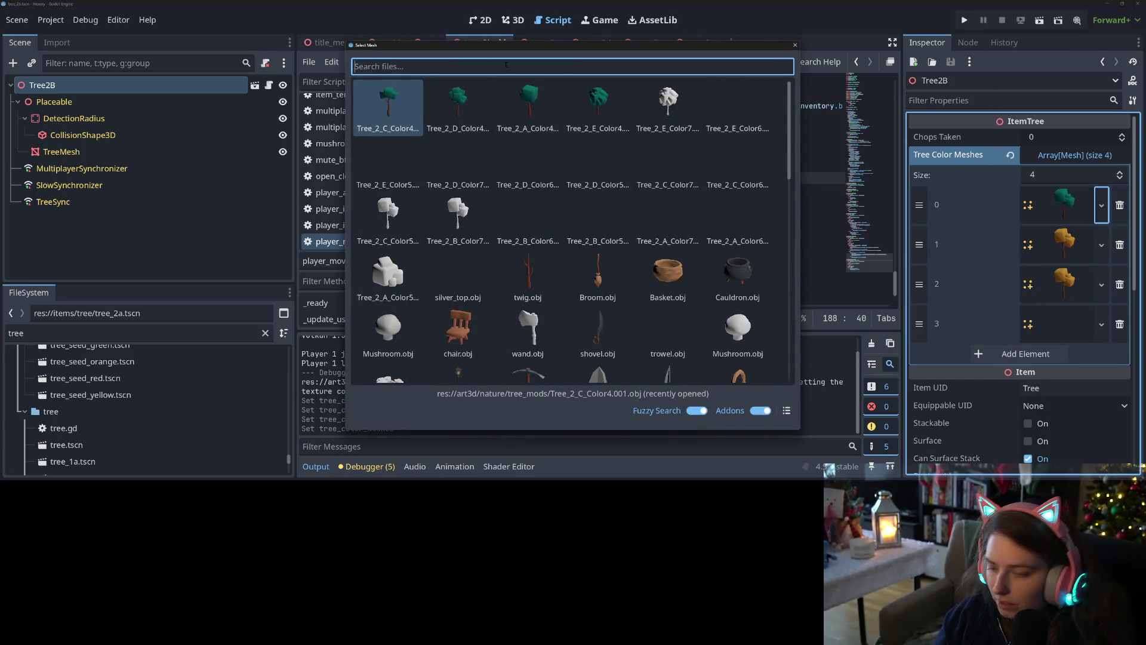
{"action": "type", "text": "2_B_000"}
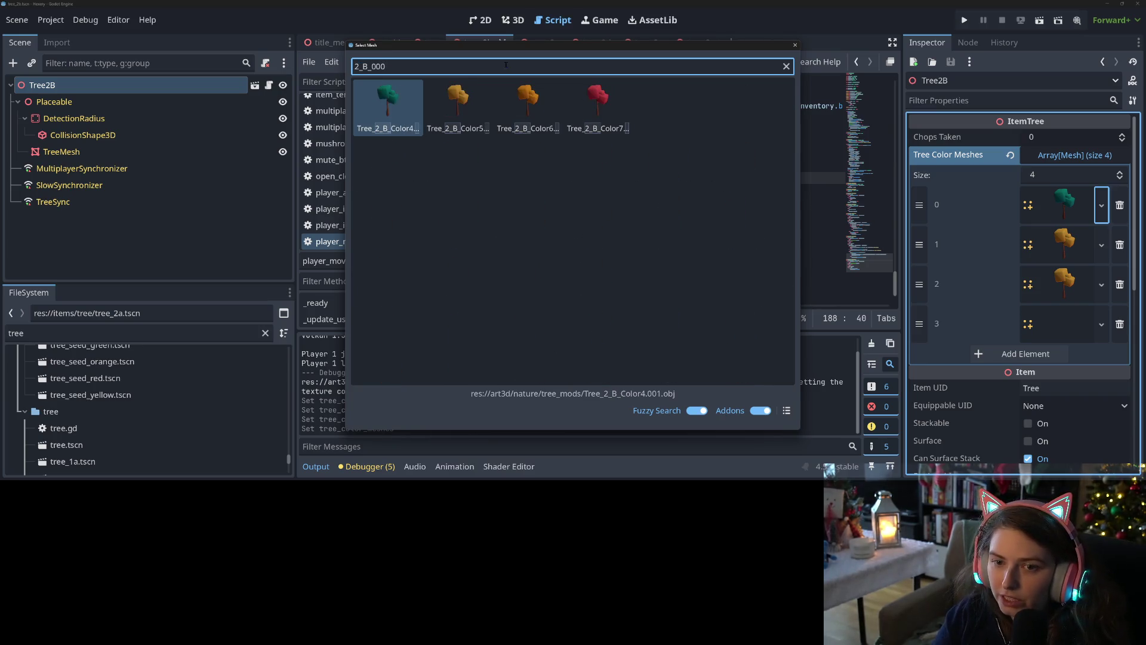
{"action": "key", "text": "Return"}
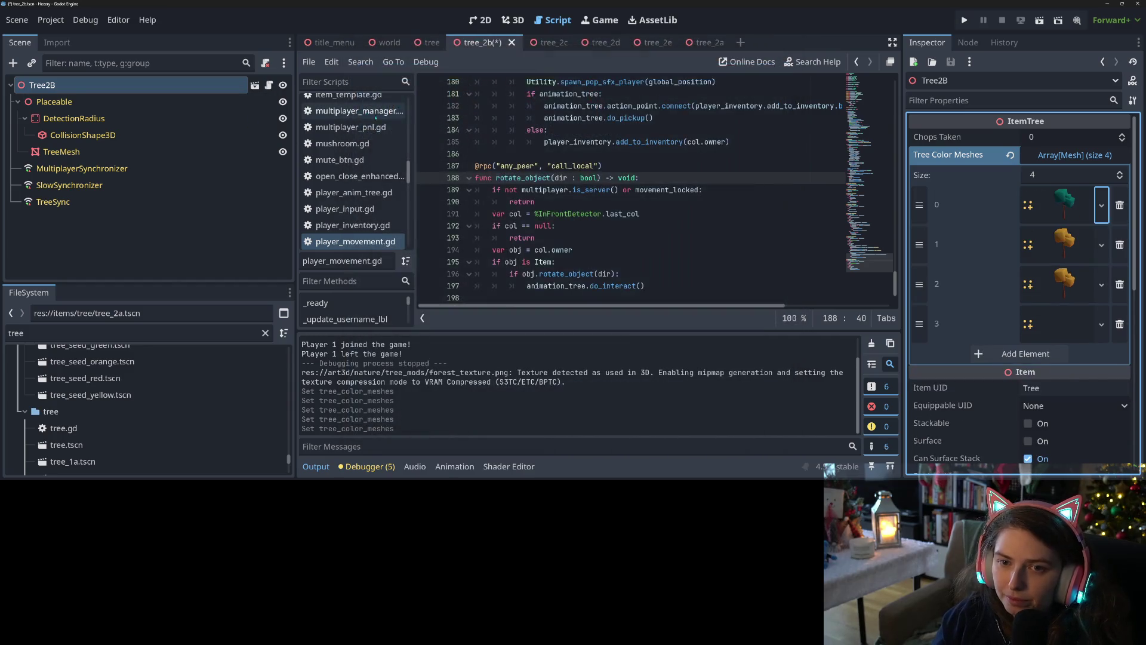
{"action": "key", "text": "ctrl+a"}
{"action": "key", "text": "Escape"}
Save tree_2b, run the project and load the kewl place world
{"action": "key", "text": "ctrl+s"}
{"action": "left_click", "coordinate": [431, 43]}
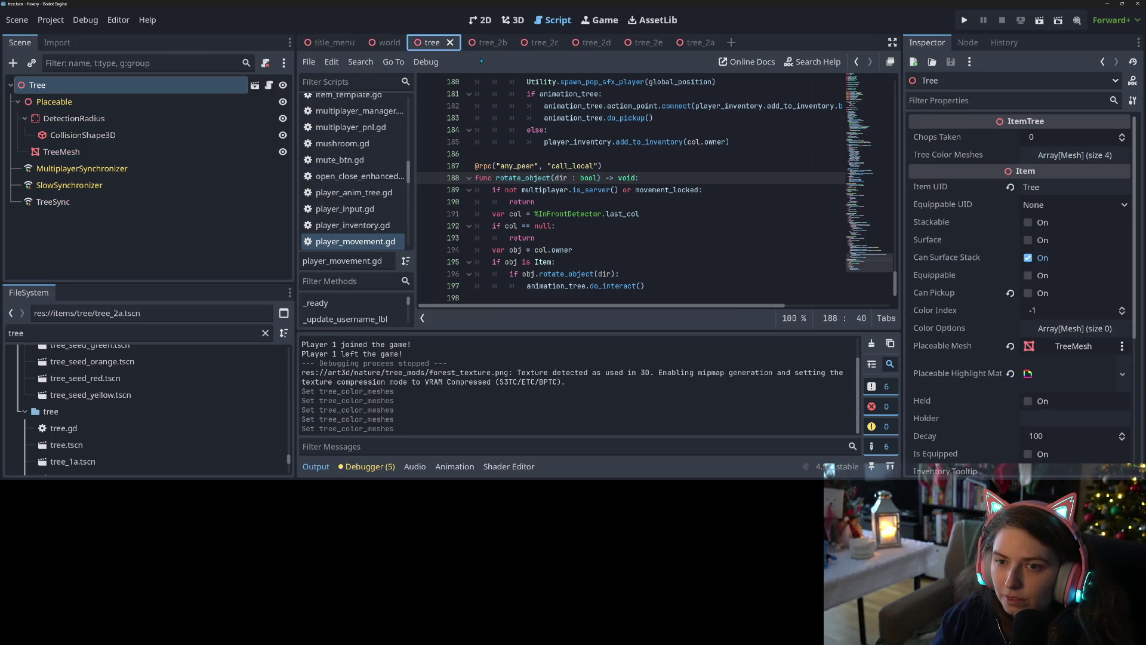
{"action": "left_click", "coordinate": [671, 264]}
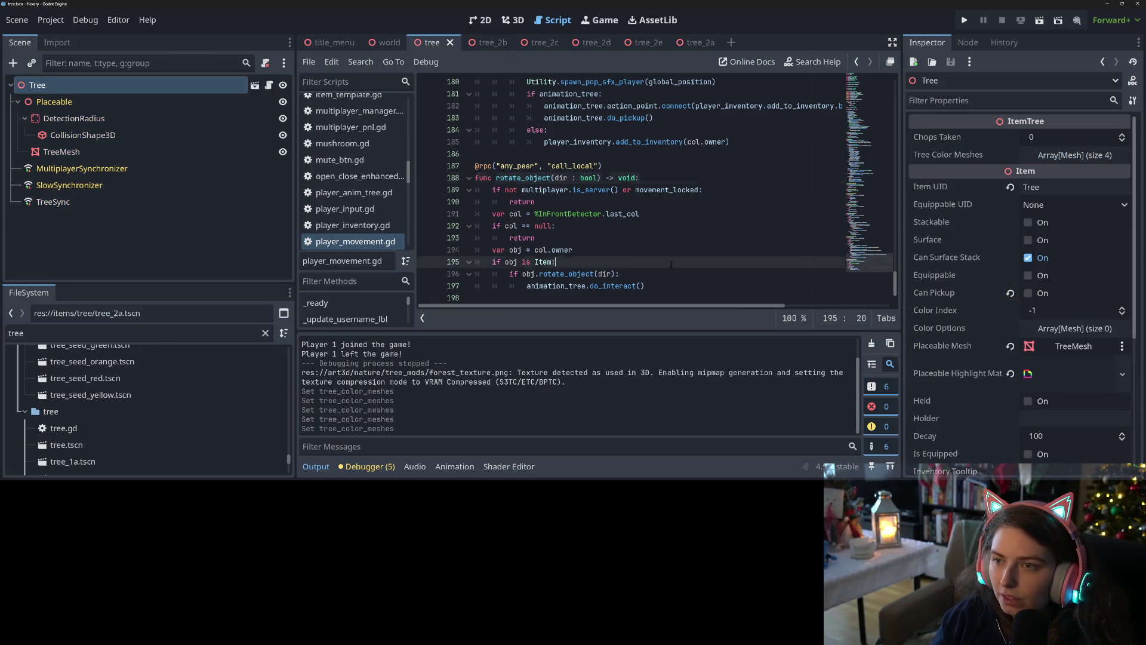
{"action": "left_click", "coordinate": [962, 21]}
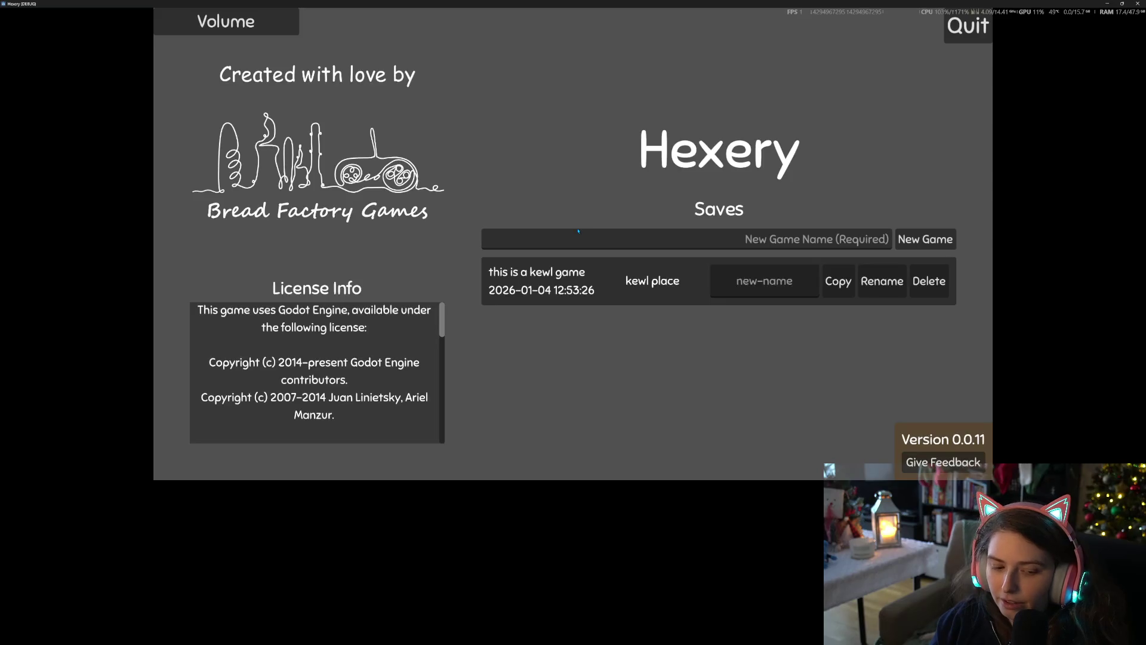
{"action": "left_click", "coordinate": [788, 249]}
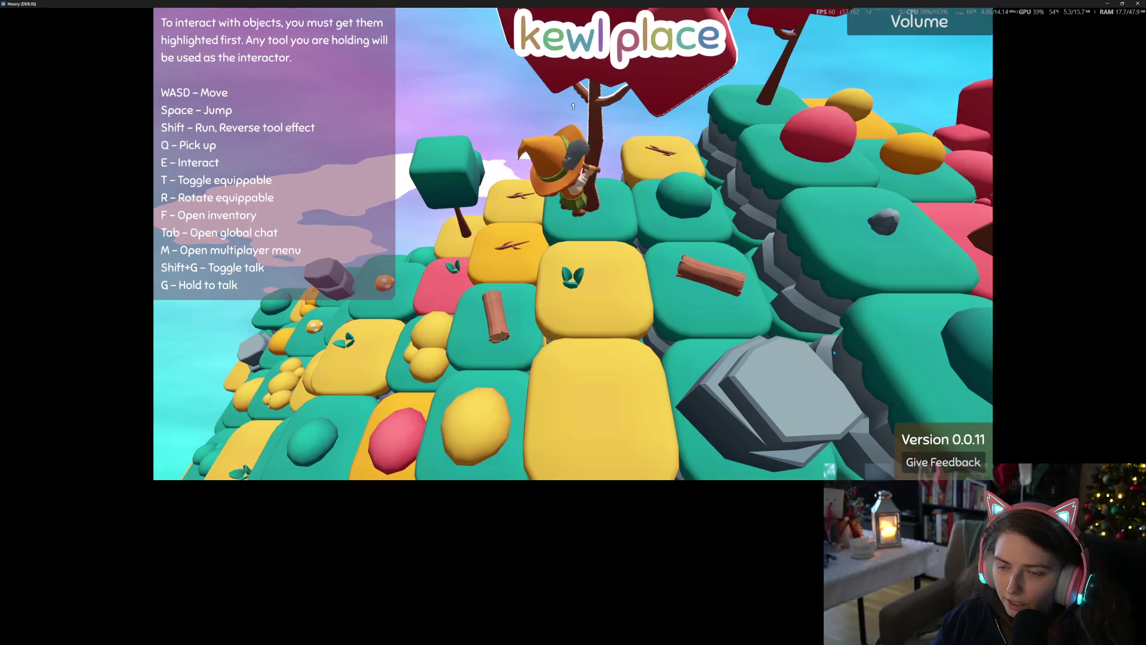
Walk around chopping several trees into logs, then close the game window
{"action": "key", "text": "e"}
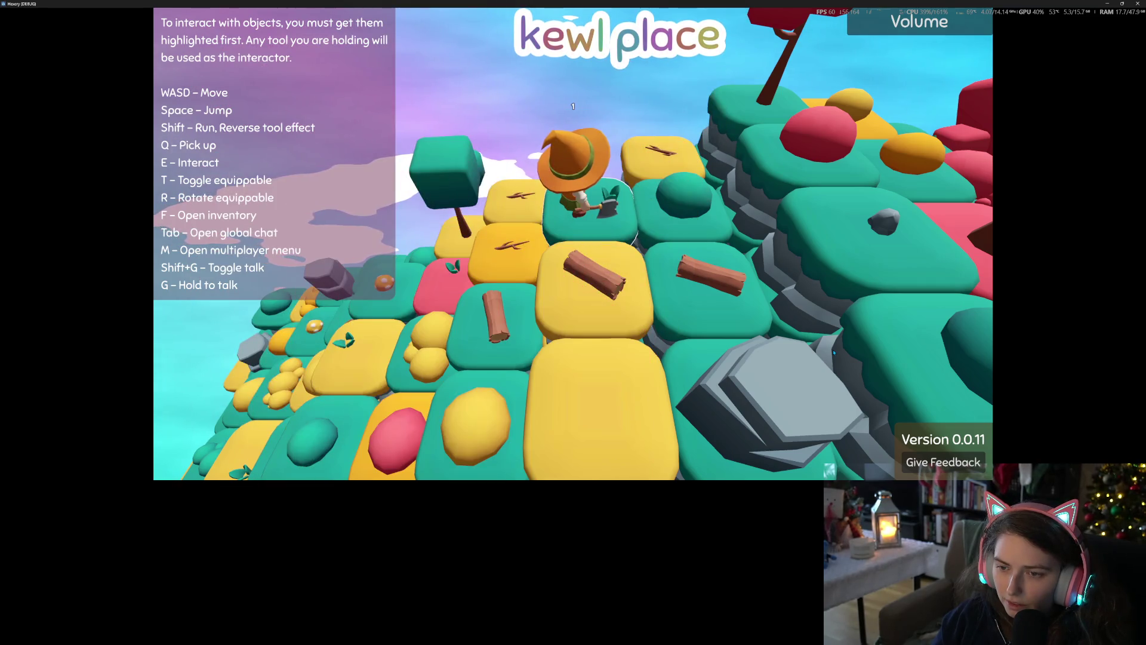
{"action": "key", "text": "space"}
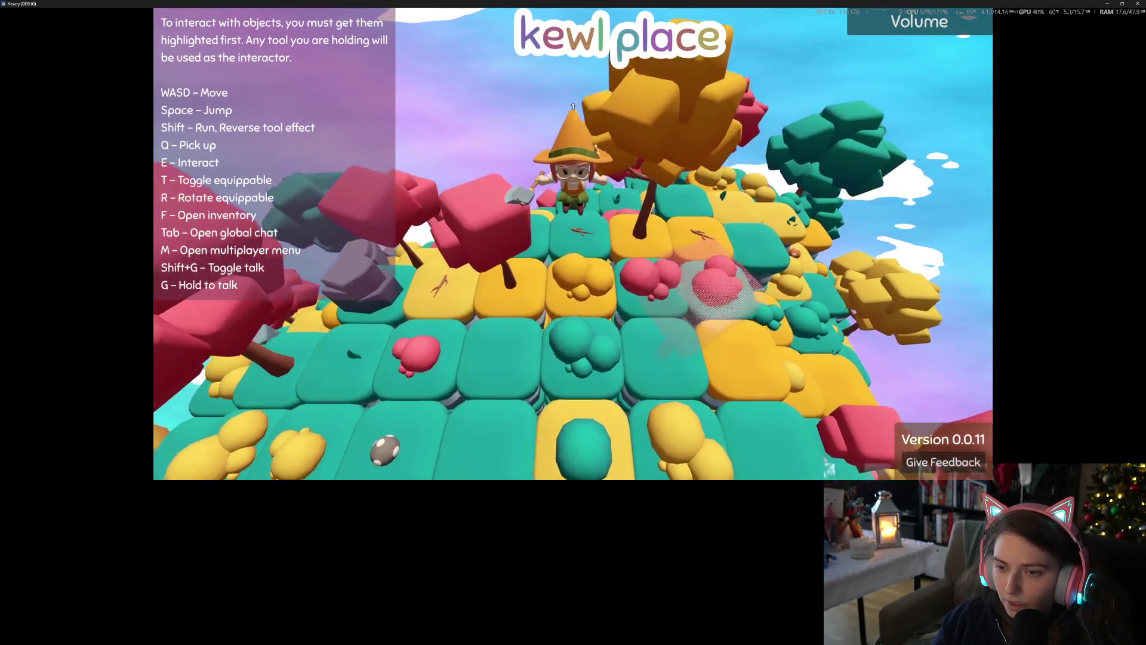
{"action": "key", "text": "e"}
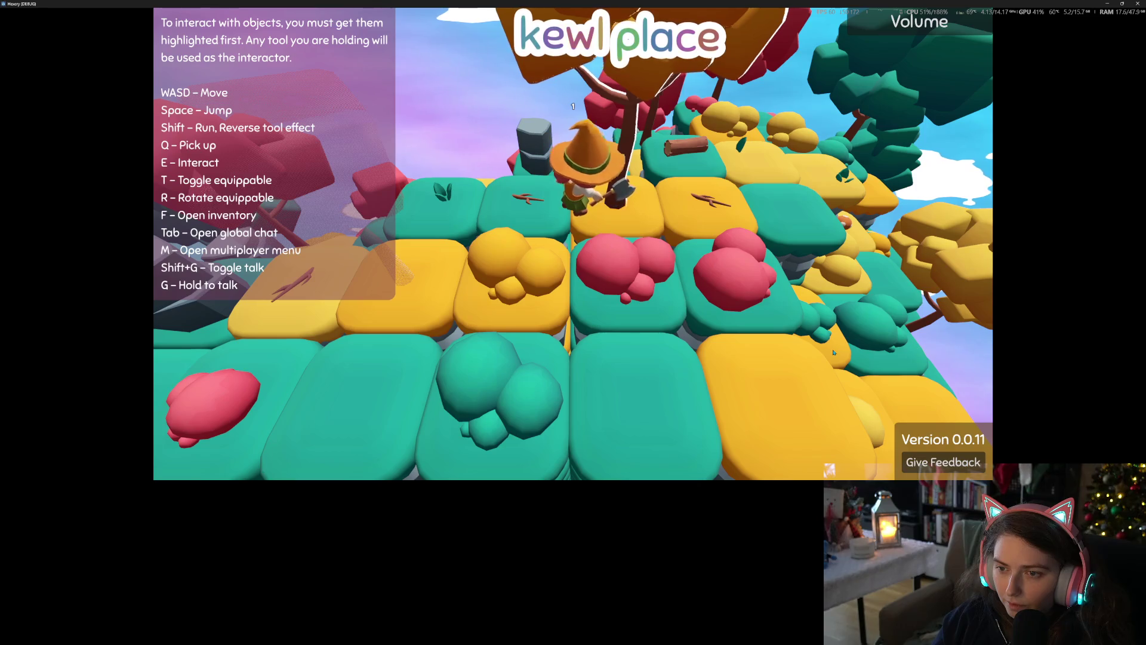
{"action": "key", "text": "w"}
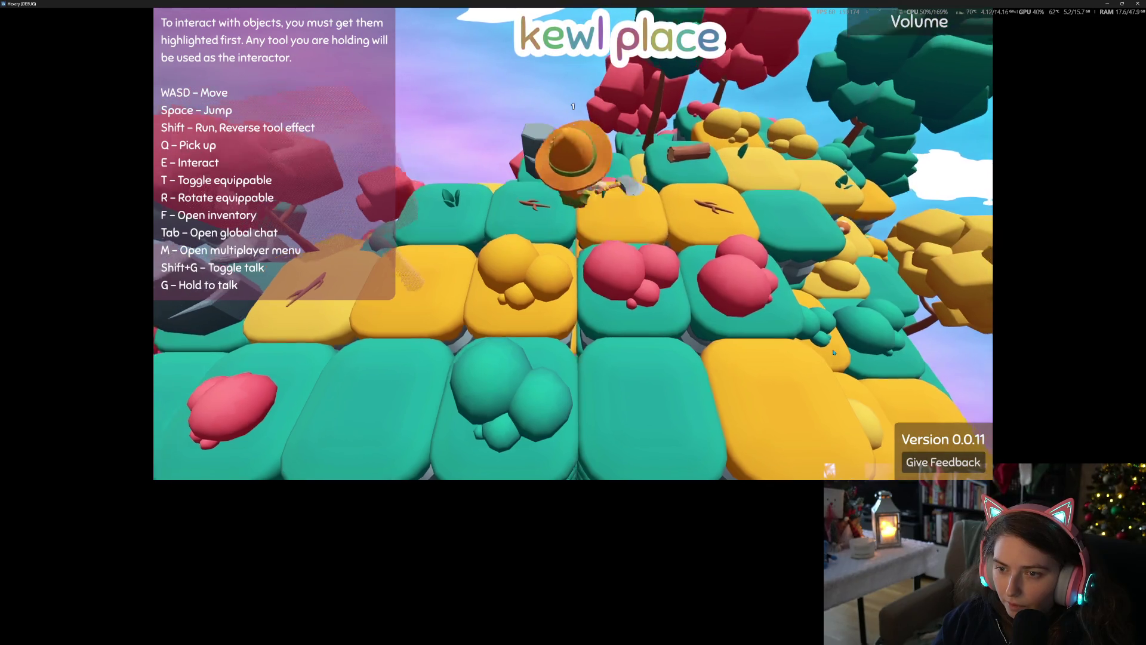
{"action": "key", "text": "w"}
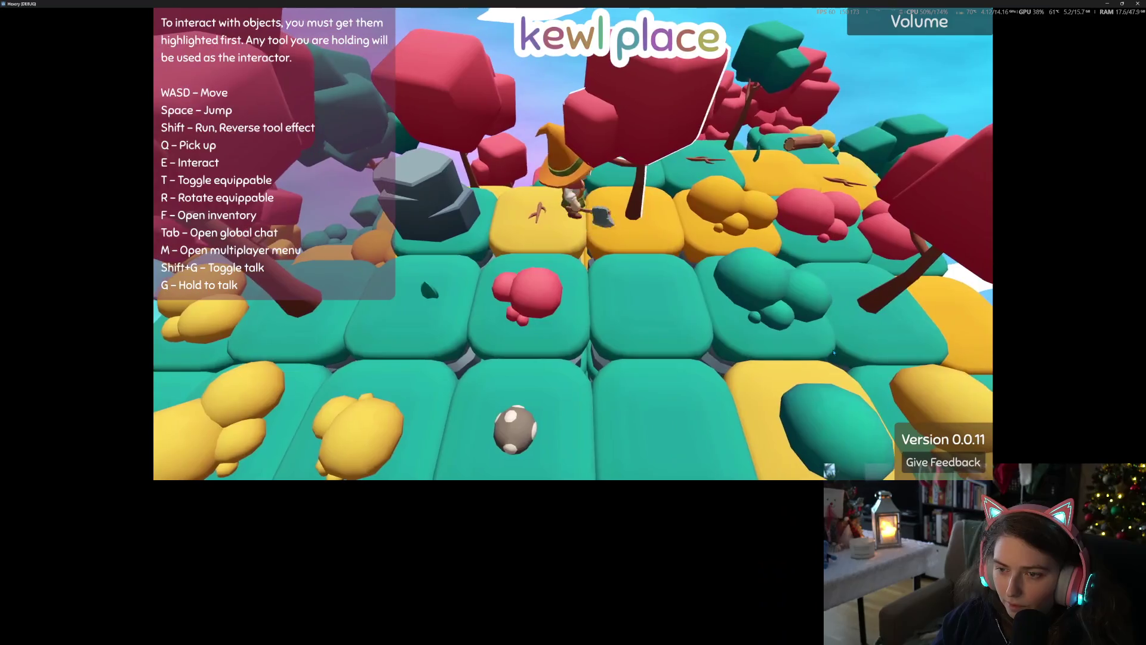
{"action": "key", "text": "e"}
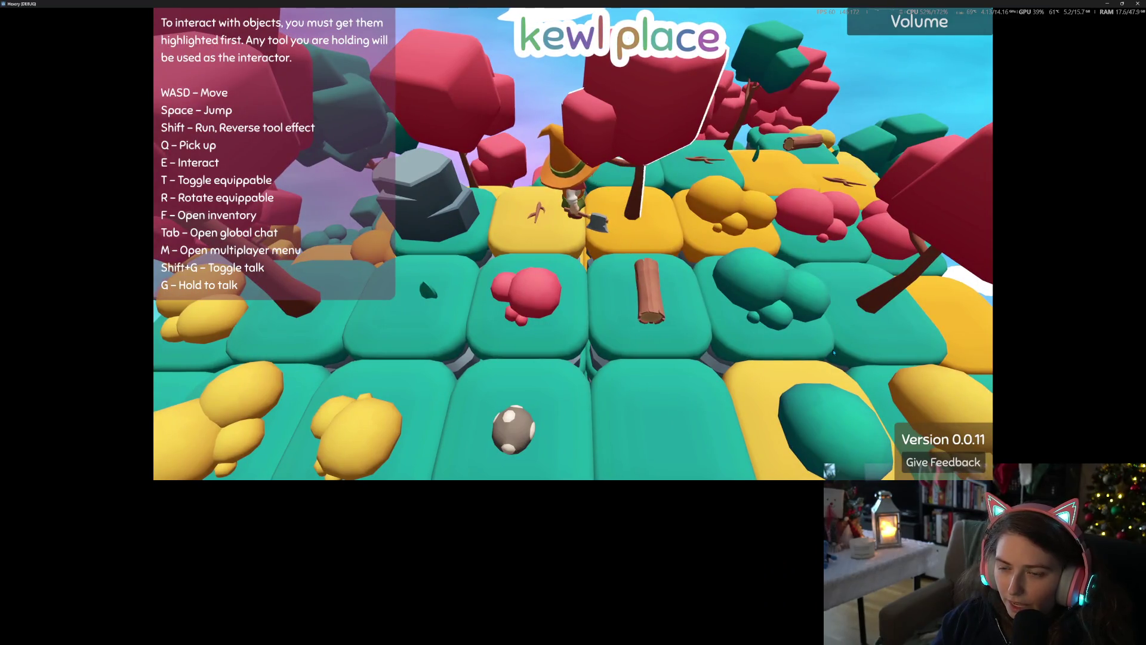
{"action": "key", "text": "e"}
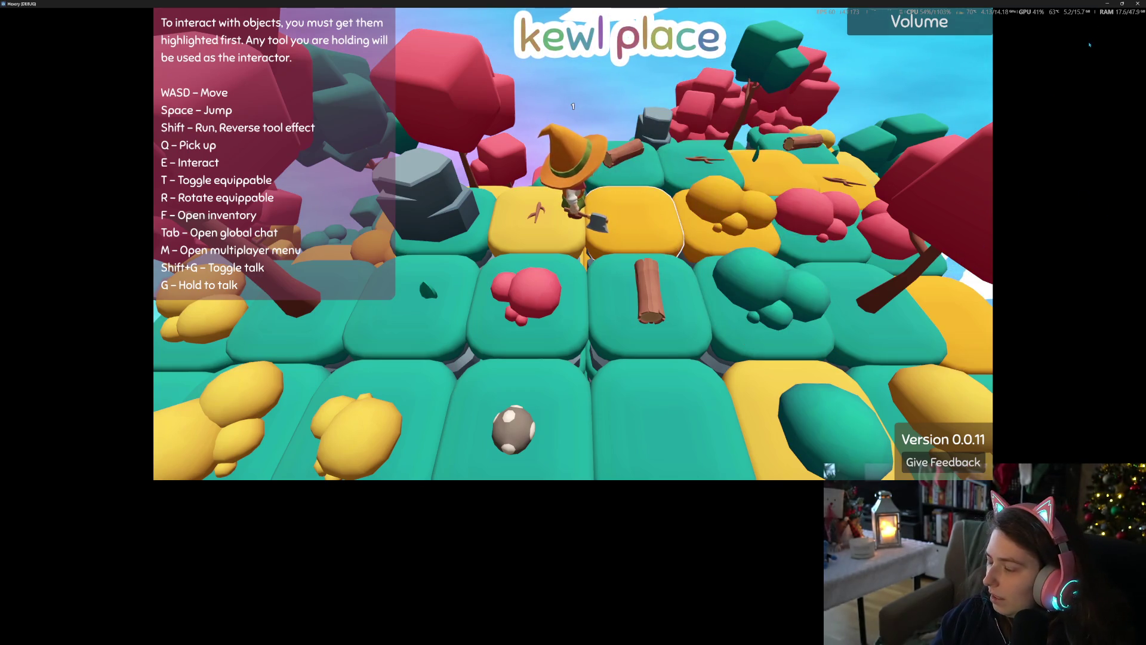
{"action": "left_click", "coordinate": [1137, 3]}
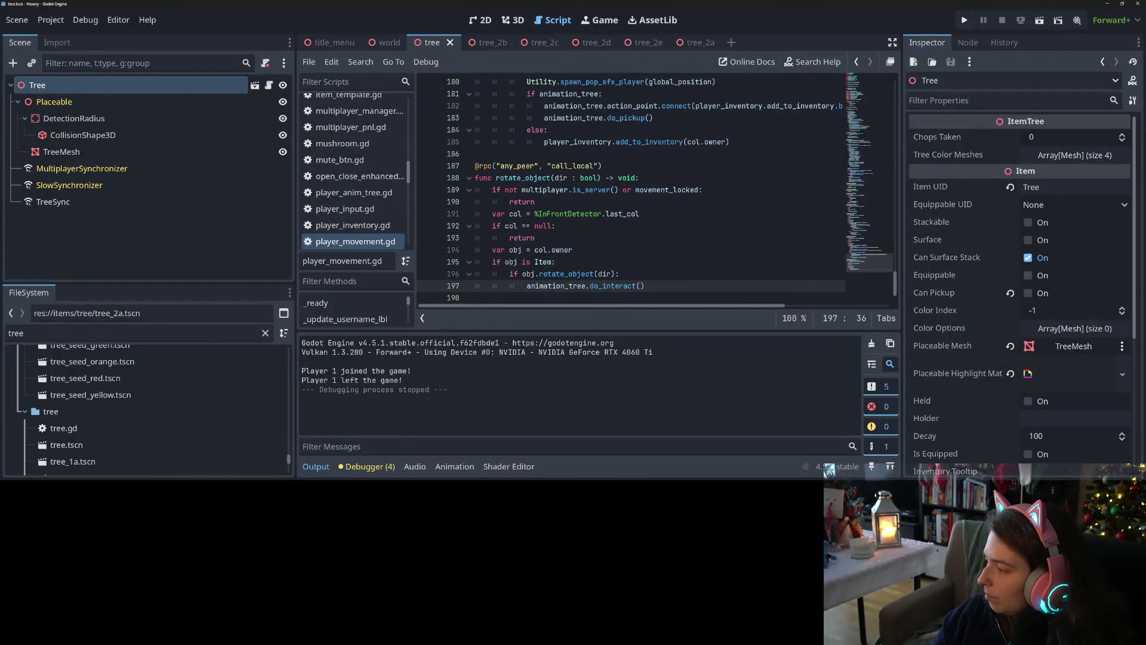
Back in Godot, clear the FileSystem filter so all files show
{"action": "key", "text": "alt+Tab"}
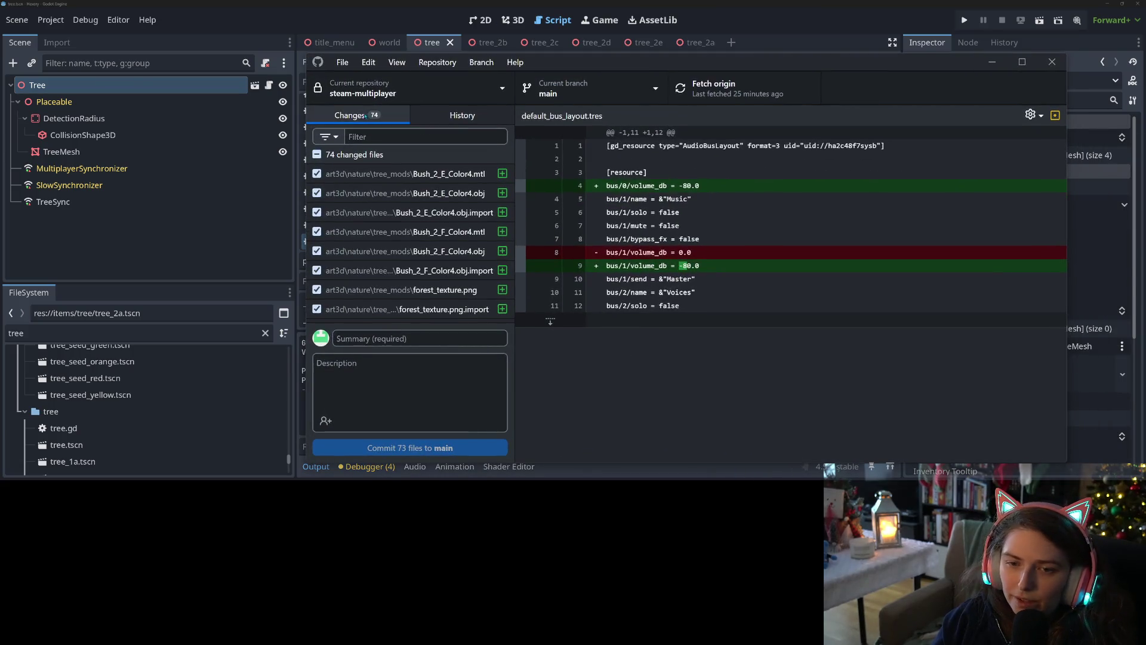
{"action": "left_click", "coordinate": [54, 202]}
{"action": "scroll", "coordinate": [155, 416], "scroll_direction": "down", "scroll_amount": 2}
{"action": "scroll", "coordinate": [155, 416], "scroll_direction": "down", "scroll_amount": 4}
{"action": "left_click", "coordinate": [265, 334]}
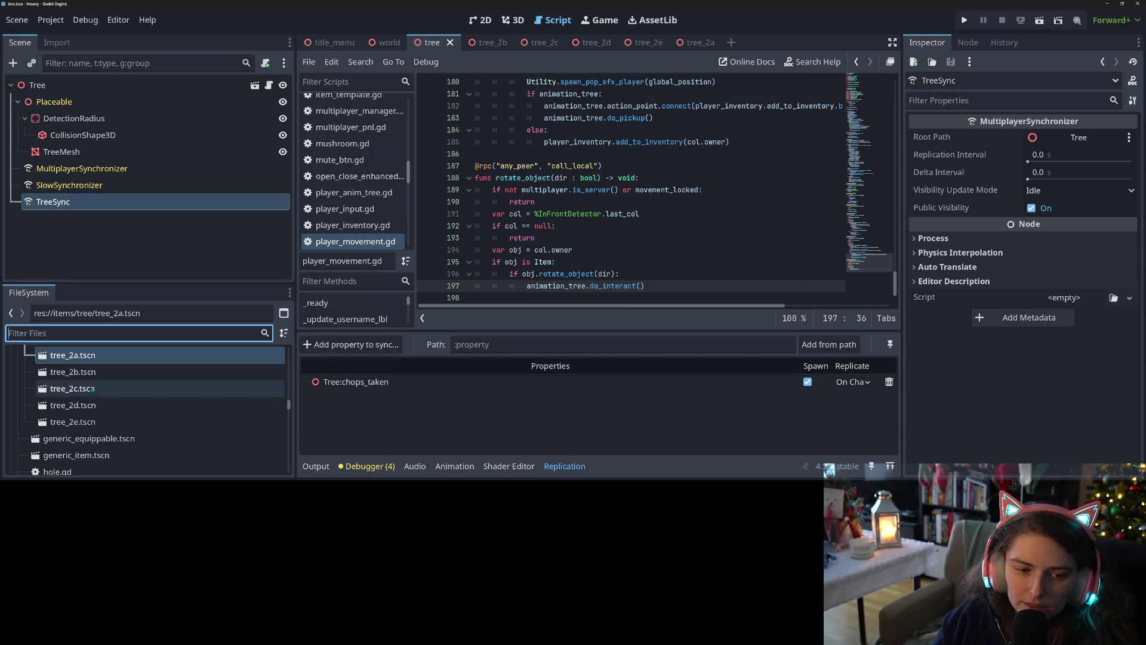
{"action": "scroll", "coordinate": [83, 420], "scroll_direction": "down", "scroll_amount": 10}
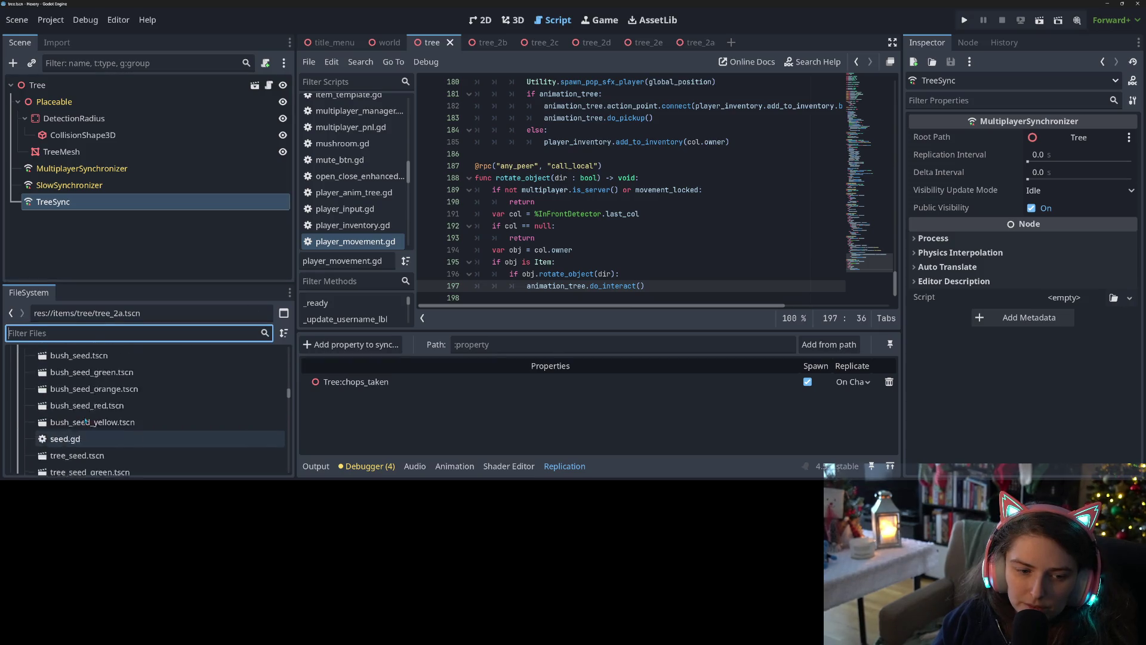
{"action": "scroll", "coordinate": [87, 420], "scroll_direction": "down", "scroll_amount": 15}
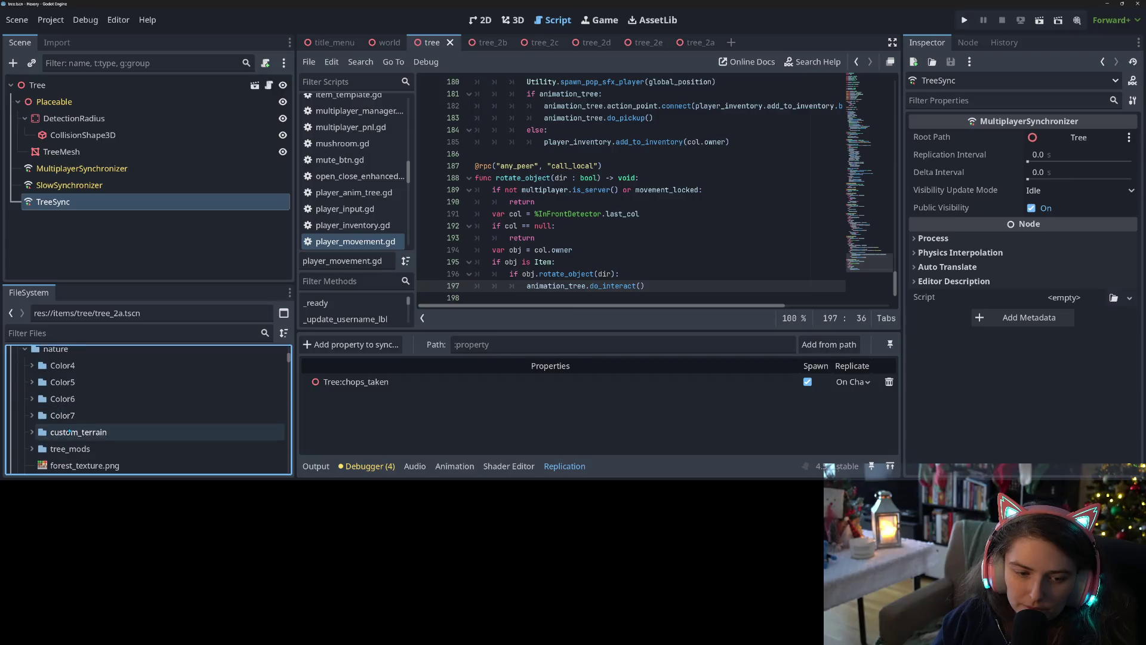
Delete Bush_2_E_Color4.obj and Bush_2_F_Color4.obj from tree_mods and save the scene
{"action": "left_click", "coordinate": [72, 403]}
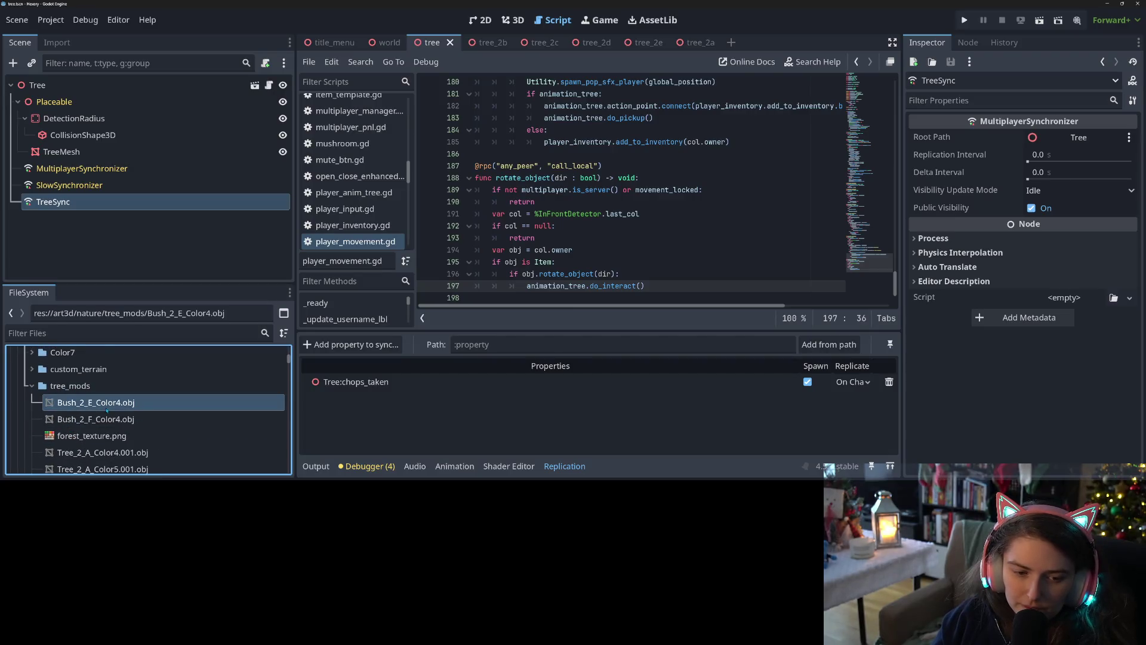
{"action": "scroll", "coordinate": [73, 402], "scroll_direction": "down", "scroll_amount": 1}
{"action": "left_click", "coordinate": [96, 387], "text": "shift"}
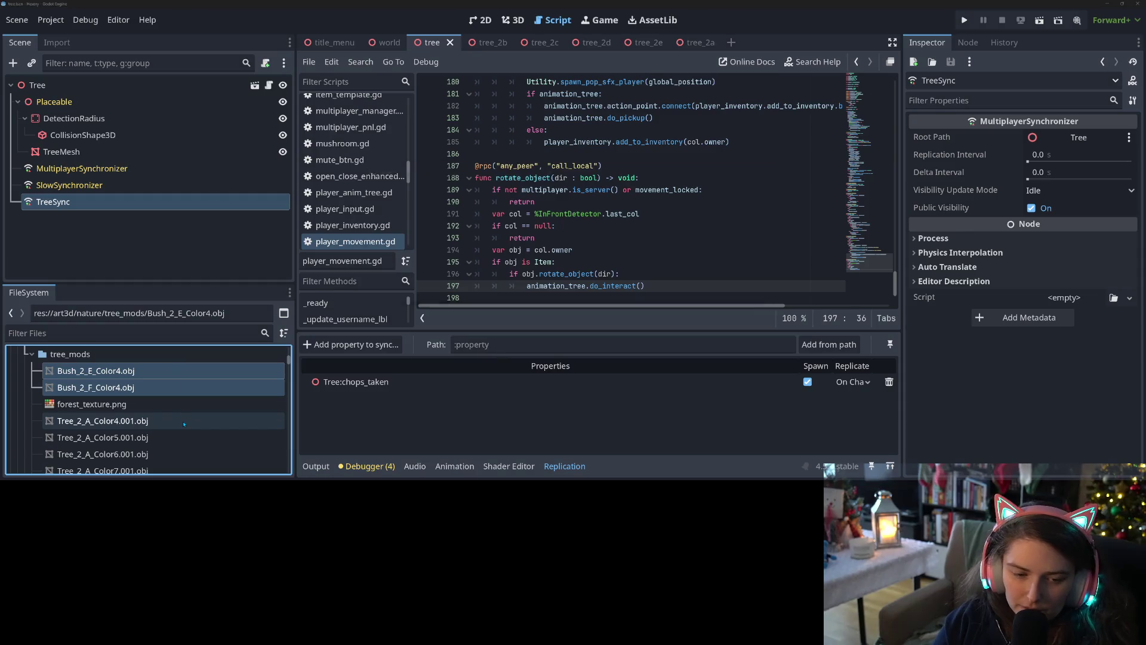
{"action": "key", "text": "Delete"}
{"action": "key", "text": "Return"}
{"action": "scroll", "coordinate": [183, 424], "scroll_direction": "down", "scroll_amount": 8}
{"action": "scroll", "coordinate": [138, 425], "scroll_direction": "up", "scroll_amount": 2}
{"action": "scroll", "coordinate": [134, 427], "scroll_direction": "down", "scroll_amount": 2}
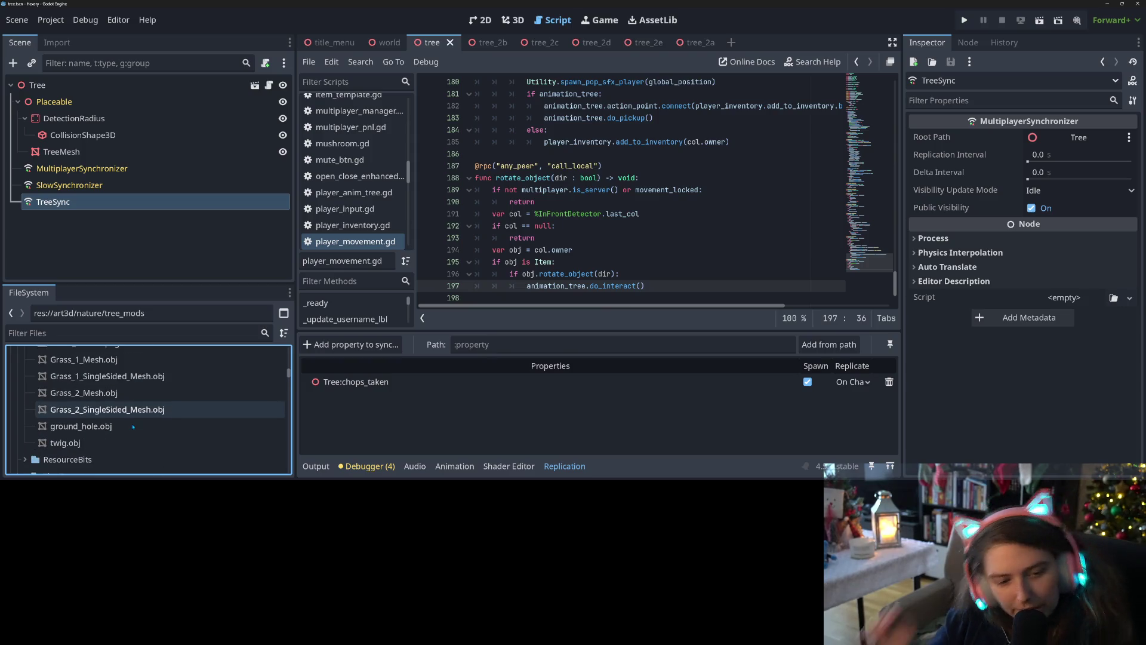
{"action": "key", "text": "ctrl+s"}
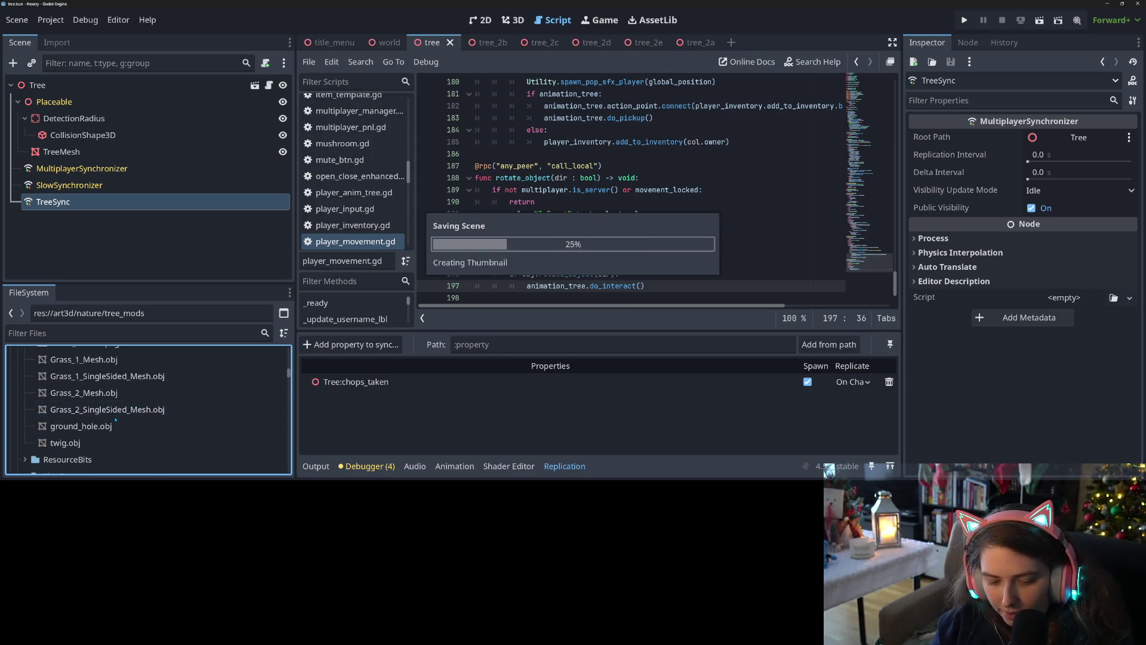
Check the Trello board, then return to the Godot editor
{"action": "scroll", "coordinate": [154, 452], "scroll_direction": "up", "scroll_amount": 10}
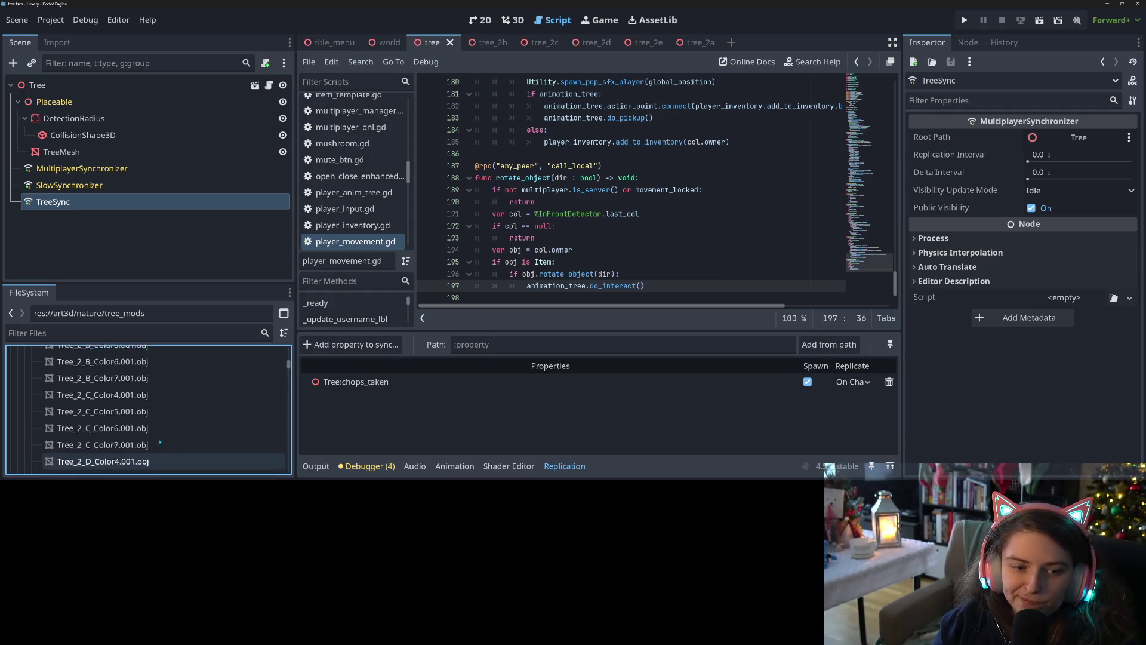
{"action": "scroll", "coordinate": [158, 439], "scroll_direction": "down", "scroll_amount": 2}
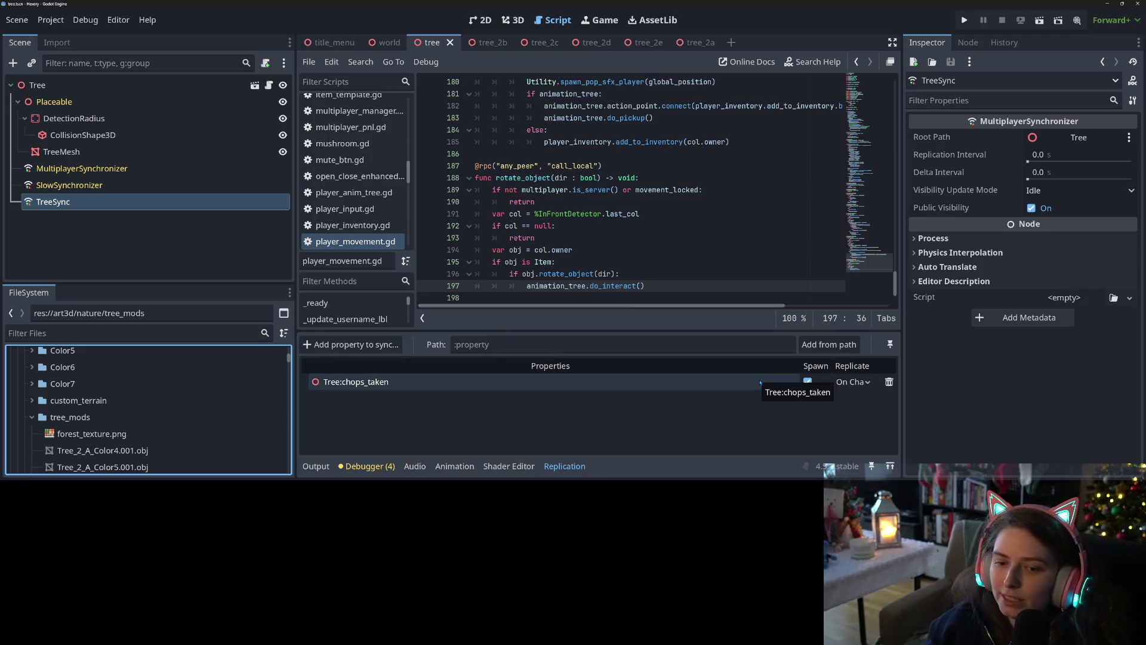
{"action": "left_click", "coordinate": [758, 413]}
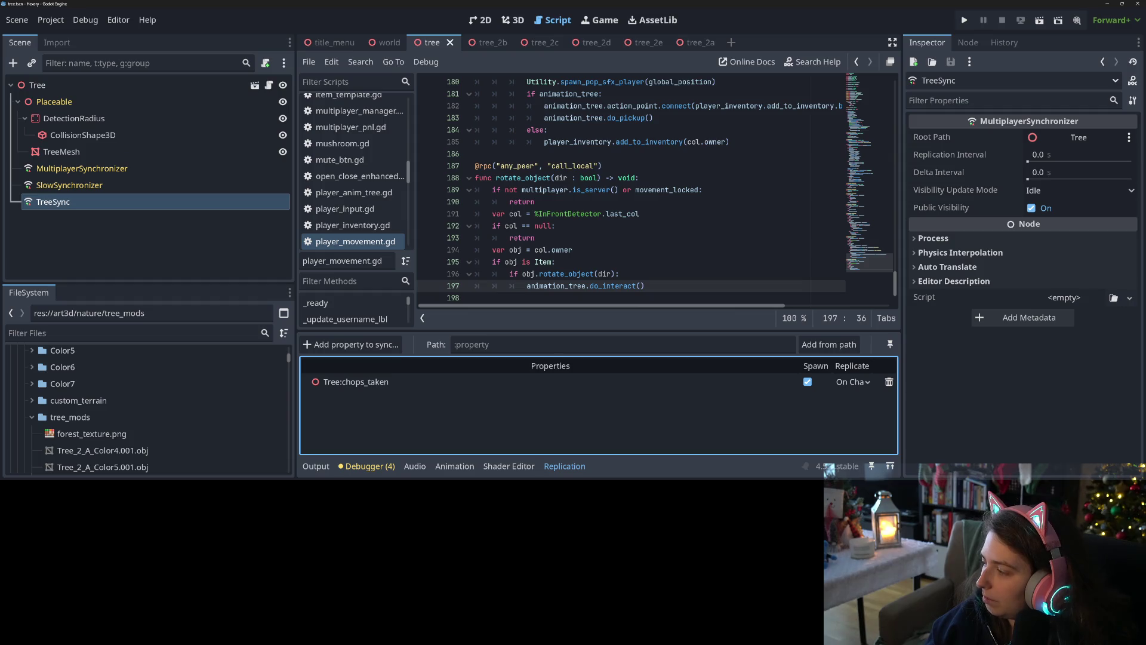
{"action": "key", "text": "alt+Tab"}
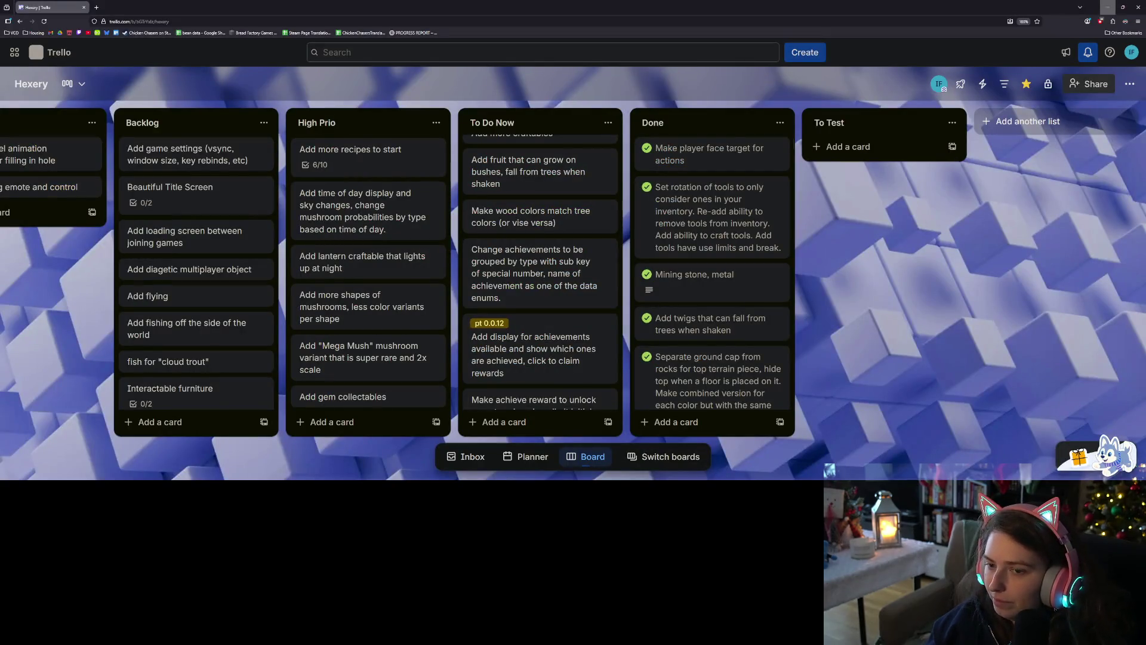
{"action": "key", "text": "alt+Tab"}
{"action": "key", "text": "alt+Tab"}
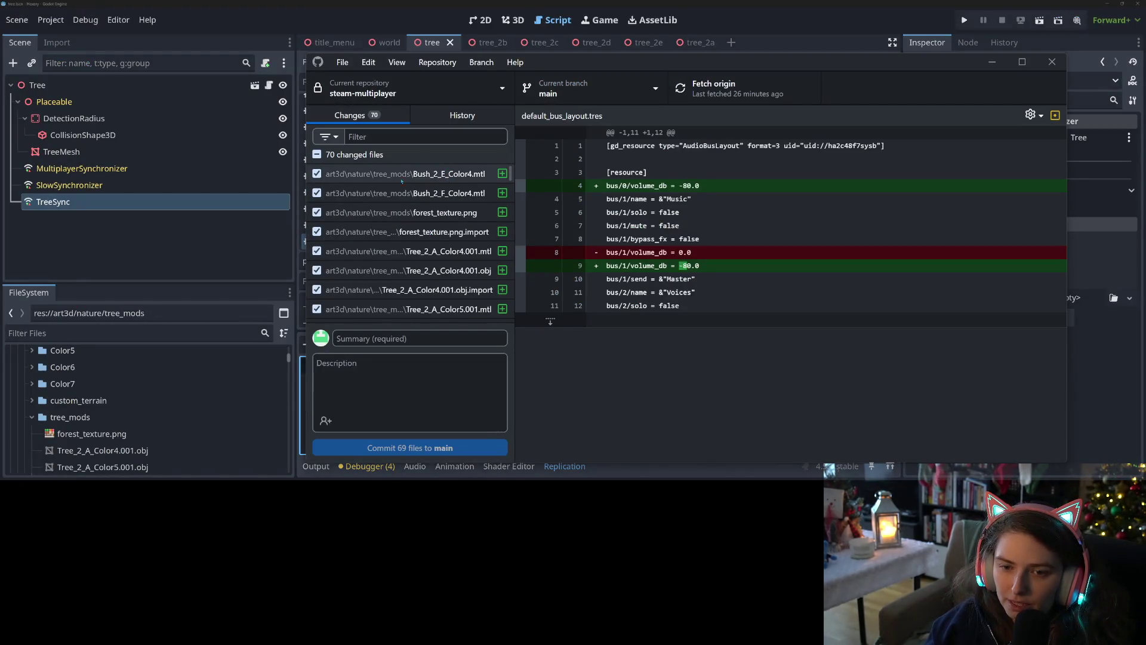
Exclude Bush_2_E_Color4.mtl and Bush_2_F_Color4.mtl from the commit
{"action": "left_click", "coordinate": [317, 173]}
{"action": "left_click", "coordinate": [317, 193]}
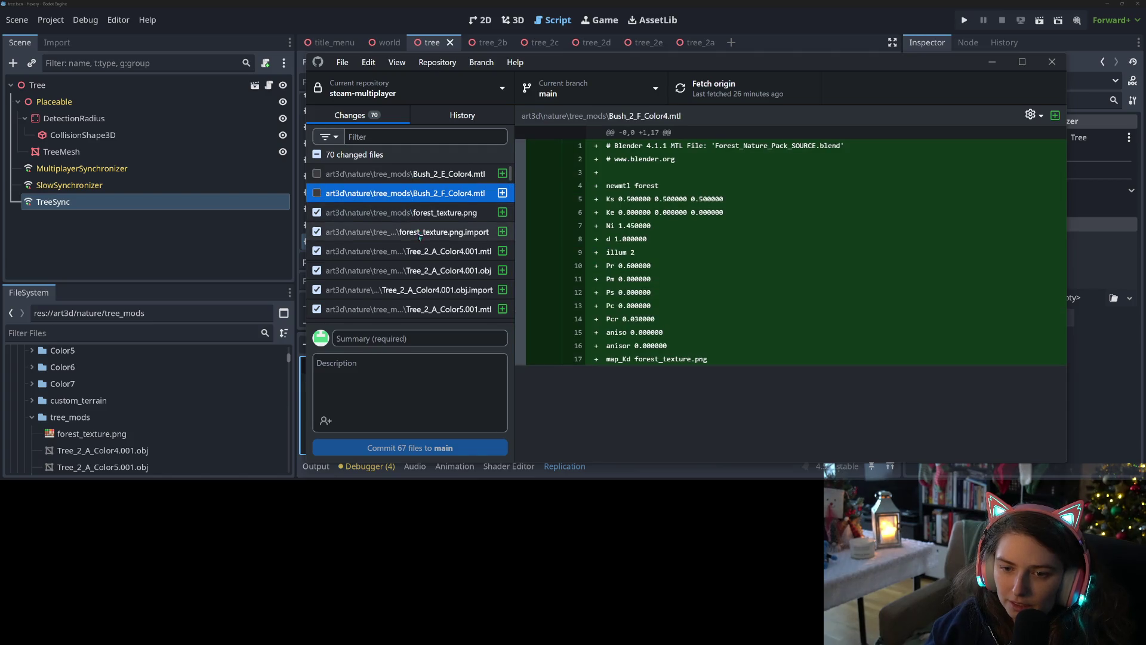
{"action": "scroll", "coordinate": [426, 249], "scroll_direction": "down", "scroll_amount": 2}
{"action": "scroll", "coordinate": [426, 248], "scroll_direction": "down", "scroll_amount": 5}
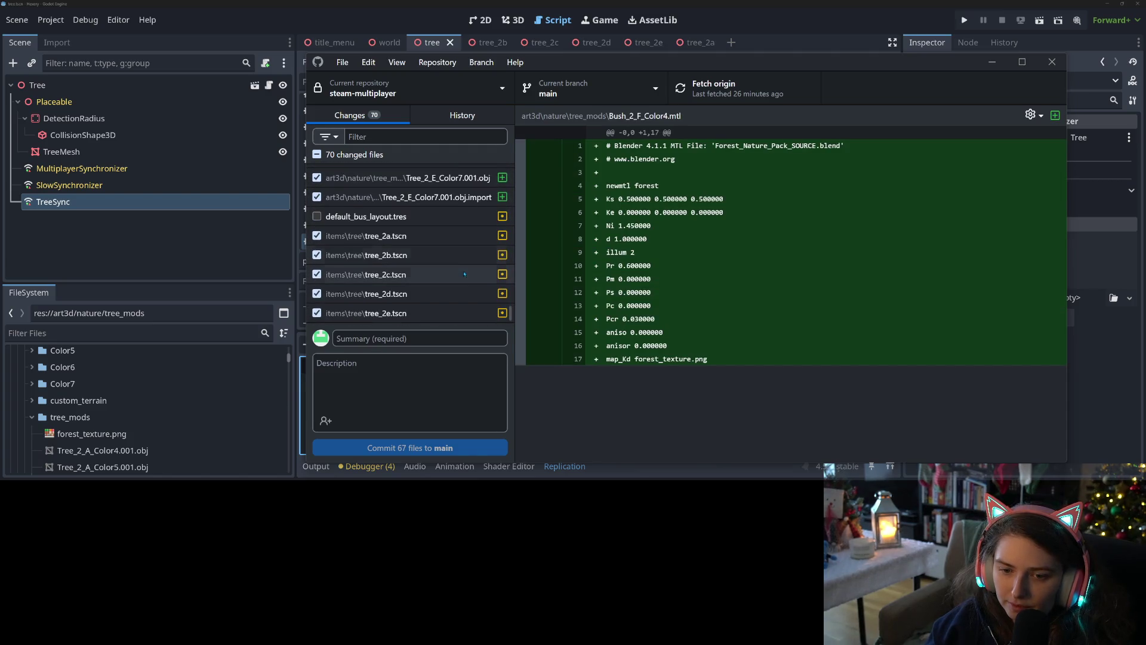
{"action": "scroll", "coordinate": [470, 272], "scroll_direction": "up", "scroll_amount": 5}
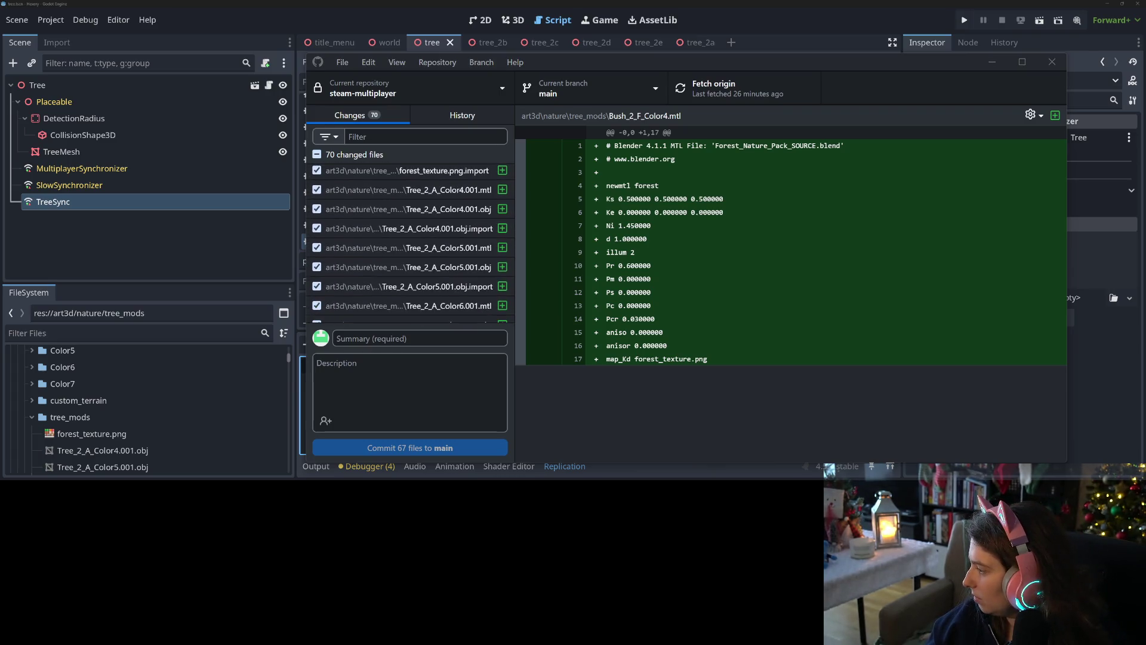
Delete the leftover Bush_2_F files from tree_mods in File Explorer
{"action": "key", "text": "alt+Tab"}
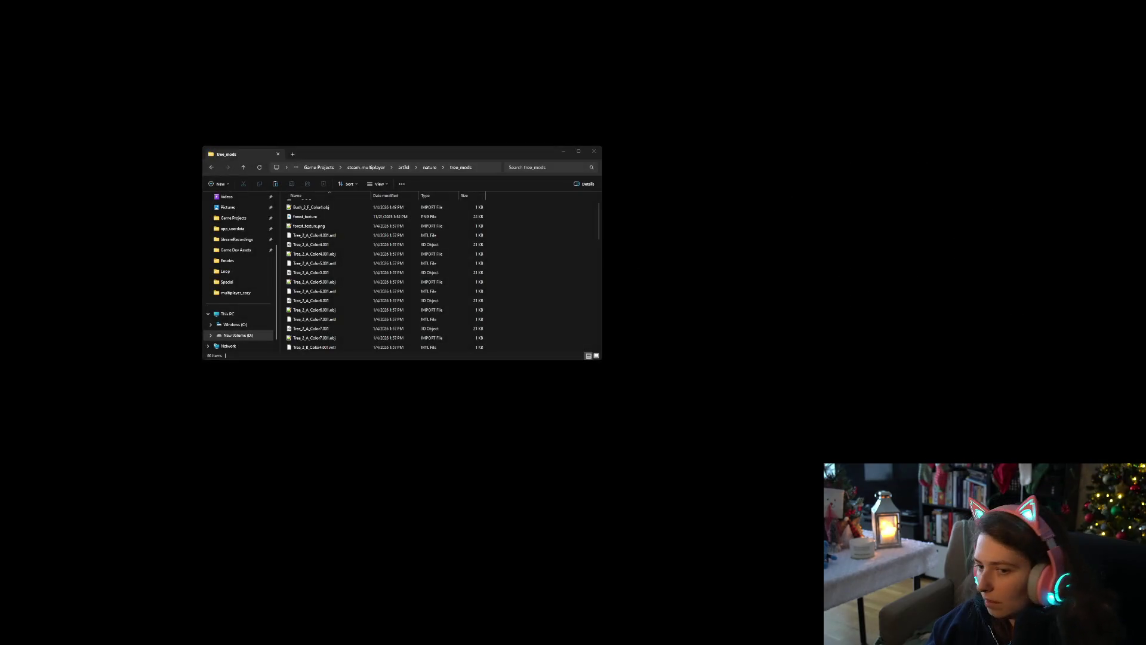
{"action": "left_click", "coordinate": [315, 347]}
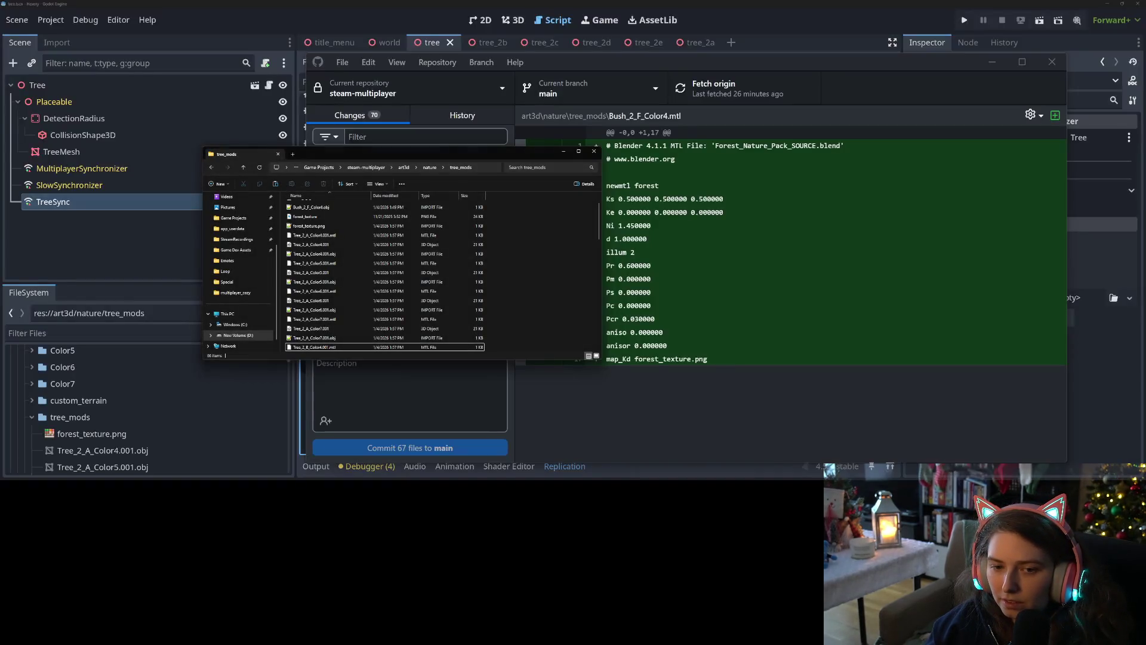
{"action": "scroll", "coordinate": [383, 274], "scroll_direction": "up", "scroll_amount": 2}
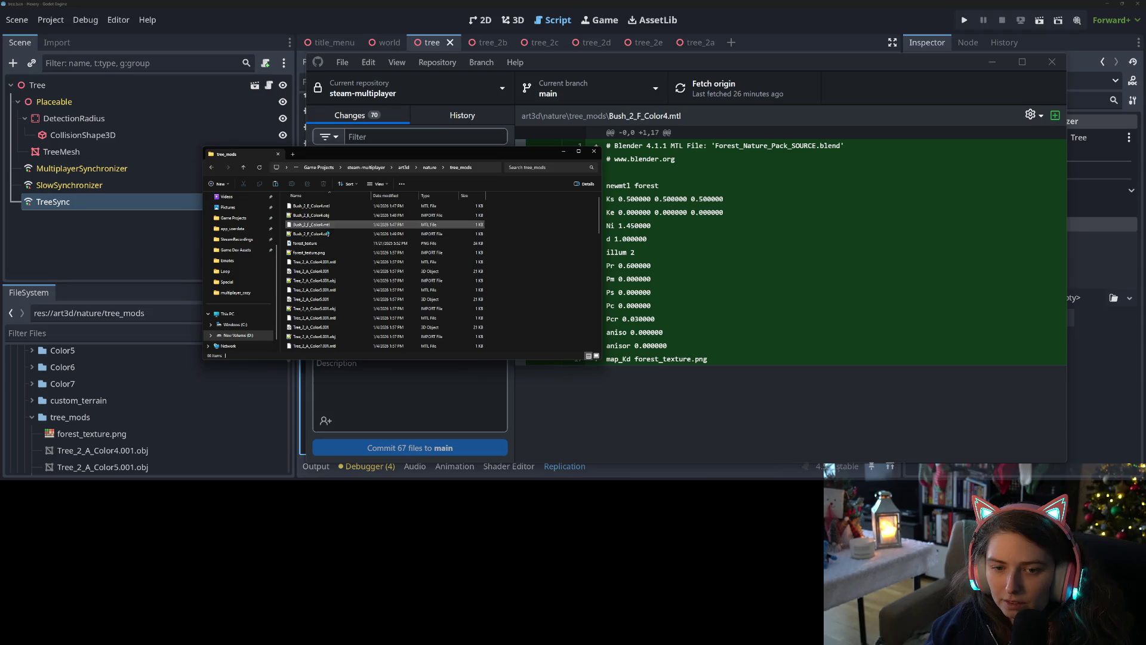
{"action": "left_click", "coordinate": [260, 168]}
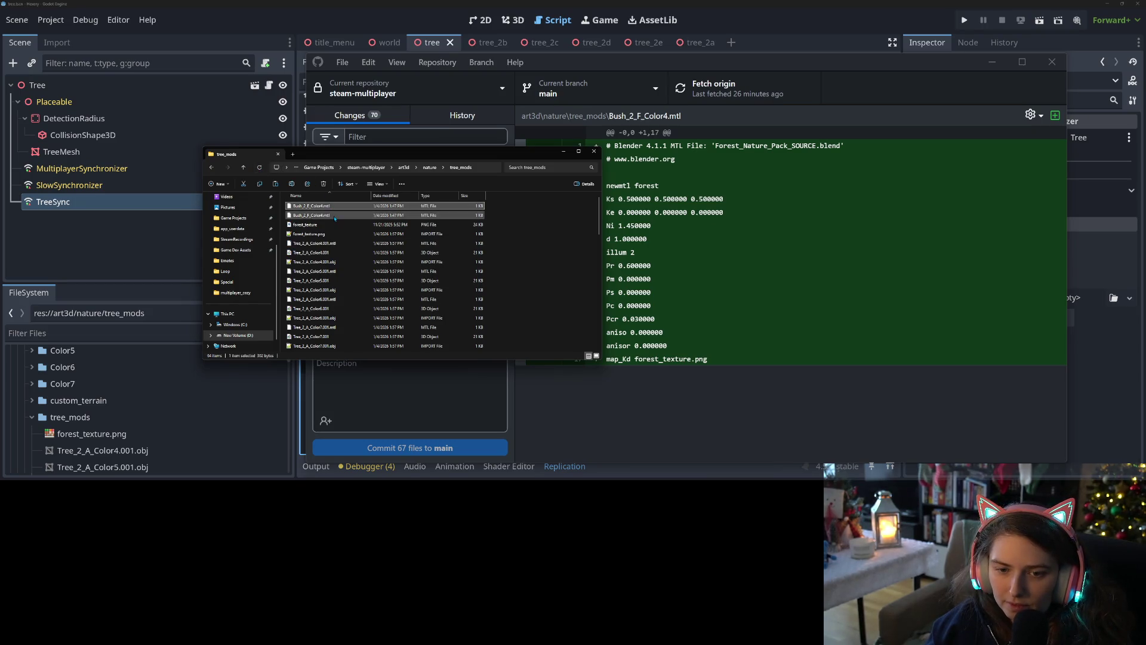
{"action": "key", "text": "Delete"}
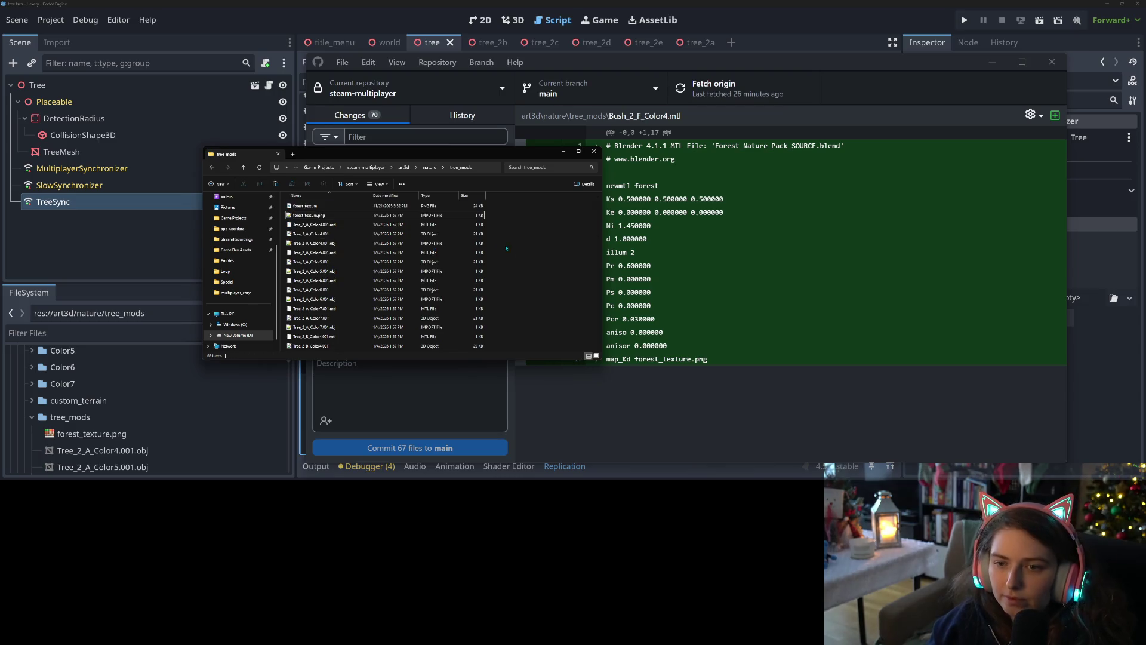
{"action": "left_click", "coordinate": [640, 430]}
{"action": "left_click", "coordinate": [445, 338]}
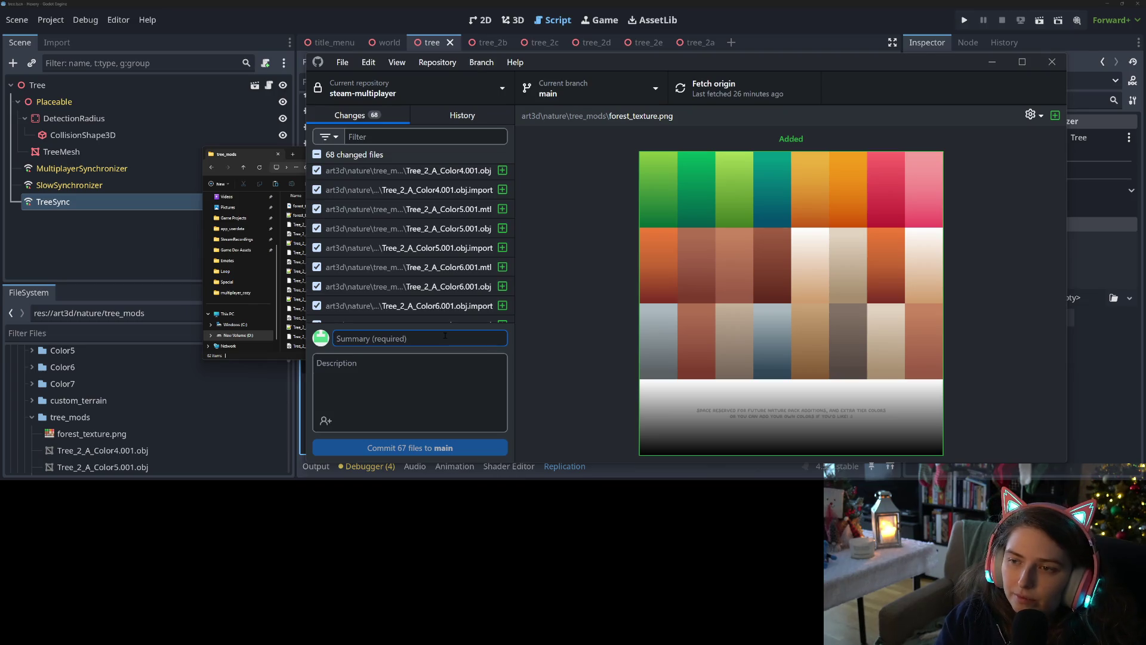
Commit the 67 files to main with a summary ending 'as the wood log', then push
{"action": "type", "text": "updates t"}
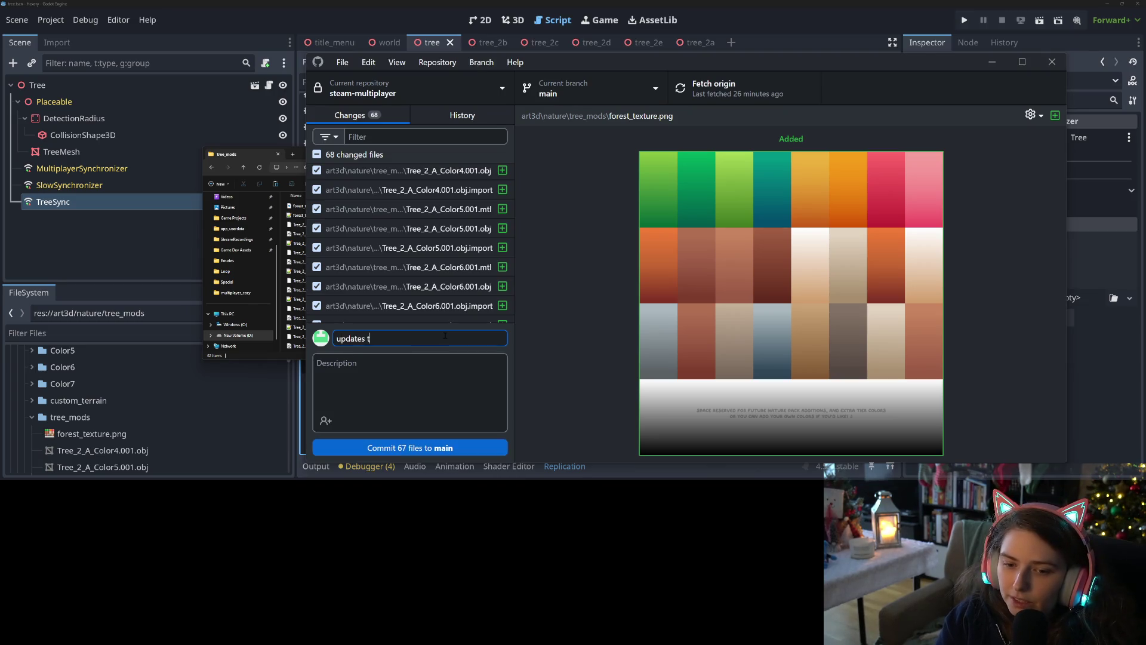
{"action": "key", "text": "BackSpace"}
{"action": "key", "text": "BackSpace"}
{"action": "type", "text": "es to all thave the same woo"}
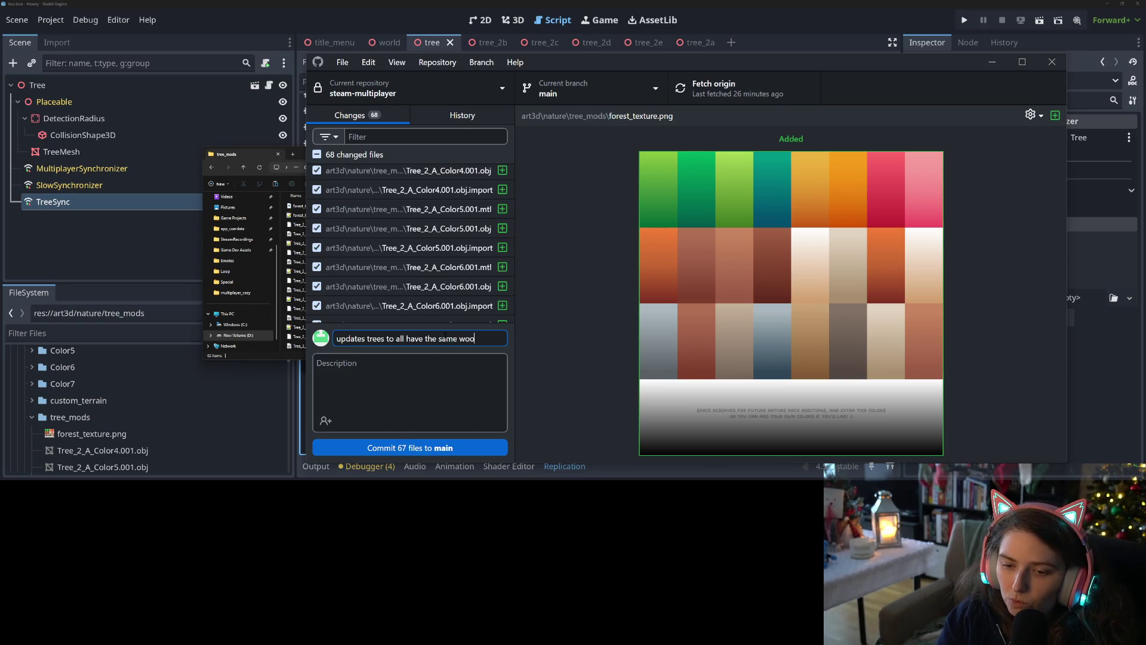
{"action": "type", "text": "as th"}
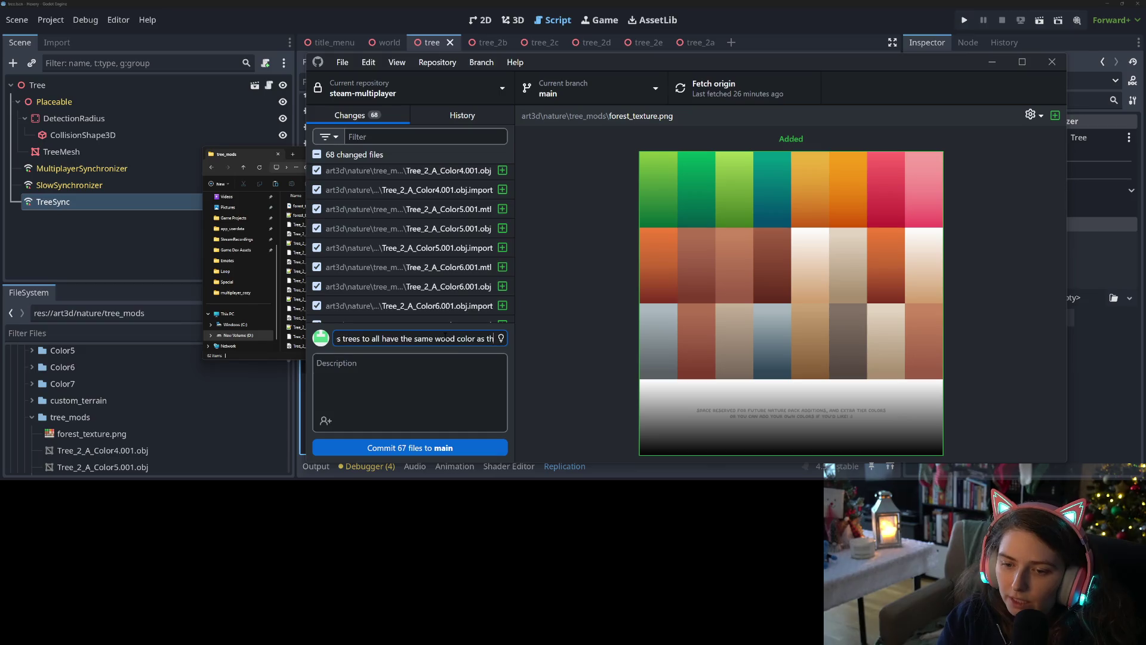
{"action": "type", "text": "e wood log"}
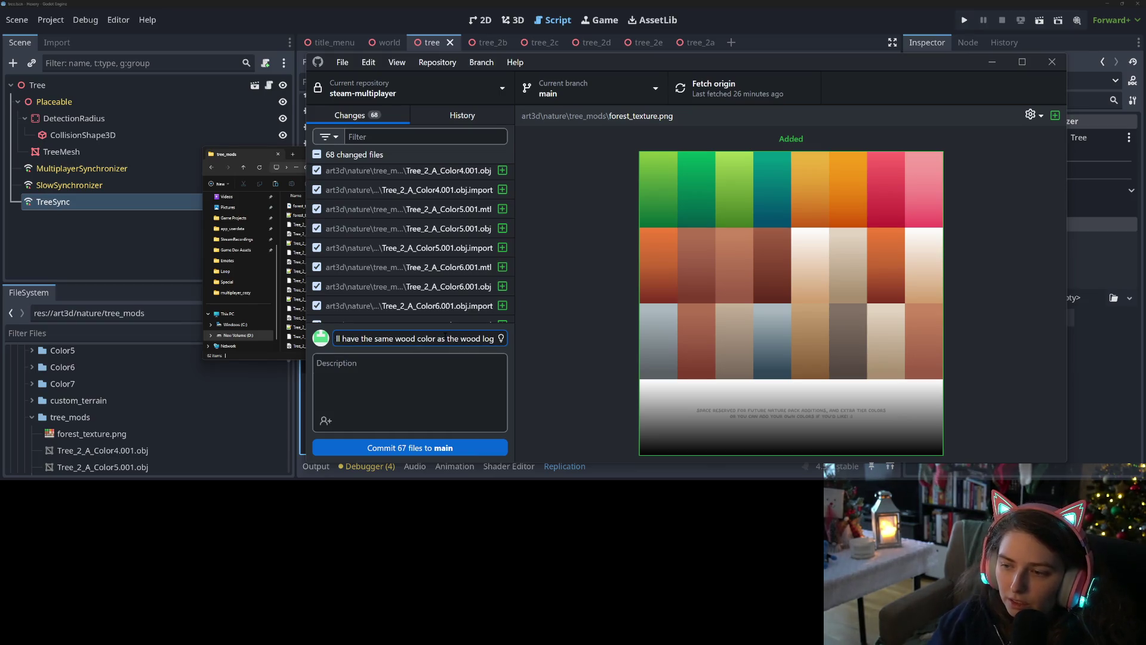
{"action": "key", "text": "ctrl+Return"}
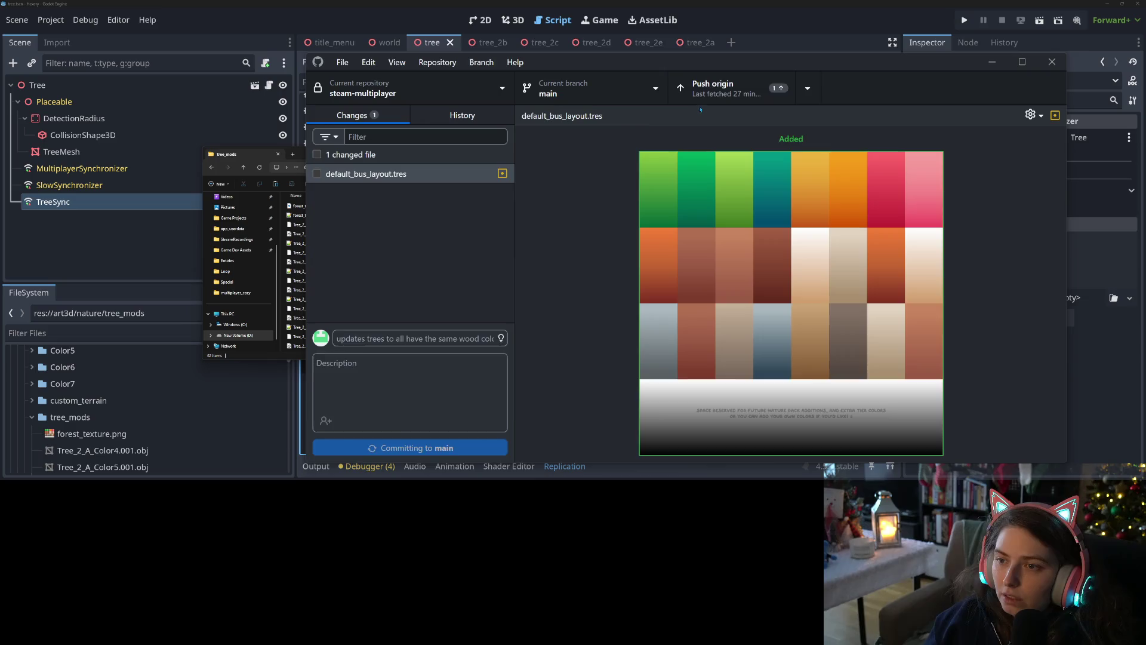
{"action": "left_click", "coordinate": [740, 88]}
{"action": "left_click", "coordinate": [1000, 63]}
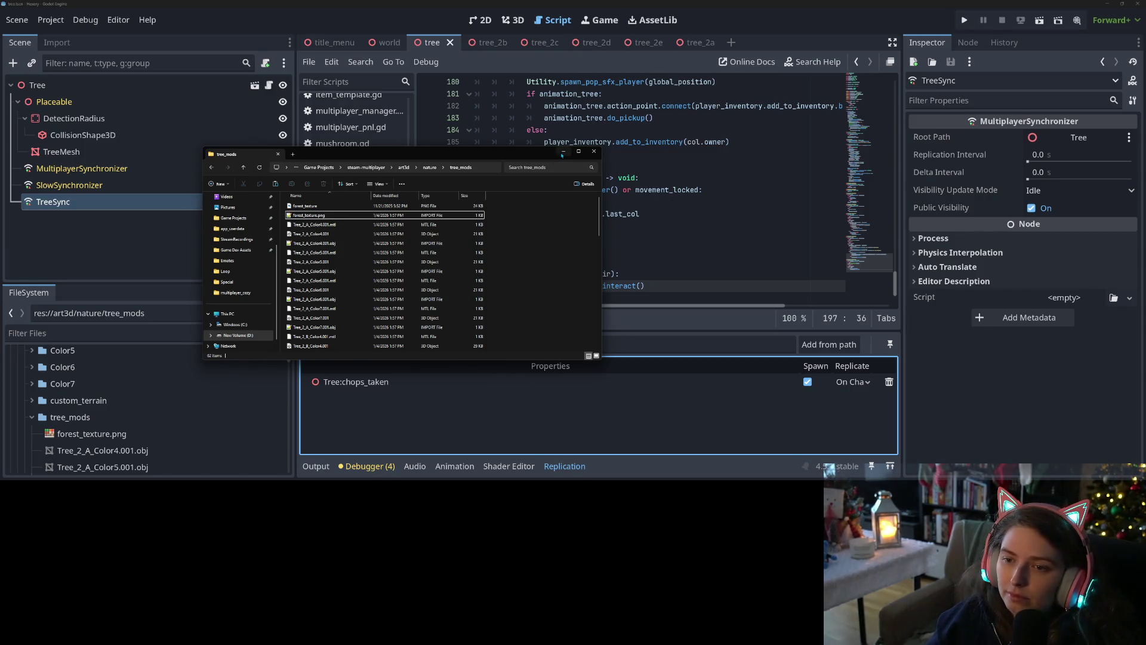
Open generic_item.tscn and select its SlowSynchronizer node
{"action": "left_click", "coordinate": [828, 469]}
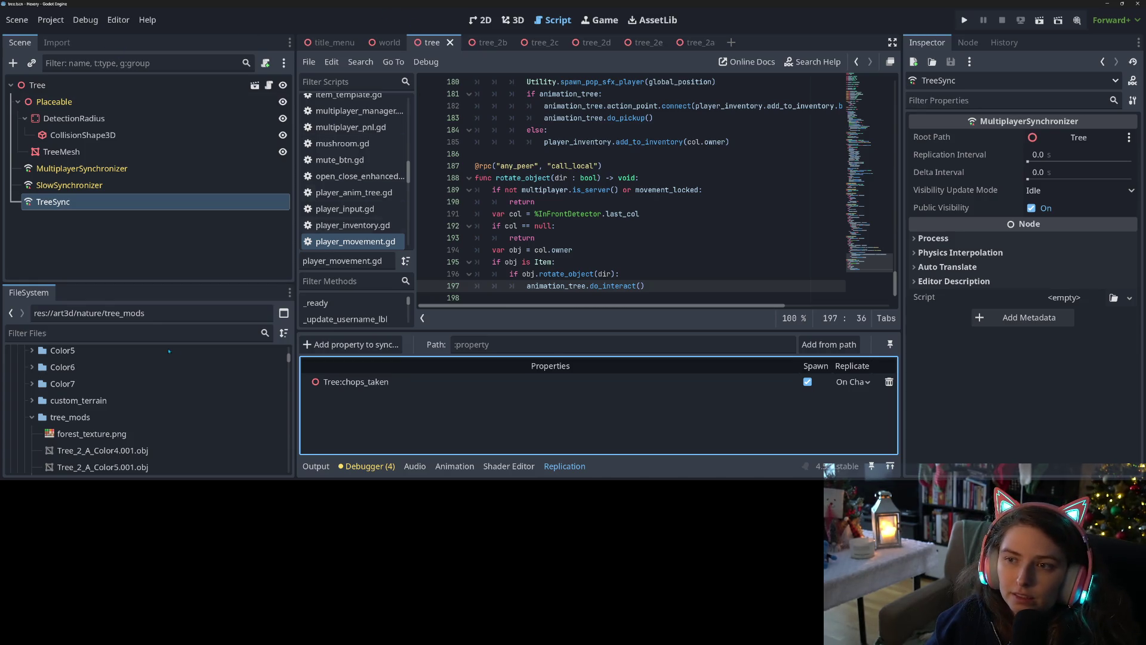
{"action": "left_click", "coordinate": [39, 333]}
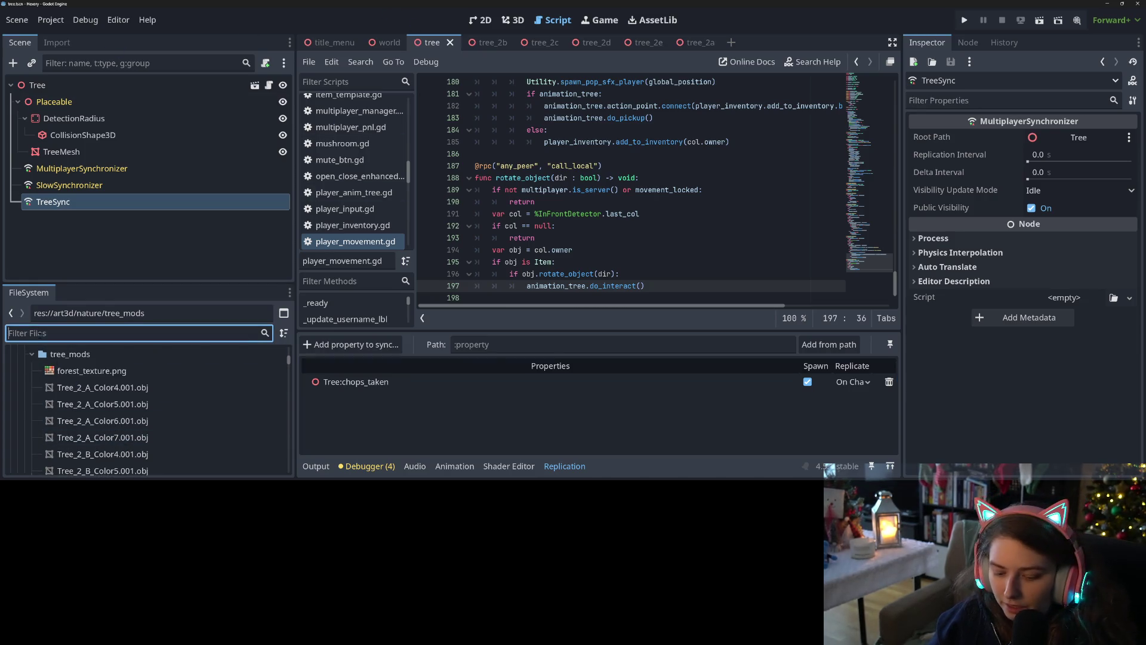
{"action": "type", "text": "gene"}
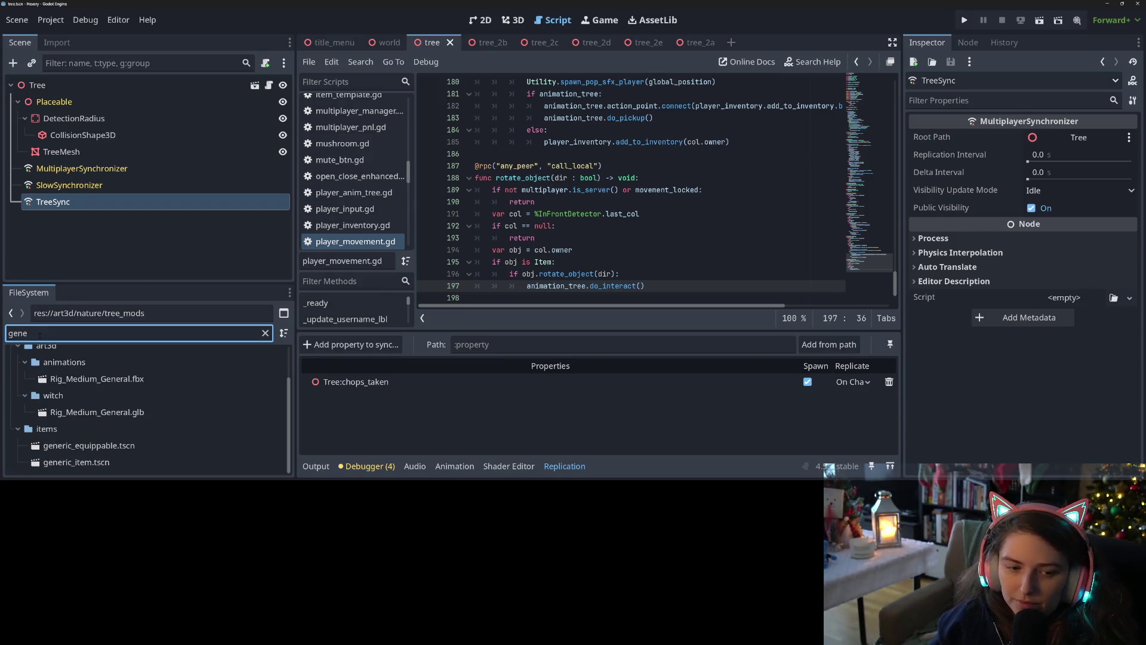
{"action": "left_click", "coordinate": [103, 463]}
{"action": "double_click", "coordinate": [103, 462]}
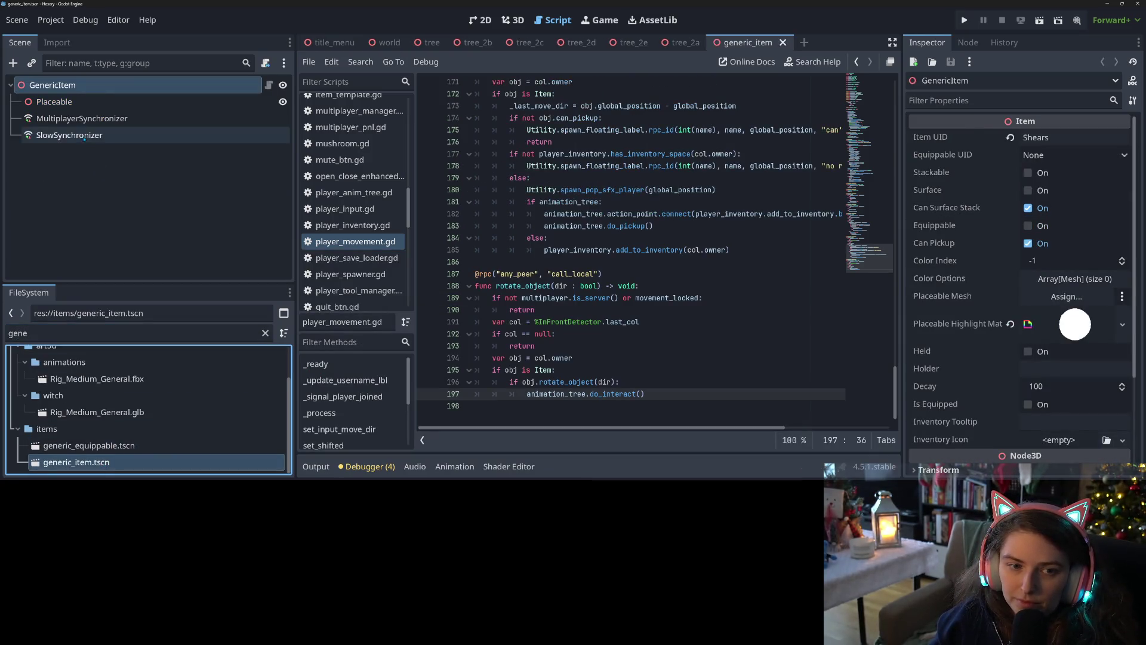
{"action": "left_click", "coordinate": [70, 135]}
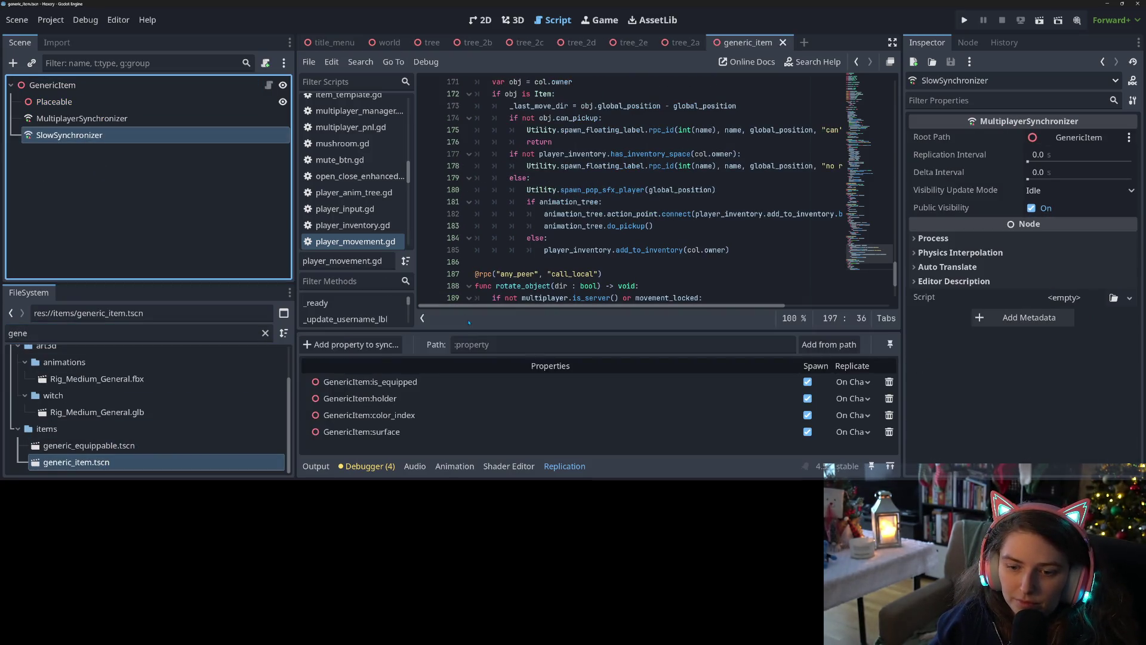
Add GenericItem's decay property to sync with Replicate On Change, and save
{"action": "left_click", "coordinate": [357, 345]}
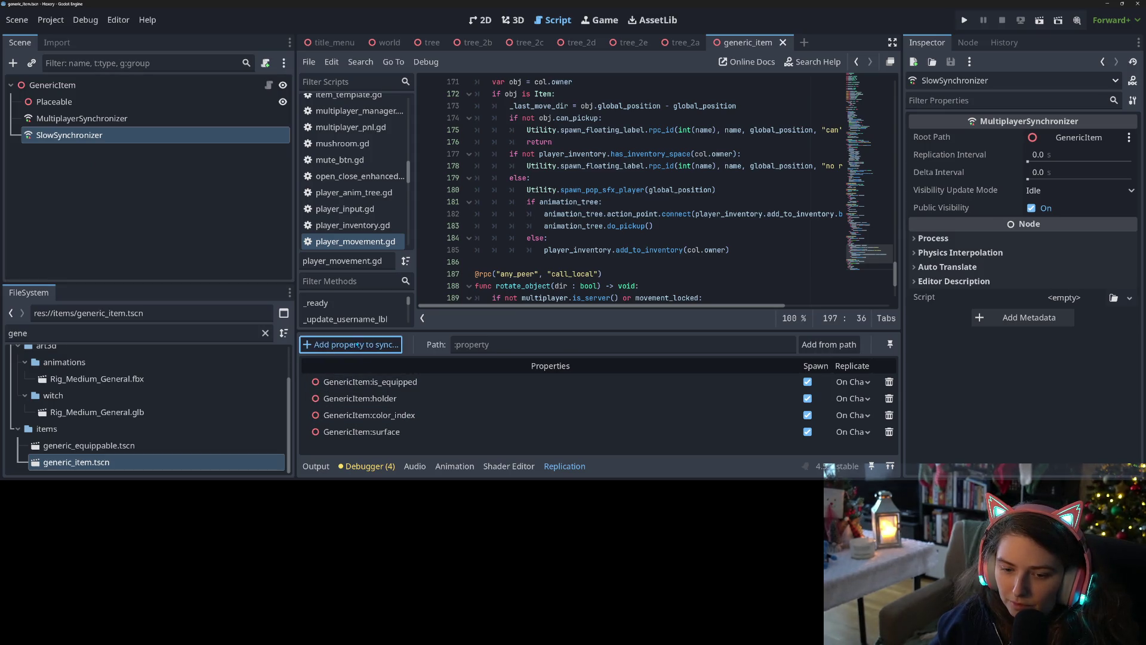
{"action": "left_click", "coordinate": [530, 405]}
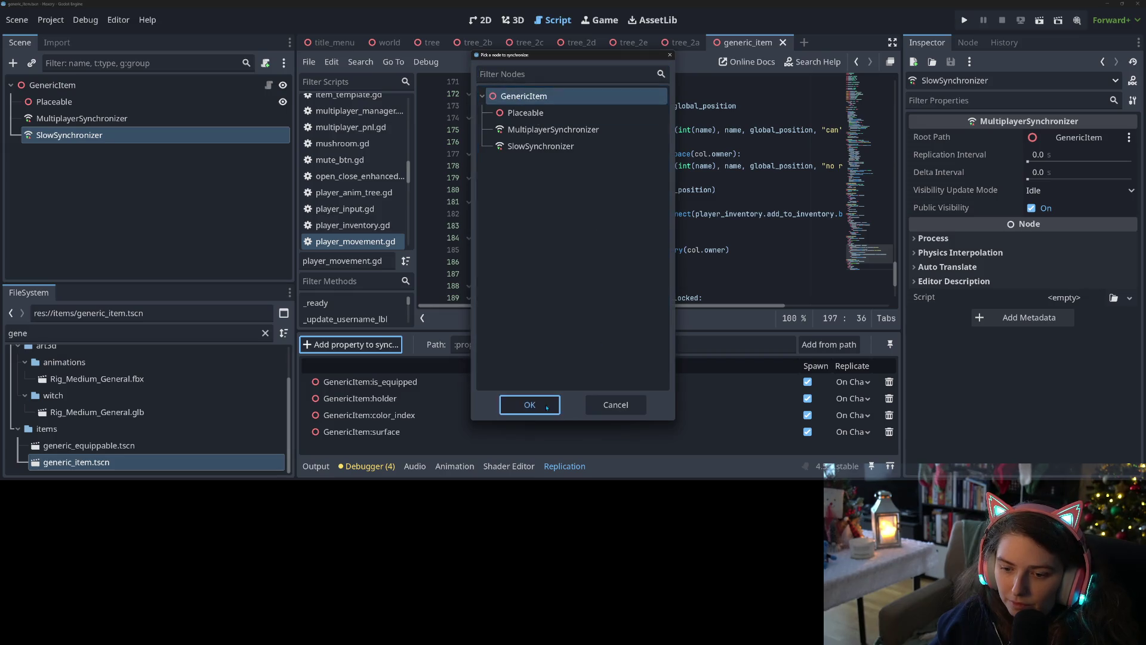
{"action": "scroll", "coordinate": [328, 238], "scroll_direction": "down", "scroll_amount": 5}
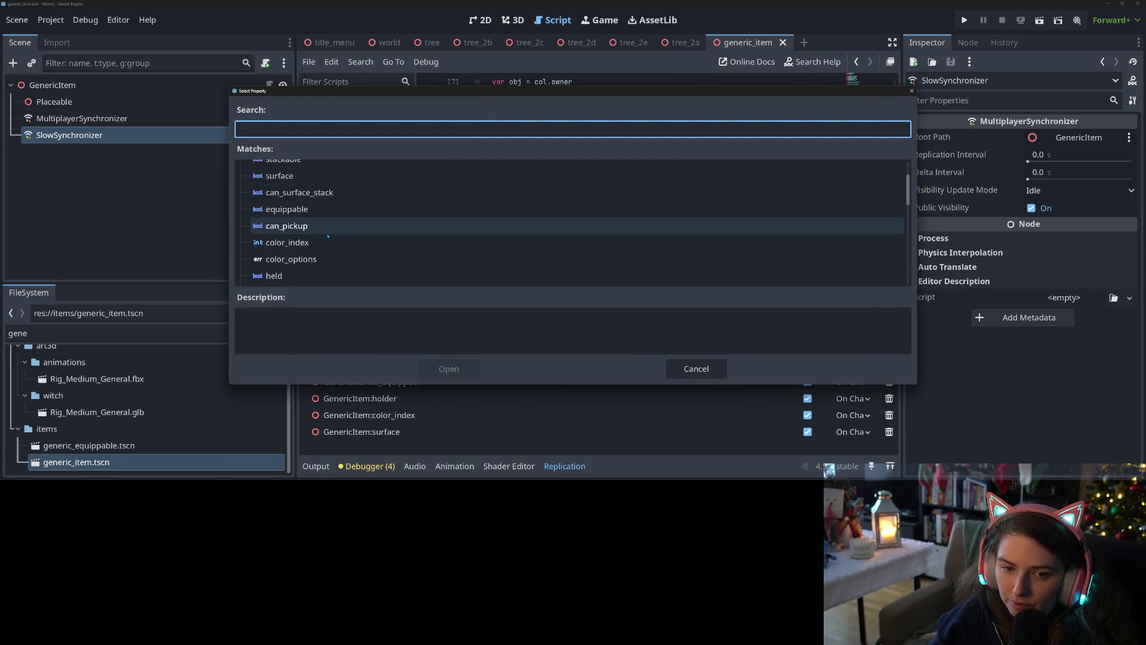
{"action": "left_click", "coordinate": [328, 233]}
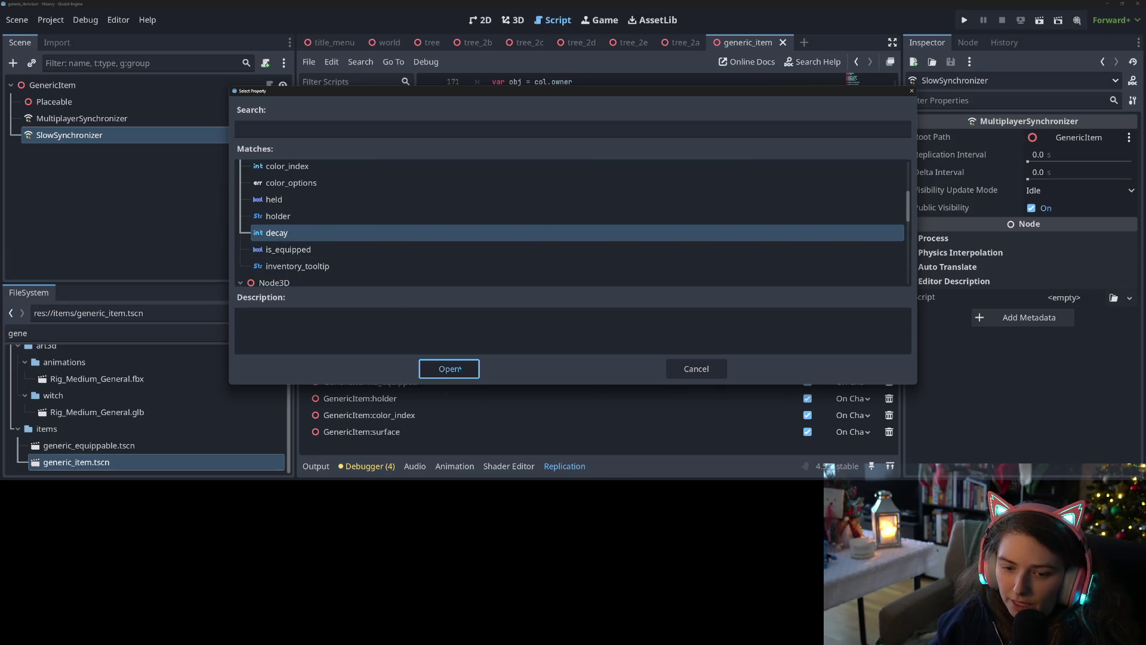
{"action": "left_click", "coordinate": [449, 368]}
{"action": "left_click", "coordinate": [850, 448]}
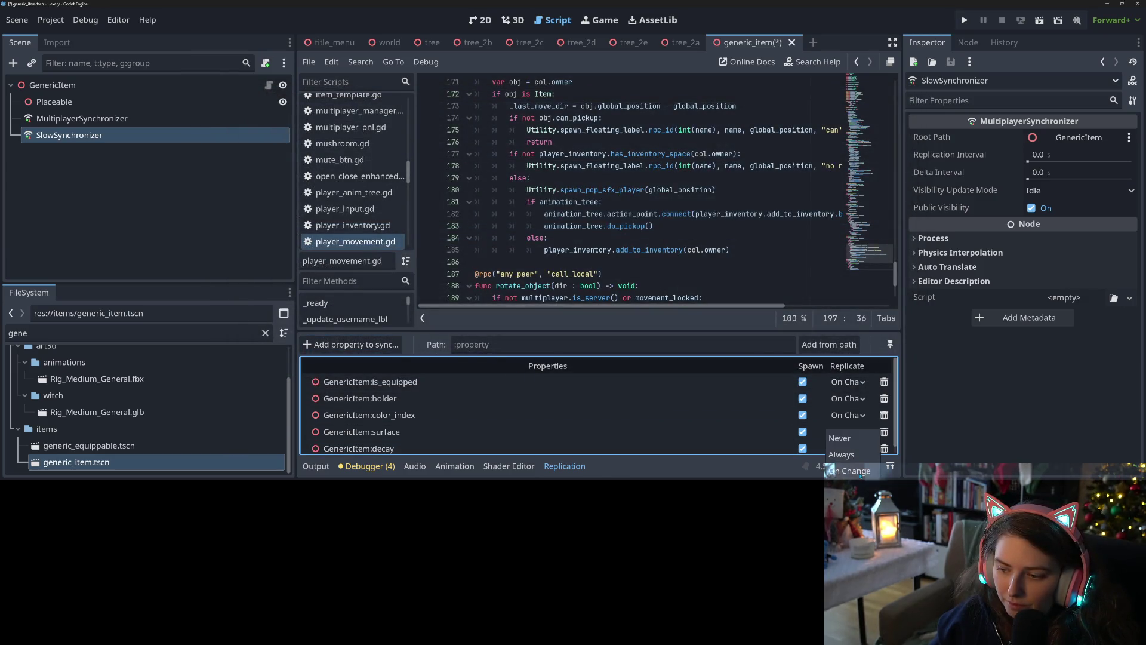
{"action": "left_click", "coordinate": [829, 471]}
{"action": "key", "text": "ctrl+s"}
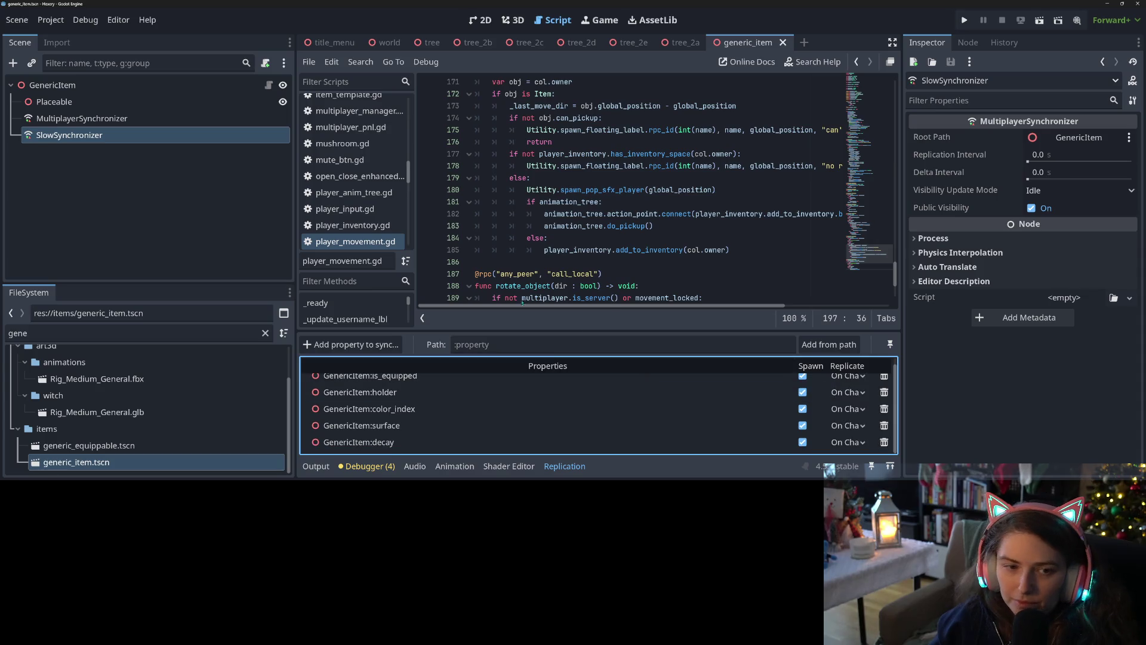
Review both synchronizers' properties, save the scene again and switch to GitHub Desktop
{"action": "left_click", "coordinate": [82, 118]}
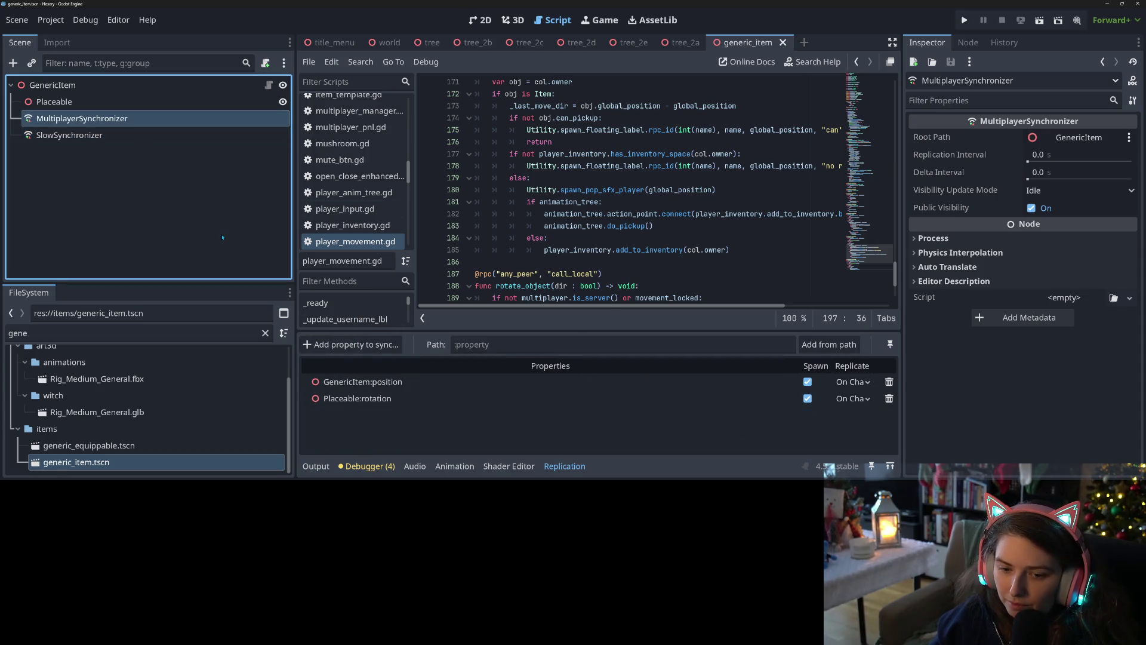
{"action": "key", "text": "Down"}
{"action": "key", "text": "ctrl+s"}
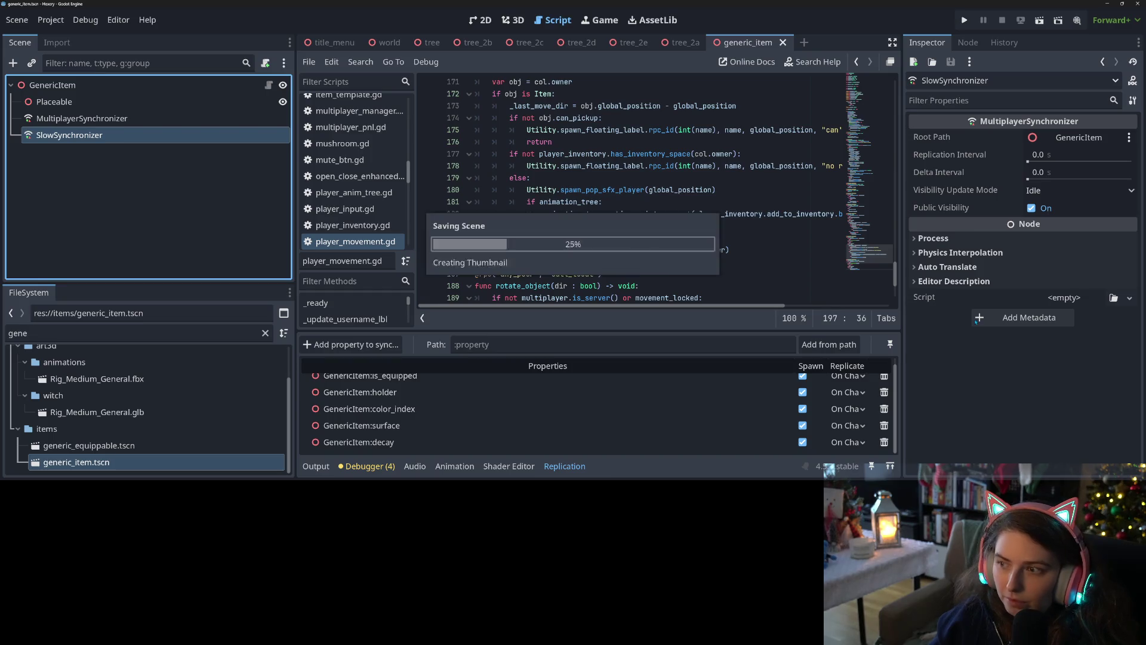
{"action": "key", "text": "alt+Tab"}
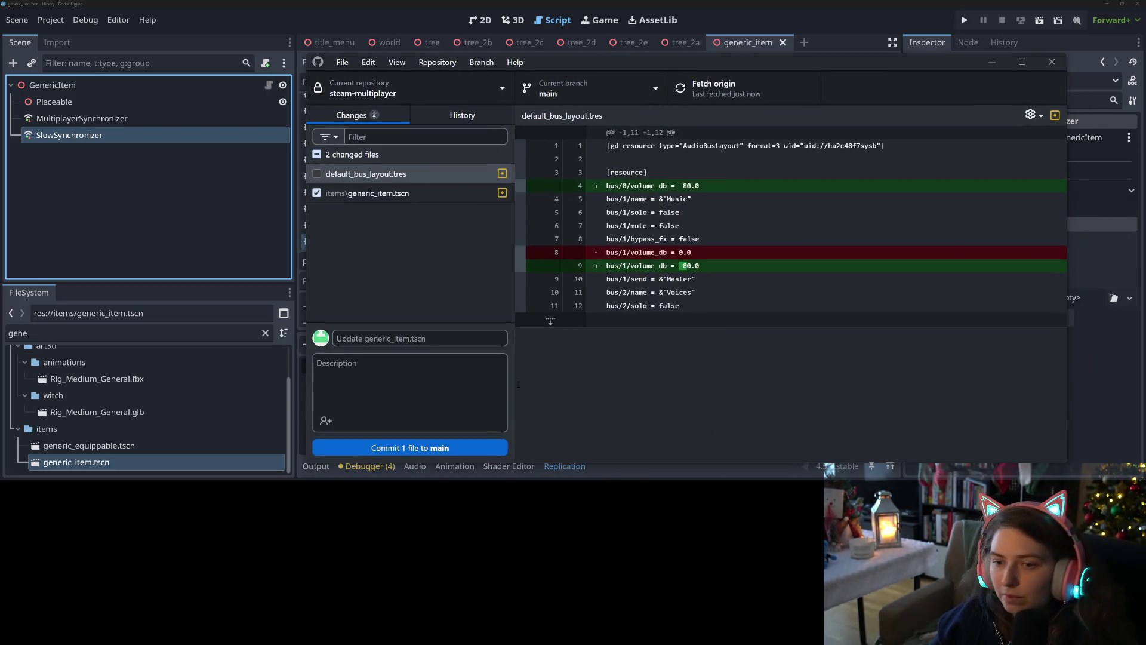
Commit generic_item.tscn to main as 'syncs item decay' and push to origin
{"action": "key", "text": "Down"}
{"action": "left_click", "coordinate": [427, 338]}
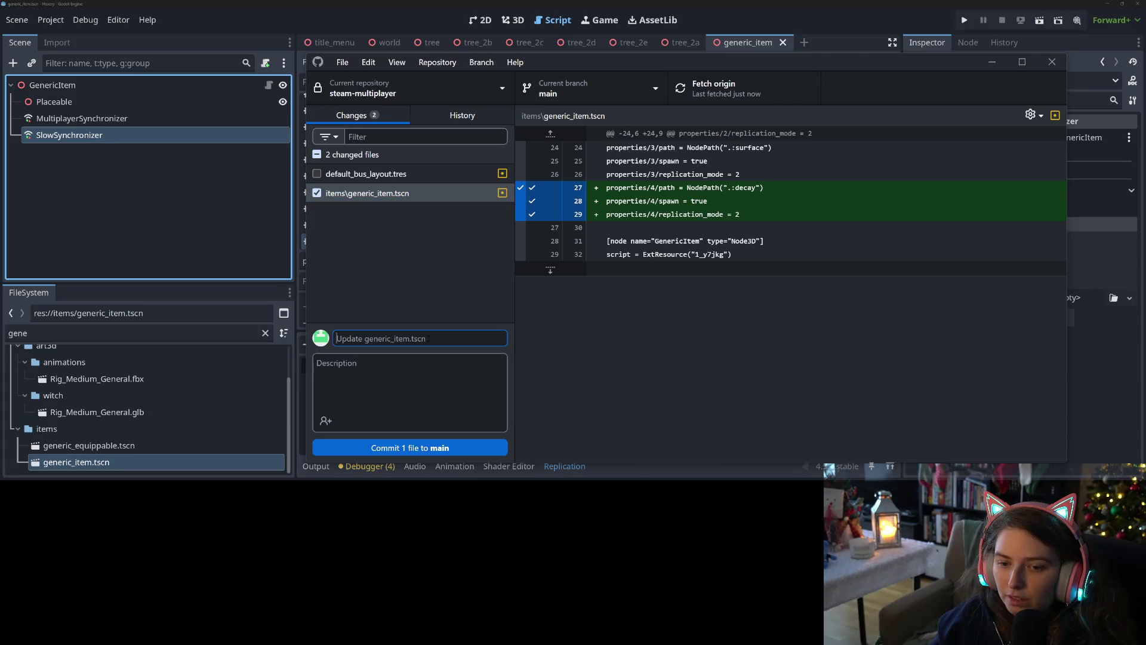
{"action": "type", "text": "syncs item decay"}
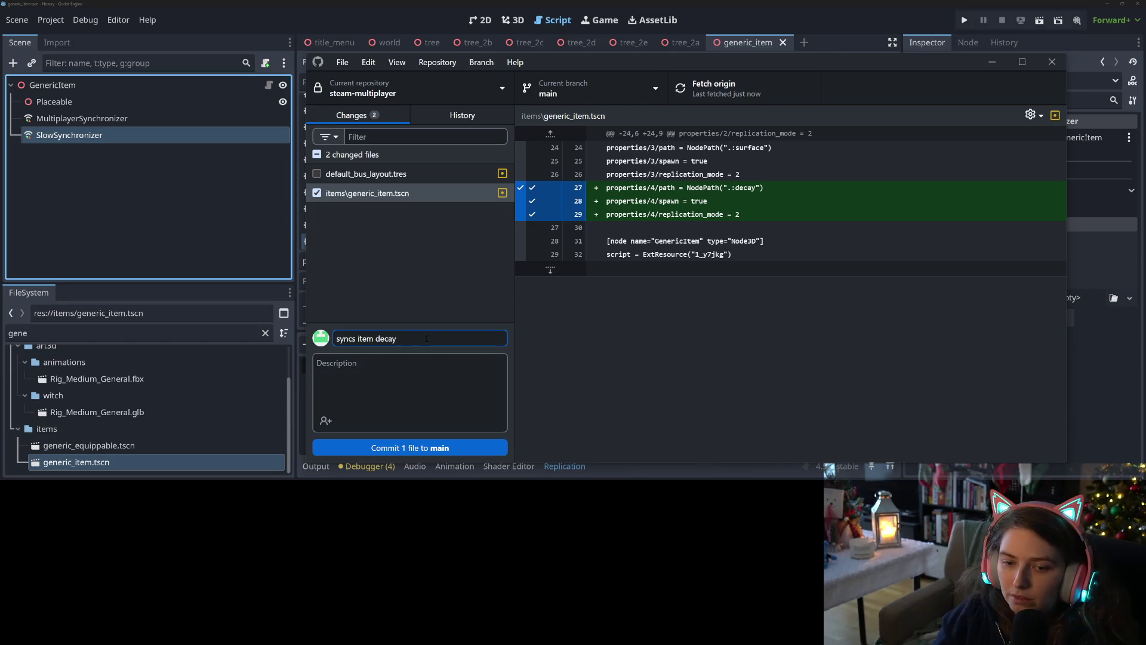
{"action": "left_click", "coordinate": [409, 447]}
{"action": "key", "text": "ctrl+p"}
{"action": "left_click", "coordinate": [992, 62]}
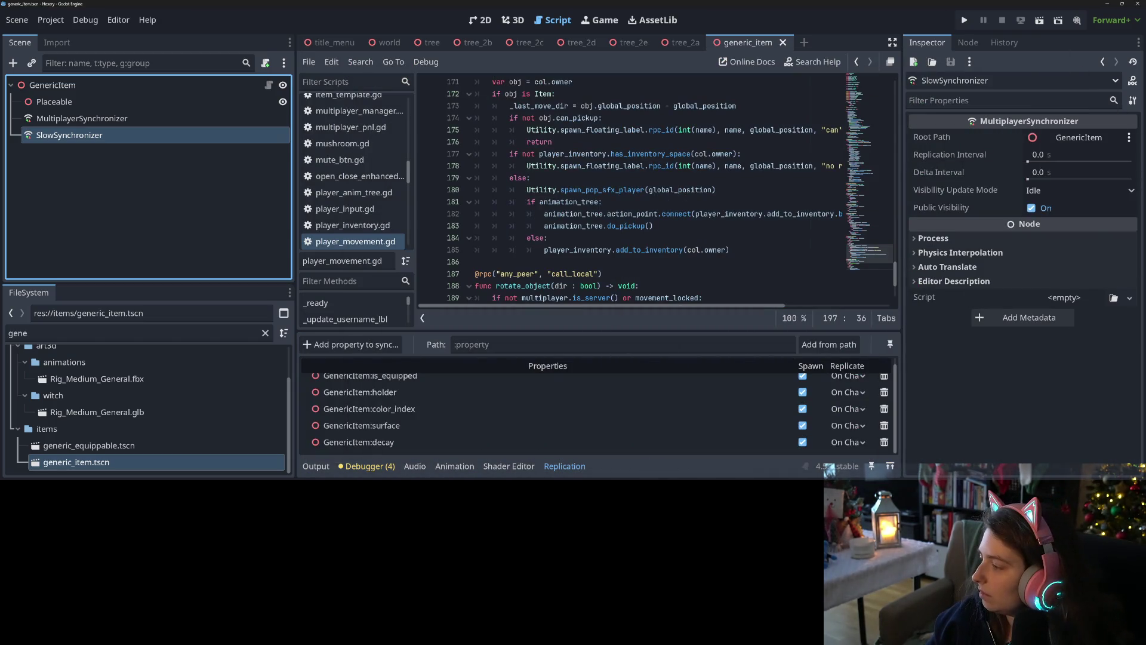
Move the wood colors card from To Do Now to Done
{"action": "key", "text": "alt+Tab"}
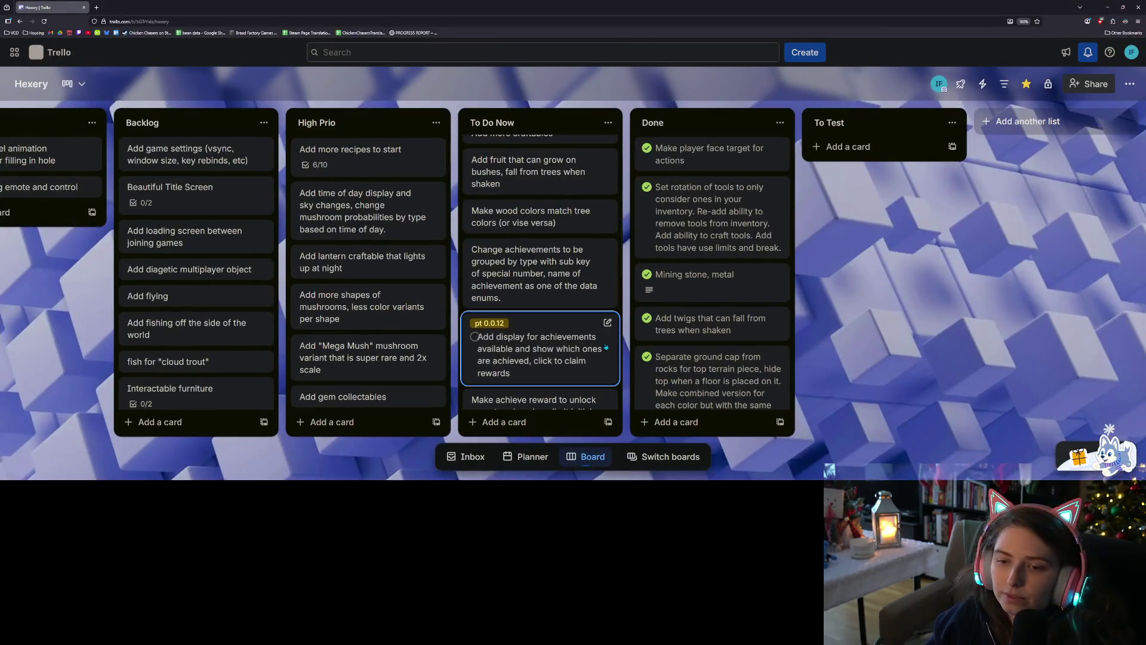
{"action": "key", "text": "shift+period"}
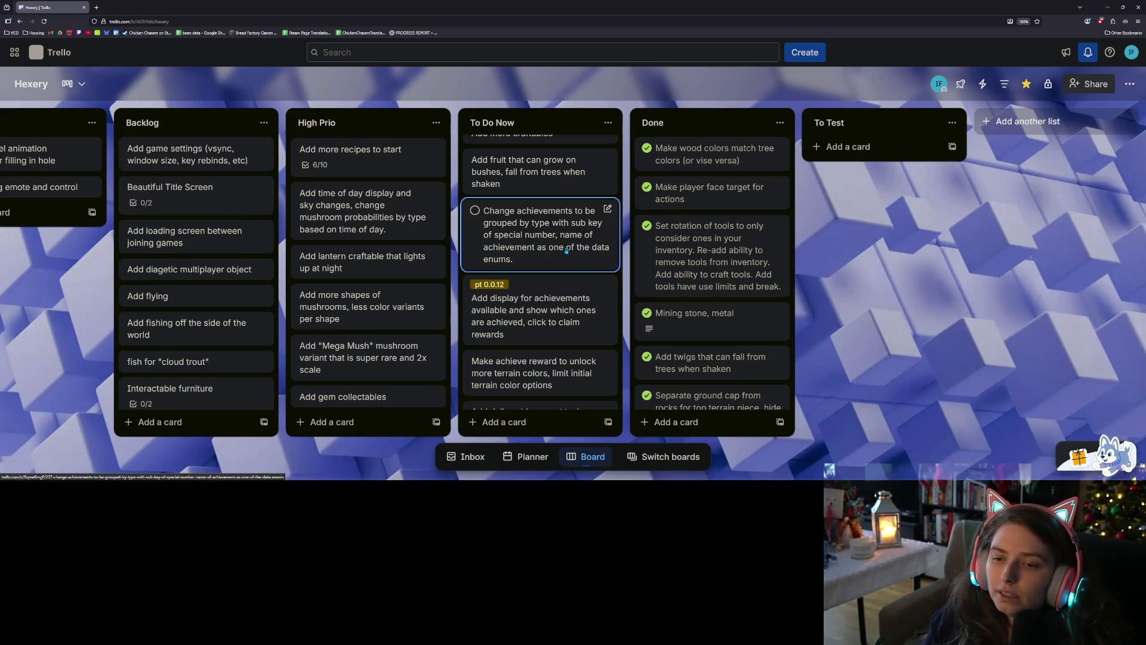
{"action": "scroll", "coordinate": [561, 280], "scroll_direction": "up", "scroll_amount": 1}
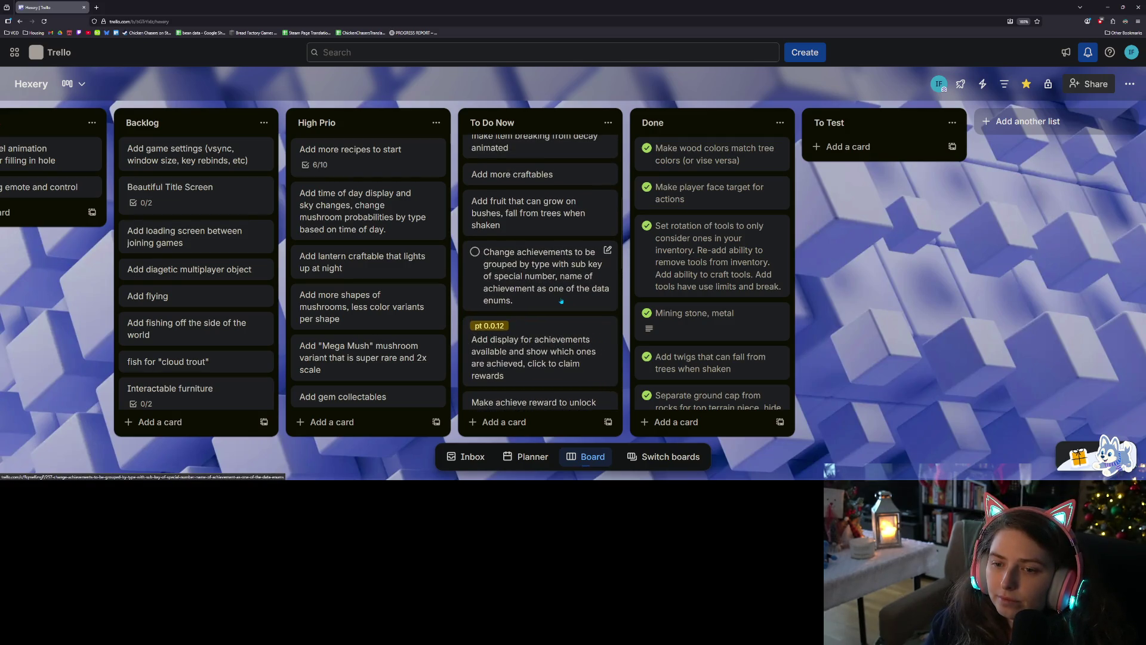
{"action": "scroll", "coordinate": [561, 301], "scroll_direction": "down", "scroll_amount": 2}
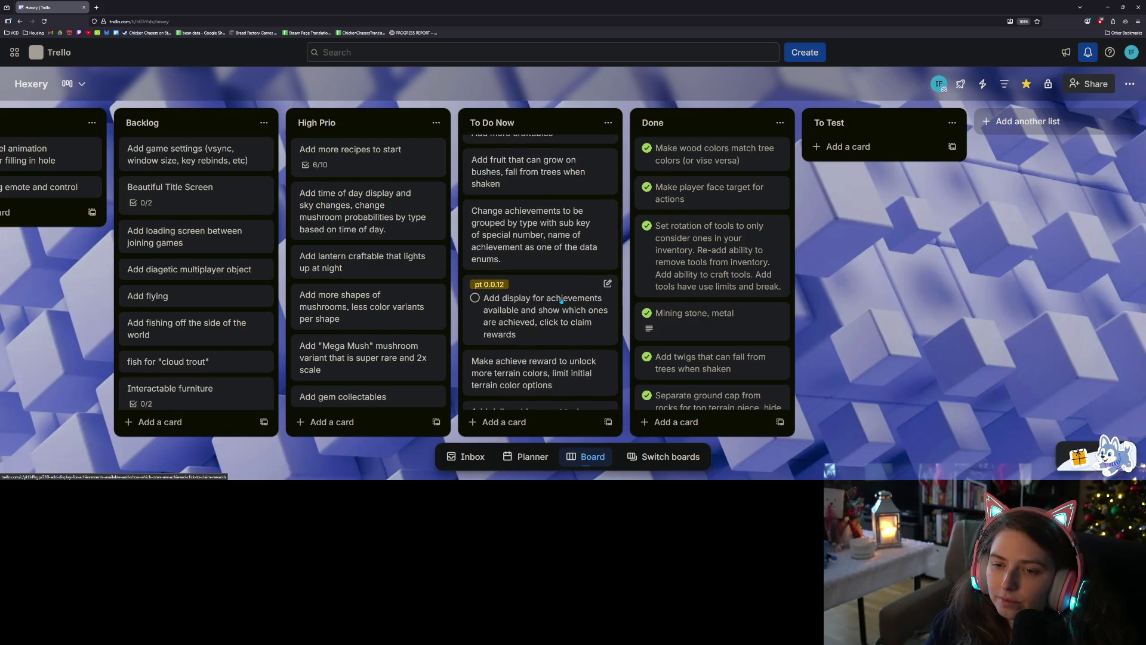
{"action": "scroll", "coordinate": [562, 301], "scroll_direction": "down", "scroll_amount": 2}
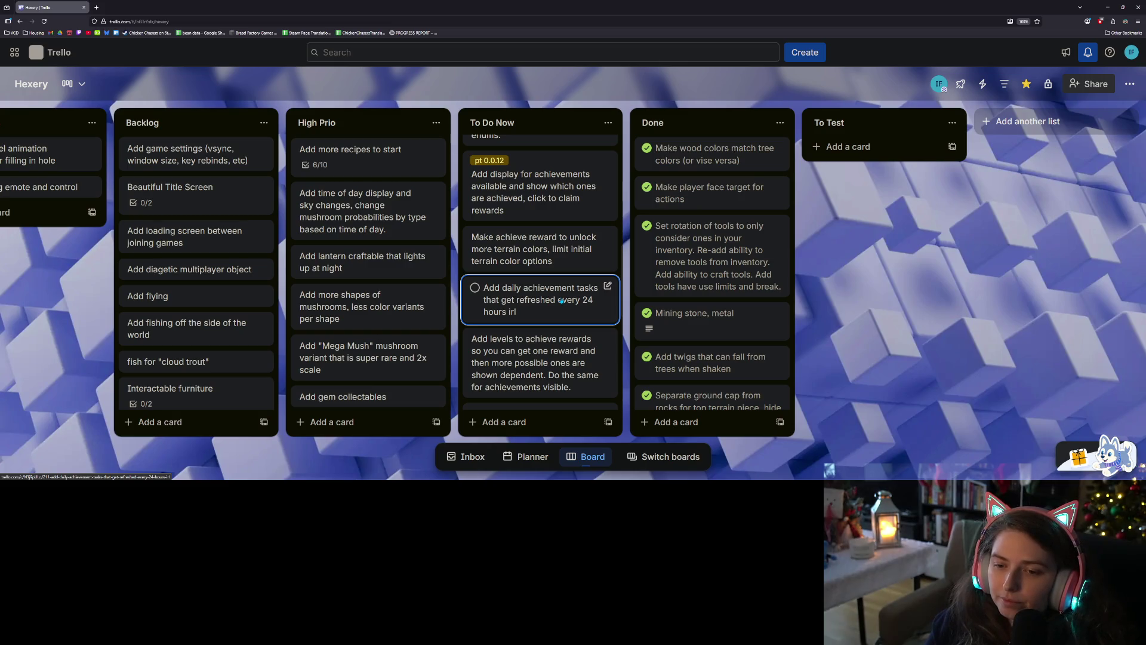
{"action": "scroll", "coordinate": [561, 301], "scroll_direction": "up", "scroll_amount": 1}
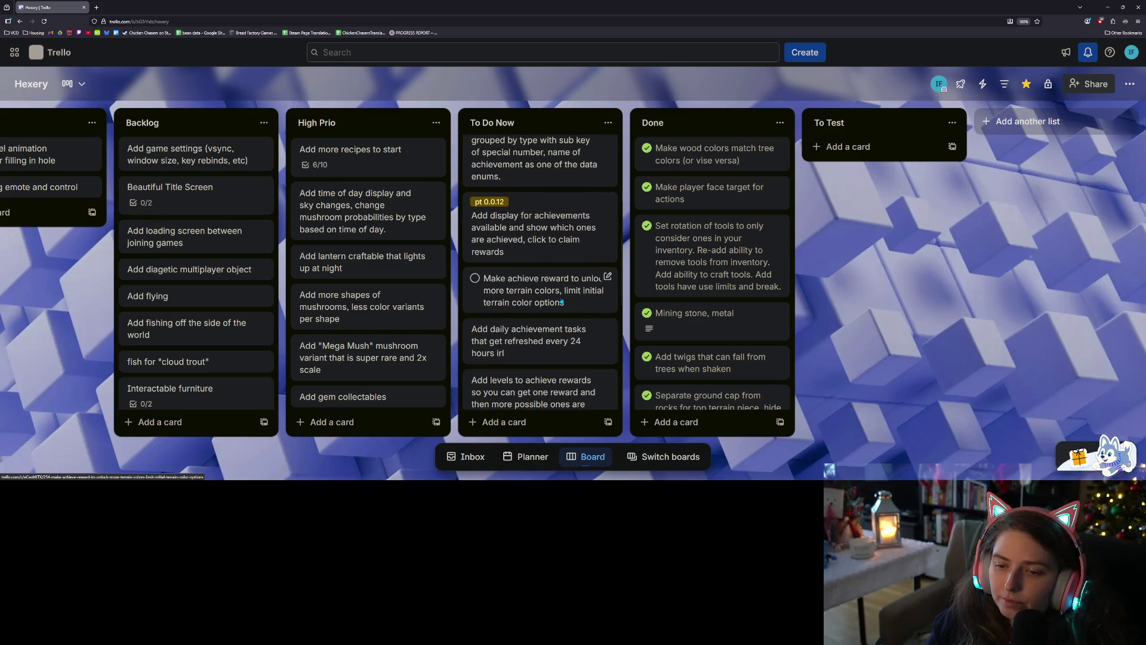
{"action": "scroll", "coordinate": [561, 301], "scroll_direction": "up", "scroll_amount": 1}
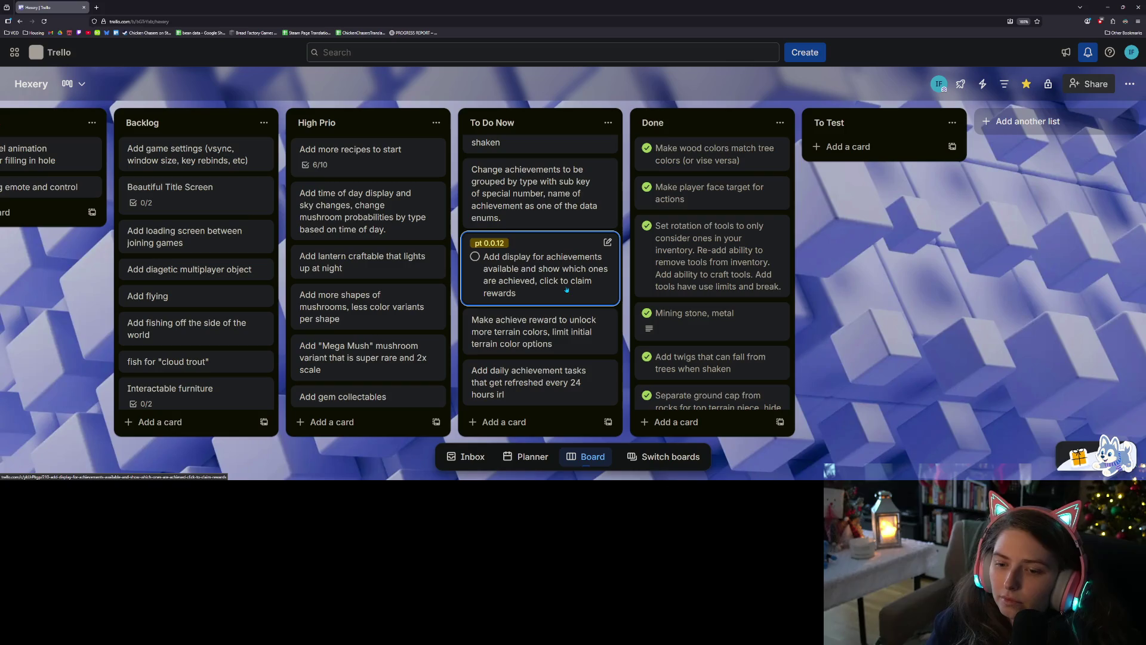
{"action": "scroll", "coordinate": [567, 290], "scroll_direction": "up", "scroll_amount": 2}
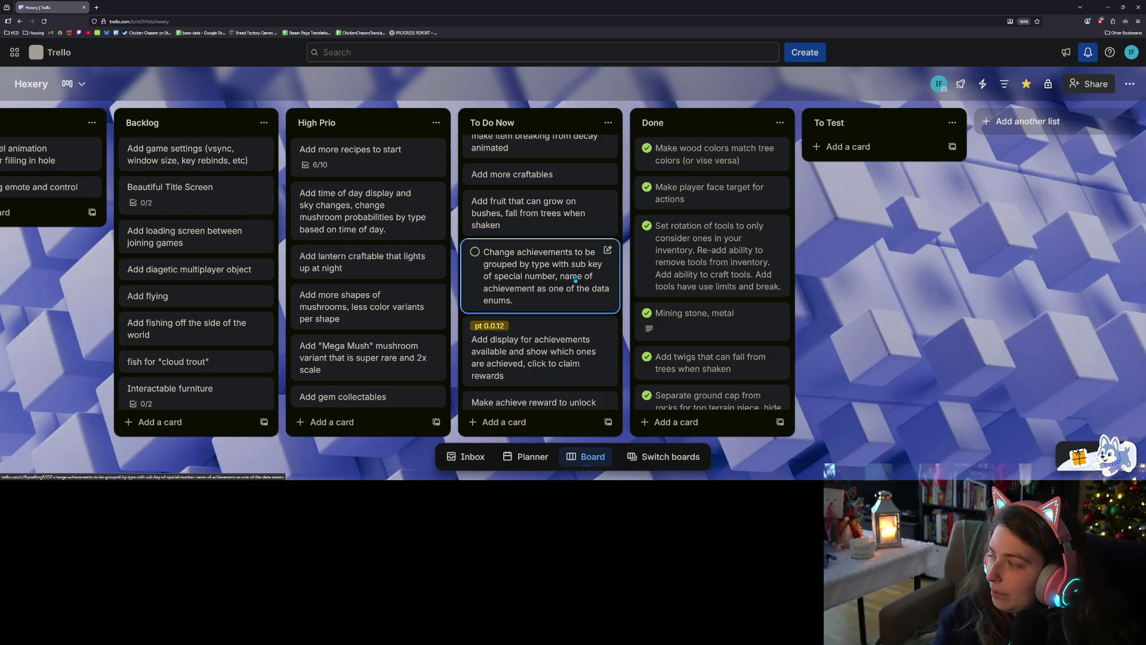
Look over the Change achievements card's details, then return to Godot
{"action": "left_click", "coordinate": [575, 279]}
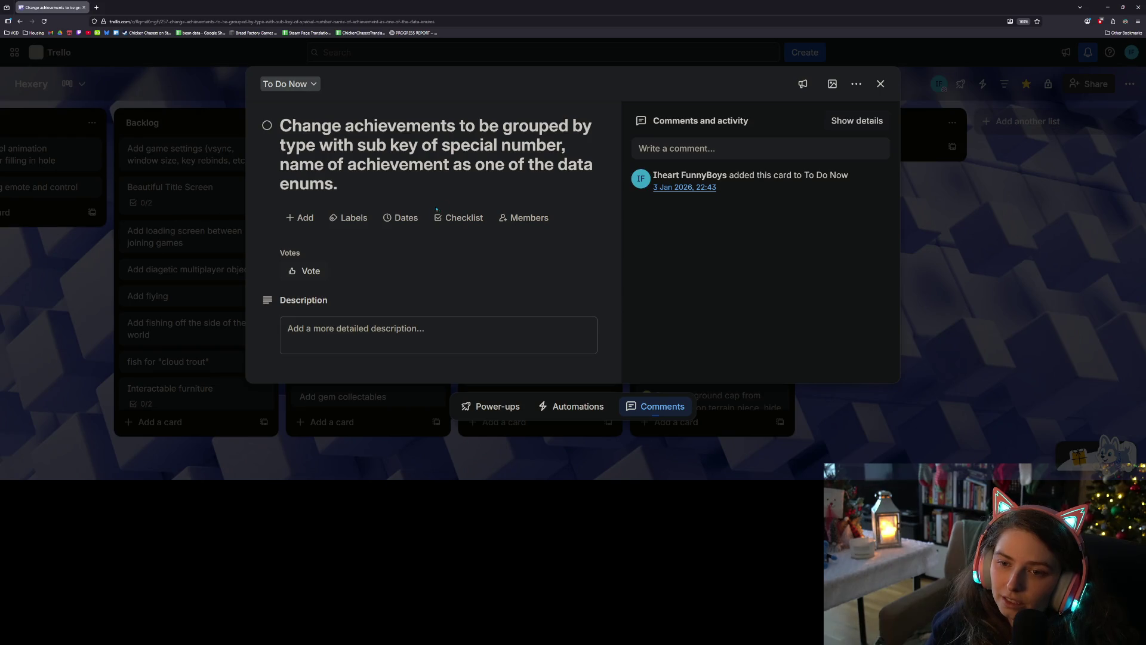
{"action": "left_click", "coordinate": [1006, 332]}
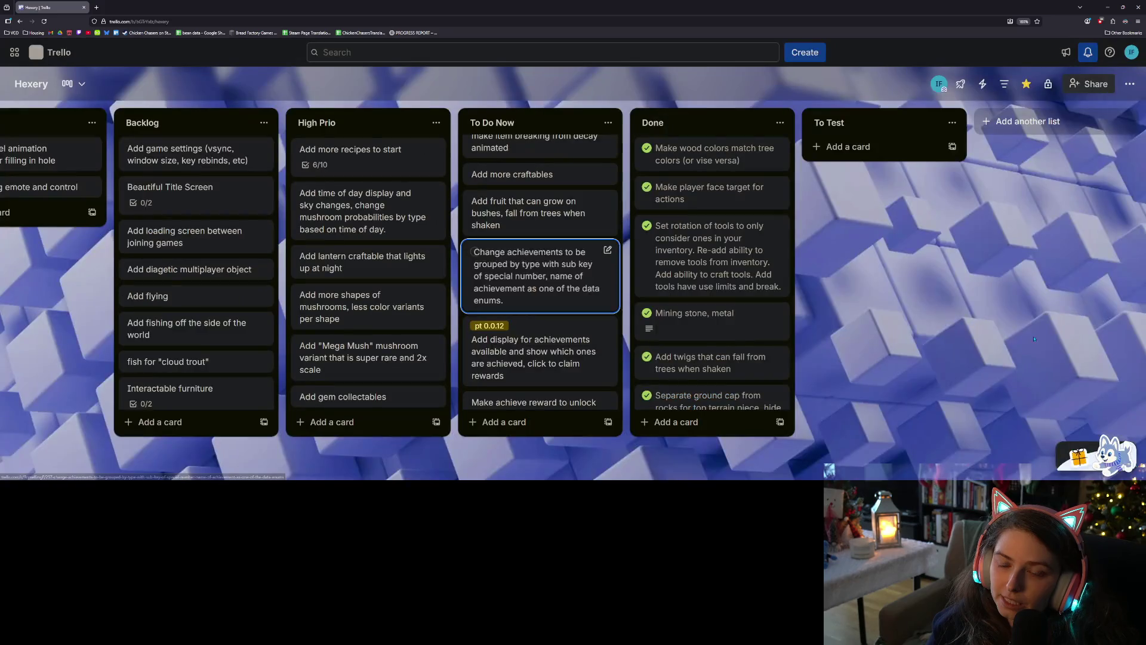
{"action": "scroll", "coordinate": [563, 261], "scroll_direction": "down", "scroll_amount": 2}
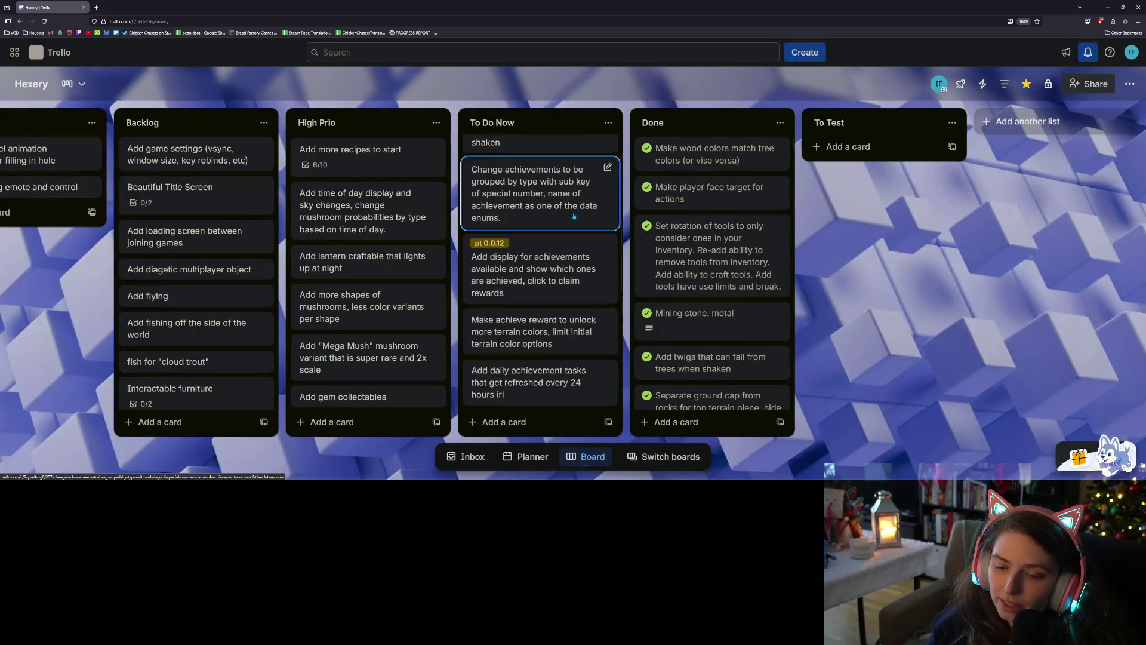
{"action": "scroll", "coordinate": [560, 280], "scroll_direction": "up", "scroll_amount": 2}
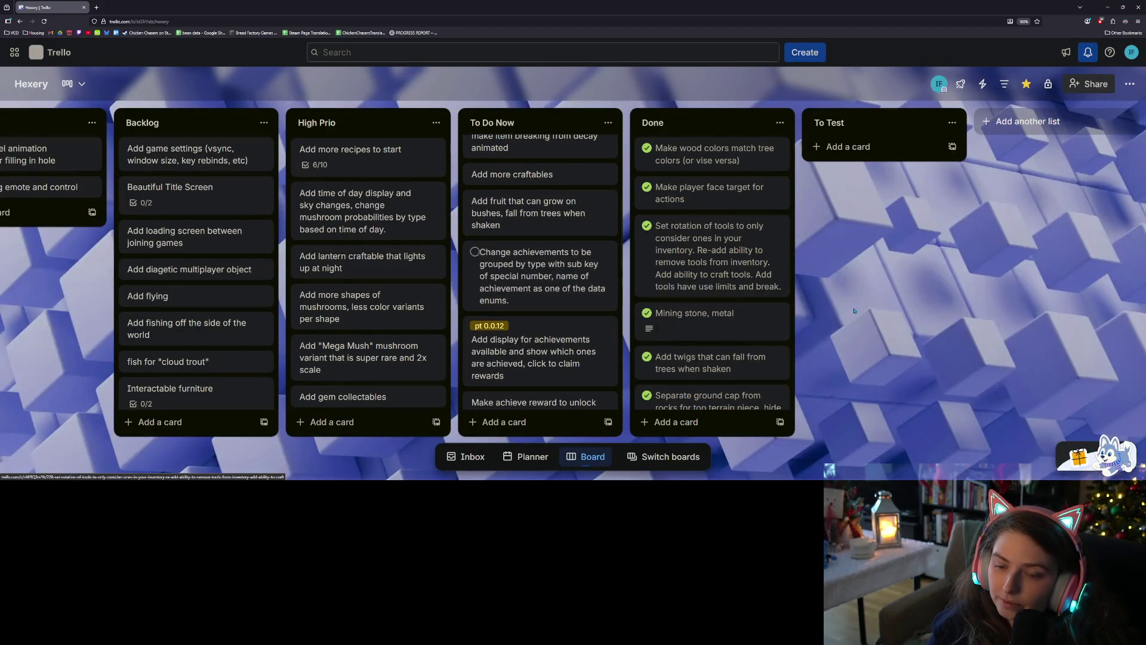
{"action": "left_click", "coordinate": [1108, 7]}
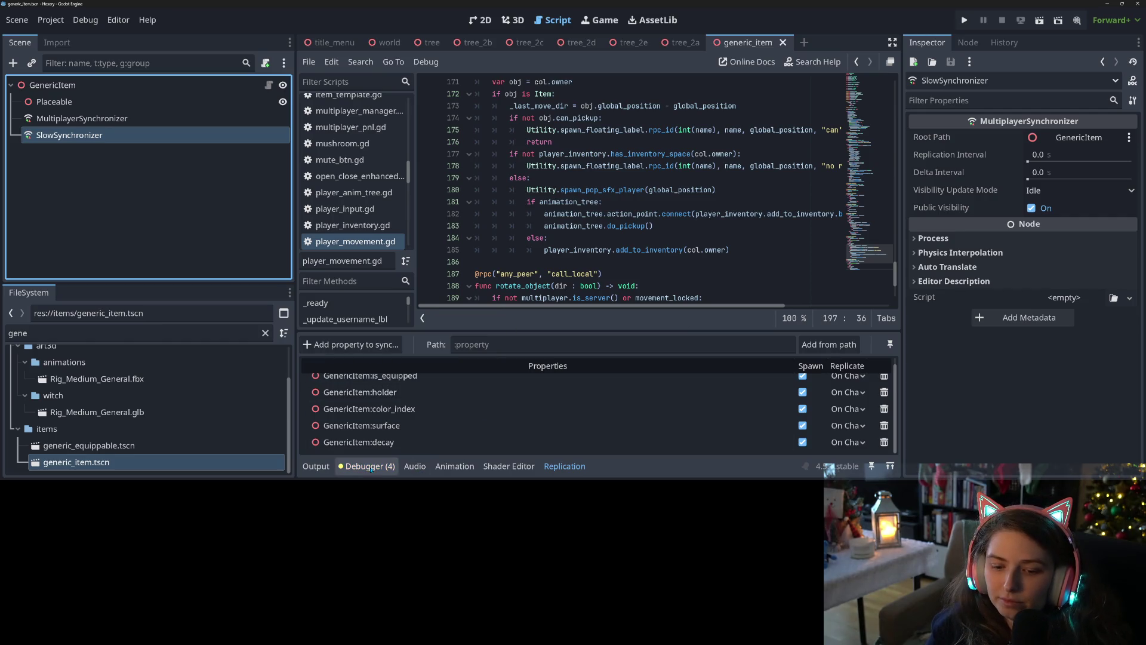
Collapse the Replication panel and open achievements.gd in the script editor
{"action": "left_click", "coordinate": [565, 466]}
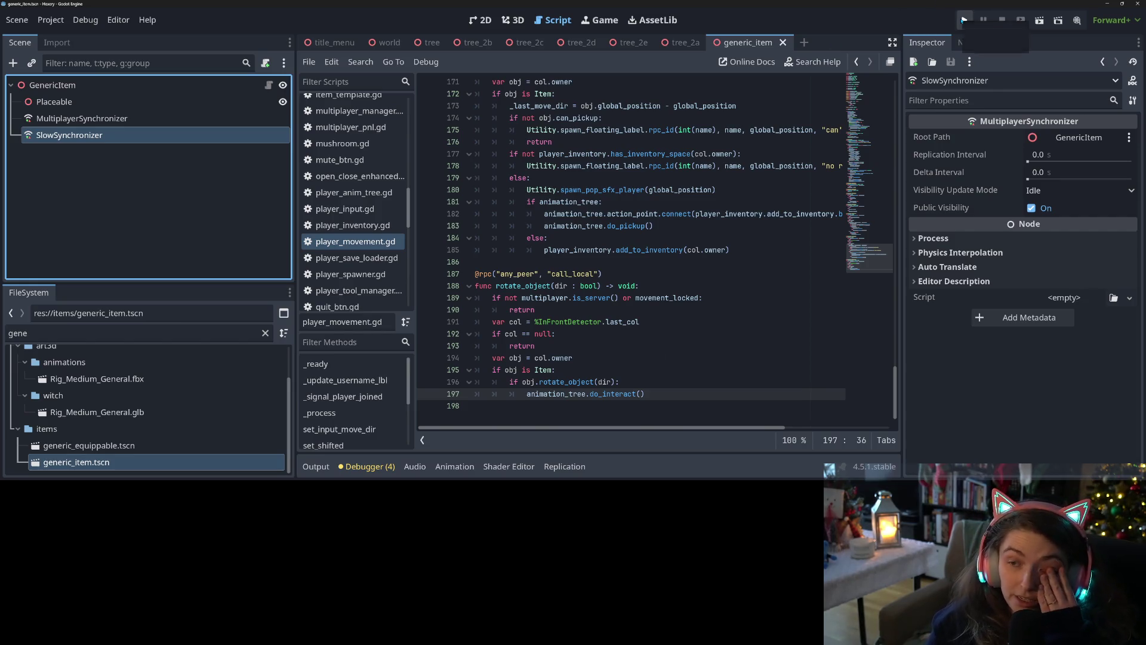
{"action": "scroll", "coordinate": [357, 239], "scroll_direction": "up", "scroll_amount": 3}
{"action": "scroll", "coordinate": [357, 239], "scroll_direction": "up", "scroll_amount": 10}
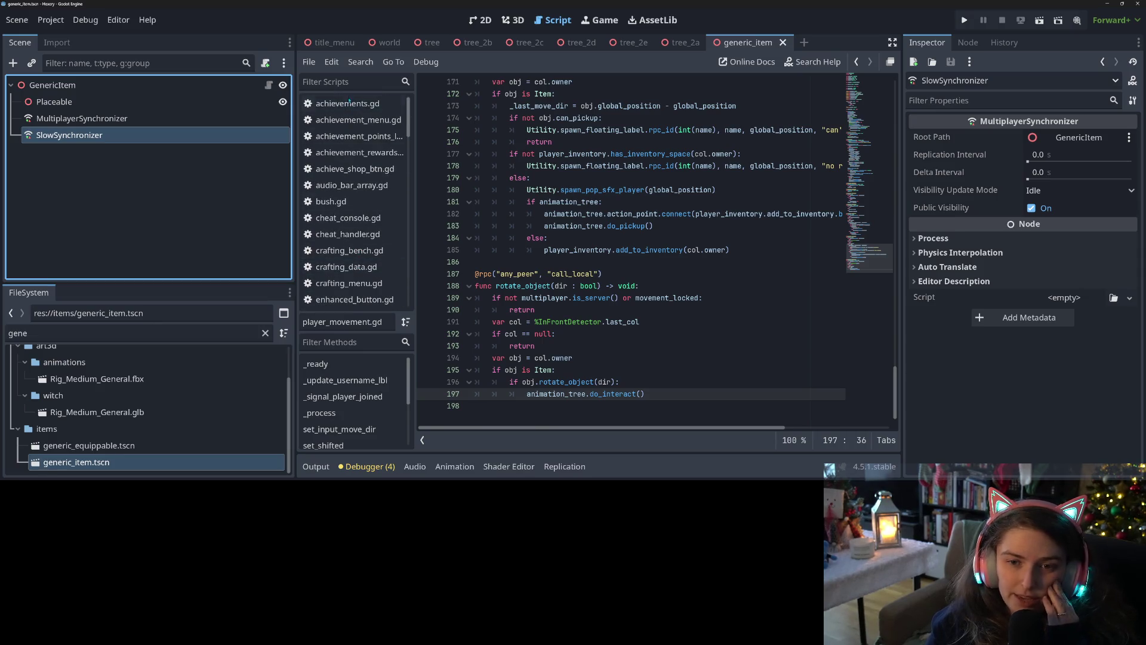
{"action": "left_click", "coordinate": [349, 101]}
{"action": "left_click_drag", "start_coordinate": [870, 251], "coordinate": [876, 89]}
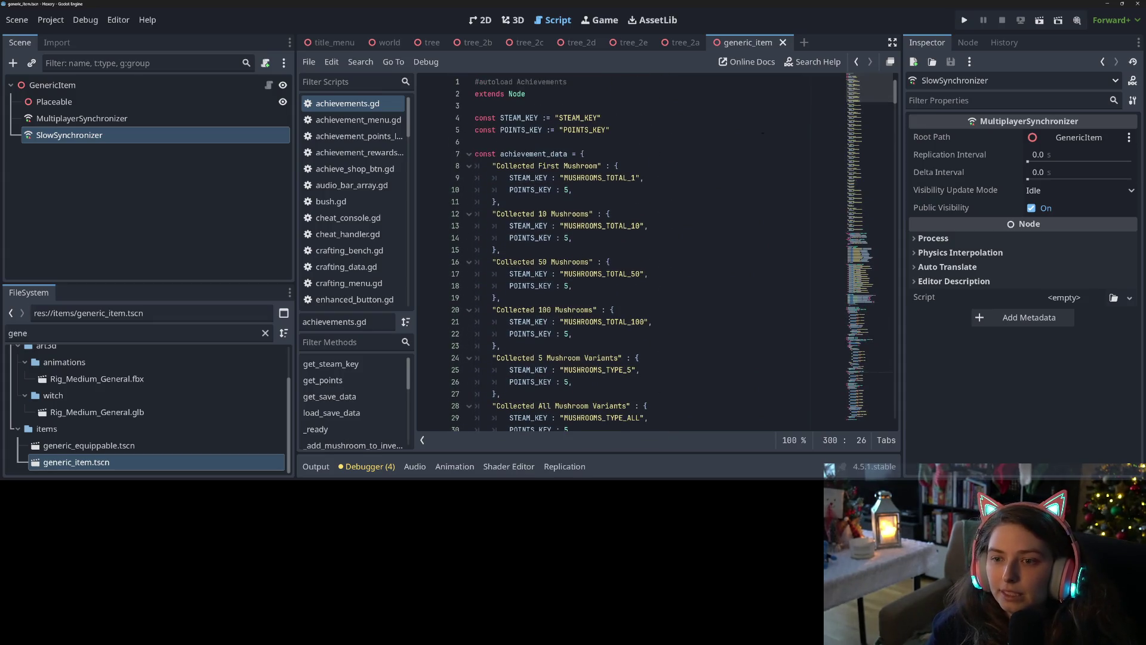
Inspect the STEAM_KEY and POINTS_KEY constants and highlight their uses in achievement_data
{"action": "left_click", "coordinate": [560, 154]}
{"action": "left_click", "coordinate": [603, 118]}
{"action": "left_click", "coordinate": [621, 130]}
{"action": "left_click", "coordinate": [633, 121]}
{"action": "left_click", "coordinate": [632, 128]}
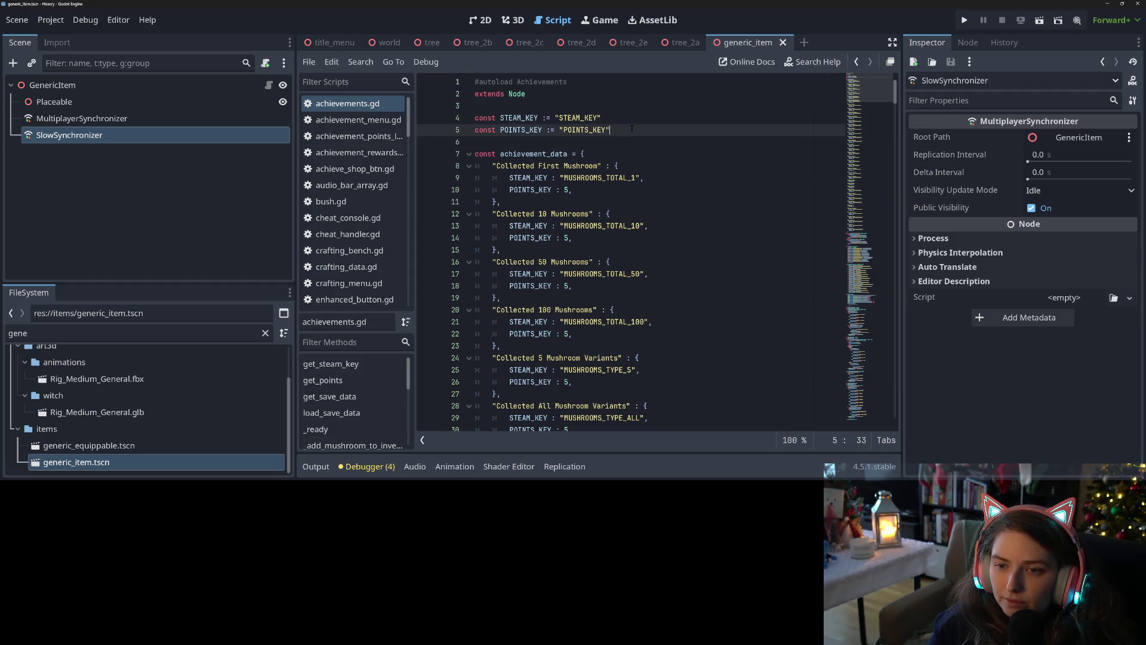
{"action": "left_click", "coordinate": [531, 178]}
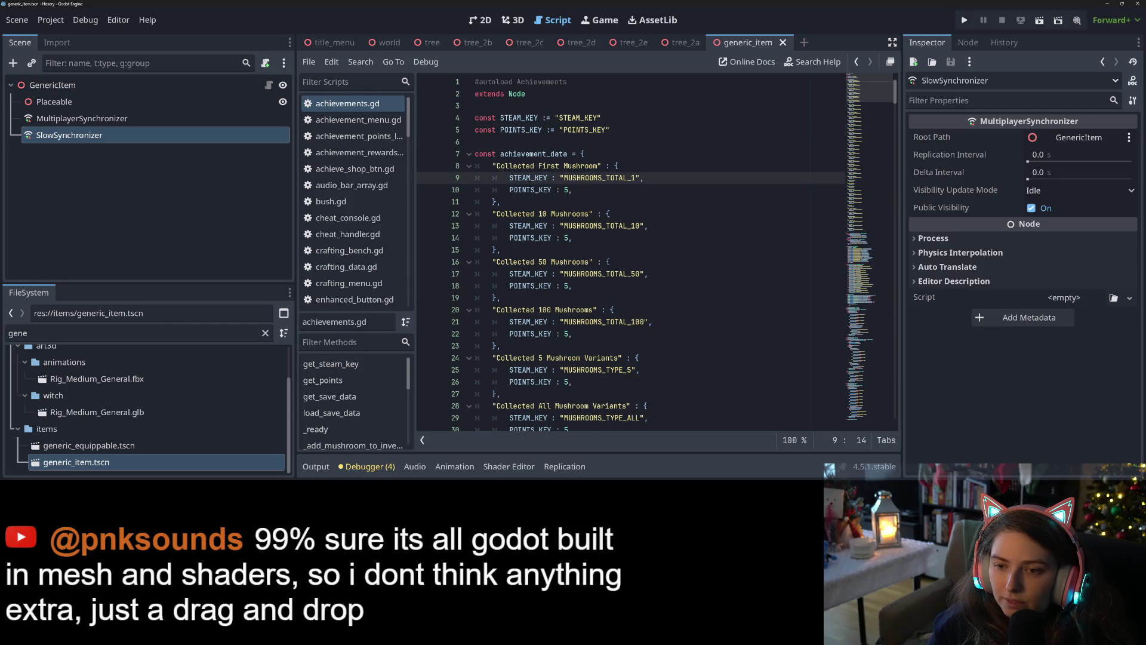
{"action": "double_click", "coordinate": [530, 190]}
{"action": "double_click", "coordinate": [528, 178]}
{"action": "left_click", "coordinate": [630, 129]}
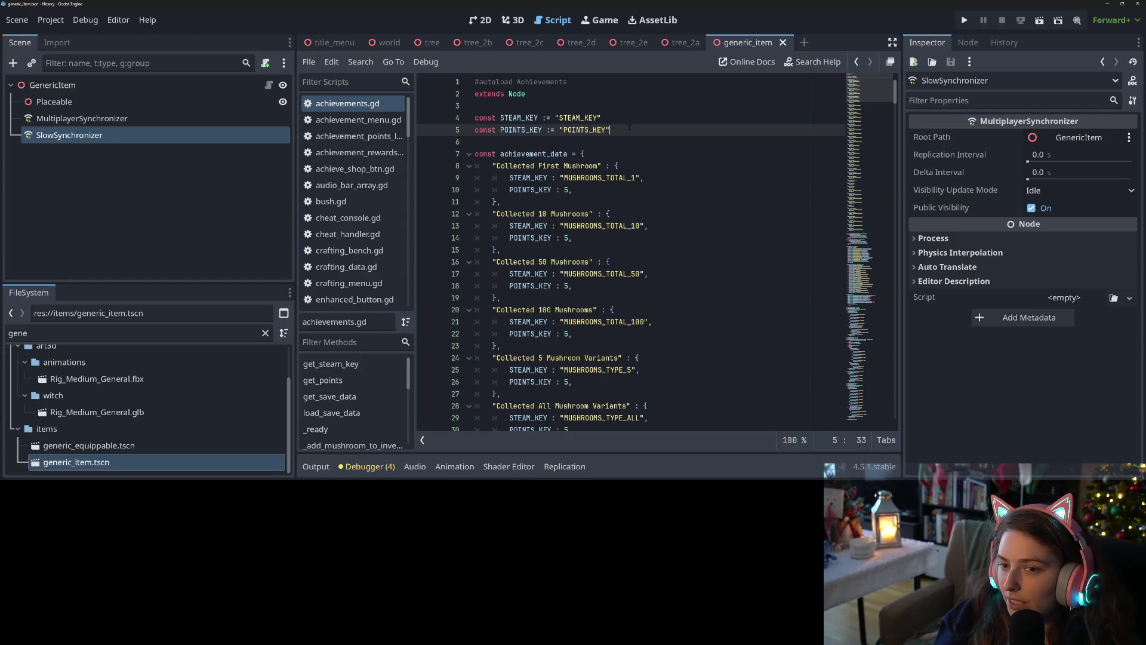
Add 'enum ACH_DATA {STEAM_ID, POINTS, DISP_NAME}' on a new line 4 above the key constants
{"action": "key", "text": "Up"}
{"action": "key", "text": "ctrl+shift+Return"}
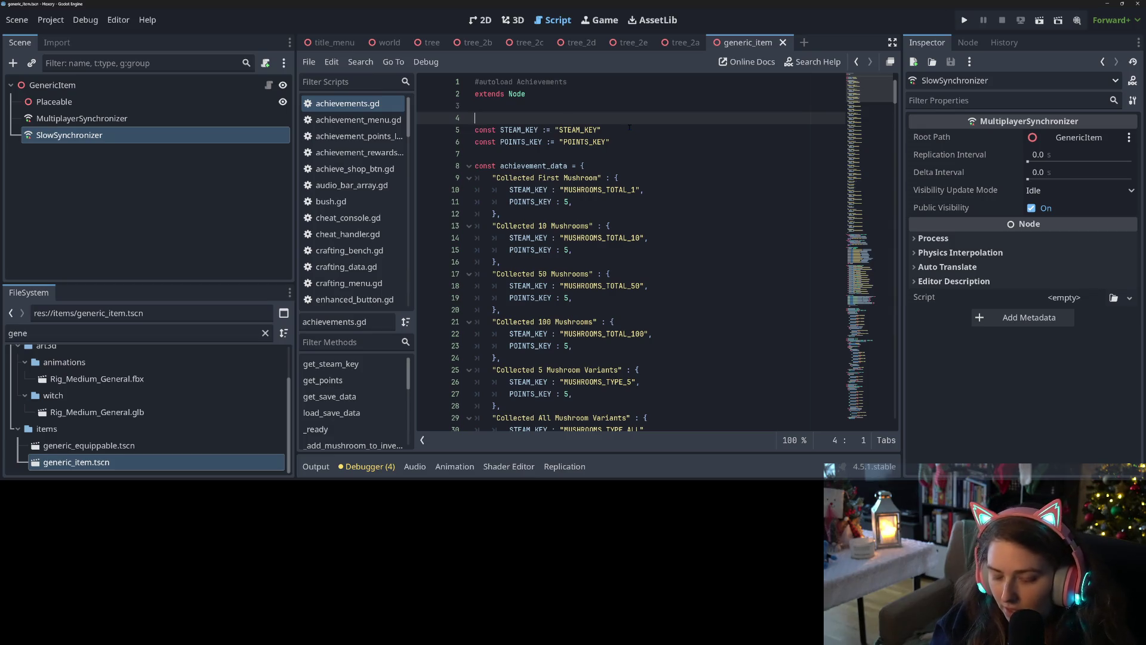
{"action": "type", "text": "co"}
{"action": "key", "text": "BackSpace"}
{"action": "key", "text": "BackSpace"}
{"action": "type", "text": "enum DAT"}
{"action": "key", "text": "BackSpace"}
{"action": "key", "text": "BackSpace"}
{"action": "key", "text": "BackSpace"}
{"action": "type", "text": "ACH_DATA "}
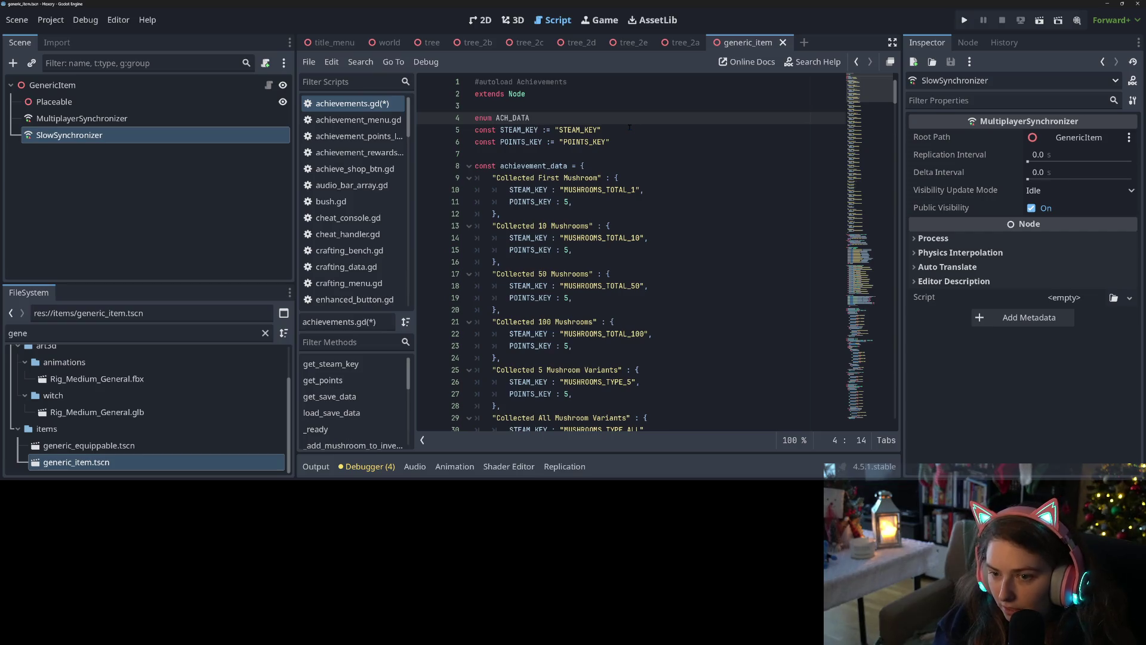
{"action": "type", "text": "{"}
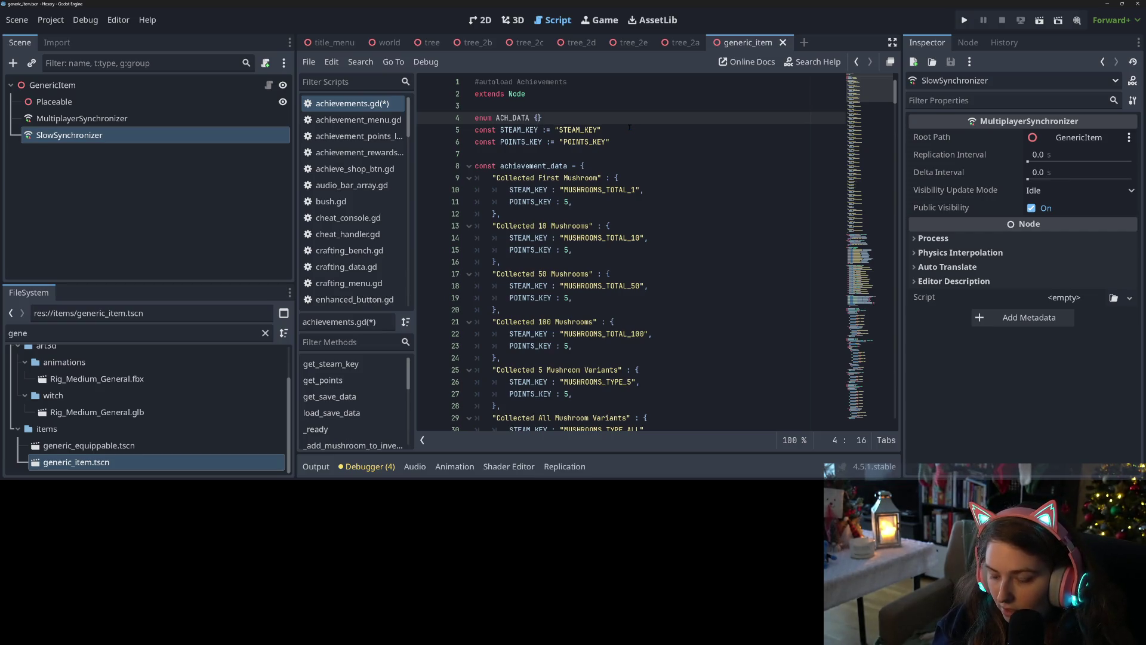
{"action": "type", "text": "STEAM_KEY, "}
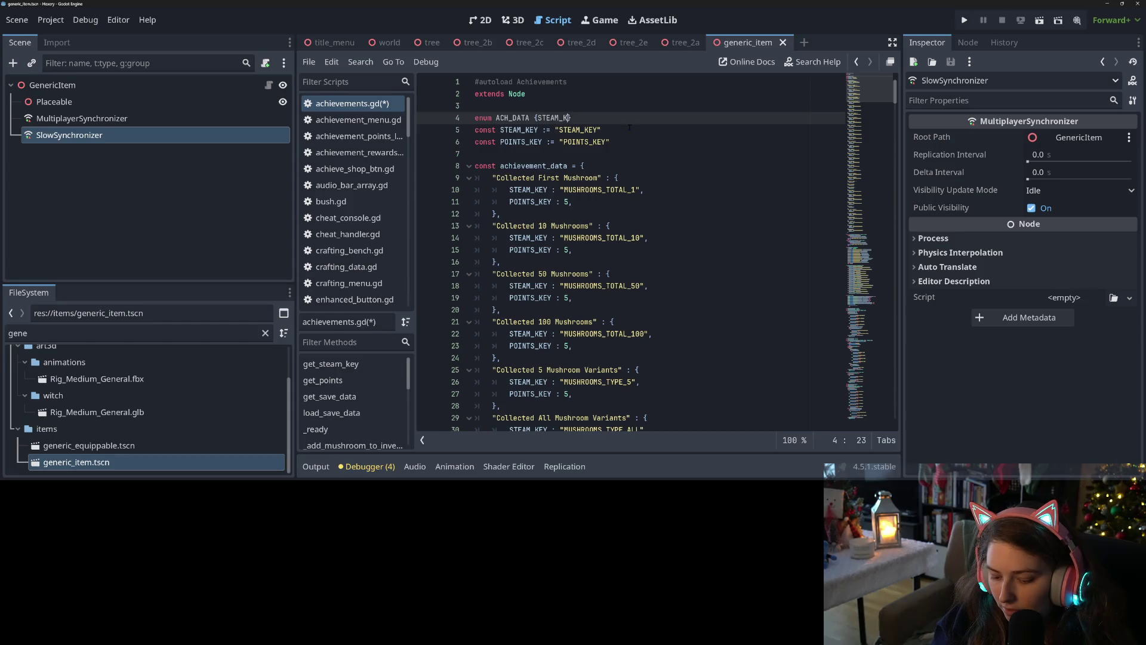
{"action": "type", "text": "POINTS"}
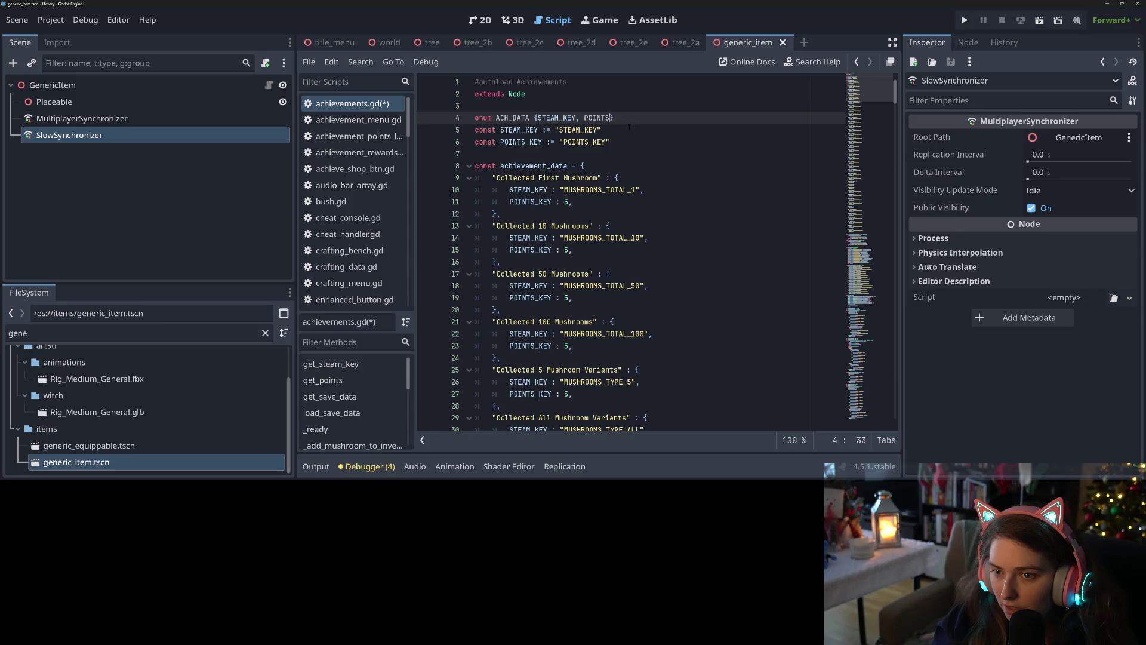
{"action": "key", "text": "Left"}
{"action": "key", "text": "Left"}
{"action": "key", "text": "Left"}
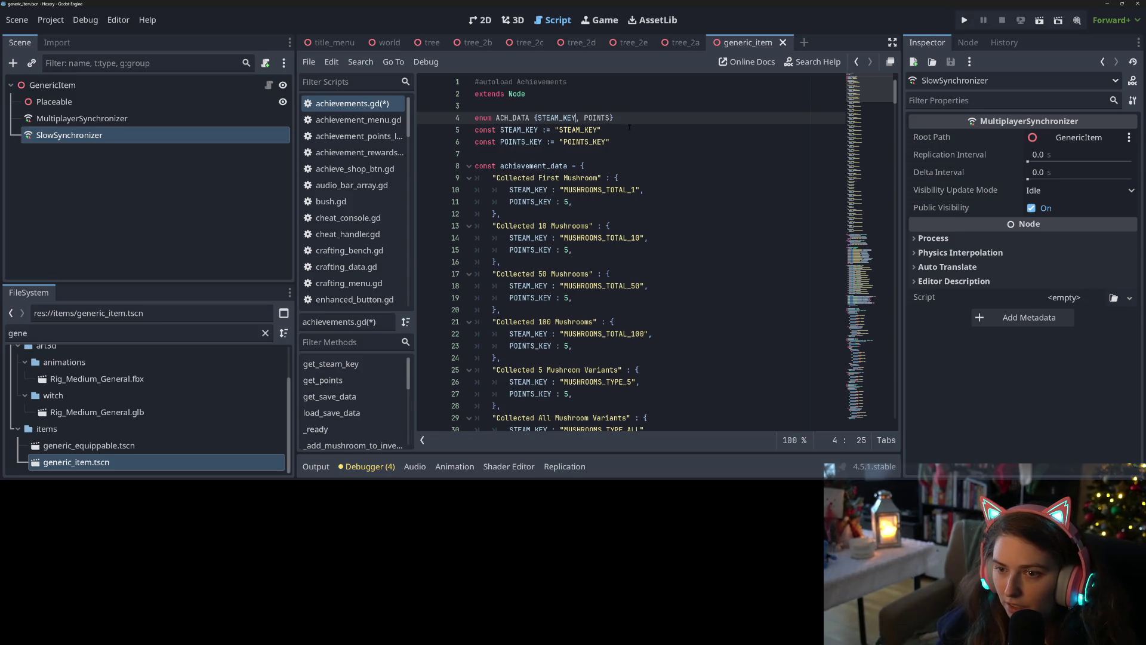
{"action": "key", "text": "BackSpace"}
{"action": "key", "text": "BackSpace"}
{"action": "key", "text": "BackSpace"}
{"action": "type", "text": "ID"}
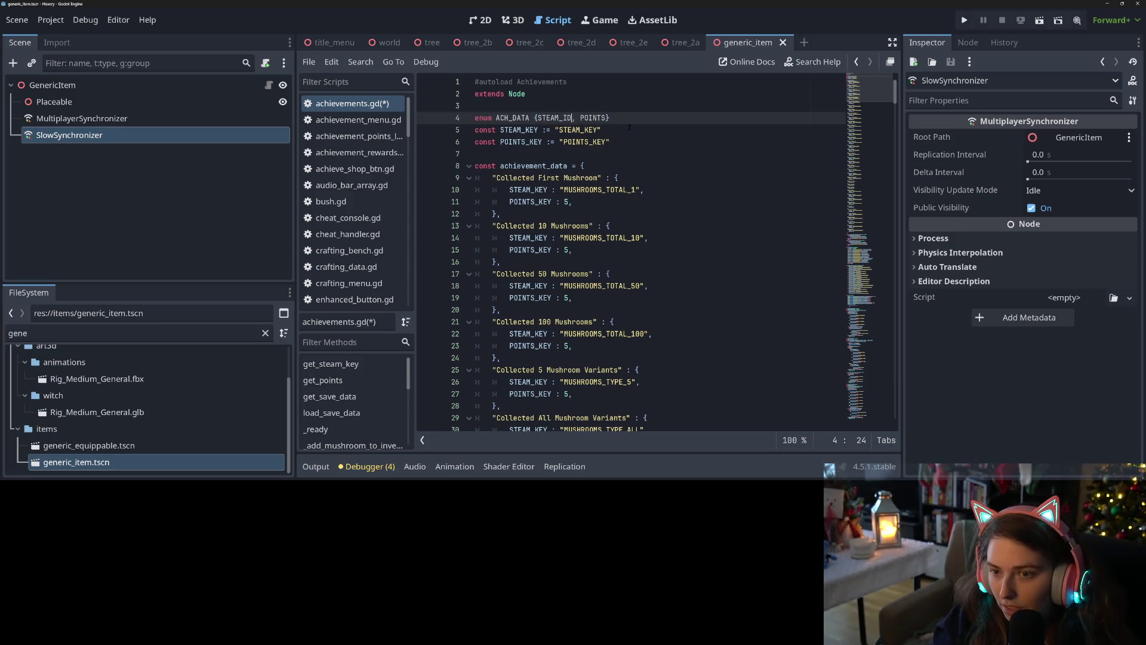
{"action": "key", "text": "Right"}
{"action": "key", "text": "Right"}
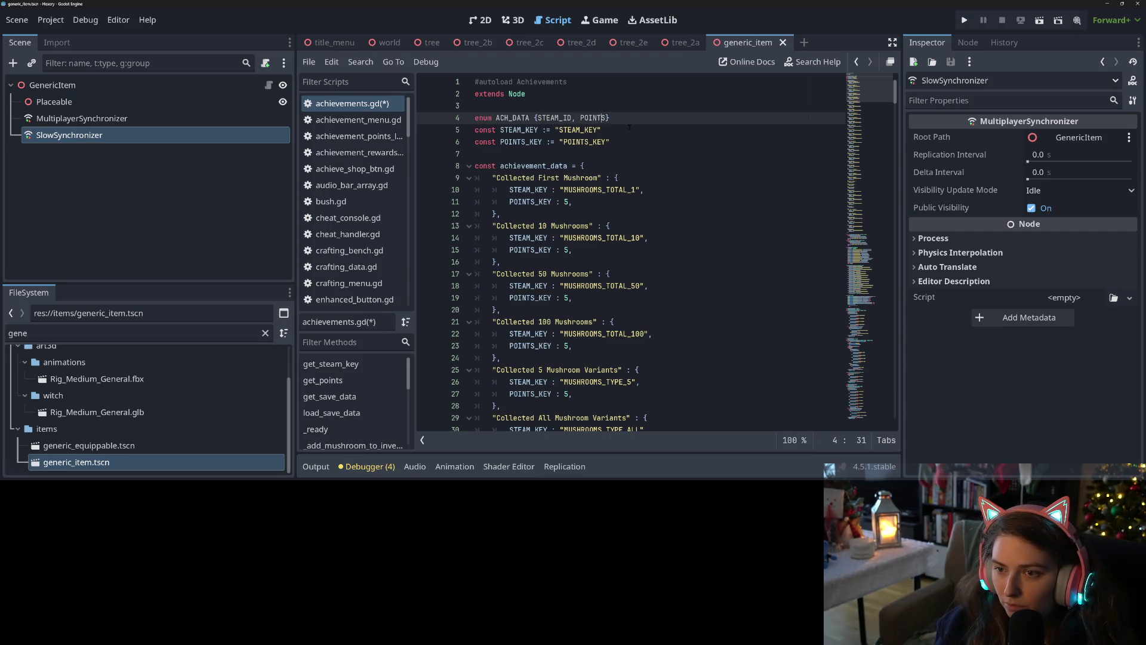
{"action": "type", "text": ", DISP_NAME"}
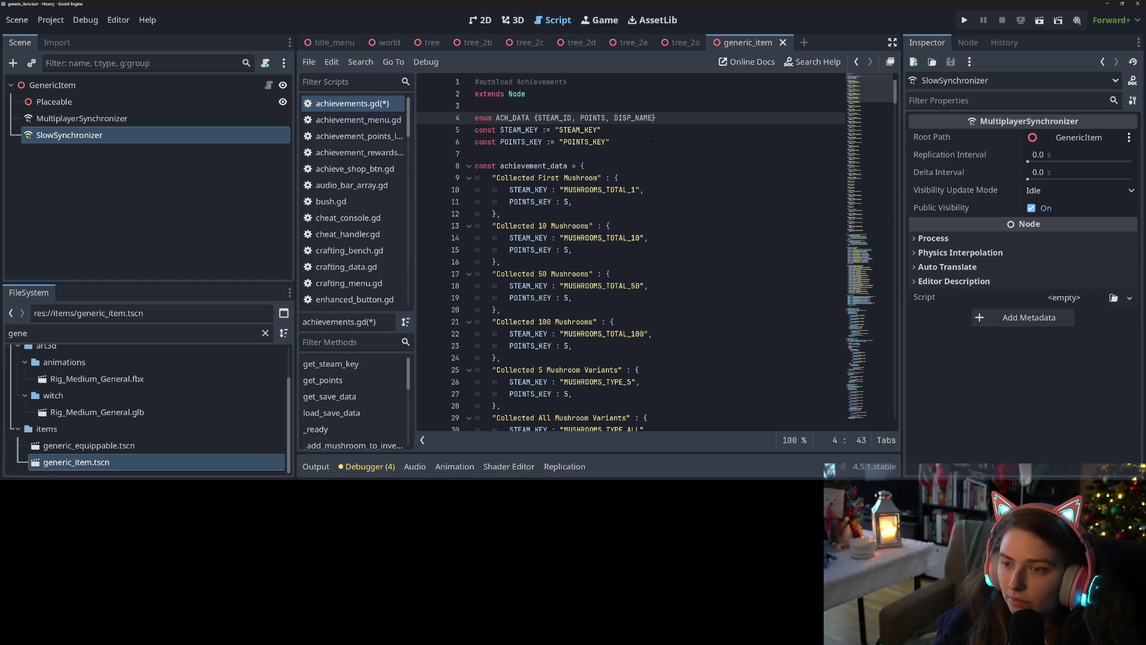
Select STEAM_KEY in the first achievement entry and search the script for it
{"action": "left_click", "coordinate": [652, 143]}
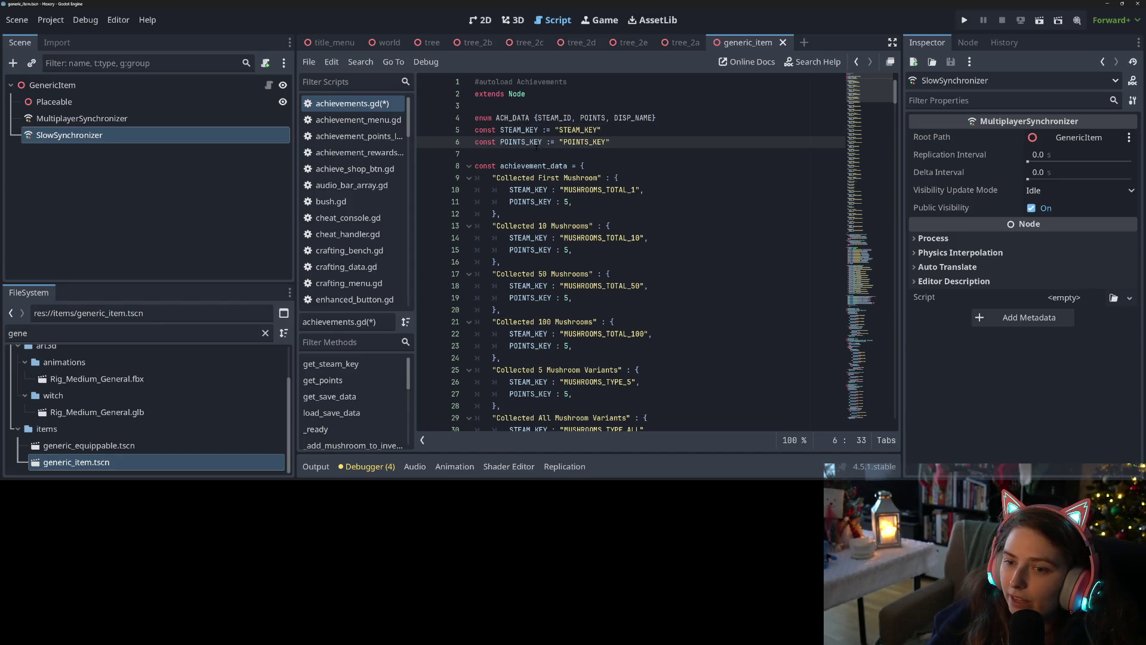
{"action": "double_click", "coordinate": [514, 117]}
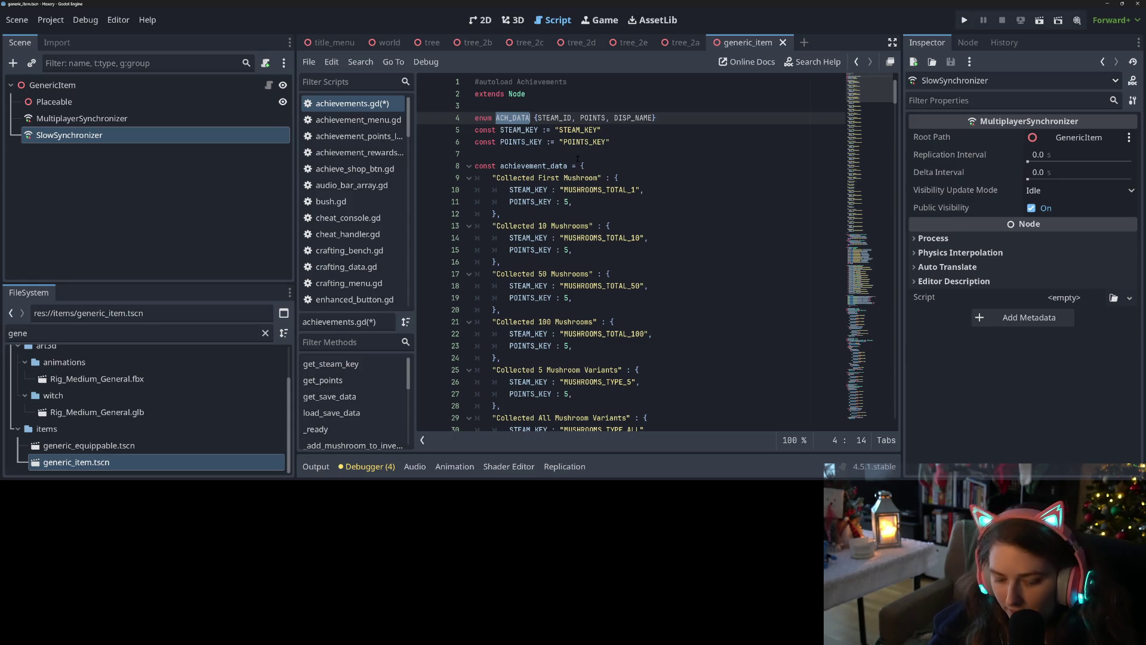
{"action": "double_click", "coordinate": [528, 190]}
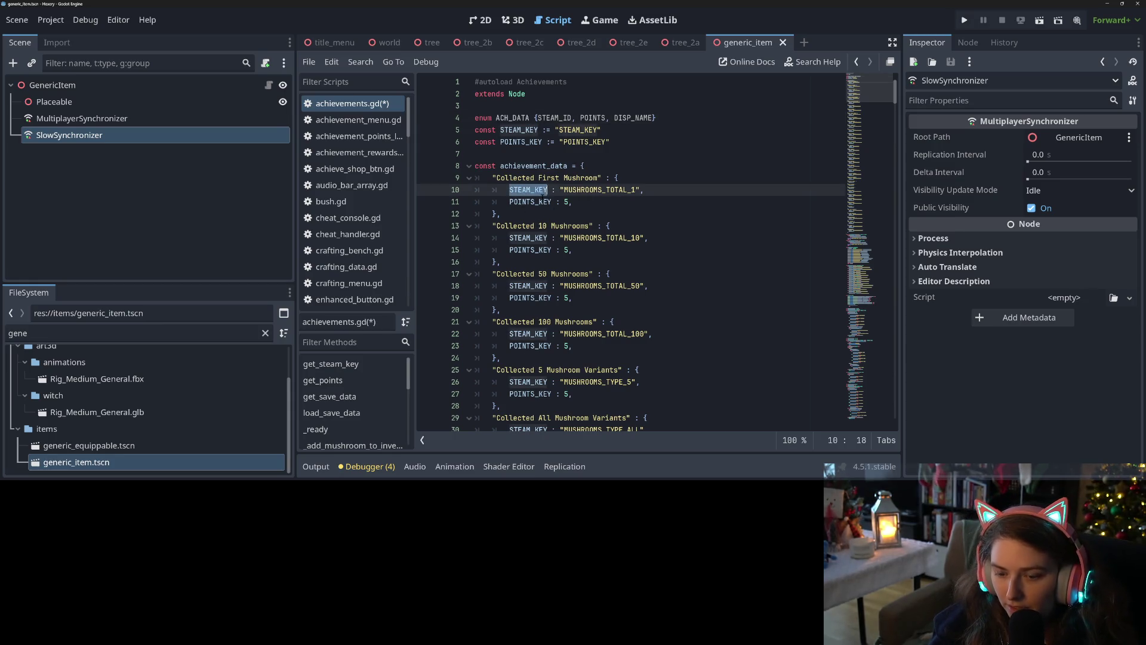
{"action": "key", "text": "ctrl+f"}
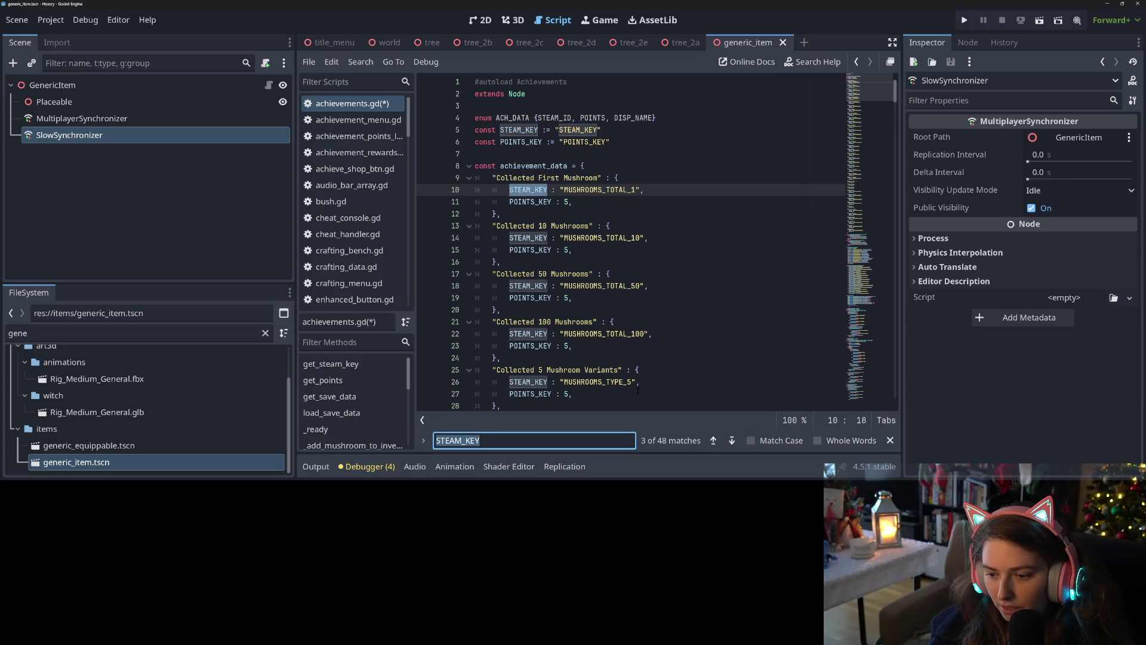
Set up an in-script replace of STEAM_KEY with ACH_DATA.STEAM_ID, then save achievements.gd
{"action": "key", "text": "ctrl+shift+r"}
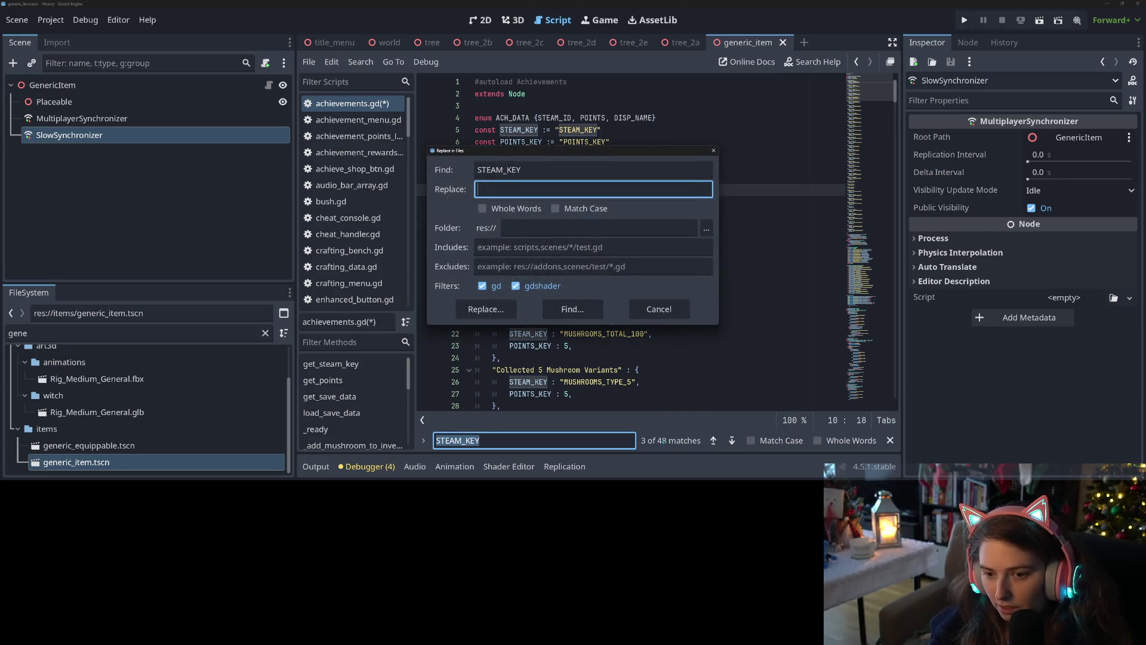
{"action": "left_click", "coordinate": [650, 314]}
{"action": "key", "text": "ctrl+r"}
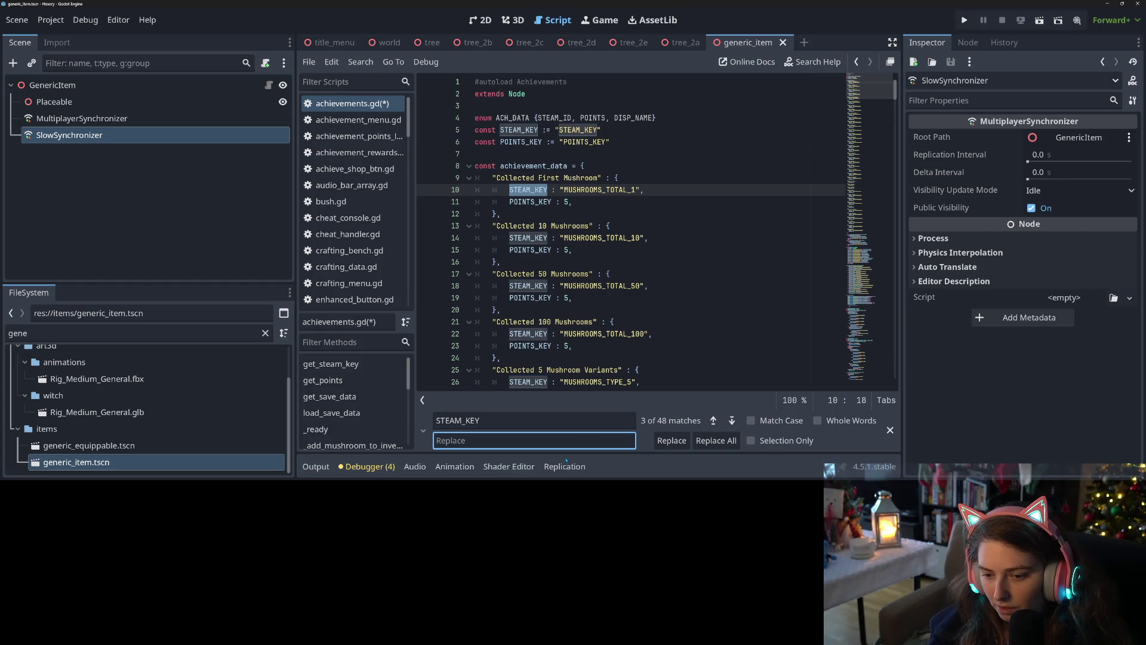
{"action": "type", "text": "ACH_DATA"}
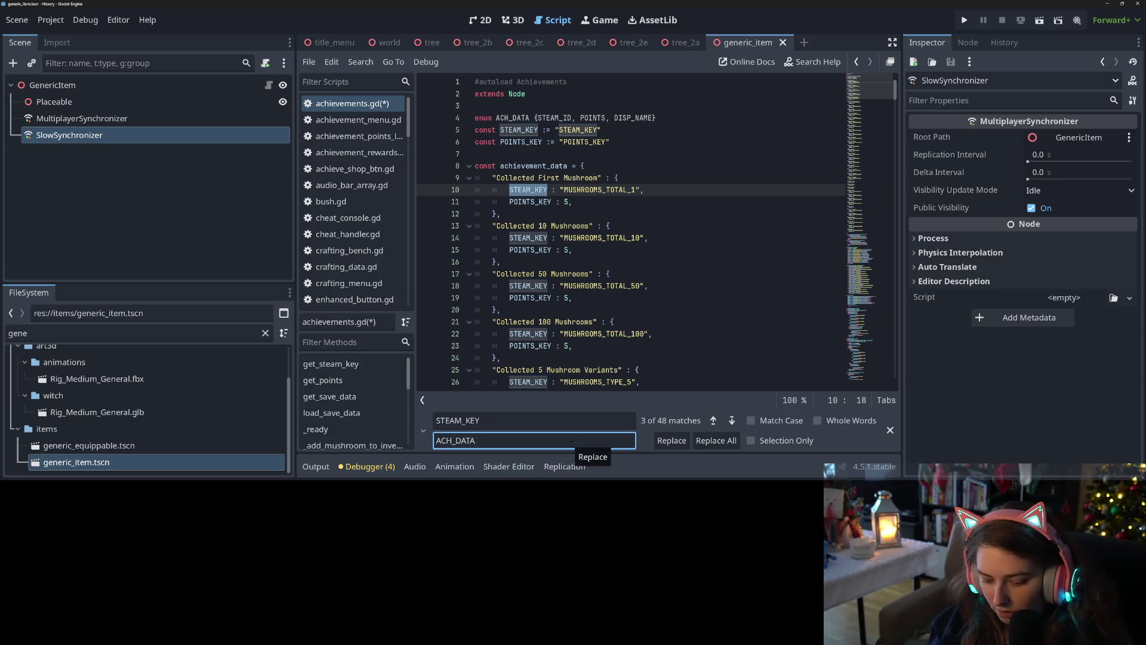
{"action": "type", "text": ".STEAM_"}
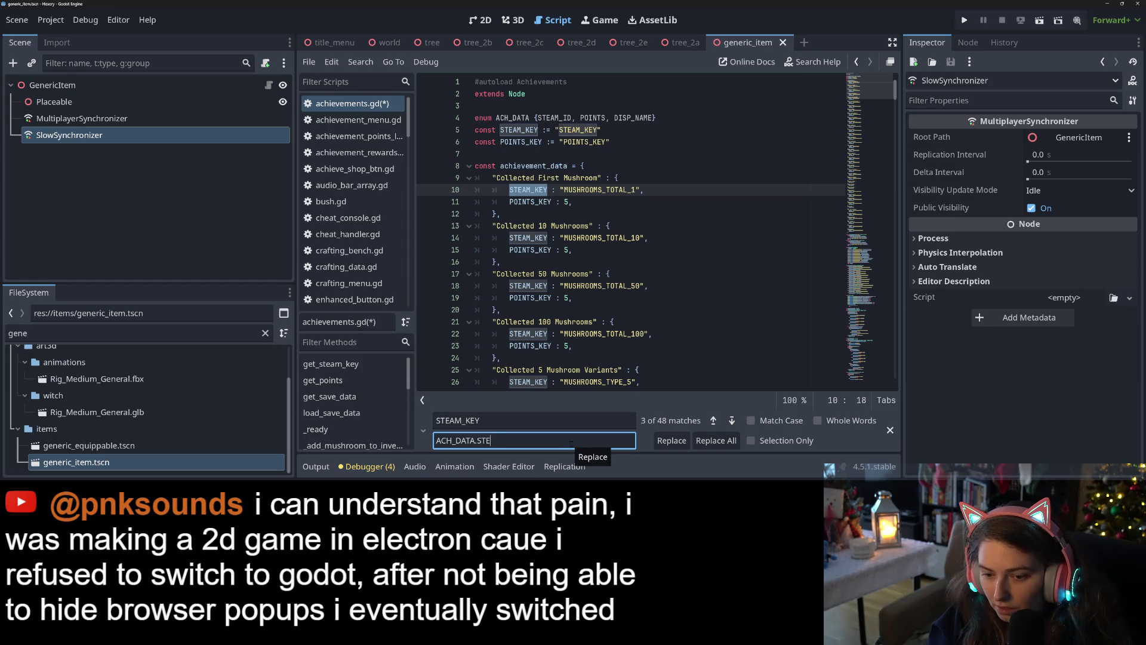
{"action": "type", "text": "ID"}
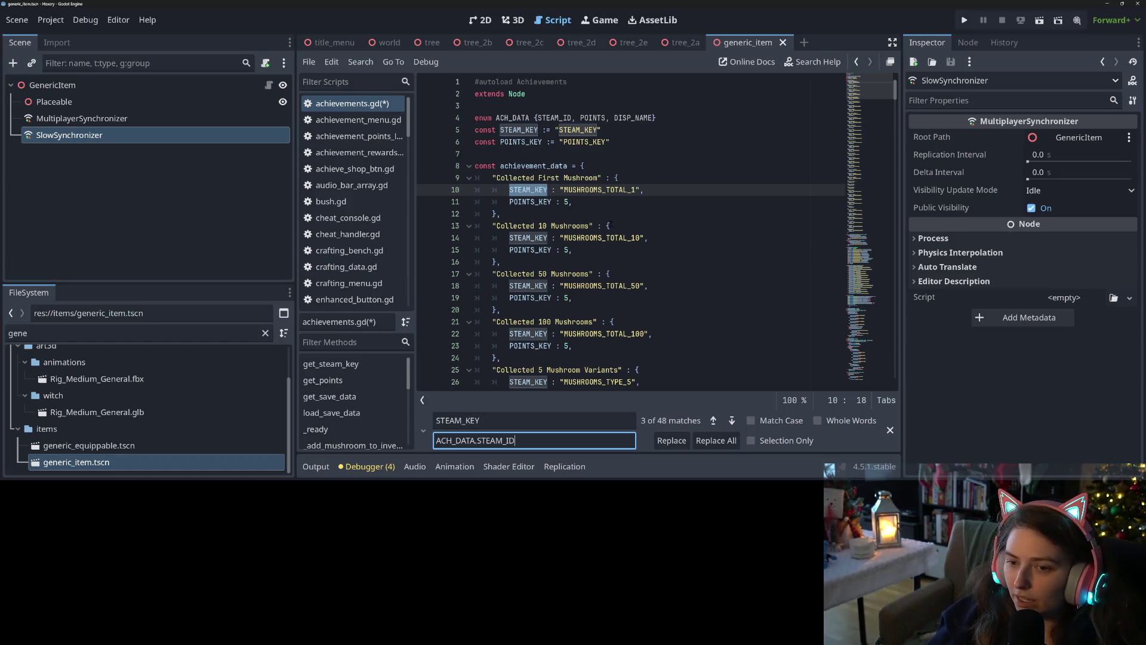
{"action": "left_click", "coordinate": [601, 226]}
{"action": "key", "text": "ctrl+s"}
Run the project, play the kewl place save world, then quit the game
{"action": "left_click", "coordinate": [964, 19]}
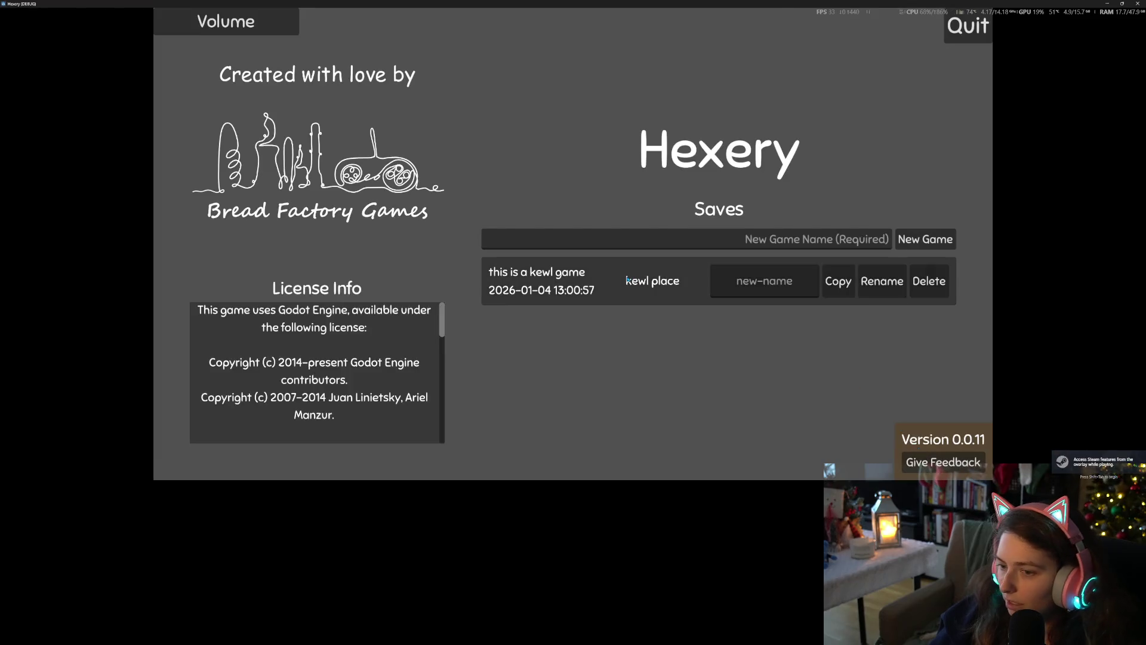
{"action": "left_click", "coordinate": [626, 279]}
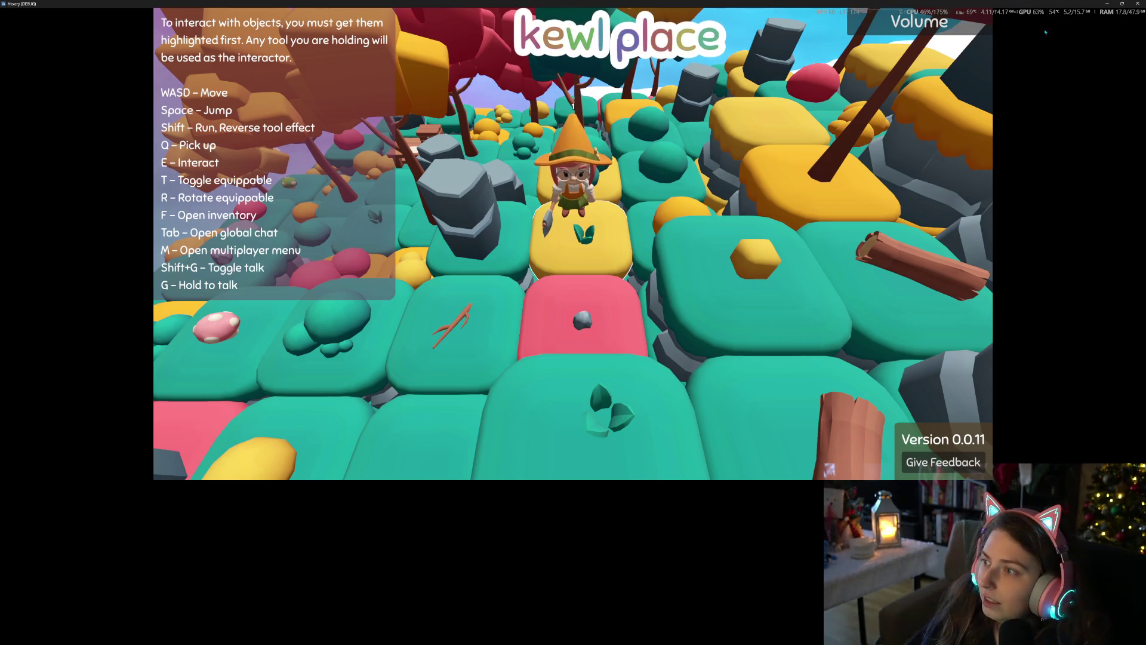
{"action": "left_click", "coordinate": [1137, 4]}
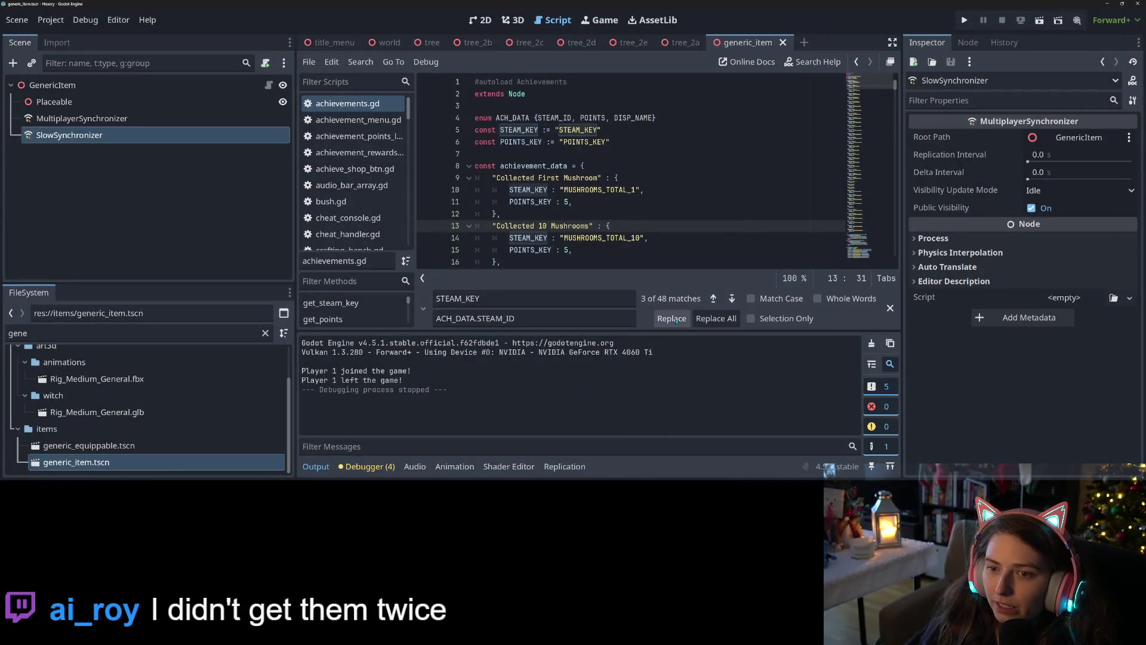
Replace STEAM_KEY with ACH_DATA.STEAM_ID in each achievement entry, from line 10 through the last
{"action": "left_click", "coordinate": [731, 298]}
{"action": "left_click", "coordinate": [714, 298]}
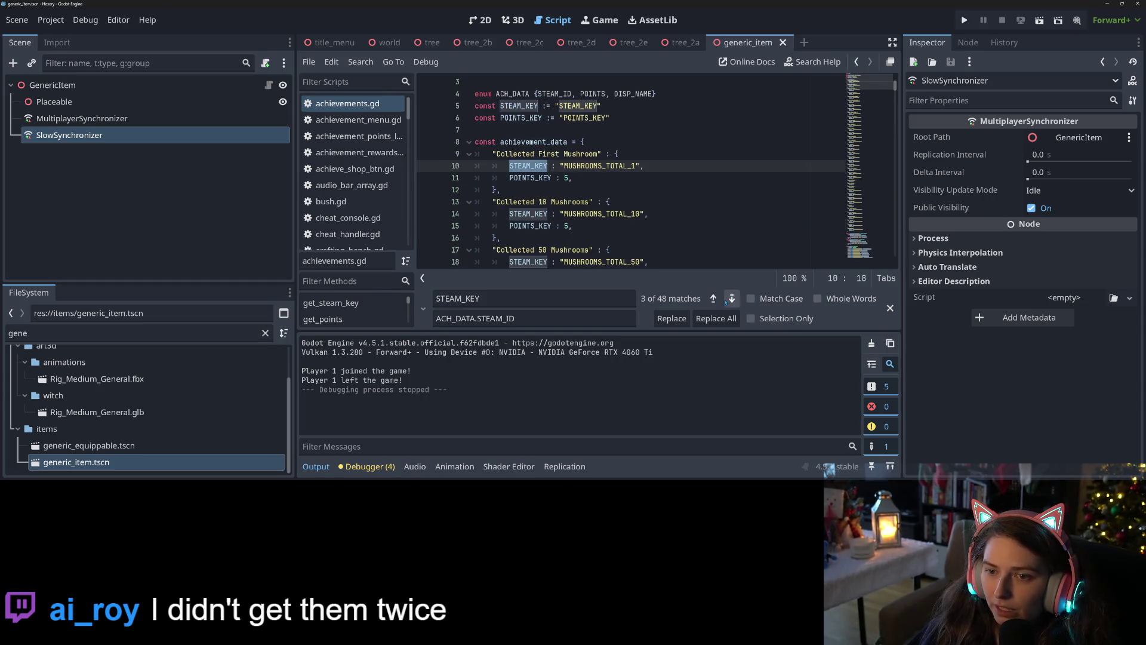
{"action": "left_click", "coordinate": [683, 319]}
{"action": "left_click", "coordinate": [683, 320]}
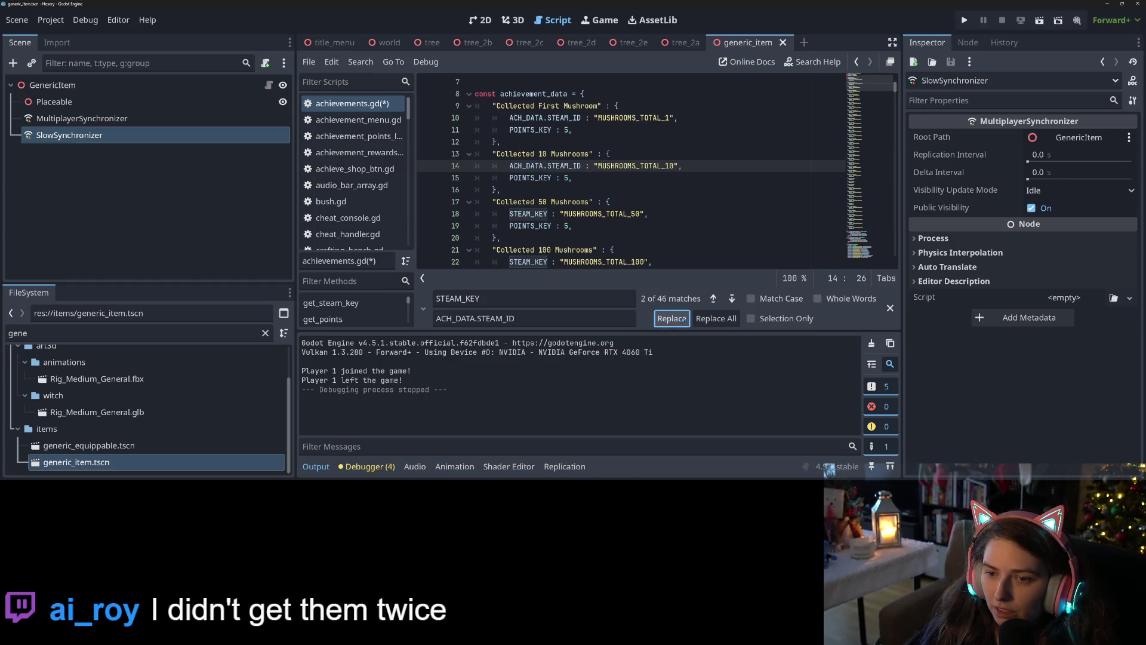
{"action": "left_click", "coordinate": [683, 319]}
{"action": "left_click", "coordinate": [683, 320]}
{"action": "left_click", "coordinate": [683, 320]}
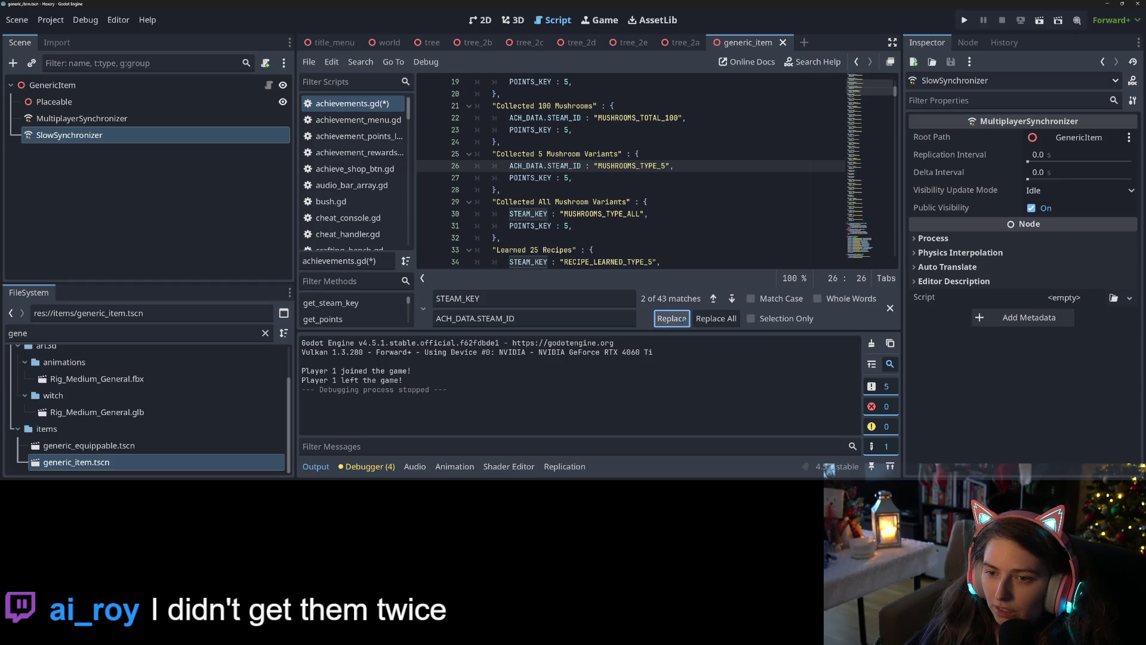
{"action": "left_click", "coordinate": [683, 320]}
{"action": "left_click", "coordinate": [683, 320]}
{"action": "left_click", "coordinate": [682, 319]}
{"action": "left_click", "coordinate": [683, 319]}
{"action": "left_click", "coordinate": [683, 320]}
{"action": "left_click", "coordinate": [683, 319]}
{"action": "left_click", "coordinate": [683, 319]}
{"action": "left_click", "coordinate": [683, 319]}
{"action": "left_click", "coordinate": [683, 319]}
{"action": "left_click", "coordinate": [683, 319]}
{"action": "left_click", "coordinate": [683, 319]}
{"action": "left_click", "coordinate": [683, 319]}
{"action": "left_click", "coordinate": [683, 320]}
{"action": "left_click", "coordinate": [683, 320]}
{"action": "left_click", "coordinate": [683, 319]}
{"action": "left_click", "coordinate": [684, 319]}
{"action": "left_click", "coordinate": [684, 319]}
{"action": "left_click", "coordinate": [684, 319]}
{"action": "left_click", "coordinate": [683, 320]}
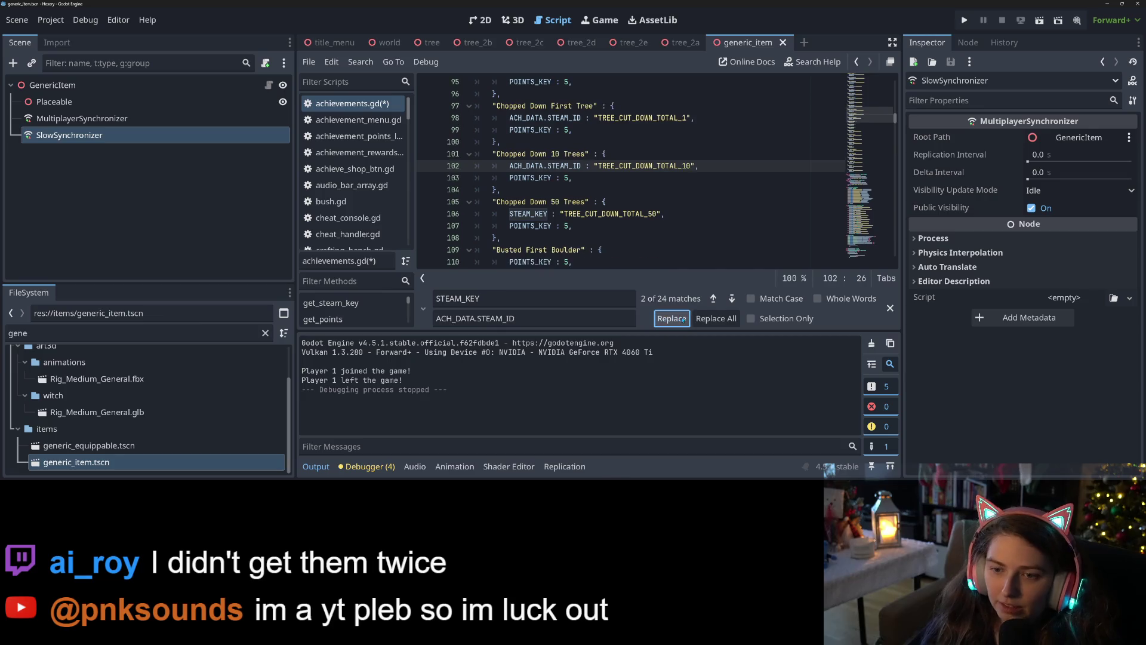
{"action": "left_click", "coordinate": [684, 320]}
{"action": "left_click", "coordinate": [684, 319]}
{"action": "left_click", "coordinate": [684, 319]}
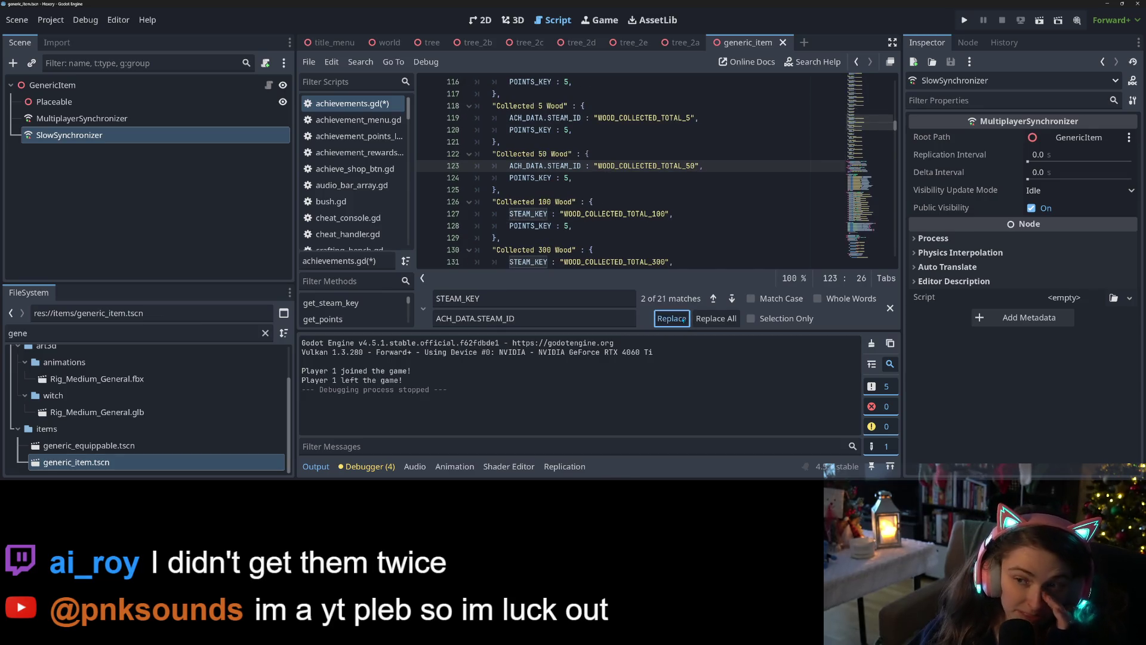
{"action": "left_click", "coordinate": [684, 319]}
{"action": "left_click", "coordinate": [684, 319]}
{"action": "left_click", "coordinate": [684, 319]}
{"action": "left_click", "coordinate": [684, 320]}
{"action": "left_click", "coordinate": [684, 319]}
{"action": "left_click", "coordinate": [684, 319]}
{"action": "left_click", "coordinate": [684, 320]}
{"action": "left_click", "coordinate": [684, 320]}
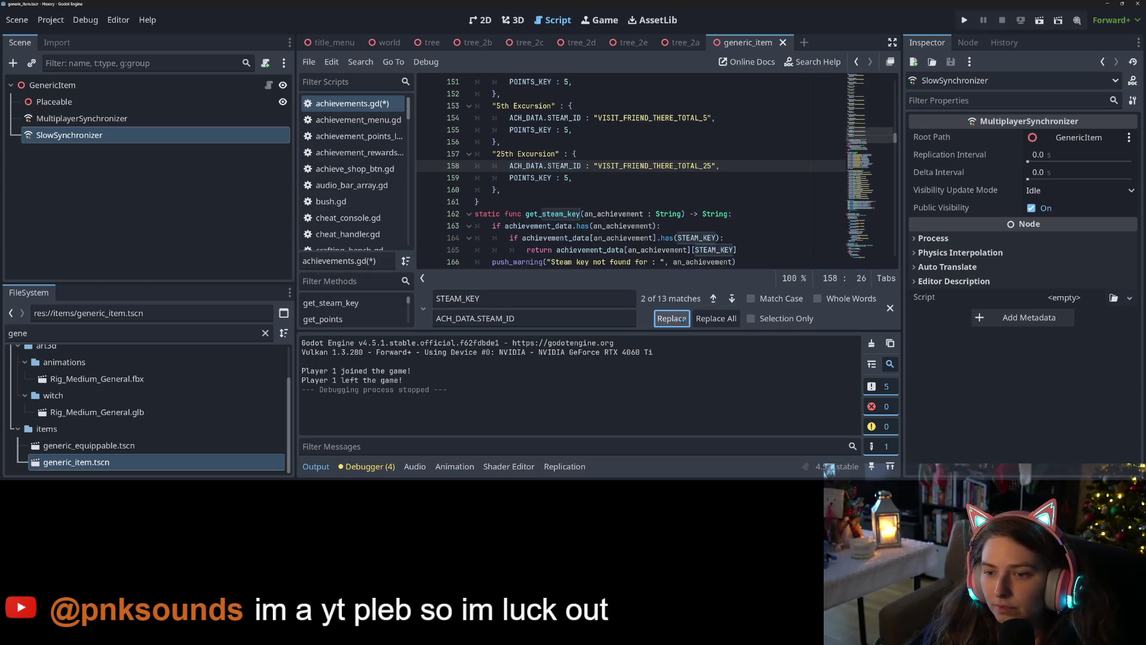
{"action": "left_click", "coordinate": [684, 319]}
Replace STEAM_KEY on lines 164 and 165 of the get_steam_key function
{"action": "left_click", "coordinate": [732, 299]}
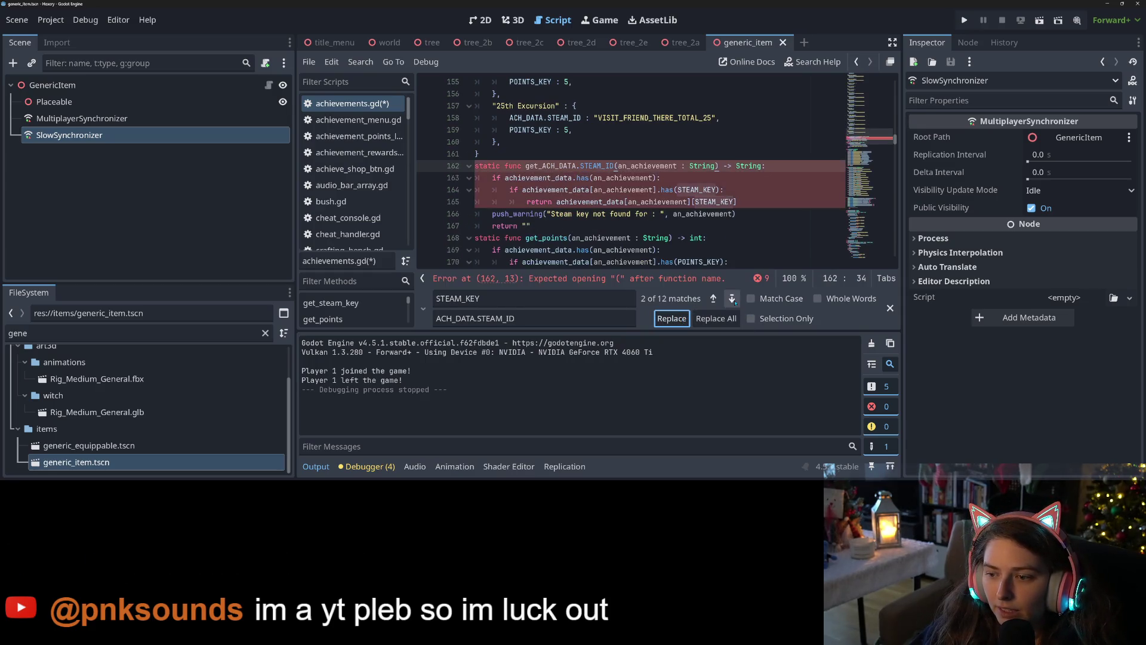
{"action": "left_click", "coordinate": [681, 318]}
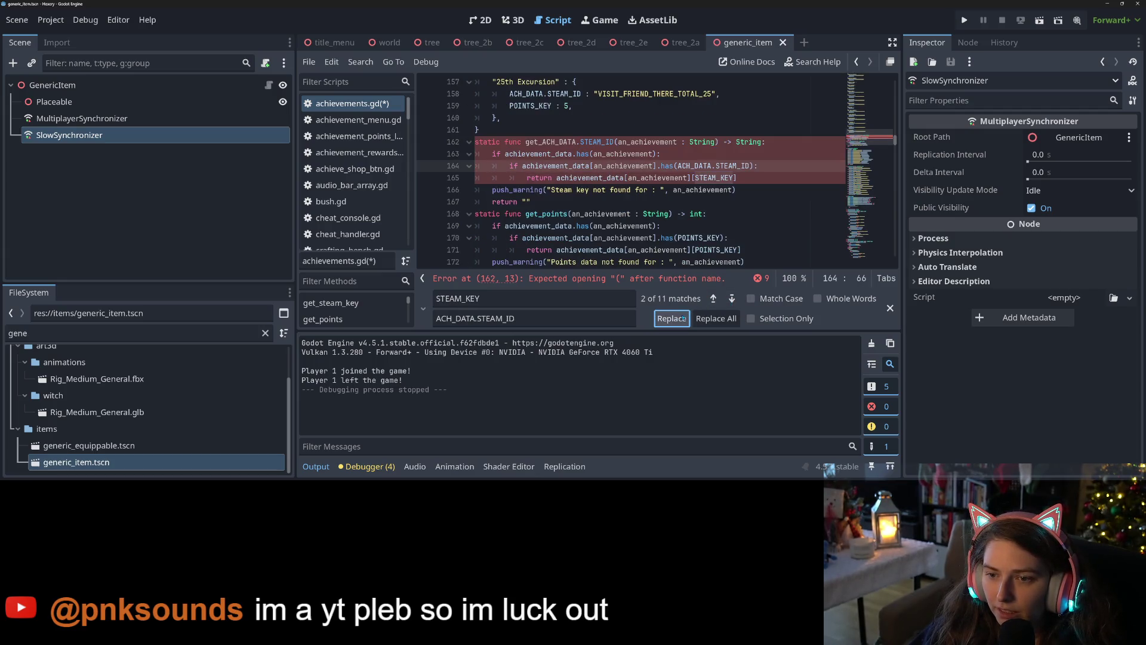
{"action": "left_click", "coordinate": [682, 318]}
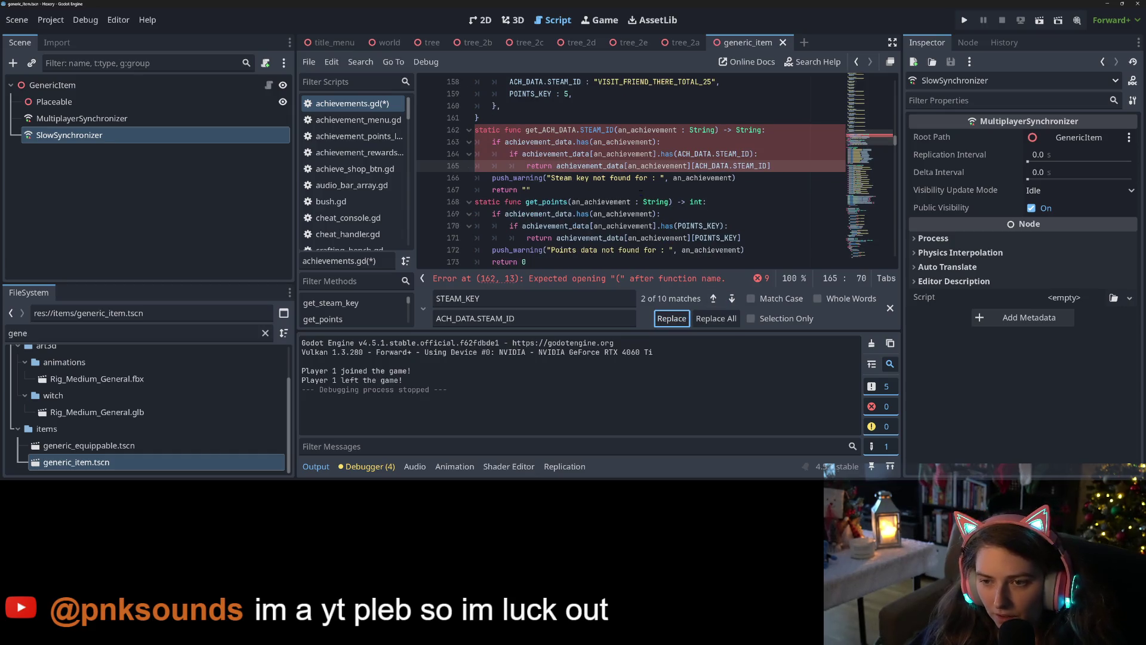
Undo the getter replacements, then redo STEAM_KEY on lines 164 and 165 as ACH_DATA.STEAM_ID
{"action": "key", "text": "ctrl+z"}
{"action": "key", "text": "ctrl+z"}
{"action": "key", "text": "ctrl+z"}
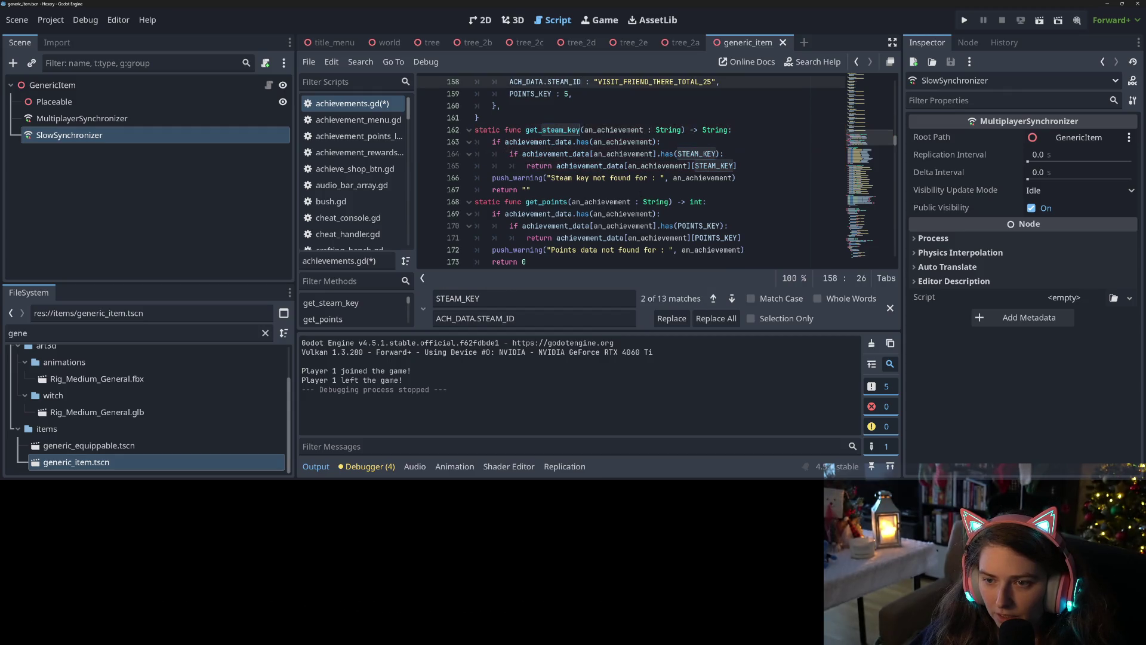
{"action": "left_click", "coordinate": [732, 299]}
{"action": "left_click", "coordinate": [732, 299]}
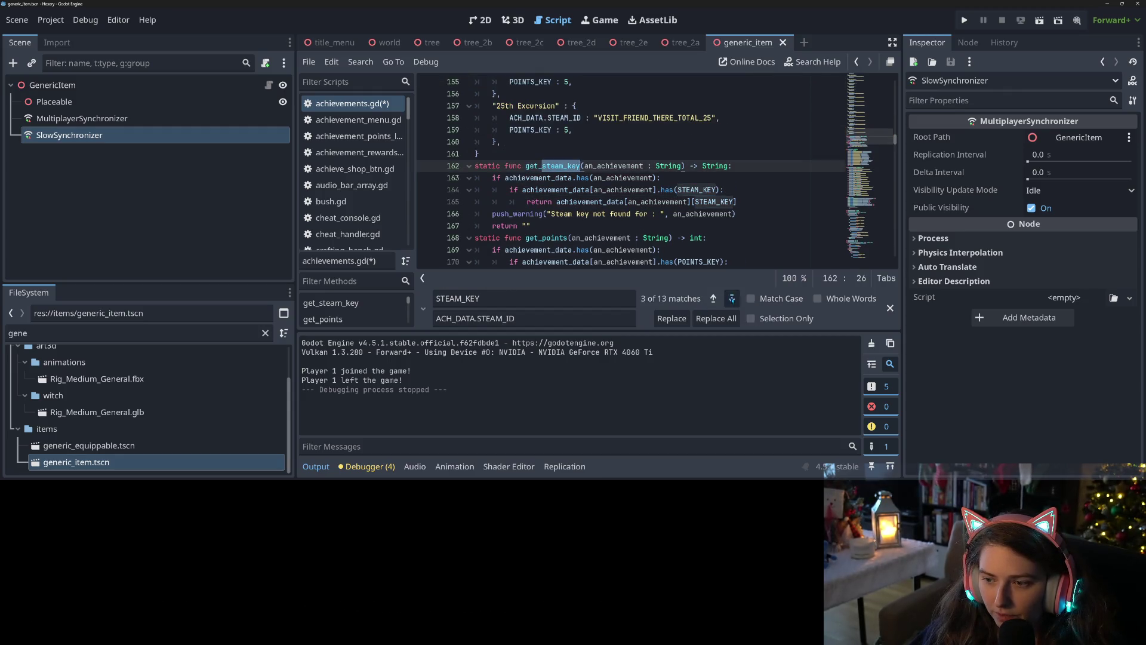
{"action": "left_click", "coordinate": [672, 319]}
{"action": "left_click", "coordinate": [672, 319]}
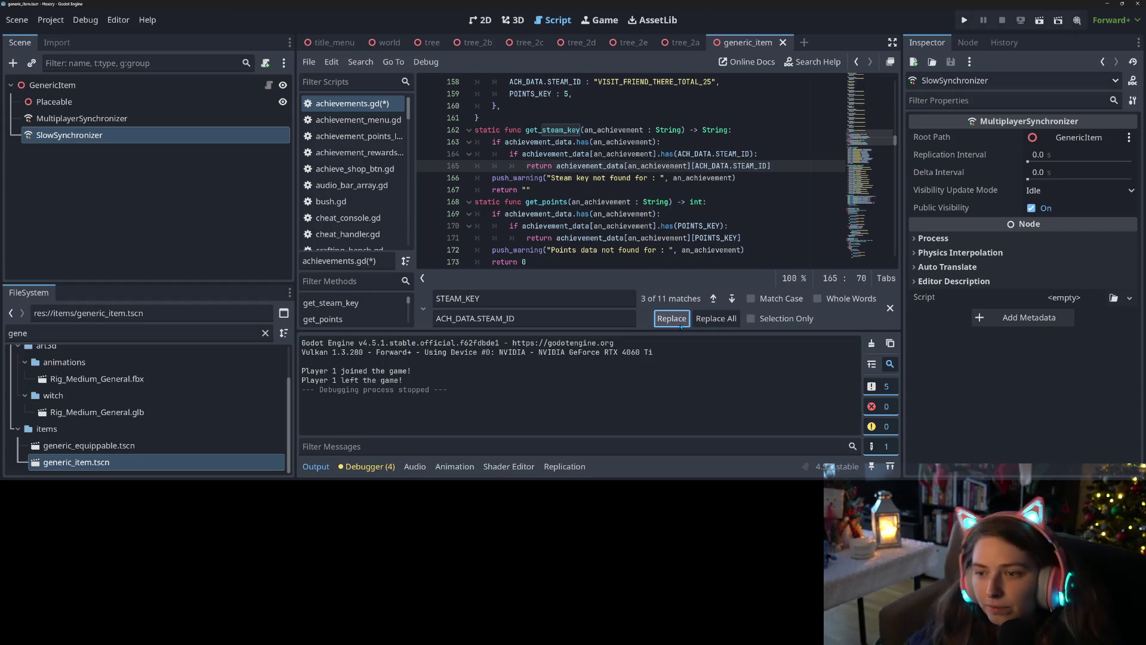
Skip the lowercase steam_key matches and enable Match Case to check the remaining STEAM_KEY
{"action": "left_click", "coordinate": [732, 298]}
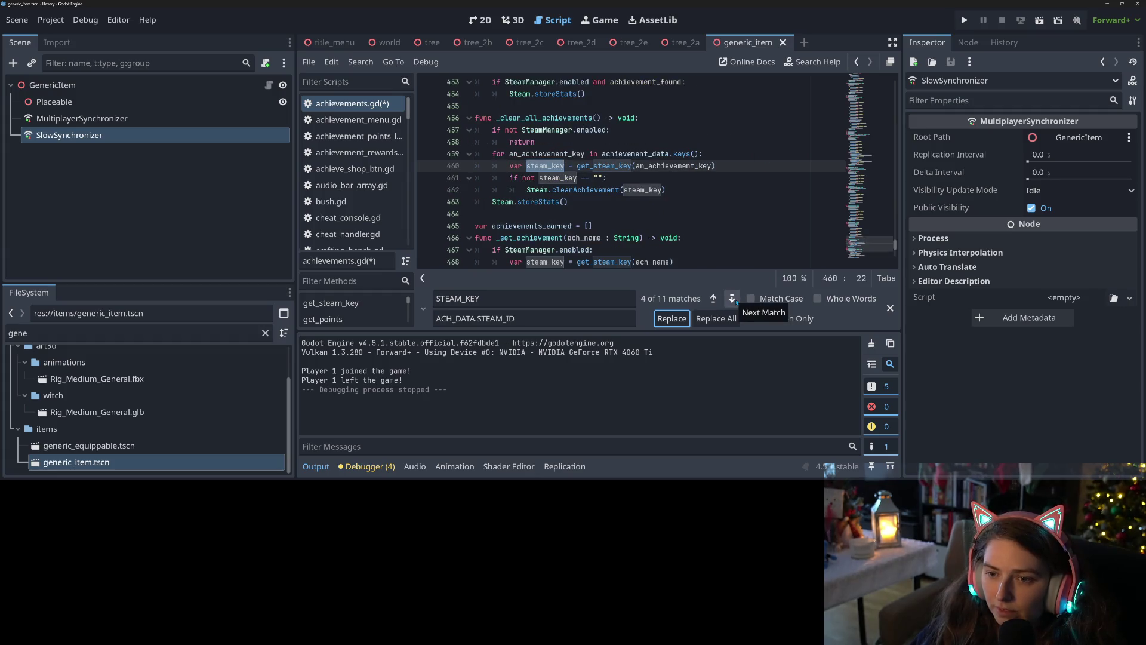
{"action": "left_click", "coordinate": [736, 301]}
{"action": "left_click", "coordinate": [736, 301]}
{"action": "left_click", "coordinate": [735, 301]}
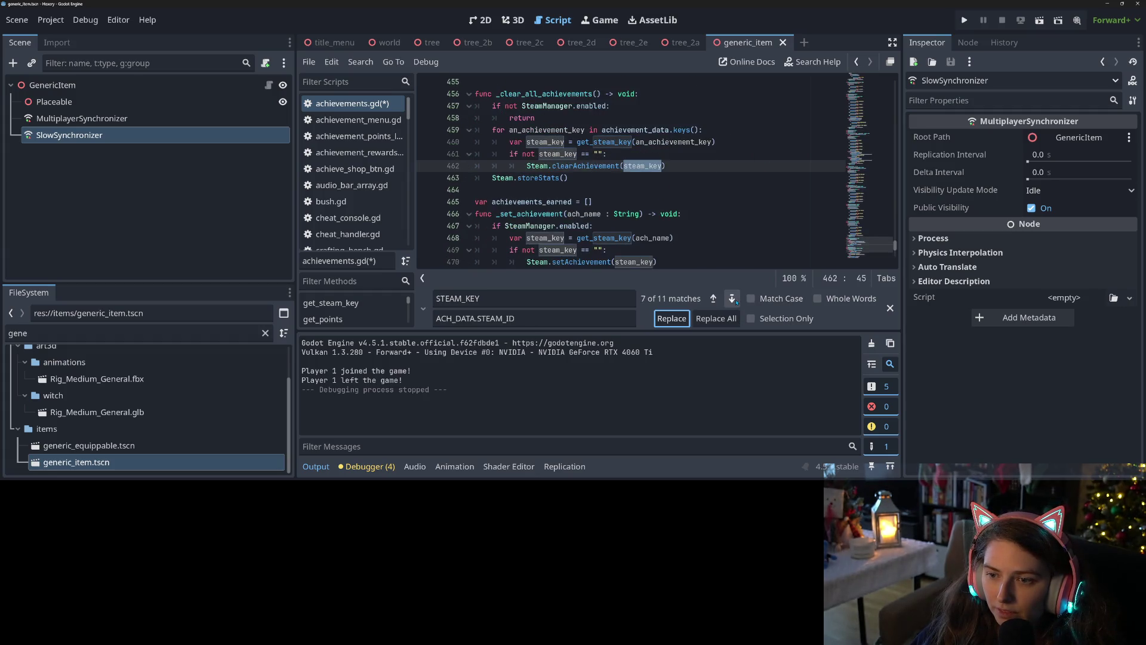
{"action": "left_click", "coordinate": [735, 301]}
{"action": "left_click", "coordinate": [733, 299]}
{"action": "left_click", "coordinate": [733, 300]}
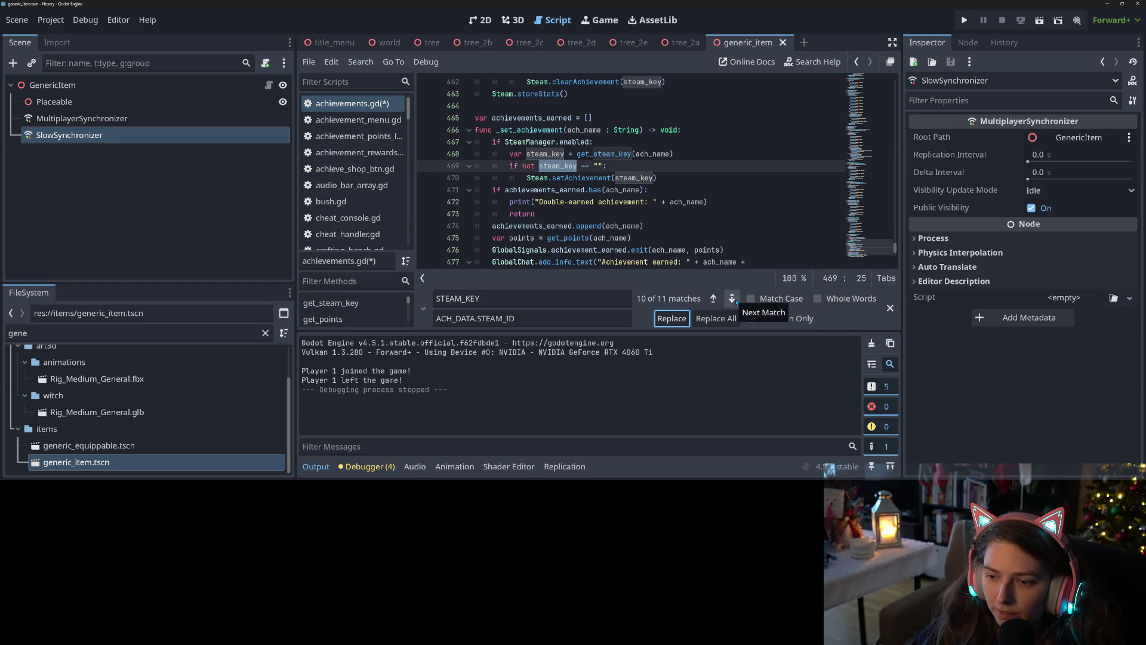
{"action": "left_click", "coordinate": [766, 299]}
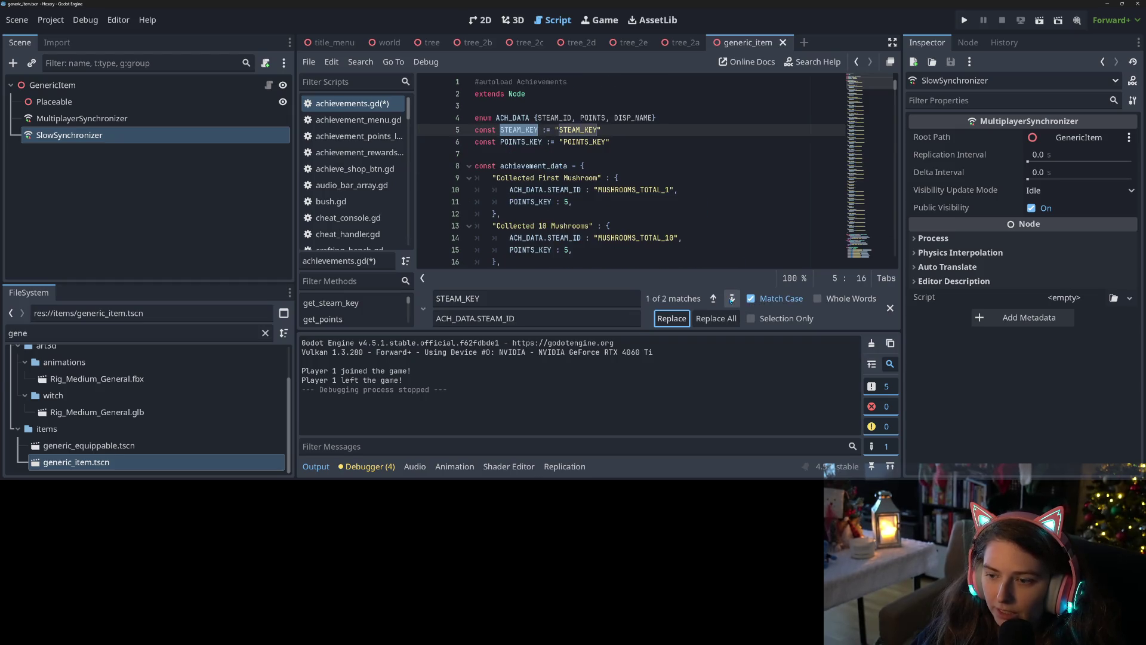
{"action": "left_click", "coordinate": [732, 298]}
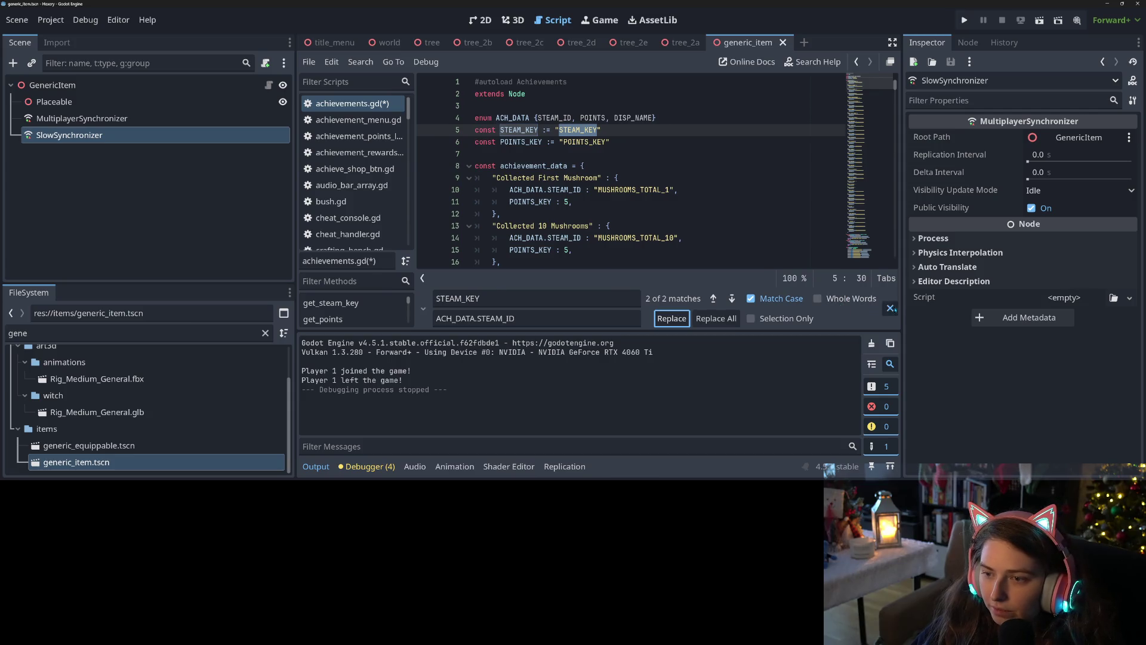
Close the search bar and save achievements.gd
{"action": "key", "text": "Escape"}
{"action": "key", "text": "ctrl+s"}
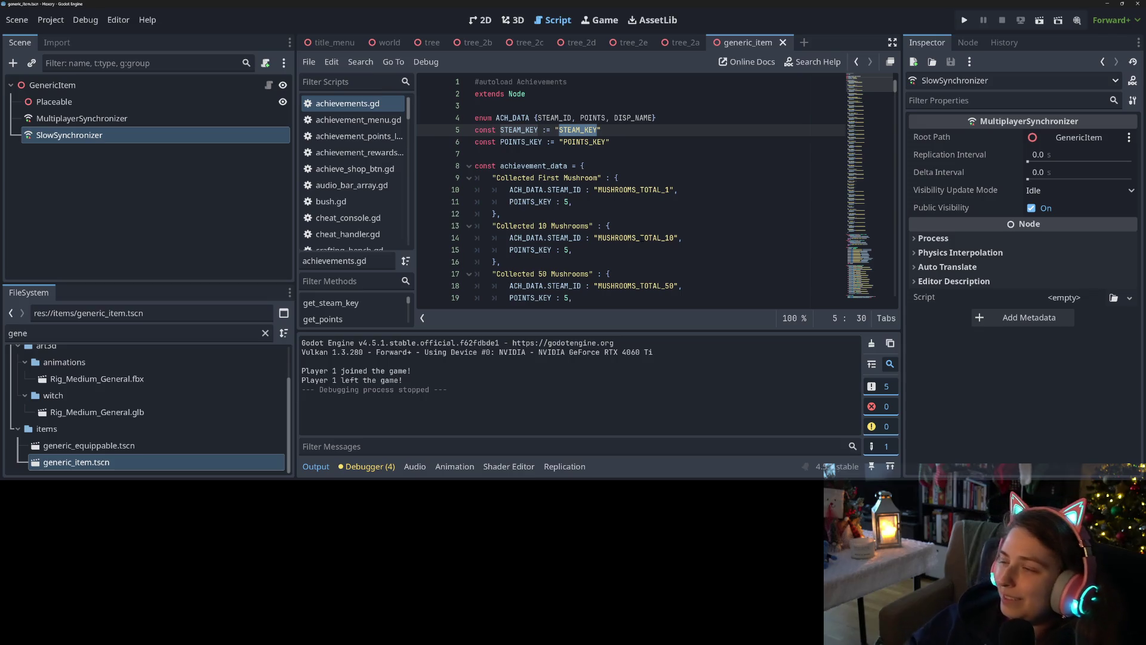
{"action": "left_click", "coordinate": [640, 238]}
Set up an in-script find-and-replace of POINTS_KEY with ACH_DATA.POINTS, matching whole words only
{"action": "double_click", "coordinate": [585, 142]}
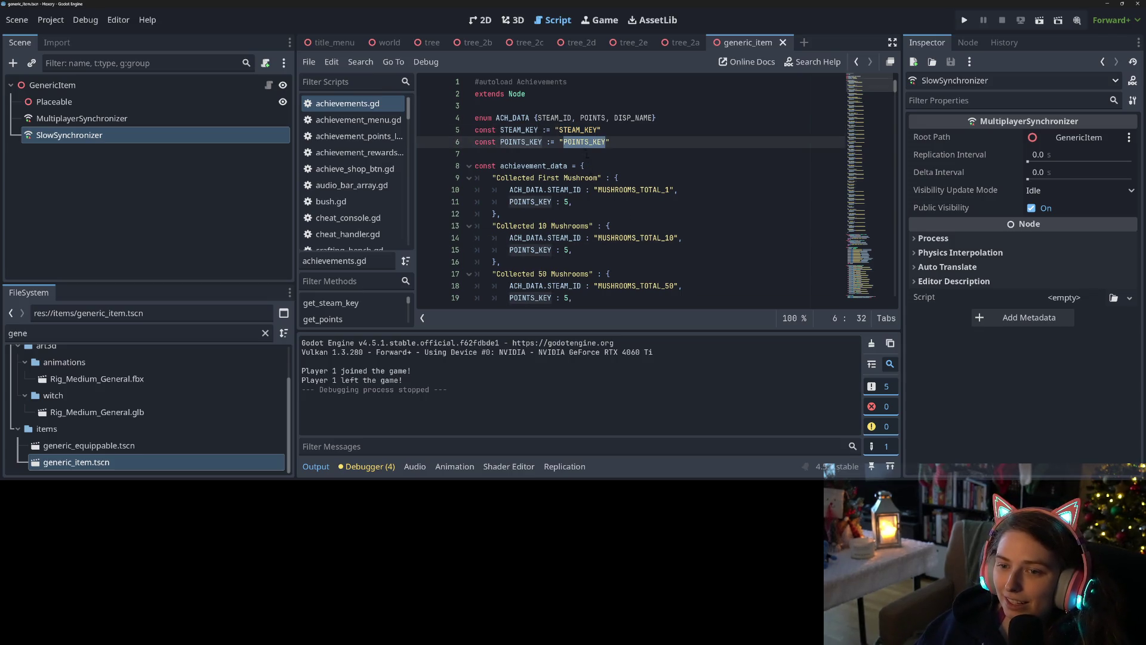
{"action": "double_click", "coordinate": [521, 141]}
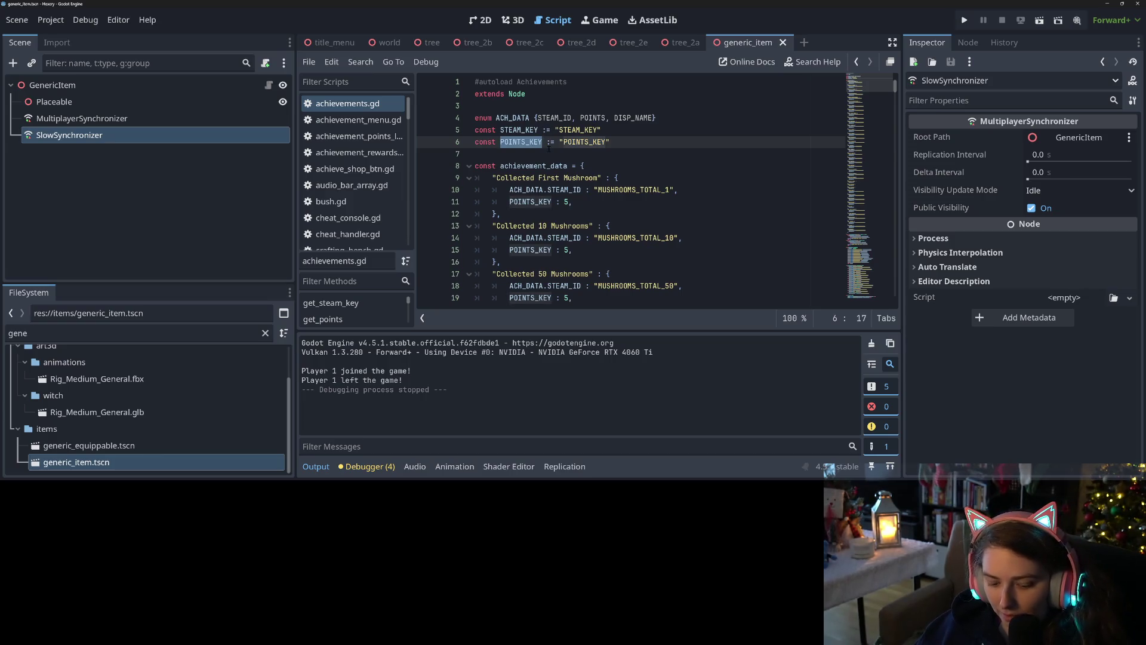
{"action": "key", "text": "ctrl+shift+f"}
{"action": "left_click", "coordinate": [659, 299]}
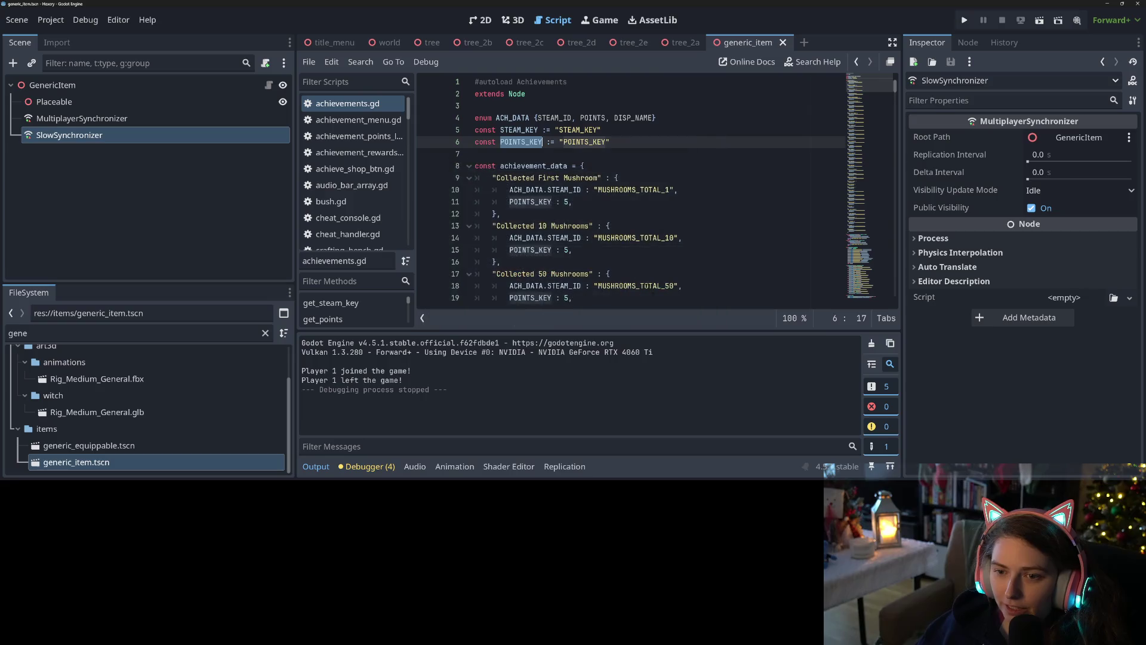
{"action": "key", "text": "ctrl+f"}
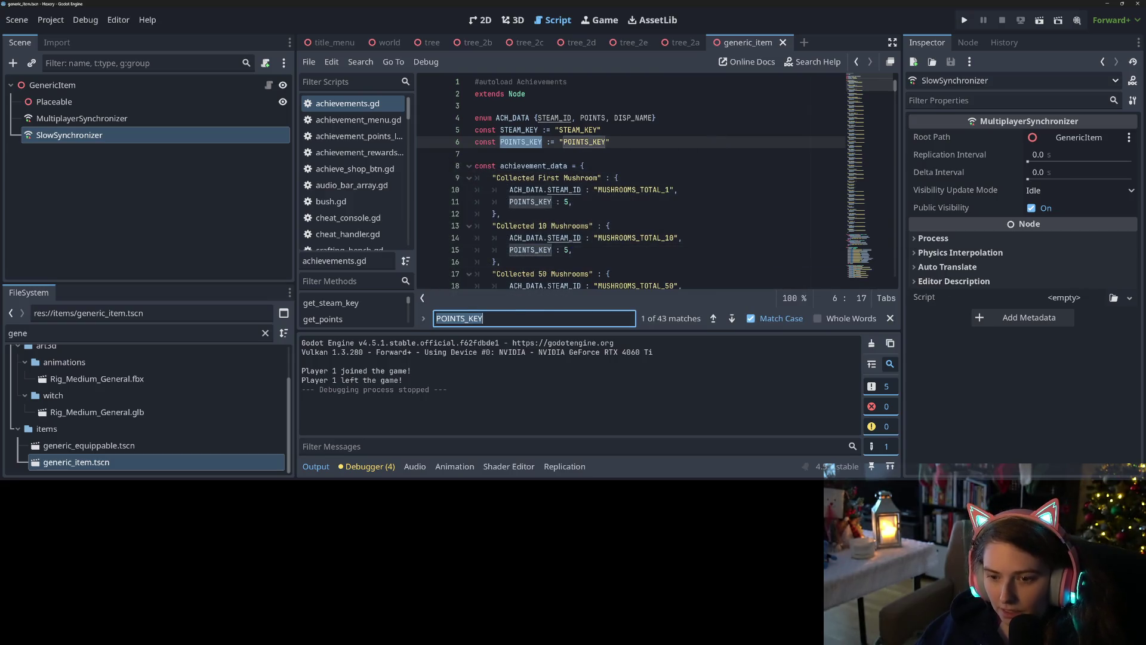
{"action": "key", "text": "ctrl+r"}
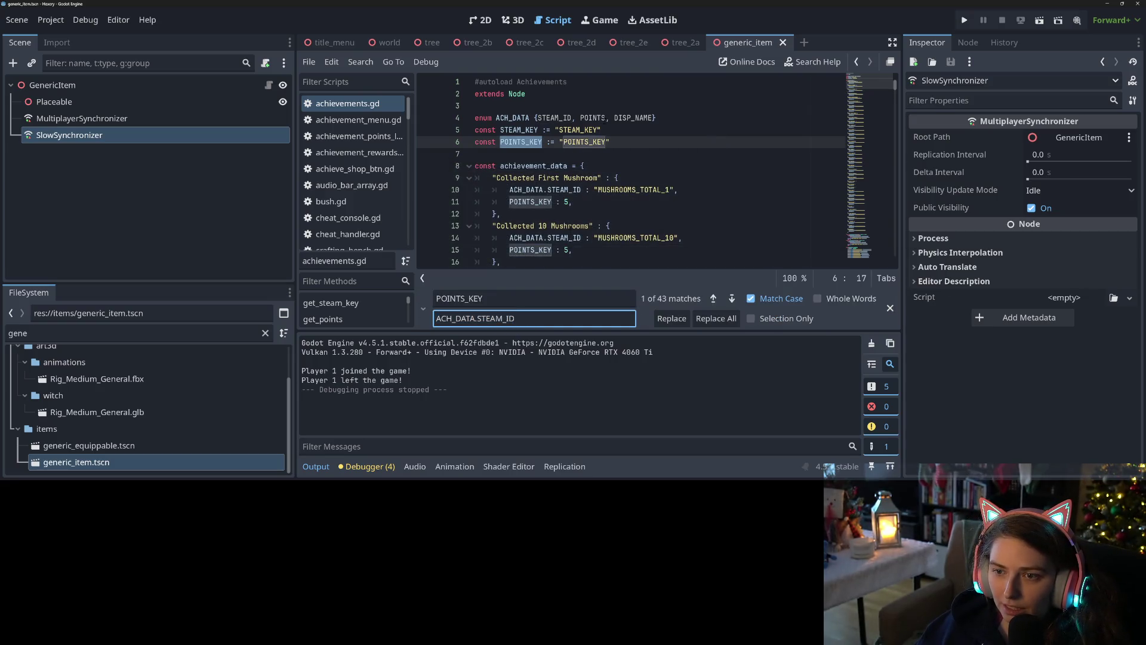
{"action": "double_click", "coordinate": [597, 118]}
{"action": "double_click", "coordinate": [499, 318]}
{"action": "type", "text": "POINTS"}
{"action": "left_click", "coordinate": [852, 298]}
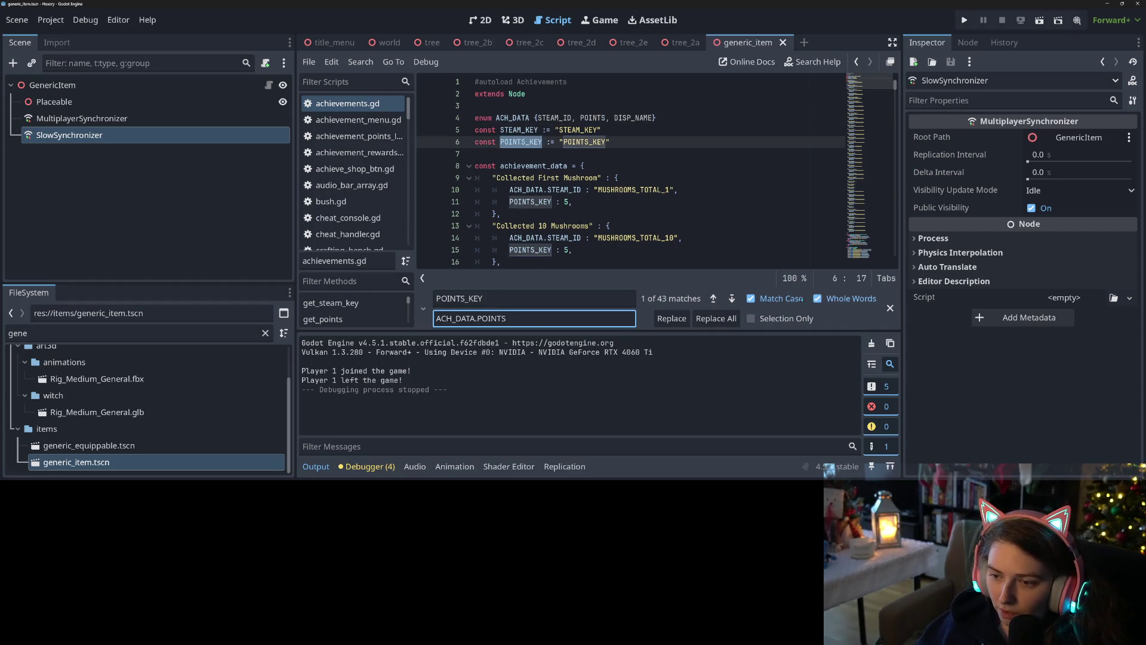
Replace every POINTS_KEY occurrence in the achievement entries with ACH_DATA.POINTS
{"action": "left_click", "coordinate": [714, 298]}
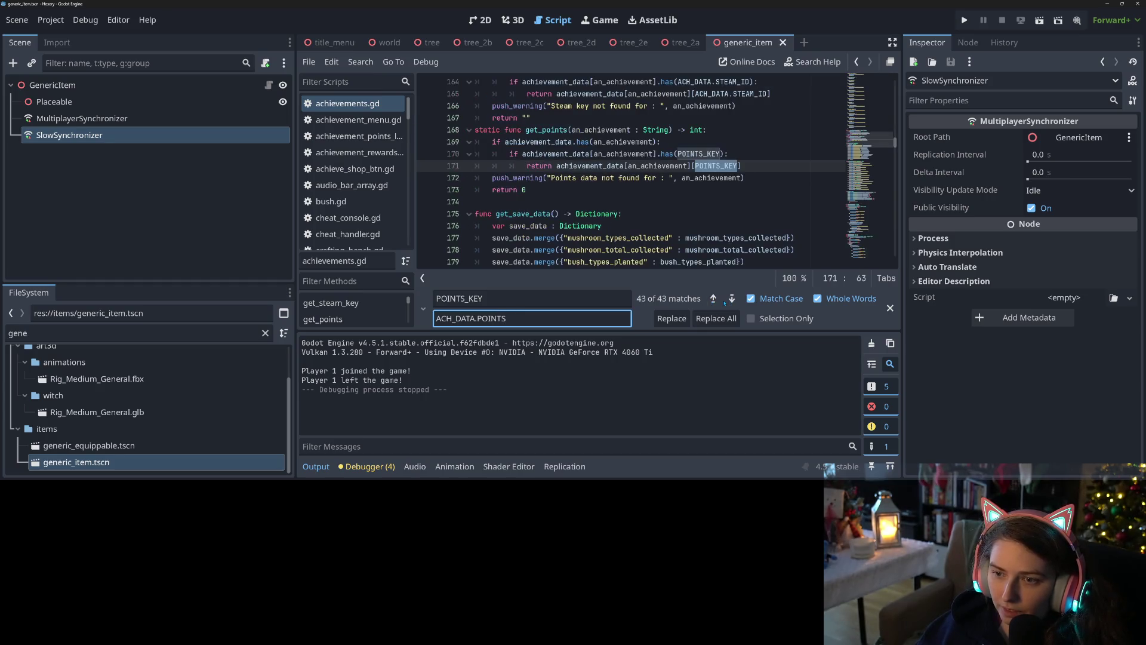
{"action": "left_click", "coordinate": [674, 320]}
{"action": "left_click", "coordinate": [731, 299]}
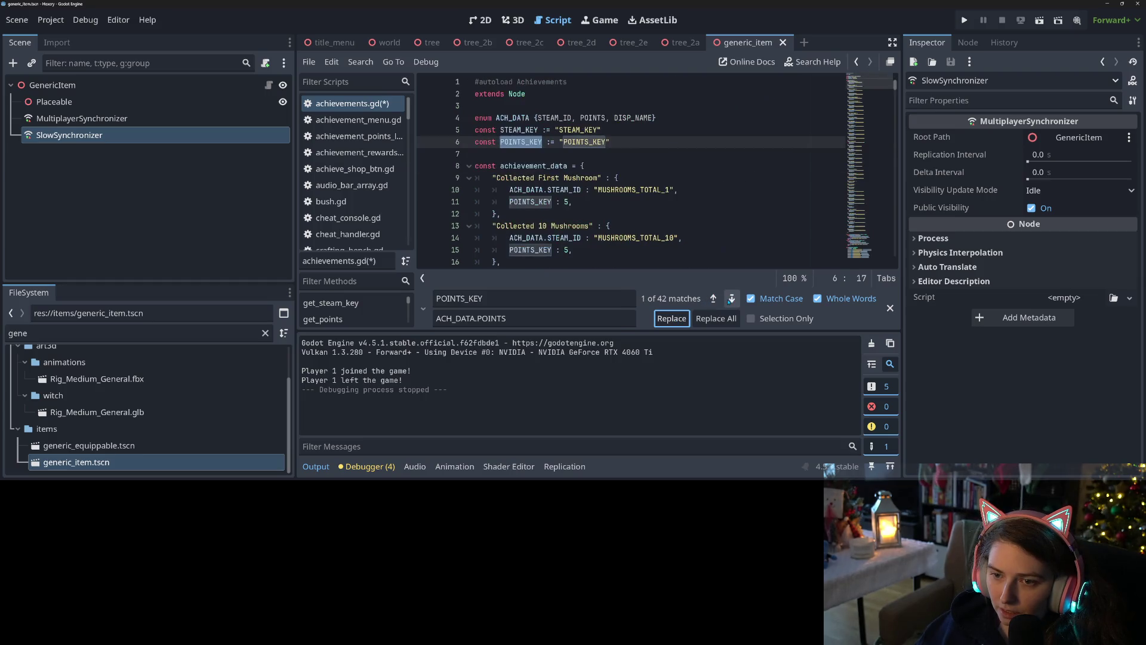
{"action": "left_click", "coordinate": [732, 298]}
{"action": "left_click", "coordinate": [681, 319]}
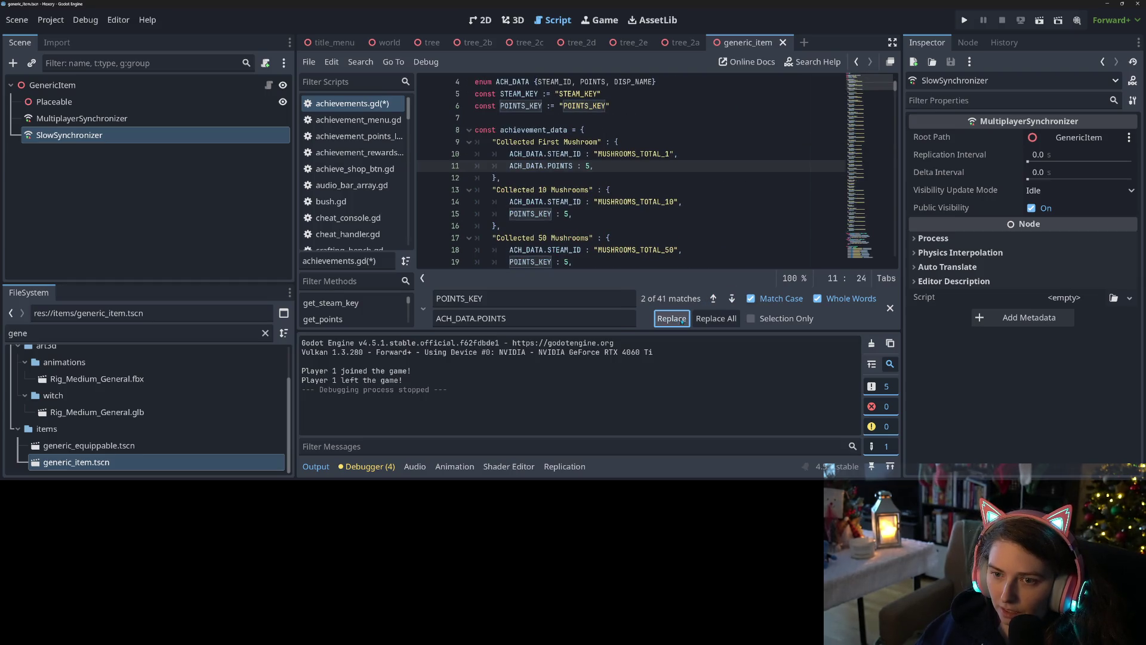
{"action": "left_click", "coordinate": [682, 319]}
{"action": "left_click", "coordinate": [682, 319]}
{"action": "left_click", "coordinate": [682, 319]}
{"action": "left_click", "coordinate": [682, 320]}
{"action": "left_click", "coordinate": [682, 320]}
{"action": "left_click", "coordinate": [682, 320]}
{"action": "left_click", "coordinate": [682, 319]}
{"action": "left_click", "coordinate": [682, 319]}
{"action": "left_click", "coordinate": [682, 319]}
{"action": "left_click", "coordinate": [681, 319]}
{"action": "left_click", "coordinate": [682, 319]}
{"action": "left_click", "coordinate": [682, 320]}
{"action": "left_click", "coordinate": [682, 319]}
{"action": "left_click", "coordinate": [682, 319]}
{"action": "left_click", "coordinate": [682, 319]}
{"action": "left_click", "coordinate": [681, 320]}
{"action": "left_click", "coordinate": [682, 320]}
{"action": "left_click", "coordinate": [682, 320]}
{"action": "left_click", "coordinate": [681, 319]}
{"action": "left_click", "coordinate": [682, 320]}
{"action": "left_click", "coordinate": [682, 319]}
{"action": "left_click", "coordinate": [682, 319]}
{"action": "left_click", "coordinate": [682, 319]}
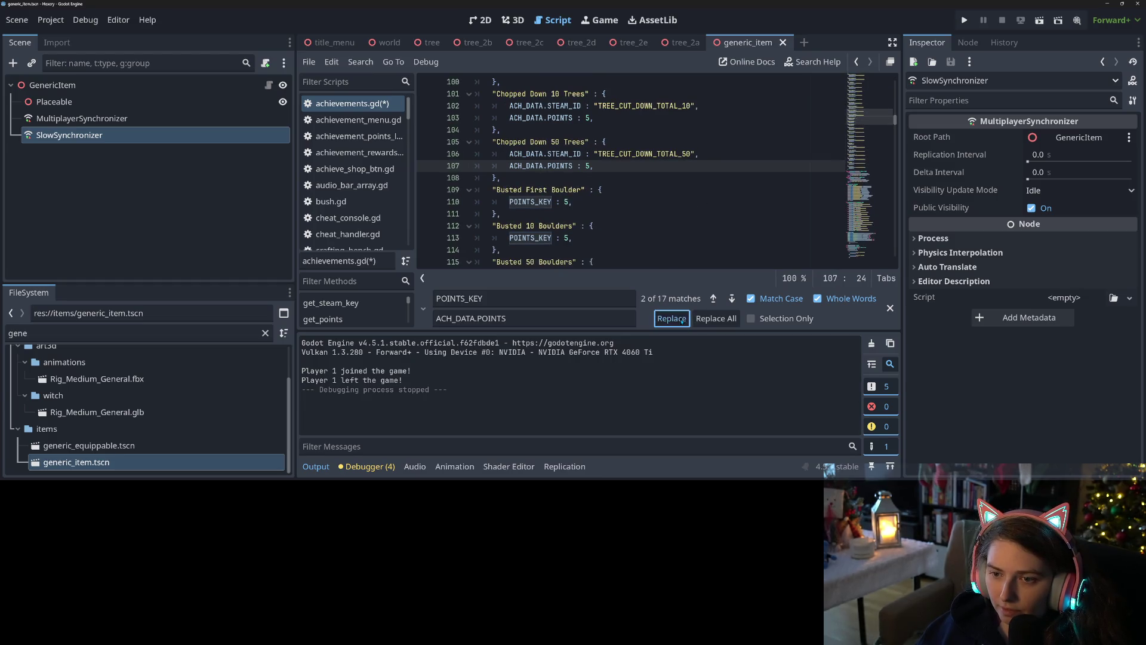
{"action": "left_click", "coordinate": [681, 319]}
{"action": "left_click", "coordinate": [682, 319]}
{"action": "left_click", "coordinate": [682, 320]}
{"action": "left_click", "coordinate": [682, 320]}
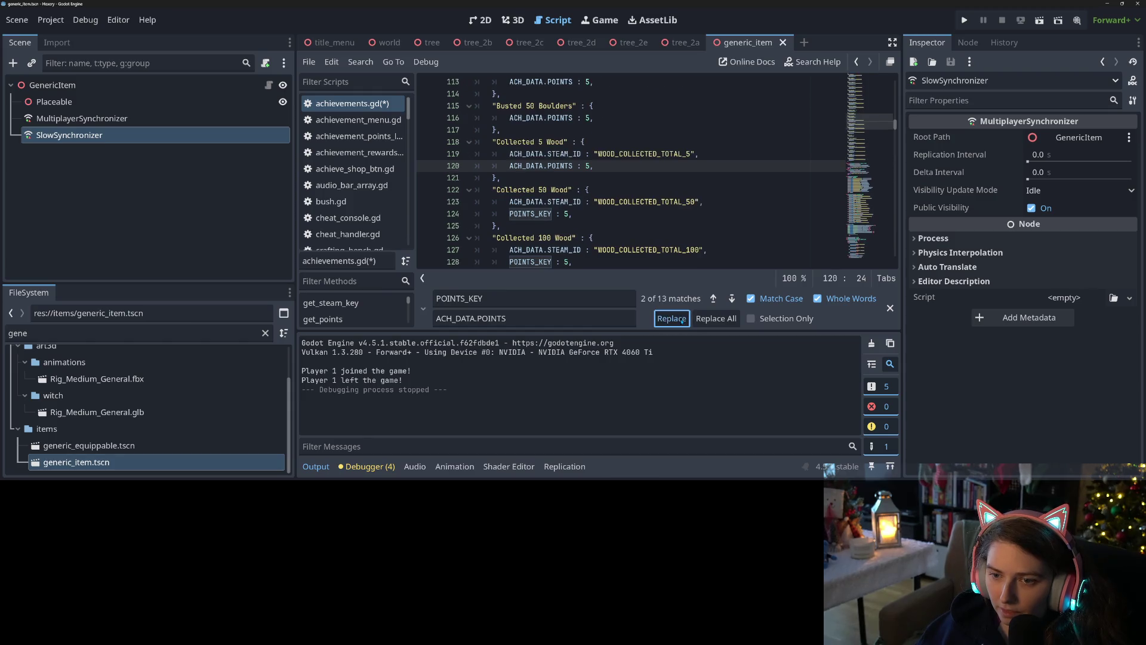
{"action": "left_click", "coordinate": [682, 320]}
{"action": "left_click", "coordinate": [682, 320]}
{"action": "left_click", "coordinate": [682, 320]}
{"action": "left_click", "coordinate": [681, 319]}
{"action": "left_click", "coordinate": [681, 320]}
{"action": "left_click", "coordinate": [681, 320]}
{"action": "left_click", "coordinate": [682, 320]}
{"action": "left_click", "coordinate": [681, 320]}
{"action": "left_click", "coordinate": [682, 319]}
{"action": "left_click", "coordinate": [681, 320]}
{"action": "left_click", "coordinate": [682, 319]}
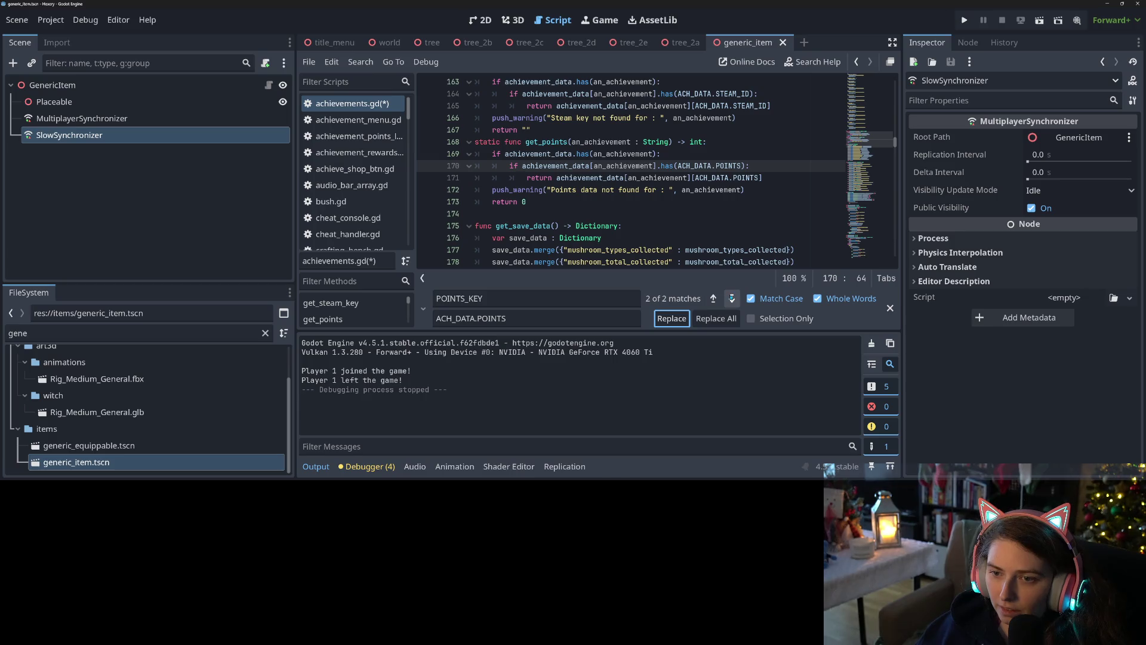
Delete the old STEAM_KEY and POINTS_KEY constants on lines 5–6 and save the script
{"action": "left_click", "coordinate": [732, 299]}
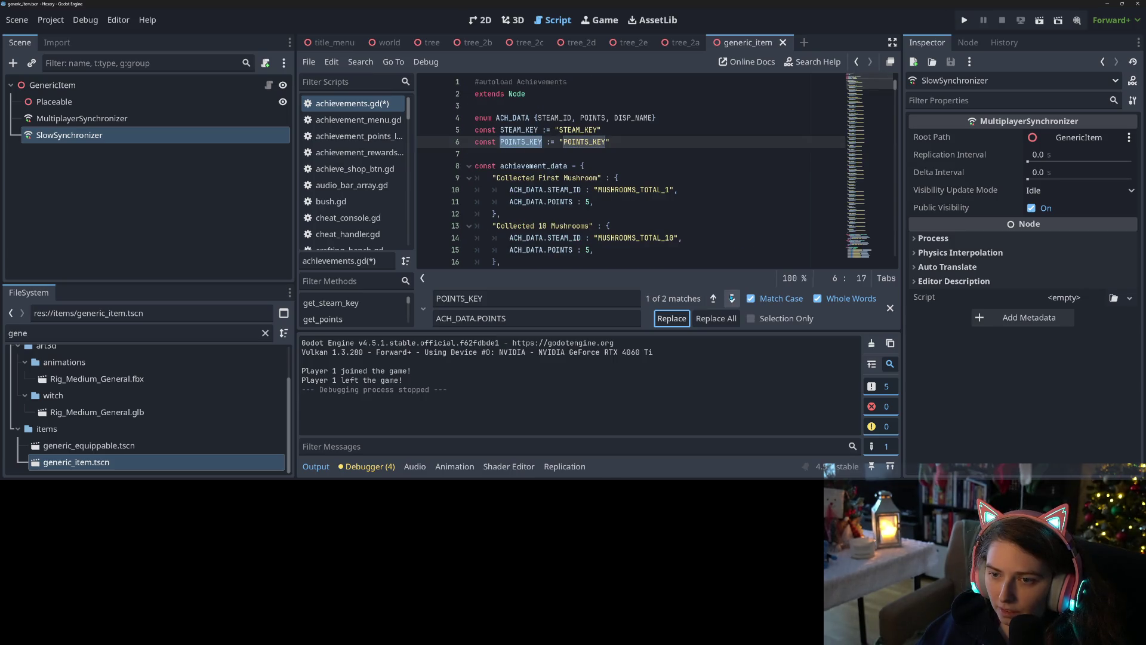
{"action": "left_click", "coordinate": [890, 308]}
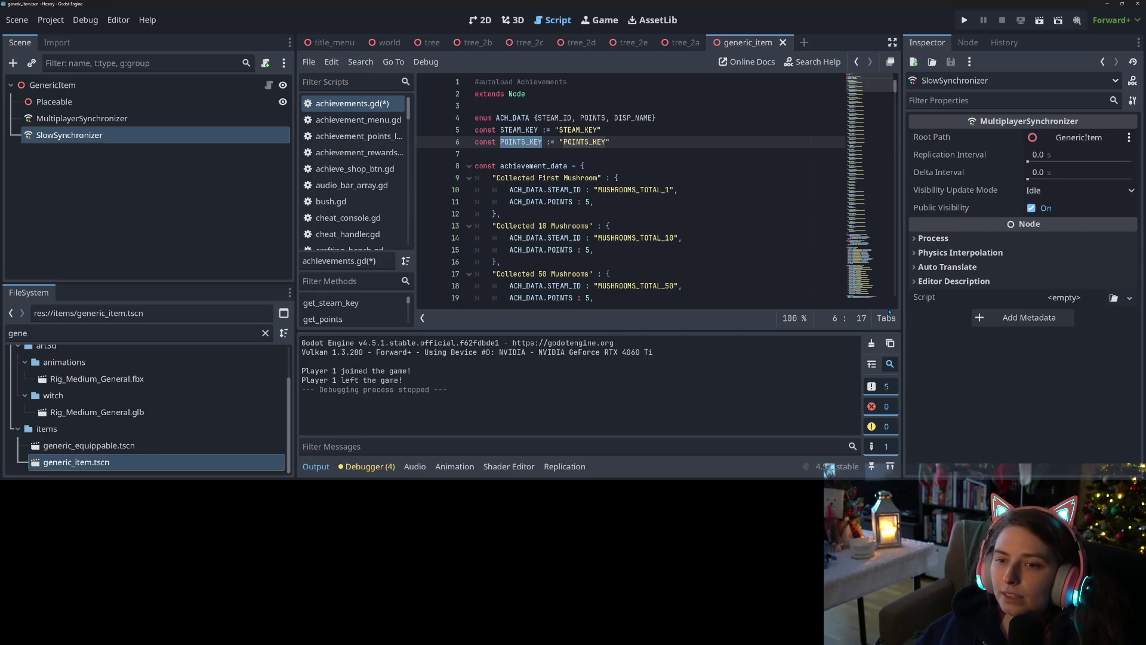
{"action": "left_click", "coordinate": [644, 165]}
{"action": "key", "text": "ctrl+s"}
{"action": "mouse_move", "coordinate": [611, 142]}
{"action": "left_mouse_down"}
{"action": "mouse_move", "coordinate": [503, 117]}
{"action": "mouse_move", "coordinate": [658, 118]}
{"action": "left_mouse_up"}
{"action": "key", "text": "BackSpace"}
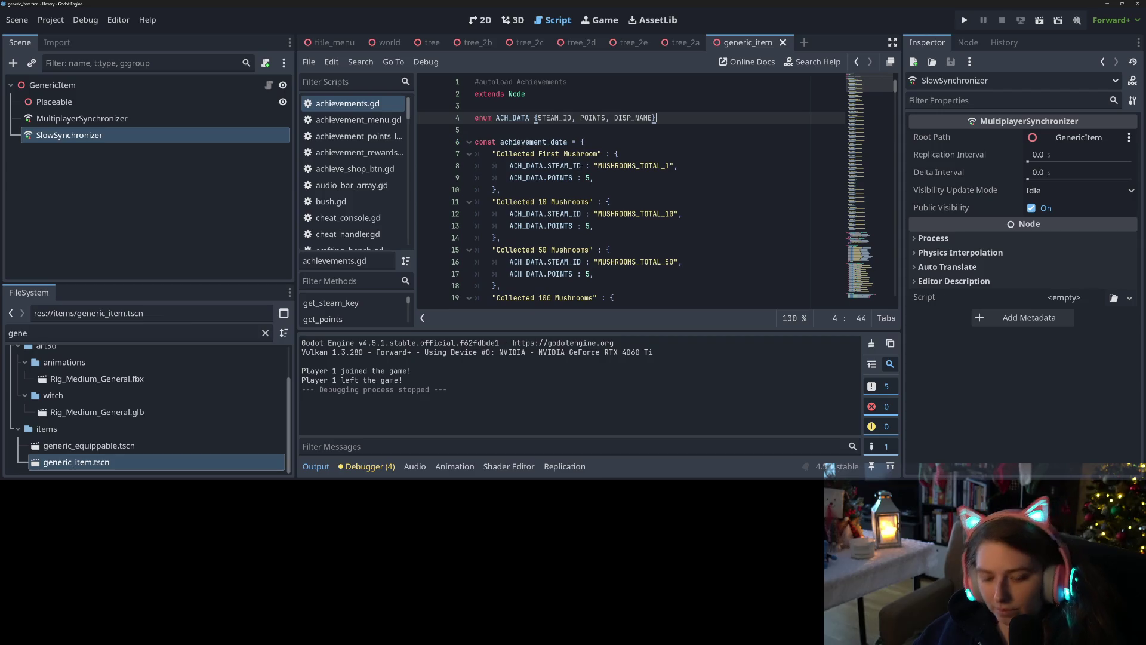
{"action": "key", "text": "ctrl+s"}
Collapse the Output panel for more code room and select the DISP_NAME enum name
{"action": "left_click", "coordinate": [657, 178]}
{"action": "scroll", "coordinate": [697, 208], "scroll_direction": "down", "scroll_amount": 1}
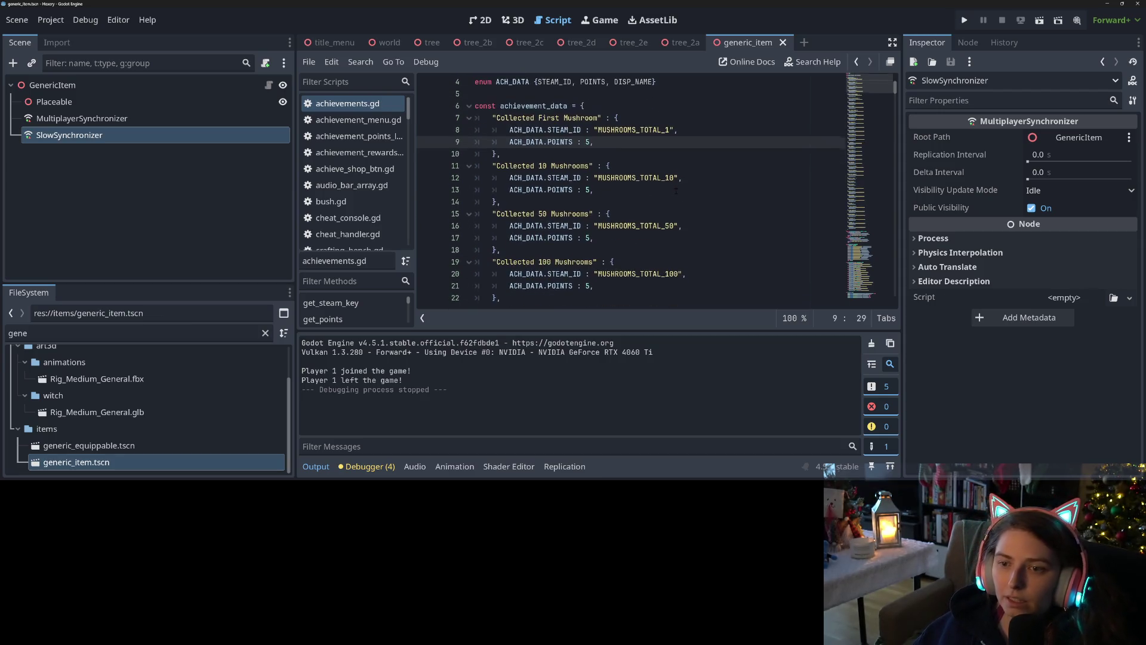
{"action": "left_click", "coordinate": [316, 466]}
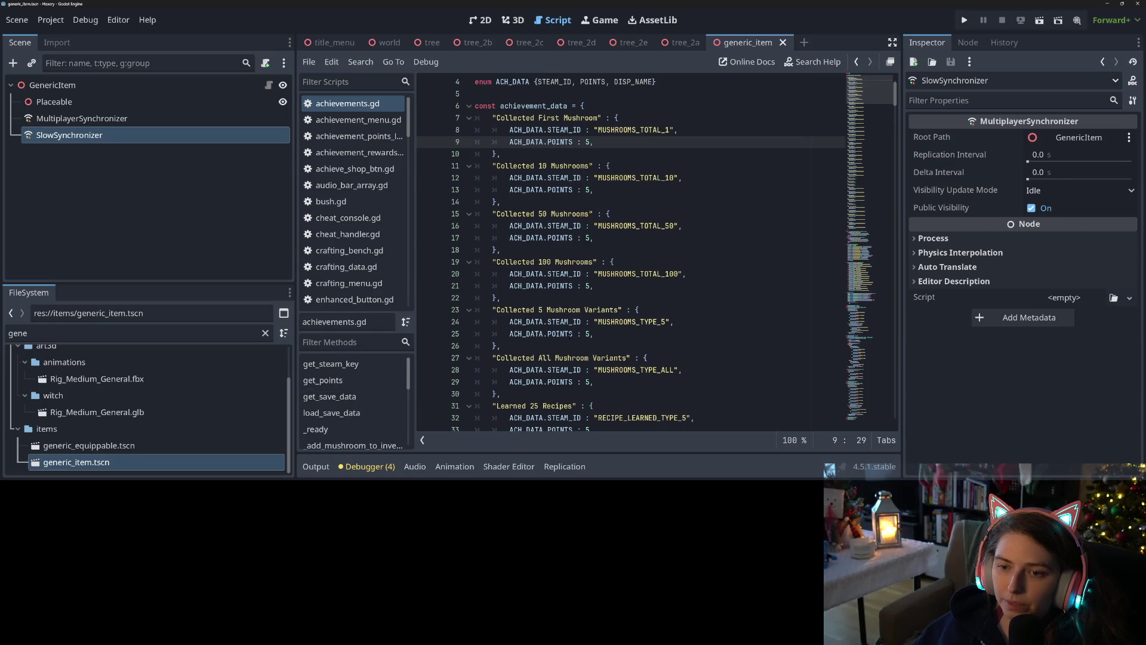
{"action": "scroll", "coordinate": [637, 165], "scroll_direction": "up", "scroll_amount": 1}
{"action": "double_click", "coordinate": [632, 118]}
{"action": "key", "text": "ctrl+c"}
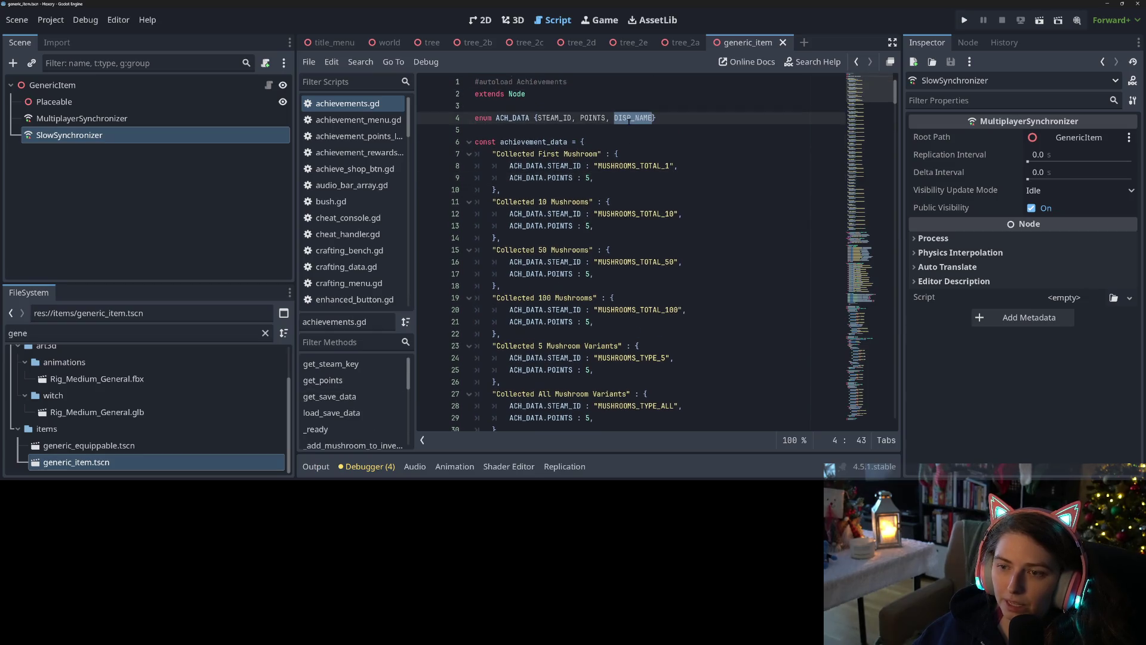
Add ACH_DATA.DISP_NAME: "Collected First Mushroom" below the first achievement's POINTS line
{"action": "left_click", "coordinate": [612, 178]}
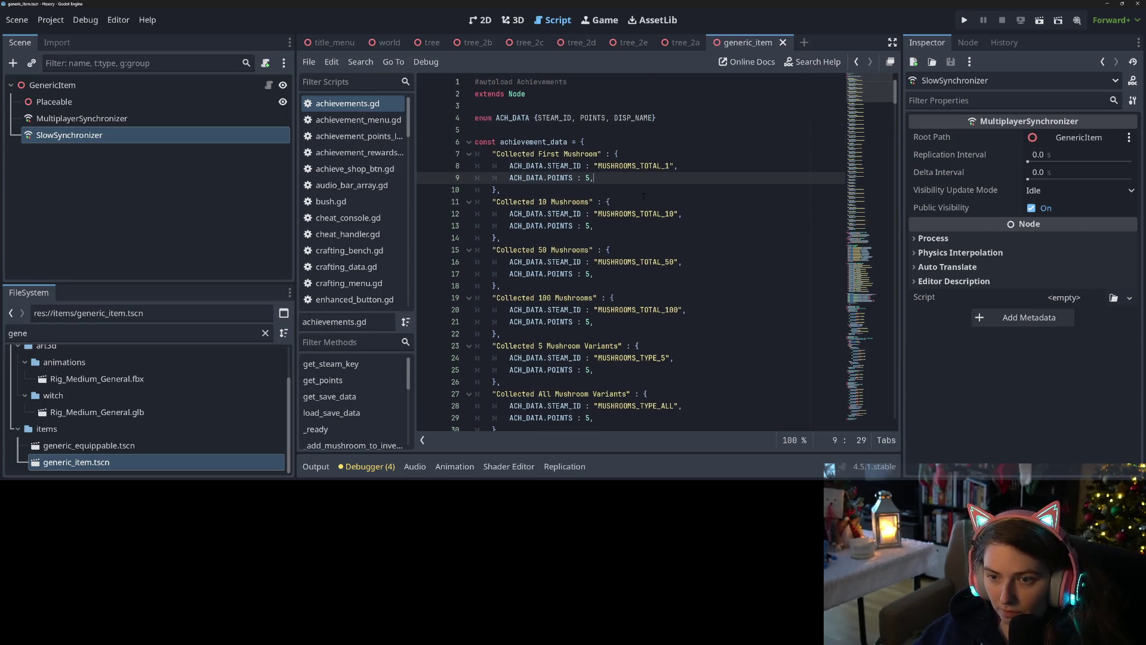
{"action": "key", "text": "Return"}
{"action": "key", "text": "ctrl+v"}
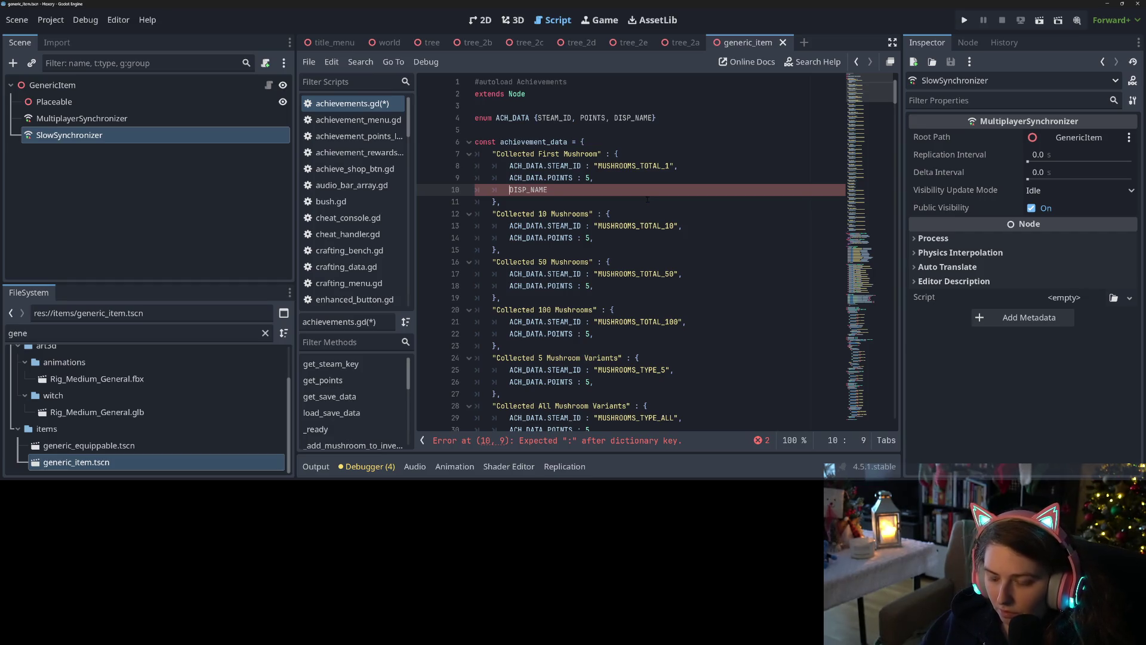
{"action": "left_click", "coordinate": [526, 178]}
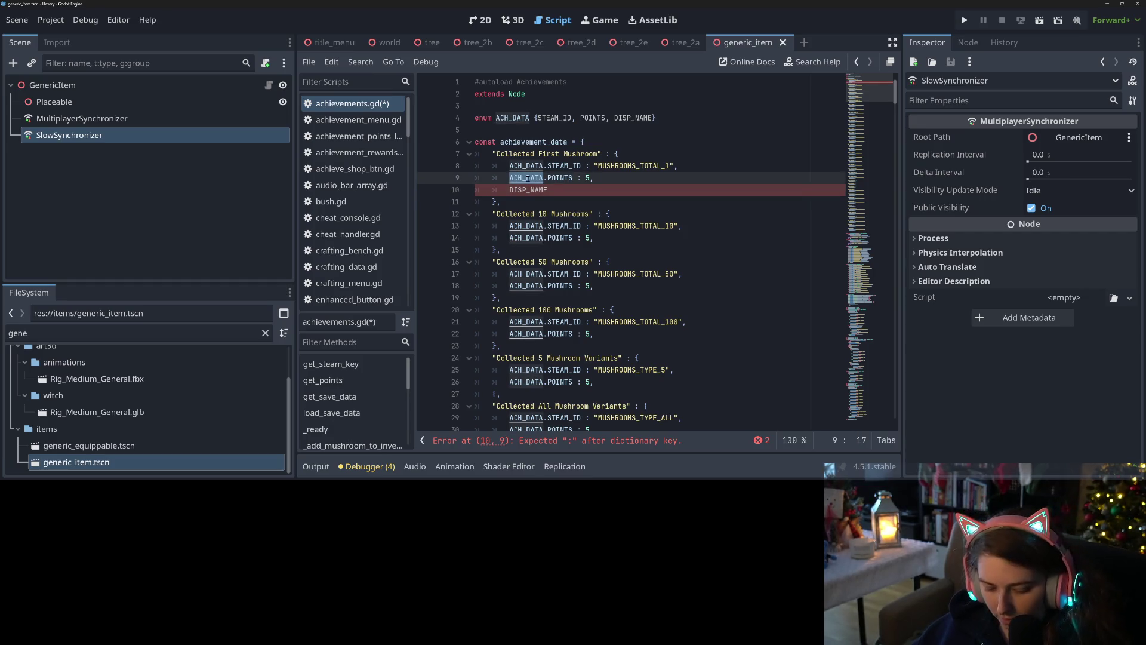
{"action": "left_click_drag", "start_coordinate": [505, 175], "coordinate": [547, 178]}
{"action": "key", "text": "ctrl+c"}
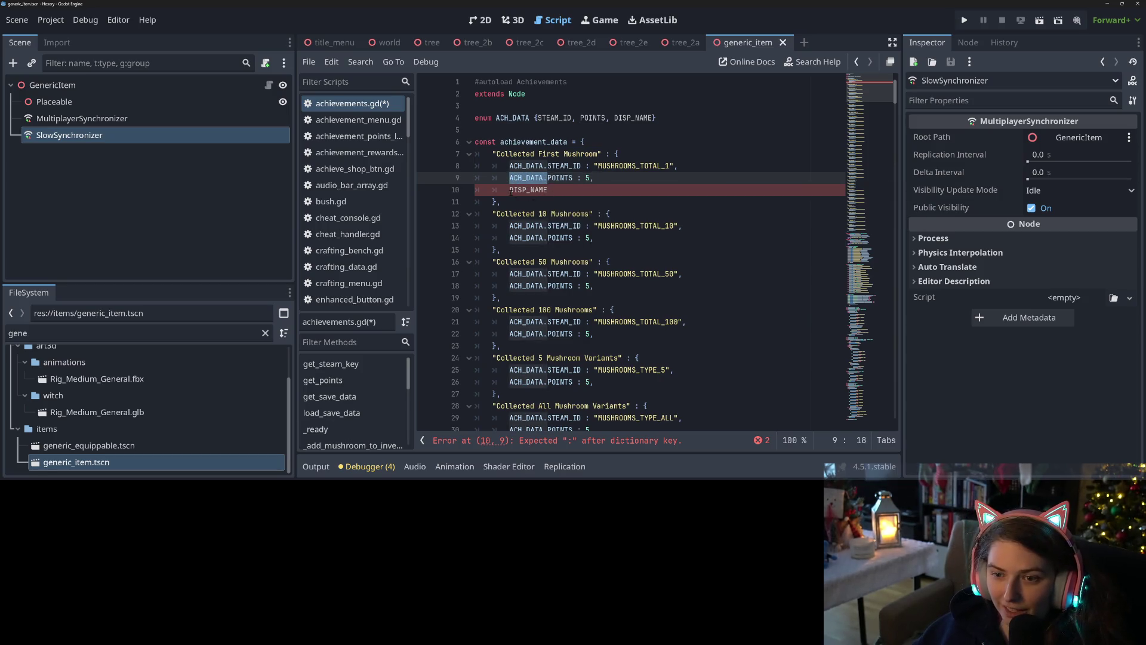
{"action": "left_click", "coordinate": [510, 190]}
{"action": "key", "text": "ctrl+v"}
{"action": "left_click", "coordinate": [617, 192]}
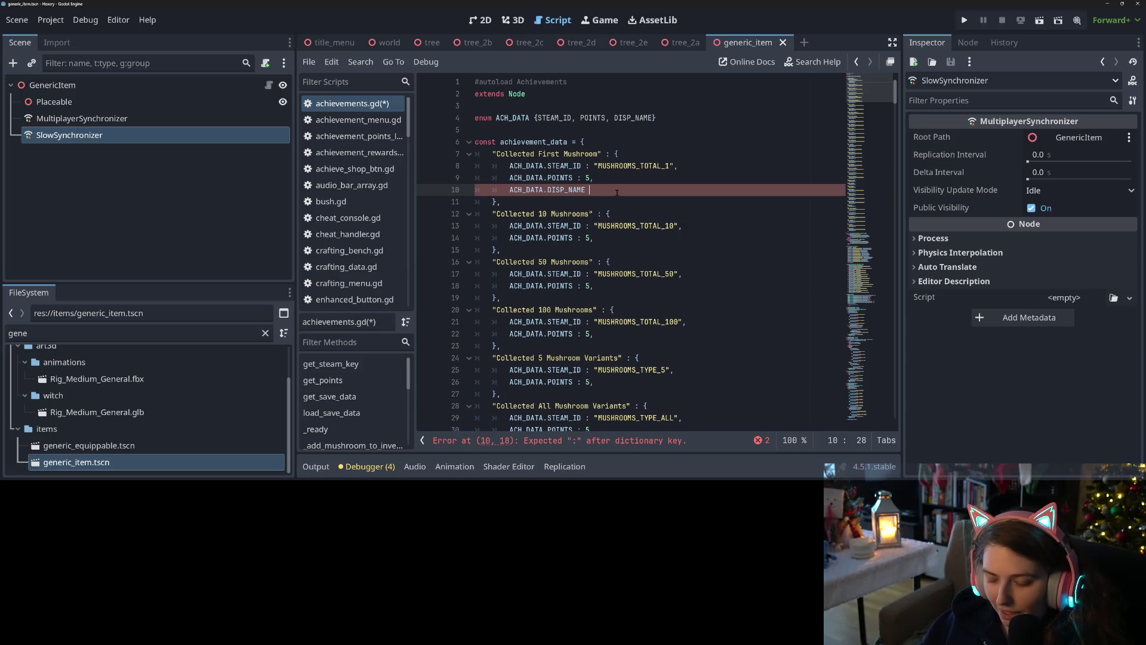
{"action": "type", "text": ":"}
{"action": "left_click_drag", "start_coordinate": [490, 155], "coordinate": [602, 154]}
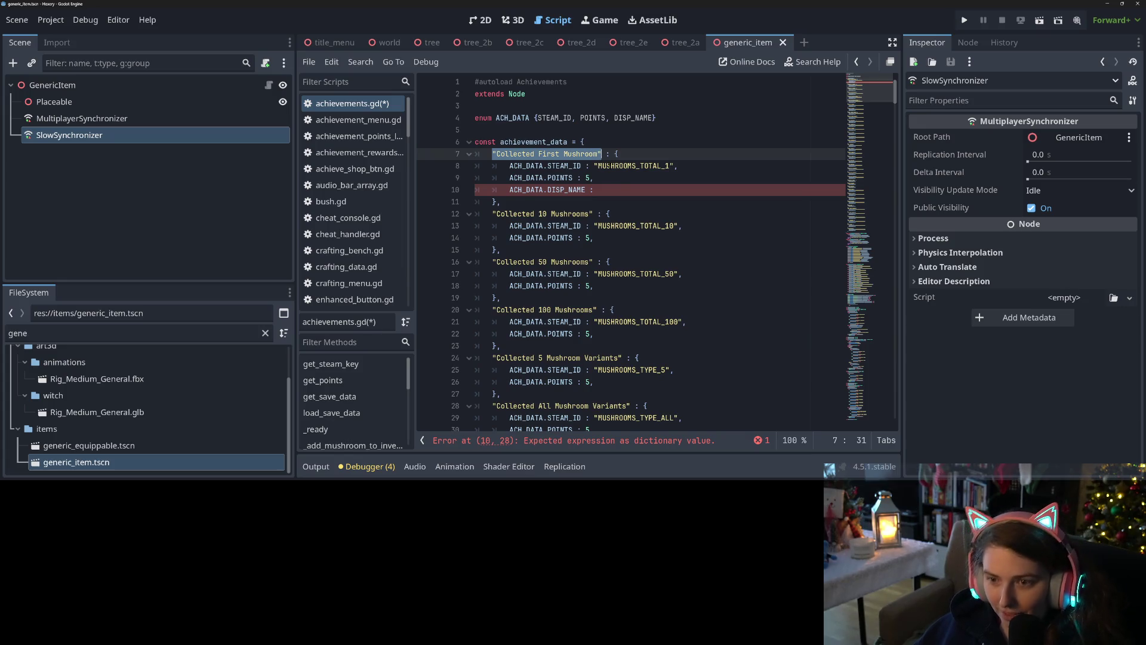
{"action": "left_click", "coordinate": [621, 191]}
{"action": "key", "text": "ctrl+v"}
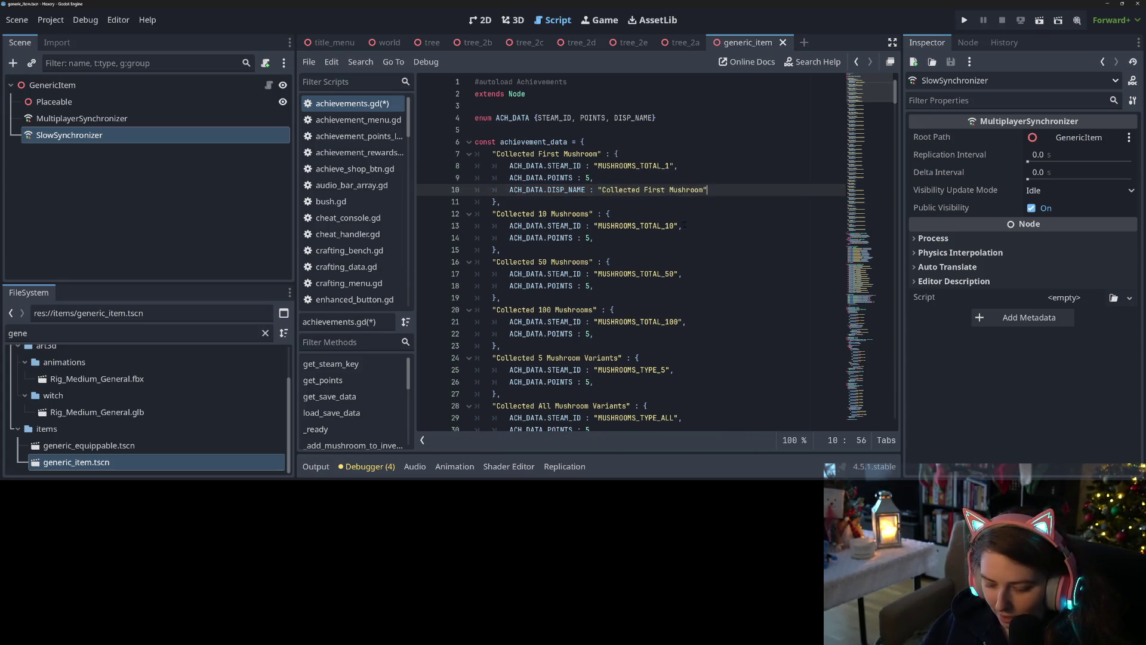
{"action": "type", "text": ","}
Copy that DISP_NAME line under Collected 10 Mushrooms' POINTS line and empty its quoted name
{"action": "left_click_drag", "start_coordinate": [509, 191], "coordinate": [598, 191]}
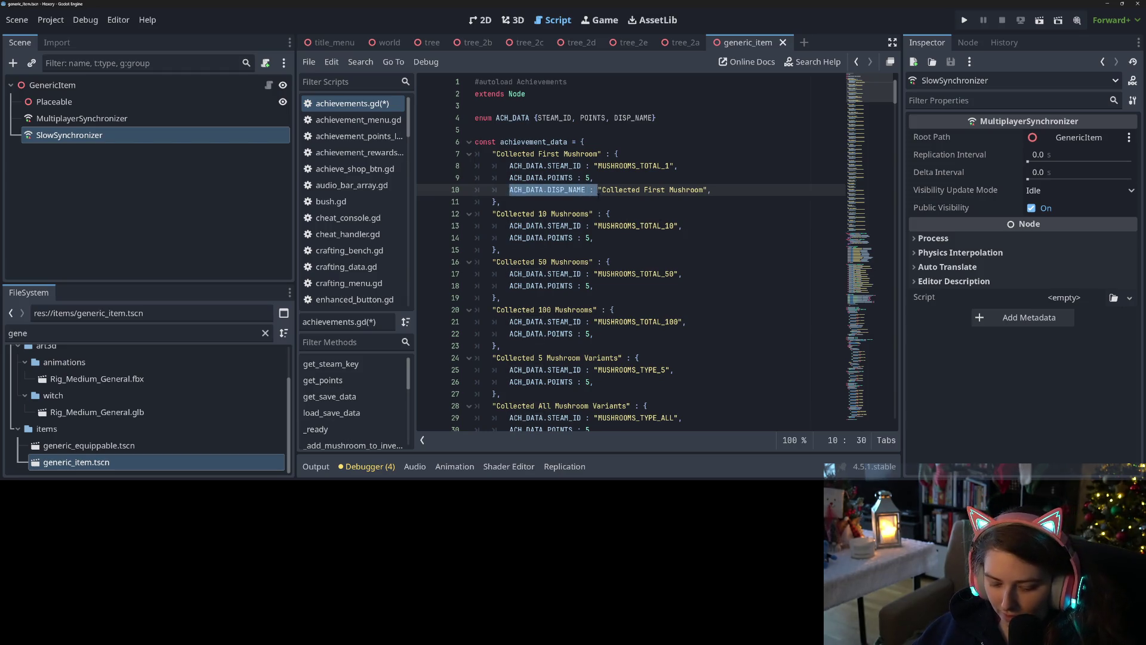
{"action": "left_click", "coordinate": [671, 190]}
{"action": "left_click_drag", "start_coordinate": [741, 191], "coordinate": [510, 190]}
{"action": "key", "text": "ctrl+c"}
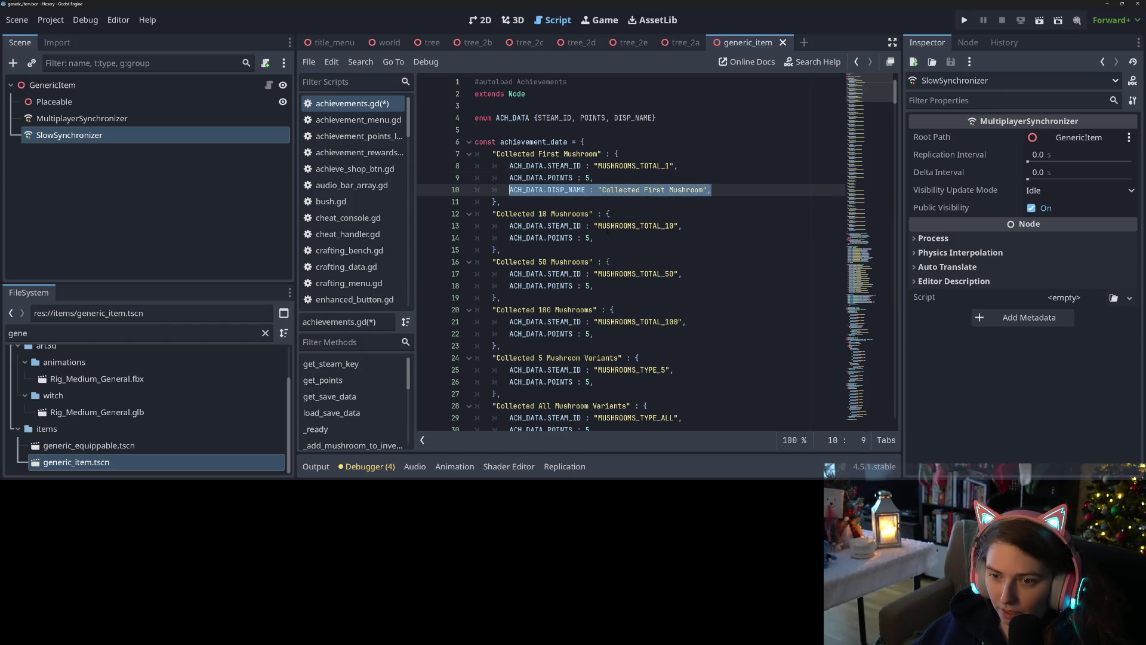
{"action": "left_click", "coordinate": [610, 238]}
{"action": "key", "text": "Return"}
{"action": "key", "text": "ctrl+v"}
{"action": "mouse_move", "coordinate": [602, 250]}
{"action": "left_mouse_down"}
{"action": "mouse_move", "coordinate": [704, 250]}
{"action": "mouse_move", "coordinate": [694, 244]}
{"action": "left_mouse_up"}
{"action": "key", "text": "ctrl+c"}
{"action": "key", "text": "BackSpace"}
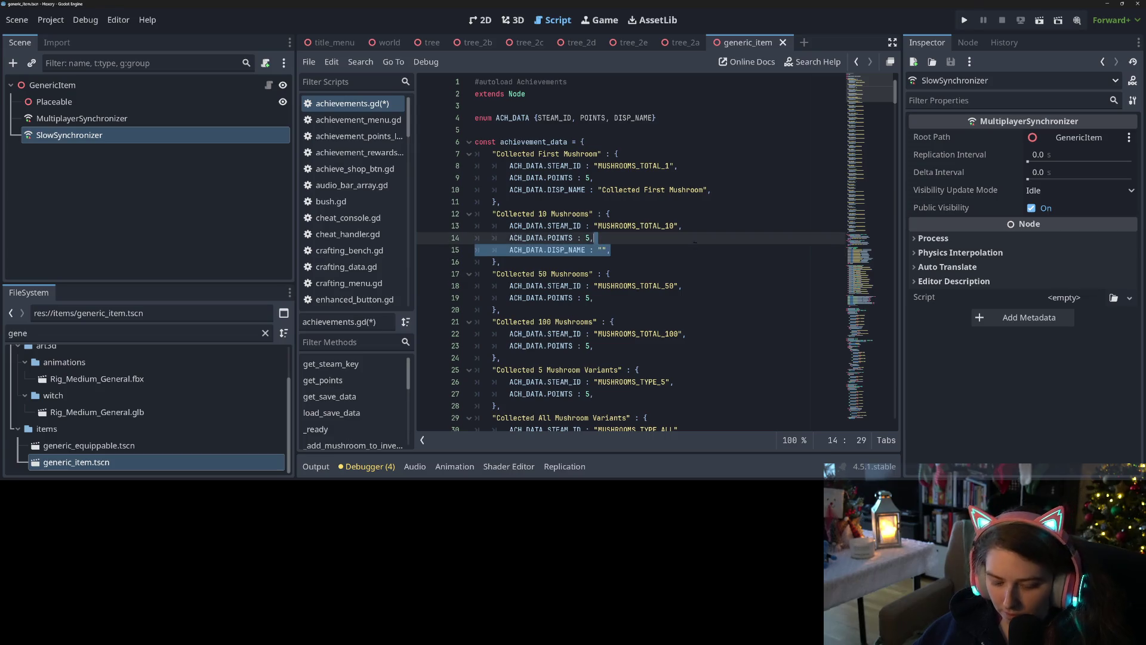
Add blank DISP_NAME lines to Collected 50 and 100 Mushrooms, 5 Mushroom Variants and All Mushroom Variants
{"action": "left_click", "coordinate": [636, 297]}
{"action": "key", "text": "ctrl+v"}
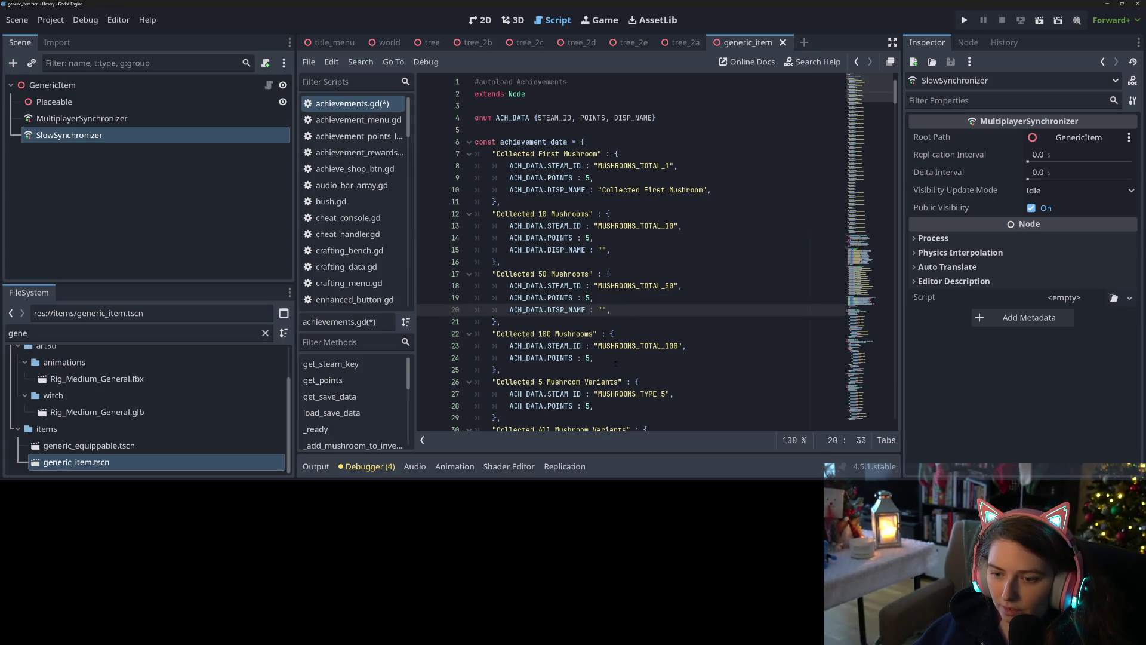
{"action": "left_click", "coordinate": [615, 363]}
{"action": "key", "text": "ctrl+v"}
{"action": "scroll", "coordinate": [614, 360], "scroll_direction": "down", "scroll_amount": 2}
{"action": "left_click", "coordinate": [610, 350]}
{"action": "key", "text": "ctrl+v"}
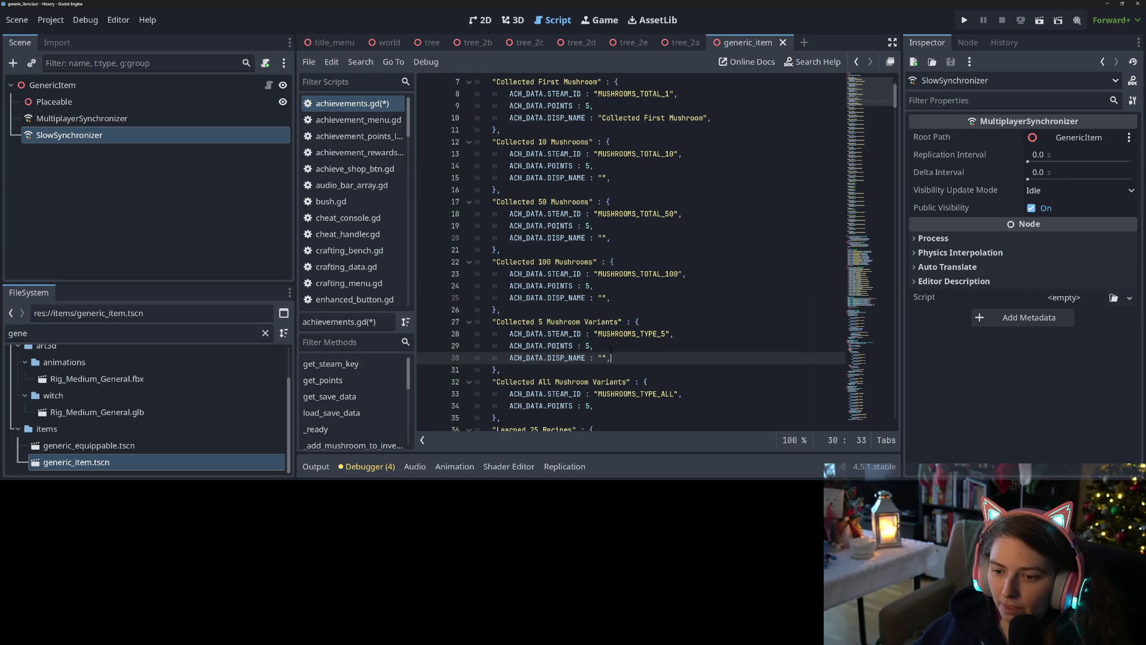
{"action": "scroll", "coordinate": [611, 346], "scroll_direction": "down", "scroll_amount": 2}
{"action": "left_click", "coordinate": [609, 334]}
{"action": "key", "text": "ctrl+v"}
Add blank DISP_NAME lines to Learned 25 and 10 Recipes and Crafted 5 and 20 Unique Recipes
{"action": "scroll", "coordinate": [608, 339], "scroll_direction": "down", "scroll_amount": 2}
{"action": "left_click", "coordinate": [608, 331]}
{"action": "key", "text": "ctrl+v"}
{"action": "scroll", "coordinate": [608, 323], "scroll_direction": "down", "scroll_amount": 2}
{"action": "left_click", "coordinate": [608, 310]}
{"action": "key", "text": "ctrl+v"}
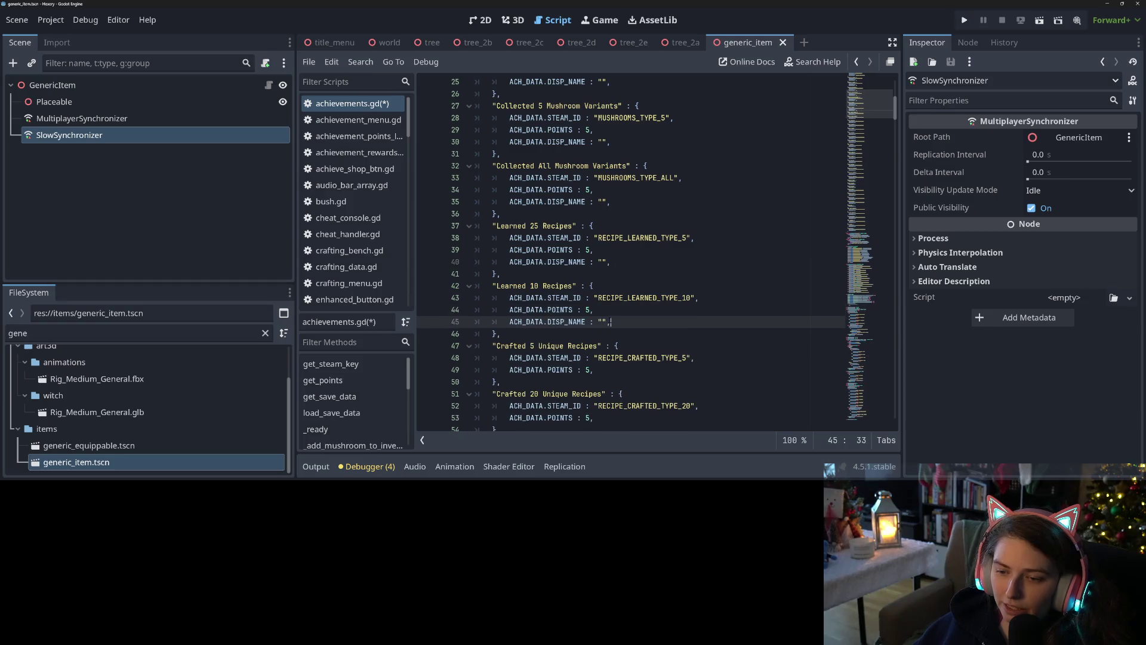
{"action": "scroll", "coordinate": [609, 311], "scroll_direction": "down", "scroll_amount": 3}
{"action": "left_click", "coordinate": [611, 262]}
{"action": "key", "text": "ctrl+v"}
{"action": "left_click", "coordinate": [611, 322]}
{"action": "key", "text": "ctrl+v"}
Add blank DISP_NAME lines to Crafted First Recipe and Crafted 5, 25, 50, 100 and 250 Recipes
{"action": "scroll", "coordinate": [613, 325], "scroll_direction": "down", "scroll_amount": 1}
{"action": "left_click", "coordinate": [604, 347]}
{"action": "key", "text": "ctrl+v"}
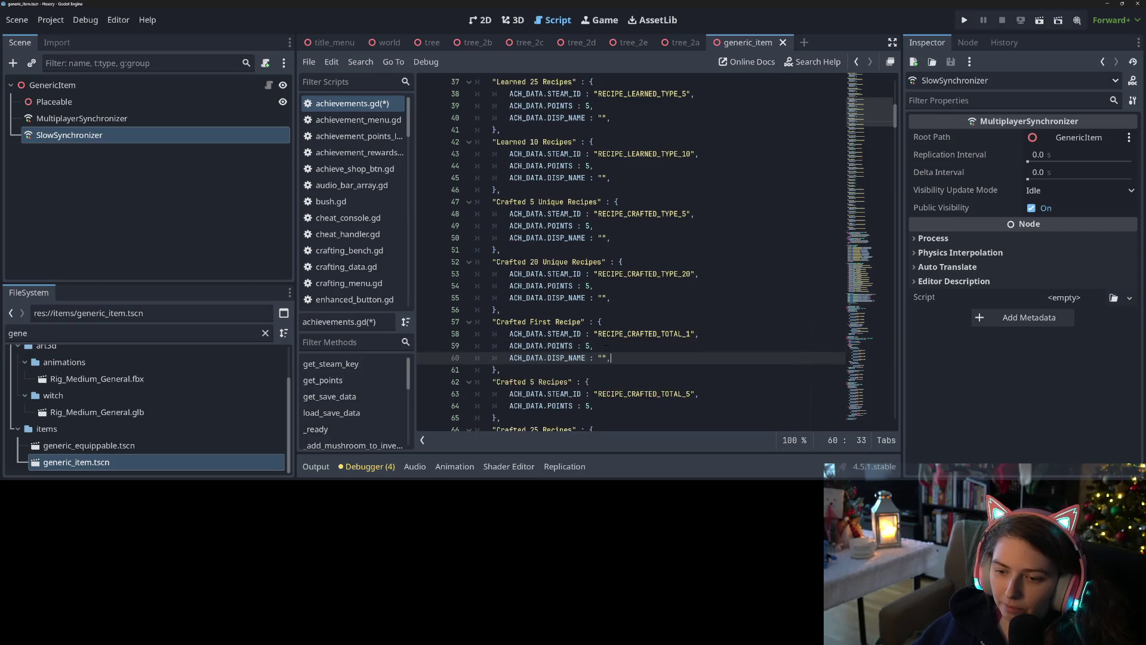
{"action": "scroll", "coordinate": [604, 343], "scroll_direction": "down", "scroll_amount": 2}
{"action": "left_click", "coordinate": [606, 334]}
{"action": "key", "text": "ctrl+v"}
{"action": "scroll", "coordinate": [607, 333], "scroll_direction": "down", "scroll_amount": 3}
{"action": "left_click", "coordinate": [599, 297]}
{"action": "key", "text": "ctrl+v"}
{"action": "scroll", "coordinate": [599, 297], "scroll_direction": "down", "scroll_amount": 2}
{"action": "scroll", "coordinate": [599, 297], "scroll_direction": "down", "scroll_amount": 3}
{"action": "left_click", "coordinate": [599, 201]}
{"action": "key", "text": "ctrl+v"}
{"action": "left_click", "coordinate": [599, 262]}
{"action": "key", "text": "ctrl+v"}
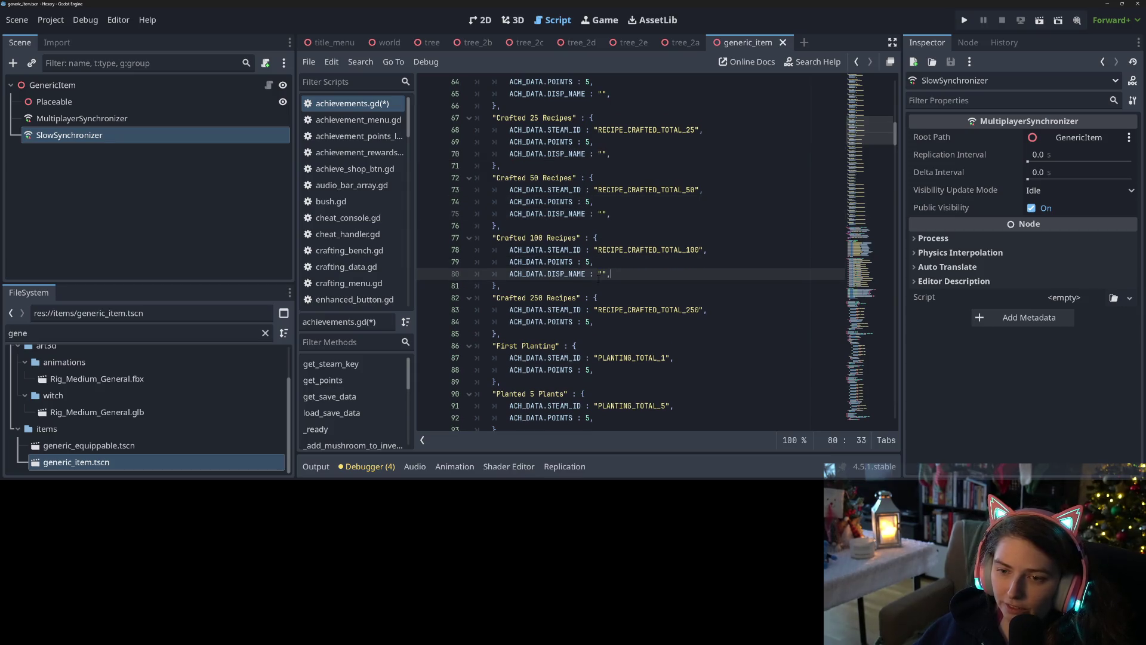
{"action": "left_click", "coordinate": [599, 322]}
{"action": "key", "text": "ctrl+v"}
Add blank DISP_NAME lines to First Planting, Planted 5, 15 and 50 Plants, Every Tree and Every Bush
{"action": "scroll", "coordinate": [598, 323], "scroll_direction": "down", "scroll_amount": 3}
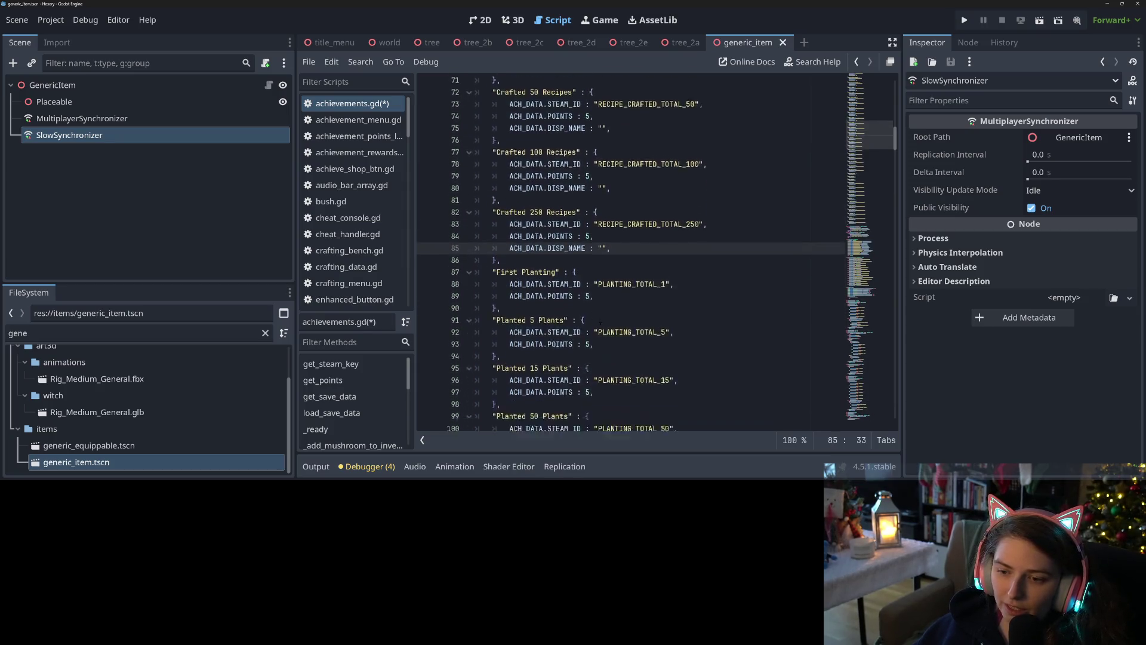
{"action": "left_click", "coordinate": [607, 273]}
{"action": "key", "text": "ctrl+v"}
{"action": "left_click", "coordinate": [599, 333]}
{"action": "key", "text": "ctrl+v"}
{"action": "scroll", "coordinate": [599, 334], "scroll_direction": "down", "scroll_amount": 3}
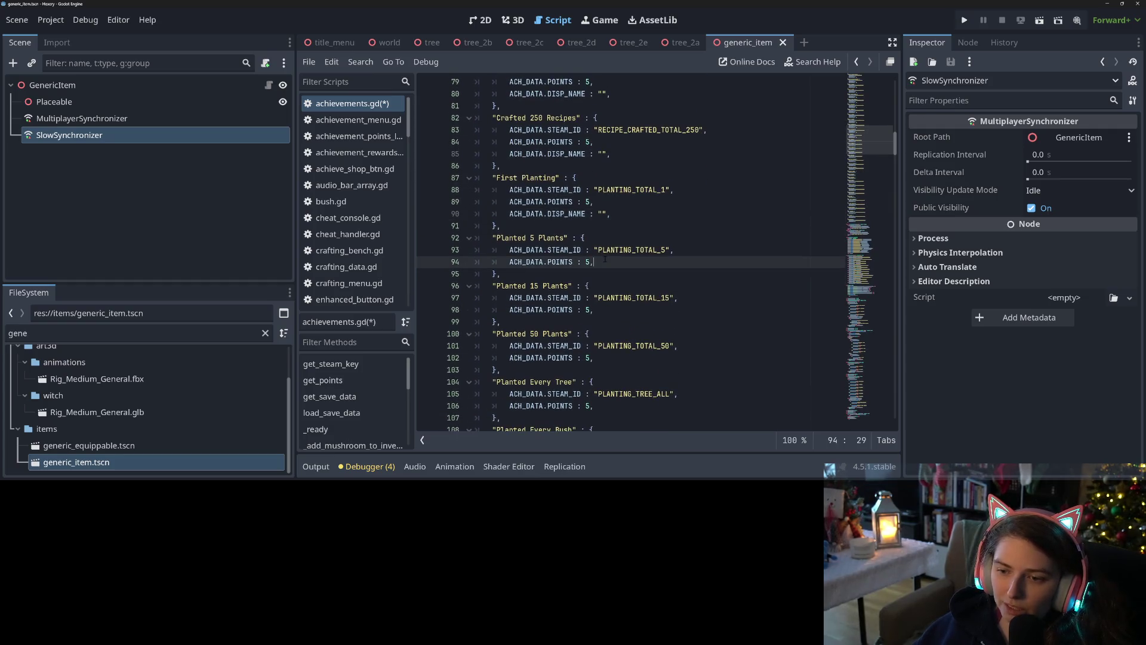
{"action": "scroll", "coordinate": [599, 238], "scroll_direction": "down", "scroll_amount": 3}
{"action": "left_click", "coordinate": [599, 214]}
{"action": "key", "text": "ctrl+v"}
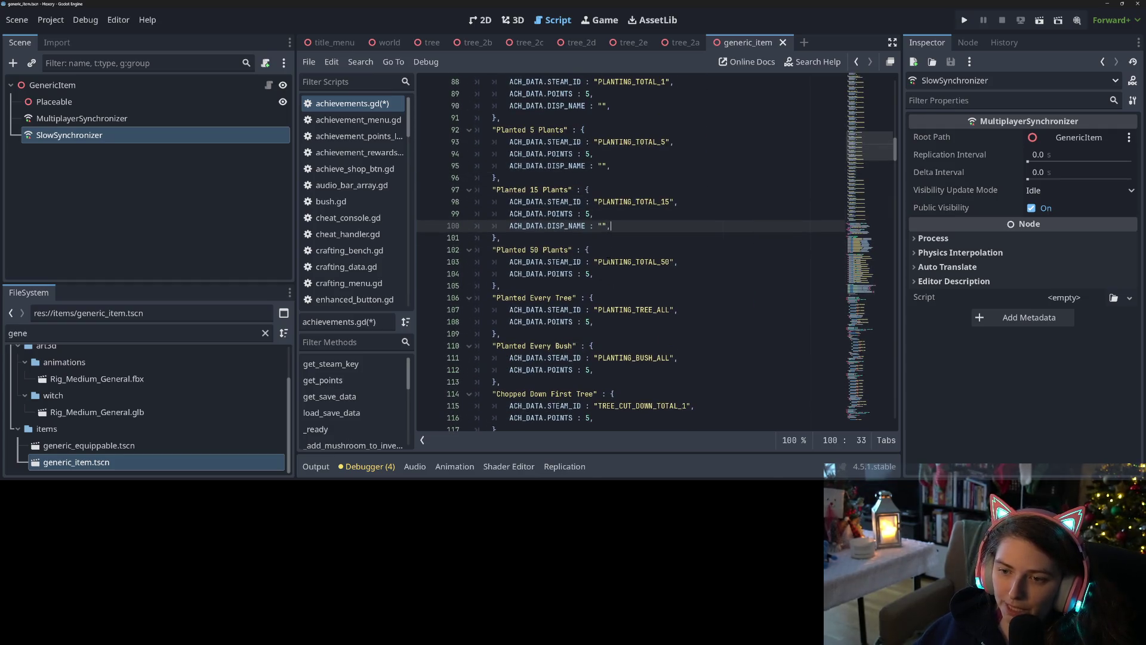
{"action": "left_click", "coordinate": [608, 276]}
{"action": "key", "text": "ctrl+v"}
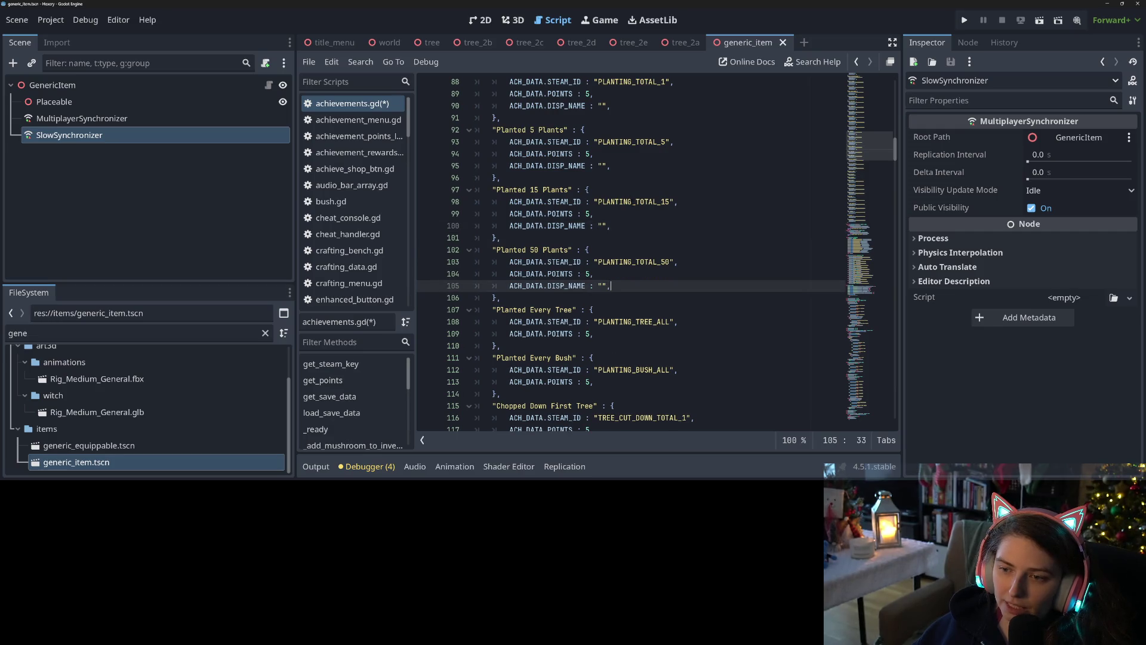
{"action": "scroll", "coordinate": [650, 266], "scroll_direction": "down", "scroll_amount": 3}
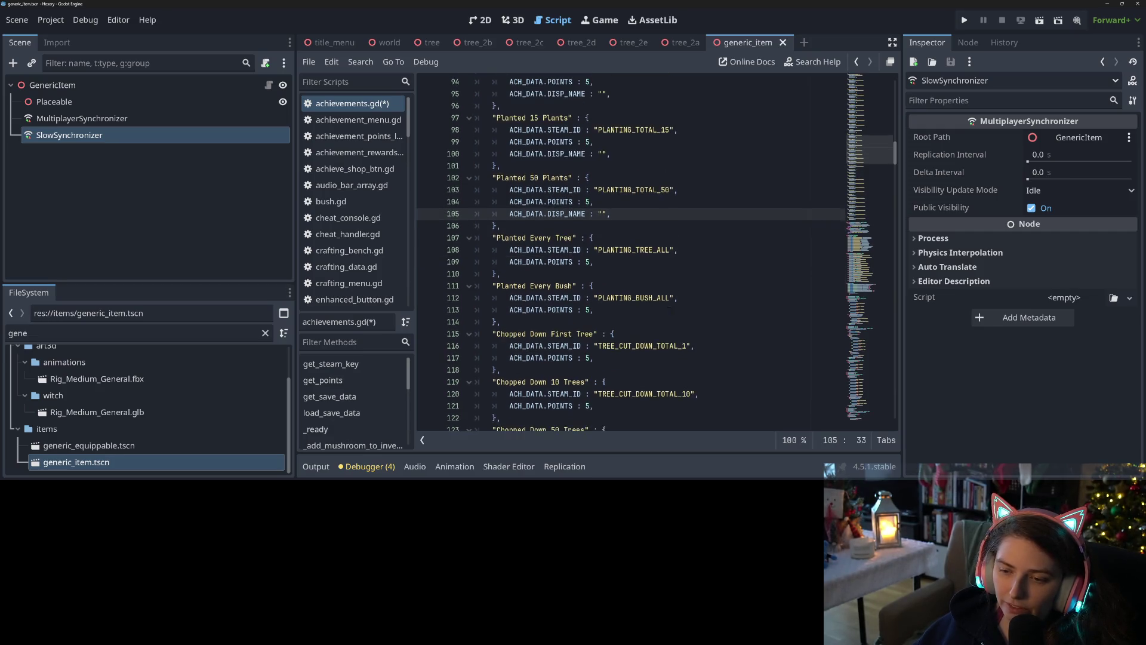
{"action": "left_click", "coordinate": [597, 228]}
{"action": "key", "text": "ctrl+v"}
{"action": "scroll", "coordinate": [627, 278], "scroll_direction": "down", "scroll_amount": 1}
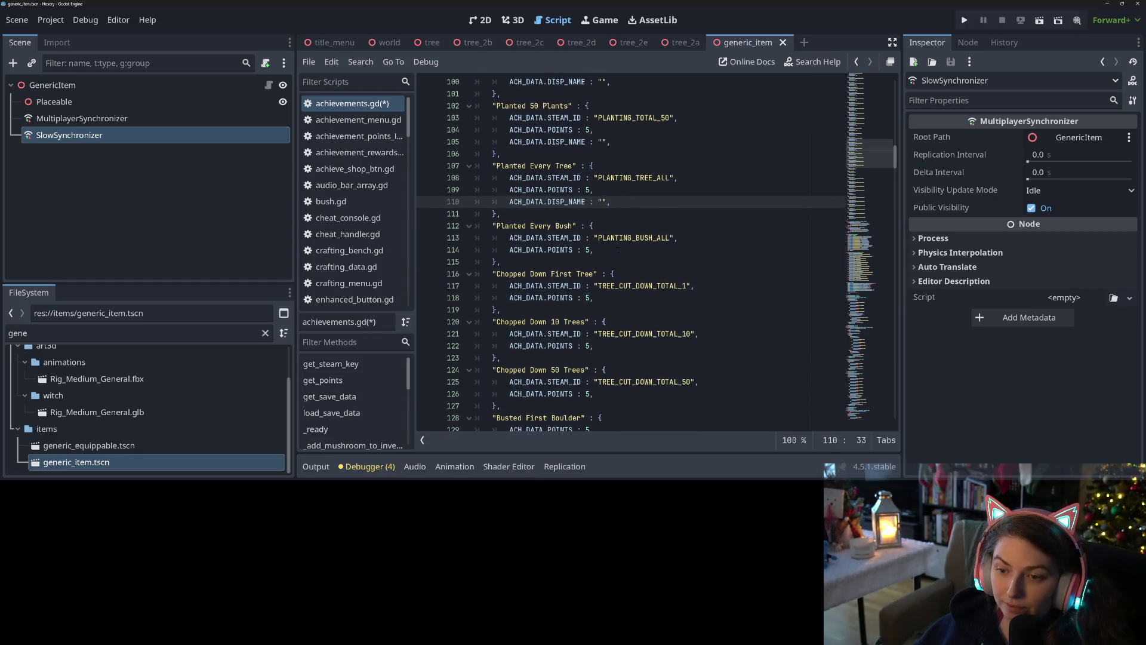
{"action": "left_click", "coordinate": [618, 249]}
{"action": "key", "text": "ctrl+v"}
Add blank DISP_NAME lines to the Chopped Down (First, 10, 50 Trees) and Busted (First, 10, 50 Boulders) achievements
{"action": "left_click", "coordinate": [614, 310]}
{"action": "key", "text": "ctrl+v"}
{"action": "scroll", "coordinate": [615, 310], "scroll_direction": "down", "scroll_amount": 2}
{"action": "left_click", "coordinate": [614, 297]}
{"action": "key", "text": "ctrl+v"}
{"action": "left_click", "coordinate": [615, 358]}
{"action": "key", "text": "ctrl+v"}
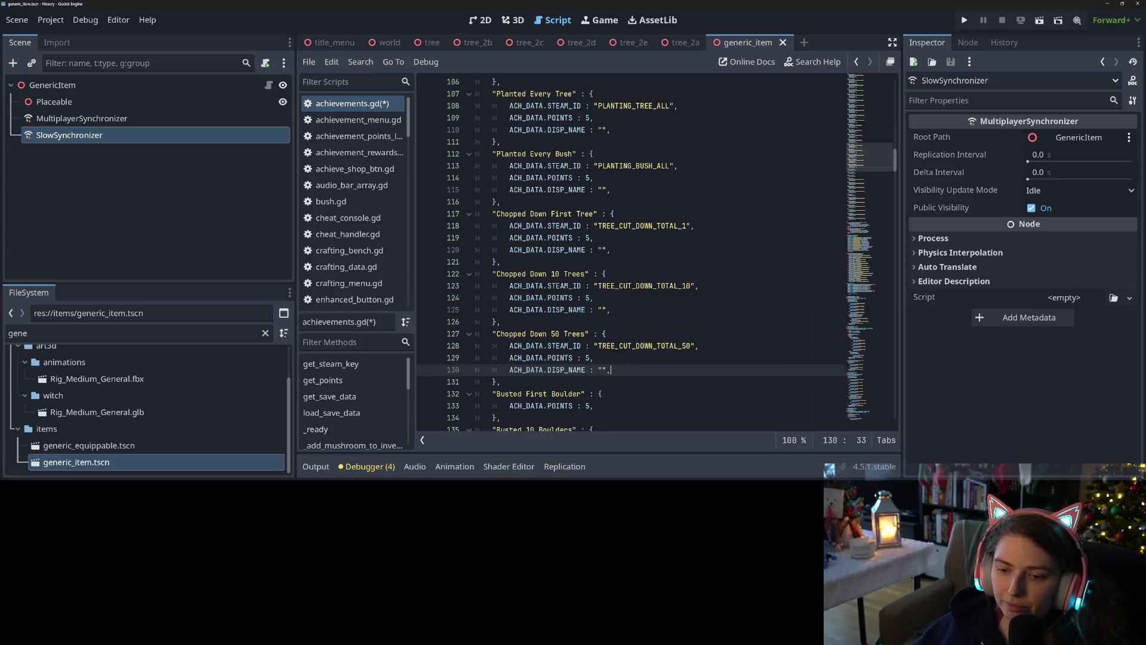
{"action": "scroll", "coordinate": [620, 345], "scroll_direction": "down", "scroll_amount": 3}
{"action": "left_click", "coordinate": [620, 301]}
{"action": "key", "text": "ctrl+v"}
{"action": "scroll", "coordinate": [615, 293], "scroll_direction": "down", "scroll_amount": 2}
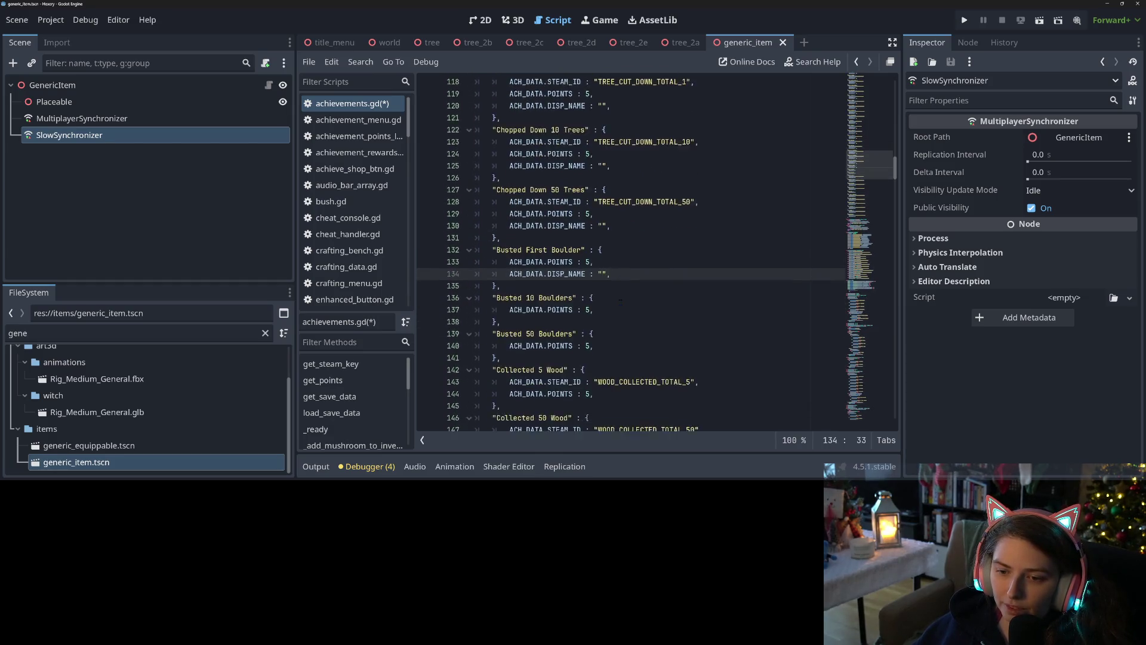
{"action": "left_click", "coordinate": [611, 283]}
{"action": "left_click", "coordinate": [612, 274]}
{"action": "key", "text": "ctrl+v"}
{"action": "scroll", "coordinate": [612, 273], "scroll_direction": "down", "scroll_amount": 2}
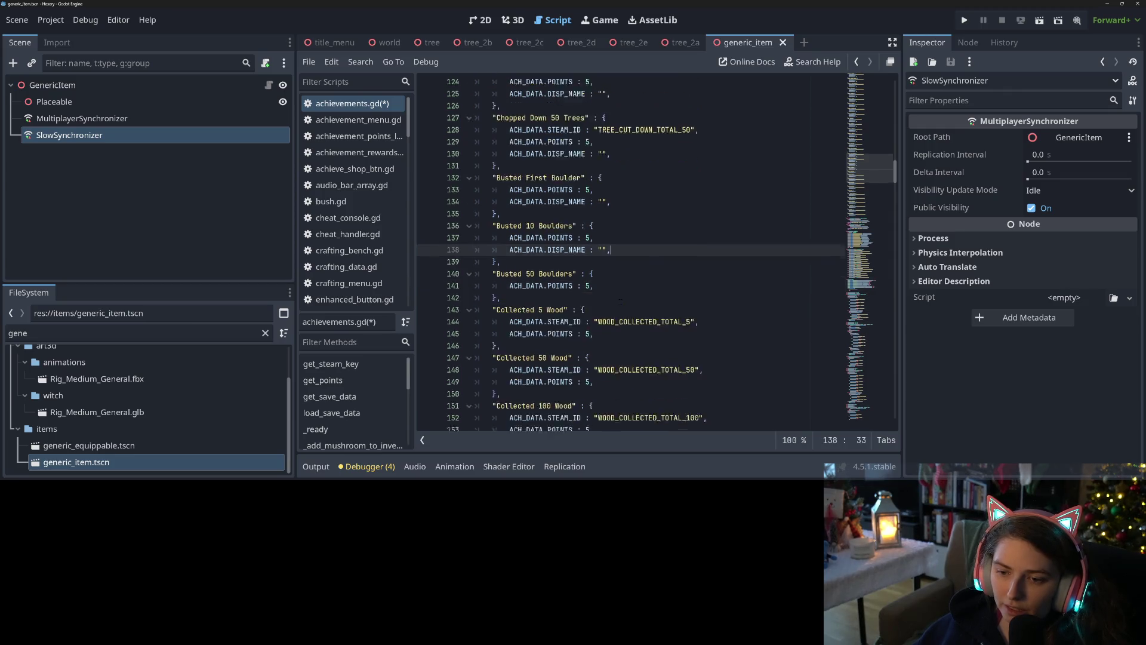
{"action": "left_click", "coordinate": [611, 249]}
{"action": "type", "text": "ACH_DATA.DISP_NAME : \"\","}
Add blank DISP_NAME lines to Collected 5, 50, 100 and 300 Wood and Pickup Sticks
{"action": "left_click", "coordinate": [607, 309]}
{"action": "type", "text": "ACH_DATA.DISP_NAME : \"\","}
{"action": "scroll", "coordinate": [609, 287], "scroll_direction": "down", "scroll_amount": 3}
{"action": "left_click", "coordinate": [609, 264]}
{"action": "type", "text": "ACH_DATA.DISP_NAME : \"\","}
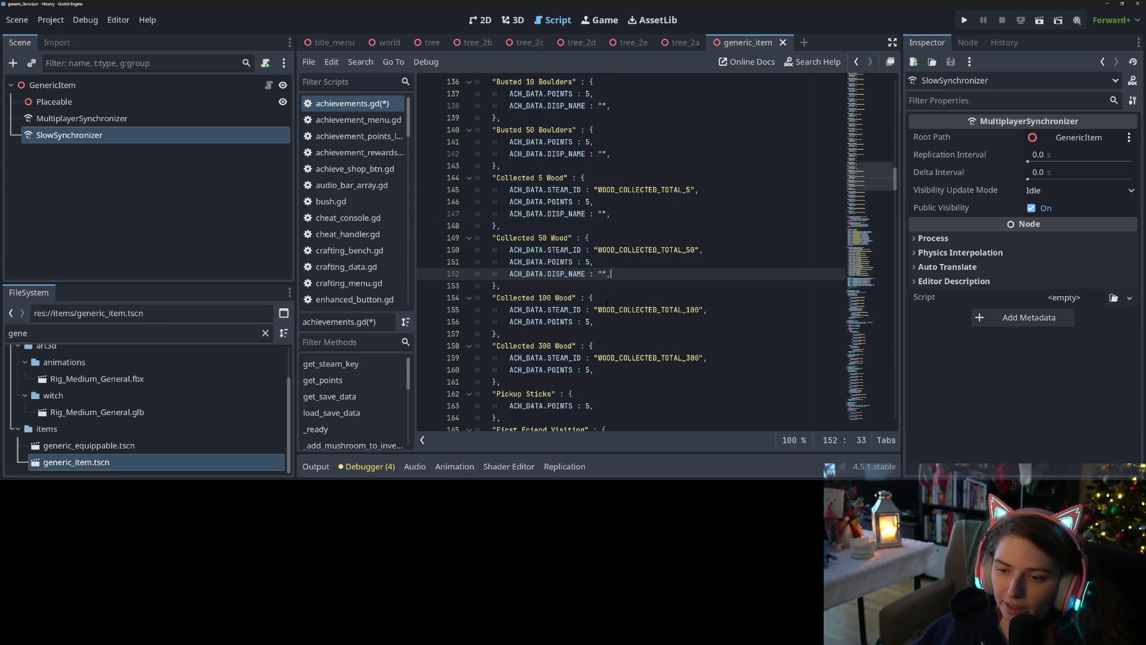
{"action": "left_click", "coordinate": [602, 324]}
{"action": "type", "text": "ACH_DATA.DISP_NAME : \"\","}
{"action": "scroll", "coordinate": [603, 322], "scroll_direction": "down", "scroll_amount": 2}
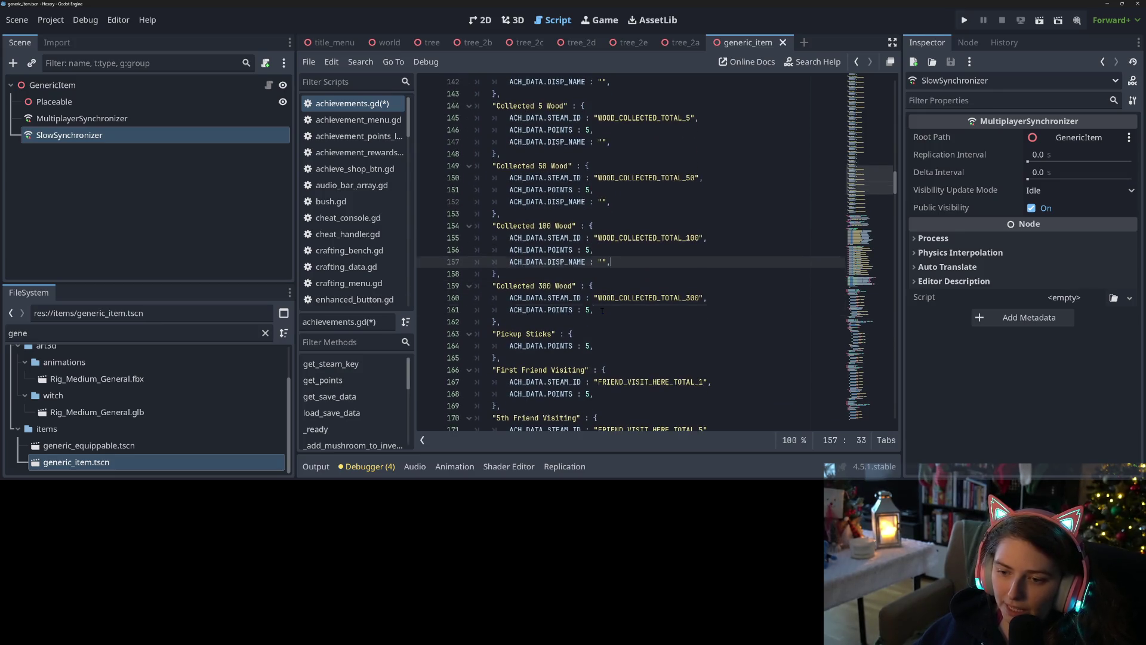
{"action": "left_click", "coordinate": [601, 310]}
{"action": "type", "text": "ACH_DATA.DISP_NAME : \"\","}
{"action": "scroll", "coordinate": [602, 310], "scroll_direction": "down", "scroll_amount": 2}
{"action": "left_click", "coordinate": [603, 286]}
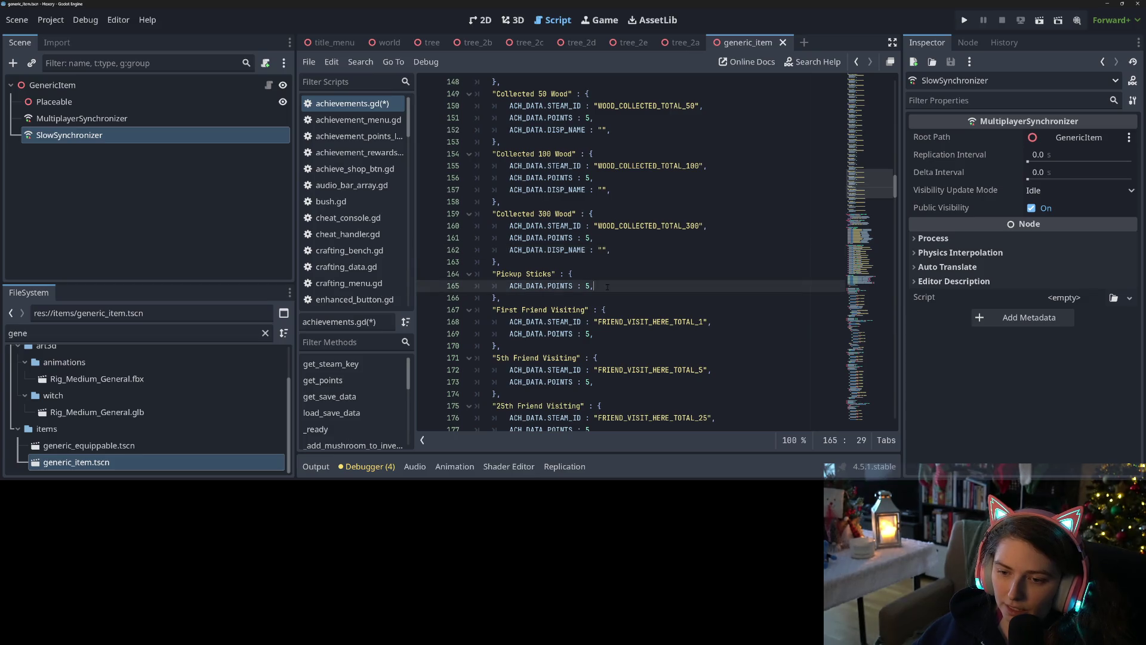
{"action": "type", "text": "ACH_DATA.DISP_NAME : \"\","}
Add blank DISP_NAME lines to First, 5th and 25th Friend Visiting and First, 5th and 25th Excursion
{"action": "left_click", "coordinate": [607, 348]}
{"action": "type", "text": "ACH_DATA.DISP_NAME : \"\","}
{"action": "scroll", "coordinate": [609, 329], "scroll_direction": "down", "scroll_amount": 3}
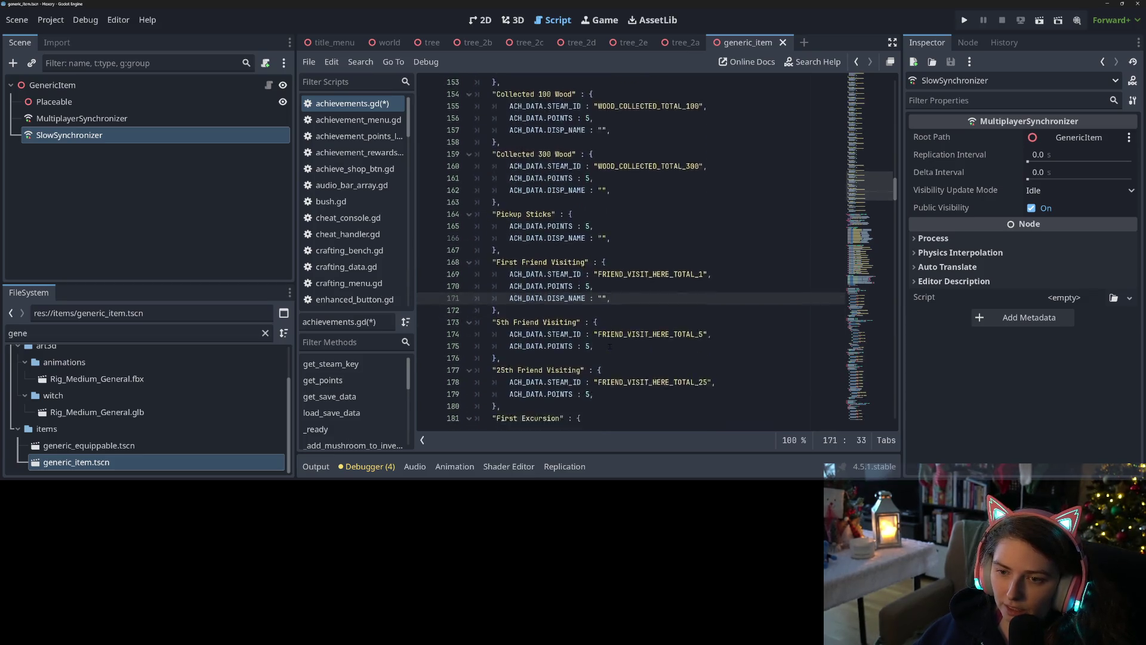
{"action": "left_click", "coordinate": [609, 297]}
{"action": "type", "text": "ACH_DATA.DISP_NAME : \"\","}
{"action": "scroll", "coordinate": [609, 297], "scroll_direction": "down", "scroll_amount": 2}
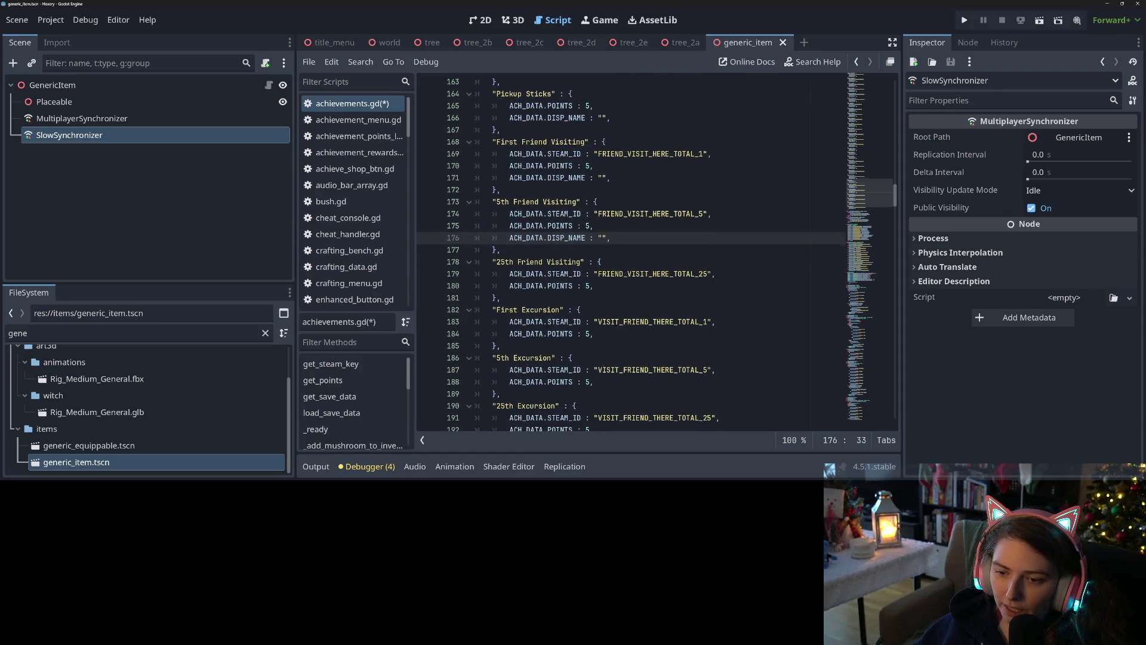
{"action": "left_click", "coordinate": [614, 286]}
{"action": "type", "text": "ACH_DATA.DISP_NAME : \"\","}
{"action": "left_click", "coordinate": [604, 351]}
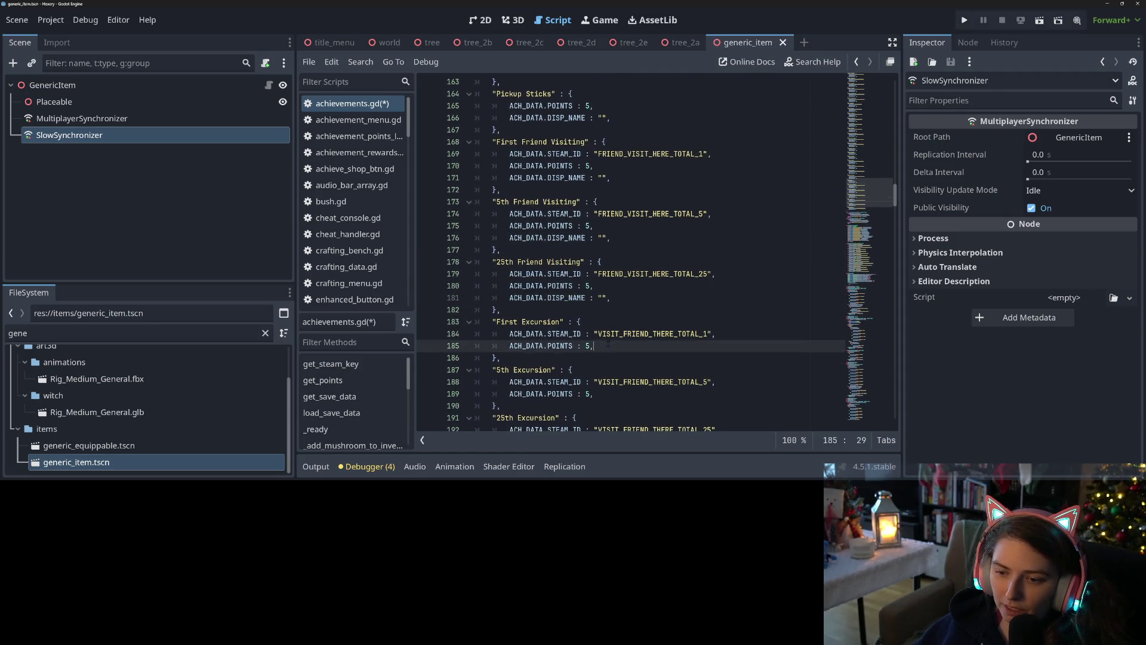
{"action": "type", "text": "ACH_DATA.DISP_NAME : \"\","}
{"action": "scroll", "coordinate": [604, 351], "scroll_direction": "down", "scroll_amount": 2}
{"action": "left_click", "coordinate": [609, 346]}
{"action": "left_click", "coordinate": [612, 336]}
{"action": "type", "text": "ACH_DATA.DISP_NAME : \"\","}
{"action": "left_click", "coordinate": [609, 394]}
{"action": "type", "text": "ACH_DATA.DISP_NAME : \"\","}
{"action": "scroll", "coordinate": [609, 394], "scroll_direction": "down", "scroll_amount": 2}
Fill the Excursion DISP_NAME values with '25th Excursion', '5th Excursion' and 'First Excursion'
{"action": "left_click_drag", "start_coordinate": [498, 298], "coordinate": [556, 297]}
{"action": "key", "text": "ctrl+c"}
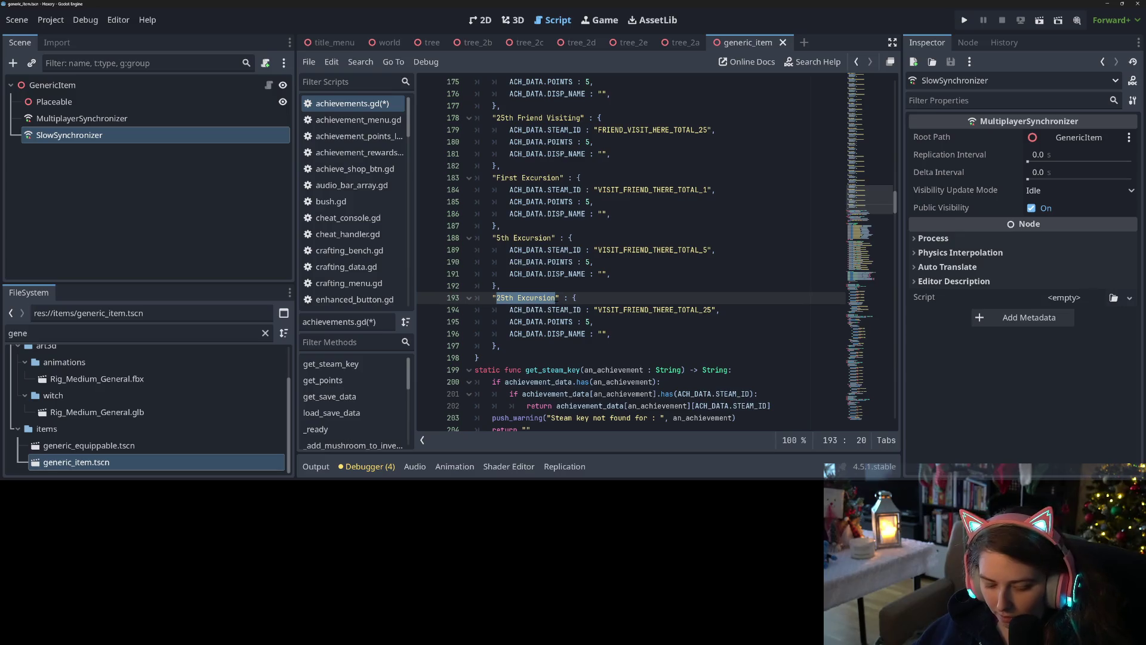
{"action": "left_click", "coordinate": [598, 334]}
{"action": "key", "text": "ctrl+v"}
{"action": "left_click_drag", "start_coordinate": [497, 237], "coordinate": [548, 238]}
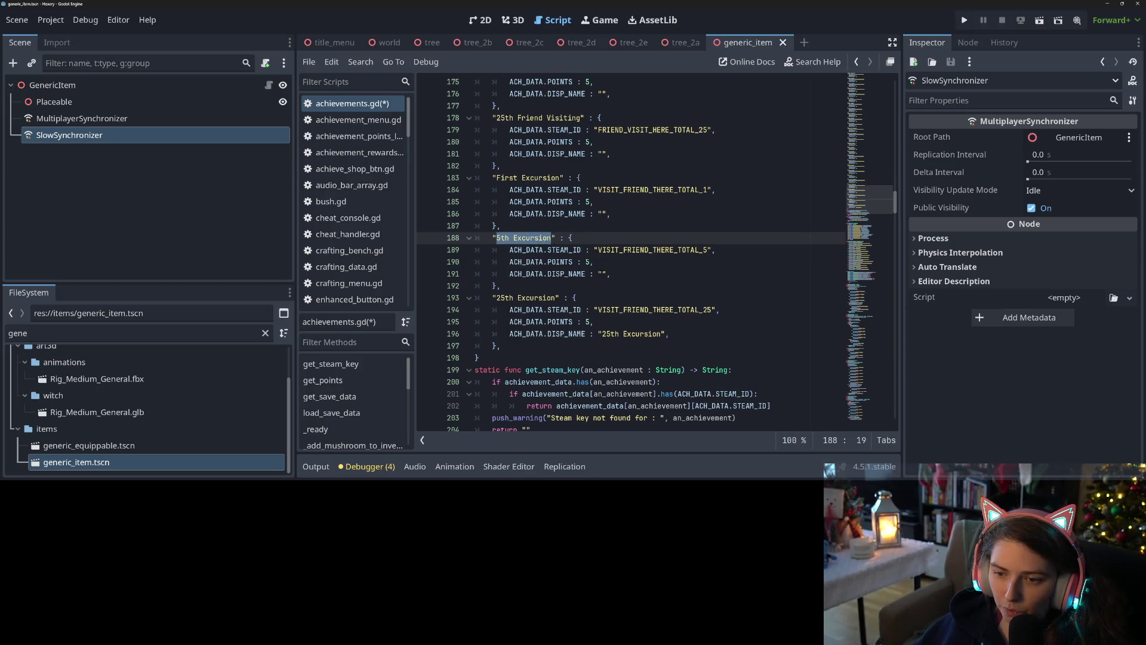
{"action": "key", "text": "ctrl+c"}
{"action": "left_click", "coordinate": [603, 273]}
{"action": "key", "text": "ctrl+v"}
{"action": "left_click_drag", "start_coordinate": [497, 178], "coordinate": [561, 178]}
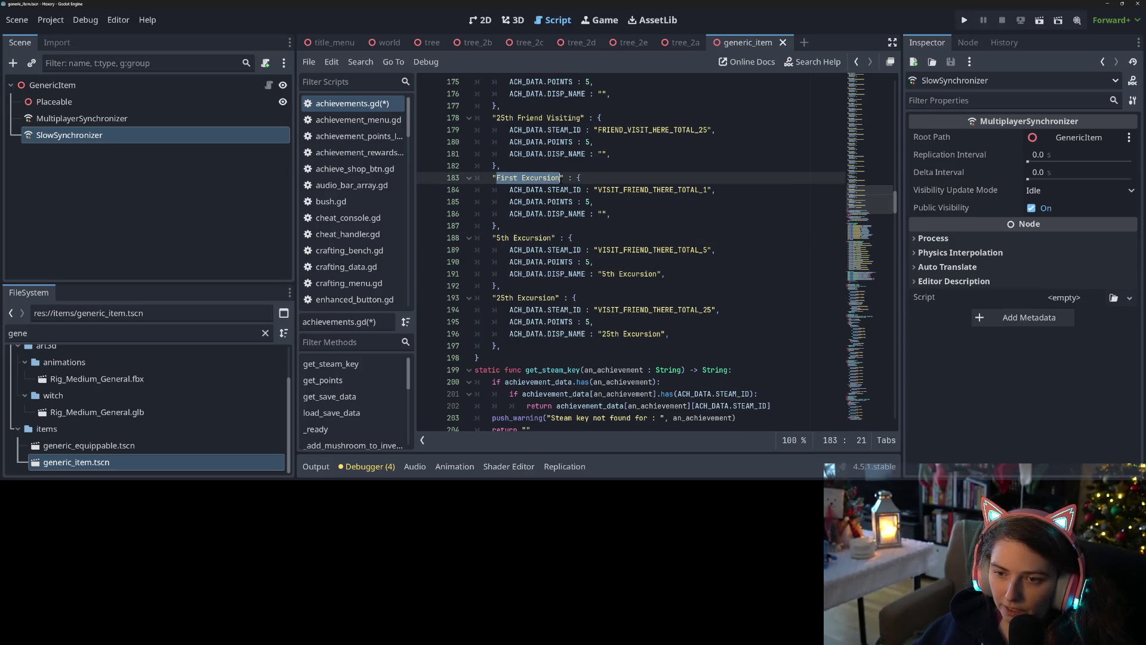
{"action": "key", "text": "ctrl+c"}
{"action": "left_click", "coordinate": [603, 214]}
{"action": "key", "text": "ctrl+v"}
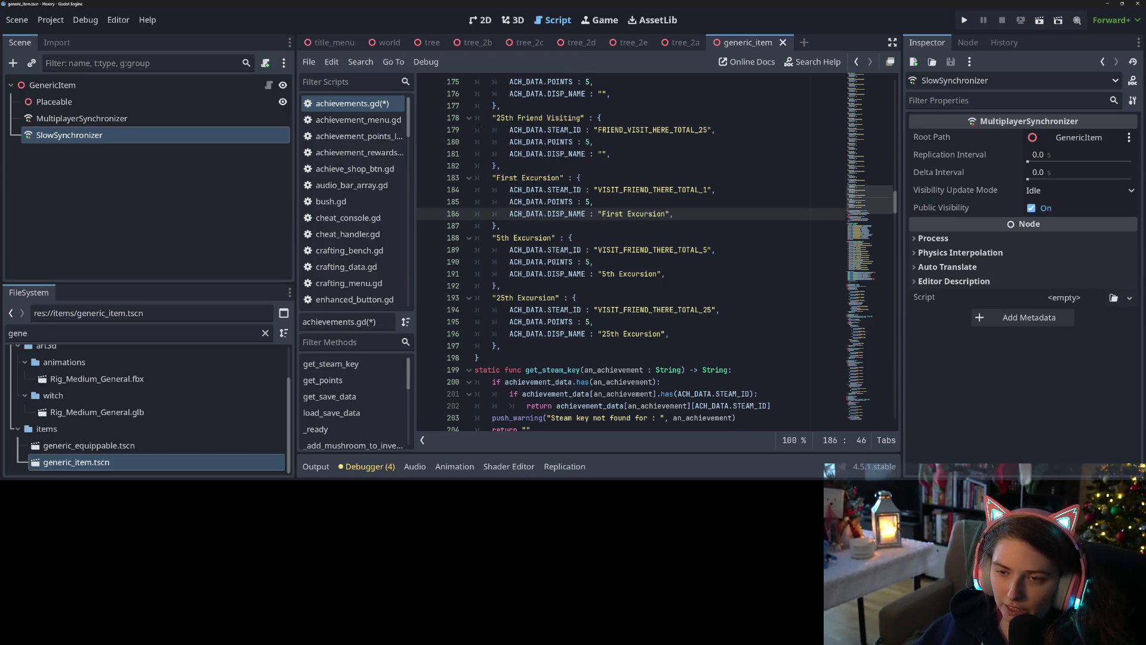
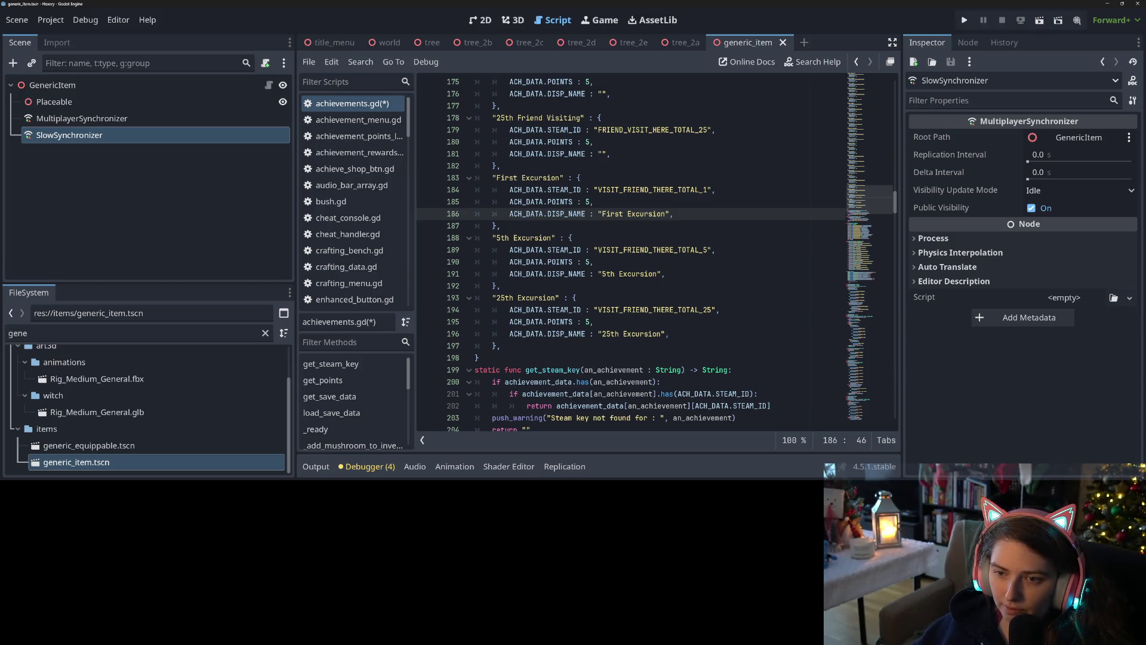
Fill the display names of 25th, 5th and First Friend Visiting with their own titles
{"action": "scroll", "coordinate": [530, 177], "scroll_direction": "up", "scroll_amount": 3}
{"action": "left_click_drag", "start_coordinate": [497, 226], "coordinate": [582, 225]}
{"action": "key", "text": "ctrl+c"}
{"action": "left_click", "coordinate": [602, 261]}
{"action": "key", "text": "ctrl+v"}
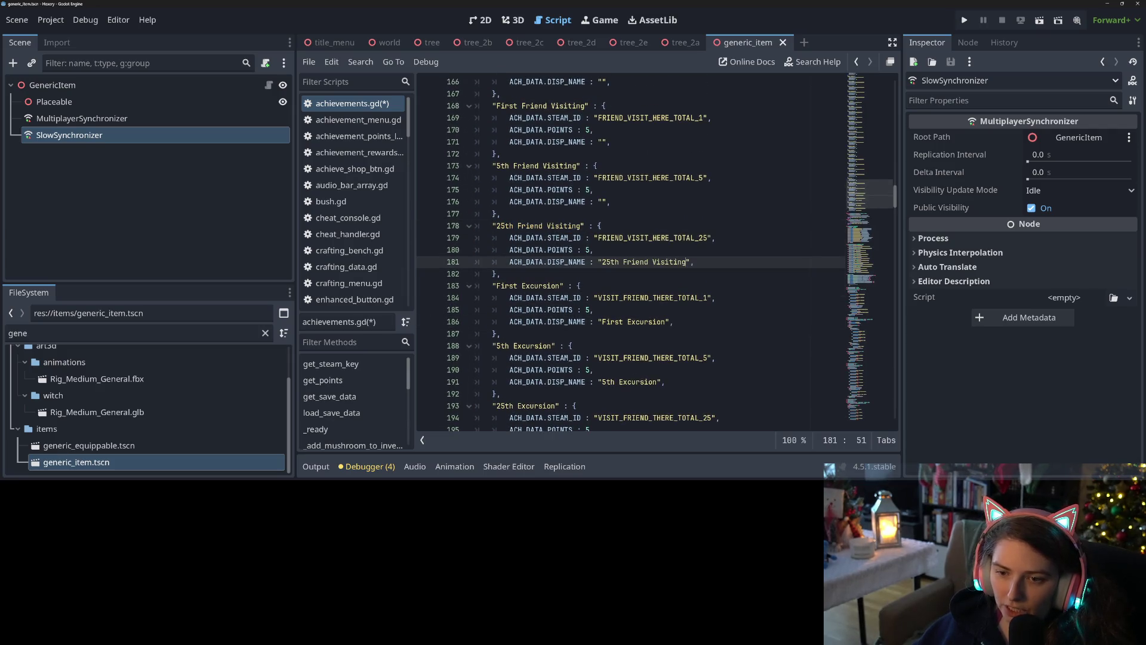
{"action": "left_click_drag", "start_coordinate": [497, 166], "coordinate": [577, 165]}
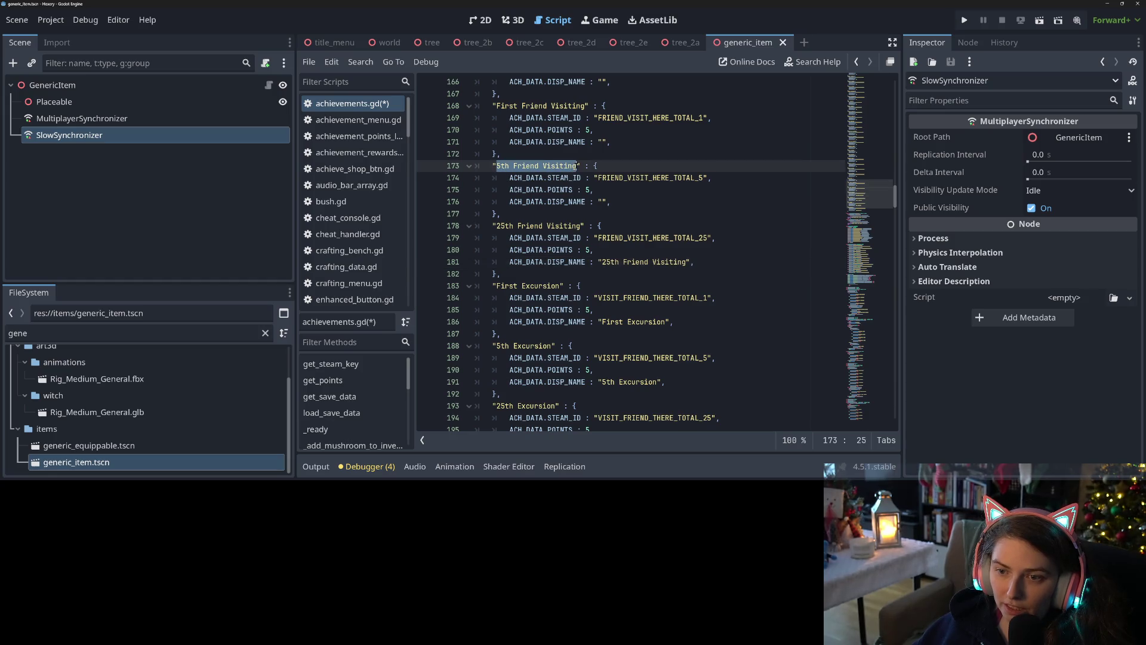
{"action": "key", "text": "ctrl+c"}
{"action": "left_click", "coordinate": [603, 202]}
{"action": "key", "text": "ctrl+v"}
{"action": "scroll", "coordinate": [603, 203], "scroll_direction": "up", "scroll_amount": 2}
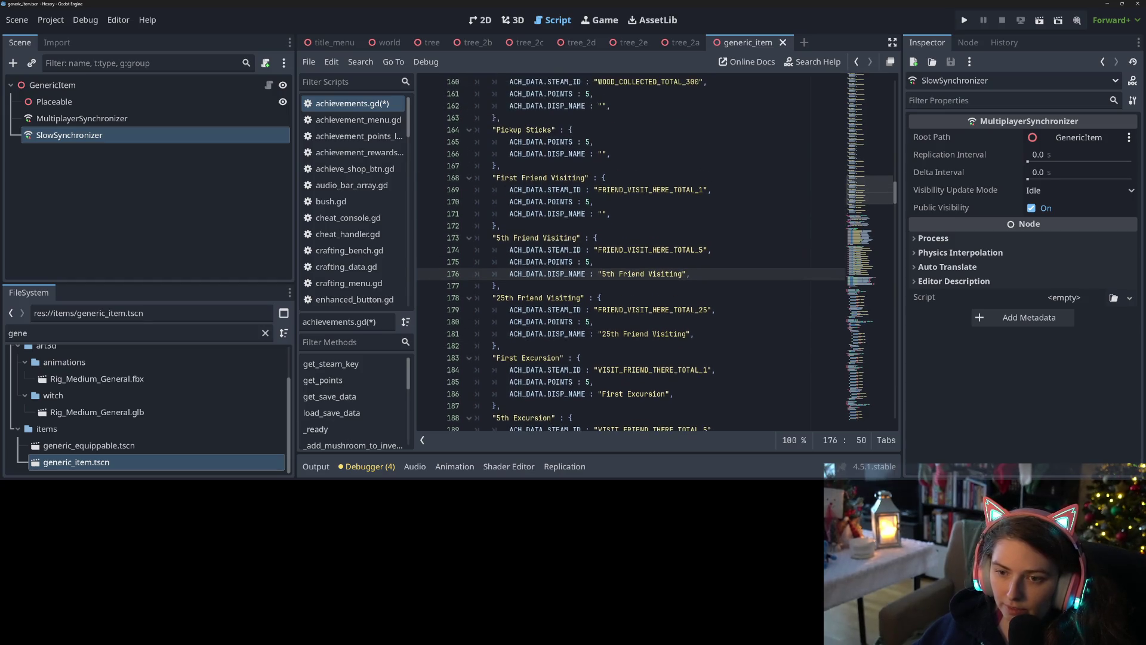
{"action": "left_click_drag", "start_coordinate": [497, 177], "coordinate": [585, 177]}
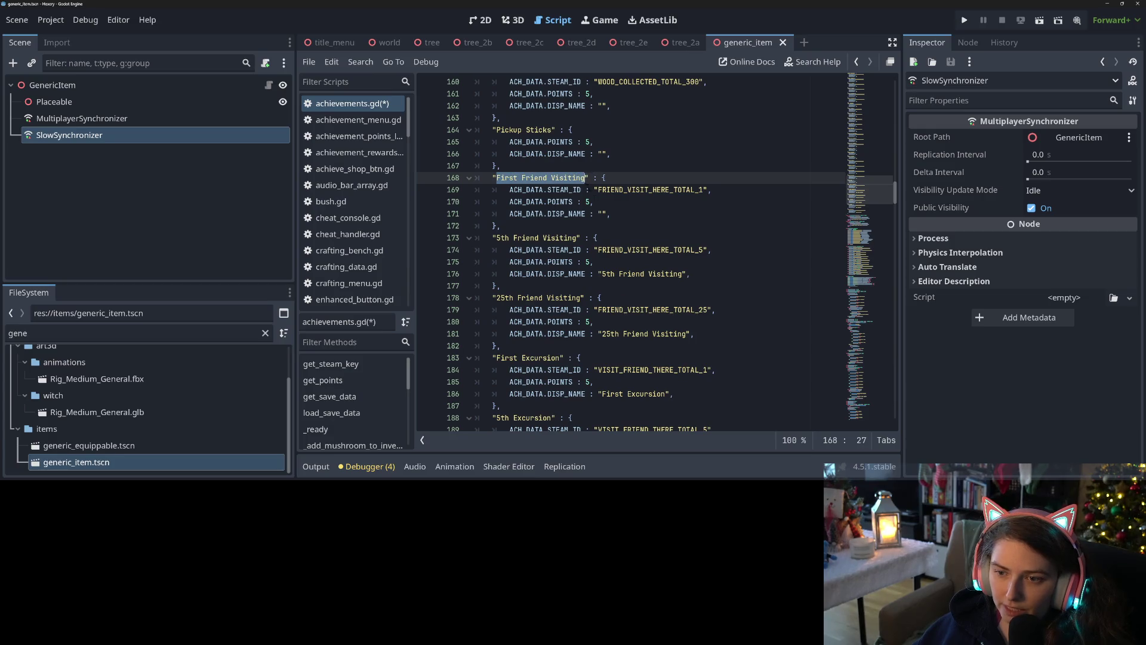
{"action": "key", "text": "ctrl+c"}
{"action": "left_click", "coordinate": [603, 214]}
{"action": "key", "text": "ctrl+v"}
Give Pickup Sticks and Collected 300 Wood display names matching their keys
{"action": "scroll", "coordinate": [603, 215], "scroll_direction": "up", "scroll_amount": 2}
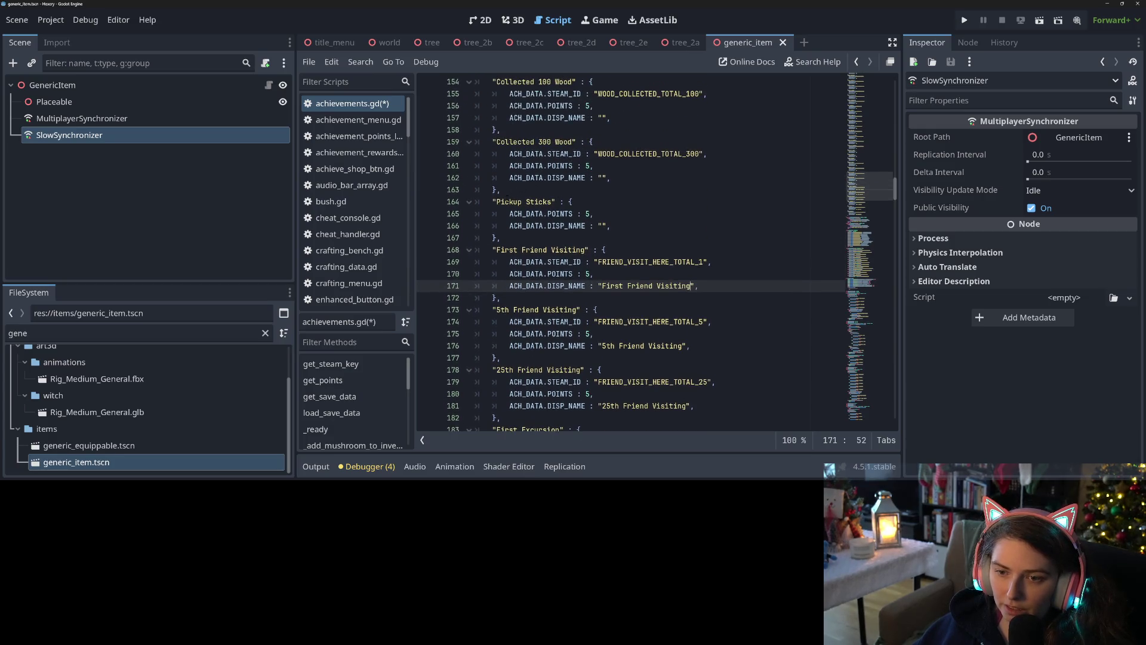
{"action": "left_click_drag", "start_coordinate": [497, 202], "coordinate": [551, 203]}
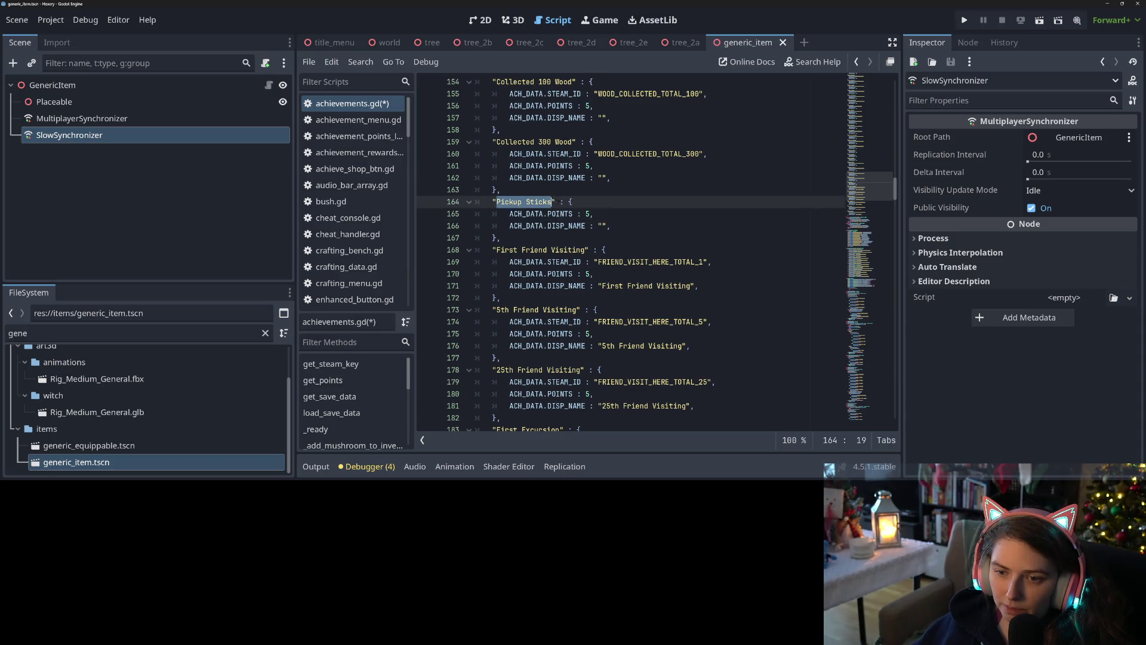
{"action": "key", "text": "ctrl+c"}
{"action": "left_click", "coordinate": [602, 226]}
{"action": "key", "text": "ctrl+v"}
{"action": "left_click_drag", "start_coordinate": [497, 142], "coordinate": [573, 142]}
{"action": "key", "text": "ctrl+c"}
{"action": "left_click", "coordinate": [602, 178]}
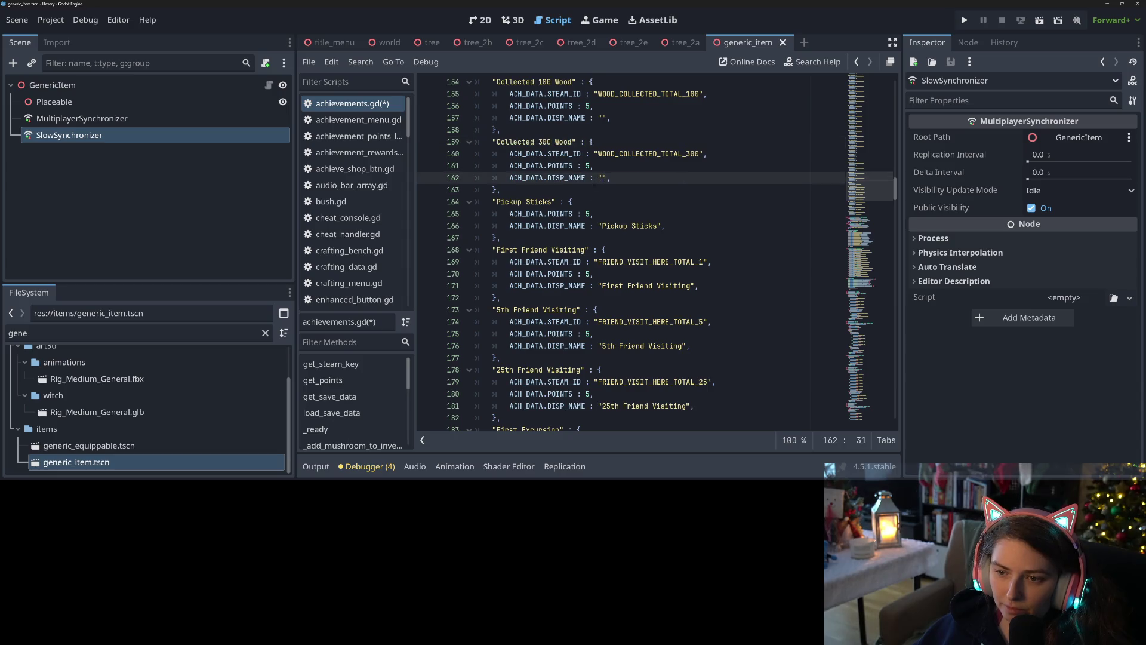
{"action": "key", "text": "ctrl+v"}
Set display names for Collected 100 Wood, Collected 50 Wood and Collected 5 Wood
{"action": "scroll", "coordinate": [602, 179], "scroll_direction": "up", "scroll_amount": 3}
{"action": "left_click", "coordinate": [493, 189]}
{"action": "left_click_drag", "start_coordinate": [493, 190], "coordinate": [573, 190]}
{"action": "left_click", "coordinate": [533, 189]}
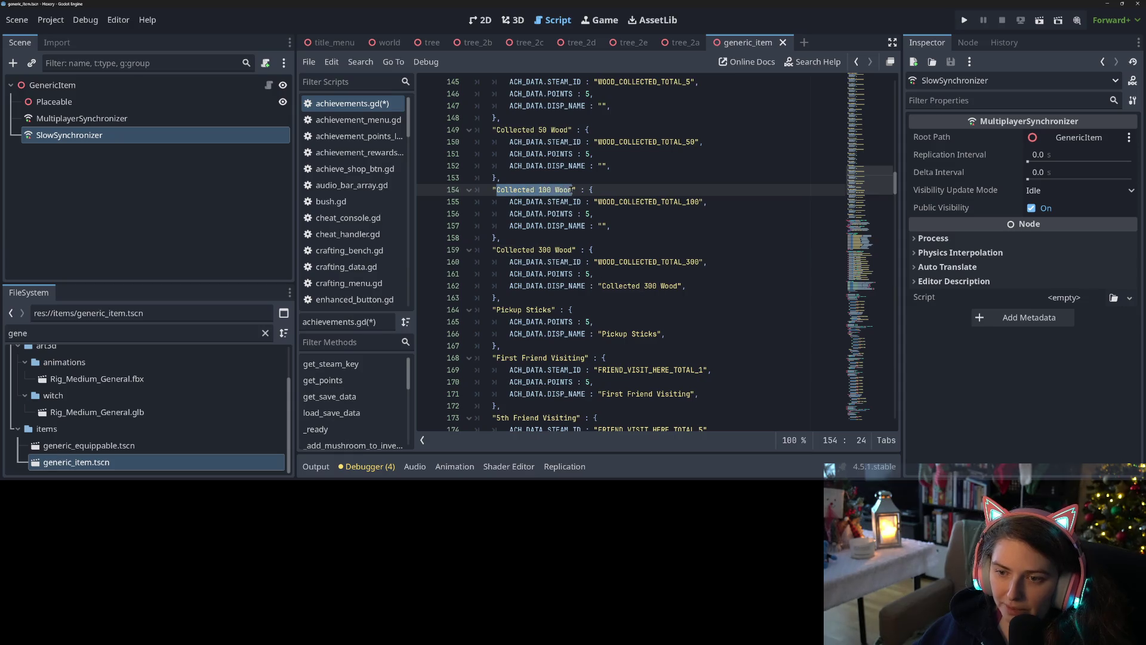
{"action": "key", "text": "ctrl+c"}
{"action": "left_click", "coordinate": [603, 226]}
{"action": "key", "text": "ctrl+v"}
{"action": "scroll", "coordinate": [603, 226], "scroll_direction": "up", "scroll_amount": 3}
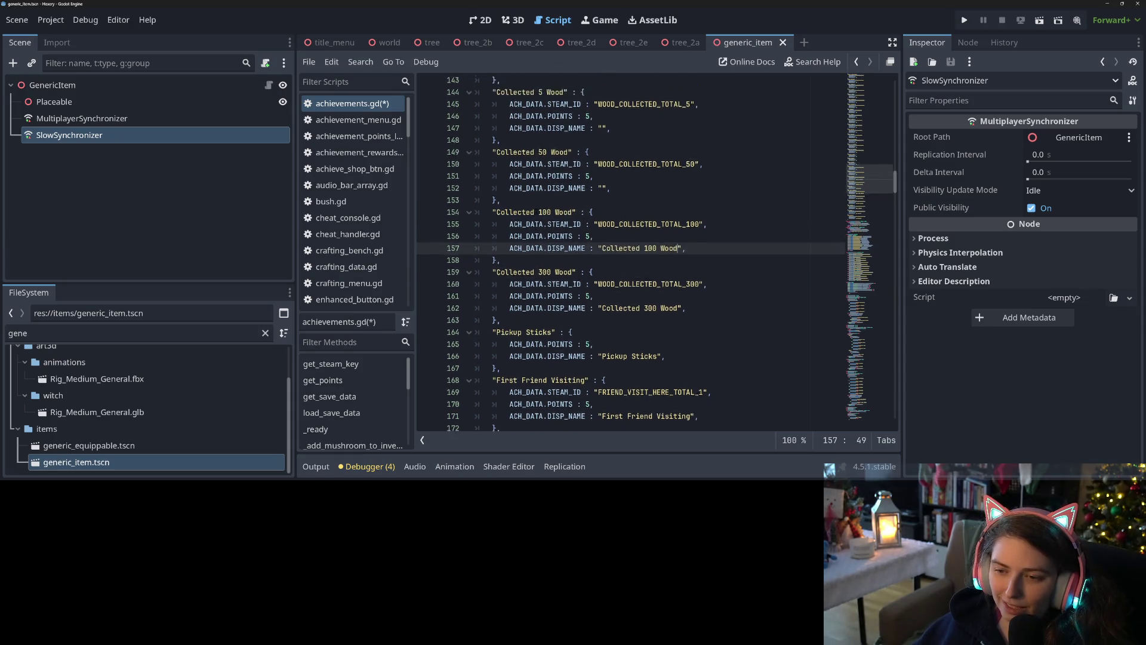
{"action": "left_click_drag", "start_coordinate": [496, 238], "coordinate": [572, 238]}
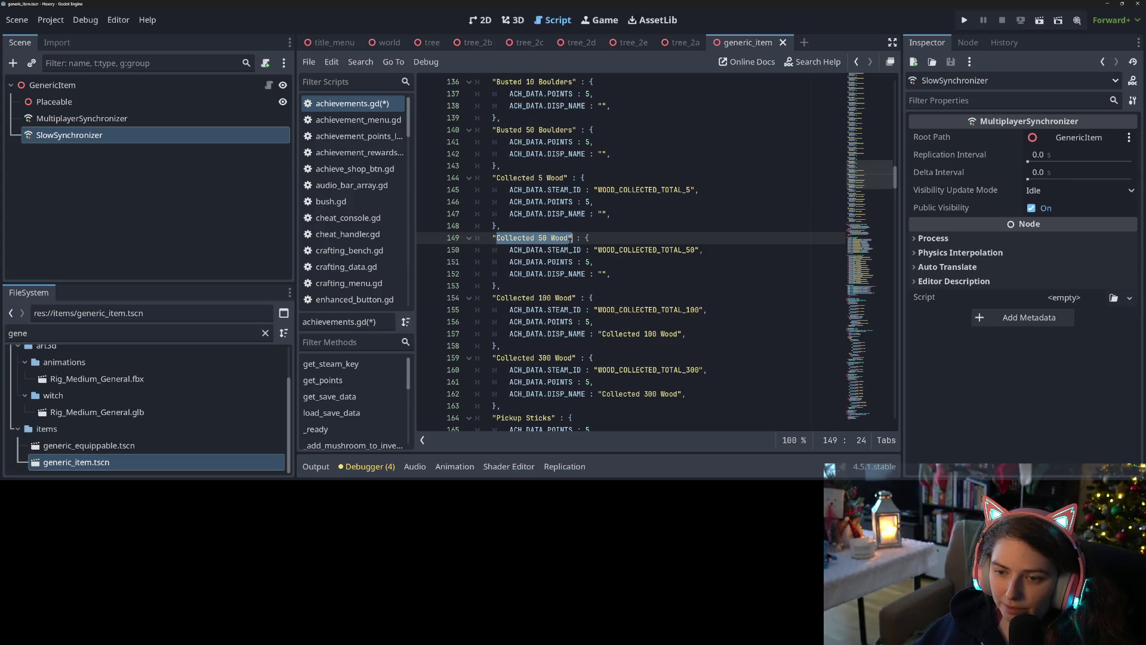
{"action": "key", "text": "ctrl+c"}
{"action": "left_click", "coordinate": [603, 274]}
{"action": "key", "text": "ctrl+v"}
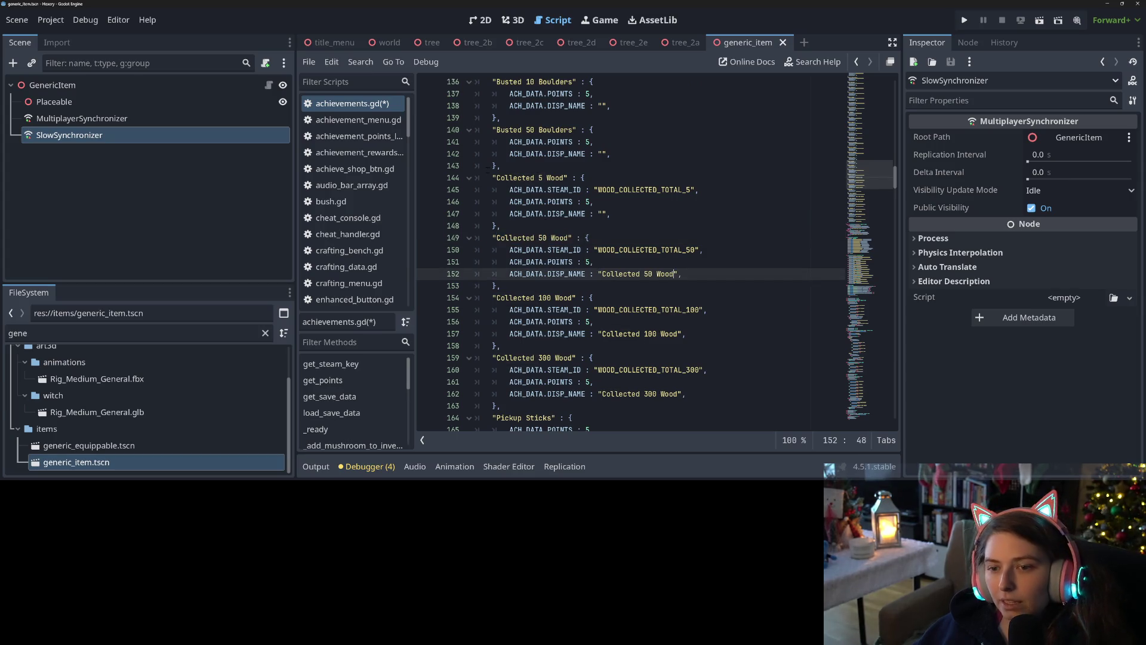
{"action": "left_click_drag", "start_coordinate": [497, 178], "coordinate": [565, 178]}
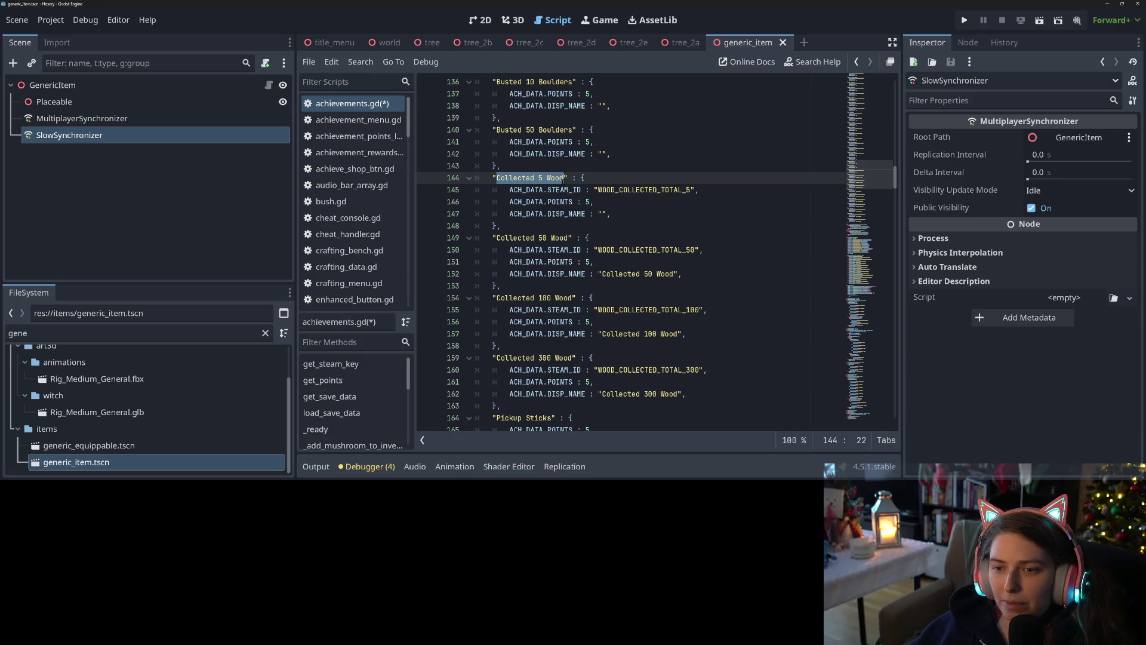
{"action": "key", "text": "ctrl+c"}
{"action": "left_click", "coordinate": [601, 214]}
{"action": "key", "text": "ctrl+v"}
Set display names for Busted 50 Boulders, Busted 10 Boulders and Busted First Boulder
{"action": "scroll", "coordinate": [600, 213], "scroll_direction": "up", "scroll_amount": 2}
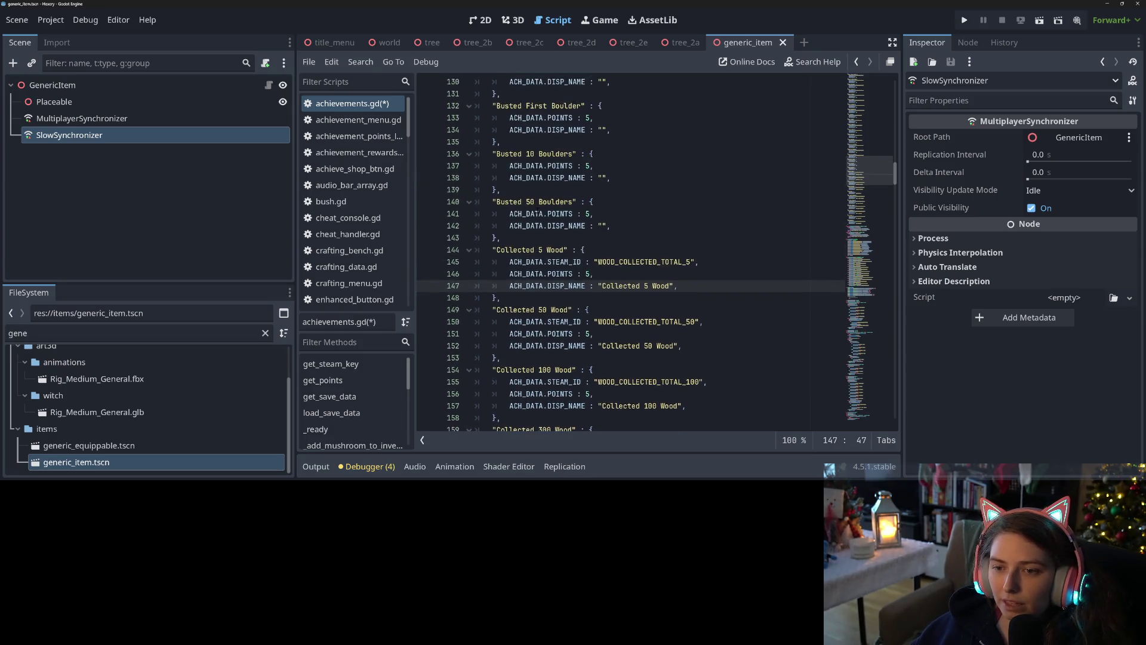
{"action": "left_click_drag", "start_coordinate": [496, 202], "coordinate": [573, 202]}
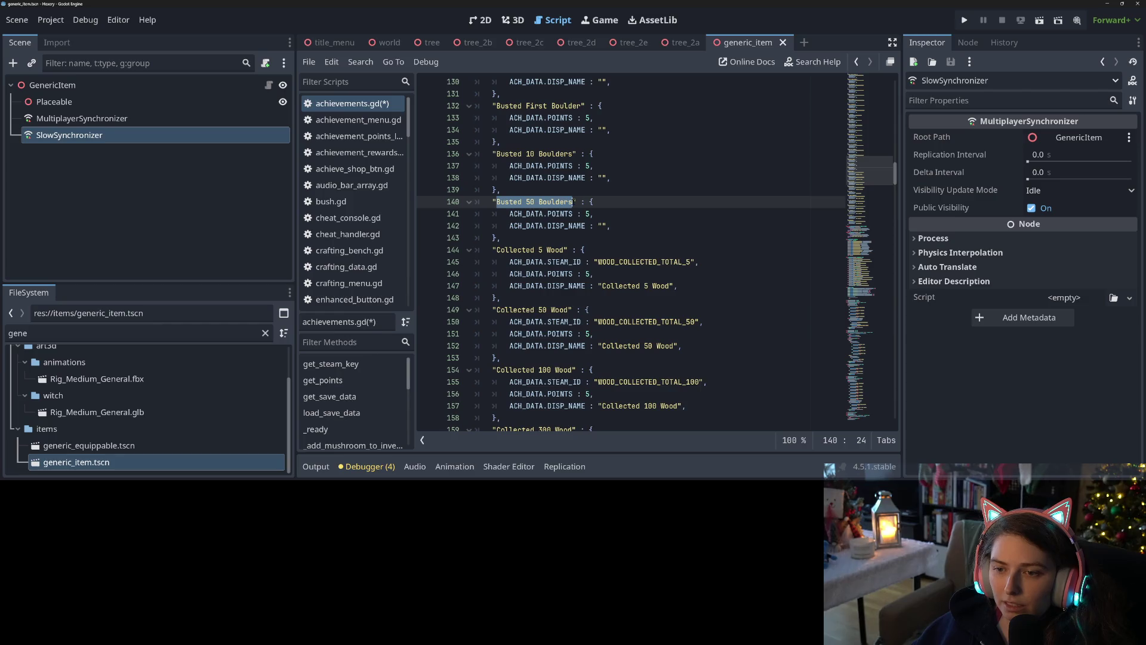
{"action": "key", "text": "ctrl+c"}
{"action": "left_click", "coordinate": [602, 225]}
{"action": "key", "text": "ctrl+v"}
{"action": "scroll", "coordinate": [603, 226], "scroll_direction": "up", "scroll_amount": 1}
{"action": "left_click_drag", "start_coordinate": [496, 190], "coordinate": [573, 190]}
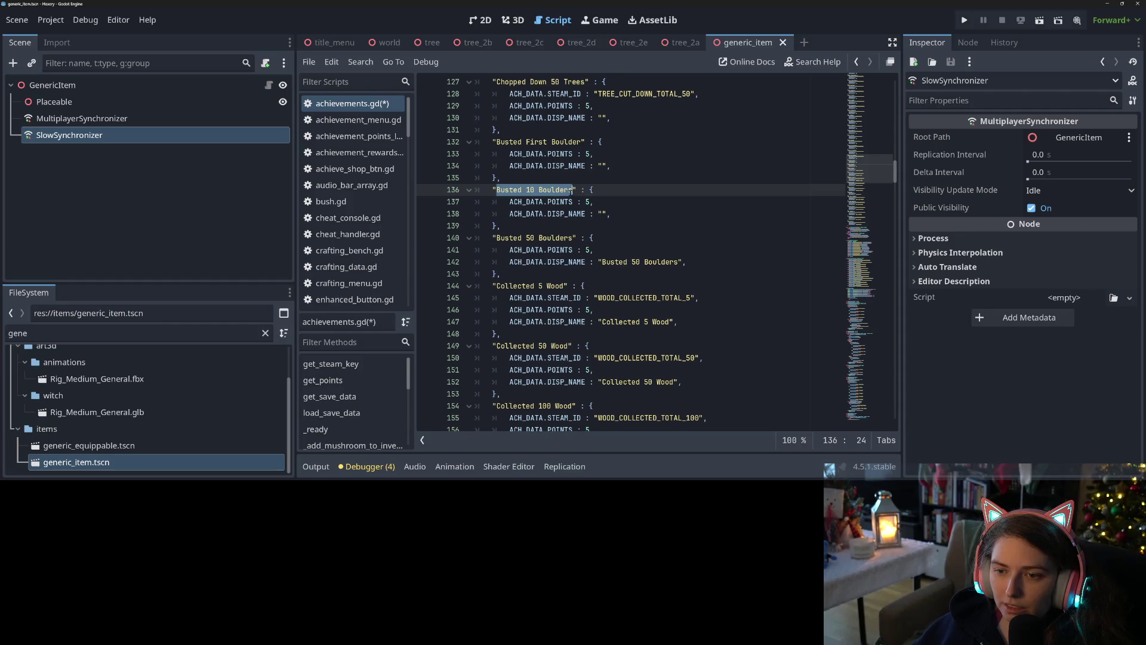
{"action": "key", "text": "ctrl+c"}
{"action": "left_click", "coordinate": [602, 213]}
{"action": "key", "text": "ctrl+v"}
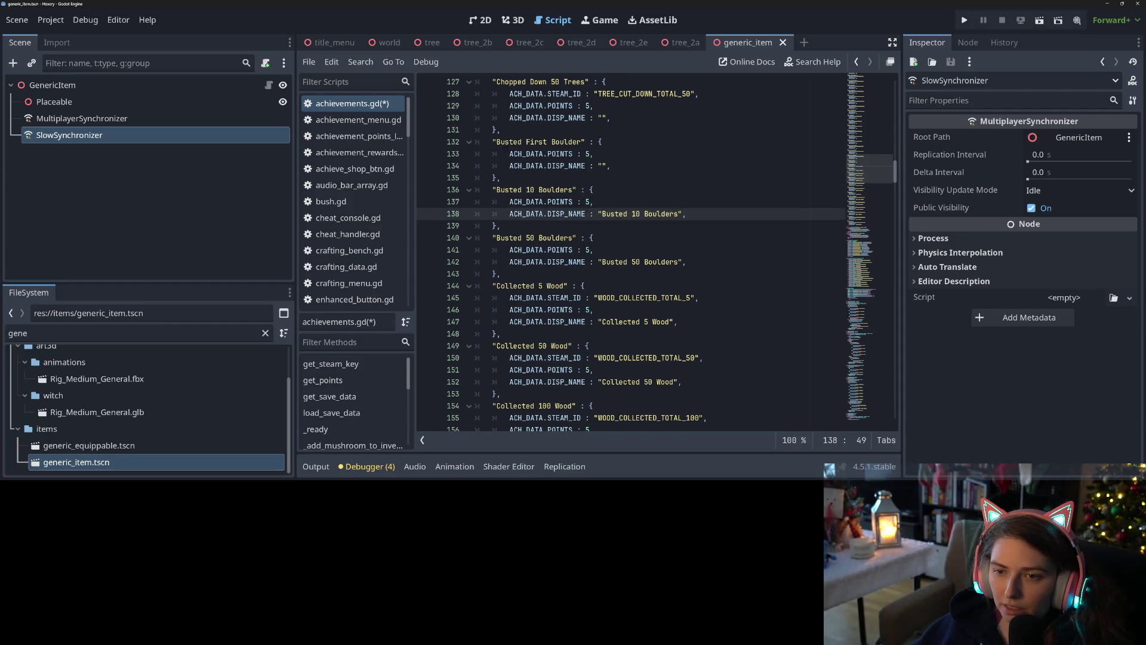
{"action": "left_click_drag", "start_coordinate": [496, 142], "coordinate": [565, 144]}
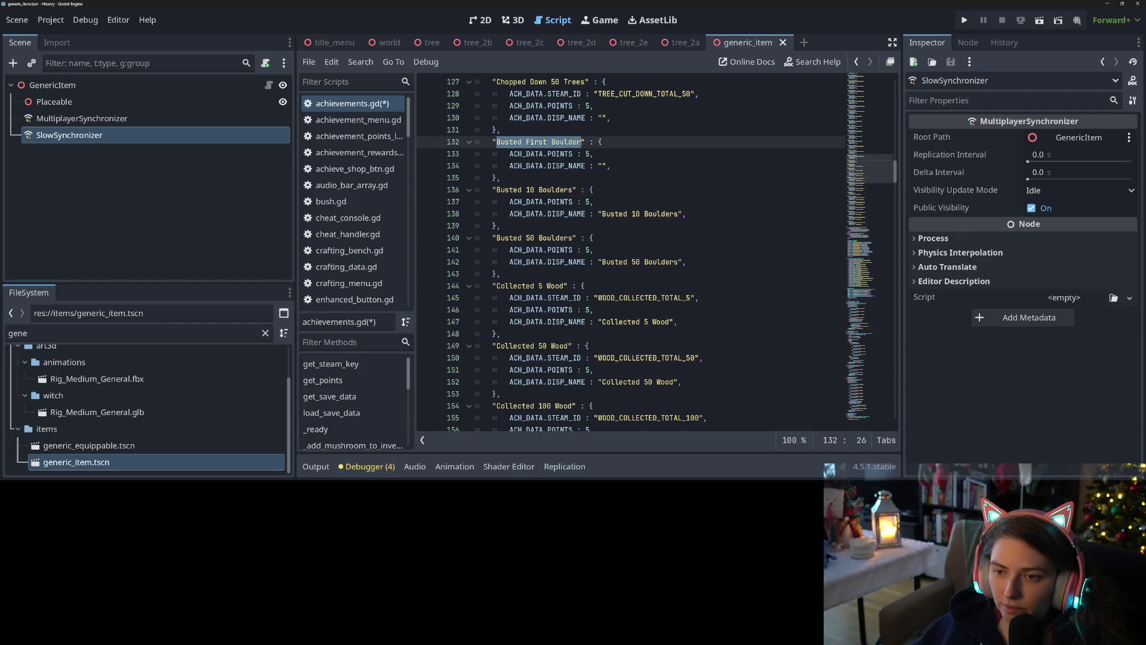
{"action": "key", "text": "ctrl+c"}
{"action": "left_click", "coordinate": [604, 166]}
{"action": "key", "text": "ctrl+v"}
Select the 'Chopped Down 50 Trees' key text further up the file
{"action": "scroll", "coordinate": [603, 166], "scroll_direction": "up", "scroll_amount": 4}
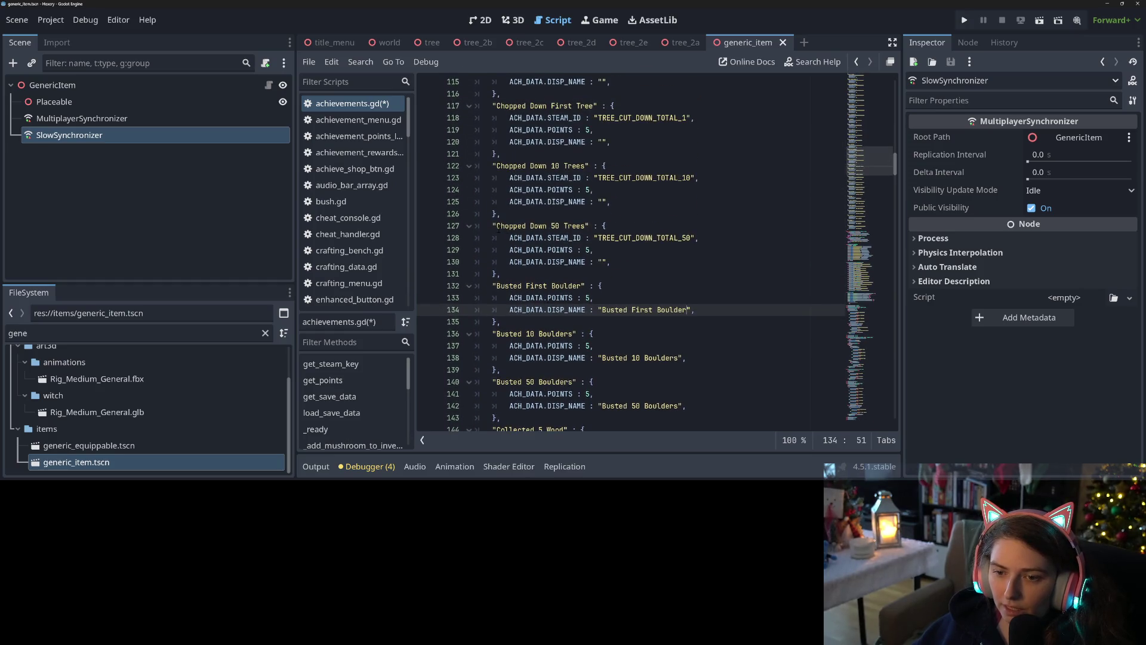
{"action": "left_click", "coordinate": [512, 226]}
{"action": "left_click_drag", "start_coordinate": [497, 226], "coordinate": [586, 226]}
Set display names for Chopped Down 50 Trees, Chopped Down 10 Trees and Chopped Down First Tree
{"action": "key", "text": "ctrl+c"}
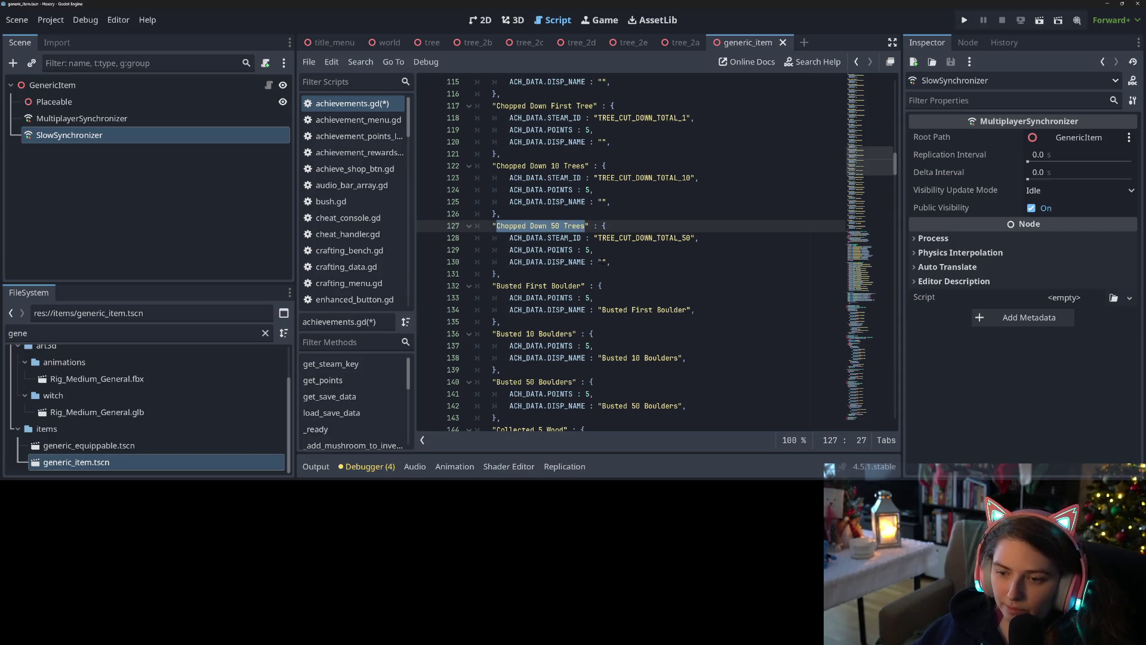
{"action": "left_click", "coordinate": [602, 262]}
{"action": "key", "text": "ctrl+v"}
{"action": "left_click_drag", "start_coordinate": [497, 166], "coordinate": [585, 166]}
{"action": "key", "text": "ctrl+c"}
{"action": "left_click", "coordinate": [603, 202]}
{"action": "key", "text": "ctrl+v"}
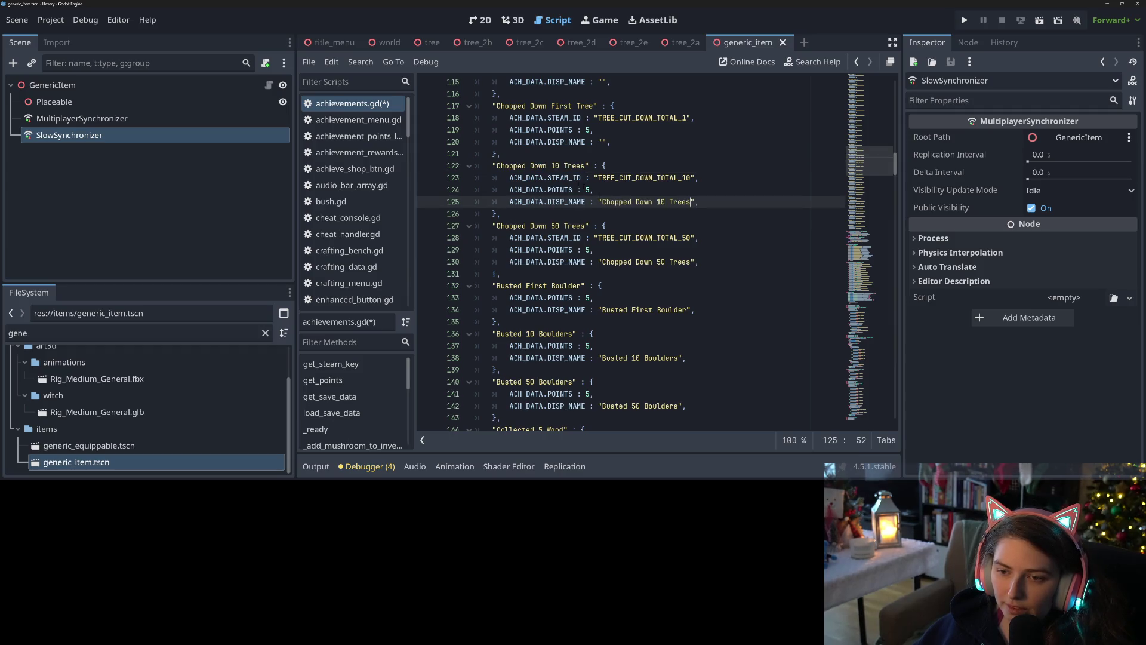
{"action": "left_click_drag", "start_coordinate": [497, 106], "coordinate": [594, 106]}
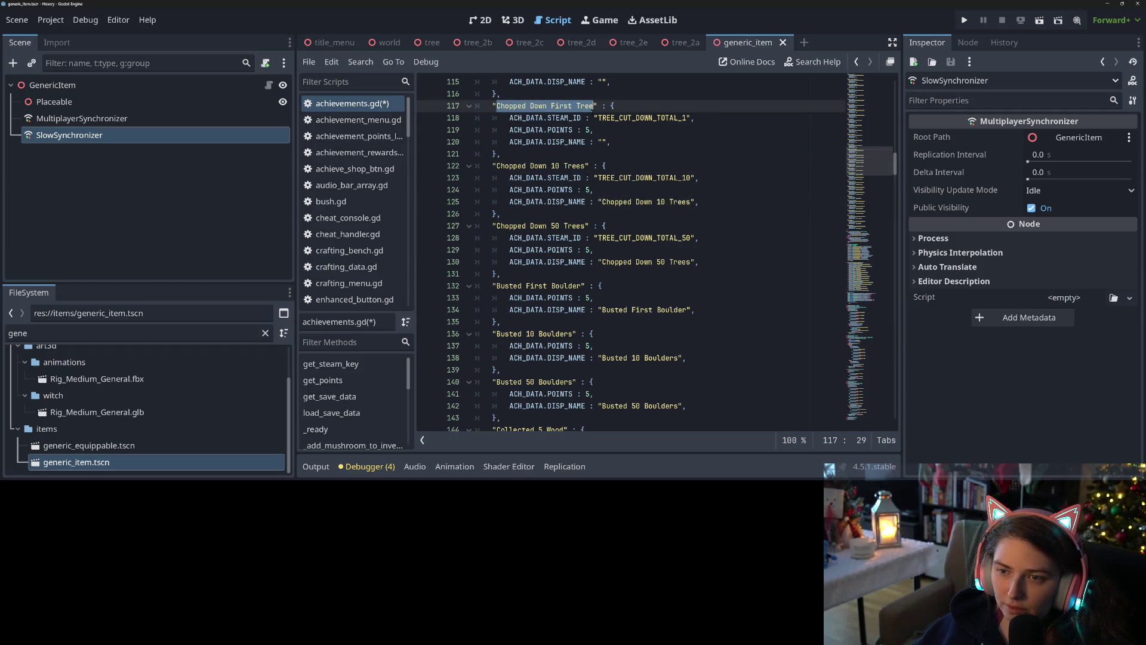
{"action": "key", "text": "ctrl+c"}
{"action": "left_click", "coordinate": [604, 142]}
{"action": "key", "text": "ctrl+v"}
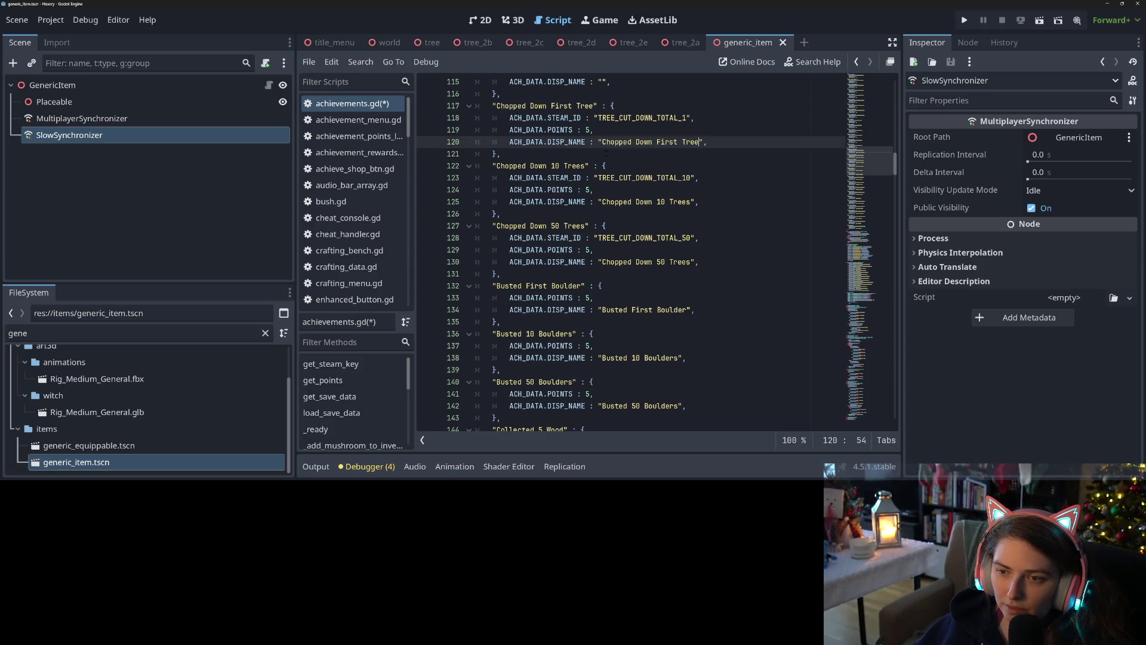
Give Planted Every Bush and Planted Every Tree matching display names
{"action": "scroll", "coordinate": [569, 192], "scroll_direction": "up", "scroll_amount": 3}
{"action": "scroll", "coordinate": [538, 191], "scroll_direction": "up", "scroll_amount": 1}
{"action": "left_click_drag", "start_coordinate": [496, 190], "coordinate": [572, 189]}
{"action": "key", "text": "ctrl+c"}
{"action": "left_click", "coordinate": [603, 226]}
{"action": "key", "text": "ctrl+v"}
{"action": "left_click_drag", "start_coordinate": [496, 130], "coordinate": [572, 130]}
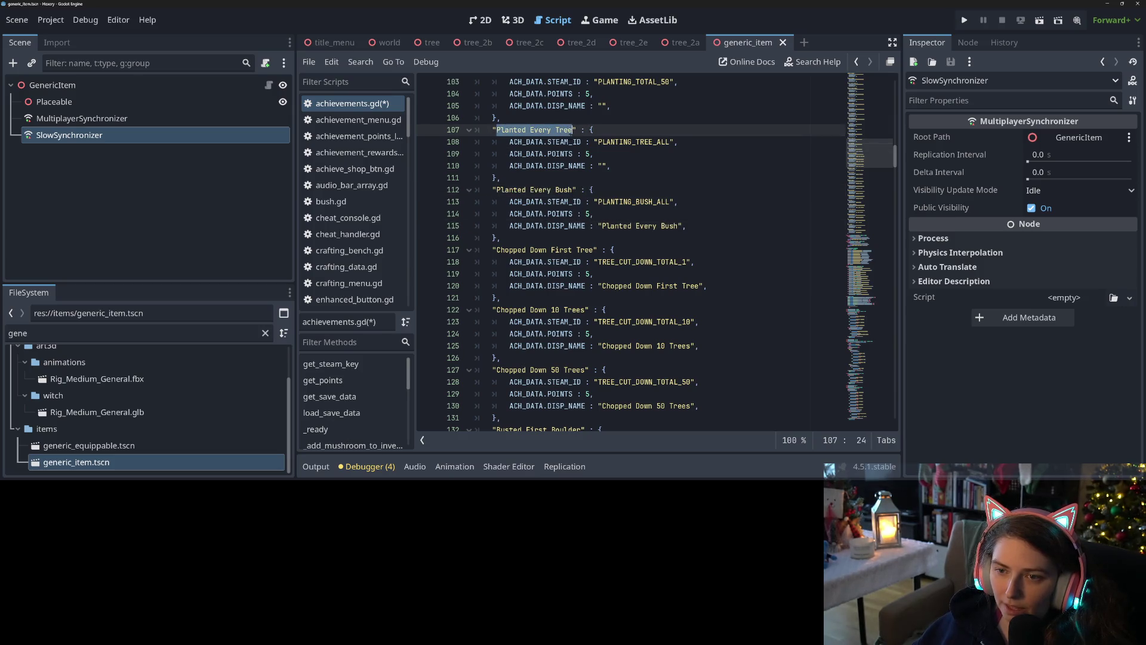
{"action": "key", "text": "ctrl+c"}
{"action": "left_click", "coordinate": [604, 165]}
{"action": "key", "text": "ctrl+v"}
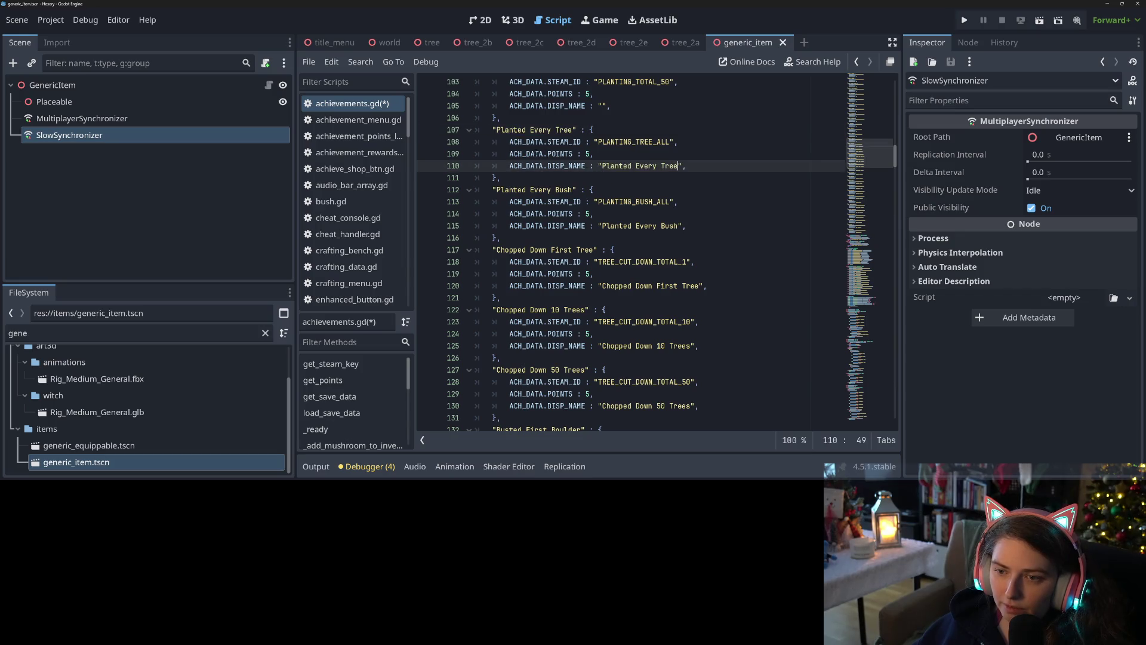
Set display names for Planted 50 Plants, Planted 15 Plants and Planted 5 Plants
{"action": "scroll", "coordinate": [516, 170], "scroll_direction": "up", "scroll_amount": 3}
{"action": "left_click_drag", "start_coordinate": [496, 177], "coordinate": [569, 177]}
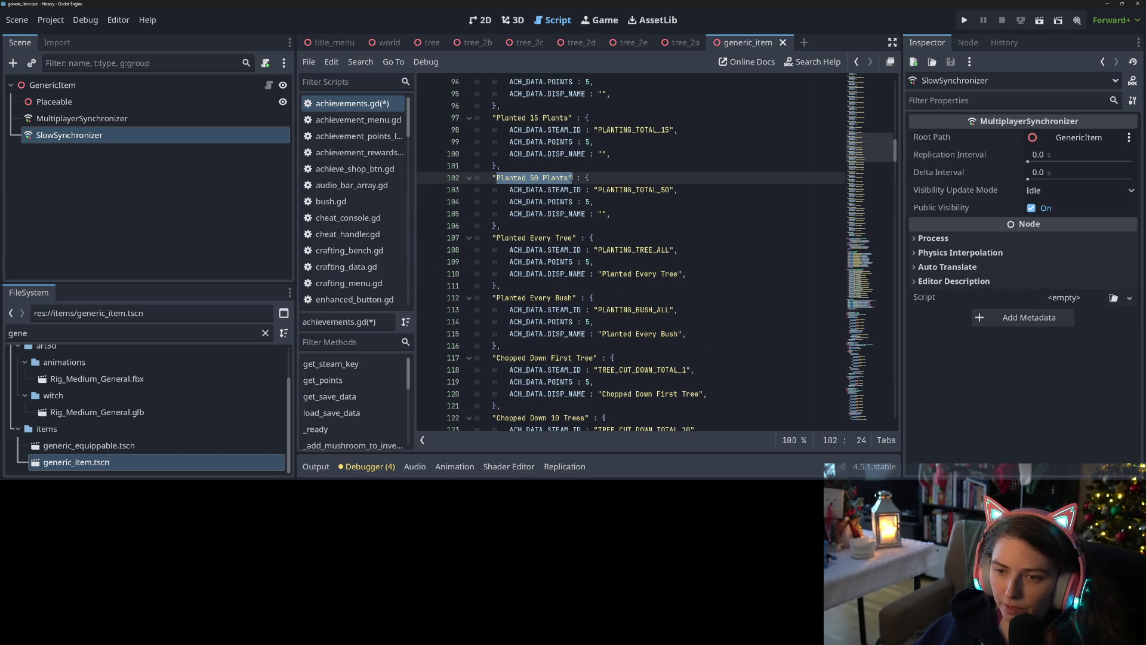
{"action": "key", "text": "ctrl+c"}
{"action": "left_click", "coordinate": [601, 213]}
{"action": "key", "text": "ctrl+v"}
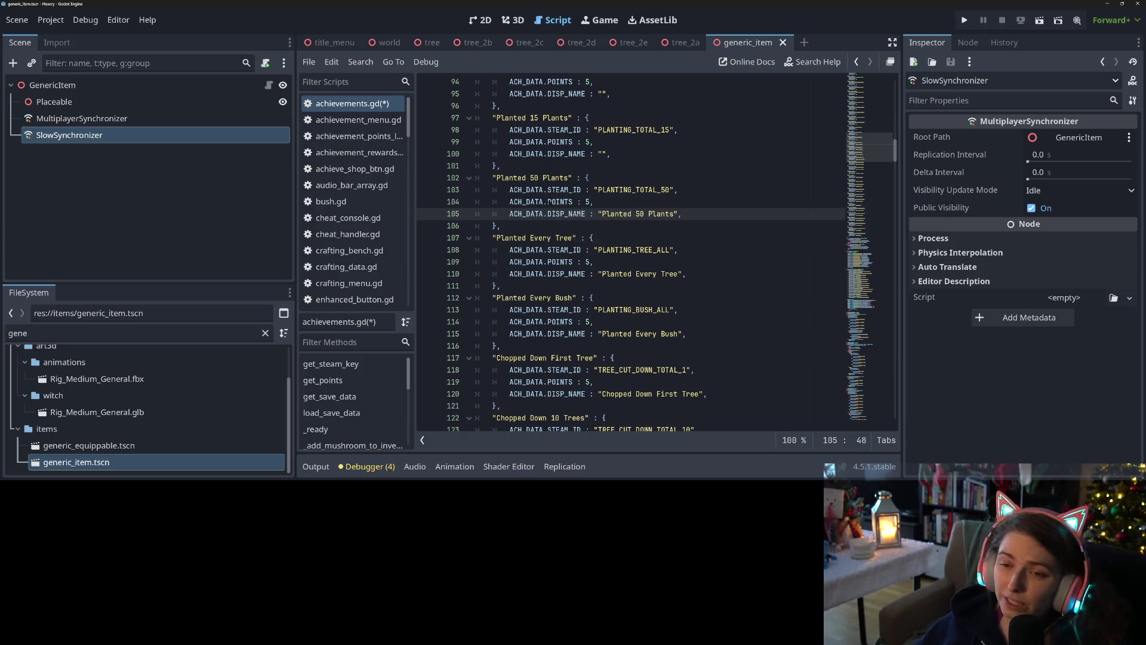
{"action": "scroll", "coordinate": [533, 237], "scroll_direction": "up", "scroll_amount": 2}
{"action": "left_click_drag", "start_coordinate": [496, 189], "coordinate": [569, 189]}
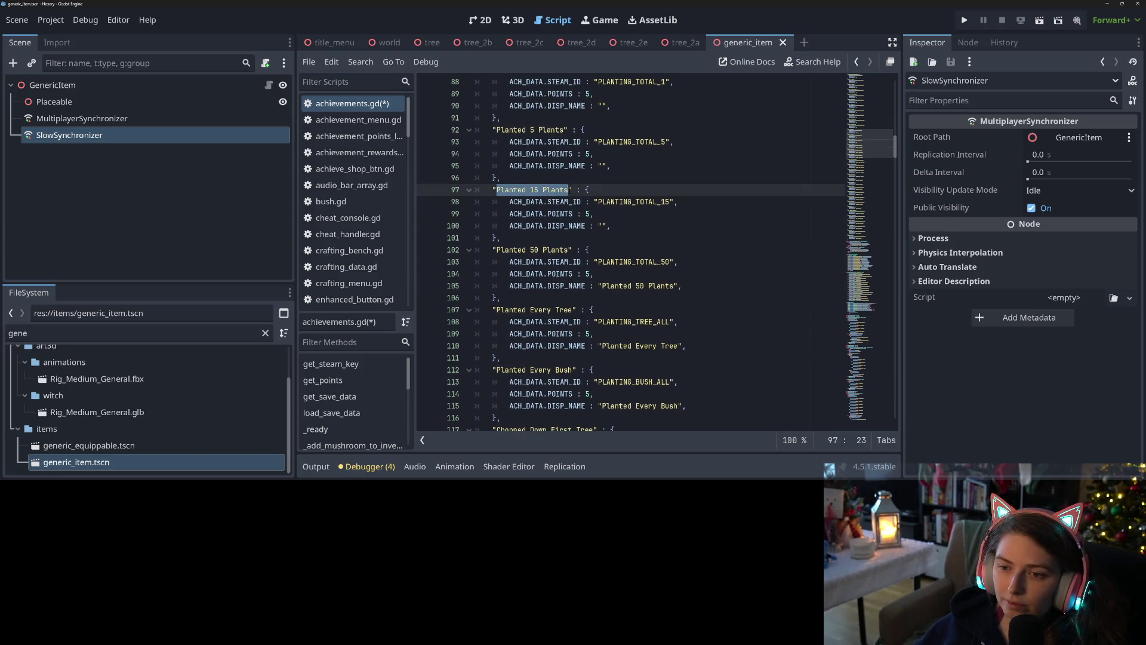
{"action": "key", "text": "ctrl+c"}
{"action": "left_click", "coordinate": [601, 226]}
{"action": "key", "text": "ctrl+v"}
{"action": "left_click_drag", "start_coordinate": [497, 130], "coordinate": [564, 129]}
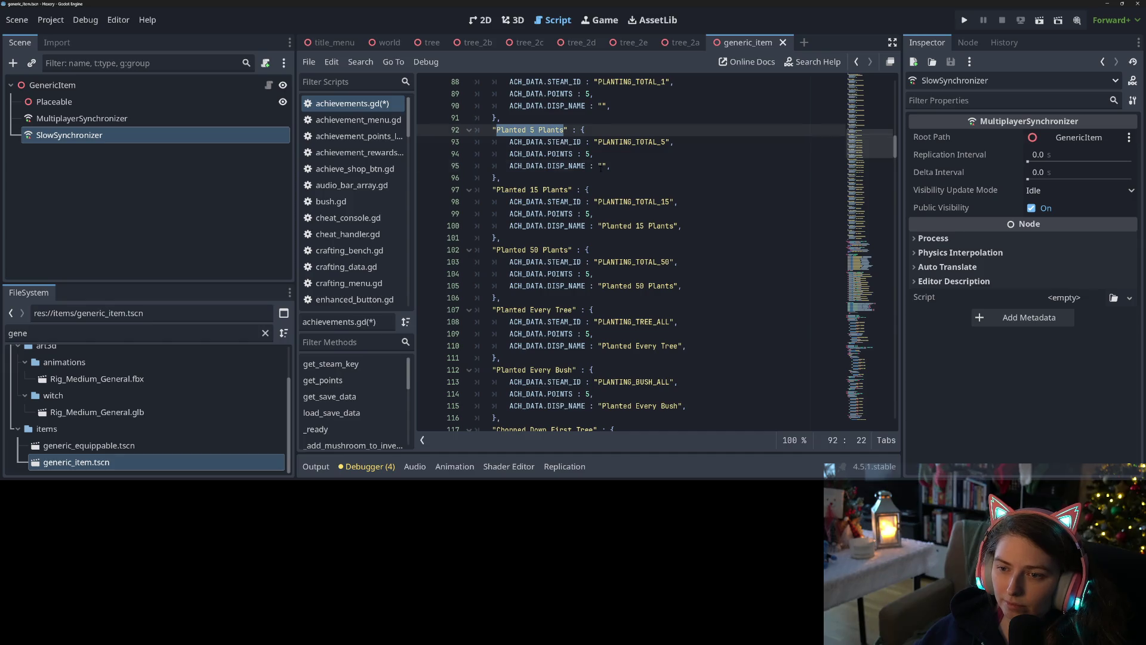
{"action": "key", "text": "ctrl+c"}
{"action": "left_click", "coordinate": [601, 166]}
{"action": "key", "text": "ctrl+v"}
Give First Planting and Crafted 250 Recipes display names matching their keys
{"action": "scroll", "coordinate": [601, 168], "scroll_direction": "up", "scroll_amount": 3}
{"action": "left_click_drag", "start_coordinate": [497, 177], "coordinate": [557, 177]}
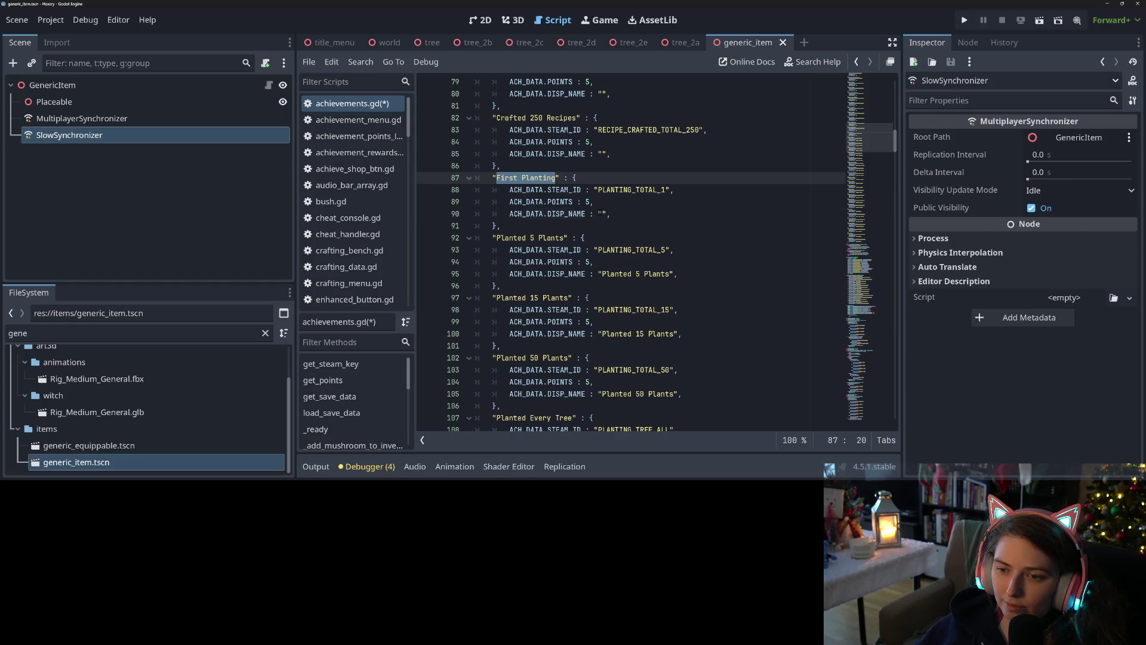
{"action": "key", "text": "ctrl+c"}
{"action": "left_click", "coordinate": [604, 214]}
{"action": "key", "text": "ctrl+v"}
{"action": "left_click_drag", "start_coordinate": [497, 117], "coordinate": [576, 118]}
{"action": "key", "text": "ctrl+c"}
{"action": "left_click", "coordinate": [604, 154]}
{"action": "key", "text": "ctrl+v"}
Set display names for Crafted 100 Recipes and Crafted 50 Recipes
{"action": "scroll", "coordinate": [537, 180], "scroll_direction": "up", "scroll_amount": 4}
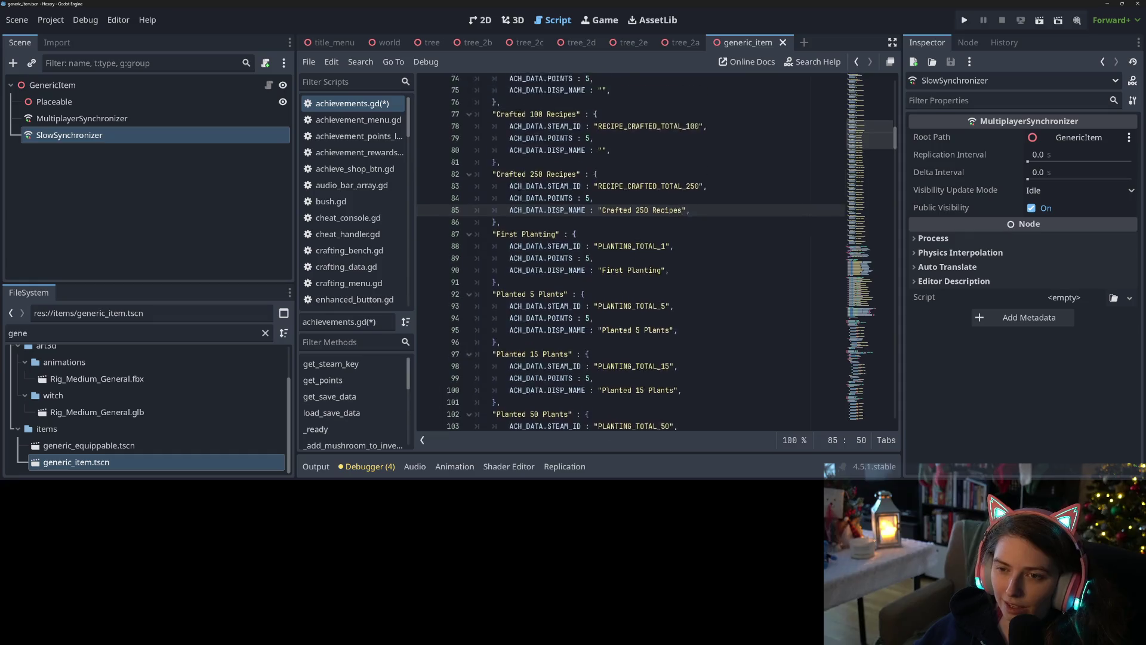
{"action": "left_click_drag", "start_coordinate": [497, 201], "coordinate": [576, 202]}
{"action": "key", "text": "ctrl+c"}
{"action": "left_click", "coordinate": [603, 237]}
{"action": "key", "text": "ctrl+v"}
{"action": "left_click_drag", "start_coordinate": [497, 142], "coordinate": [572, 142]}
{"action": "key", "text": "ctrl+c"}
{"action": "left_click", "coordinate": [603, 178]}
{"action": "key", "text": "ctrl+v"}
Set Crafted 25 Recipes' display name, then select Crafted 5 Recipes' key and its empty display name
{"action": "scroll", "coordinate": [523, 190], "scroll_direction": "up", "scroll_amount": 3}
{"action": "left_click_drag", "start_coordinate": [497, 190], "coordinate": [573, 190]}
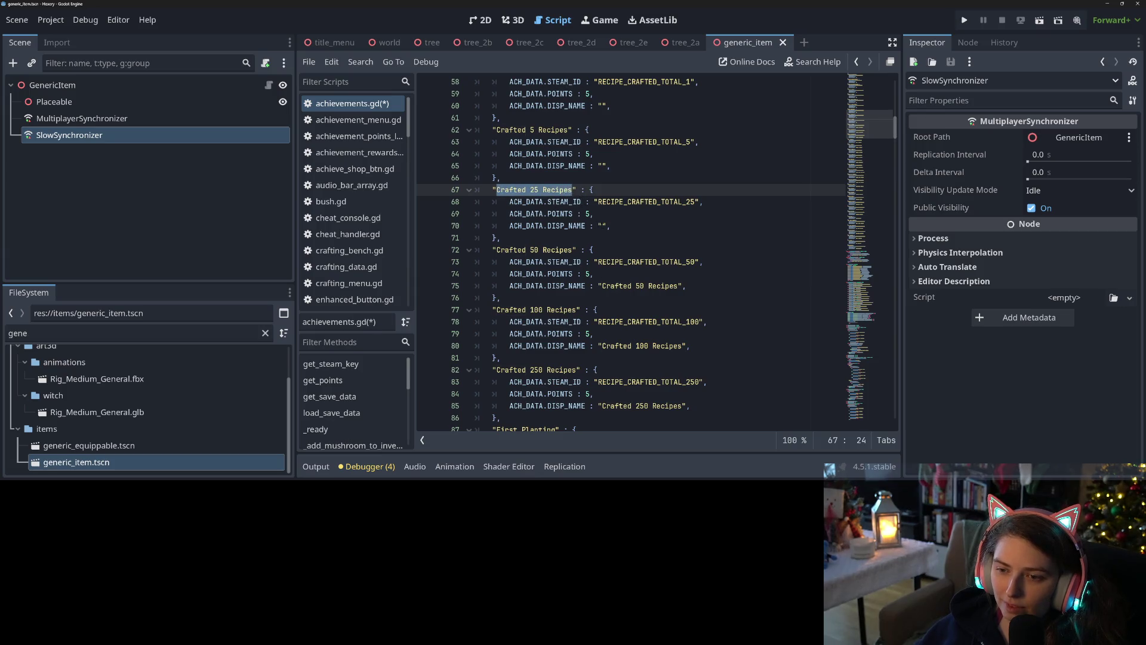
{"action": "key", "text": "ctrl+c"}
{"action": "left_click", "coordinate": [605, 226]}
{"action": "key", "text": "ctrl+v"}
{"action": "left_click_drag", "start_coordinate": [497, 130], "coordinate": [538, 129]}
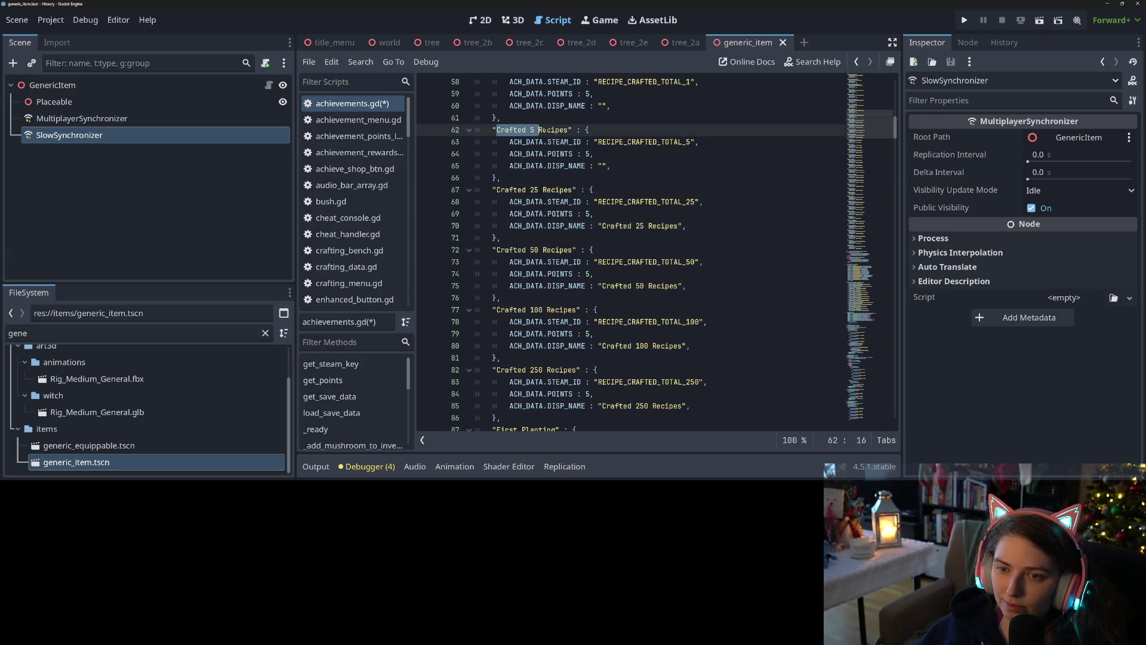
{"action": "left_click", "coordinate": [602, 166]}
Fill display names for Crafted 5 Recipes, Crafted First Recipe and Crafted 20 Unique Recipes
{"action": "key", "text": "ctrl+v"}
{"action": "scroll", "coordinate": [602, 166], "scroll_direction": "up", "scroll_amount": 3}
{"action": "left_click_drag", "start_coordinate": [497, 177], "coordinate": [581, 178]}
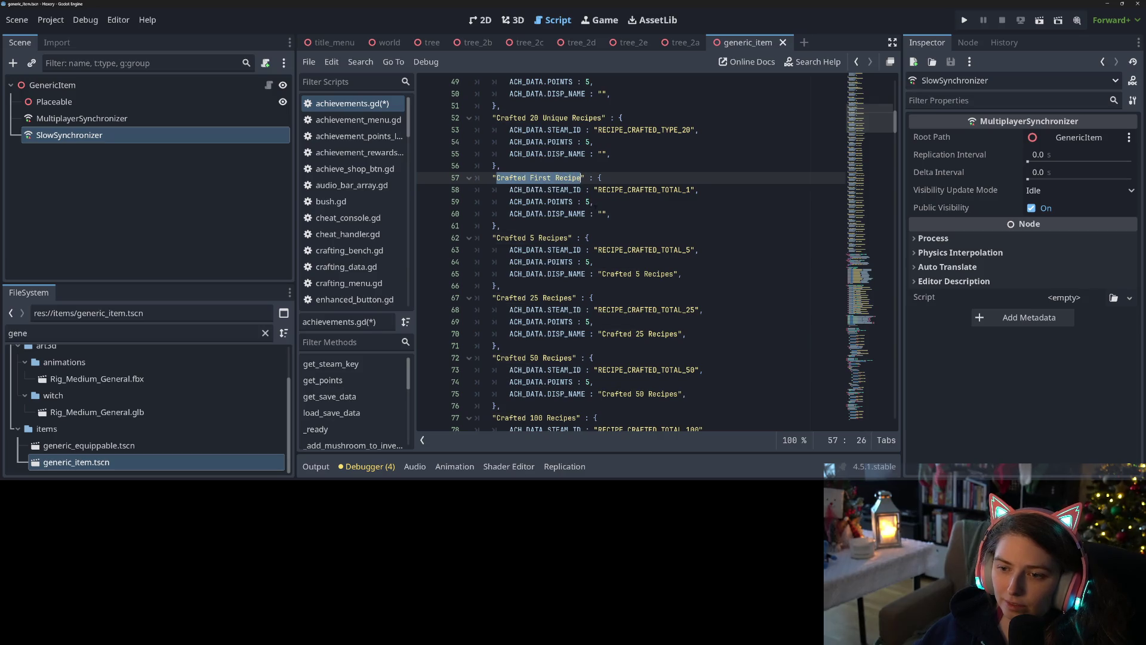
{"action": "key", "text": "ctrl+c"}
{"action": "left_click", "coordinate": [601, 214]}
{"action": "key", "text": "ctrl+v"}
{"action": "left_click_drag", "start_coordinate": [497, 117], "coordinate": [601, 119]}
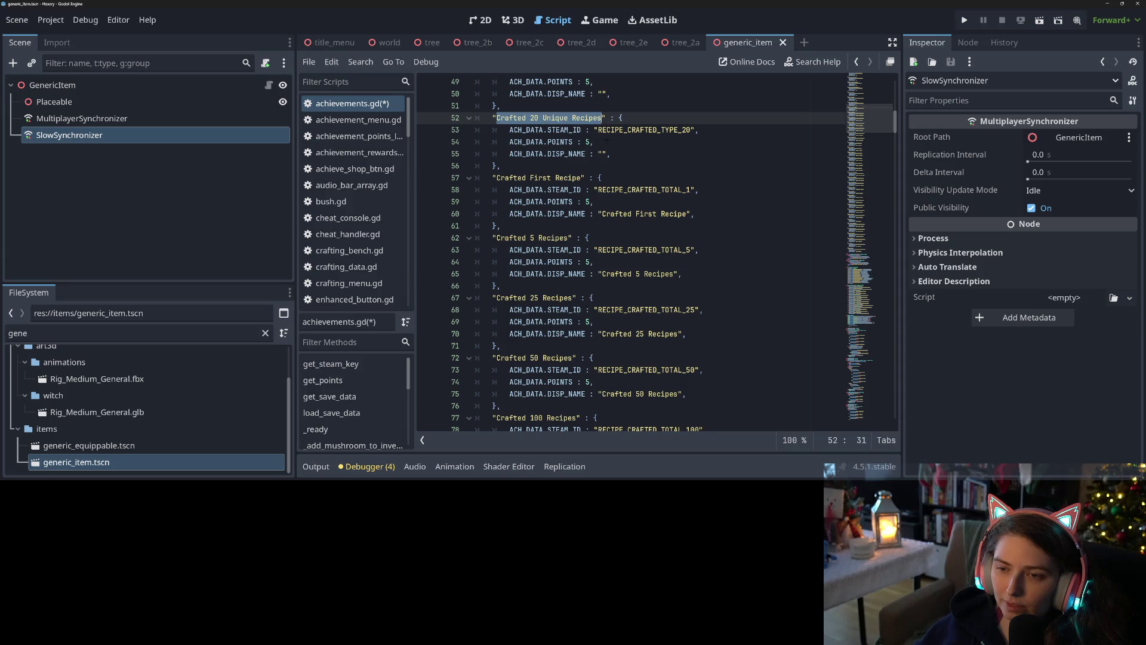
{"action": "key", "text": "ctrl+c"}
{"action": "left_click", "coordinate": [601, 154]}
{"action": "key", "text": "ctrl+v"}
Fill display names for Crafted 5 Unique Recipes, Learned 10 Recipes and Learned 25 Recipes
{"action": "scroll", "coordinate": [602, 154], "scroll_direction": "up", "scroll_amount": 4}
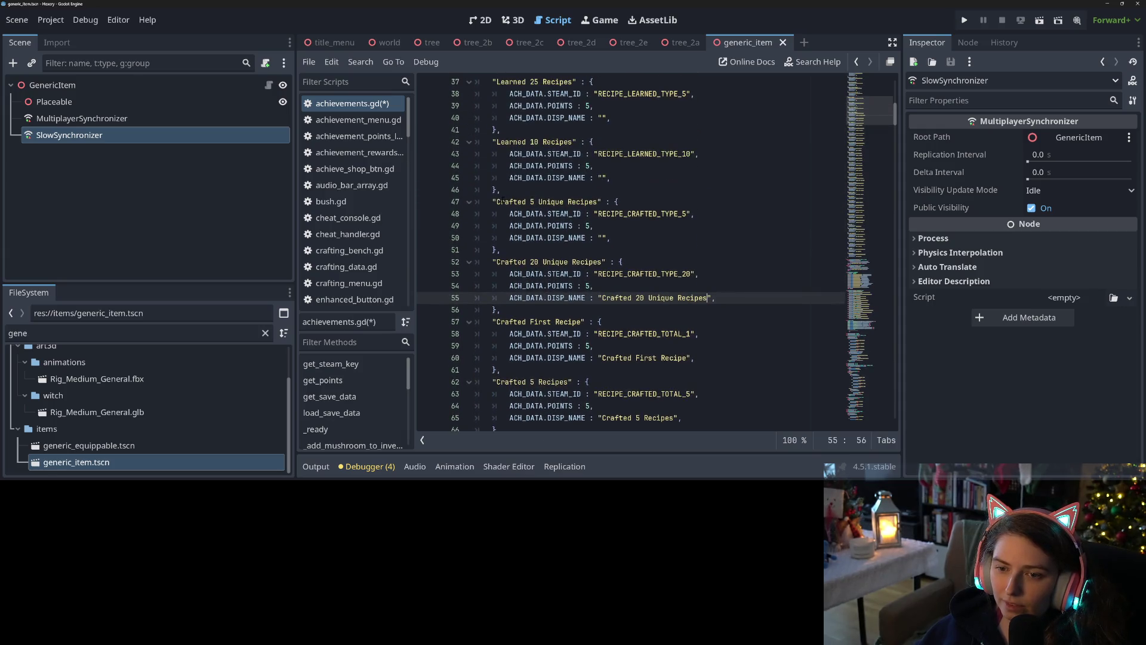
{"action": "left_click", "coordinate": [496, 202]}
{"action": "left_click_drag", "start_coordinate": [496, 202], "coordinate": [599, 201]}
{"action": "key", "text": "ctrl+c"}
{"action": "left_click", "coordinate": [602, 238]}
{"action": "key", "text": "ctrl+v"}
{"action": "left_click_drag", "start_coordinate": [496, 142], "coordinate": [575, 142]}
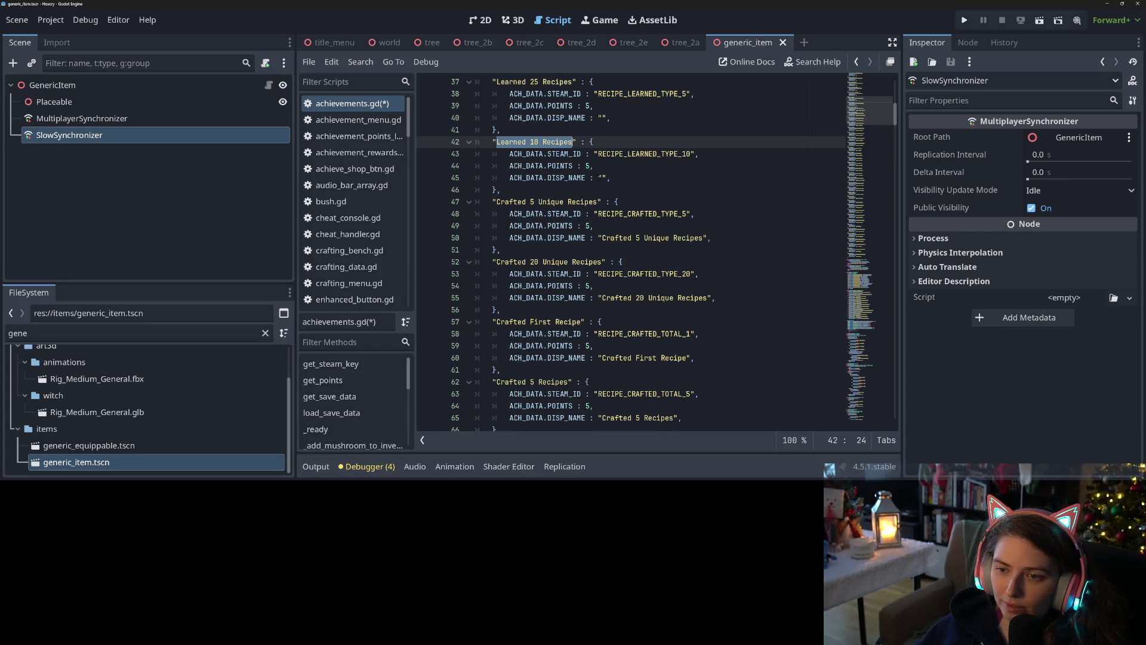
{"action": "key", "text": "ctrl+c"}
{"action": "left_click", "coordinate": [605, 178]}
{"action": "key", "text": "ctrl+v"}
{"action": "scroll", "coordinate": [530, 181], "scroll_direction": "up", "scroll_amount": 3}
{"action": "left_click_drag", "start_coordinate": [497, 190], "coordinate": [572, 190]}
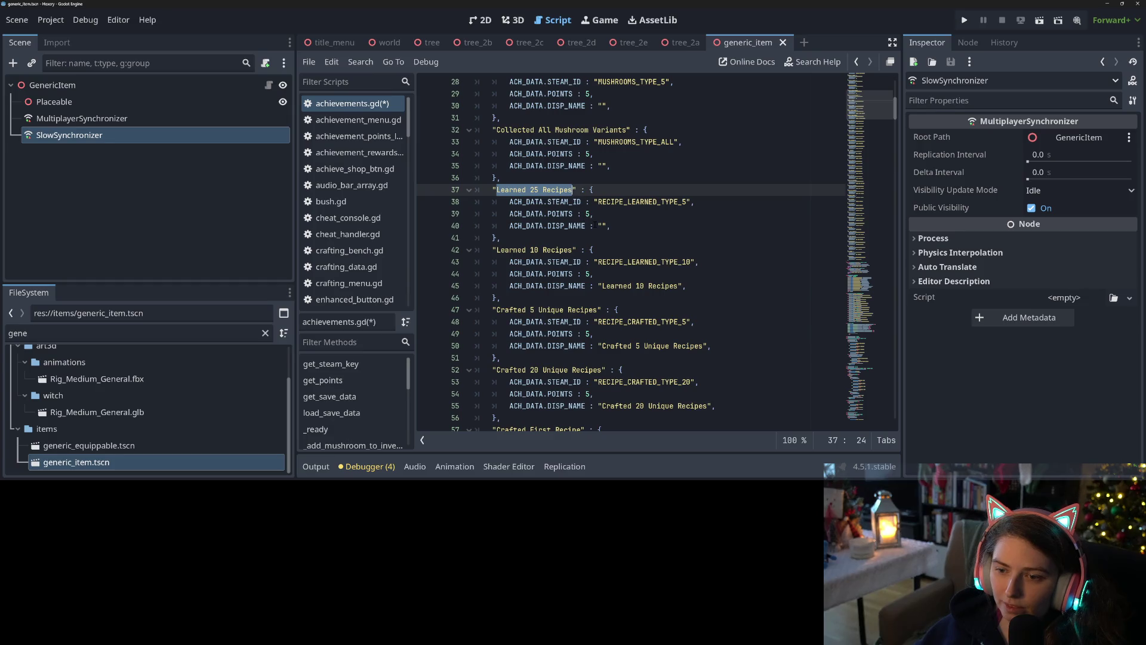
{"action": "left_click", "coordinate": [601, 226]}
{"action": "key", "text": "ctrl+v"}
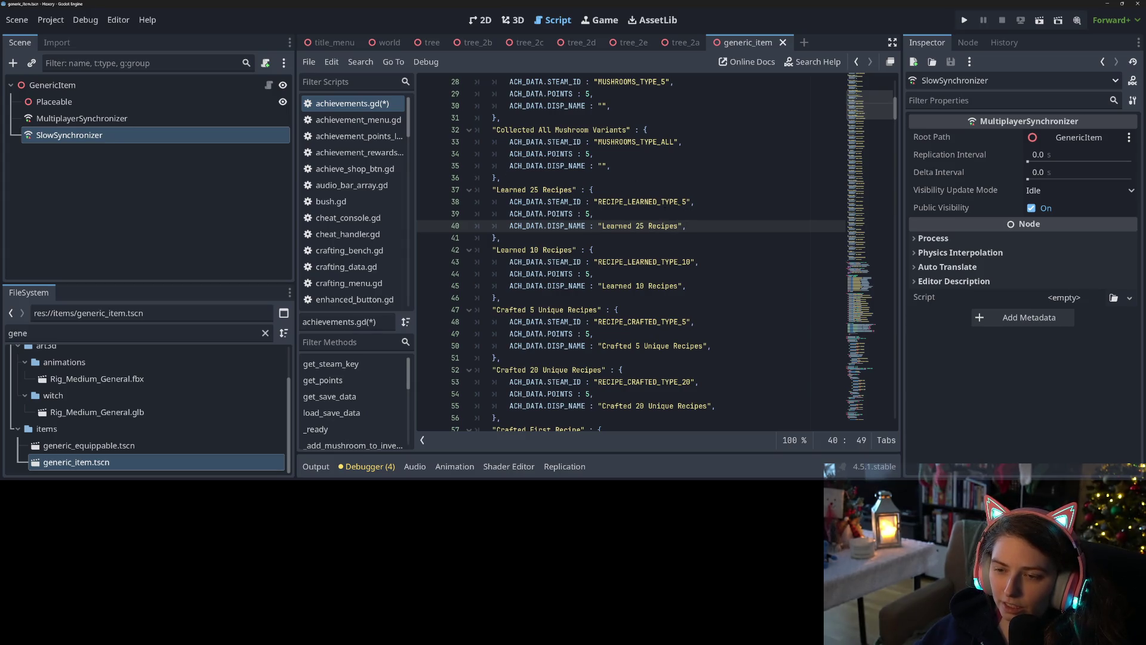
Fill display names for Collected All Mushroom Variants and Collected 5 Mushroom Variants
{"action": "scroll", "coordinate": [581, 268], "scroll_direction": "up", "scroll_amount": 1}
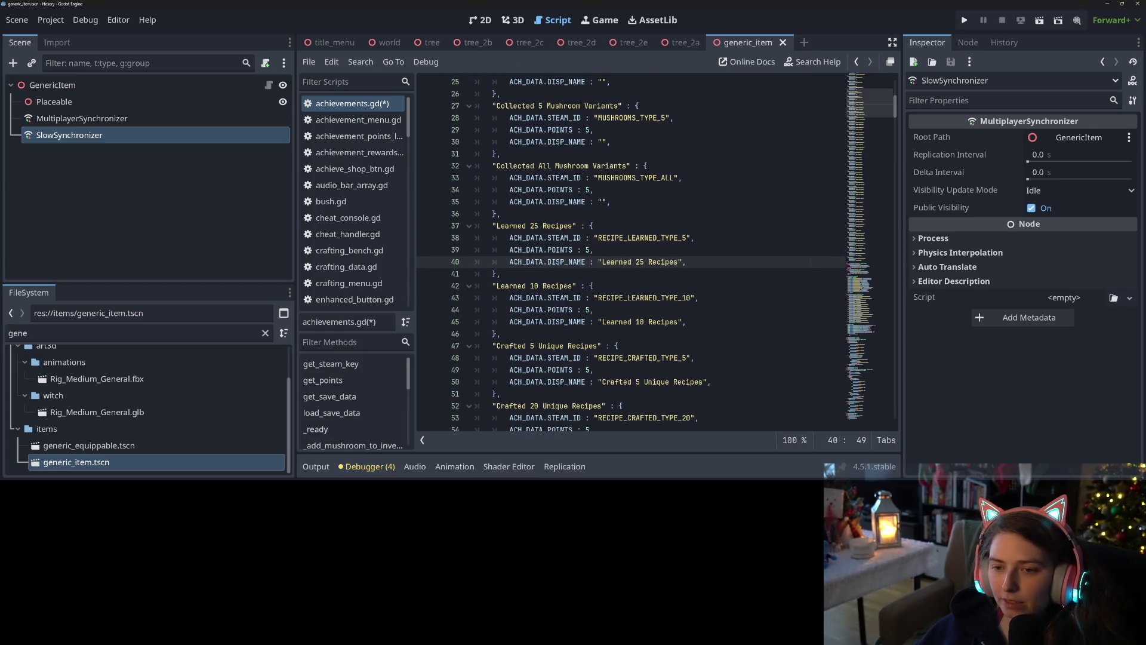
{"action": "scroll", "coordinate": [517, 249], "scroll_direction": "up", "scroll_amount": 2}
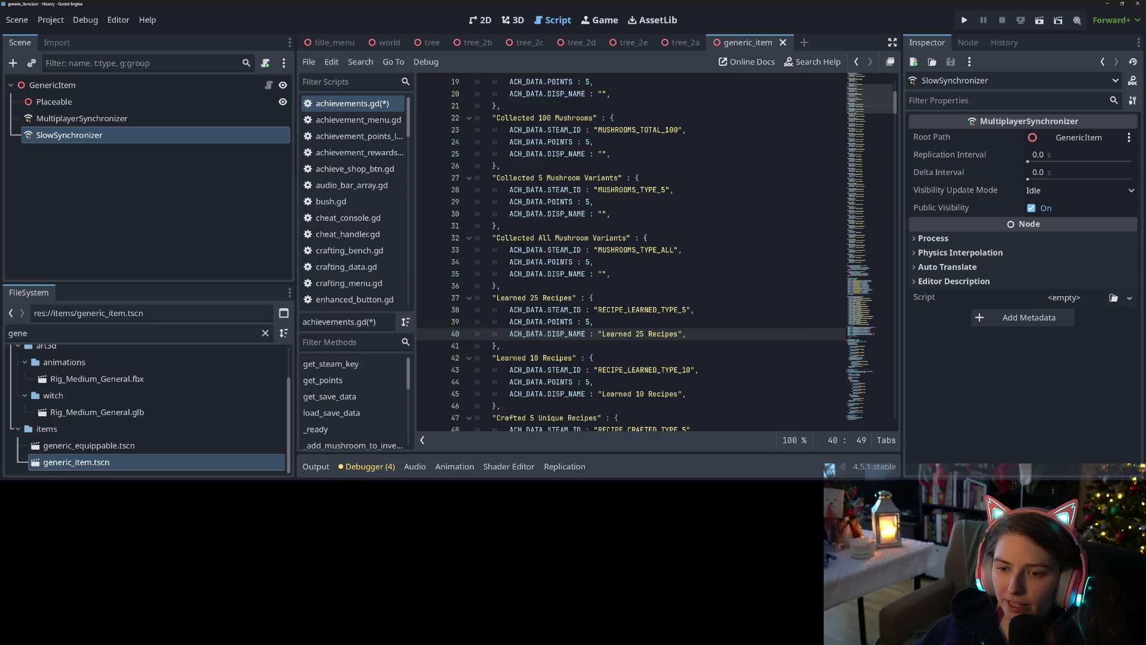
{"action": "left_click_drag", "start_coordinate": [496, 237], "coordinate": [626, 237]}
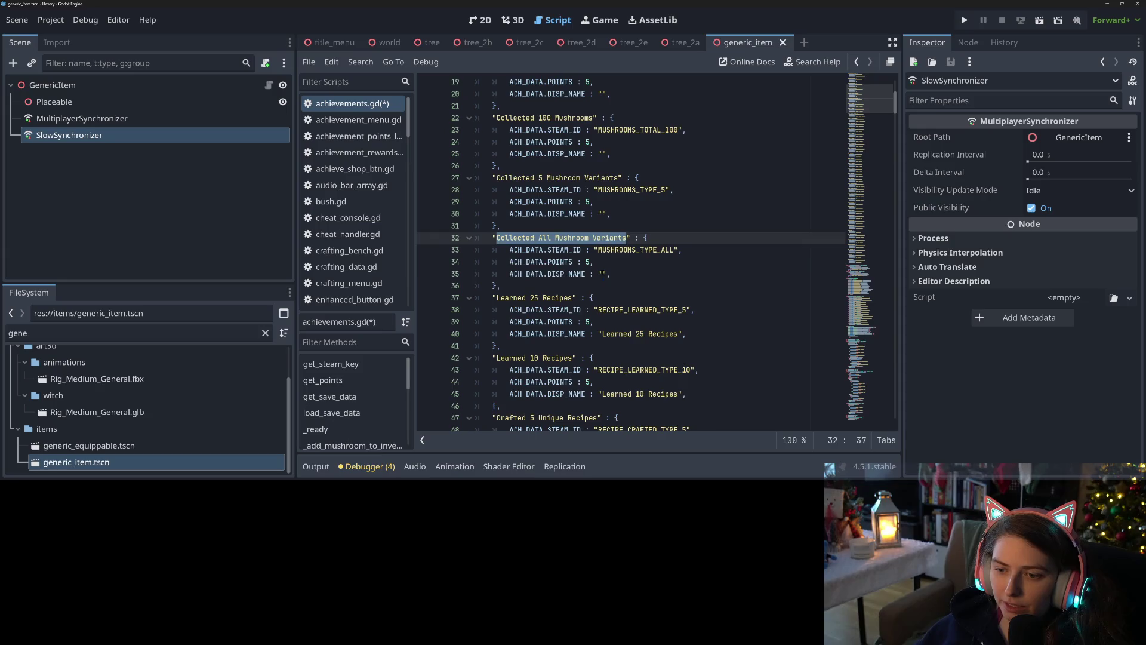
{"action": "key", "text": "ctrl+c"}
{"action": "left_click", "coordinate": [601, 274]}
{"action": "key", "text": "ctrl+v"}
{"action": "scroll", "coordinate": [563, 291], "scroll_direction": "up", "scroll_amount": 2}
{"action": "left_click_drag", "start_coordinate": [496, 249], "coordinate": [618, 249]}
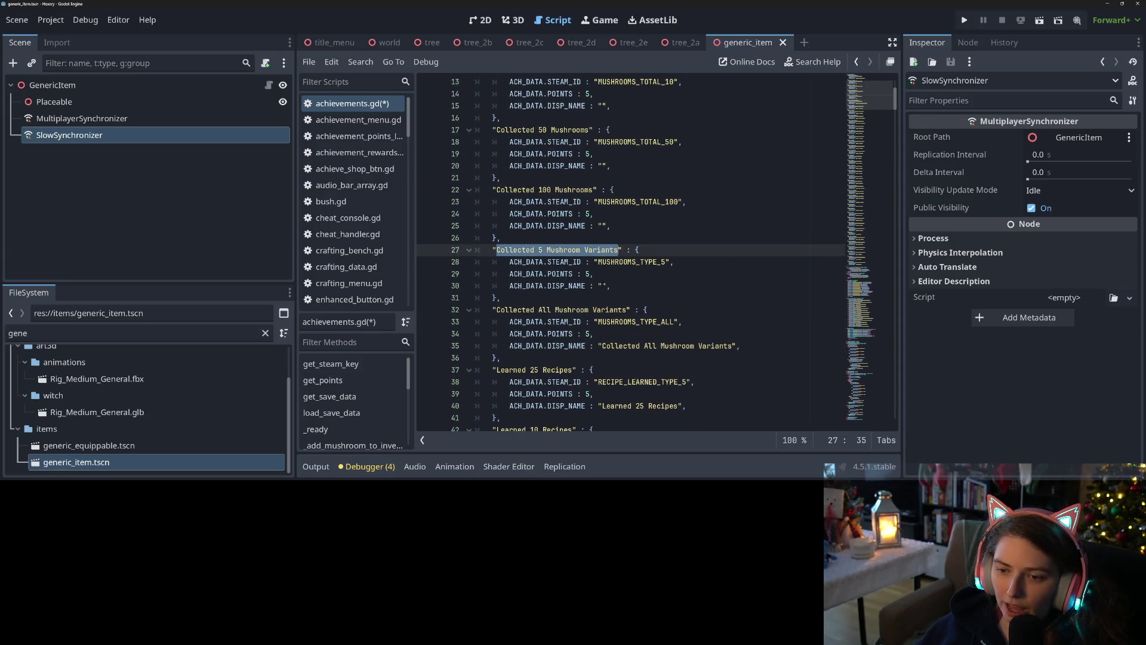
{"action": "key", "text": "ctrl+c"}
{"action": "left_click", "coordinate": [602, 285]}
{"action": "key", "text": "ctrl+v"}
Fill display names for Collected 100, 50 and 10 Mushrooms
{"action": "left_click", "coordinate": [496, 189]}
{"action": "left_click_drag", "start_coordinate": [496, 189], "coordinate": [595, 189]}
{"action": "key", "text": "ctrl+c"}
{"action": "left_click", "coordinate": [602, 226]}
{"action": "key", "text": "ctrl+v"}
{"action": "scroll", "coordinate": [602, 226], "scroll_direction": "up", "scroll_amount": 2}
{"action": "left_click_drag", "start_coordinate": [498, 202], "coordinate": [591, 202]}
{"action": "key", "text": "ctrl+c"}
{"action": "left_click", "coordinate": [606, 237]}
{"action": "key", "text": "ctrl+v"}
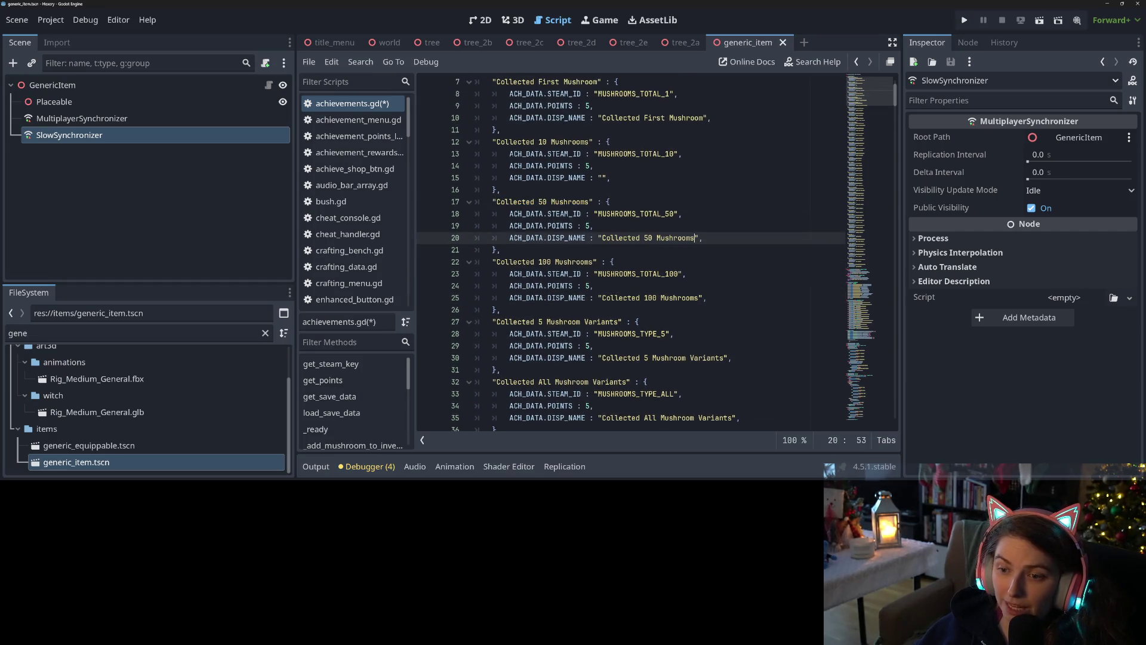
{"action": "left_click", "coordinate": [496, 141]}
{"action": "left_click_drag", "start_coordinate": [496, 141], "coordinate": [590, 141]}
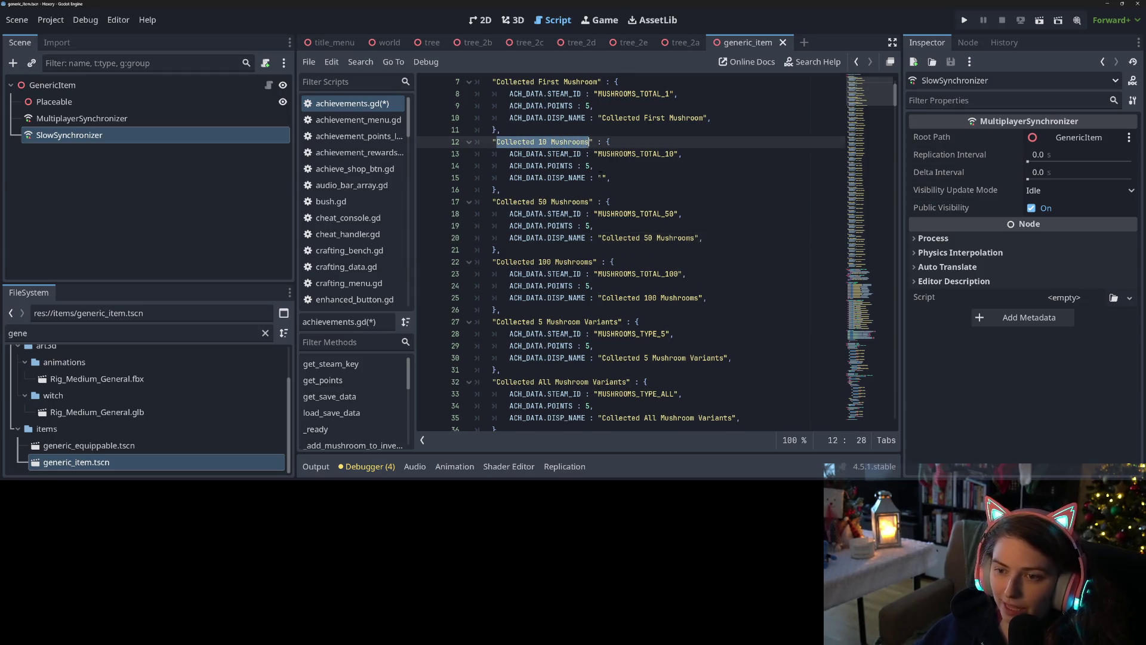
{"action": "key", "text": "ctrl+c"}
{"action": "left_click", "coordinate": [601, 178]}
{"action": "key", "text": "ctrl+v"}
Save achievements.gd with all display names filled in
{"action": "scroll", "coordinate": [556, 238], "scroll_direction": "up", "scroll_amount": 2}
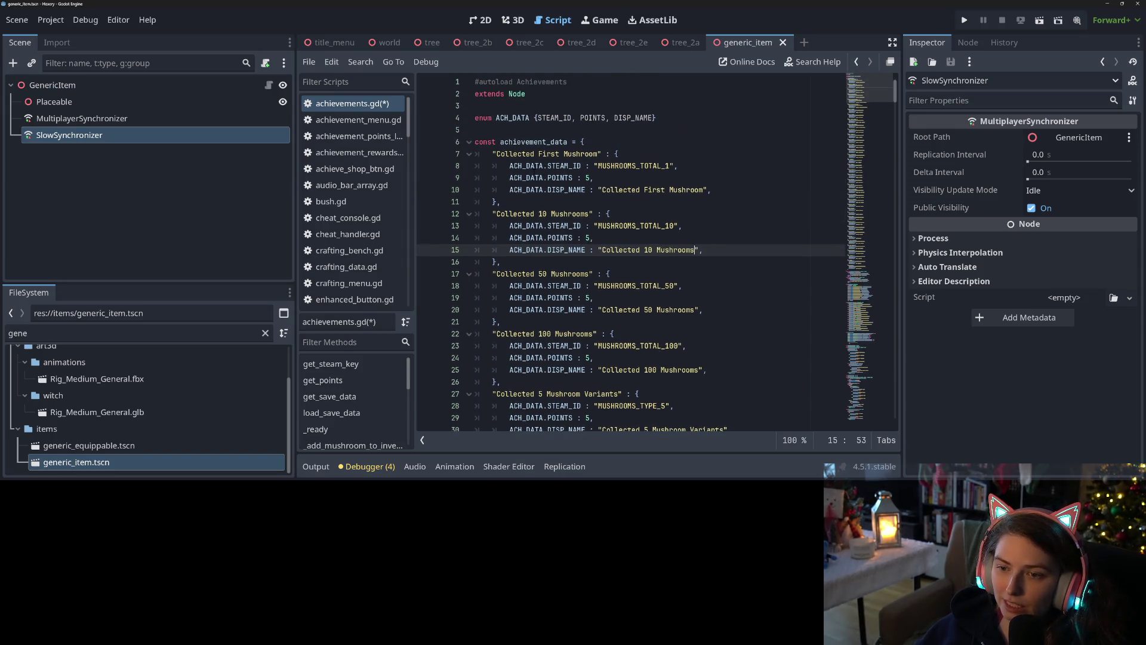
{"action": "key", "text": "ctrl+s"}
{"action": "left_click", "coordinate": [652, 190]}
{"action": "left_click", "coordinate": [593, 190]}
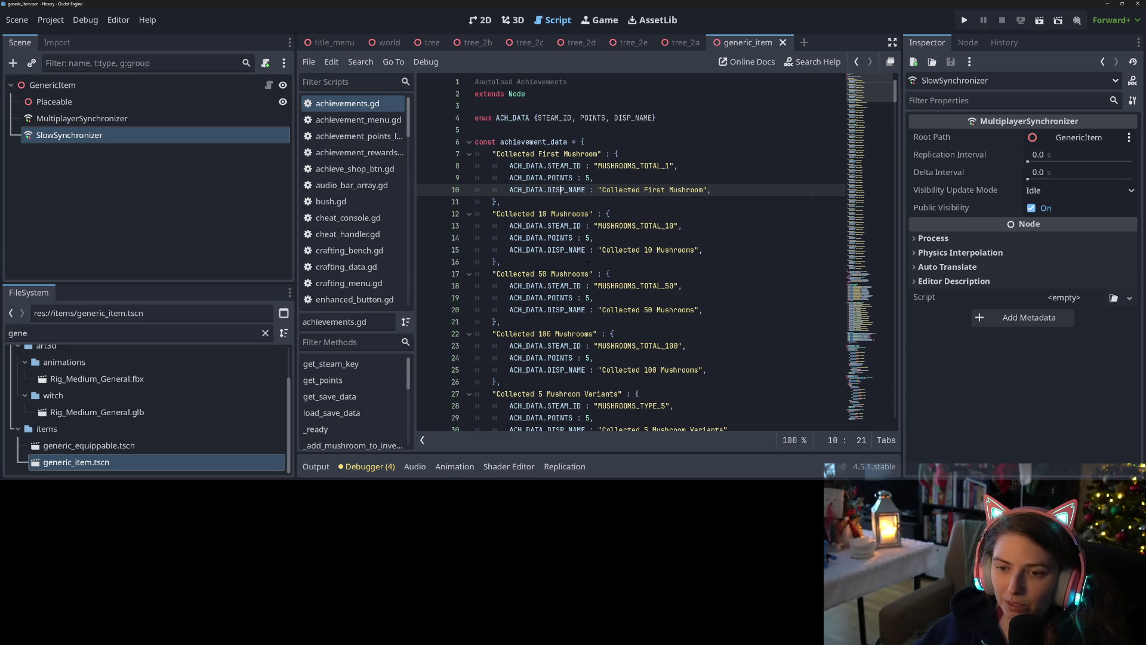
{"action": "left_click", "coordinate": [650, 142]}
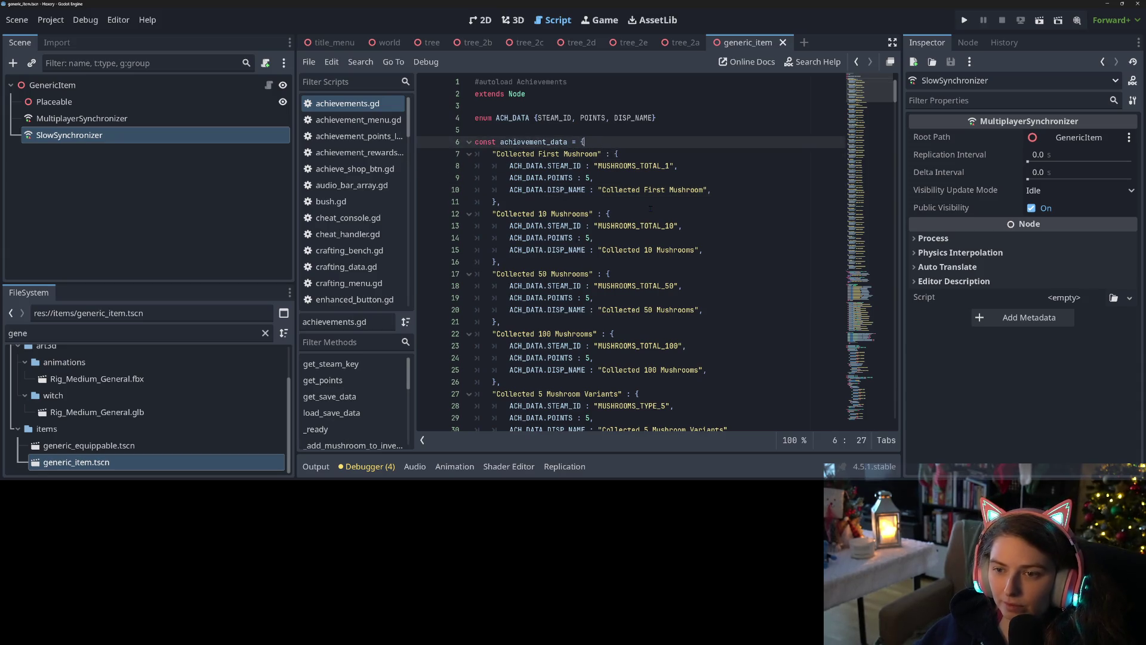
Add a "Many Mushrooms" : { category key line above the mushroom-count entries
{"action": "key", "text": "Return"}
{"action": "type", "text": "\""}
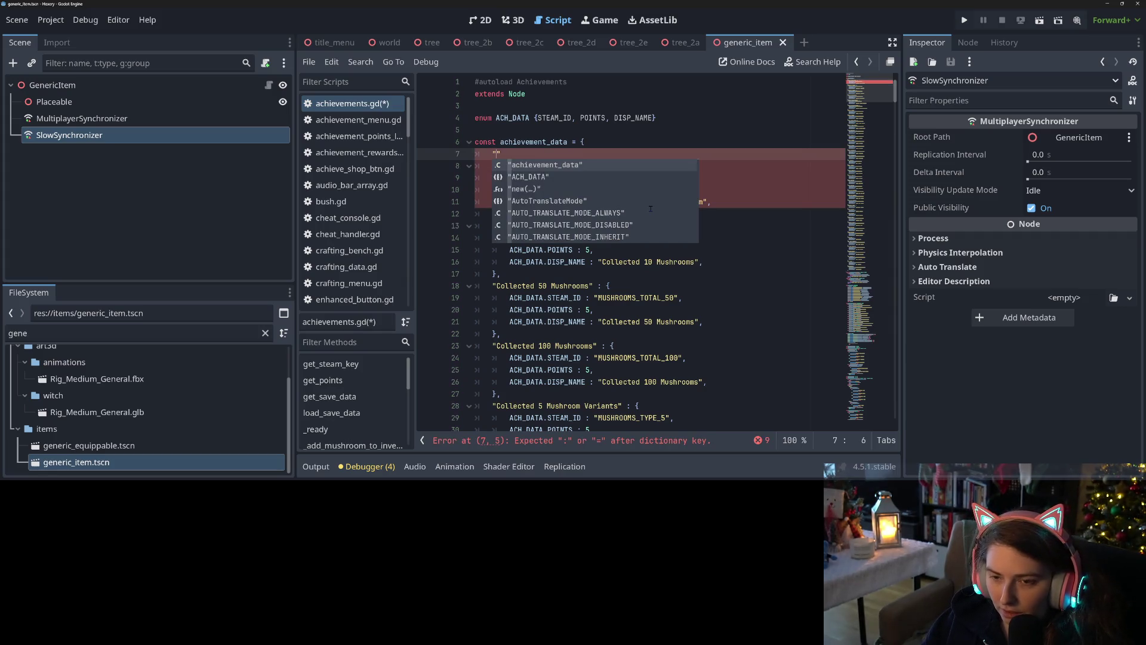
{"action": "type", "text": "Collecting "}
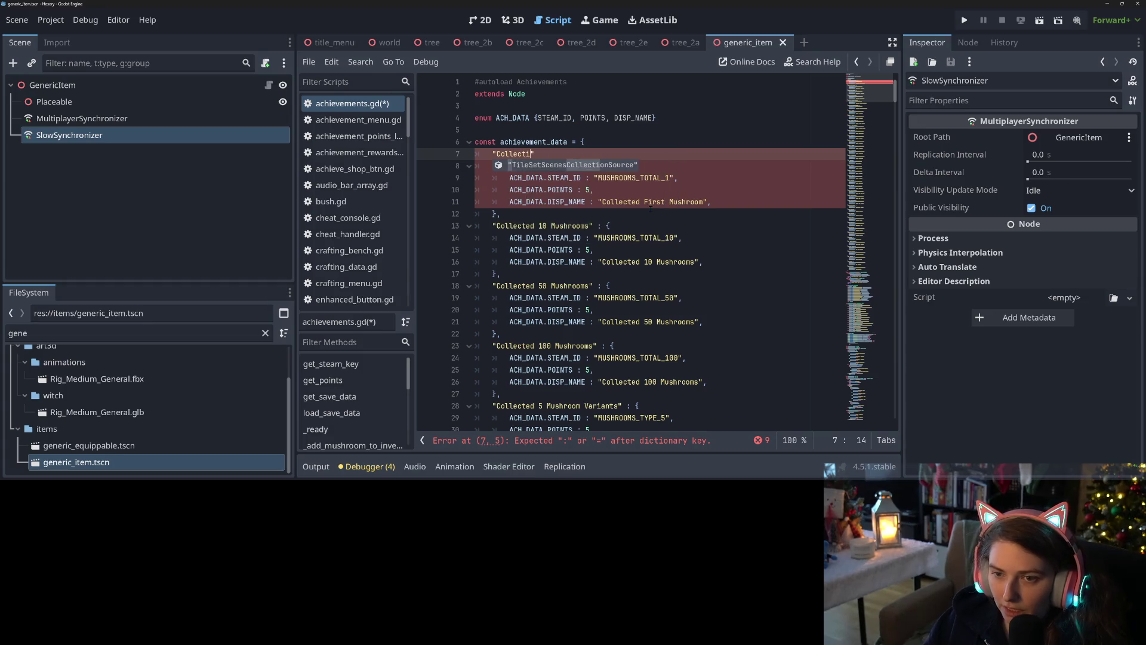
{"action": "type", "text": "Many "}
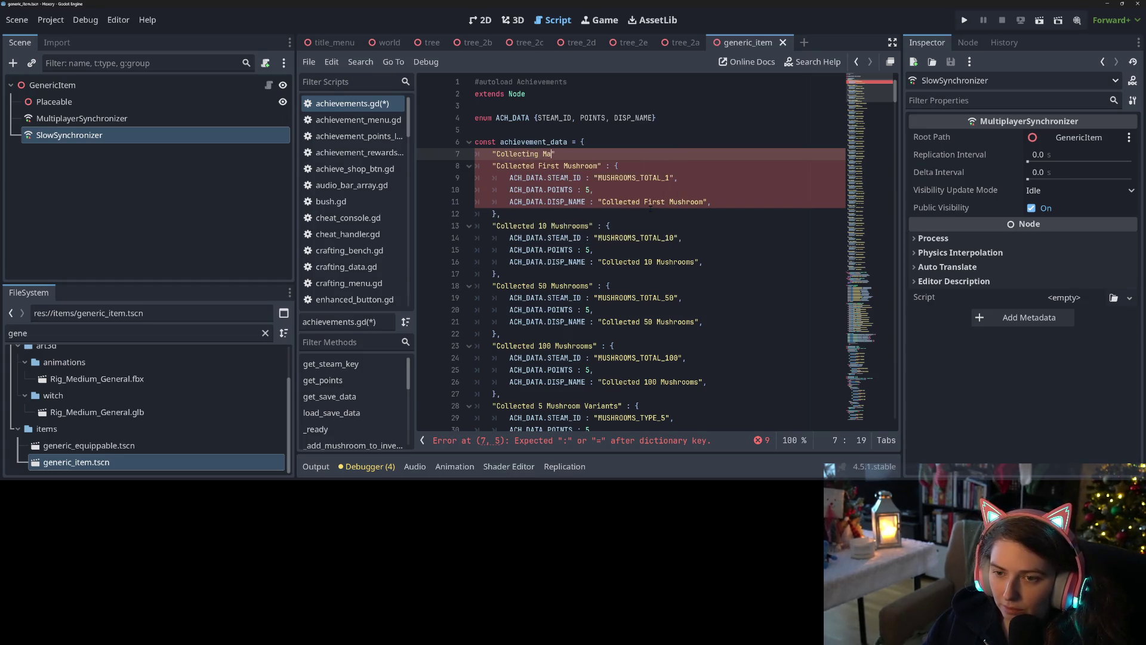
{"action": "type", "text": "Mushrooms"}
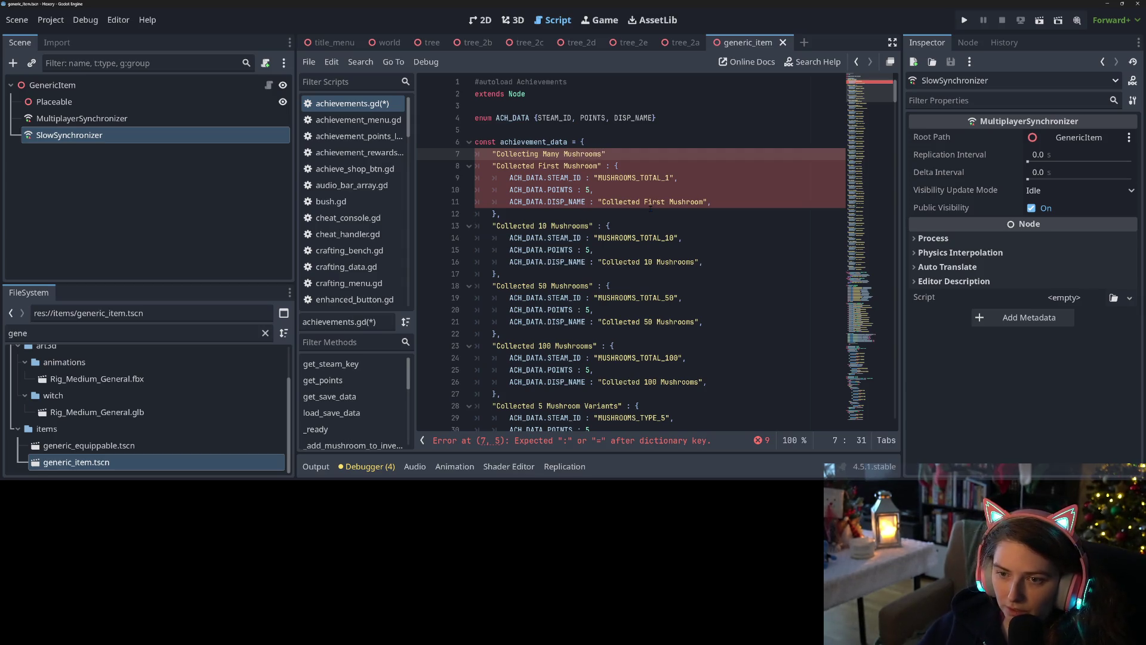
{"action": "key", "text": "ctrl+Left"}
{"action": "key", "text": "ctrl+Left"}
{"action": "key", "text": "ctrl+Left"}
{"action": "key", "text": "ctrl+shift+Right"}
{"action": "key", "text": "Delete"}
{"action": "key", "text": "Delete"}
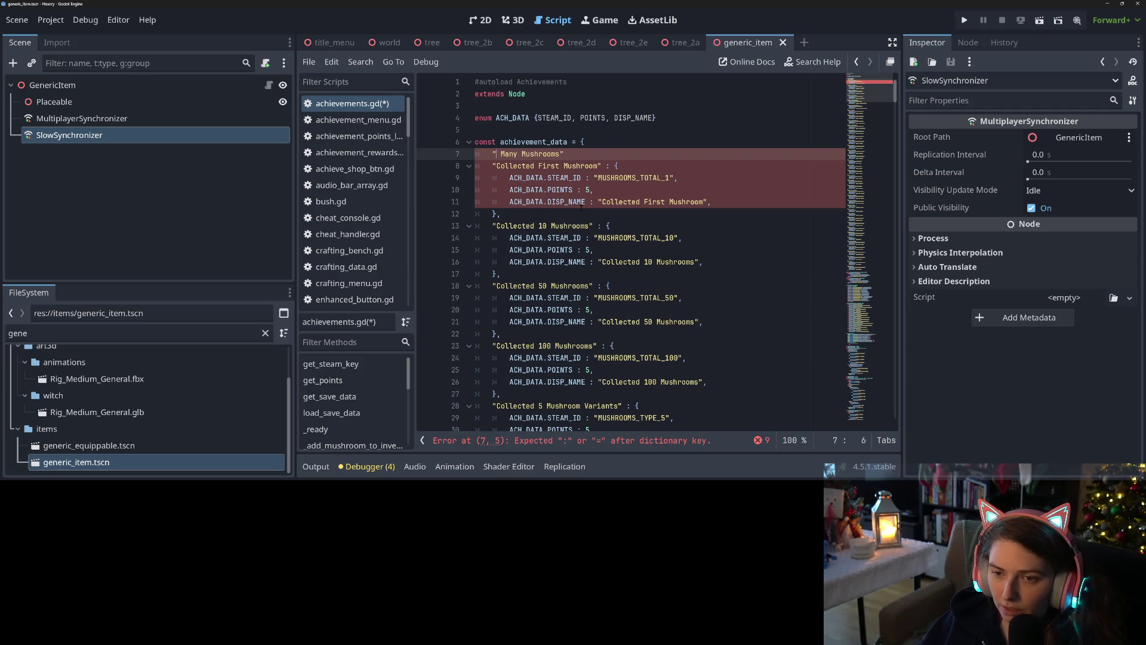
{"action": "left_click", "coordinate": [577, 165]}
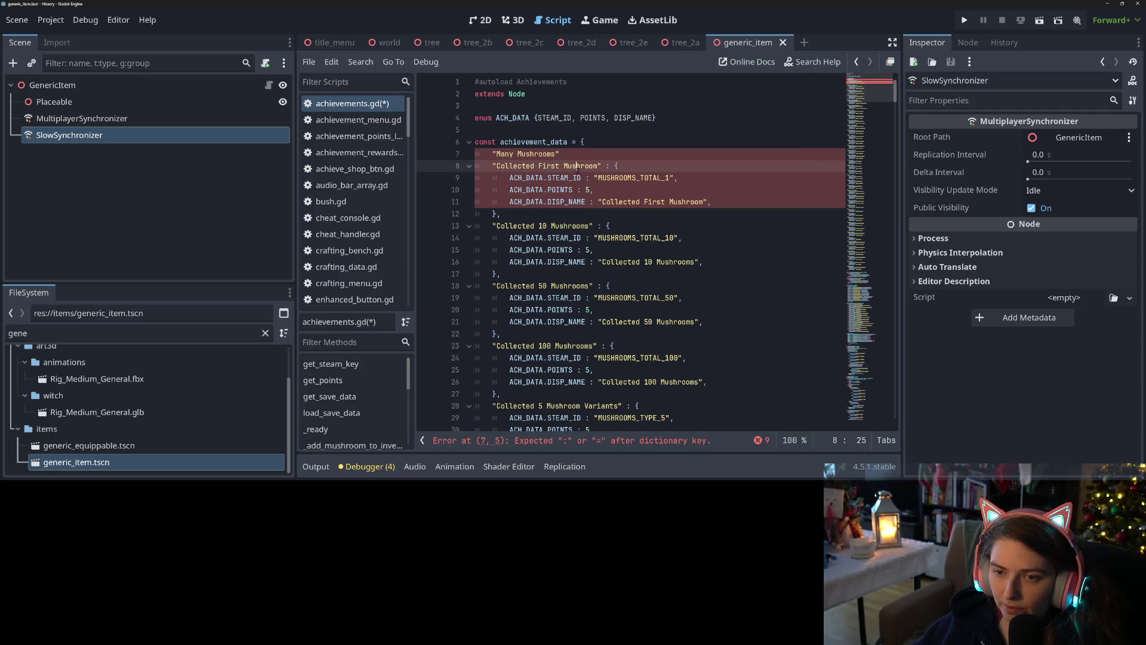
{"action": "left_click", "coordinate": [591, 160]}
{"action": "type", "text": ": {"}
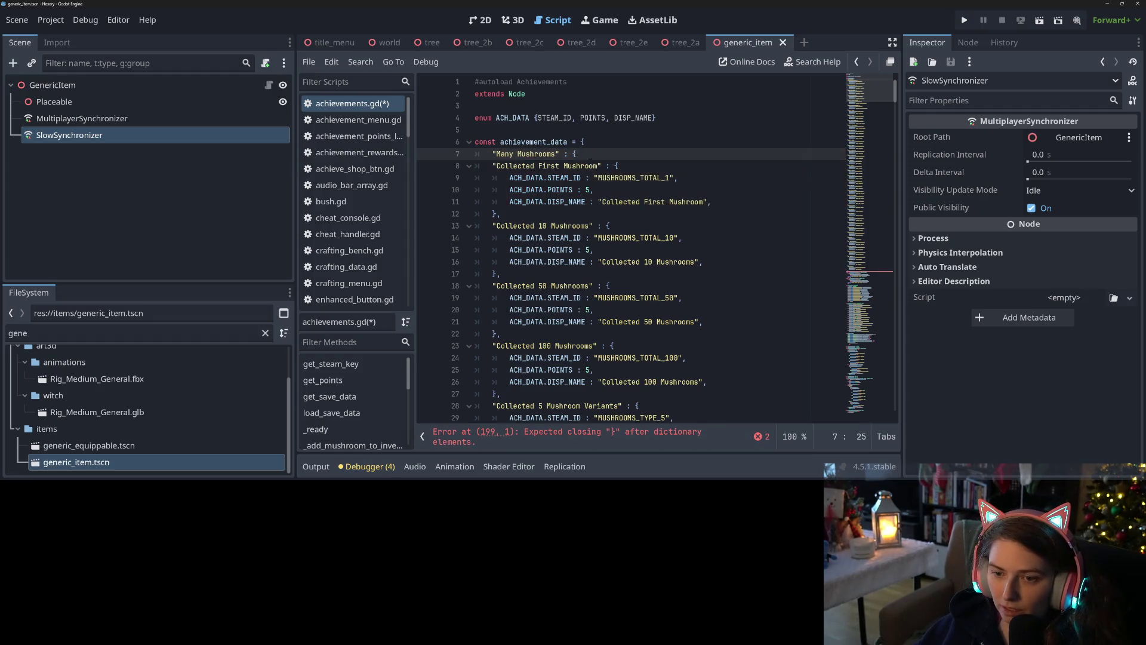
Close the Many Mushrooms group with }, and indent the four mushroom-count entries inside it
{"action": "left_click", "coordinate": [569, 334]}
{"action": "scroll", "coordinate": [611, 361], "scroll_direction": "down", "scroll_amount": 1}
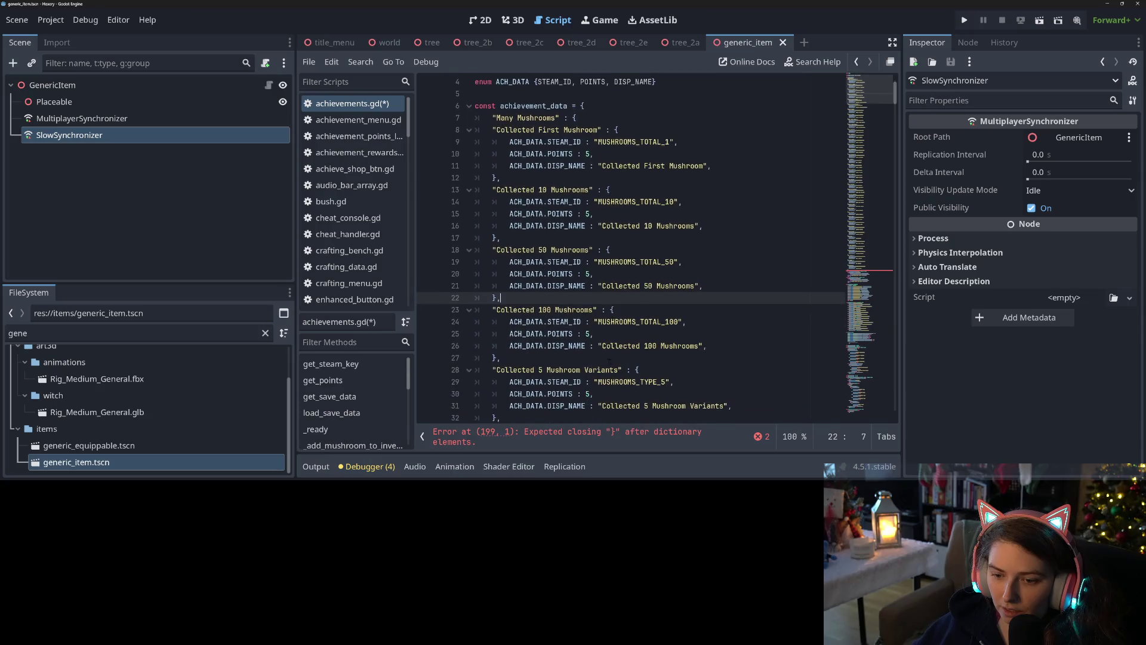
{"action": "left_click", "coordinate": [585, 357]}
{"action": "key", "text": "Return"}
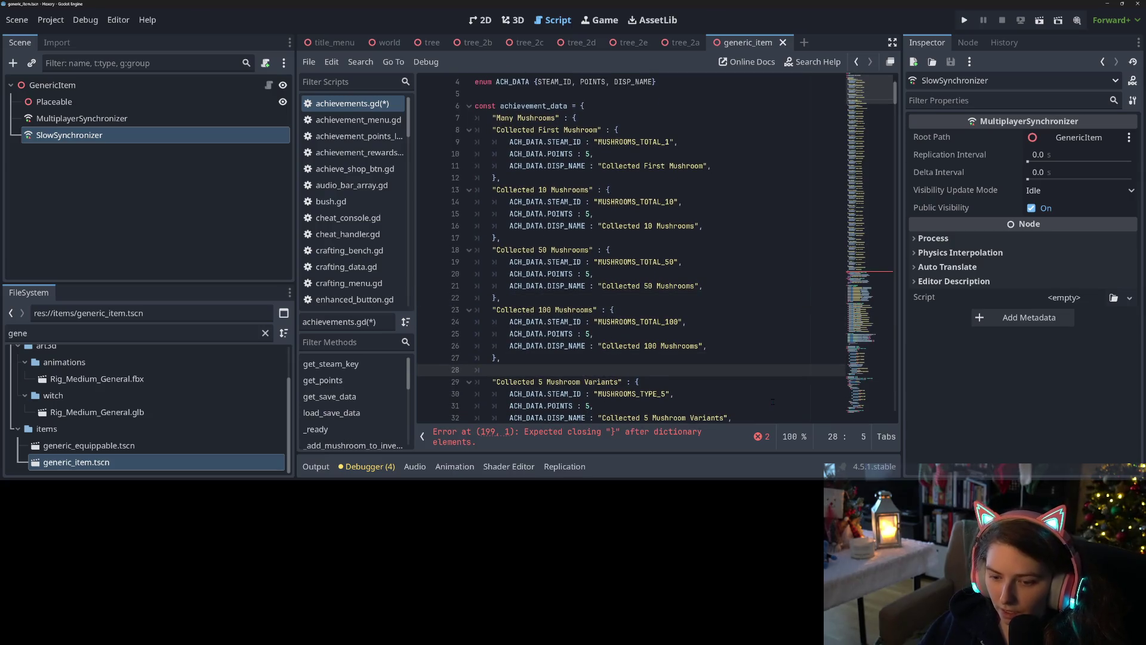
{"action": "type", "text": "},"}
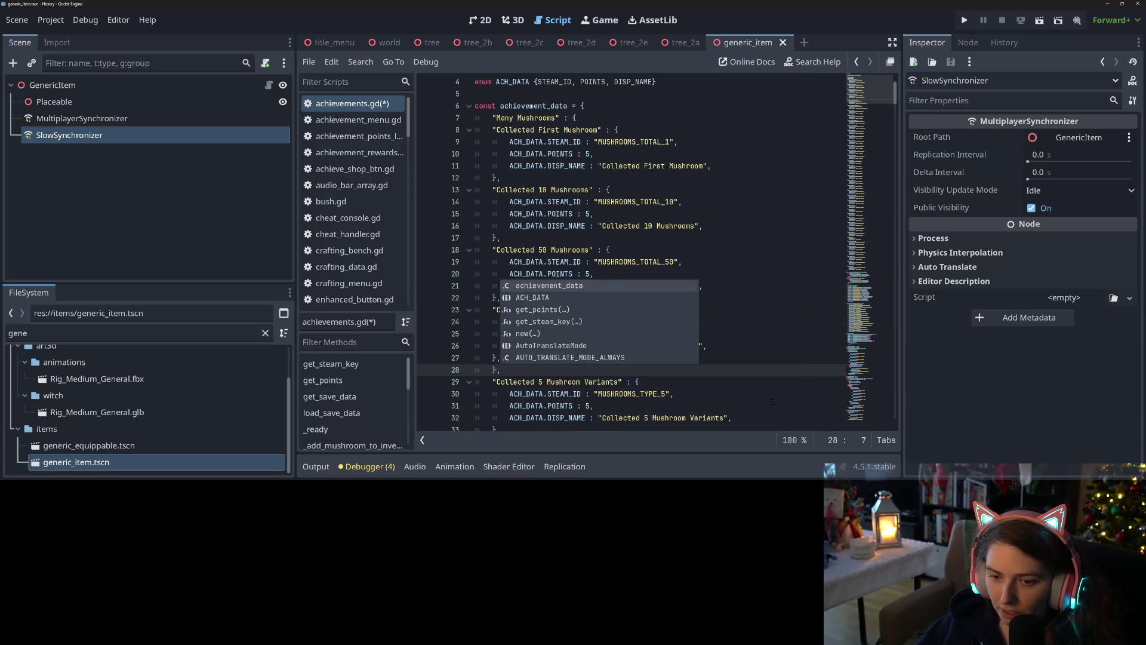
{"action": "mouse_move", "coordinate": [493, 130]}
{"action": "left_mouse_down"}
{"action": "mouse_move", "coordinate": [532, 370]}
{"action": "mouse_move", "coordinate": [493, 130]}
{"action": "mouse_move", "coordinate": [619, 130]}
{"action": "left_mouse_up"}
{"action": "left_click", "coordinate": [513, 369]}
{"action": "key", "text": "Tab"}
Replace the mushroom entry keys with the thresholds 1, 10, 50 and 100
{"action": "left_click", "coordinate": [539, 166]}
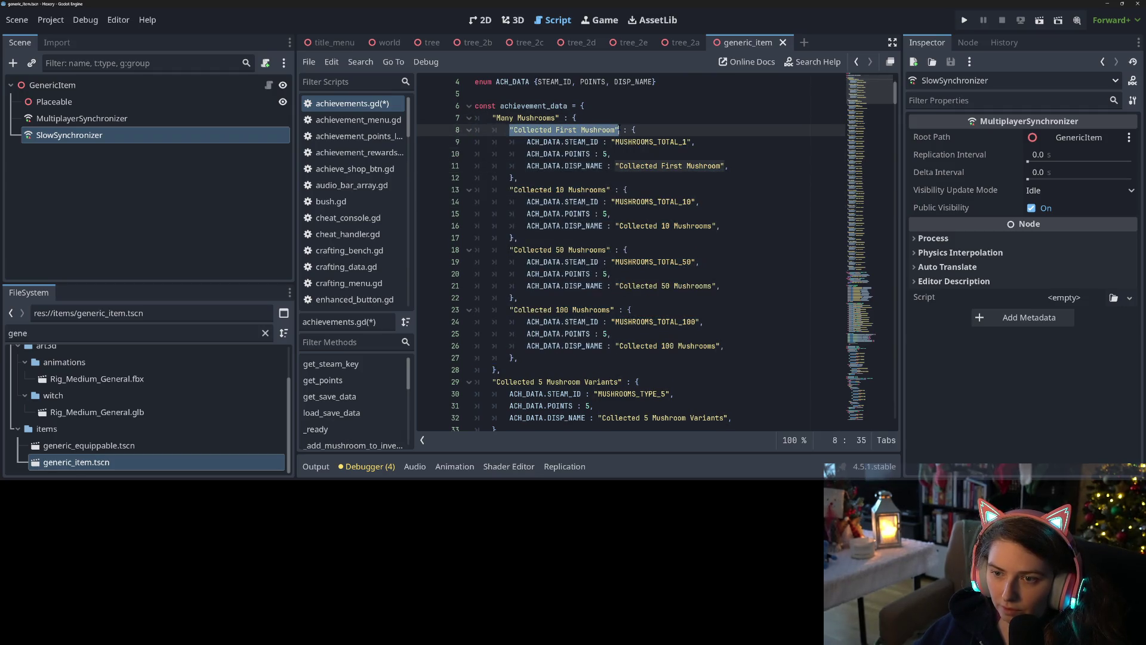
{"action": "type", "text": "1"}
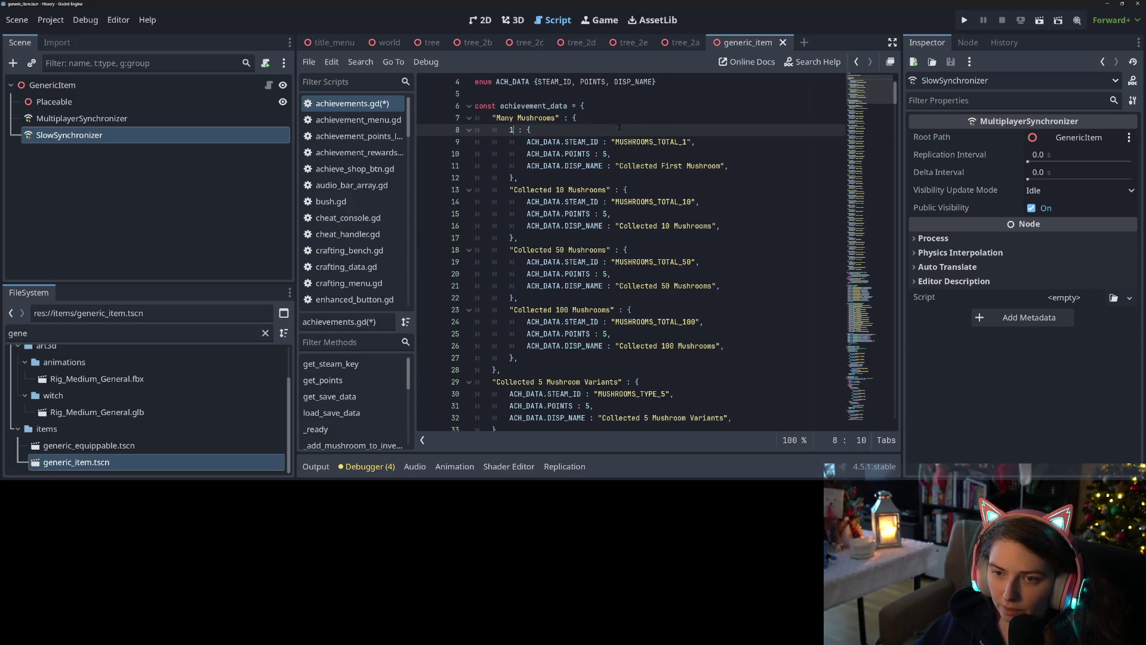
{"action": "left_click", "coordinate": [509, 189]}
{"action": "left_click_drag", "start_coordinate": [509, 190], "coordinate": [611, 190]}
{"action": "type", "text": "10"}
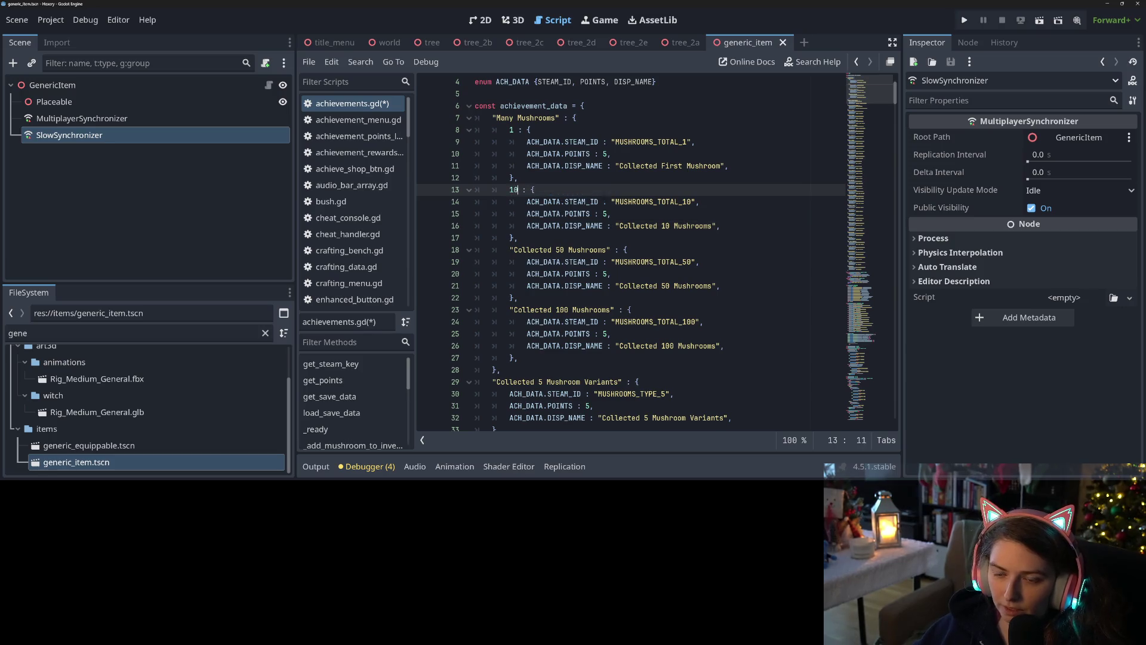
{"action": "left_click_drag", "start_coordinate": [509, 249], "coordinate": [611, 250]}
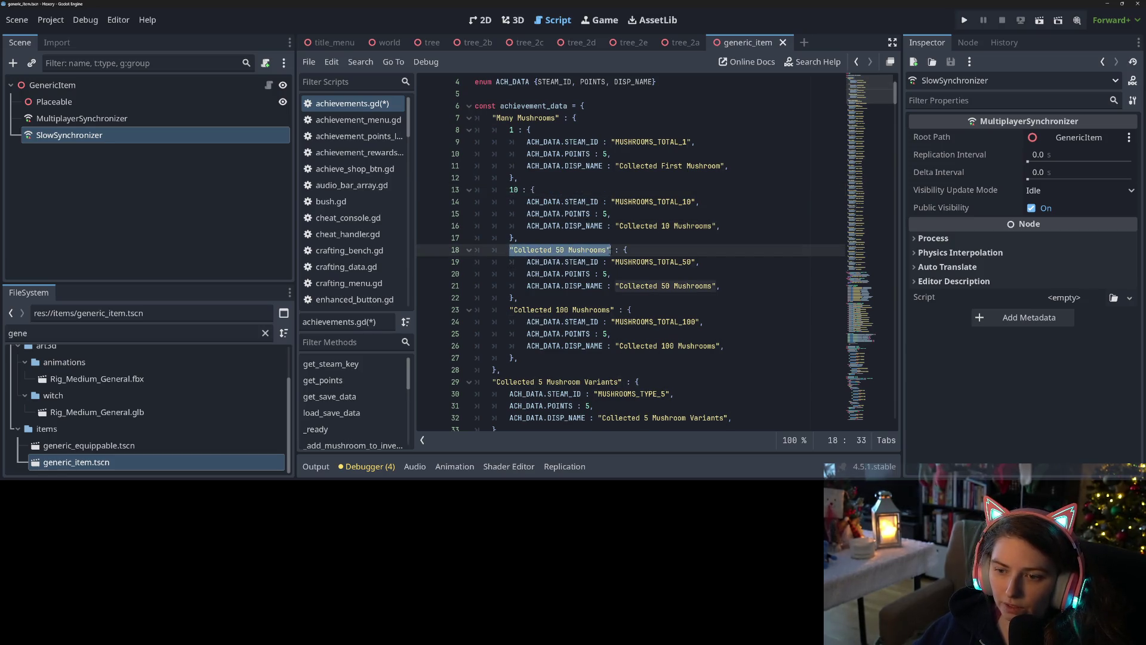
{"action": "type", "text": "5"}
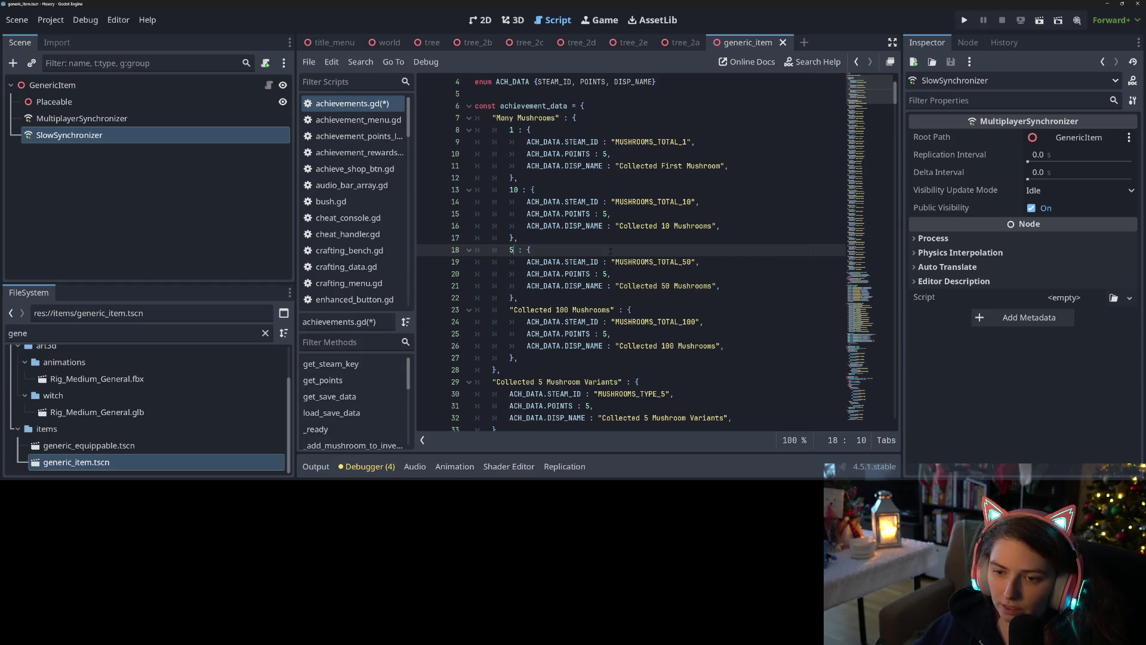
{"action": "type", "text": "0"}
{"action": "left_click_drag", "start_coordinate": [510, 309], "coordinate": [614, 310]}
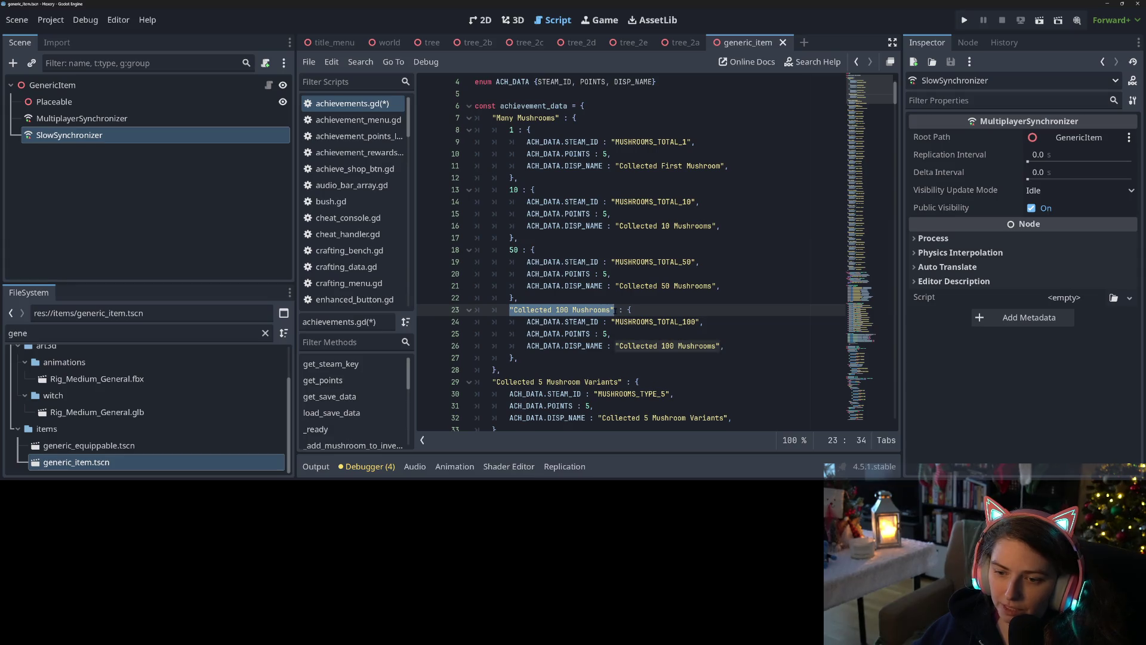
{"action": "type", "text": "100"}
Save the script and fold the Many Mushrooms block
{"action": "key", "text": "ctrl+s"}
{"action": "scroll", "coordinate": [567, 303], "scroll_direction": "down", "scroll_amount": 2}
{"action": "scroll", "coordinate": [567, 303], "scroll_direction": "up", "scroll_amount": 2}
{"action": "scroll", "coordinate": [567, 303], "scroll_direction": "down", "scroll_amount": 3}
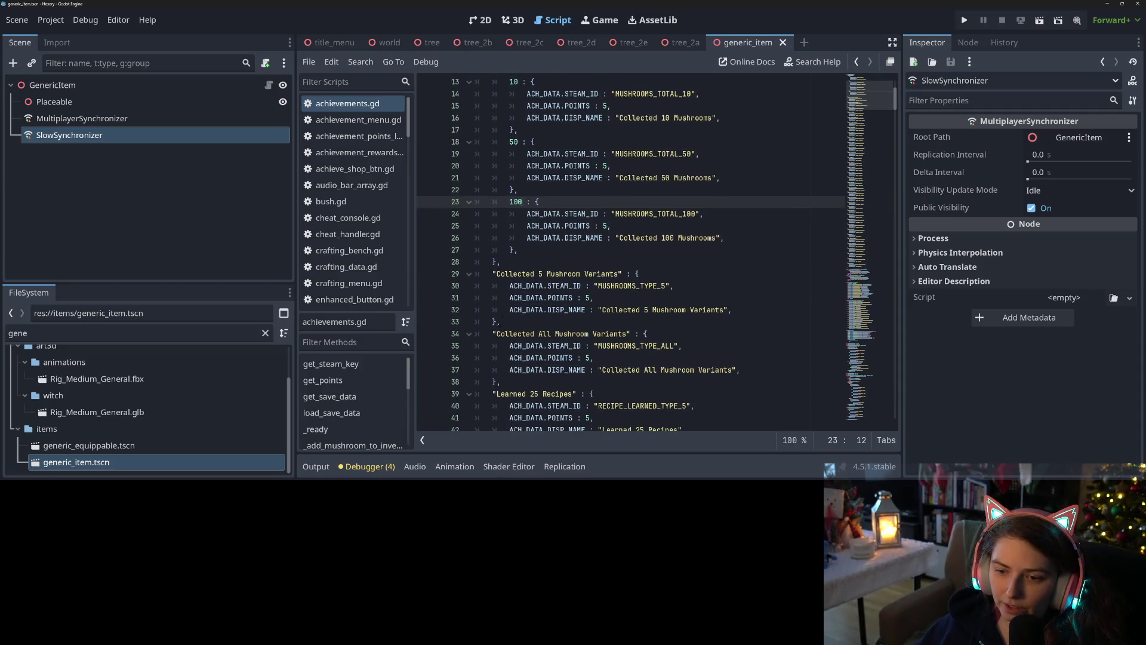
{"action": "left_click", "coordinate": [513, 264]}
{"action": "scroll", "coordinate": [513, 263], "scroll_direction": "up", "scroll_amount": 3}
{"action": "scroll", "coordinate": [513, 263], "scroll_direction": "down", "scroll_amount": 1}
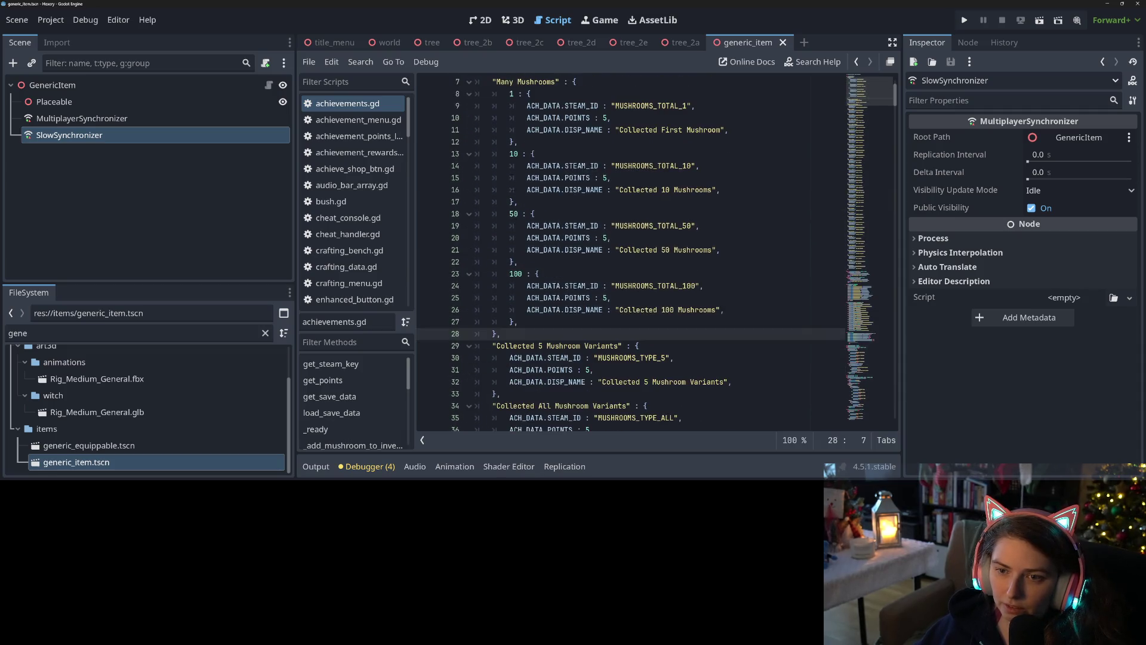
{"action": "left_click", "coordinate": [469, 94]}
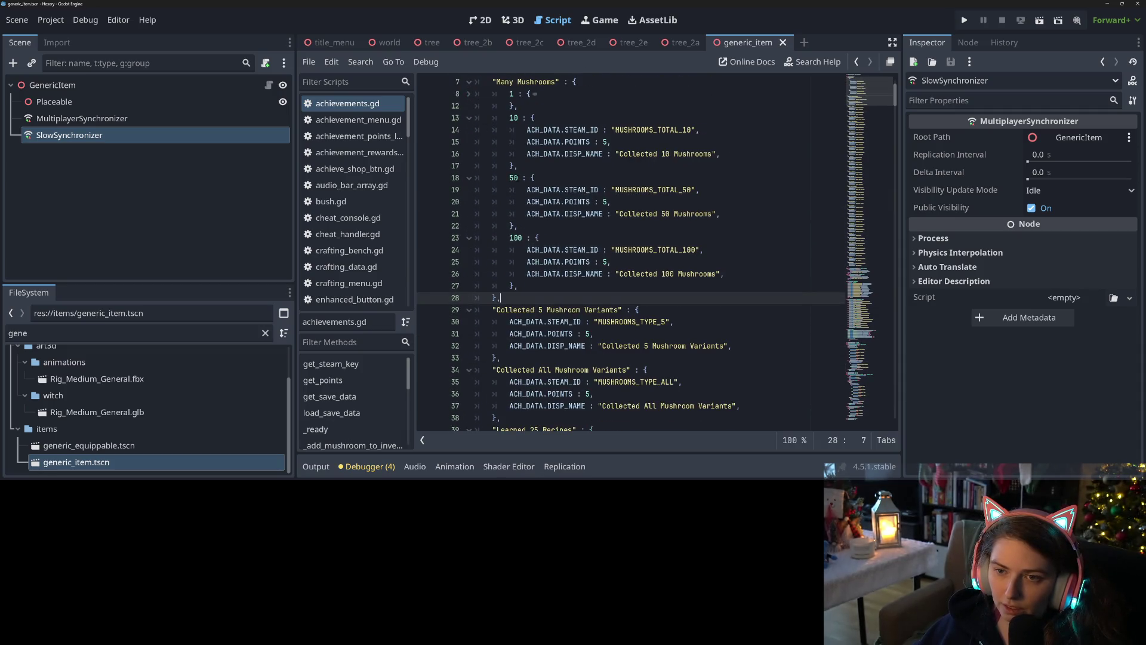
{"action": "left_click", "coordinate": [468, 82]}
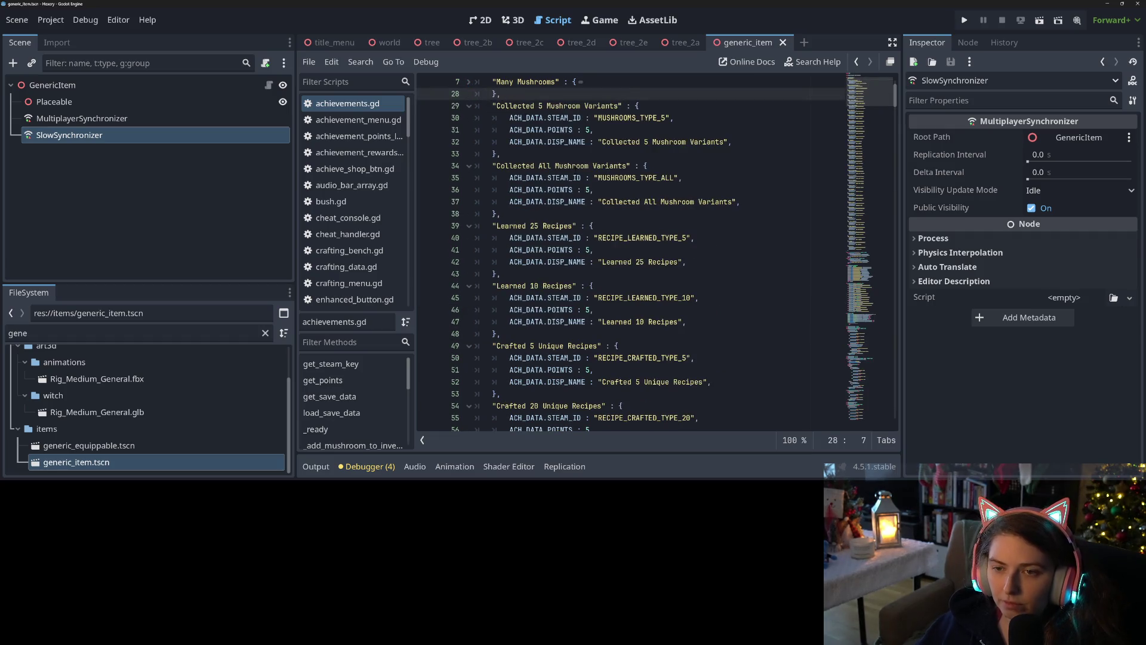
Wrap the two variant entries in a "Many Mushroom Types" dictionary and rekey the 5-variant entry as 5
{"action": "key", "text": "Return"}
{"action": "type", "text": "\""}
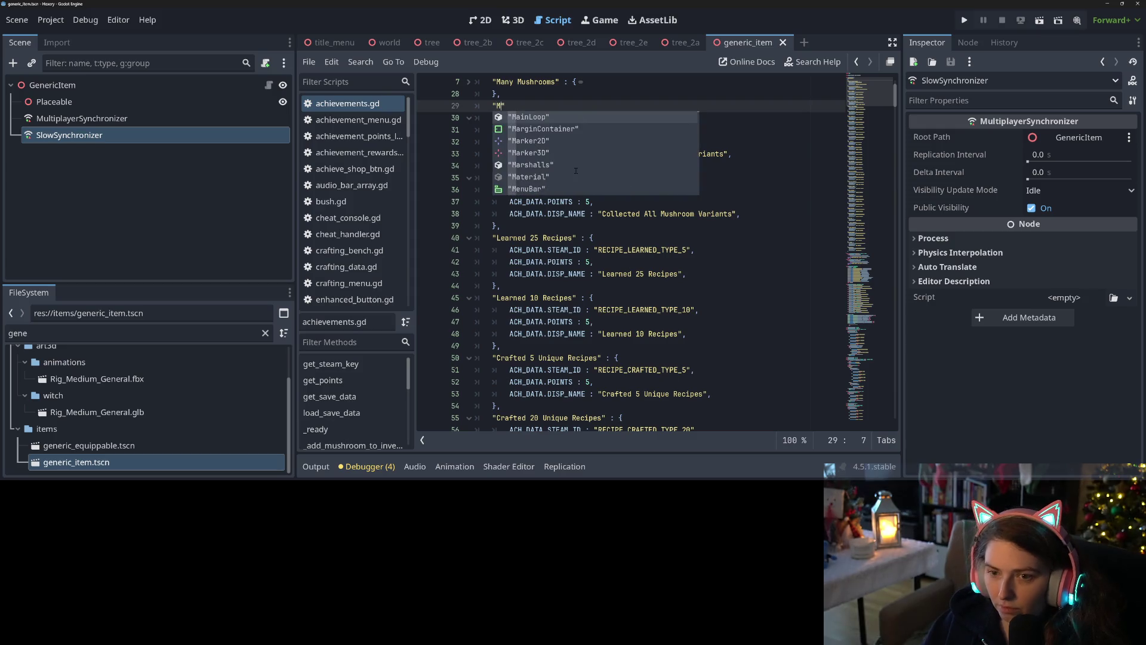
{"action": "type", "text": "Many Mushroom "}
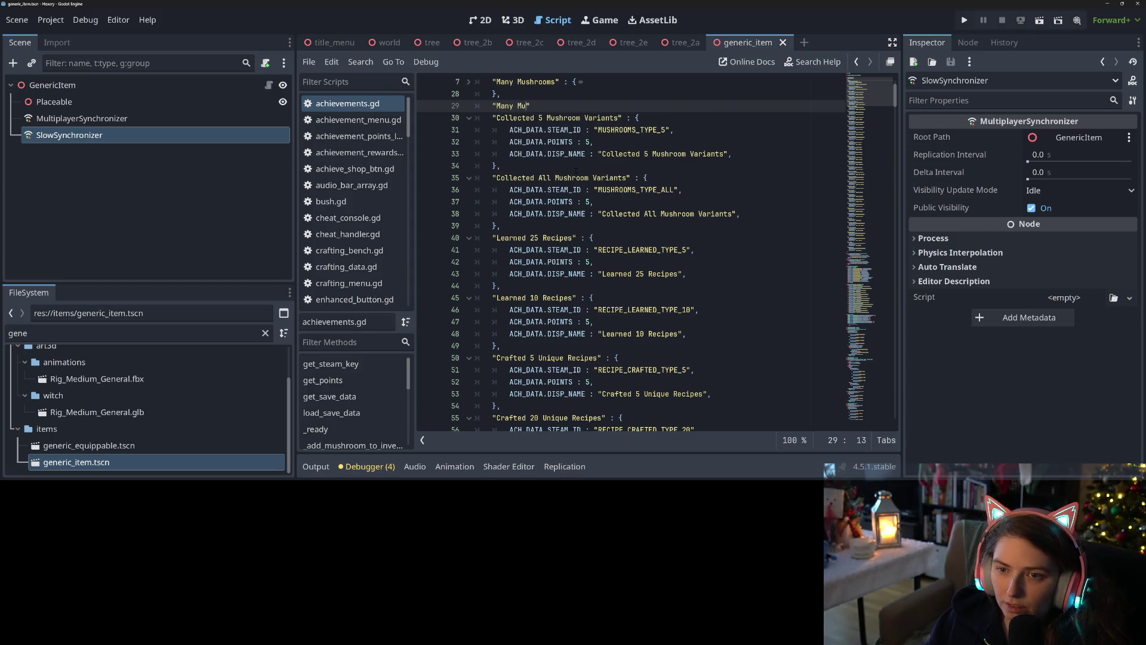
{"action": "type", "text": "Types\""}
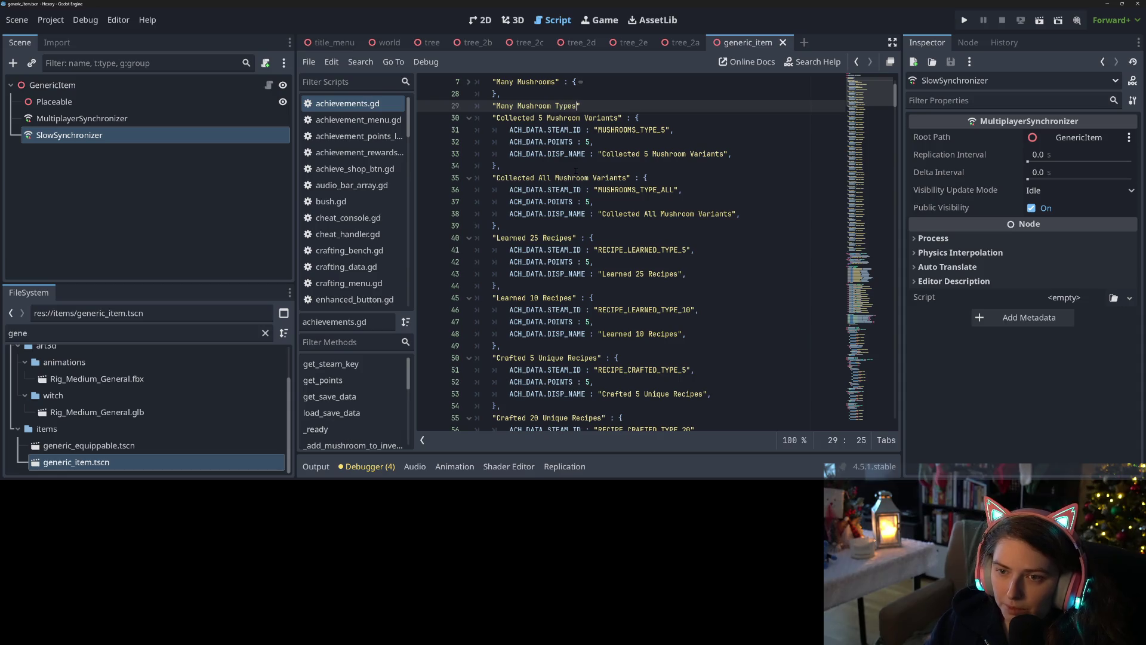
{"action": "type", "text": " : {"}
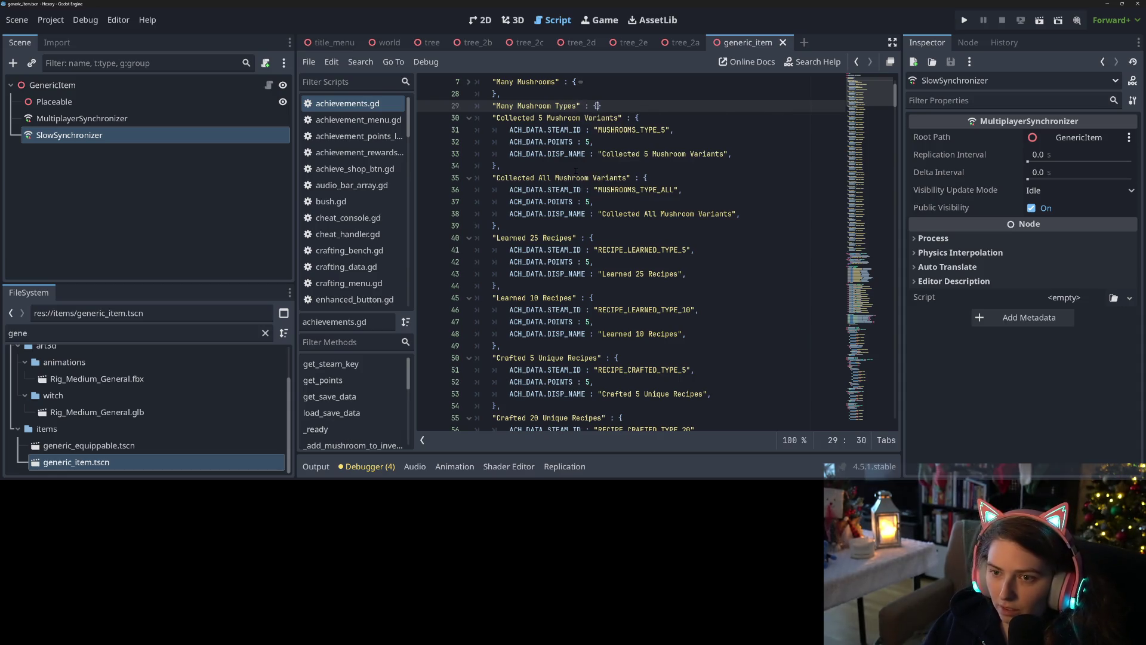
{"action": "left_click", "coordinate": [556, 263]}
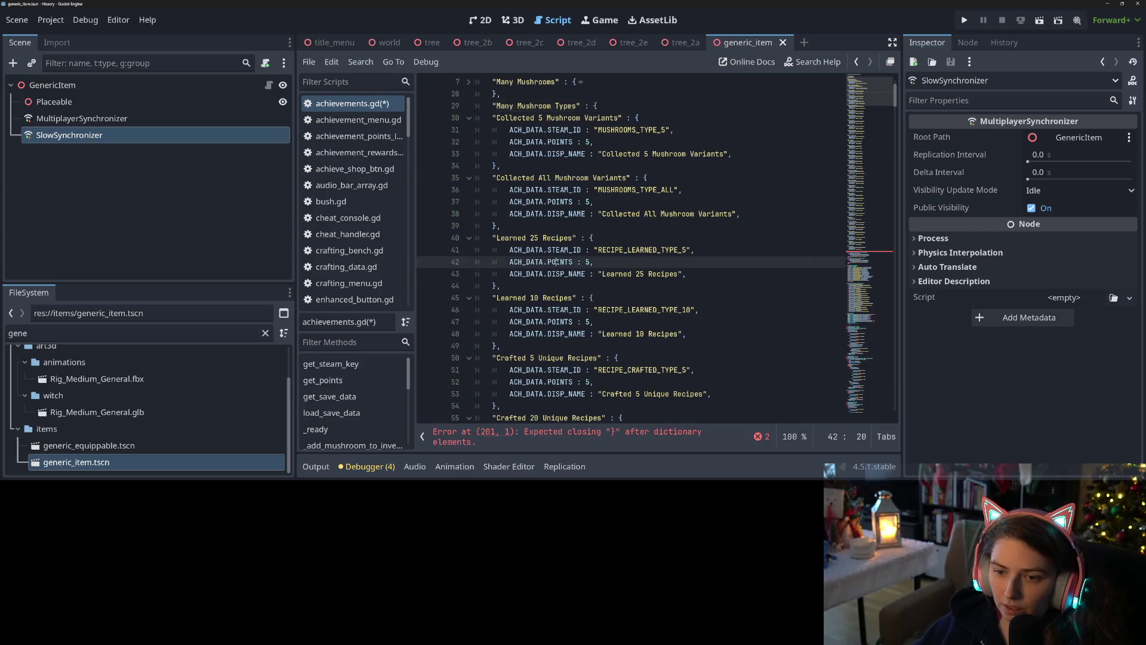
{"action": "left_click", "coordinate": [542, 230]}
{"action": "key", "text": "Return"}
{"action": "type", "text": "}"}
{"action": "mouse_move", "coordinate": [597, 106]}
{"action": "left_mouse_down"}
{"action": "mouse_move", "coordinate": [537, 203]}
{"action": "mouse_move", "coordinate": [493, 238]}
{"action": "left_mouse_up"}
{"action": "key", "text": "Tab"}
{"action": "left_click", "coordinate": [535, 106]}
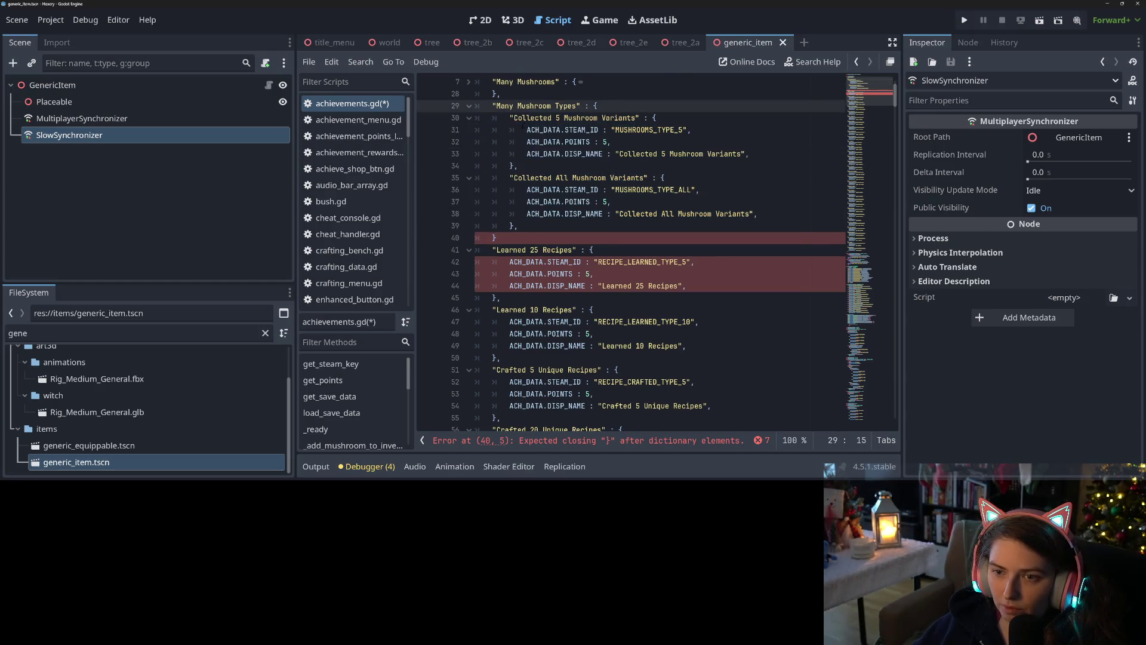
{"action": "left_click_drag", "start_coordinate": [509, 118], "coordinate": [598, 118]}
{"action": "left_click_drag", "start_coordinate": [643, 118], "coordinate": [640, 118]}
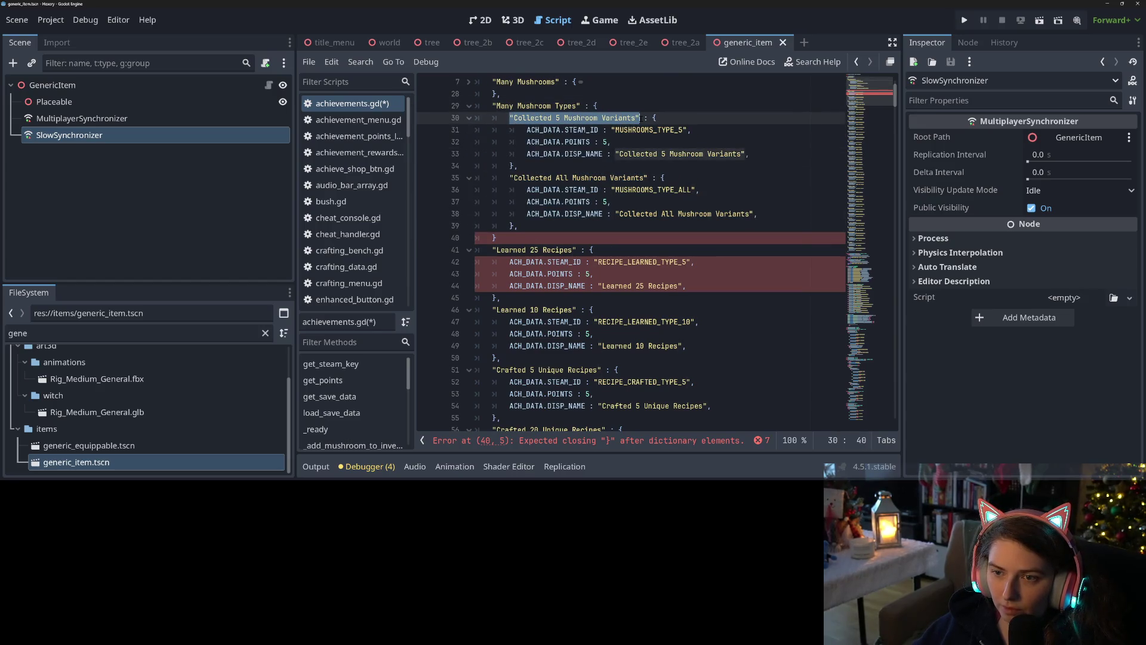
{"action": "type", "text": "5"}
Wrap the two learned-recipe entries in a Learning Recipes dictionary and indent them
{"action": "key", "text": "ctrl+z"}
{"action": "type", "text": "\"Learning Recipes\" :"}
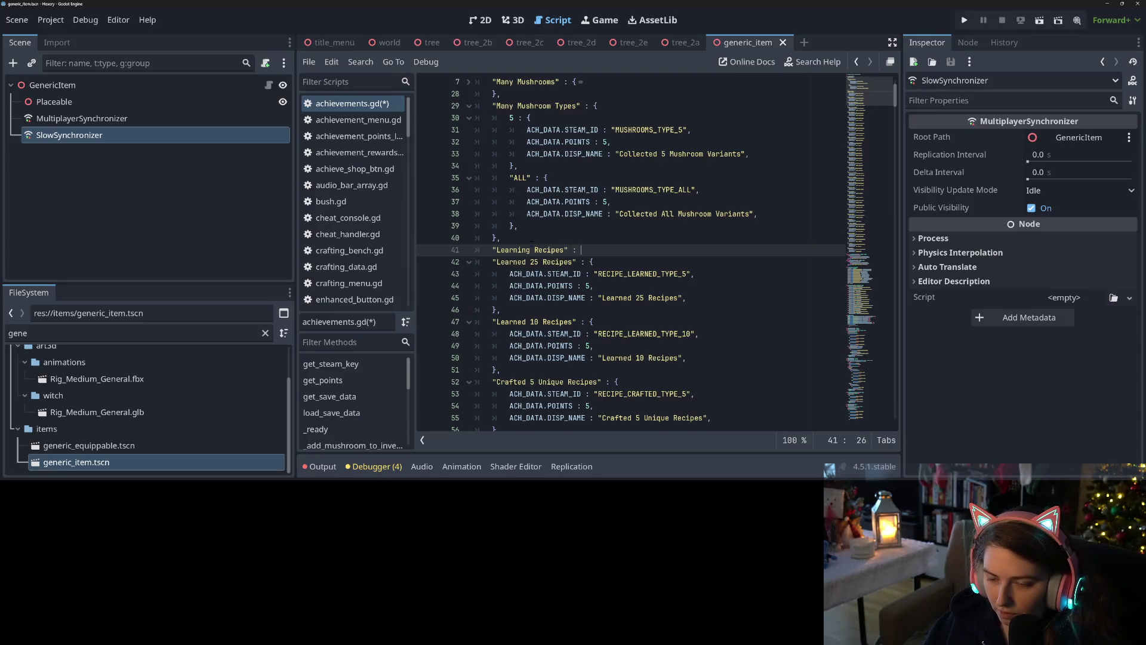
{"action": "type", "text": "{"}
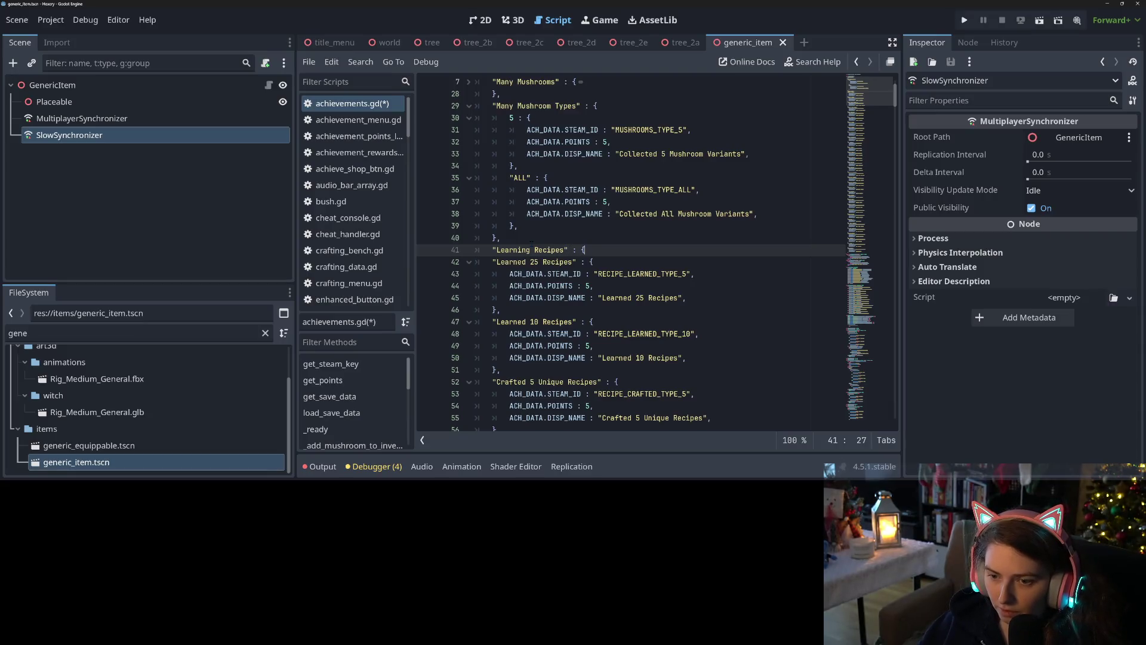
{"action": "left_click", "coordinate": [621, 370]}
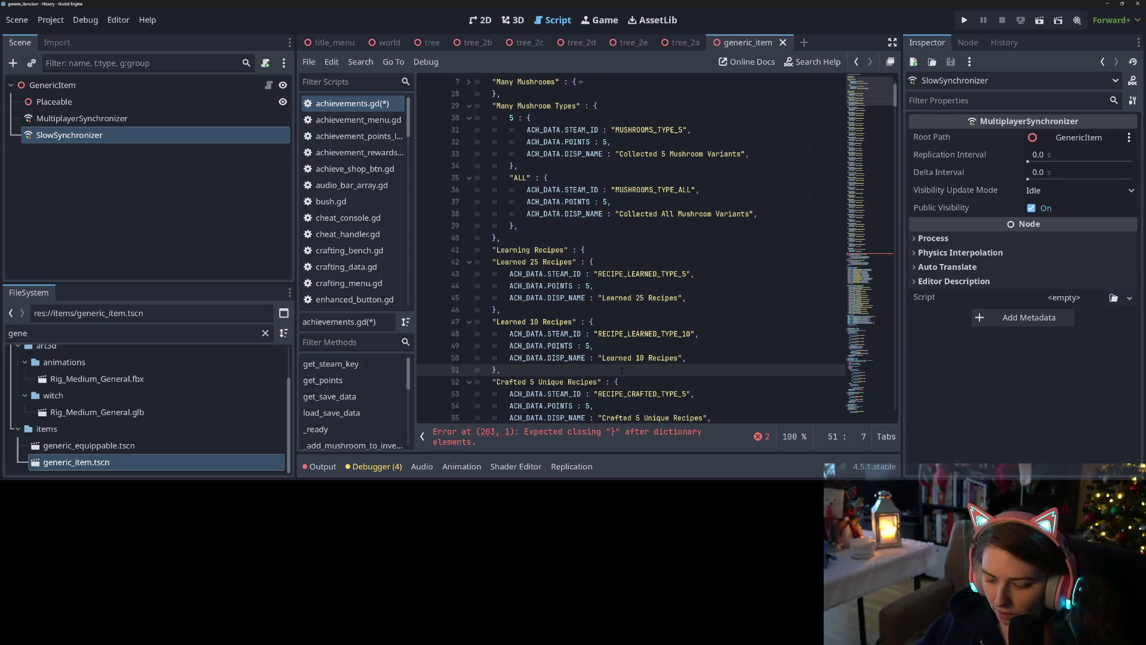
{"action": "key", "text": "Return"}
{"action": "type", "text": "},"}
{"action": "left_click", "coordinate": [539, 249]}
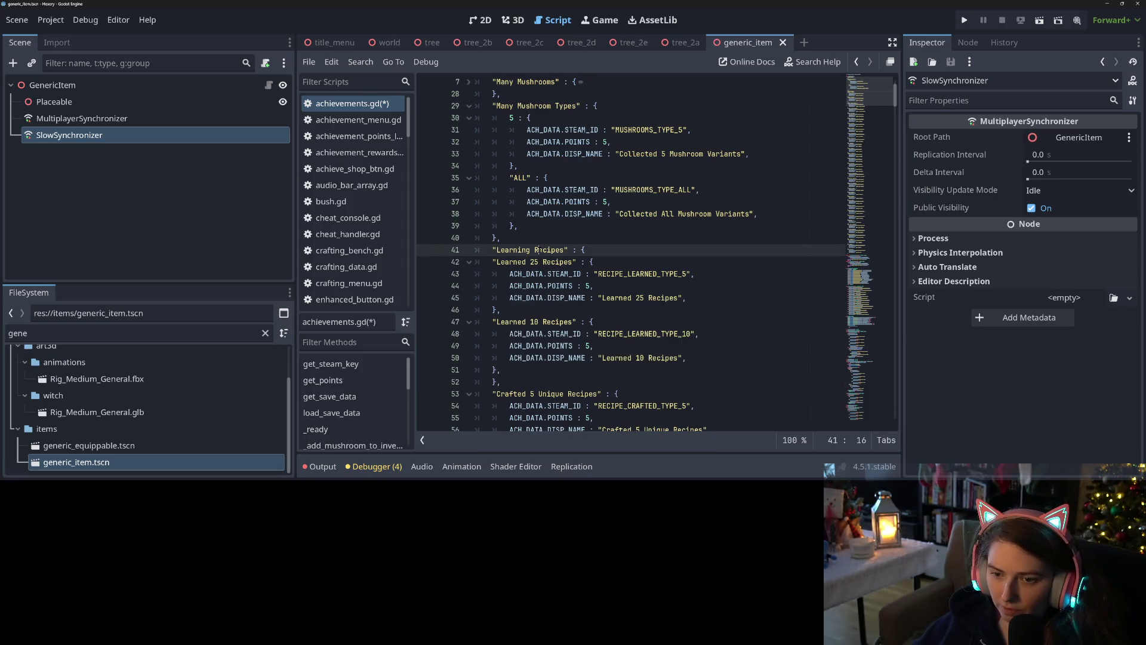
{"action": "left_click_drag", "start_coordinate": [493, 261], "coordinate": [501, 370]}
{"action": "key", "text": "Tab"}
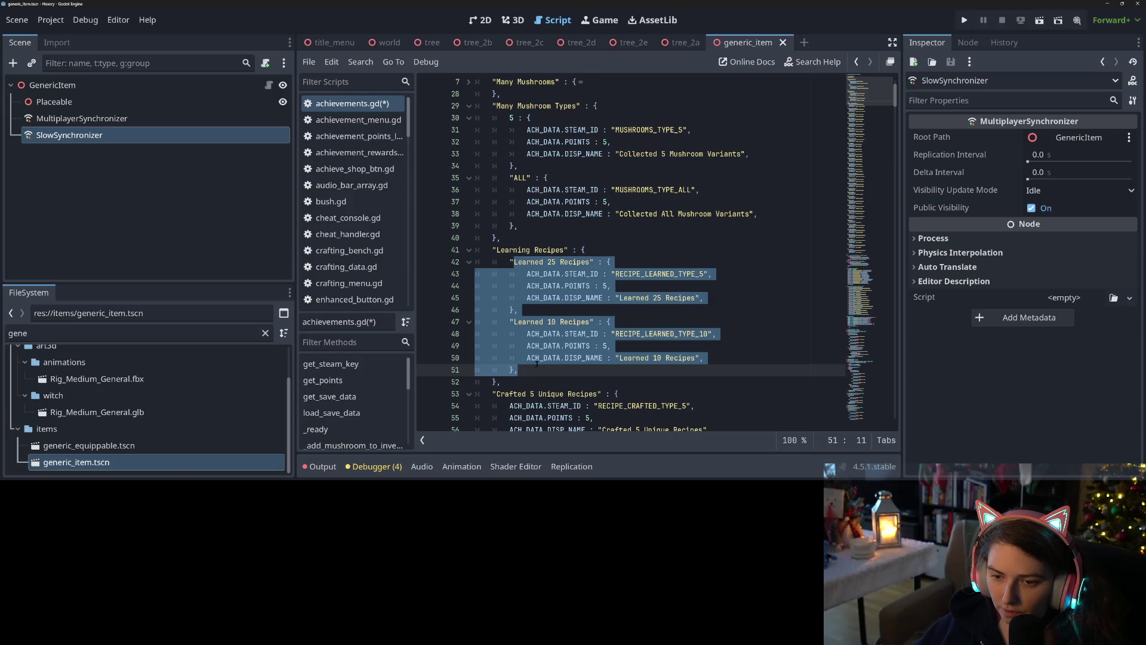
{"action": "left_click", "coordinate": [518, 309]}
Rekey the recipe entries as 25 and 10, moving 10 above 25
{"action": "left_click_drag", "start_coordinate": [509, 262], "coordinate": [595, 261]}
{"action": "type", "text": "25"}
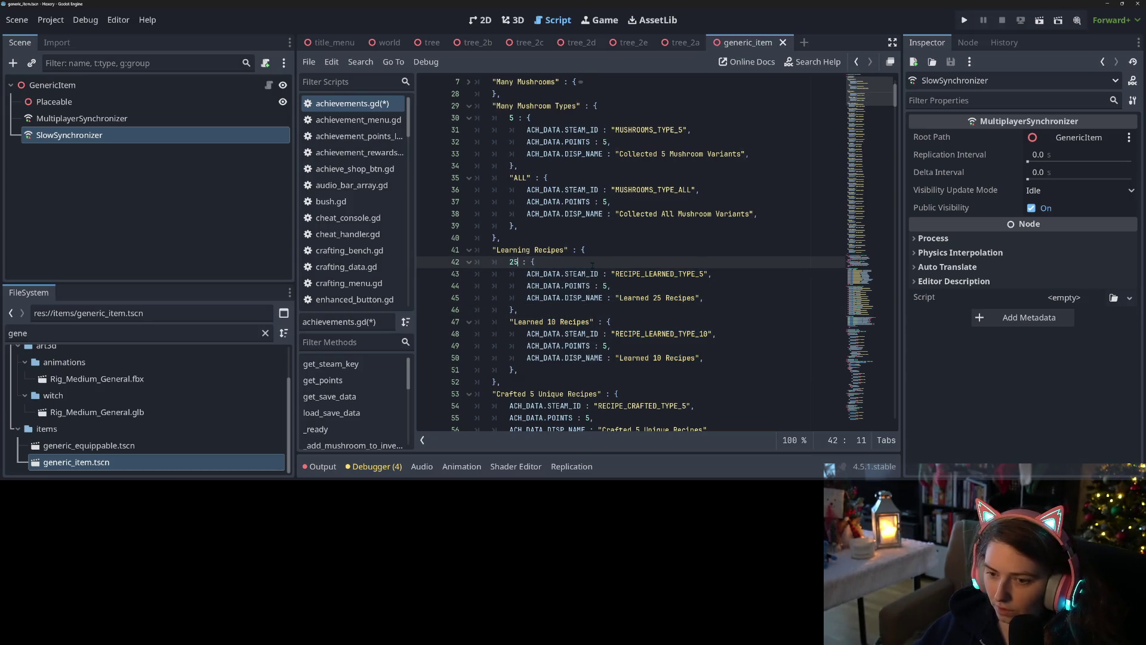
{"action": "left_click_drag", "start_coordinate": [510, 322], "coordinate": [594, 322]}
{"action": "type", "text": "10"}
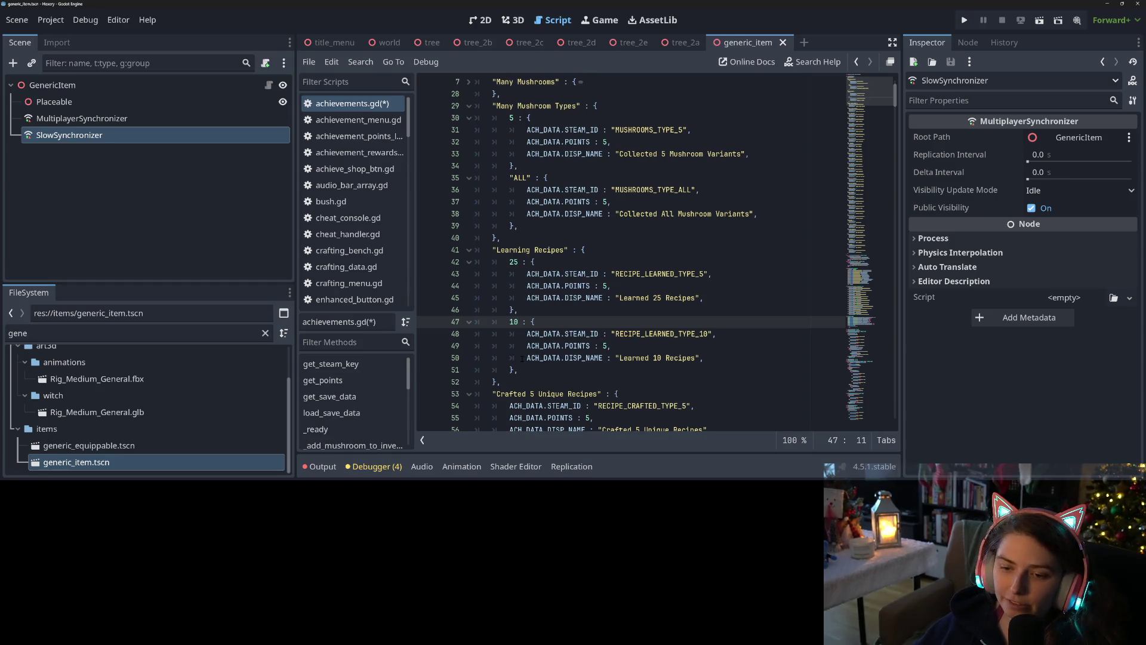
{"action": "mouse_move", "coordinate": [539, 373]}
{"action": "left_mouse_down"}
{"action": "mouse_move", "coordinate": [502, 347]}
{"action": "mouse_move", "coordinate": [506, 324]}
{"action": "left_mouse_up"}
{"action": "key", "text": "ctrl+c"}
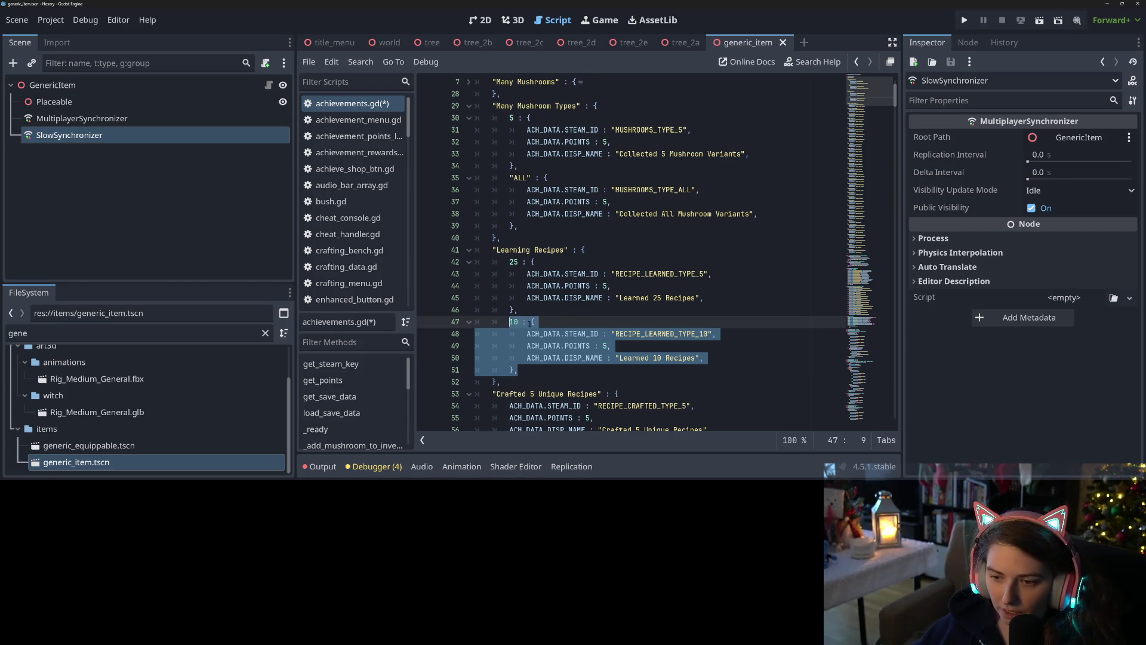
{"action": "key", "text": "BackSpace"}
{"action": "left_click", "coordinate": [607, 255]}
{"action": "key", "text": "Return"}
{"action": "key", "text": "ctrl+v"}
{"action": "key", "text": "Down"}
{"action": "key", "text": "Down"}
{"action": "key", "text": "Down"}
{"action": "key", "text": "Down"}
{"action": "key", "text": "Down"}
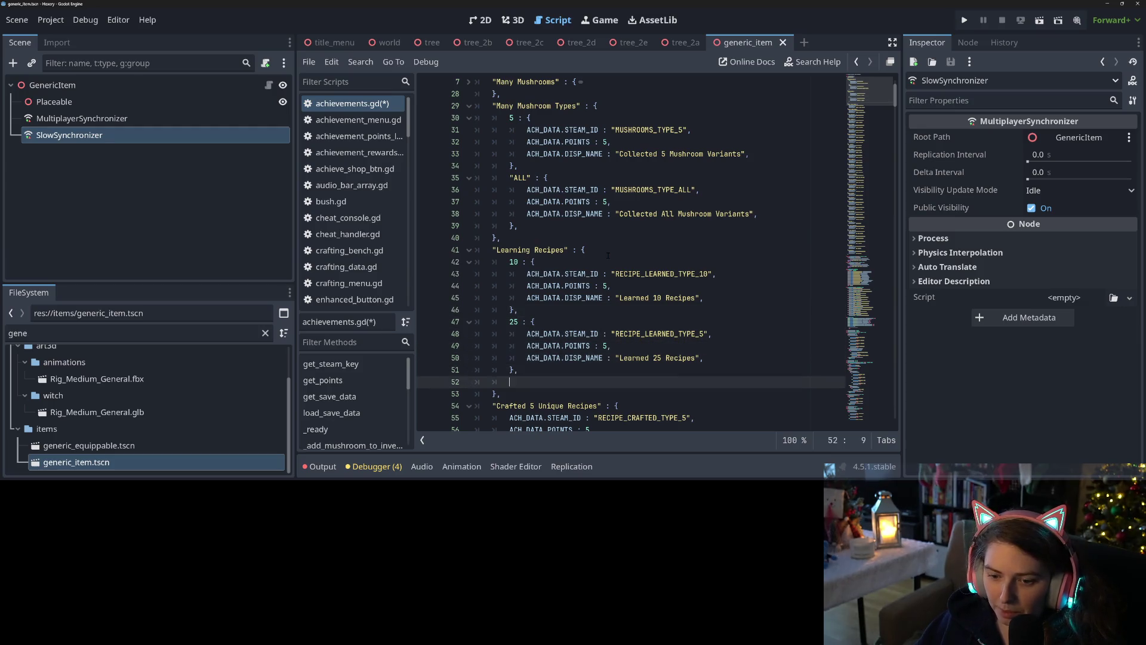
{"action": "key", "text": "BackSpace"}
{"action": "key", "text": "BackSpace"}
Save the script and fold the Learning Recipes and Many Mushroom Types groups
{"action": "key", "text": "ctrl+s"}
{"action": "left_click", "coordinate": [578, 286]}
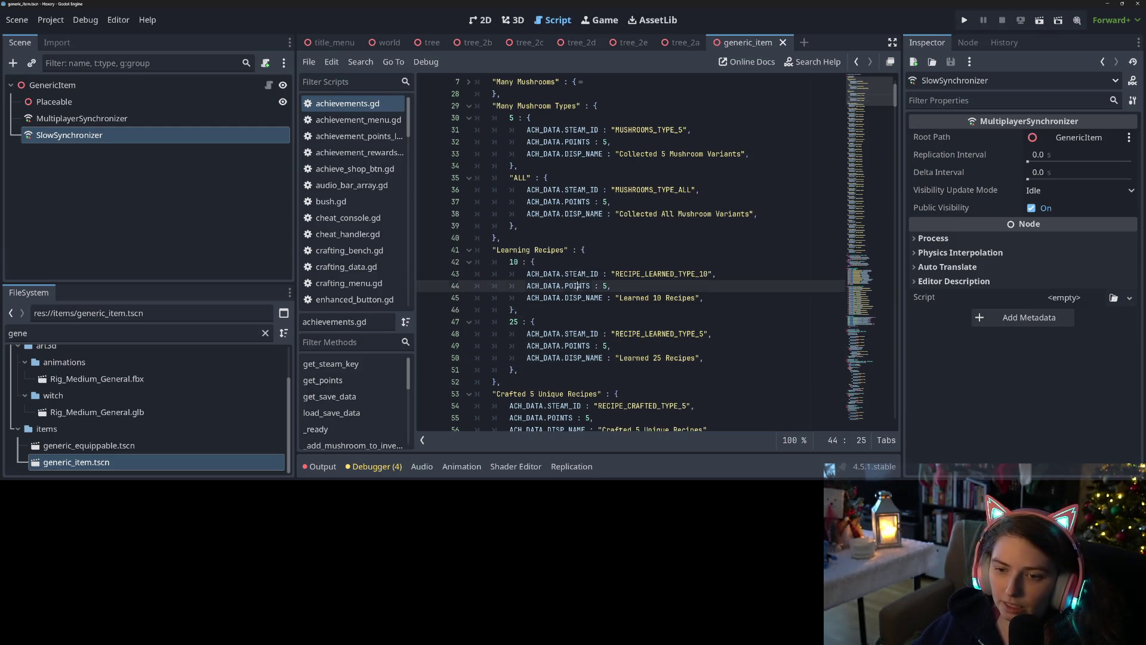
{"action": "scroll", "coordinate": [575, 312], "scroll_direction": "up", "scroll_amount": 1}
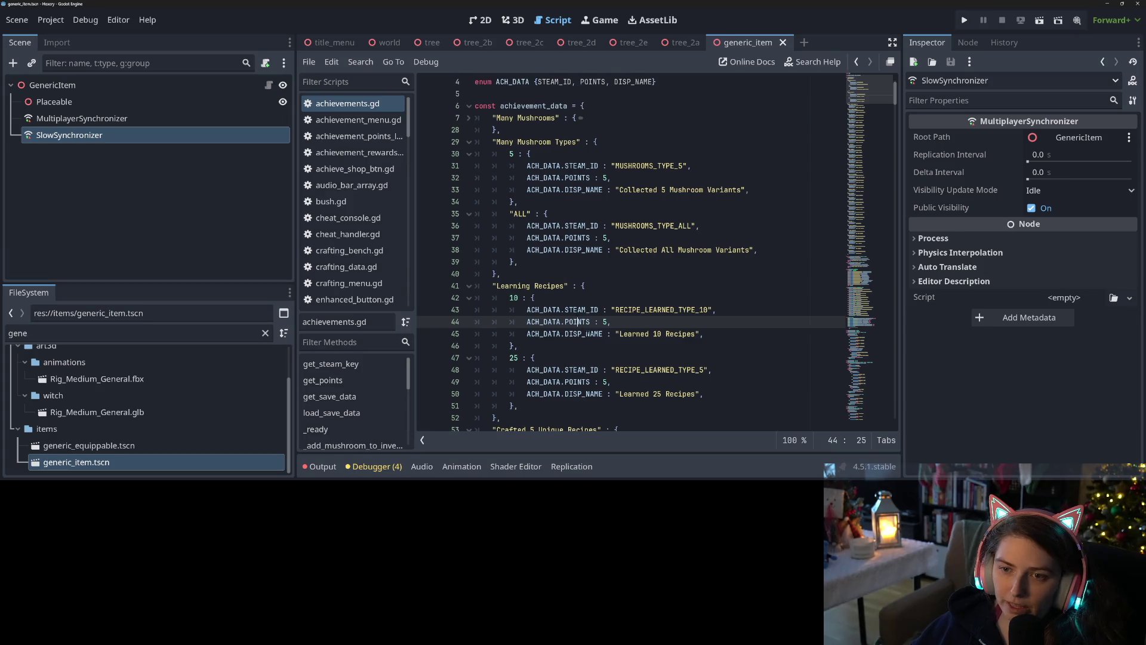
{"action": "left_click", "coordinate": [469, 286]}
{"action": "left_click", "coordinate": [470, 142]}
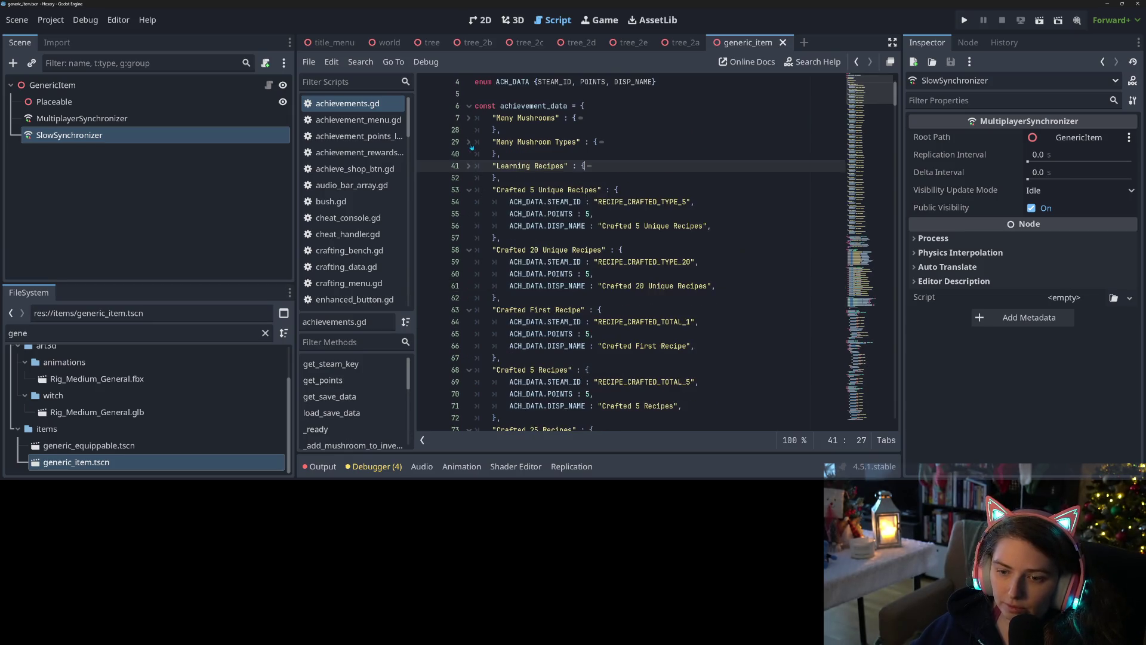
Start a new "Crafting Things" group header after the Learning Recipes group
{"action": "left_click", "coordinate": [500, 177]}
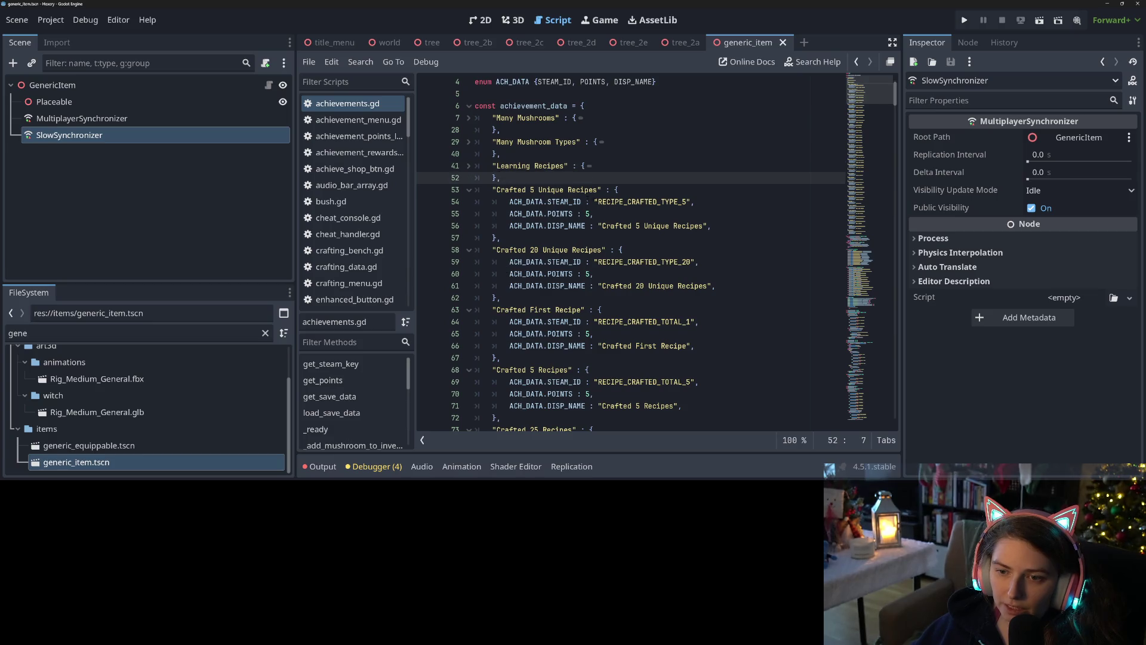
{"action": "key", "text": "Return"}
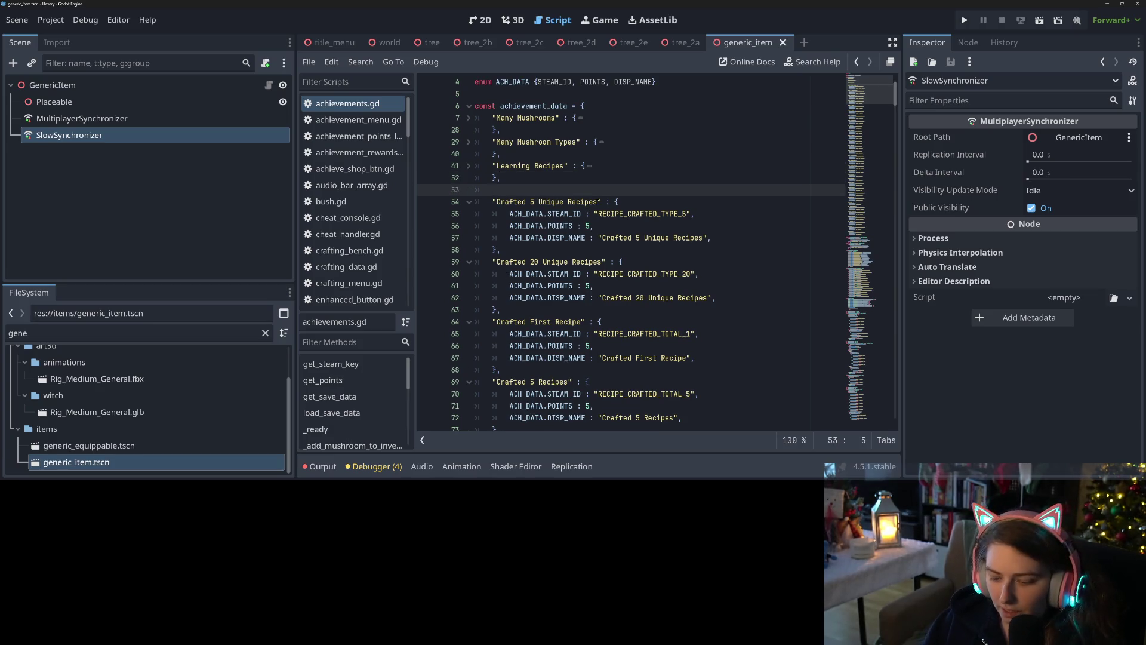
{"action": "type", "text": "\"Craf"}
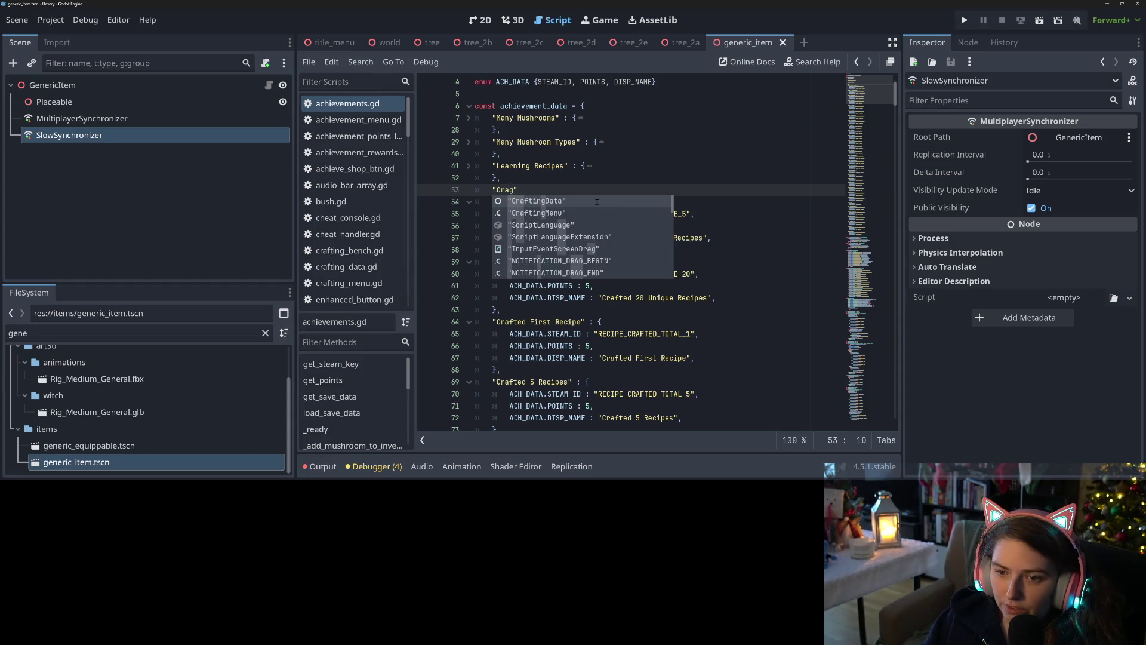
{"action": "key", "text": "Escape"}
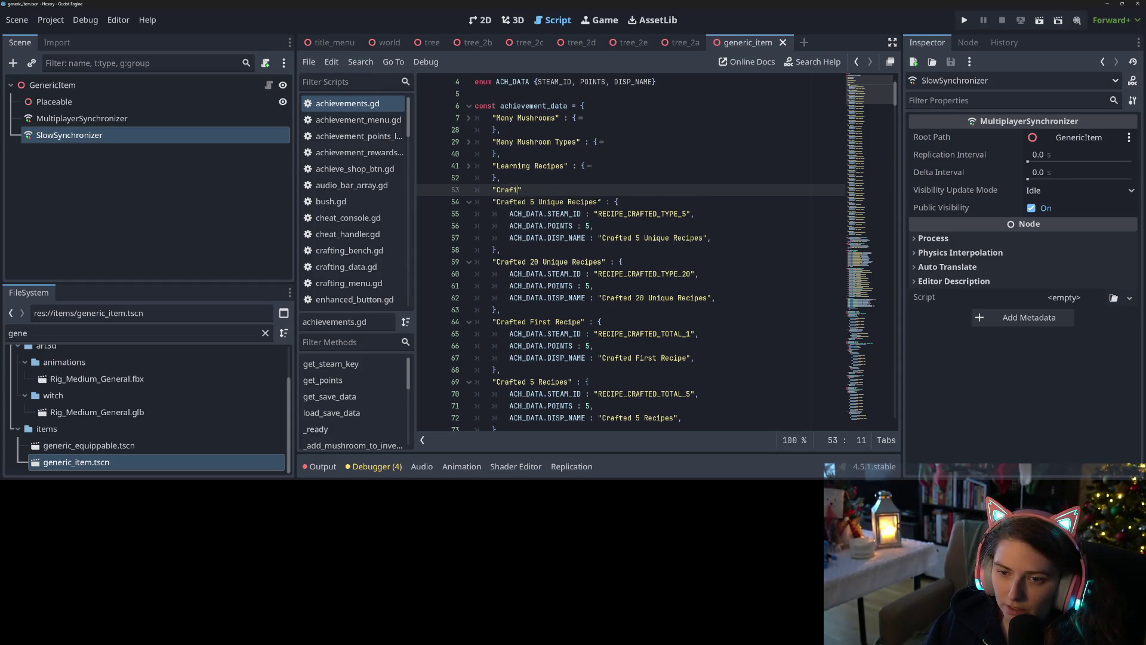
{"action": "type", "text": "ting Things"}
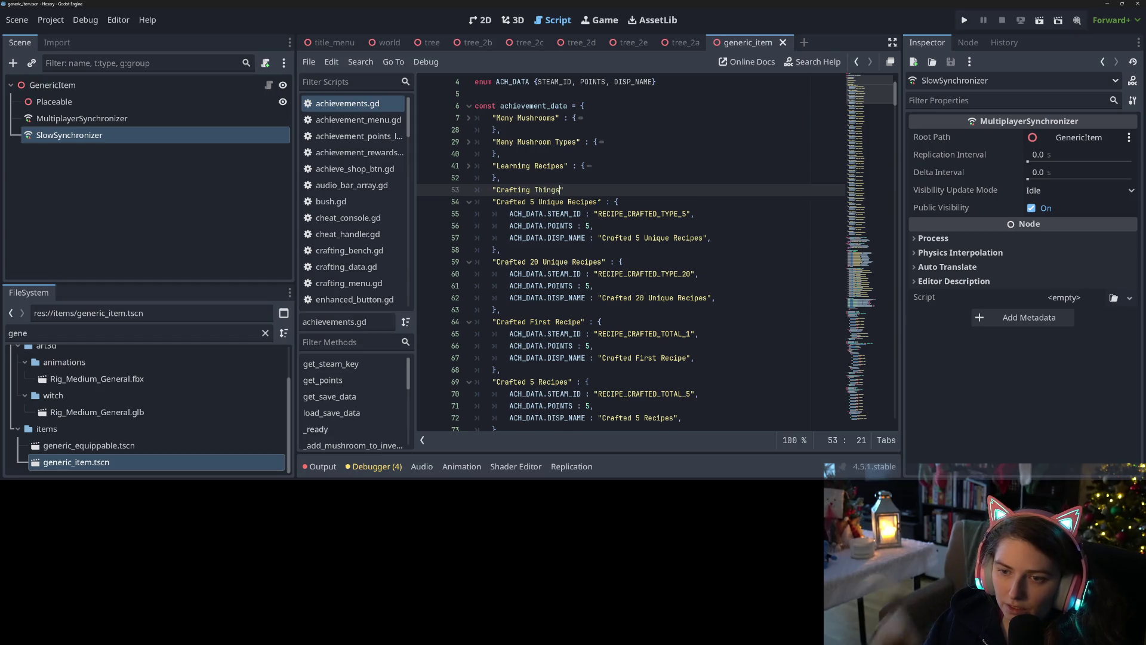
{"action": "type", "text": "\" { "}
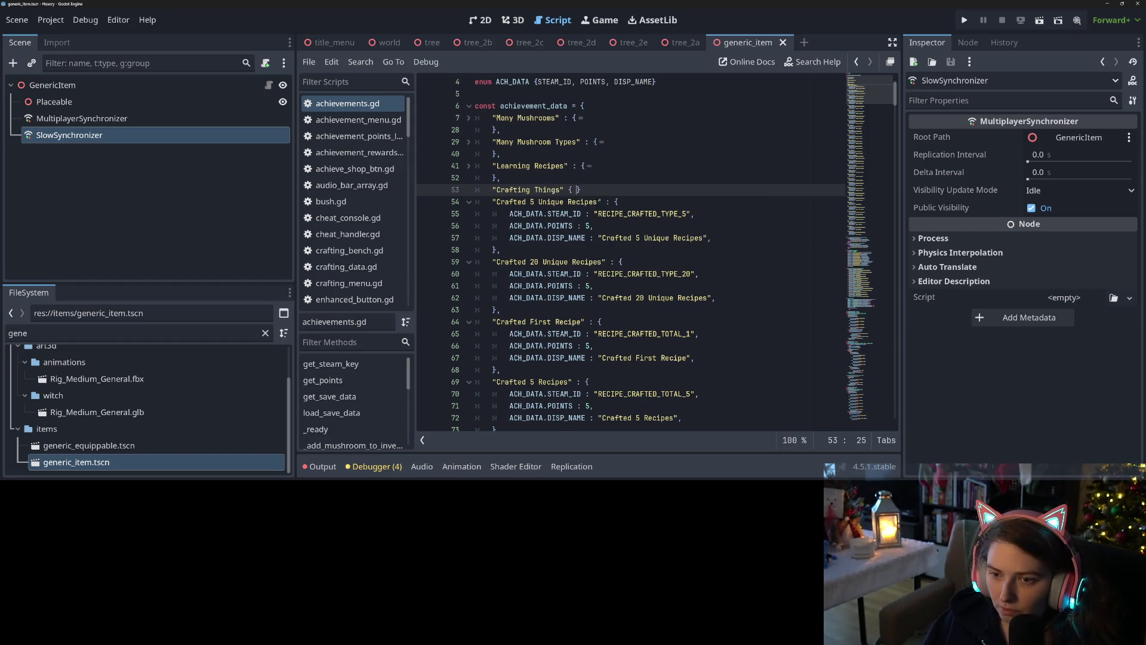
{"action": "type", "text": ":"}
Close the group after Crafted 20 Unique Recipes and indent both unique-recipe entries
{"action": "left_click", "coordinate": [576, 226]}
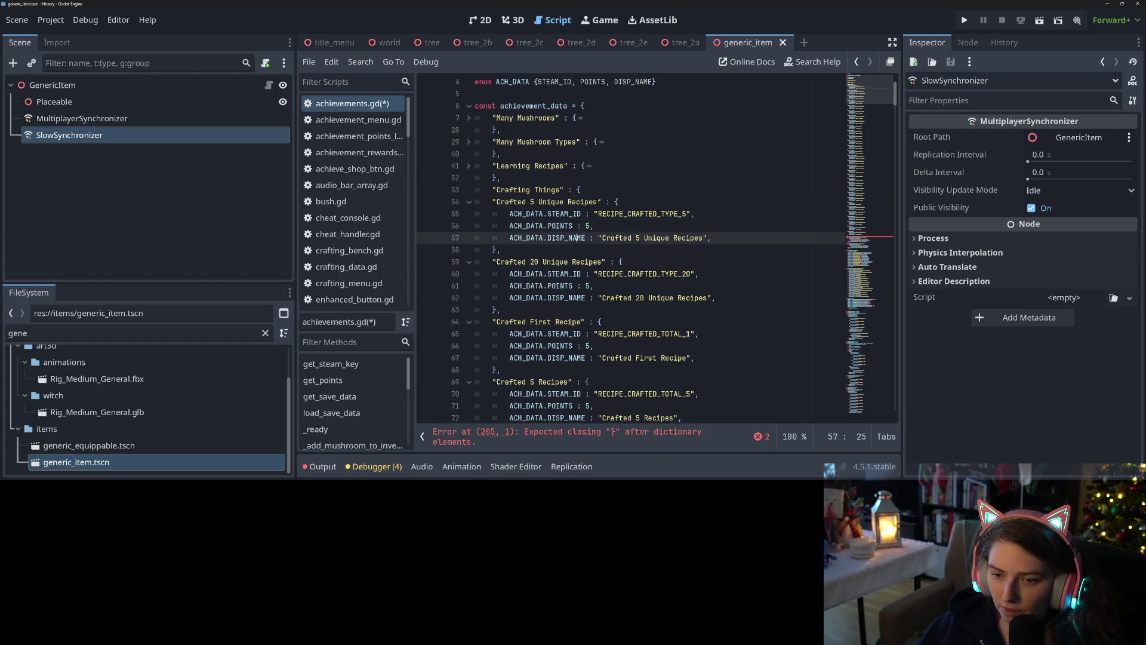
{"action": "left_click", "coordinate": [500, 310]}
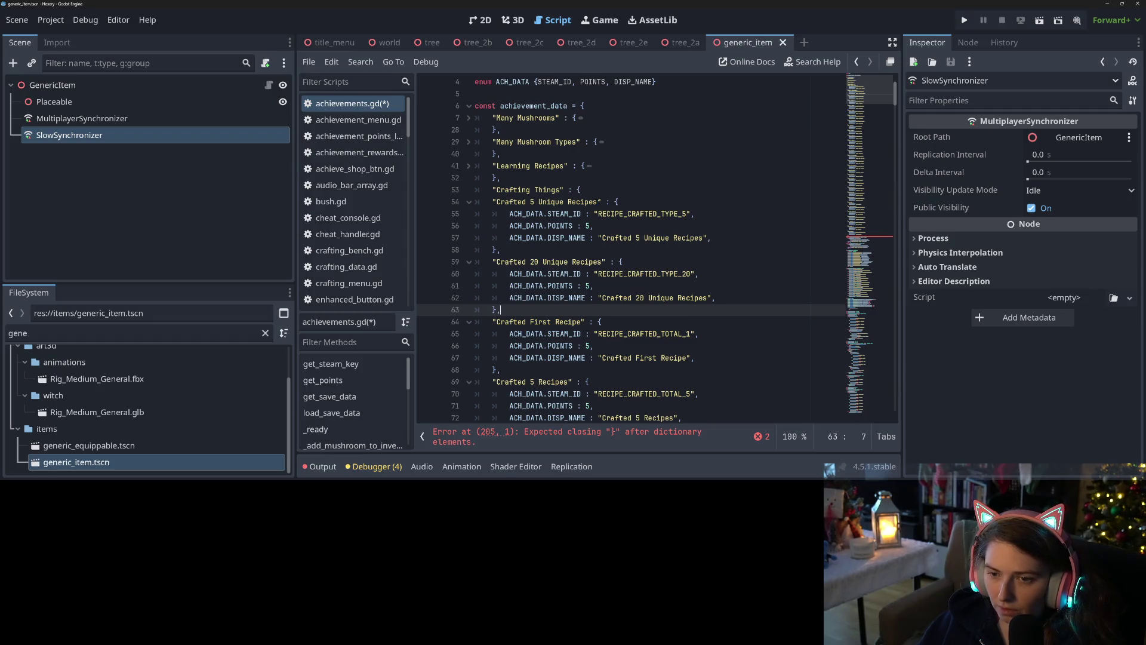
{"action": "key", "text": "Return"}
{"action": "type", "text": "},"}
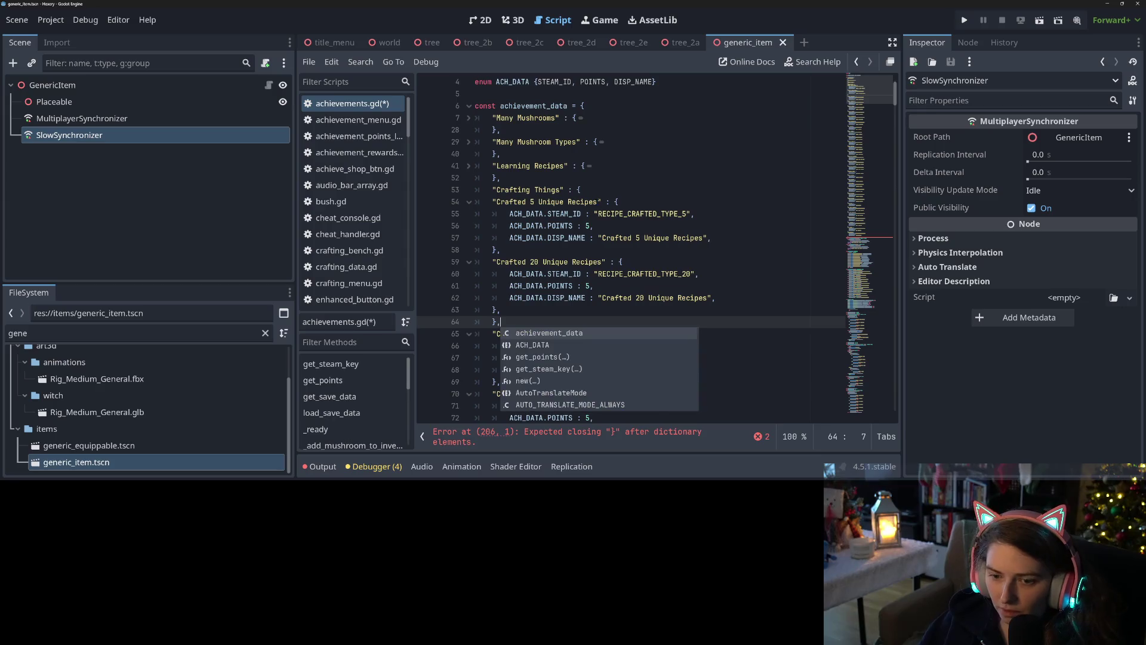
{"action": "mouse_move", "coordinate": [500, 202]}
{"action": "left_mouse_down"}
{"action": "mouse_move", "coordinate": [513, 250]}
{"action": "mouse_move", "coordinate": [500, 310]}
{"action": "left_mouse_up"}
{"action": "key", "text": "Tab"}
Rename the group "Crafting Unique Things", rekey its entries 5 and 20, and save
{"action": "left_click", "coordinate": [535, 190]}
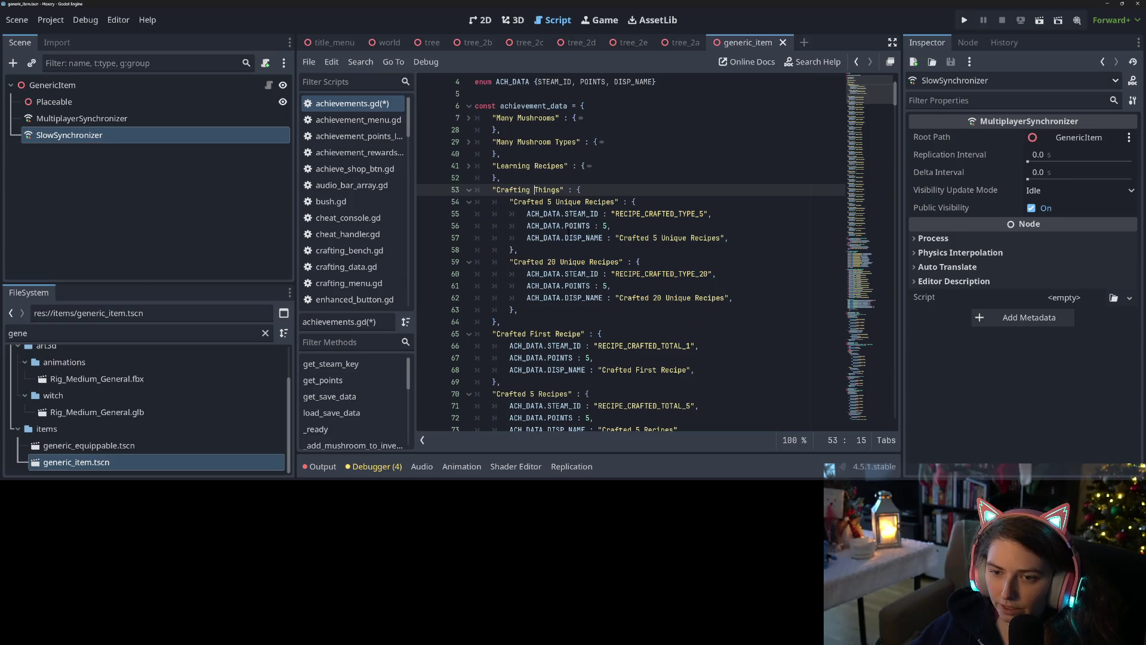
{"action": "type", "text": "Unique"}
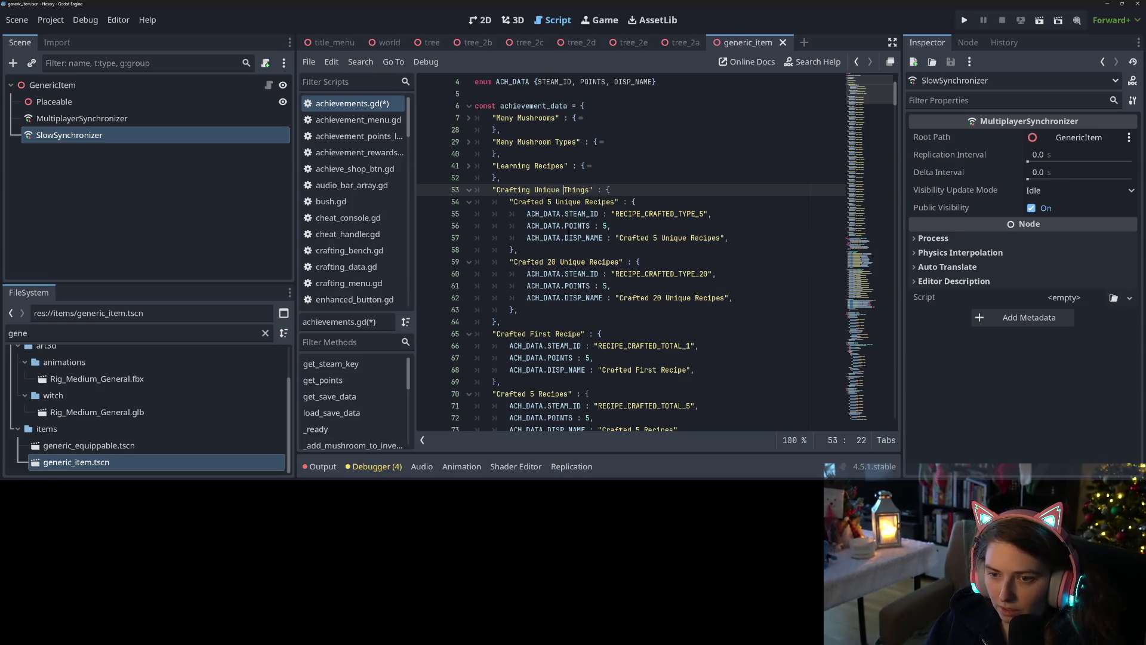
{"action": "left_click_drag", "start_coordinate": [510, 202], "coordinate": [619, 202]}
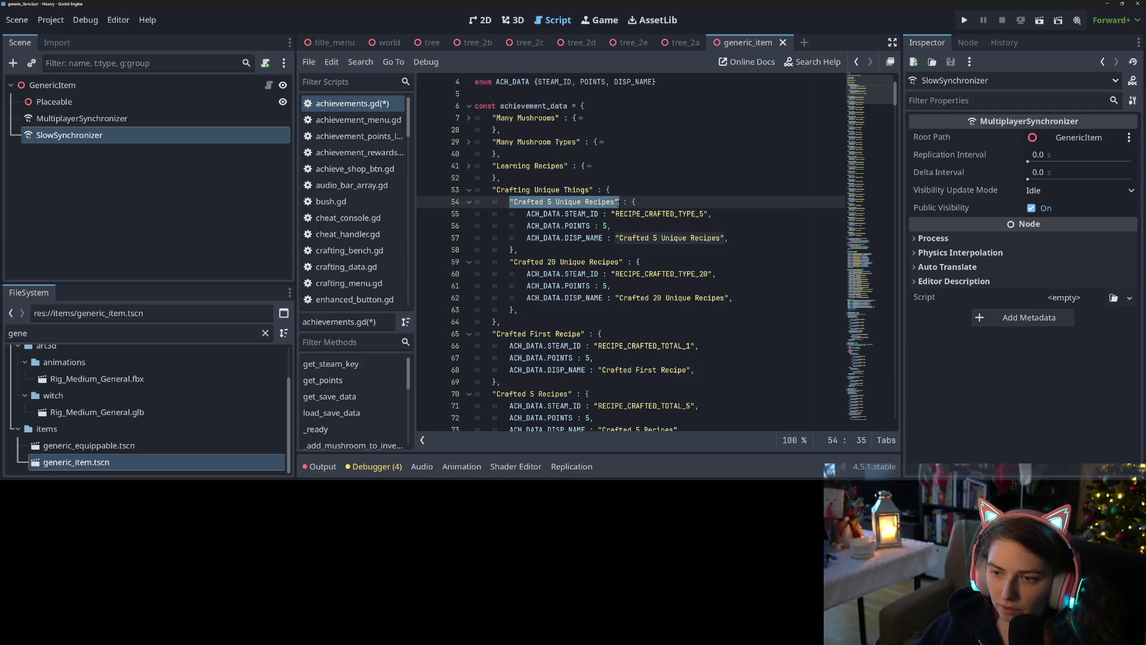
{"action": "type", "text": "5"}
{"action": "left_click_drag", "start_coordinate": [511, 262], "coordinate": [624, 262]}
{"action": "type", "text": "20"}
{"action": "key", "text": "ctrl+s"}
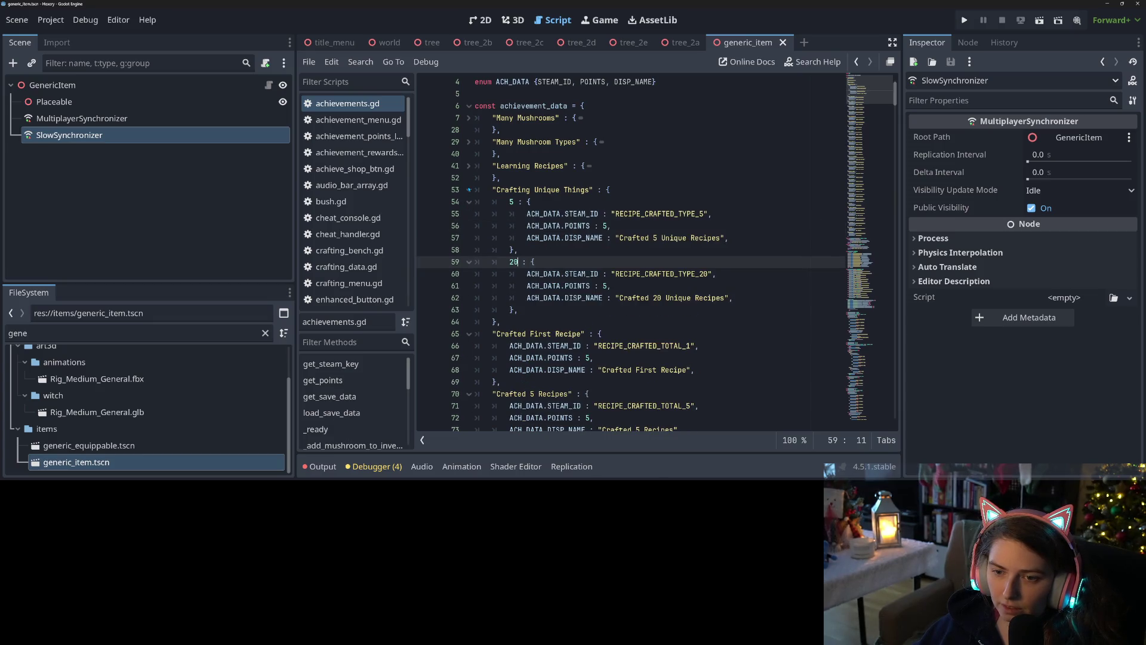
Fold the Crafting Unique Things group and add a blank line above Crafted First Recipe
{"action": "left_click", "coordinate": [468, 189]}
{"action": "left_click", "coordinate": [548, 238]}
{"action": "left_click", "coordinate": [556, 214]}
{"action": "key", "text": "ctrl+shift+Return"}
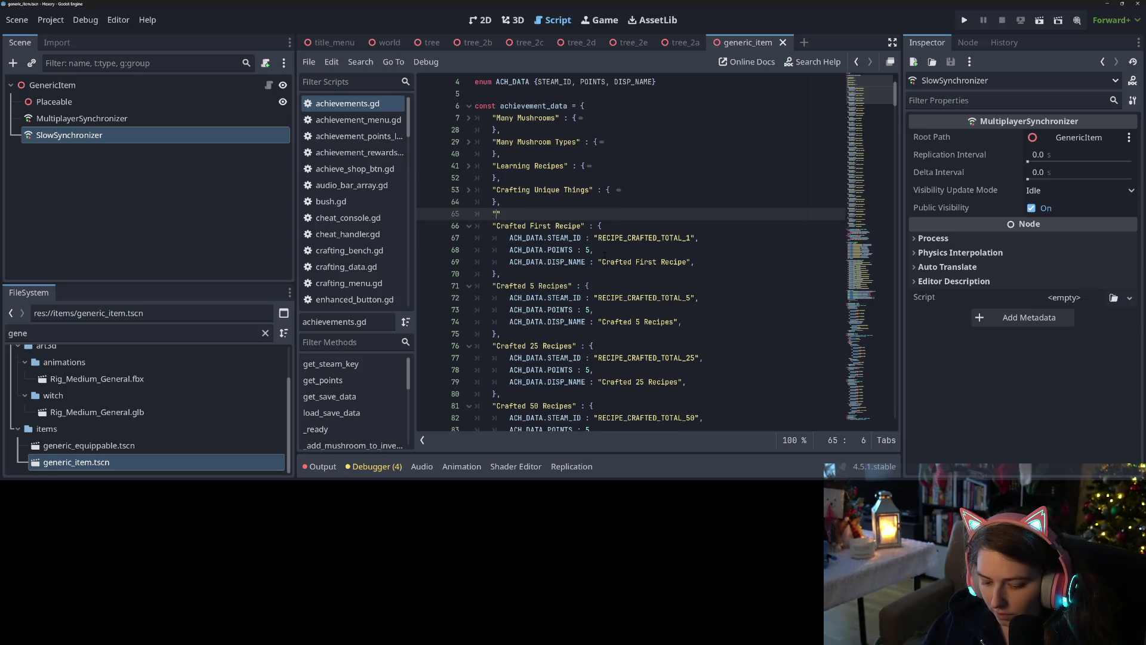
Wrap the recipe-total entries in an indented "Crafting Many Things" group with a closing brace
{"action": "type", "text": "Crafting Man"}
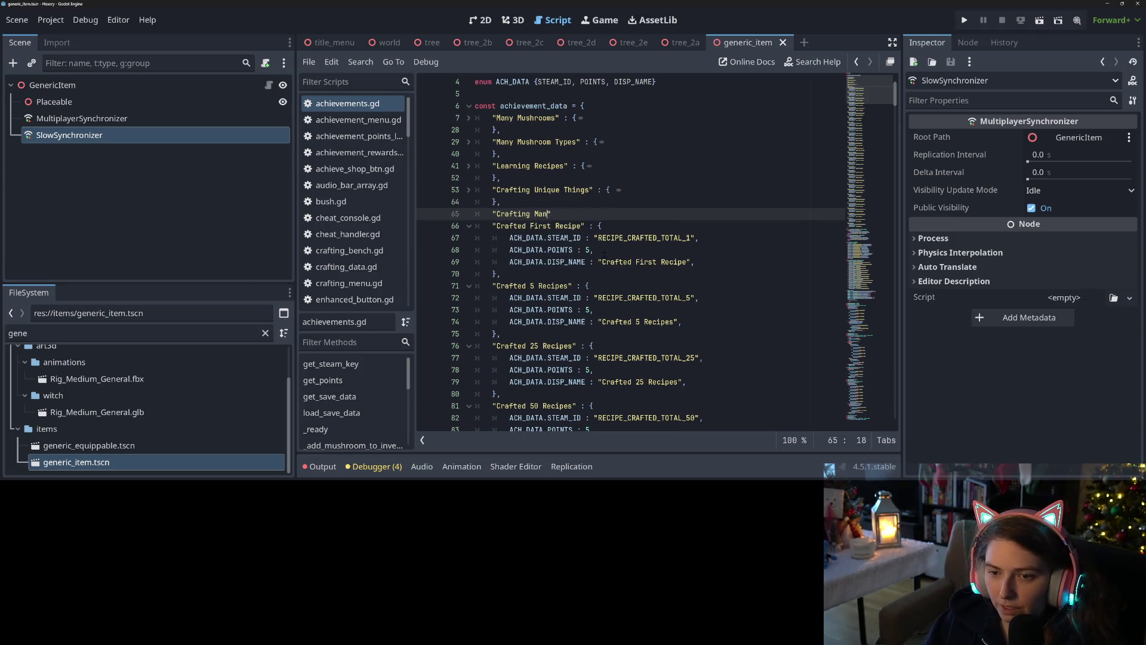
{"action": "type", "text": "y Things\" : {"}
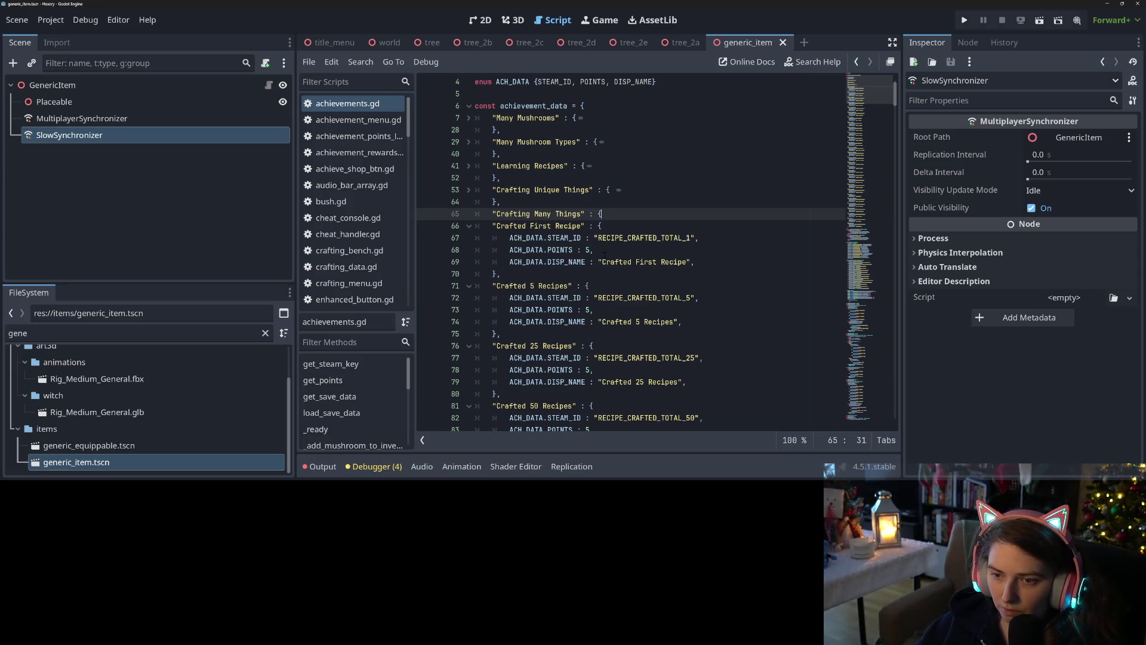
{"action": "scroll", "coordinate": [631, 251], "scroll_direction": "down", "scroll_amount": 4}
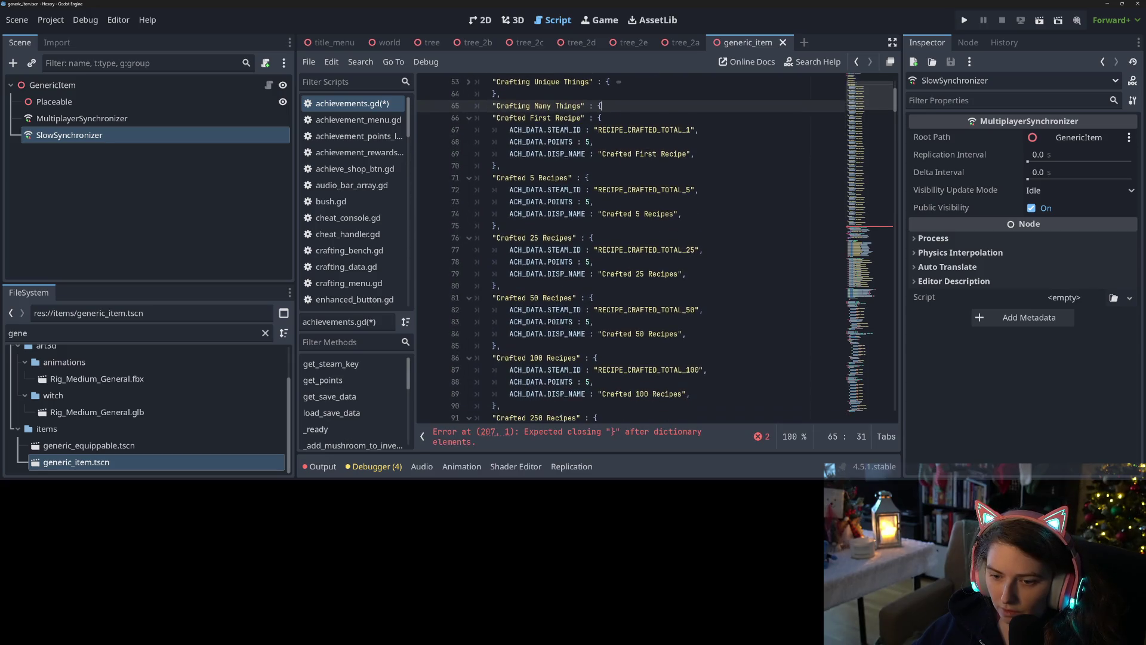
{"action": "scroll", "coordinate": [541, 326], "scroll_direction": "down", "scroll_amount": 3}
{"action": "left_click", "coordinate": [540, 322]}
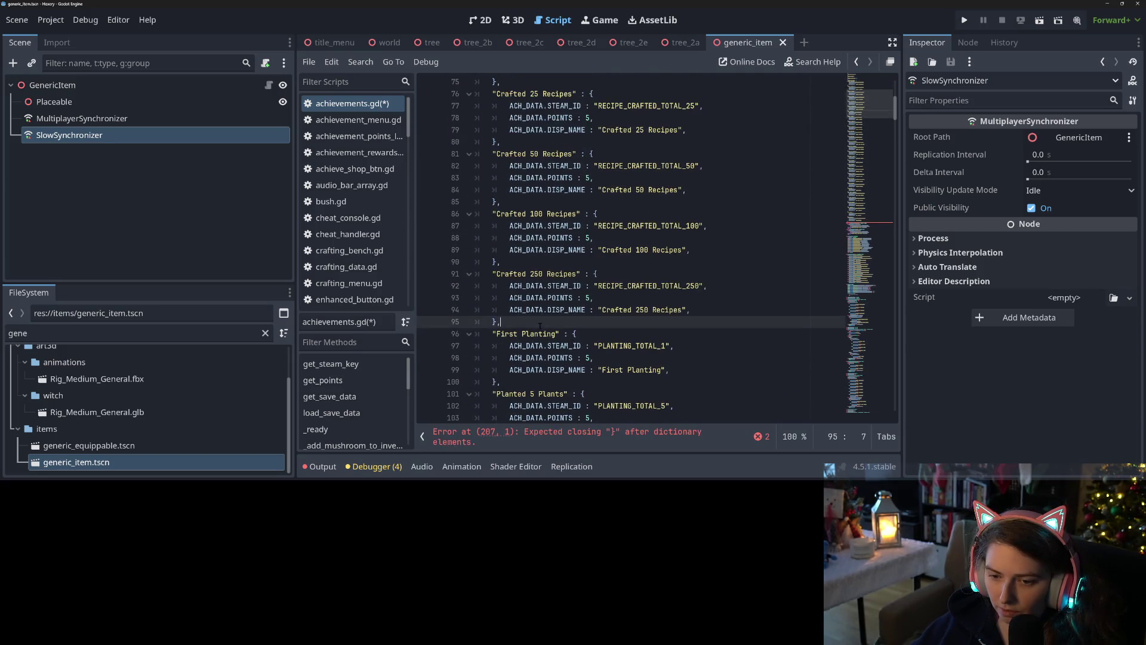
{"action": "key", "text": "ctrl+shift+d"}
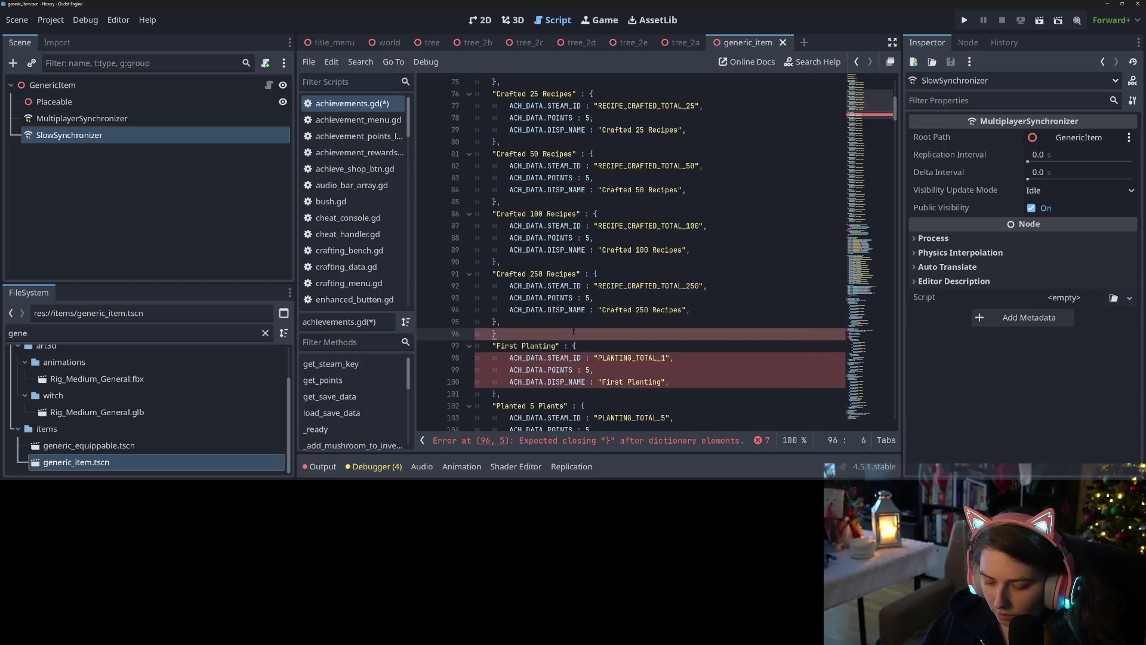
{"action": "key", "text": "Up"}
{"action": "key", "text": "Up"}
{"action": "mouse_move", "coordinate": [512, 322]}
{"action": "left_mouse_down"}
{"action": "mouse_move", "coordinate": [496, 118]}
{"action": "mouse_move", "coordinate": [602, 118]}
{"action": "left_mouse_up"}
{"action": "key", "text": "Tab"}
Rekey the recipe-total entries 1, 5, 25, 50, 100 and 250, and save
{"action": "left_click", "coordinate": [509, 118]}
{"action": "type", "text": "1 : {"}
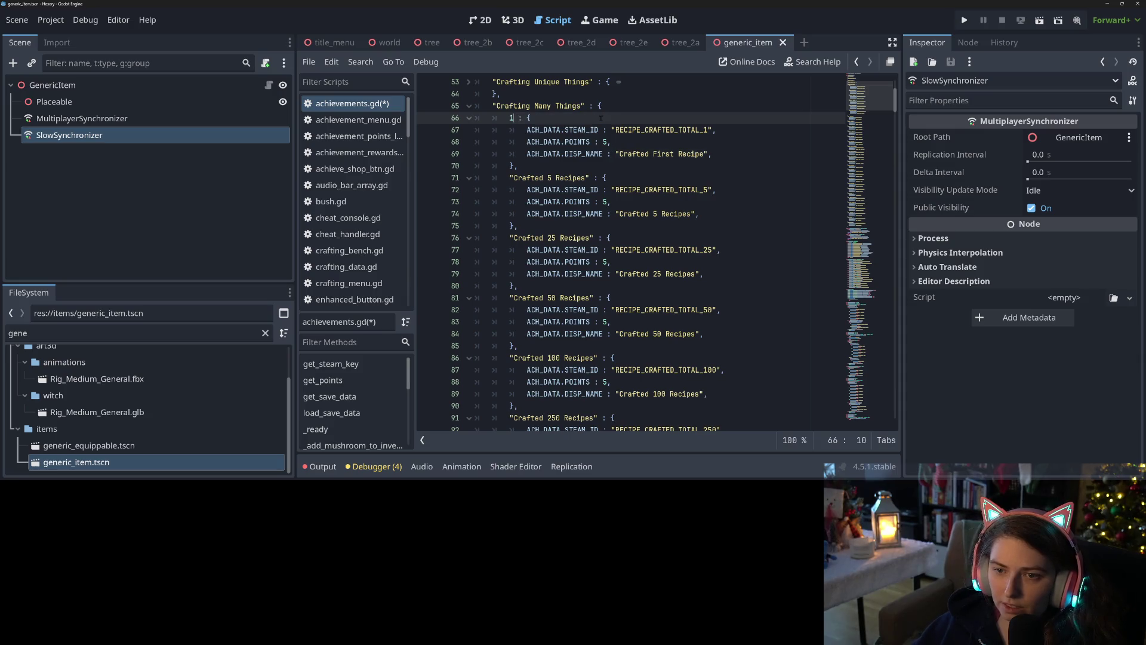
{"action": "left_click_drag", "start_coordinate": [510, 178], "coordinate": [590, 178]}
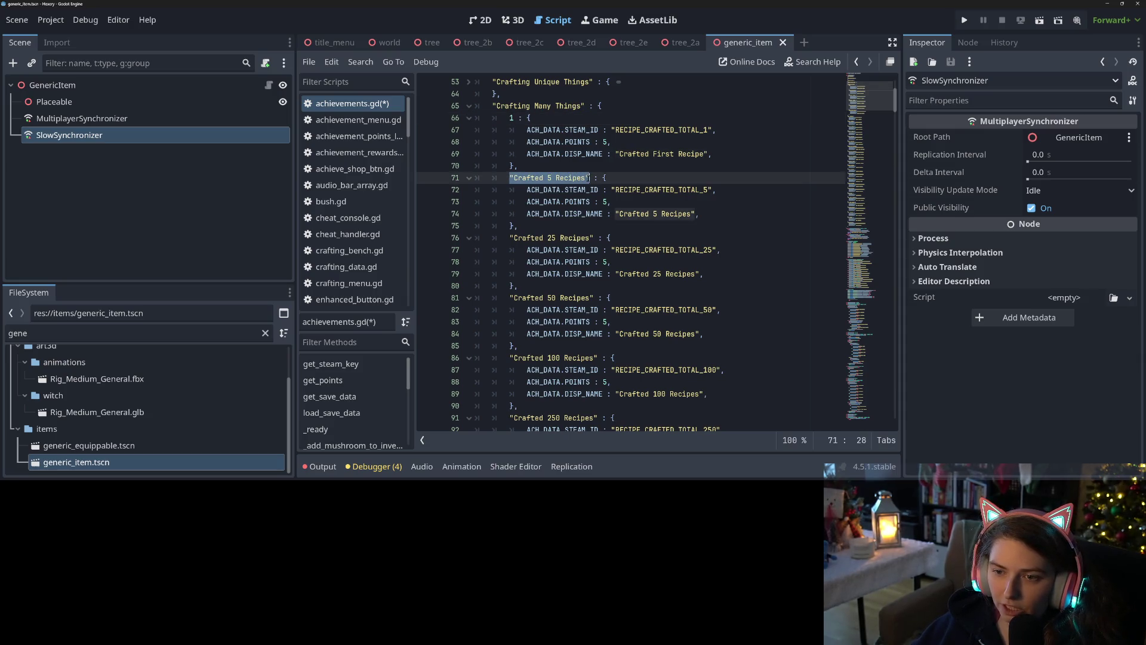
{"action": "type", "text": "5"}
{"action": "left_click_drag", "start_coordinate": [510, 238], "coordinate": [595, 238]}
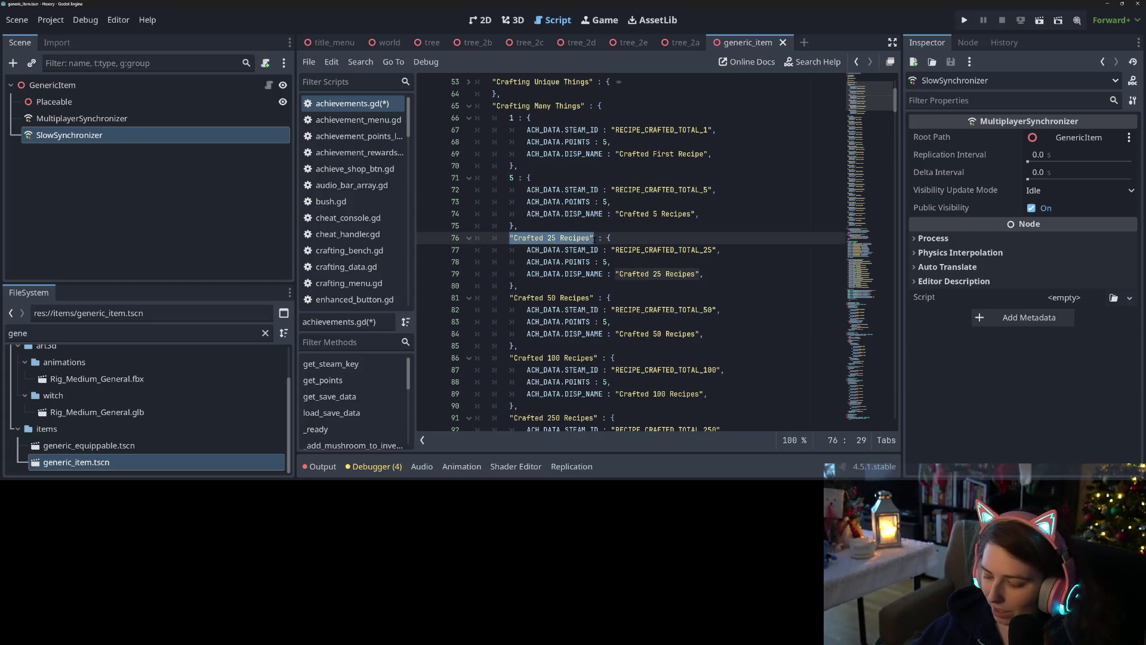
{"action": "type", "text": "25"}
{"action": "left_click_drag", "start_coordinate": [509, 298], "coordinate": [595, 297]}
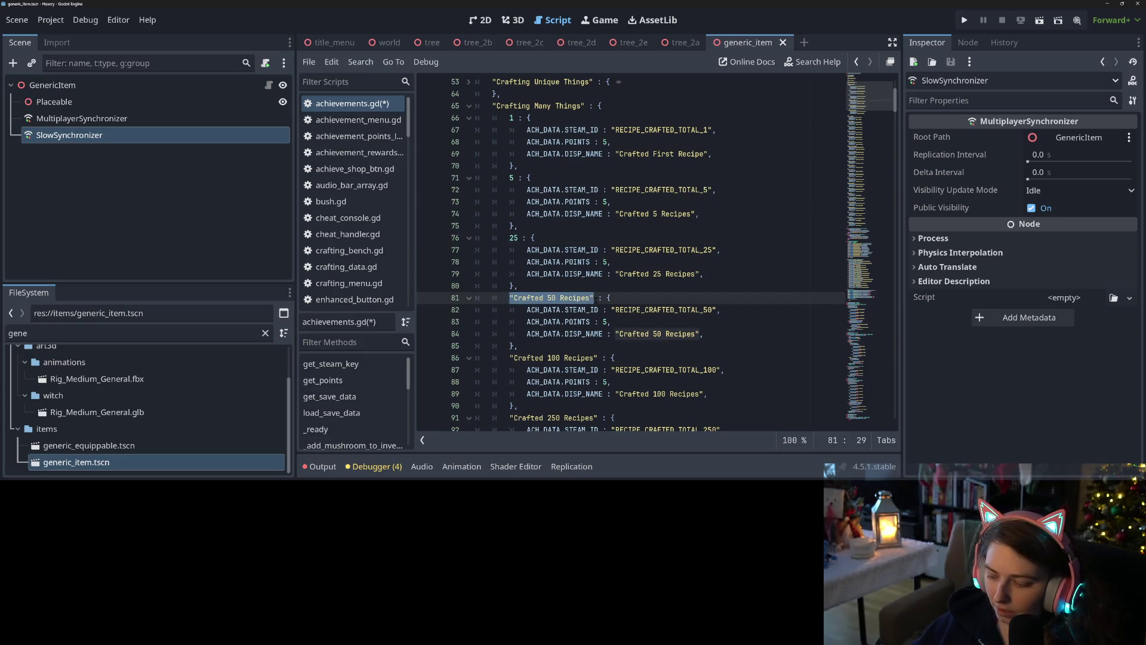
{"action": "type", "text": "50"}
{"action": "left_click_drag", "start_coordinate": [509, 357], "coordinate": [598, 358]}
{"action": "type", "text": "100"}
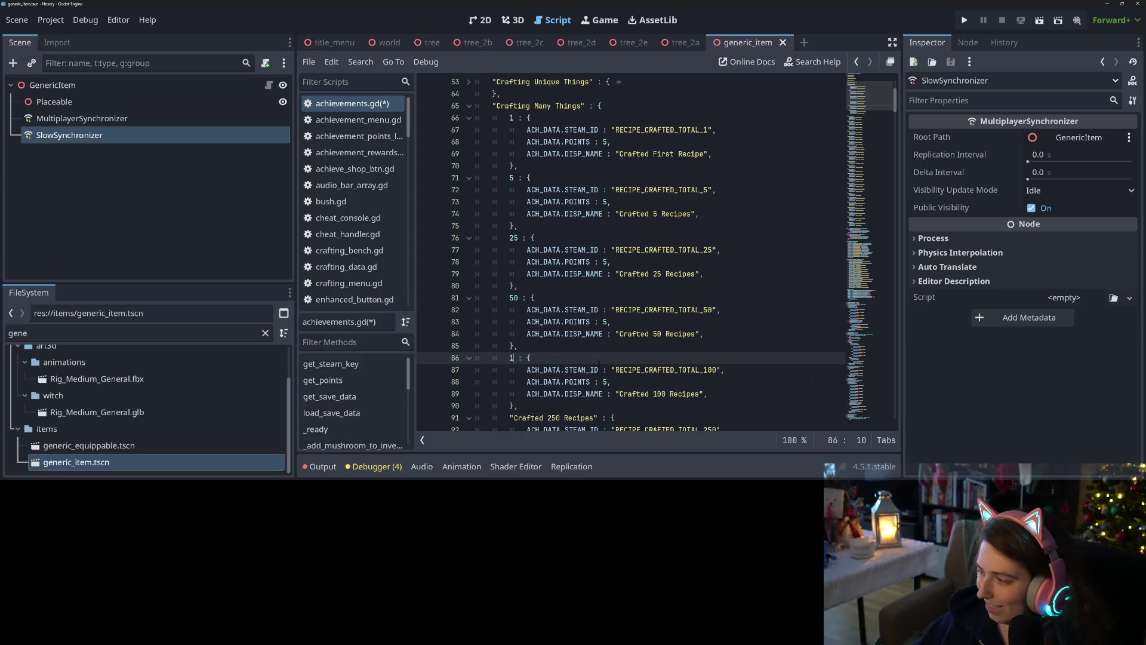
{"action": "key", "text": "ctrl+s"}
{"action": "scroll", "coordinate": [599, 355], "scroll_direction": "down", "scroll_amount": 3}
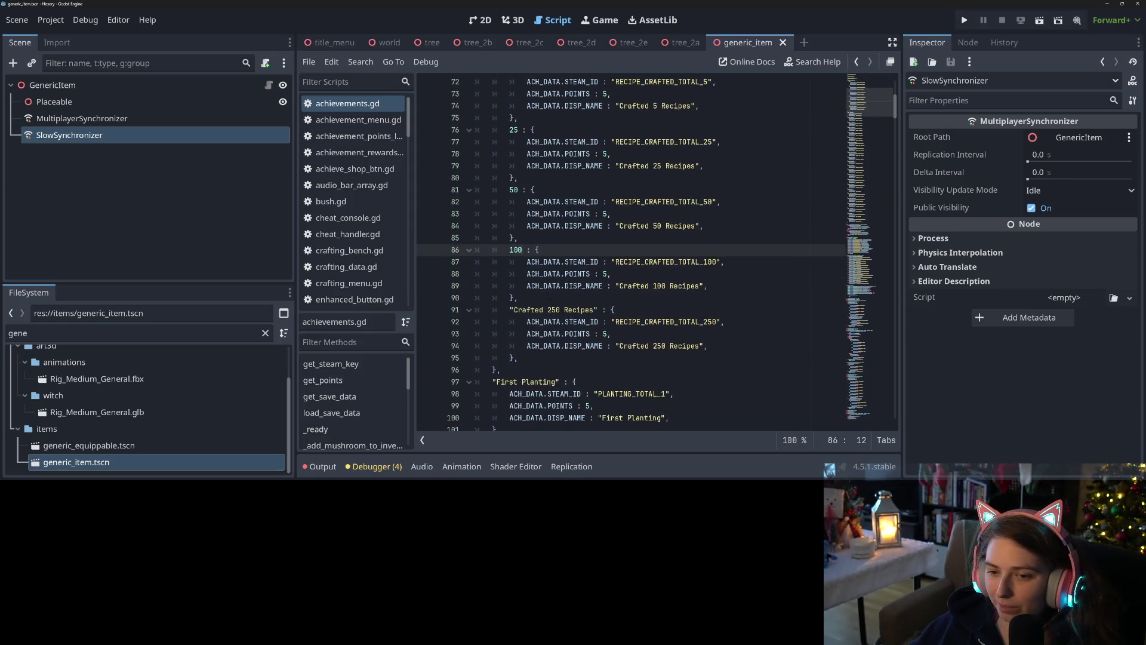
{"action": "left_click_drag", "start_coordinate": [509, 310], "coordinate": [598, 310]}
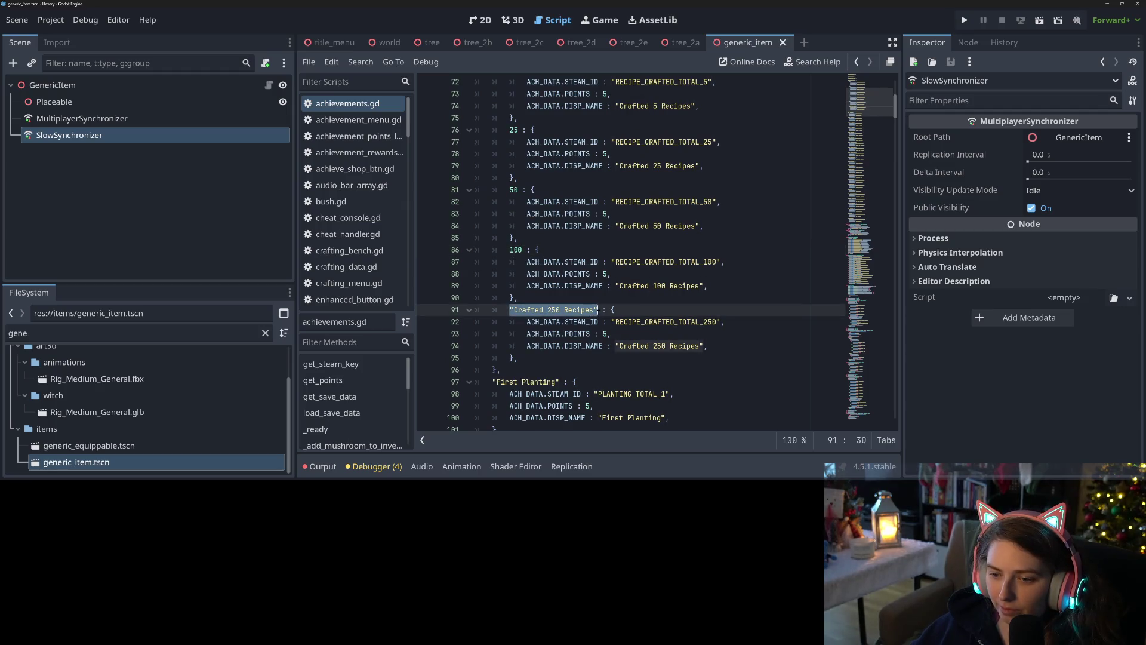
{"action": "type", "text": "250"}
{"action": "key", "text": "ctrl+s"}
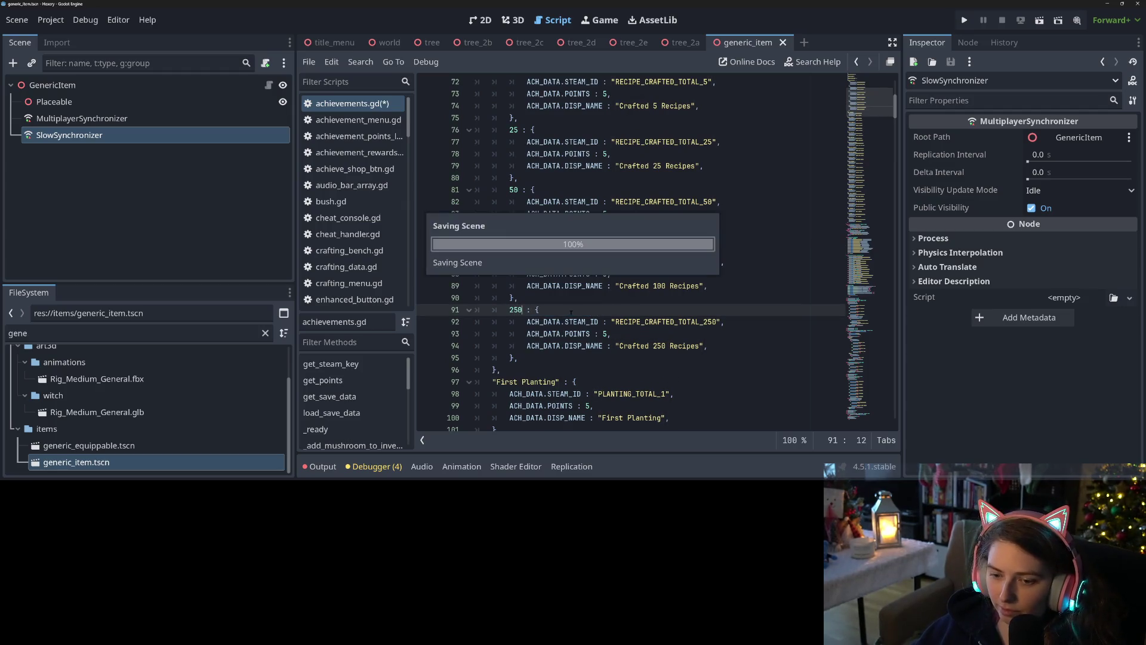
Fold the Crafting Many Things group
{"action": "scroll", "coordinate": [599, 309], "scroll_direction": "up", "scroll_amount": 3}
{"action": "scroll", "coordinate": [598, 310], "scroll_direction": "up", "scroll_amount": 2}
{"action": "left_click", "coordinate": [469, 178]}
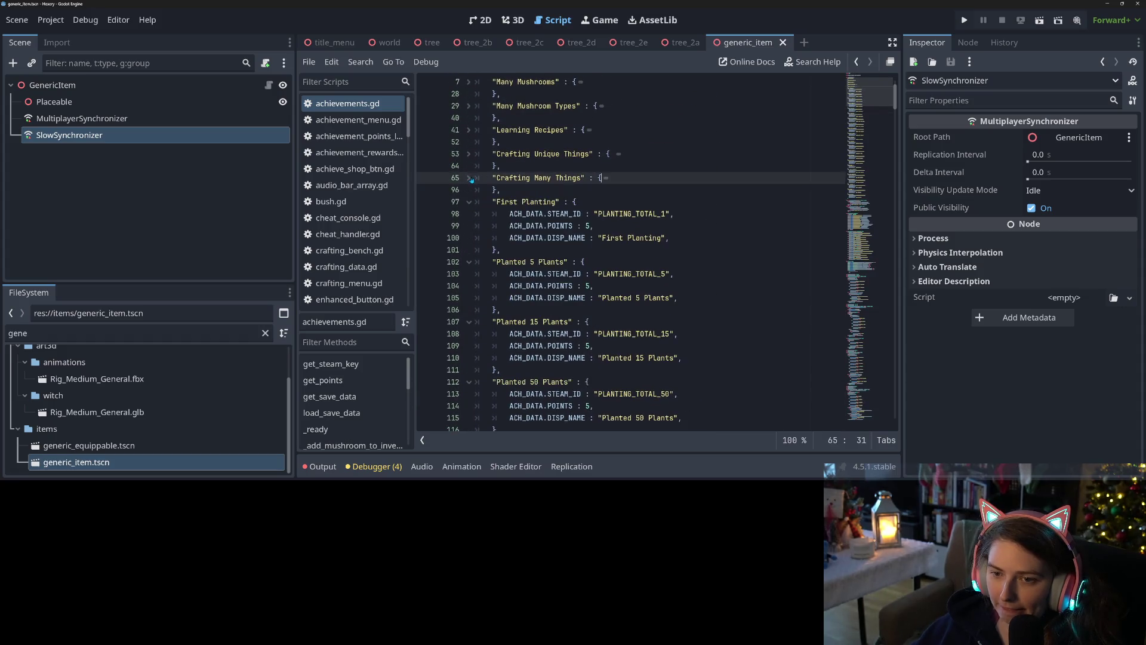
{"action": "left_click", "coordinate": [597, 214]}
Wrap the planting-count entries in an indented "Planting Things" group with a closing brace
{"action": "key", "text": "Up"}
{"action": "key", "text": "Up"}
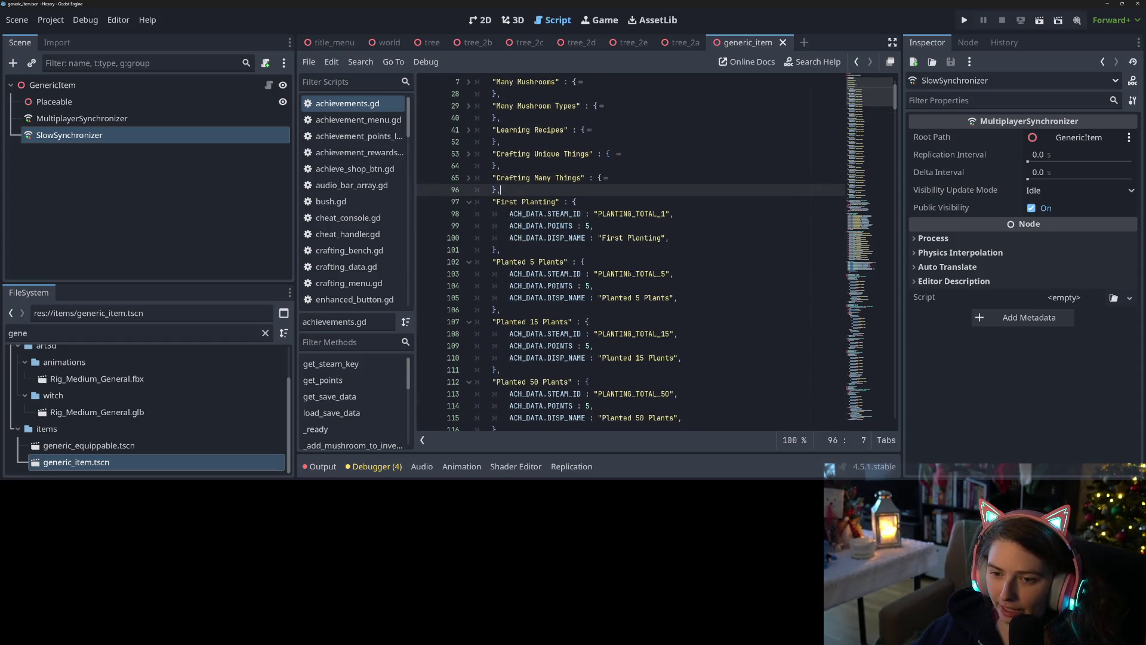
{"action": "key", "text": "Return"}
{"action": "type", "text": "\""}
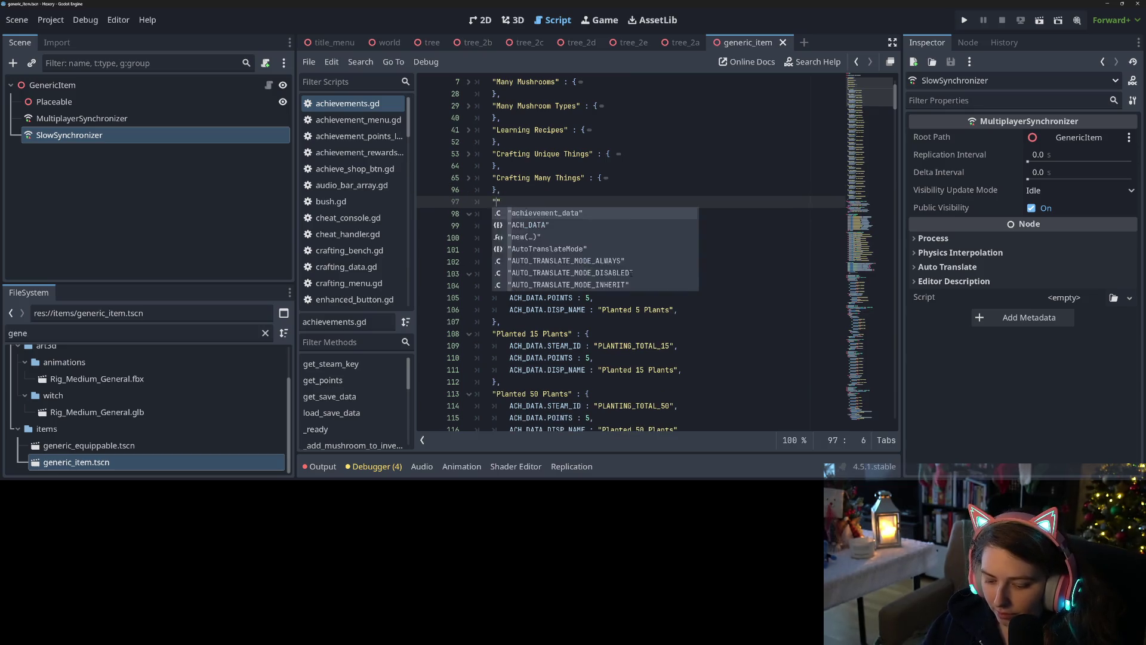
{"action": "type", "text": "Planting"}
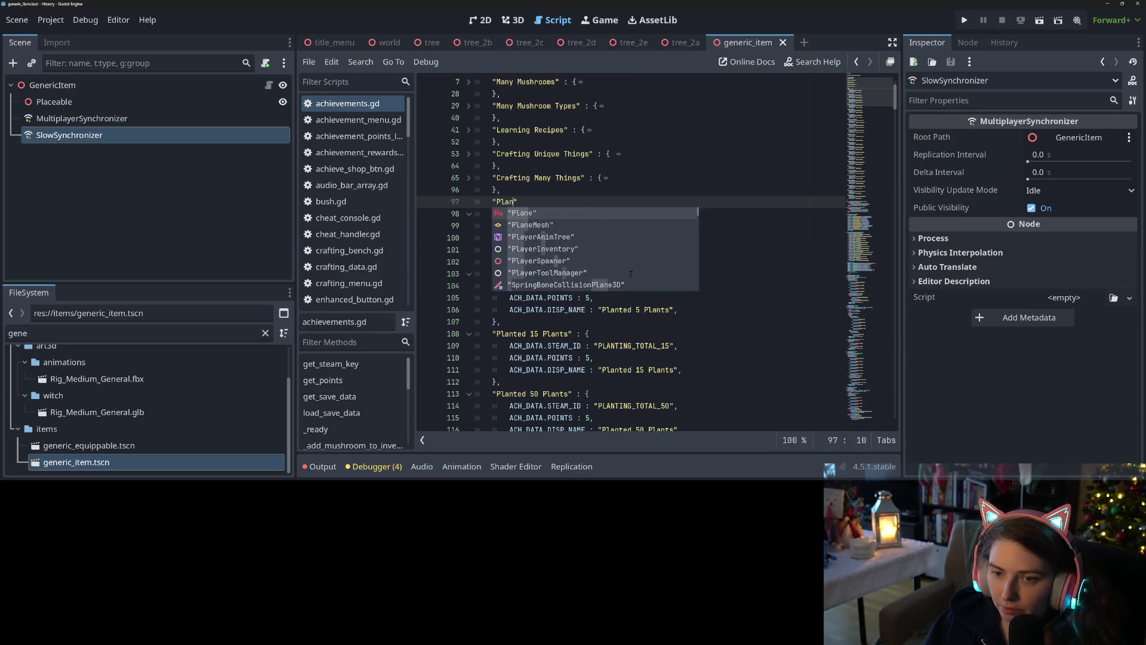
{"action": "type", "text": " Things\" "}
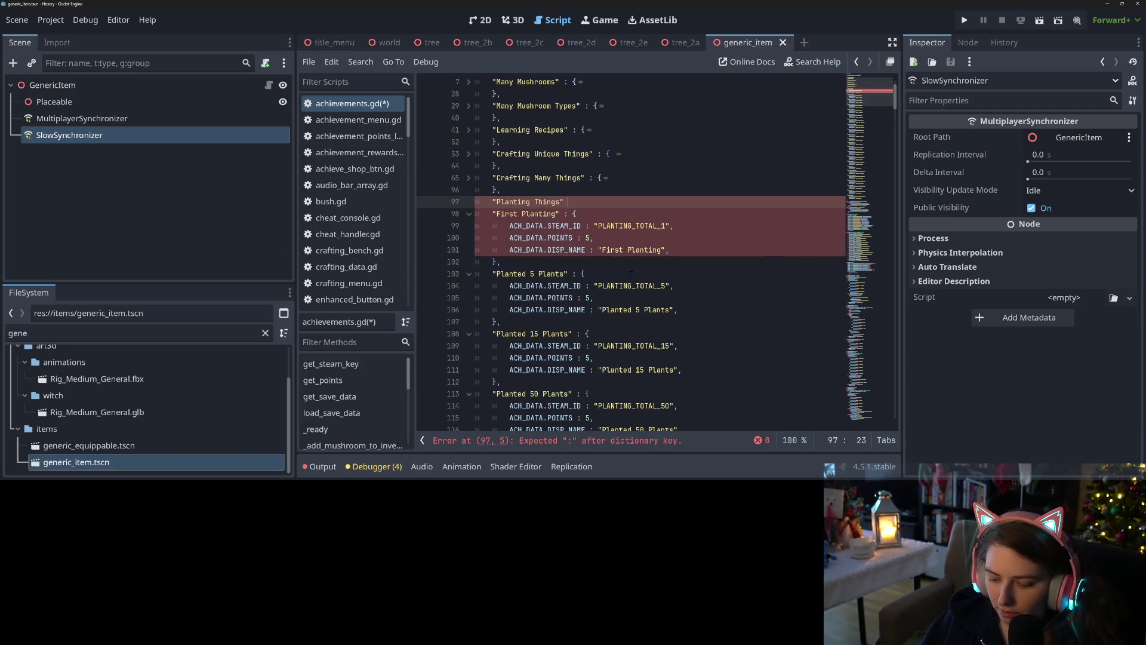
{"action": "type", "text": ": {"}
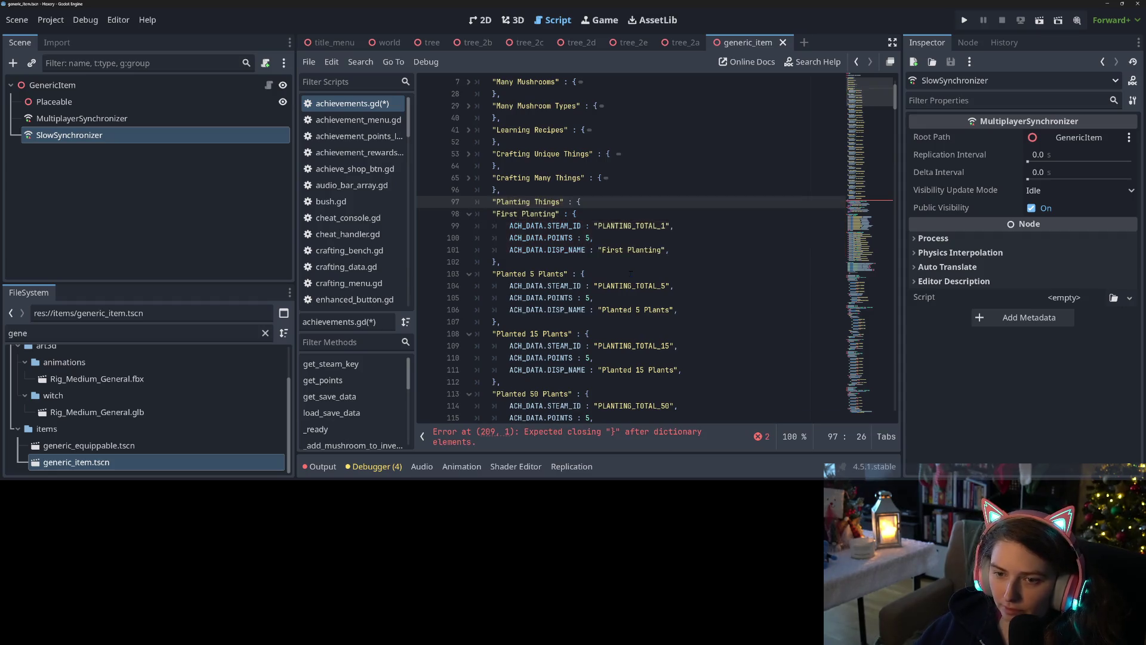
{"action": "scroll", "coordinate": [630, 272], "scroll_direction": "down", "scroll_amount": 3}
{"action": "scroll", "coordinate": [549, 358], "scroll_direction": "down", "scroll_amount": 1}
{"action": "left_click", "coordinate": [549, 358]}
{"action": "left_click", "coordinate": [532, 300]}
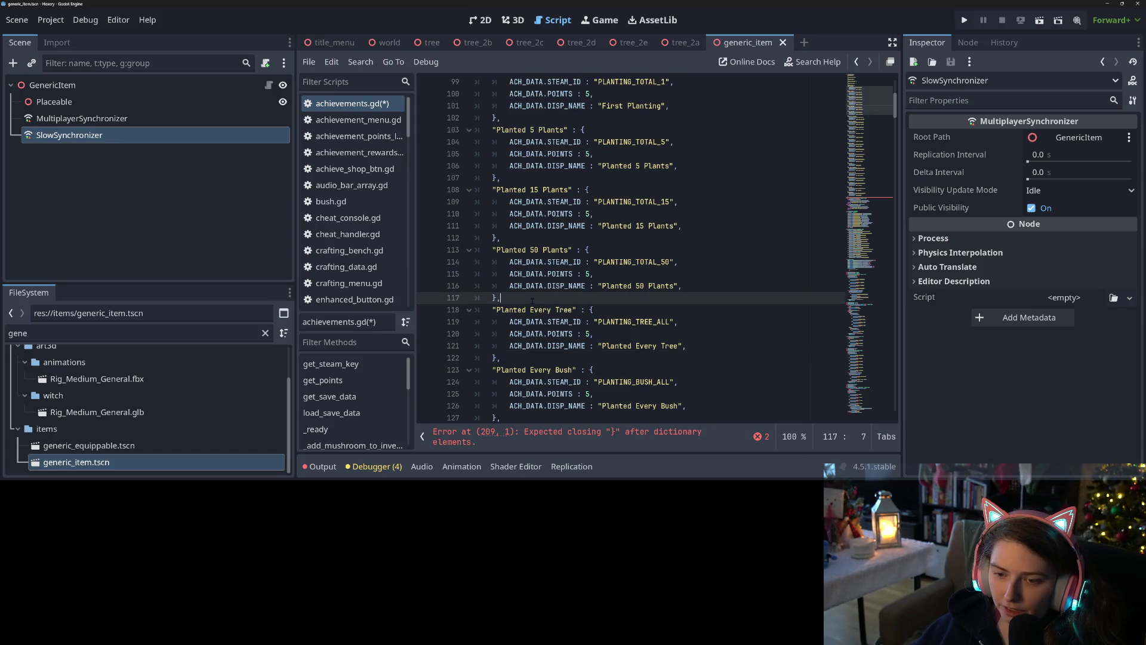
{"action": "key", "text": "Return"}
{"action": "type", "text": "},"}
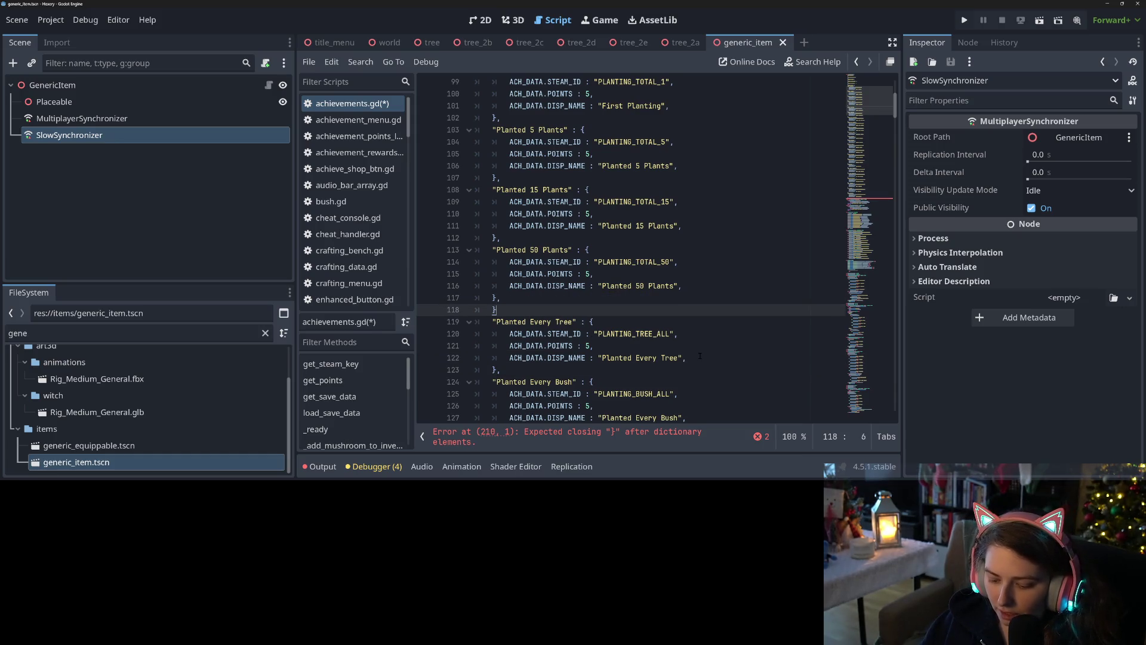
{"action": "mouse_move", "coordinate": [500, 298]}
{"action": "left_mouse_down"}
{"action": "mouse_move", "coordinate": [518, 286]}
{"action": "mouse_move", "coordinate": [518, 239]}
{"action": "mouse_move", "coordinate": [491, 252]}
{"action": "left_mouse_up"}
{"action": "scroll", "coordinate": [519, 286], "scroll_direction": "up", "scroll_amount": 5}
{"action": "key", "text": "Tab"}
Rename the group "Planting Many Things", rekey entries 1, 5, 15 and 50, and save
{"action": "left_click", "coordinate": [534, 237]}
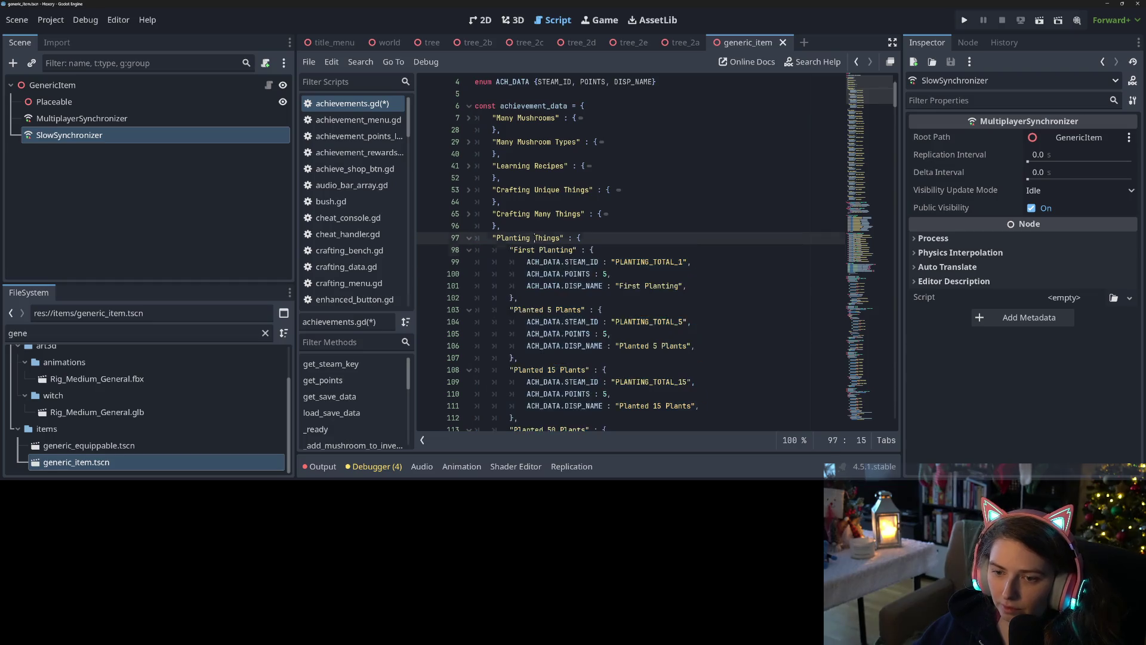
{"action": "type", "text": "Many"}
{"action": "key", "text": "ctrl+s"}
{"action": "scroll", "coordinate": [549, 264], "scroll_direction": "down", "scroll_amount": 1}
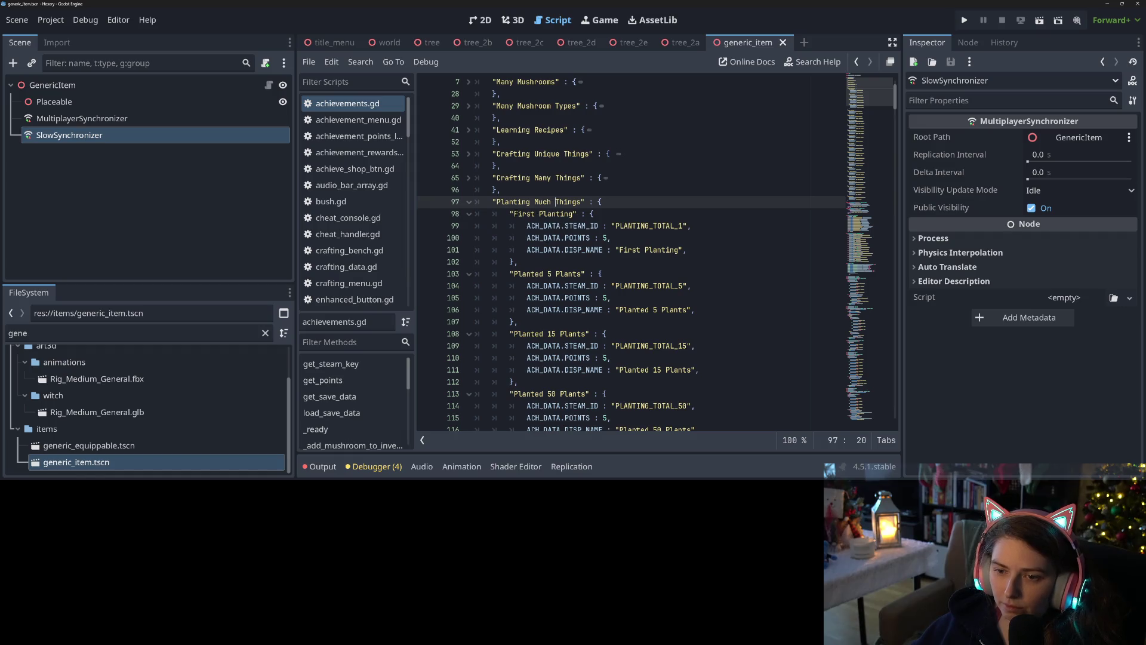
{"action": "left_click_drag", "start_coordinate": [510, 214], "coordinate": [576, 214]}
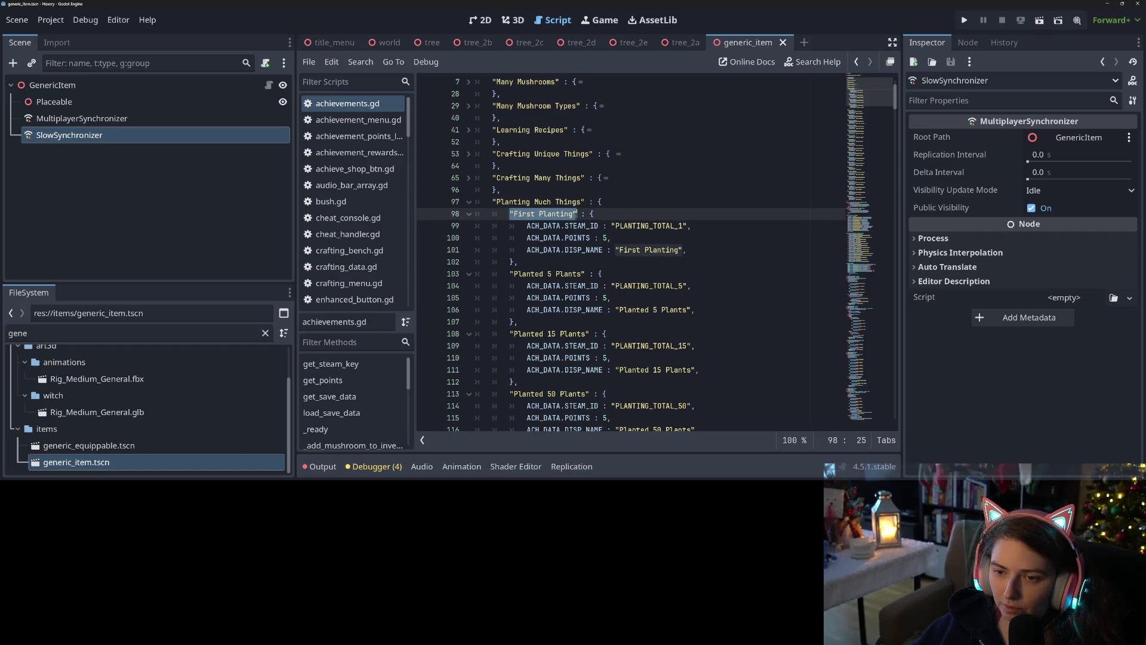
{"action": "type", "text": "1"}
{"action": "left_click_drag", "start_coordinate": [509, 273], "coordinate": [585, 273]}
{"action": "type", "text": "5"}
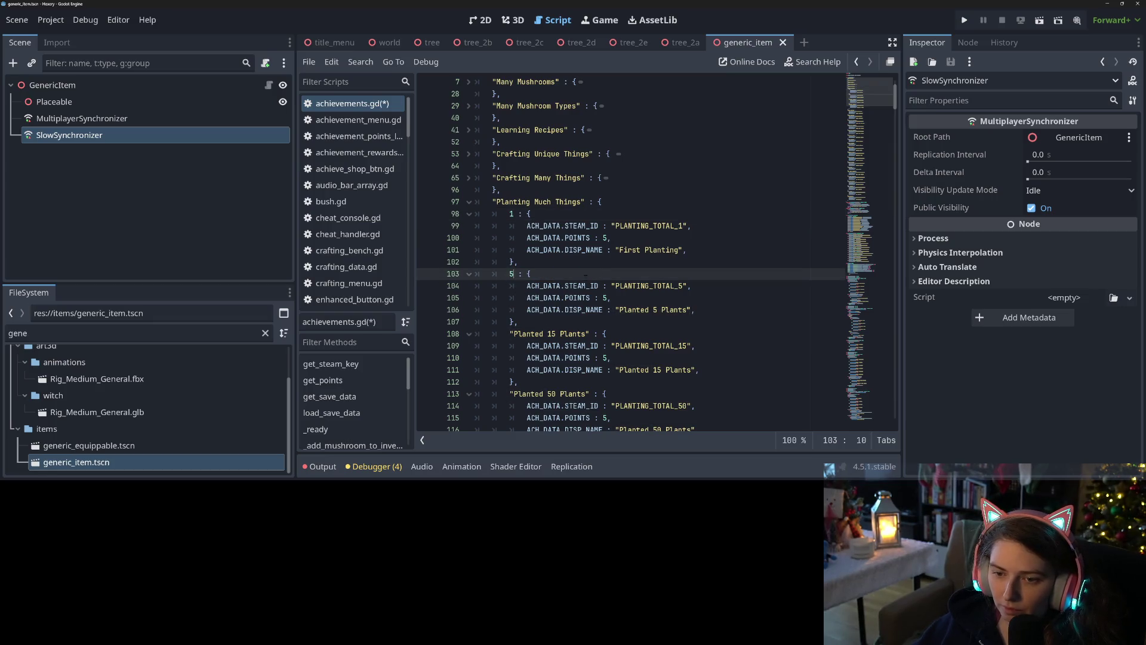
{"action": "left_click_drag", "start_coordinate": [509, 333], "coordinate": [590, 334]}
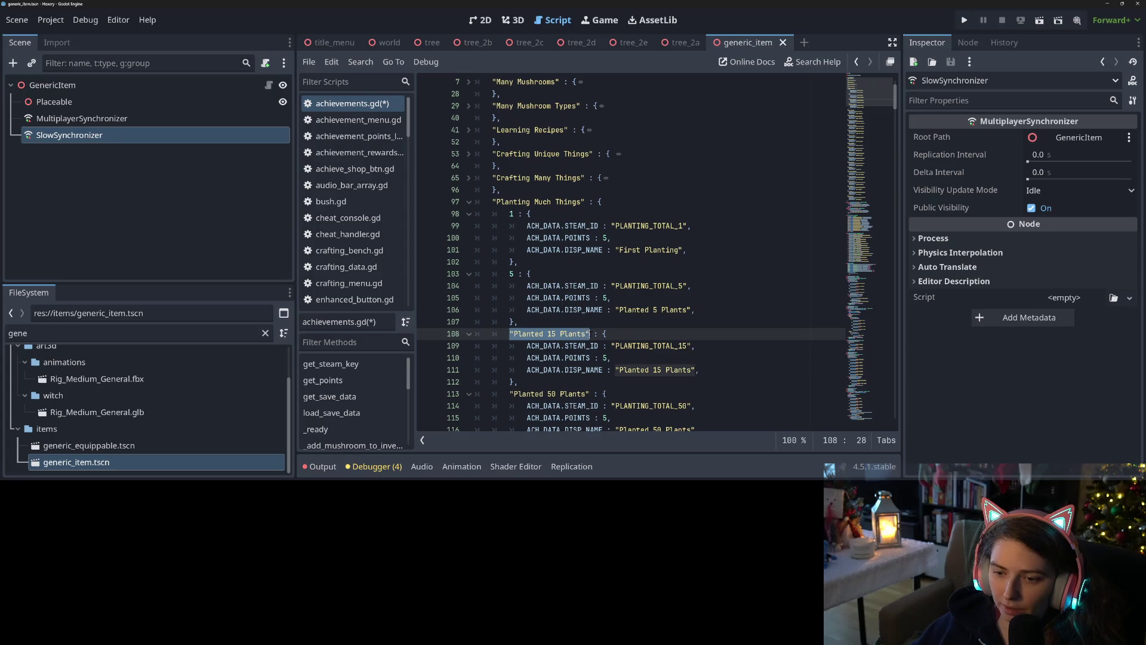
{"action": "type", "text": "15"}
{"action": "scroll", "coordinate": [589, 338], "scroll_direction": "down", "scroll_amount": 3}
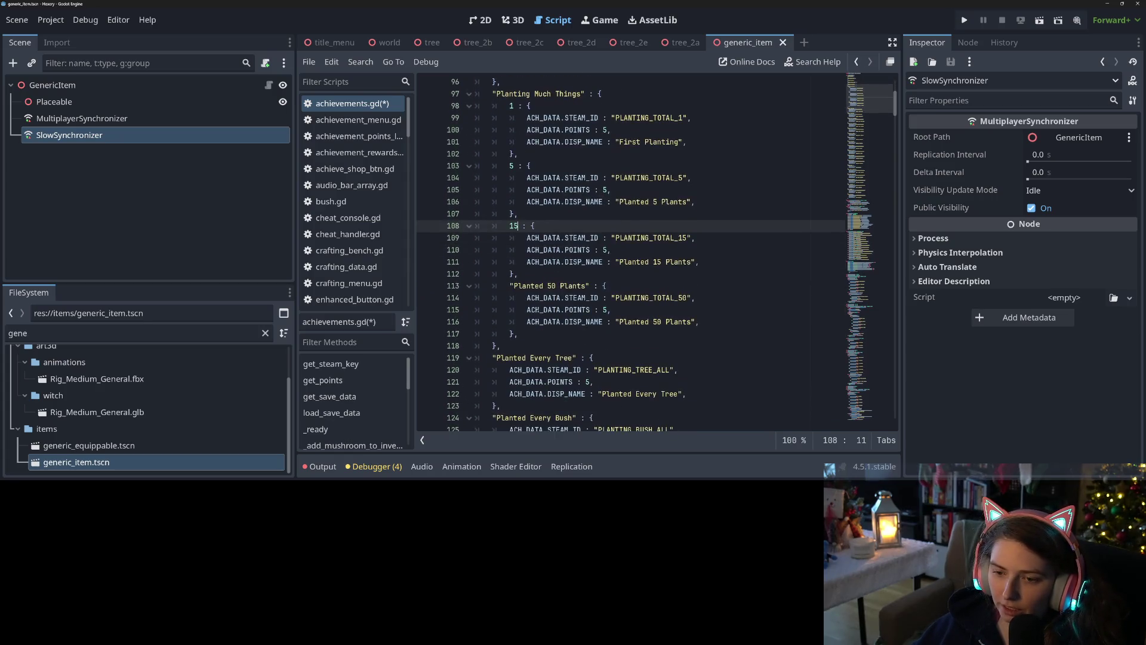
{"action": "left_click_drag", "start_coordinate": [509, 286], "coordinate": [590, 286]}
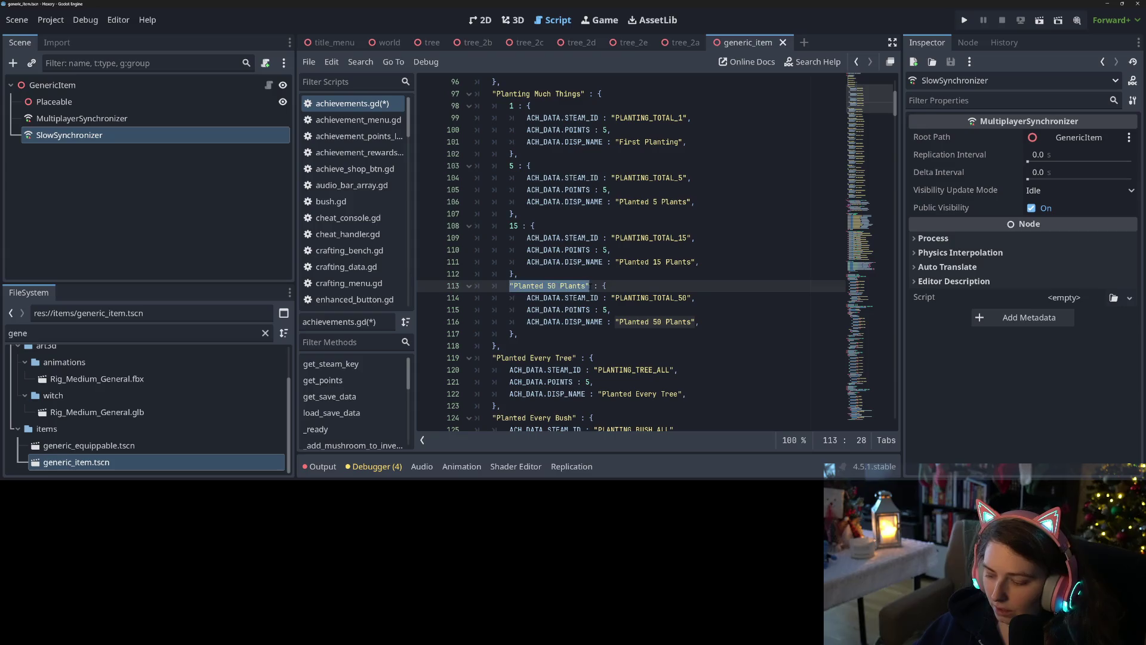
{"action": "type", "text": "50"}
{"action": "key", "text": "ctrl+s"}
Move to the Planted Every Tree entry below the planting group
{"action": "left_click", "coordinate": [590, 334]}
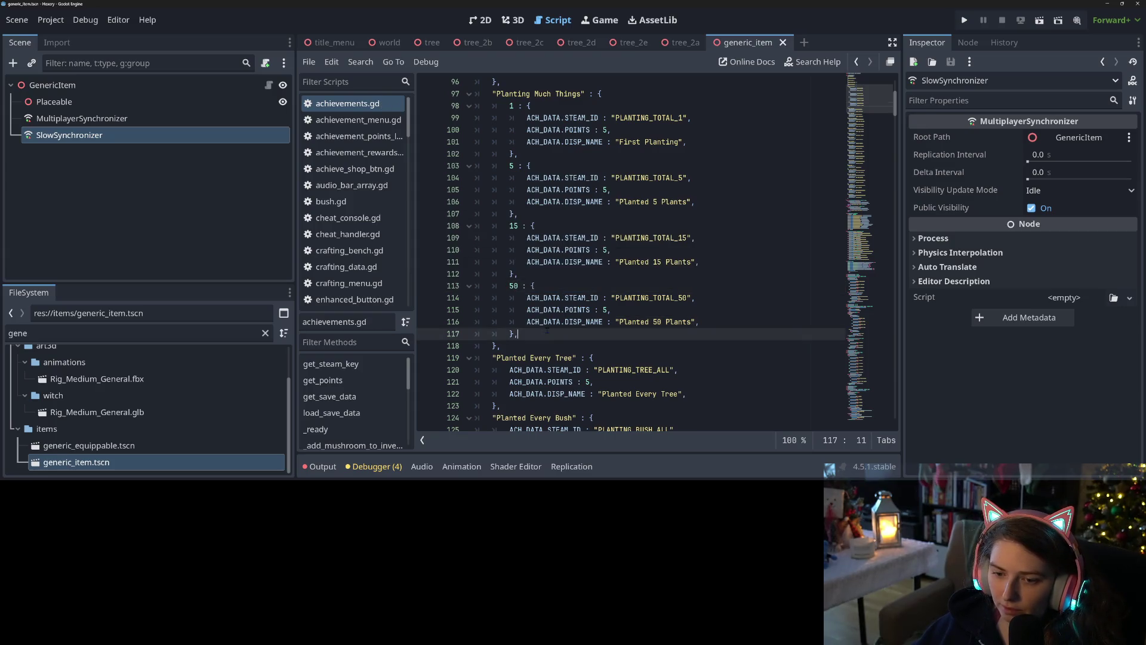
{"action": "scroll", "coordinate": [590, 334], "scroll_direction": "down", "scroll_amount": 1}
{"action": "left_click", "coordinate": [589, 333]}
{"action": "left_click", "coordinate": [494, 322]}
{"action": "scroll", "coordinate": [494, 322], "scroll_direction": "down", "scroll_amount": 2}
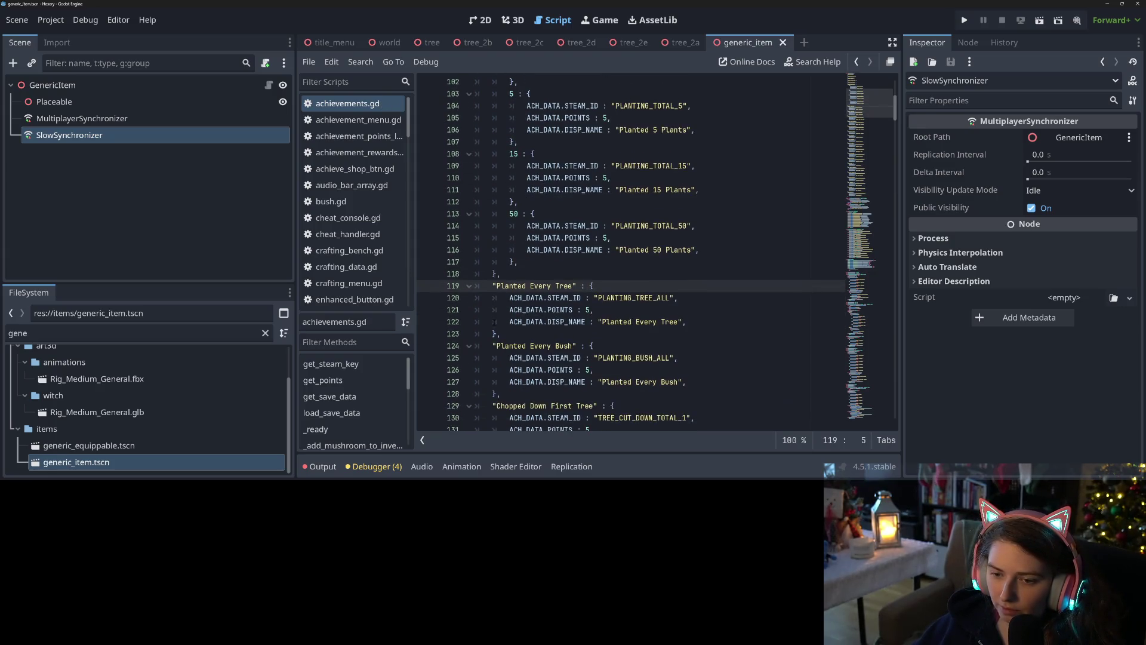
Inspect the Planted Every Tree entry's PLANTING_TREE_ALL id, display name and key
{"action": "scroll", "coordinate": [495, 322], "scroll_direction": "up", "scroll_amount": 1}
{"action": "left_click", "coordinate": [568, 296]}
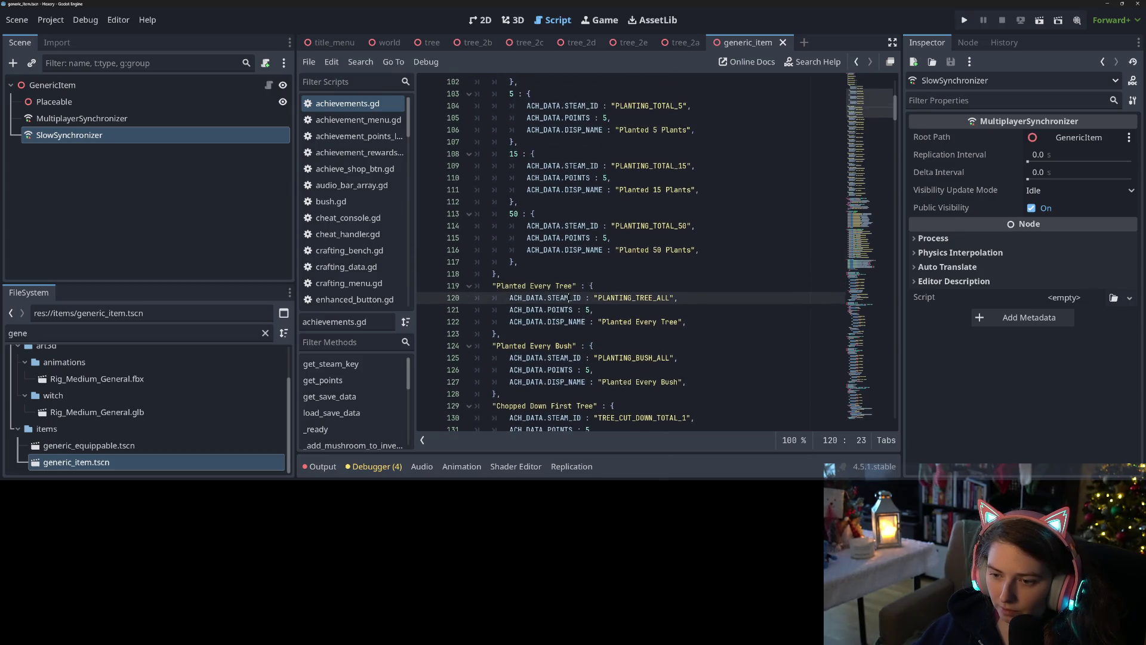
{"action": "double_click", "coordinate": [633, 297]}
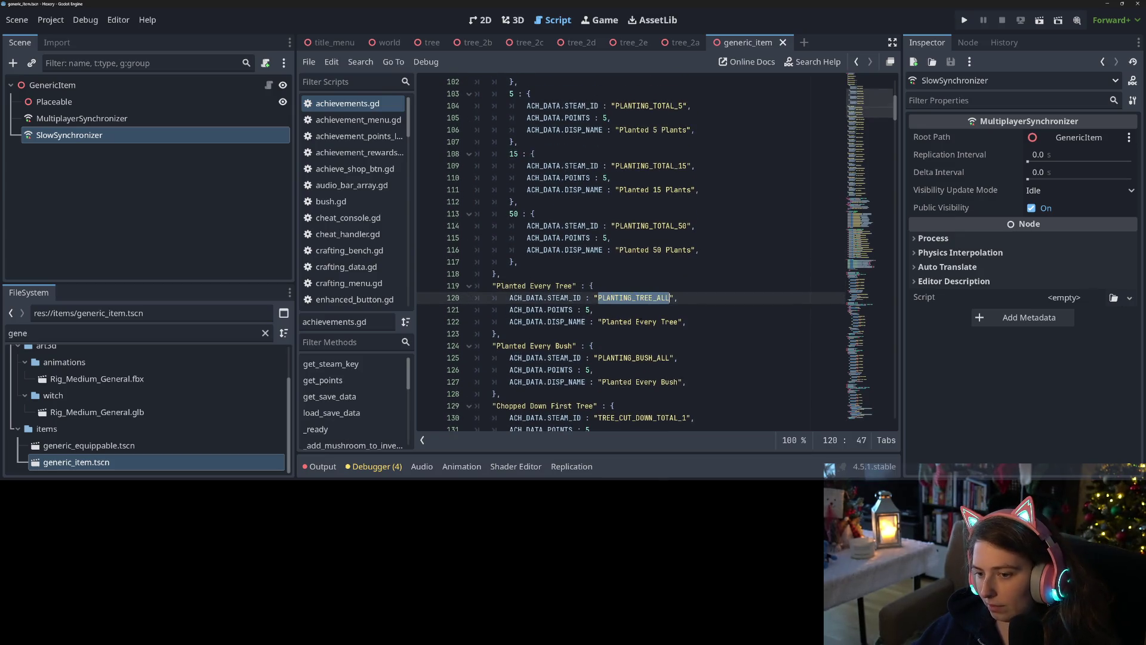
{"action": "double_click", "coordinate": [646, 321]}
{"action": "left_click", "coordinate": [496, 273]}
{"action": "left_click", "coordinate": [496, 286]}
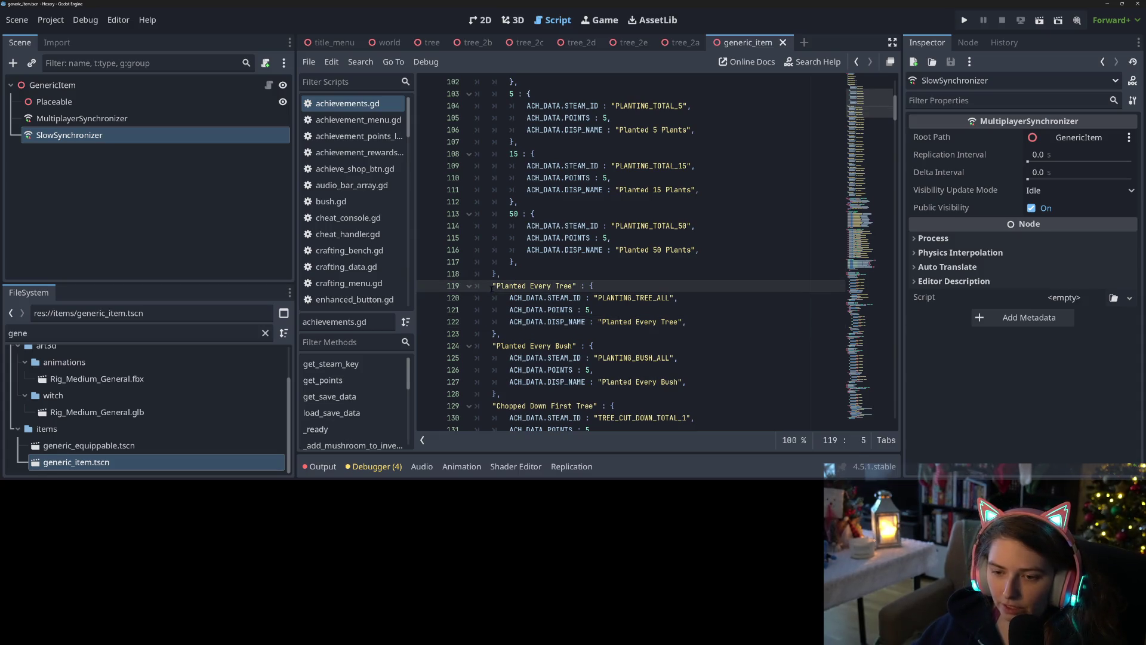
{"action": "left_click_drag", "start_coordinate": [493, 286], "coordinate": [577, 286]}
Add a "Planting All the Types" group header above the Planted Every Tree entry
{"action": "left_click", "coordinate": [577, 286]}
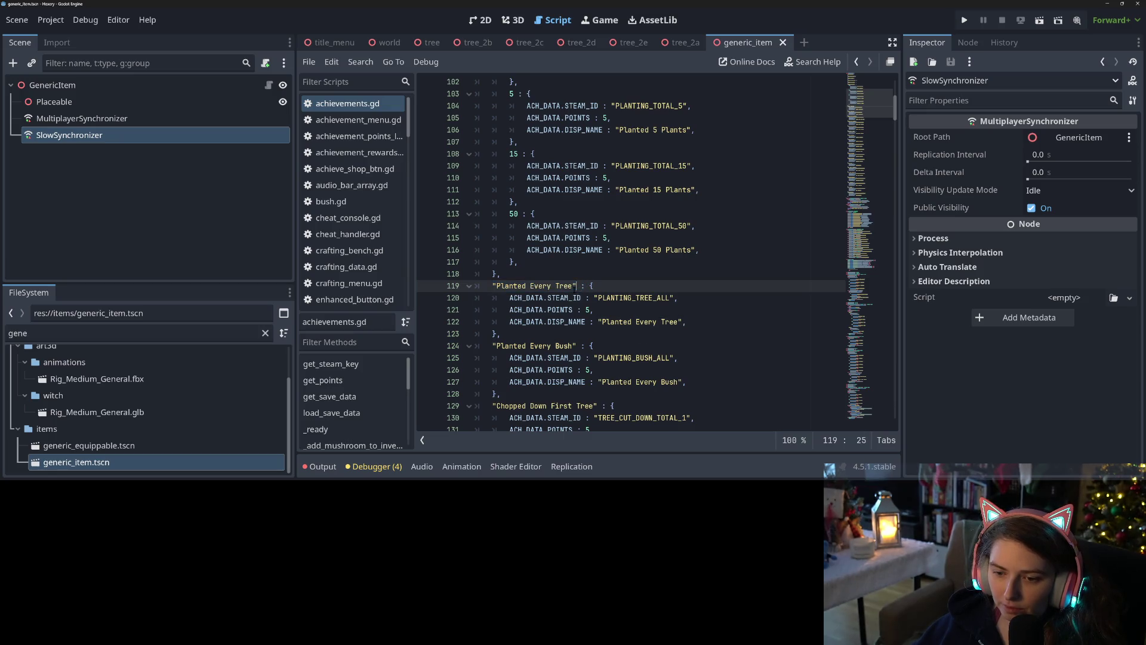
{"action": "key", "text": "Up"}
{"action": "key", "text": "Return"}
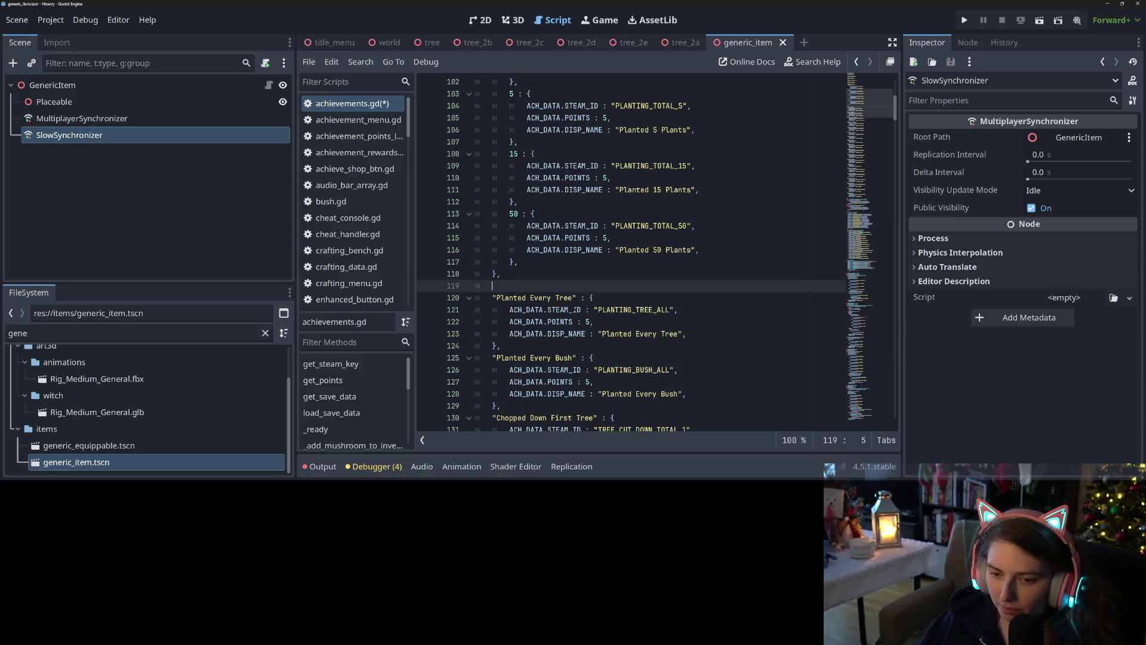
{"action": "type", "text": "\"P"}
{"action": "type", "text": "lanting all the"}
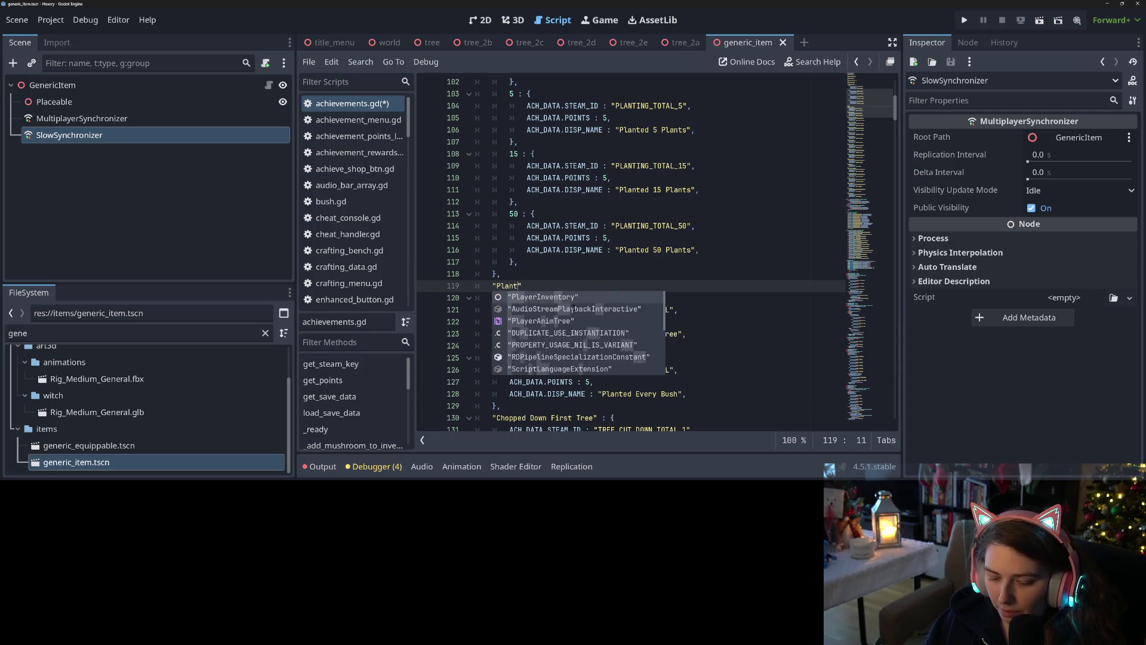
{"action": "type", "text": " types\" :"}
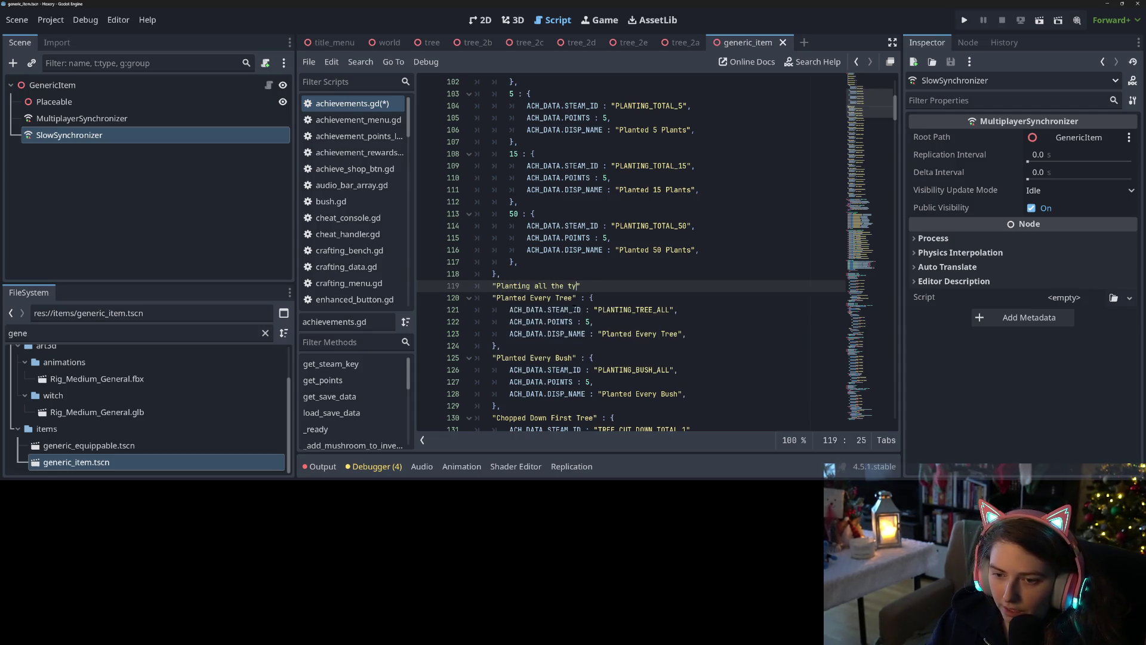
{"action": "type", "text": " {"}
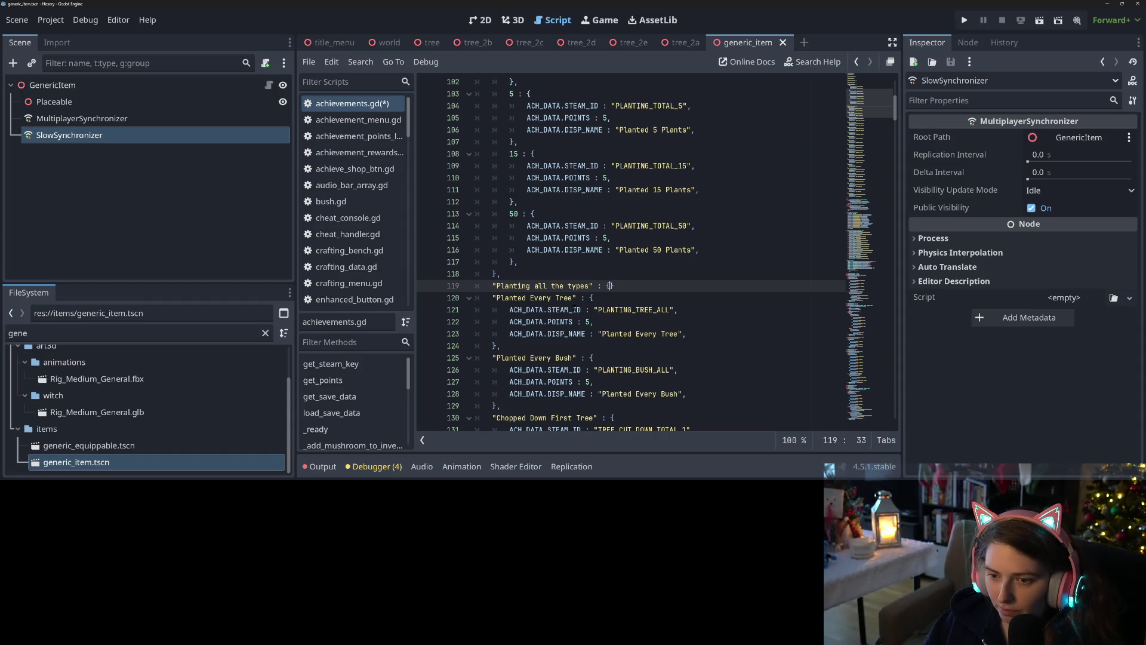
{"action": "key", "text": "Delete"}
{"action": "type", "text": "T"}
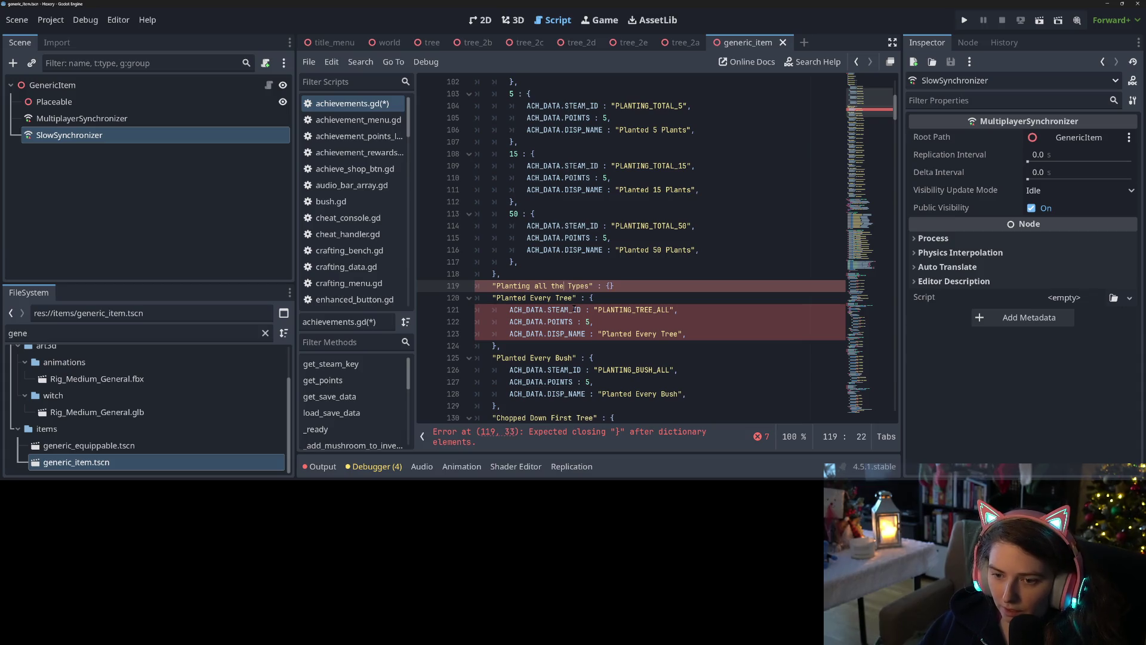
{"action": "key", "text": "Delete"}
{"action": "type", "text": "A"}
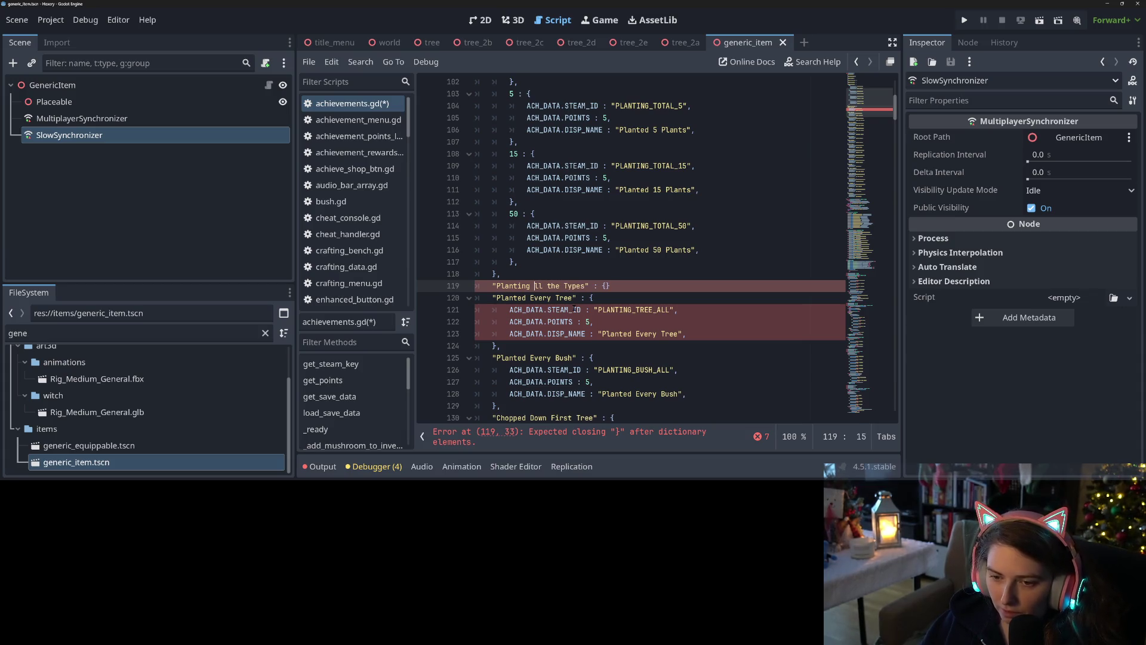
{"action": "left_click", "coordinate": [642, 285]}
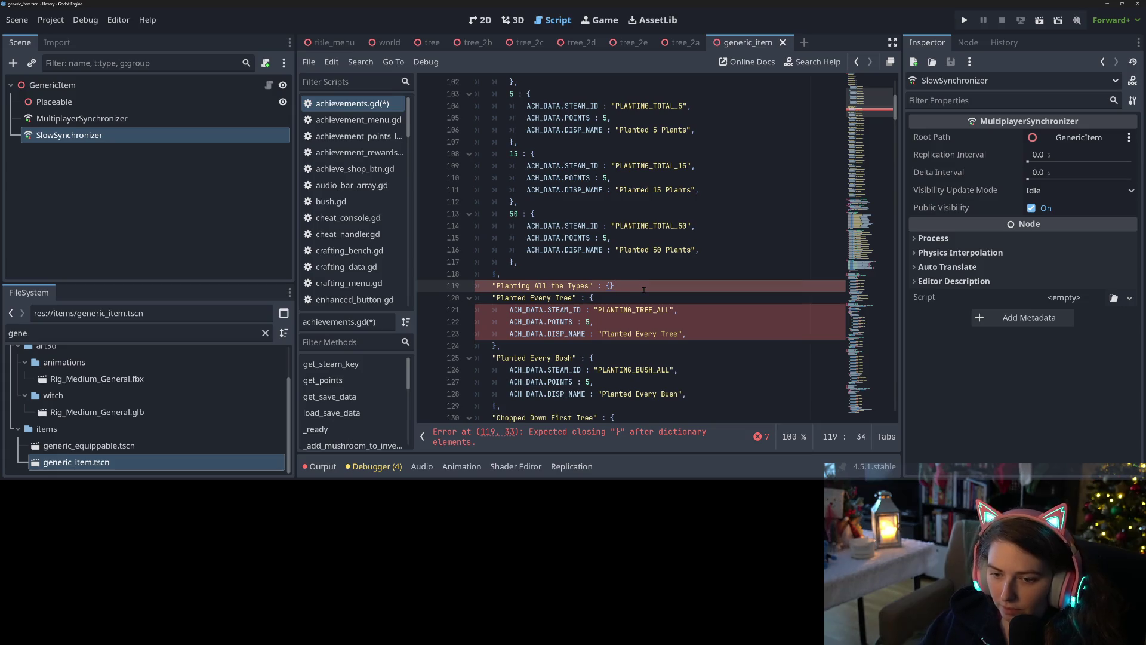
{"action": "key", "text": "BackSpace"}
Close the group after Planted Every Bush and indent the tree and bush entries
{"action": "scroll", "coordinate": [642, 281], "scroll_direction": "down", "scroll_amount": 2}
{"action": "left_click", "coordinate": [527, 332]}
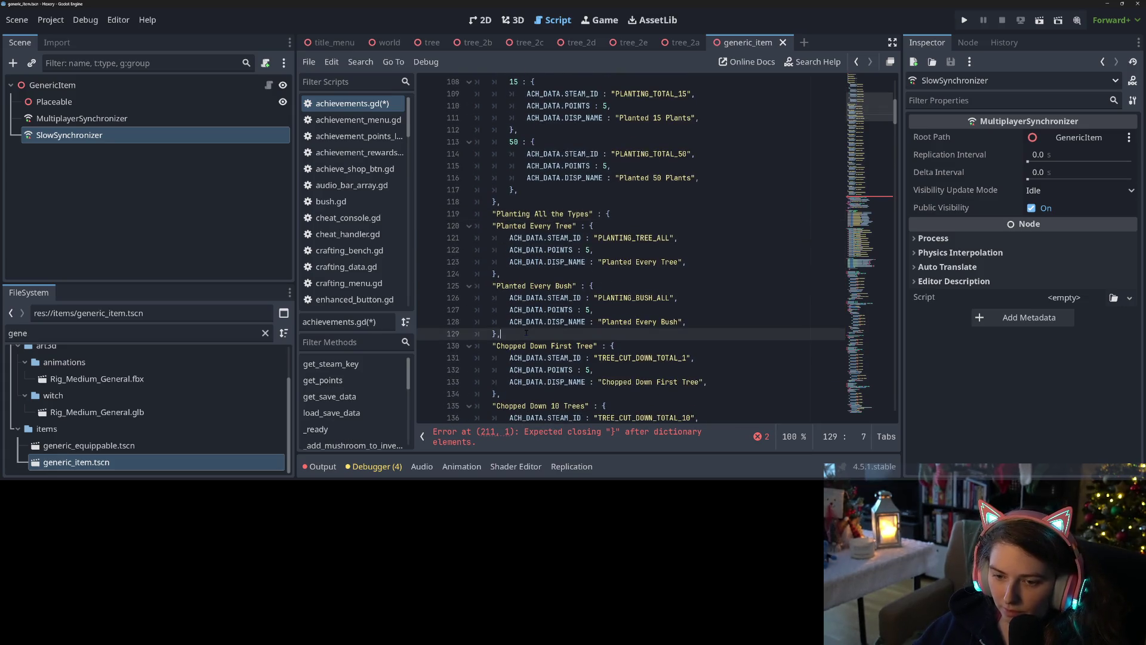
{"action": "key", "text": "Return"}
{"action": "type", "text": "},"}
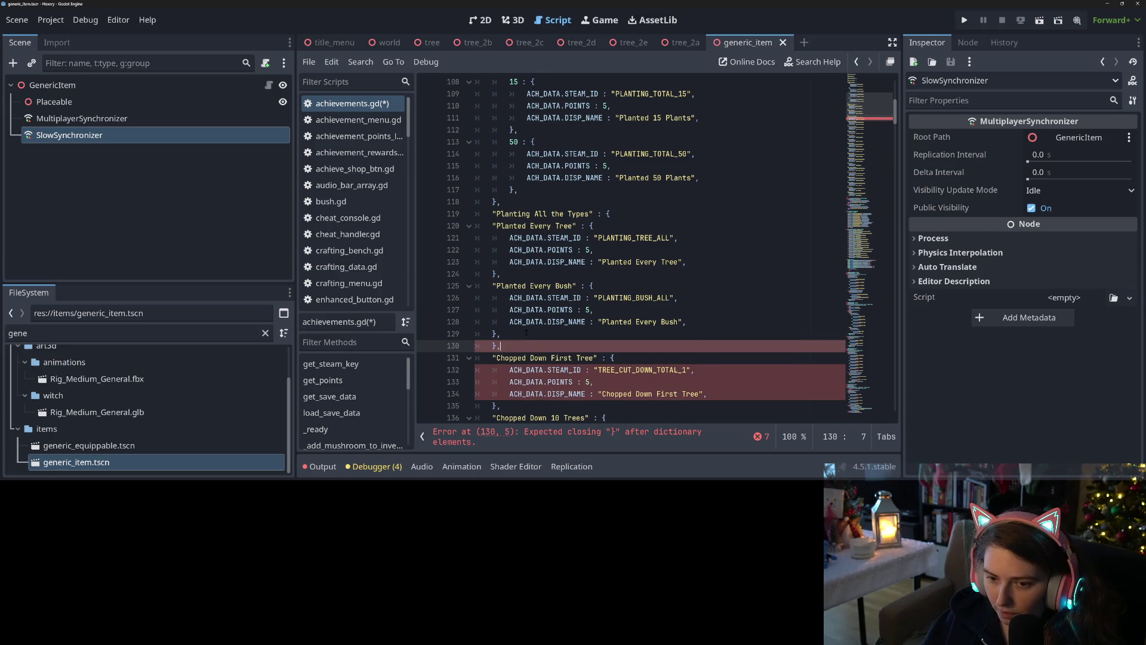
{"action": "left_click_drag", "start_coordinate": [494, 226], "coordinate": [526, 324]}
{"action": "key", "text": "Tab"}
Rekey the two entries "Tree" and "Bush" and save
{"action": "left_click", "coordinate": [531, 239]}
{"action": "left_click_drag", "start_coordinate": [514, 225], "coordinate": [528, 225]}
{"action": "left_click_drag", "start_coordinate": [582, 226], "coordinate": [591, 225]}
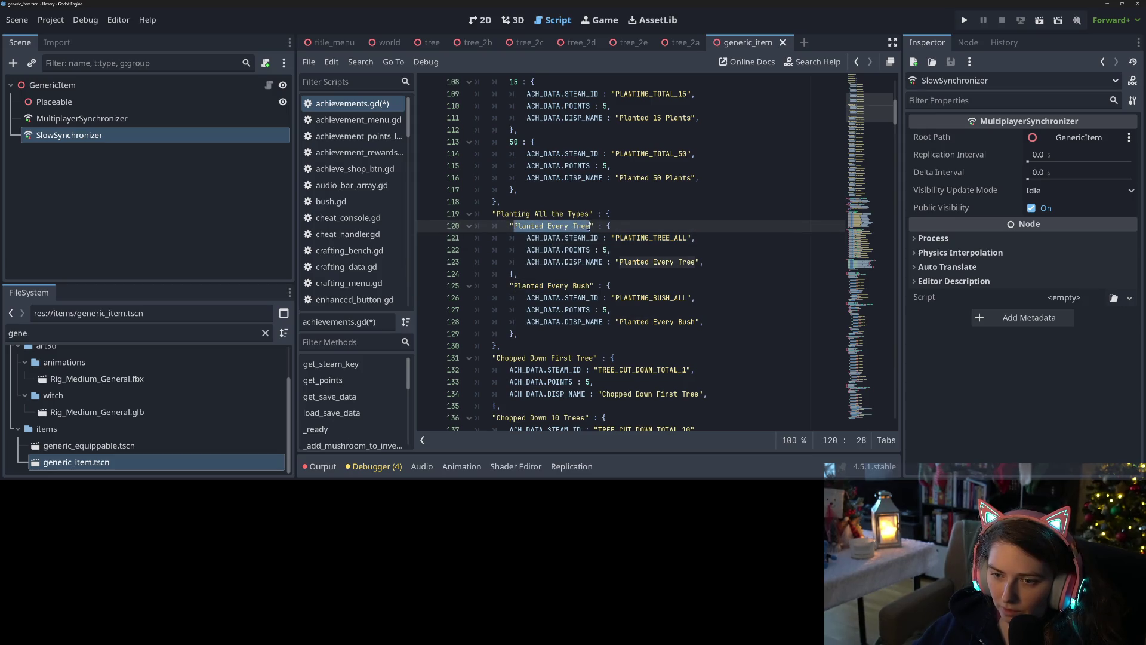
{"action": "type", "text": "T"}
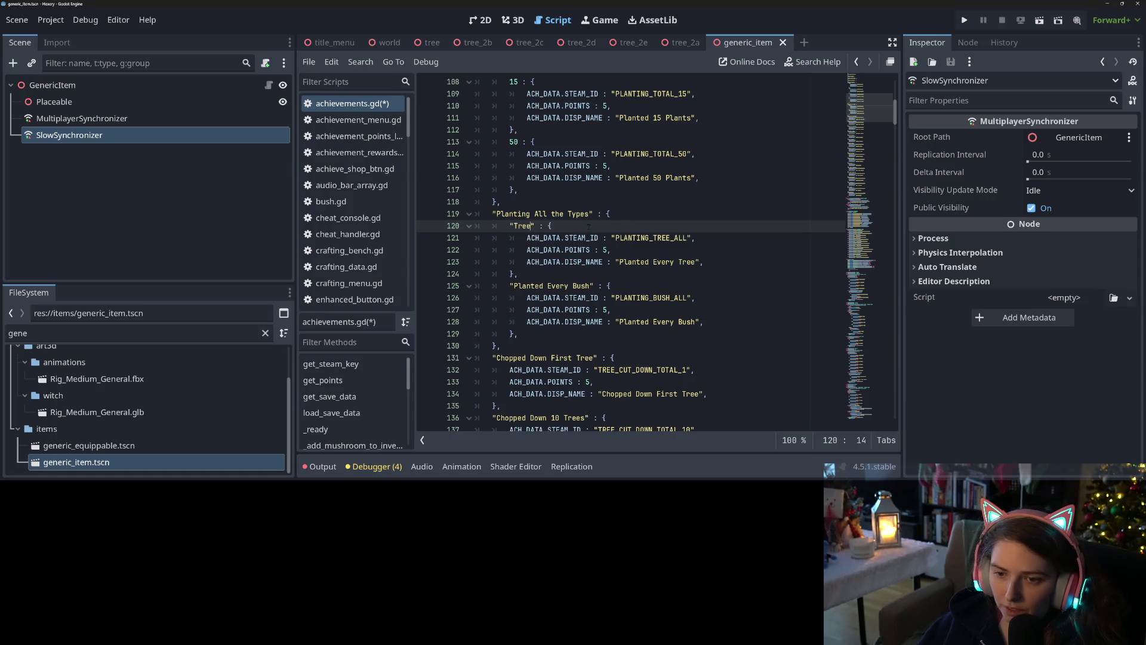
{"action": "left_click_drag", "start_coordinate": [513, 286], "coordinate": [591, 285]}
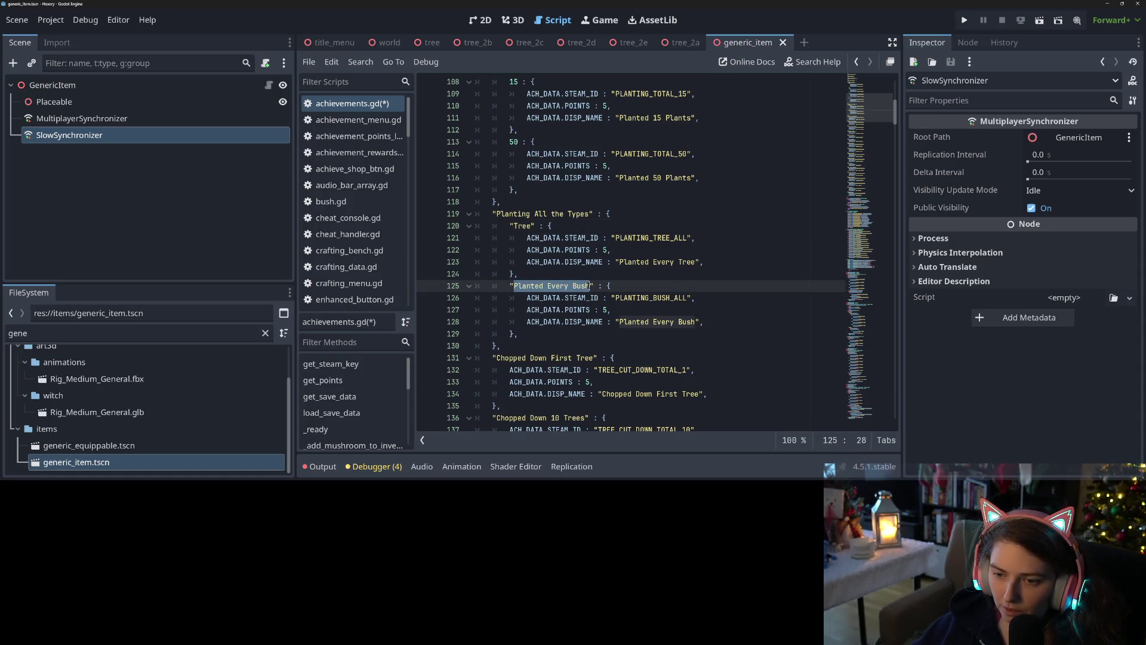
{"action": "type", "text": "B"}
{"action": "key", "text": "ctrl+s"}
Inspect the bush entry's ACH_DATA.POINTS and review the Chopped Down First Tree entry
{"action": "left_click", "coordinate": [574, 309]}
{"action": "scroll", "coordinate": [575, 268], "scroll_direction": "down", "scroll_amount": 2}
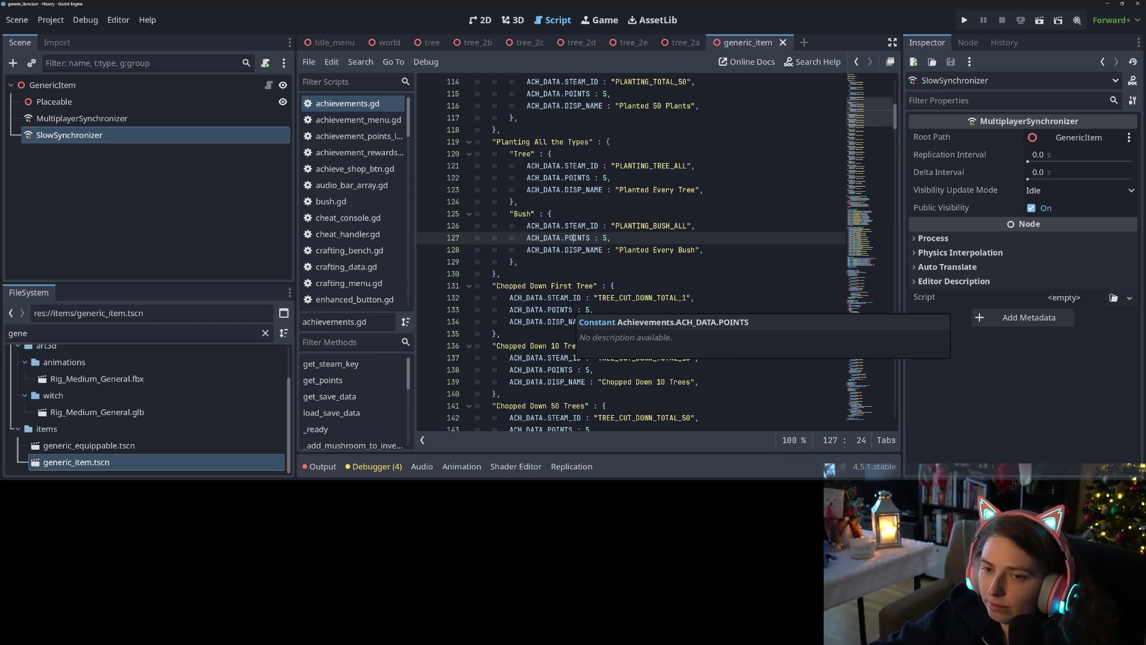
{"action": "left_click", "coordinate": [562, 297]}
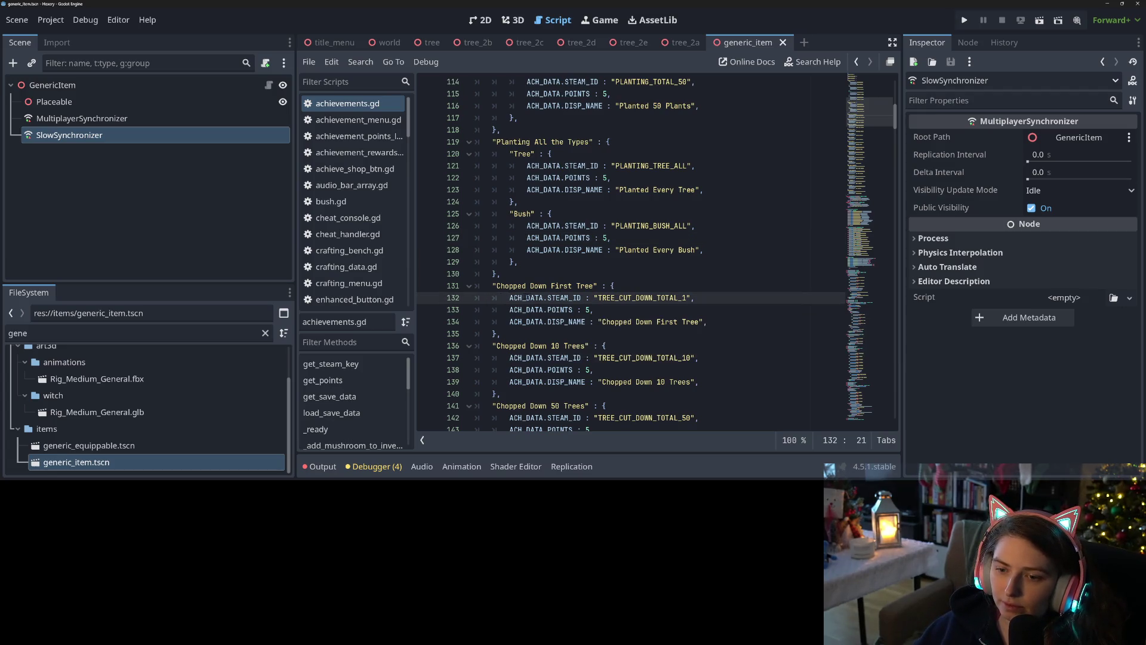
{"action": "scroll", "coordinate": [527, 298], "scroll_direction": "down", "scroll_amount": 1}
{"action": "left_click", "coordinate": [523, 273]}
{"action": "left_click", "coordinate": [521, 238]}
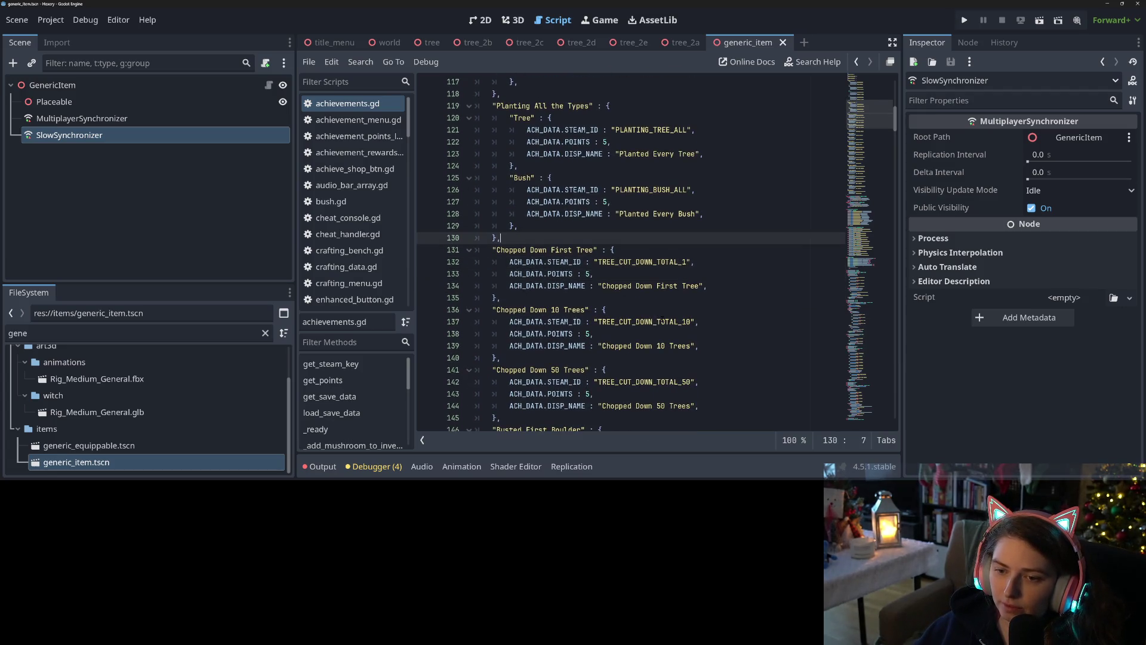
Add a "Chop Down Trees" group header and indent the three tree-chopping entries
{"action": "key", "text": "Return"}
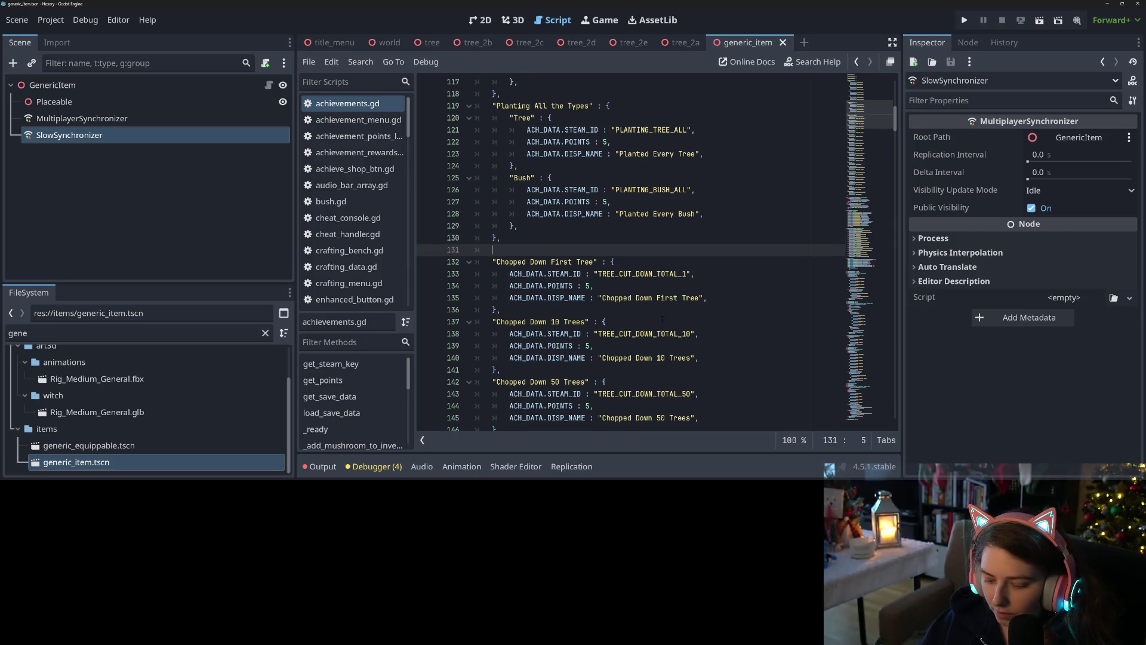
{"action": "type", "text": "\"Chop Down Trees\" : {"}
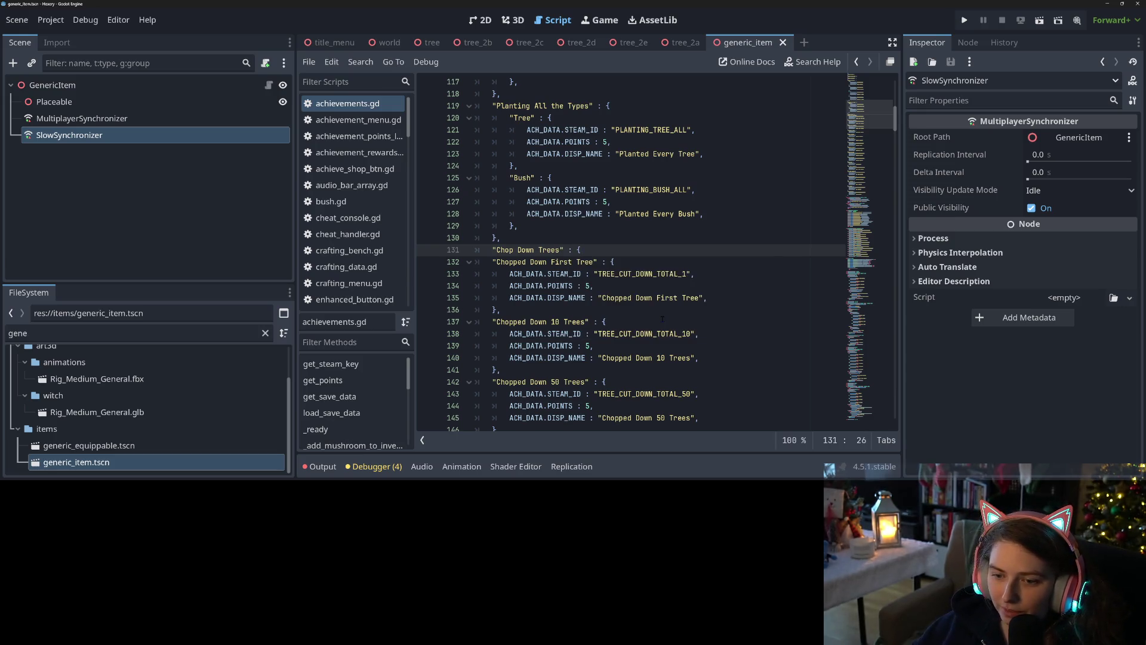
{"action": "scroll", "coordinate": [662, 319], "scroll_direction": "down", "scroll_amount": 5}
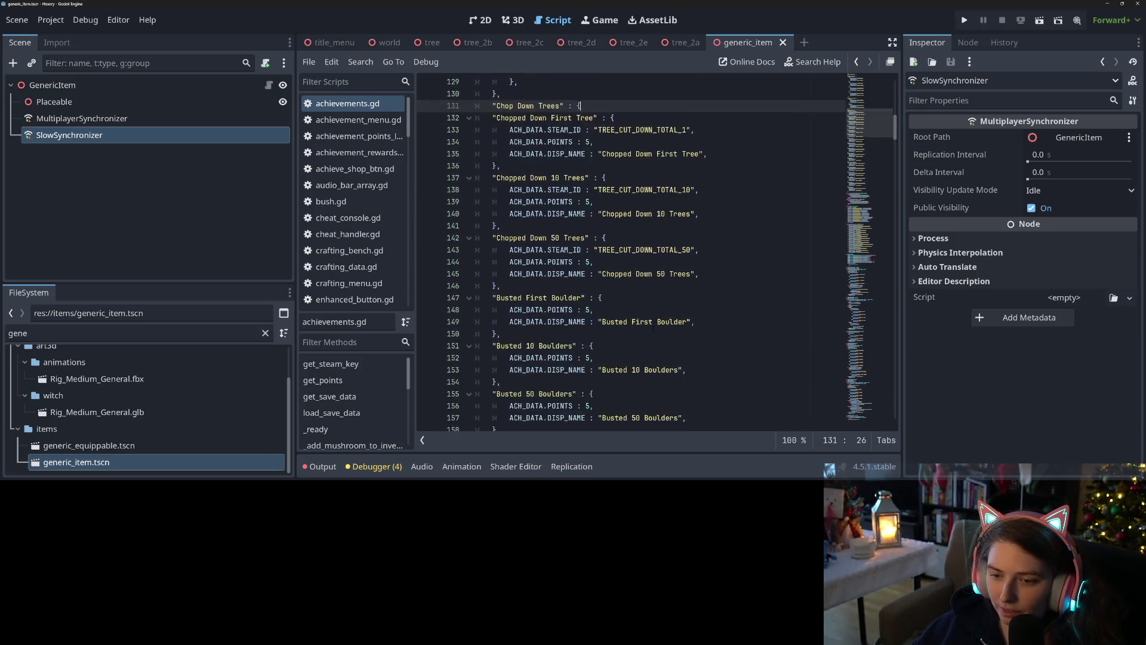
{"action": "left_click", "coordinate": [531, 260]}
{"action": "type", "text": "},"}
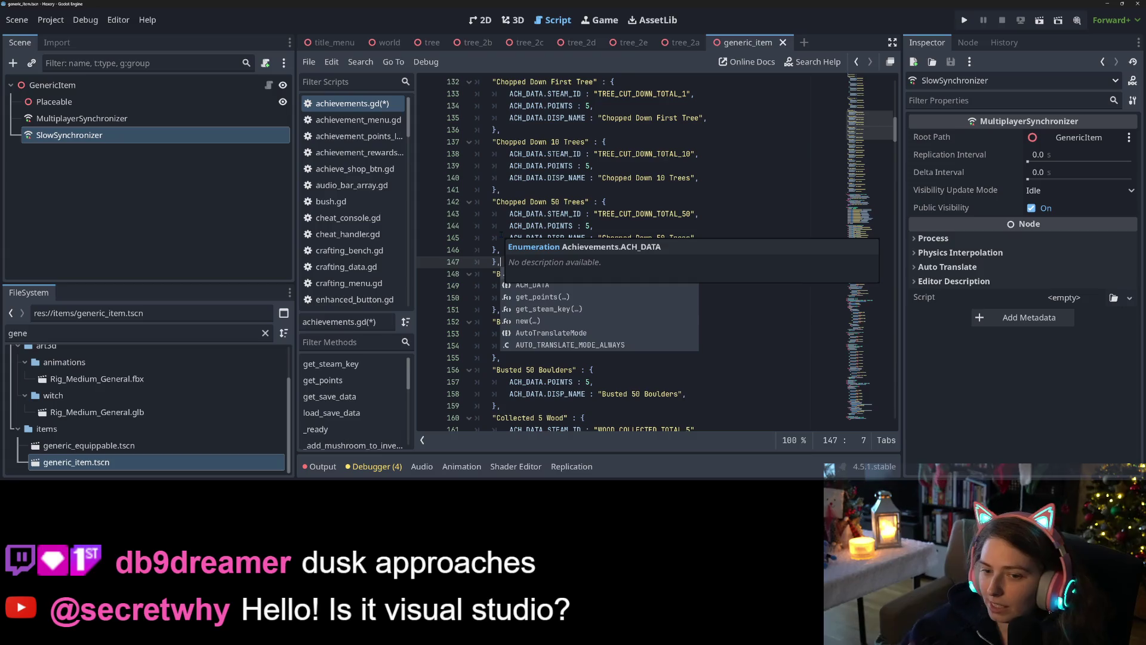
{"action": "left_click", "coordinate": [502, 236]}
{"action": "mouse_move", "coordinate": [505, 250]}
{"action": "left_mouse_down"}
{"action": "mouse_move", "coordinate": [493, 274]}
{"action": "mouse_move", "coordinate": [493, 153]}
{"action": "left_mouse_up"}
{"action": "scroll", "coordinate": [501, 250], "scroll_direction": "up", "scroll_amount": 2}
{"action": "key", "text": "Tab"}
{"action": "left_click", "coordinate": [623, 273]}
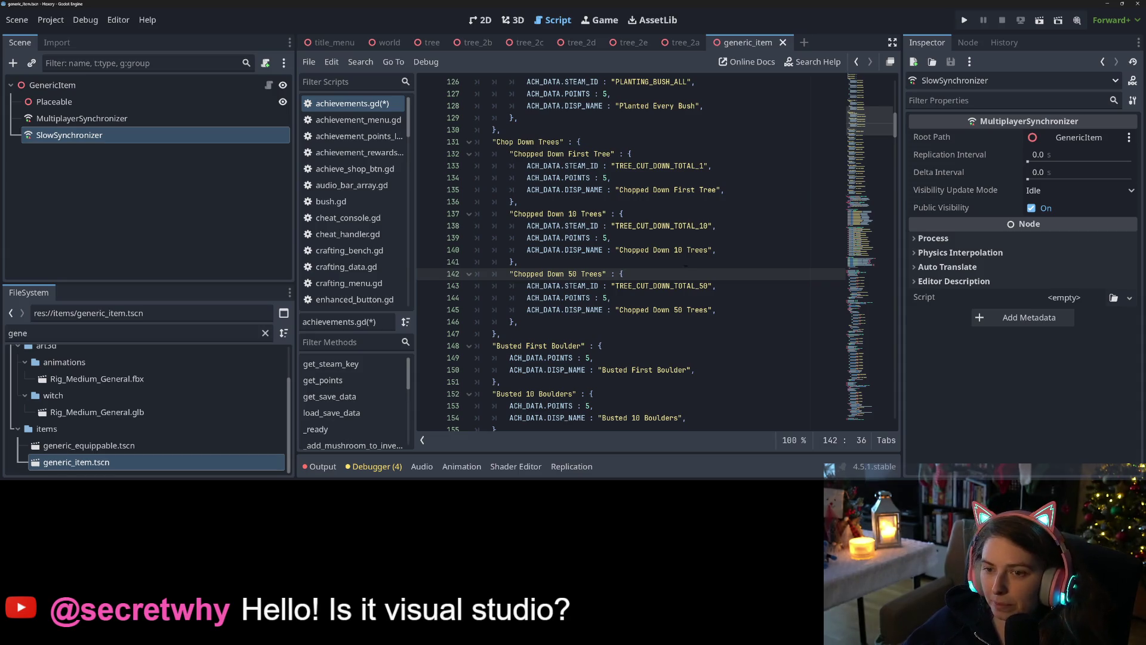
Replace the chopping entries' name keys with 1, 10 and 50 and save
{"action": "left_click", "coordinate": [610, 178]}
{"action": "left_click_drag", "start_coordinate": [509, 153], "coordinate": [615, 153]}
{"action": "type", "text": "1"}
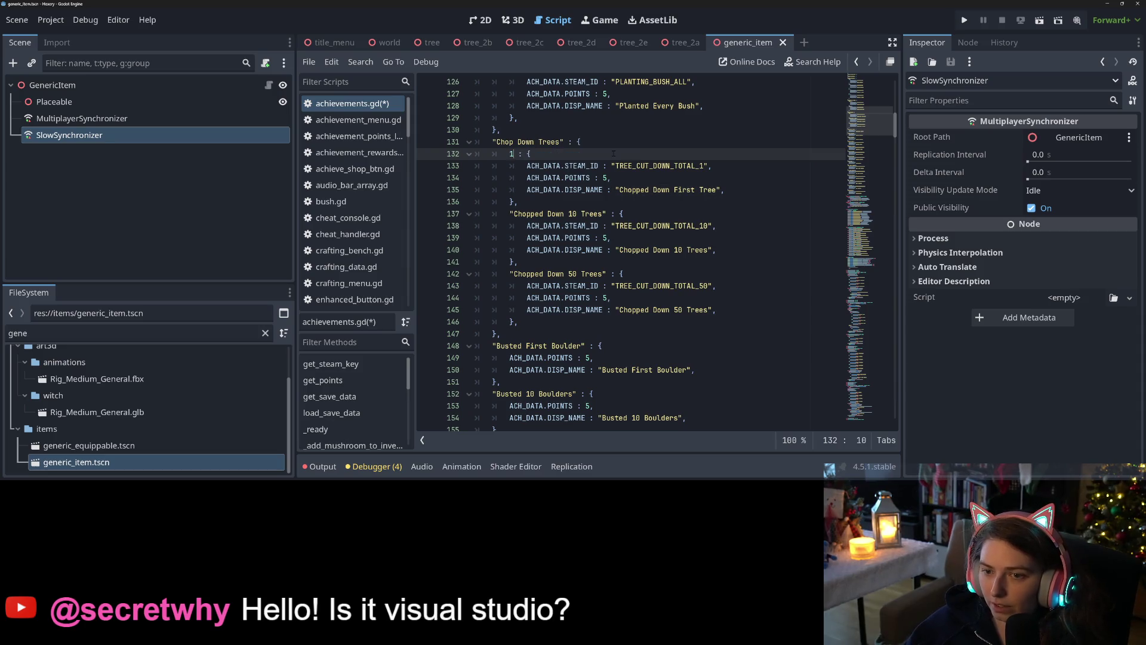
{"action": "left_click_drag", "start_coordinate": [510, 214], "coordinate": [608, 213]}
{"action": "type", "text": "10"}
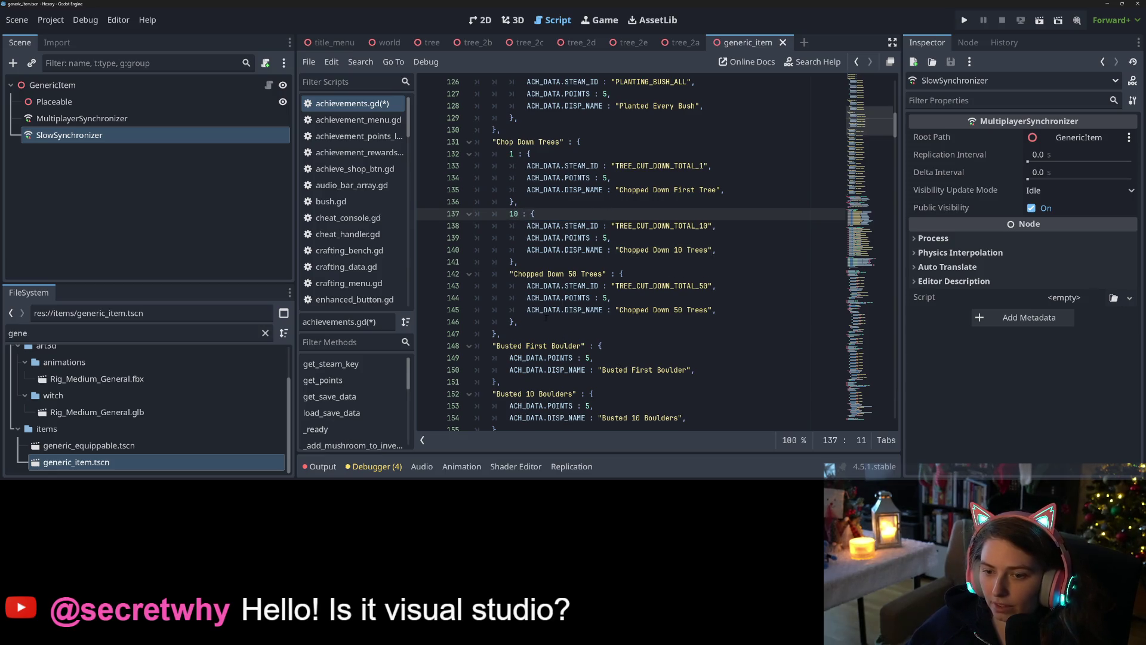
{"action": "left_click_drag", "start_coordinate": [510, 273], "coordinate": [607, 273]}
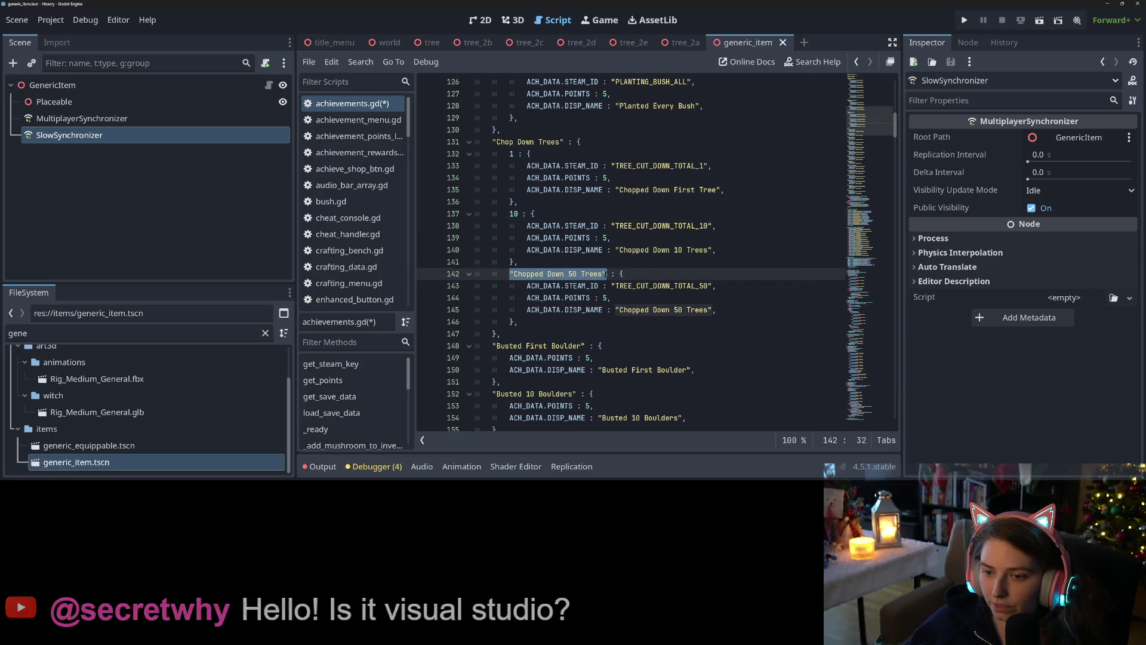
{"action": "type", "text": "50"}
{"action": "key", "text": "ctrl+s"}
{"action": "key", "text": "Down"}
{"action": "key", "text": "Down"}
{"action": "key", "text": "Down"}
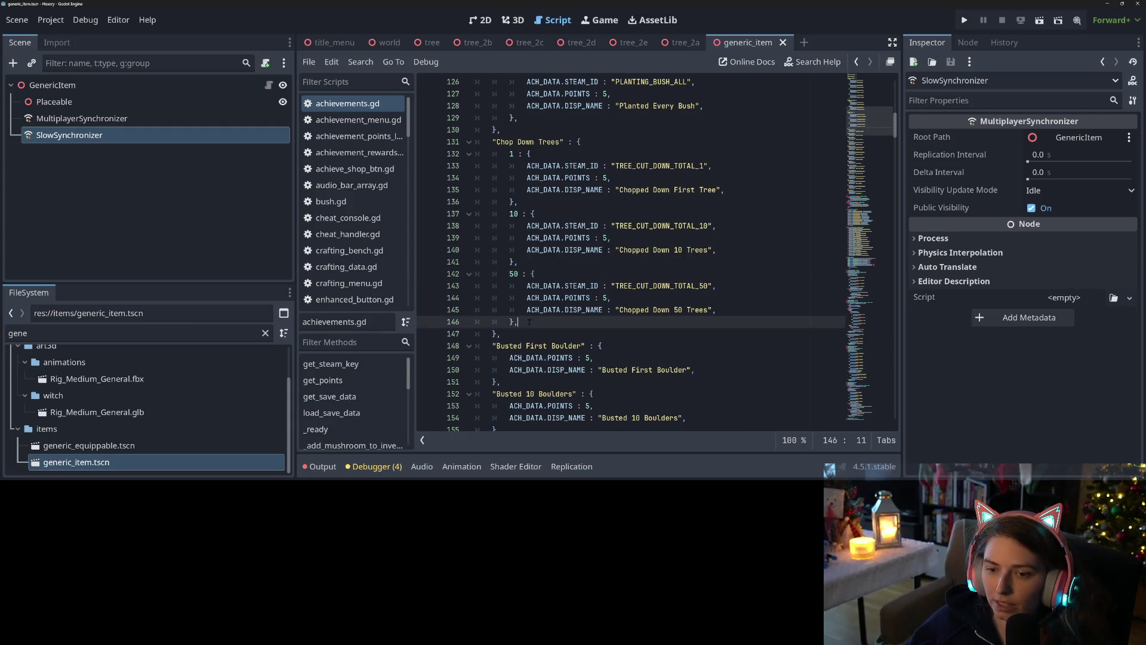
{"action": "scroll", "coordinate": [631, 251], "scroll_direction": "down", "scroll_amount": 2}
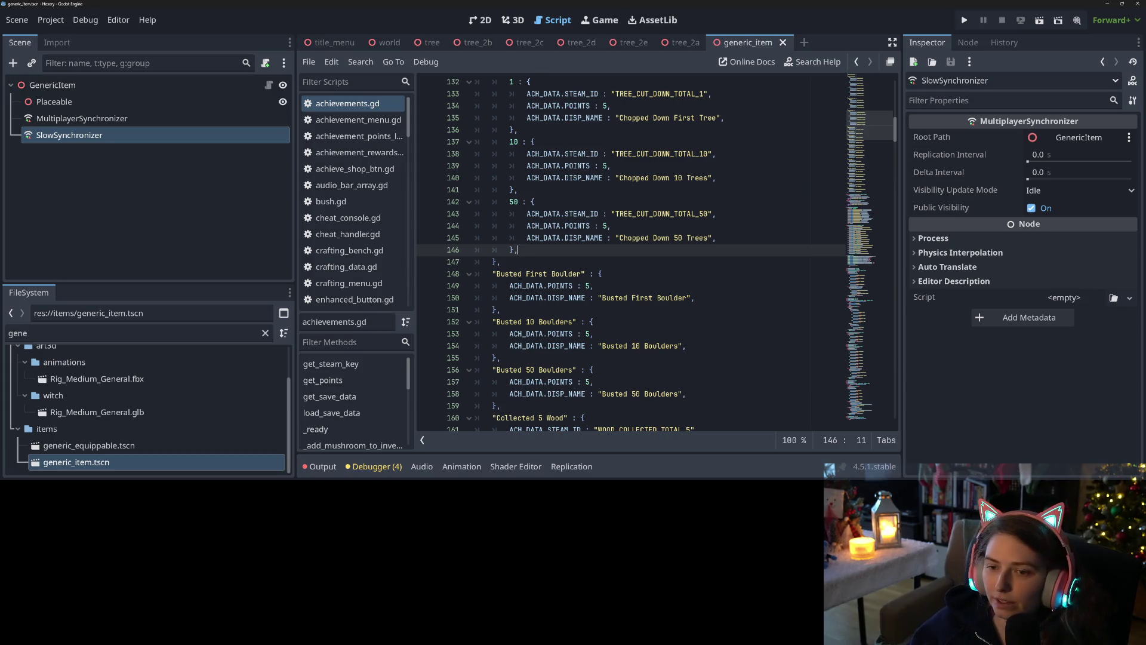
{"action": "left_click", "coordinate": [523, 265]}
Add a "Busted Boulders" : { header and indent the three boulder entries beneath it
{"action": "key", "text": "Return"}
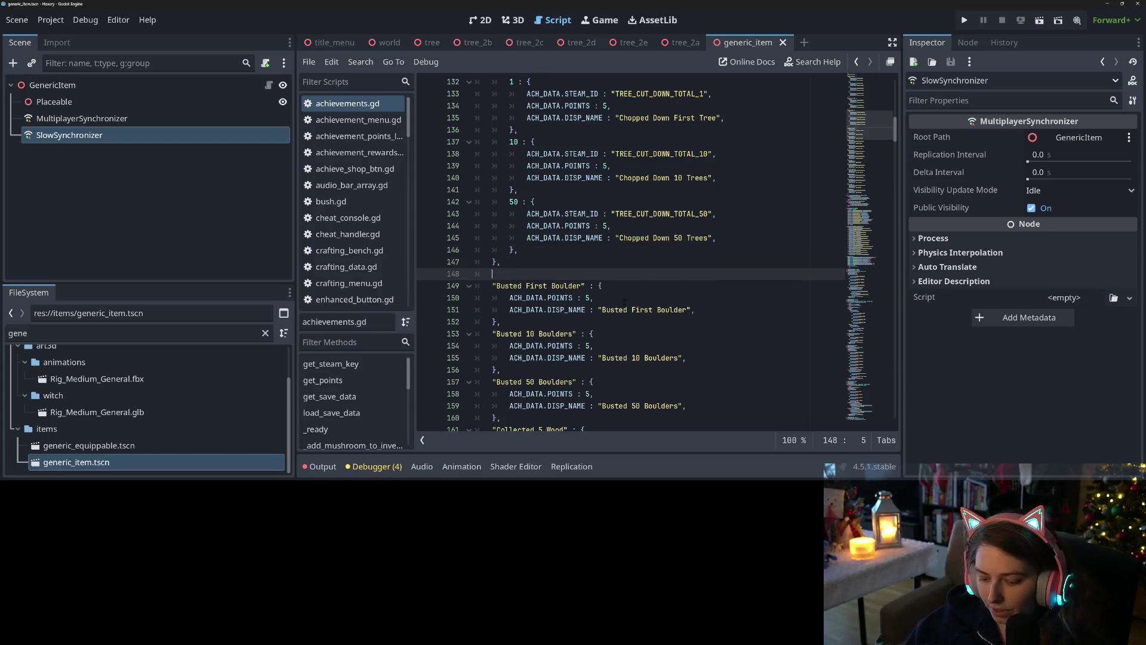
{"action": "type", "text": "\"Busted B"}
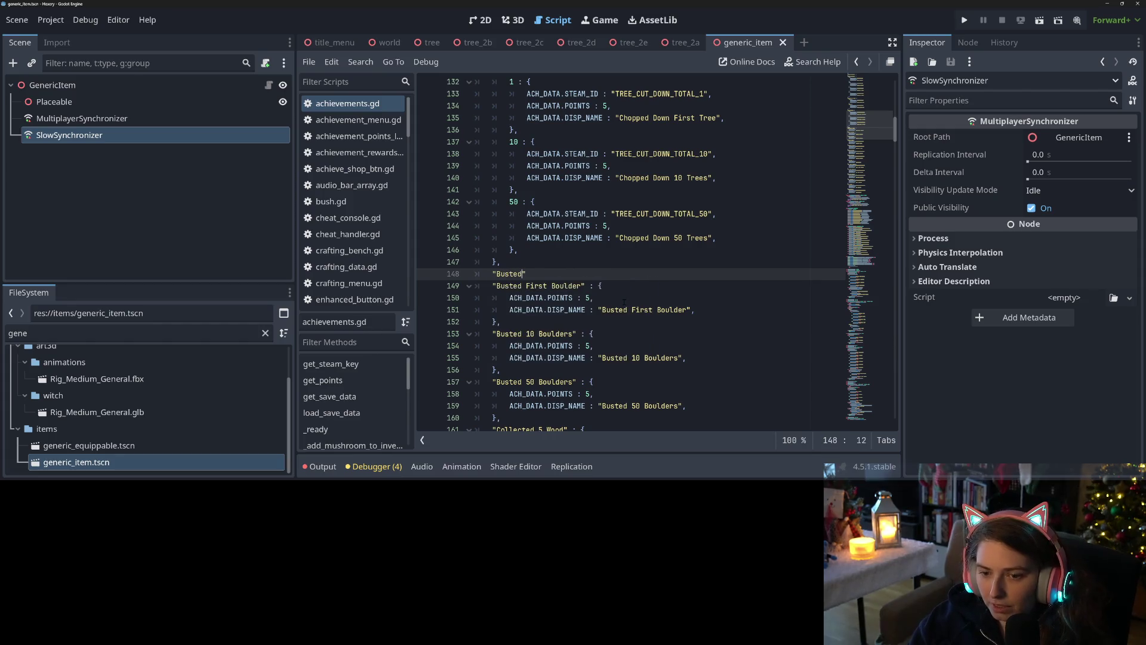
{"action": "type", "text": "oulders\" : "}
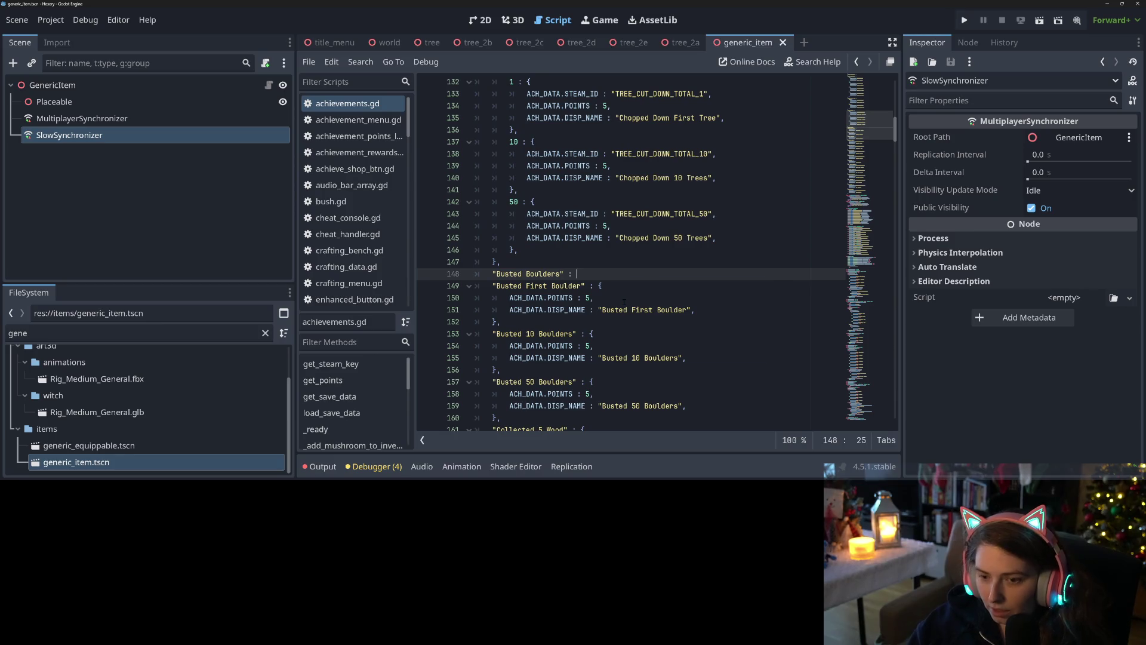
{"action": "type", "text": "{"}
{"action": "scroll", "coordinate": [541, 267], "scroll_direction": "down", "scroll_amount": 4}
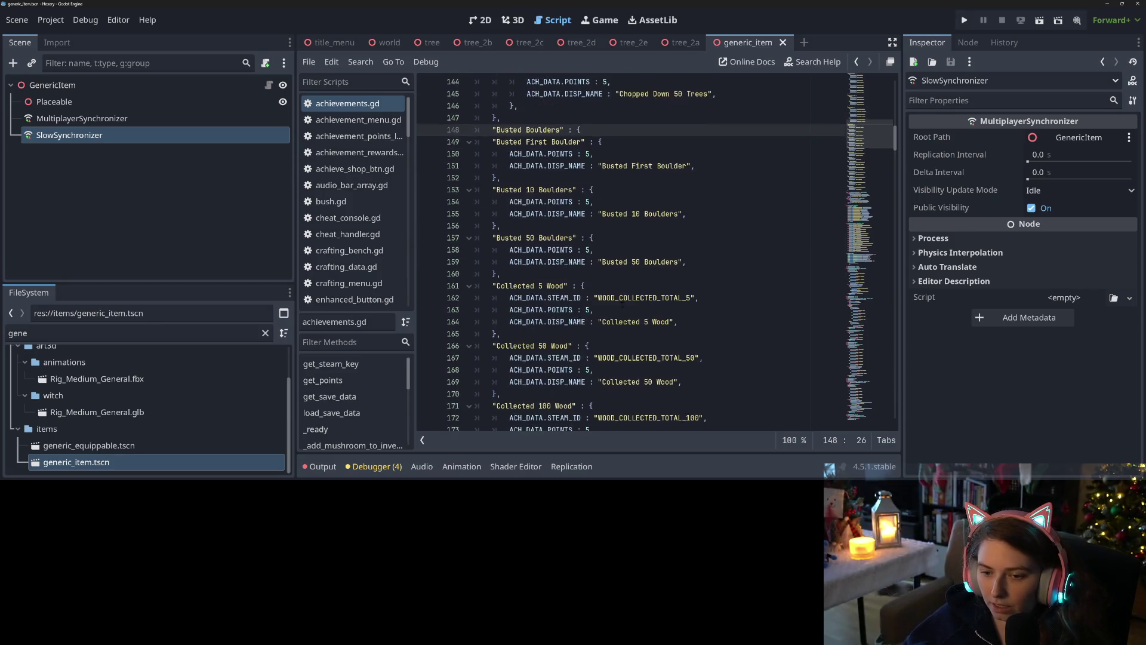
{"action": "left_click", "coordinate": [539, 272]}
{"action": "key", "text": "Return"}
{"action": "type", "text": "},"}
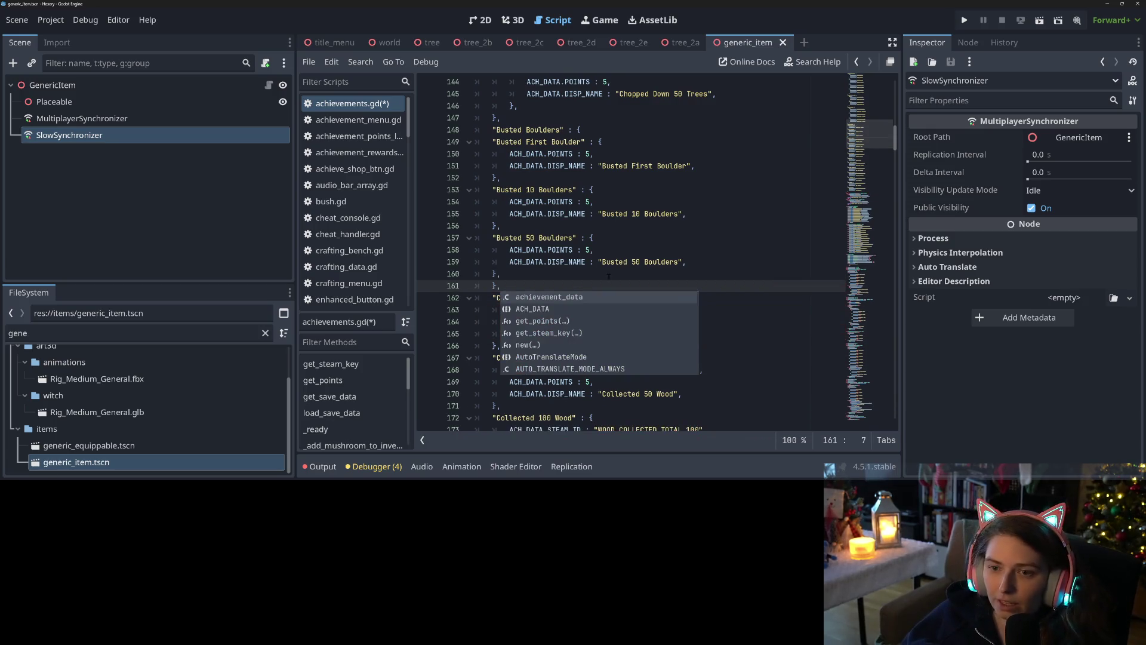
{"action": "mouse_move", "coordinate": [493, 141]}
{"action": "left_mouse_down"}
{"action": "mouse_move", "coordinate": [603, 154]}
{"action": "mouse_move", "coordinate": [507, 285]}
{"action": "left_mouse_up"}
{"action": "key", "text": "Tab"}
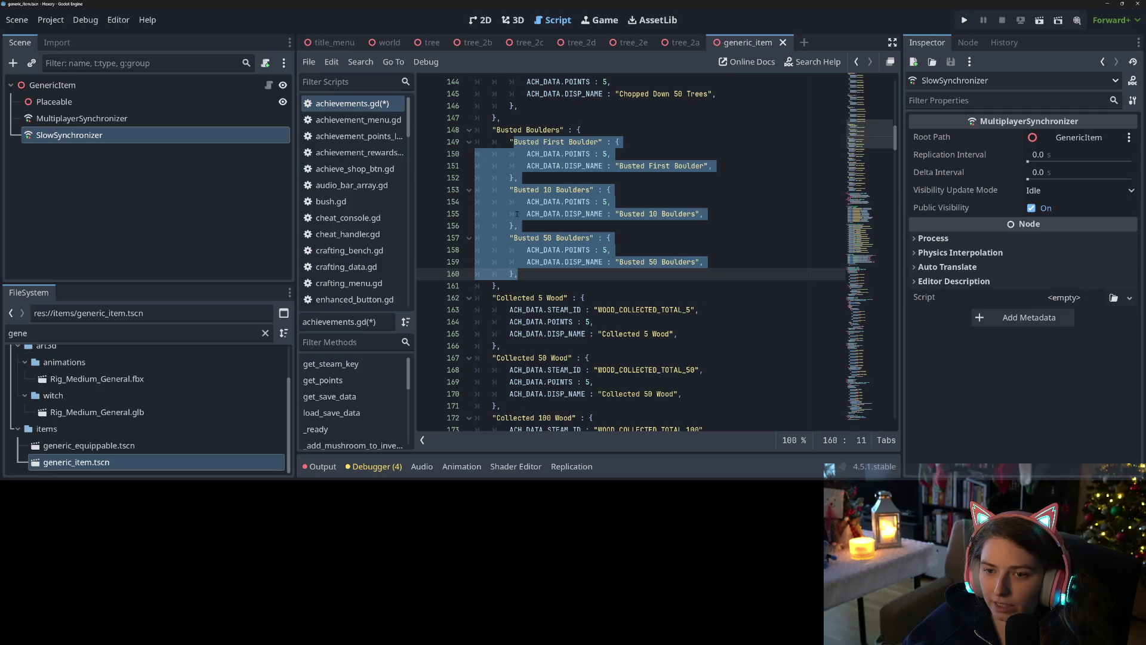
{"action": "left_click", "coordinate": [544, 130]}
Rename the boulder keys to 1, 10 and 50, save, and open a line below the group
{"action": "left_click_drag", "start_coordinate": [510, 141], "coordinate": [604, 141]}
{"action": "type", "text": "1"}
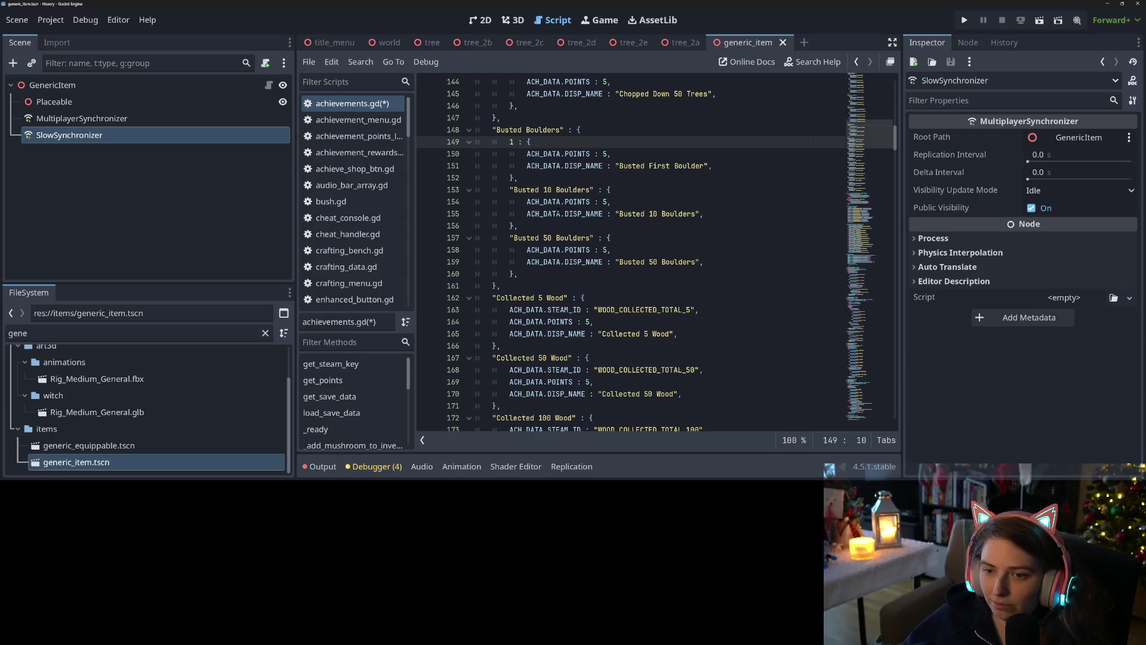
{"action": "left_click_drag", "start_coordinate": [509, 190], "coordinate": [593, 190]}
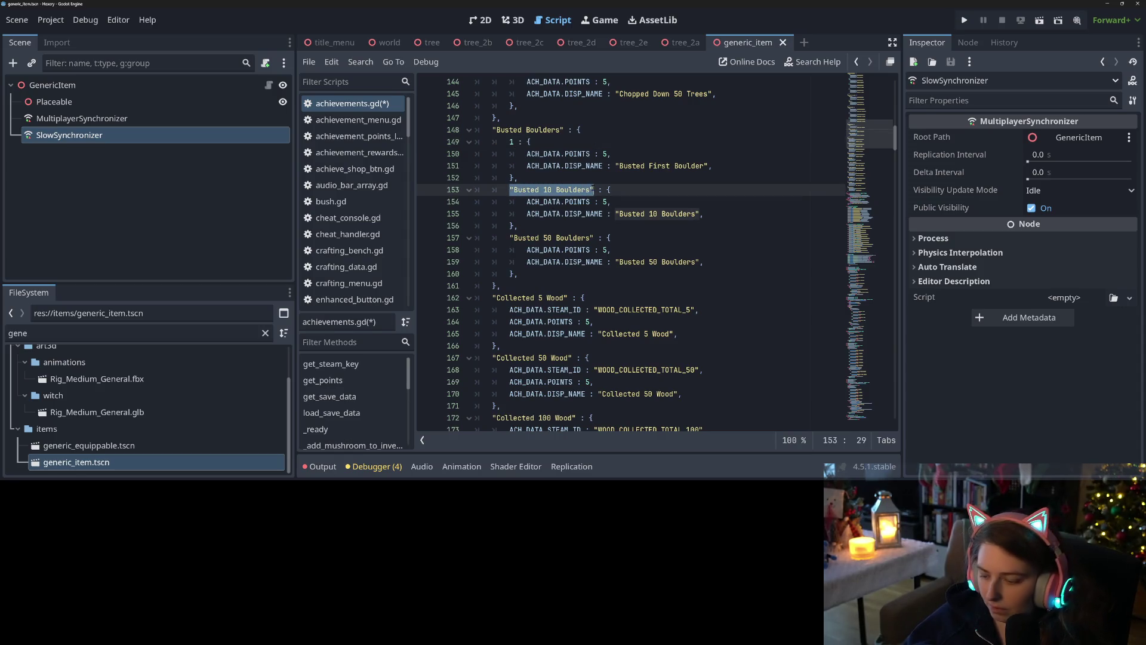
{"action": "type", "text": "10"}
{"action": "left_click_drag", "start_coordinate": [509, 238], "coordinate": [594, 238]}
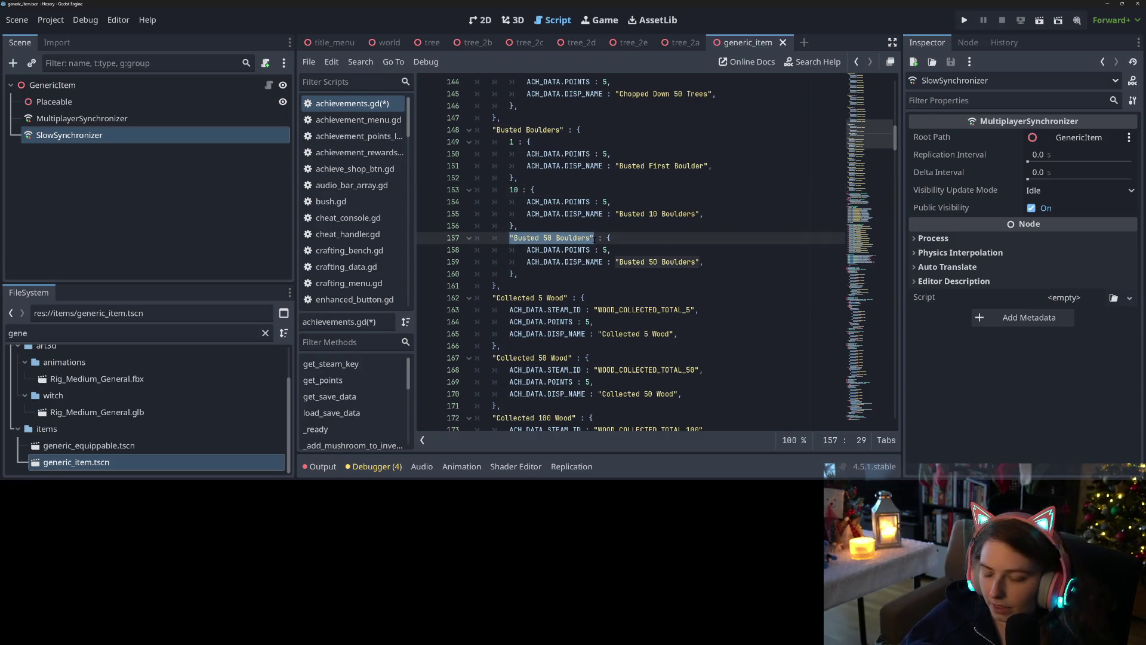
{"action": "type", "text": "5"}
{"action": "key", "text": "ctrl+s"}
{"action": "left_click", "coordinate": [594, 285]}
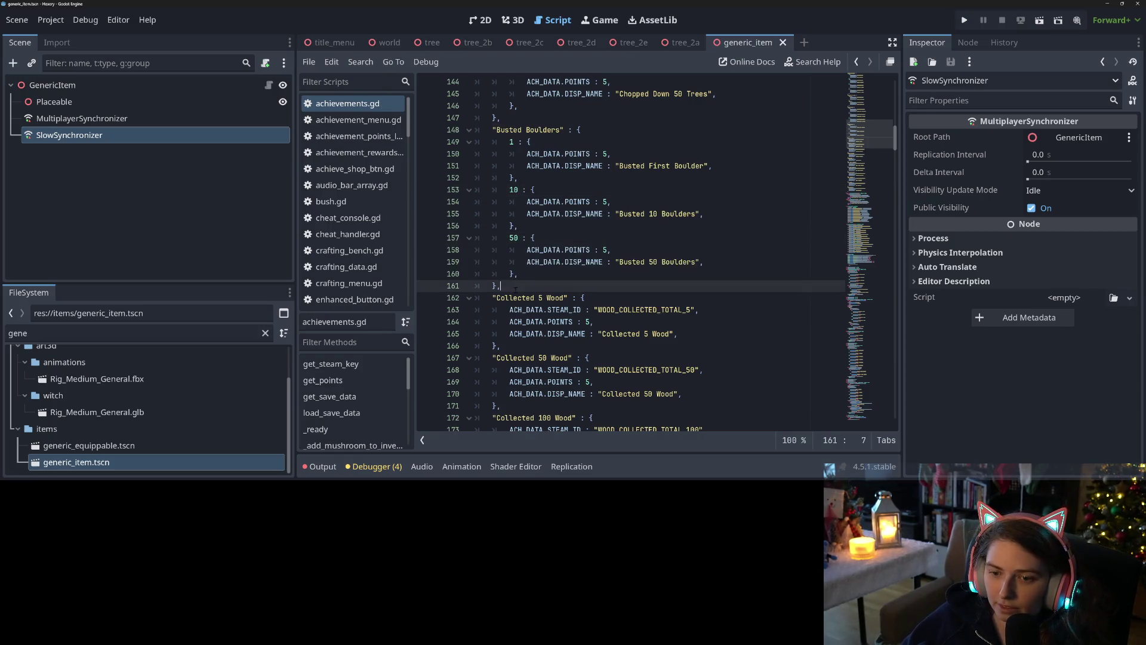
{"action": "scroll", "coordinate": [594, 285], "scroll_direction": "down", "scroll_amount": 2}
{"action": "key", "text": "Return"}
Add a "Getting Wood" : { header, close it with }, and indent the wood entries
{"action": "type", "text": "\"Getting Woo"}
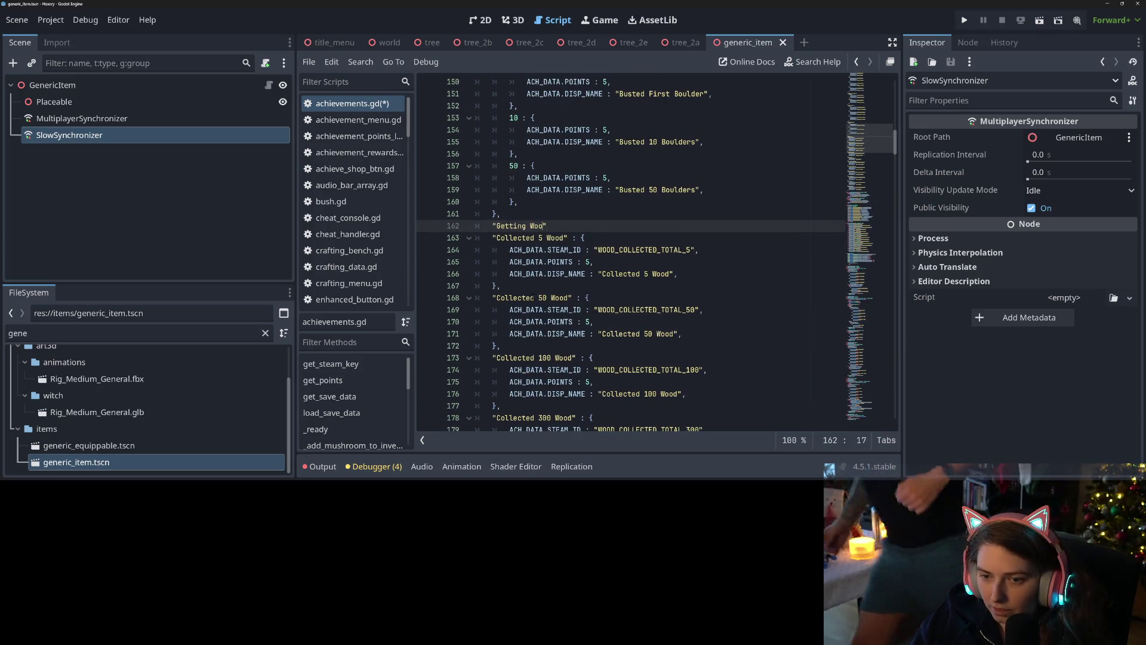
{"action": "type", "text": "d\" :"}
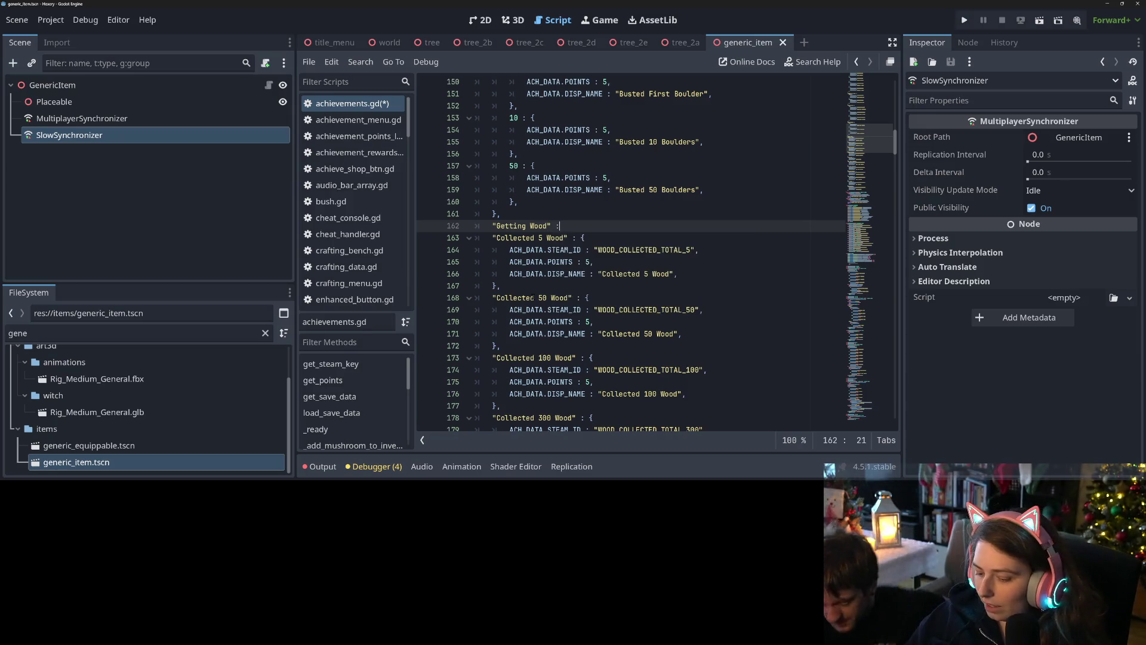
{"action": "type", "text": " {"}
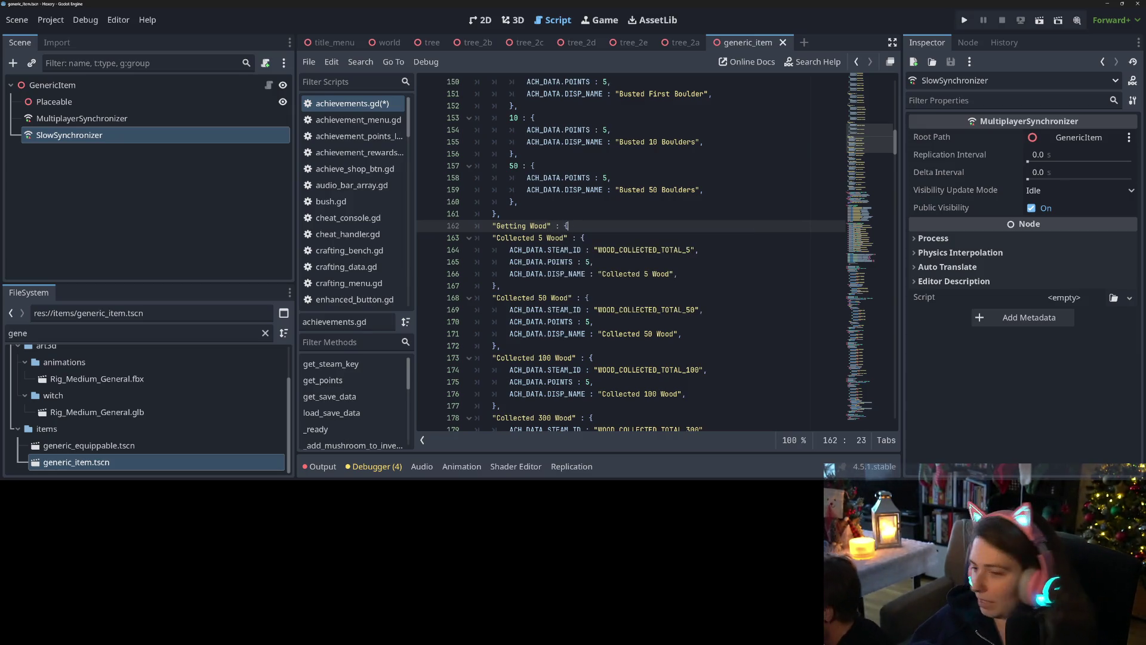
{"action": "scroll", "coordinate": [630, 248], "scroll_direction": "down", "scroll_amount": 5}
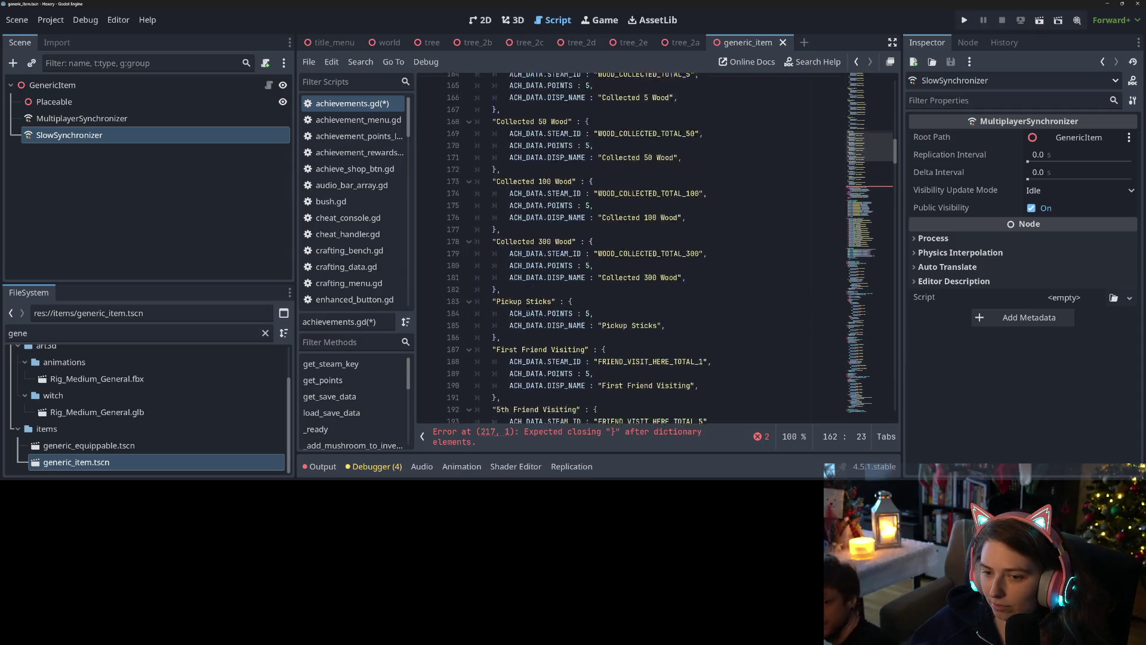
{"action": "scroll", "coordinate": [530, 313], "scroll_direction": "down", "scroll_amount": 1}
{"action": "left_click", "coordinate": [513, 250]}
{"action": "key", "text": "Return"}
{"action": "type", "text": "}"}
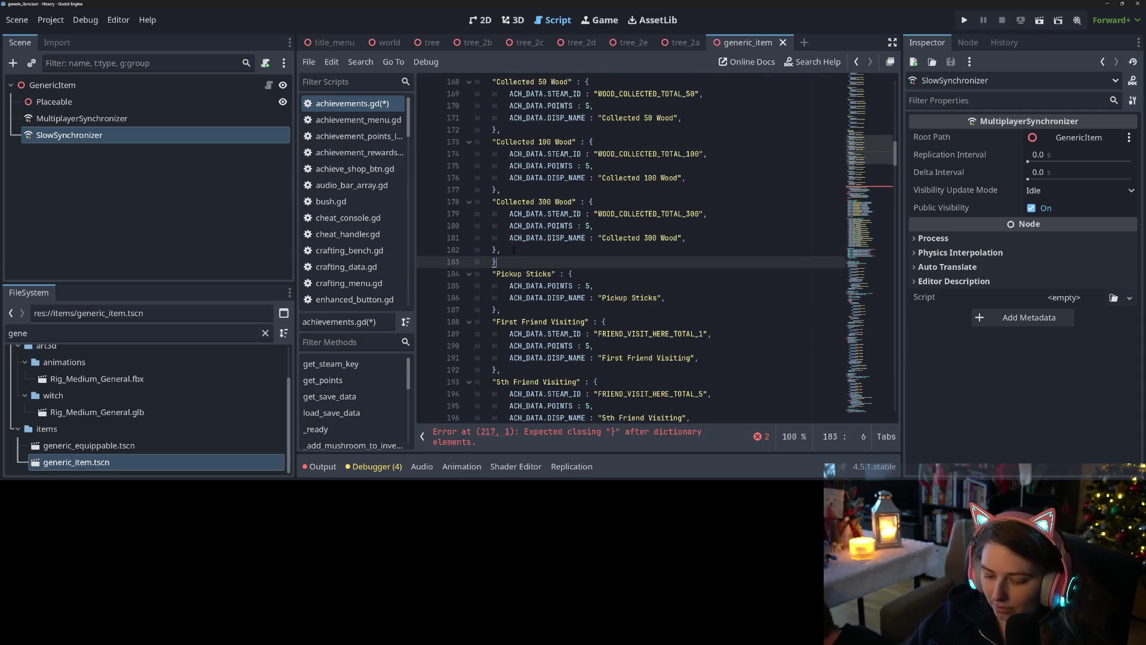
{"action": "type", "text": ","}
{"action": "key", "text": "ctrl+s"}
{"action": "left_click", "coordinate": [509, 251]}
{"action": "mouse_move", "coordinate": [510, 251]}
{"action": "left_mouse_down"}
{"action": "mouse_move", "coordinate": [499, 168]}
{"action": "mouse_move", "coordinate": [586, 166]}
{"action": "left_mouse_up"}
{"action": "key", "text": "Tab"}
Rename the wood keys to 5, 50, 100 and 300 and save the script
{"action": "left_click", "coordinate": [499, 167]}
{"action": "type", "text": "5 : {"}
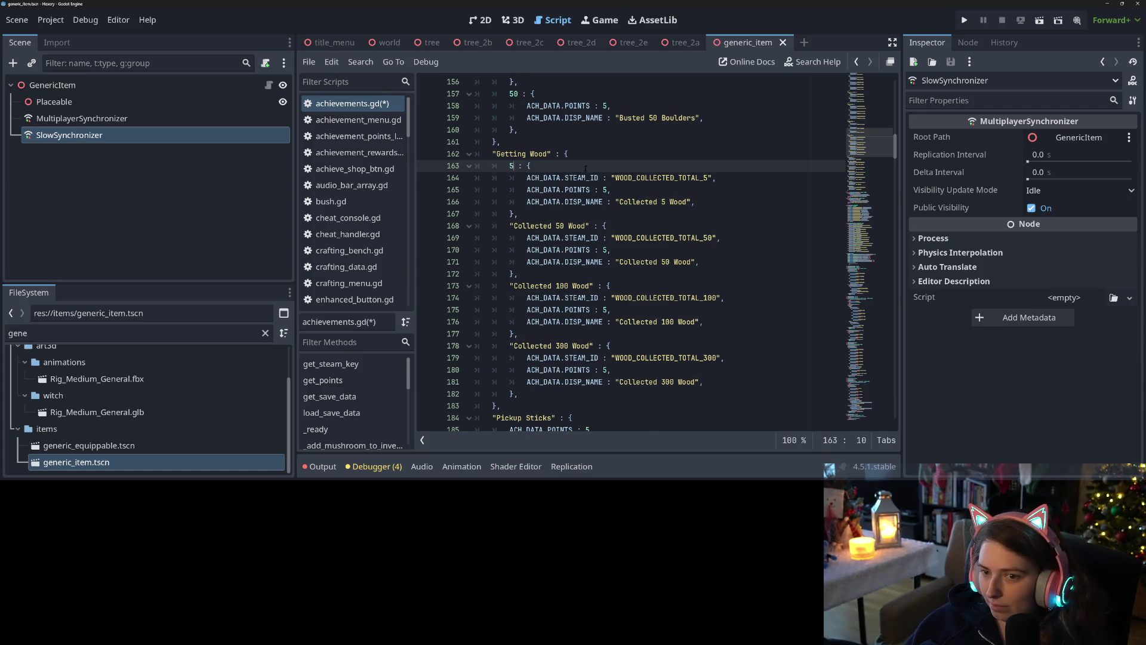
{"action": "left_click_drag", "start_coordinate": [510, 226], "coordinate": [589, 226]}
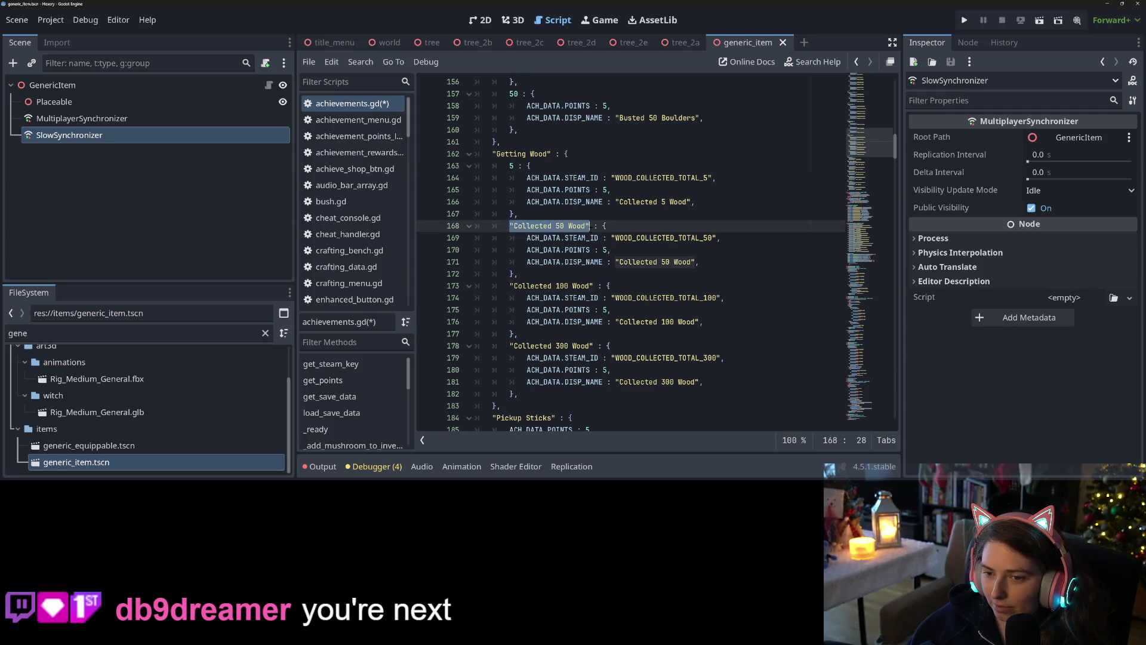
{"action": "type", "text": "50"}
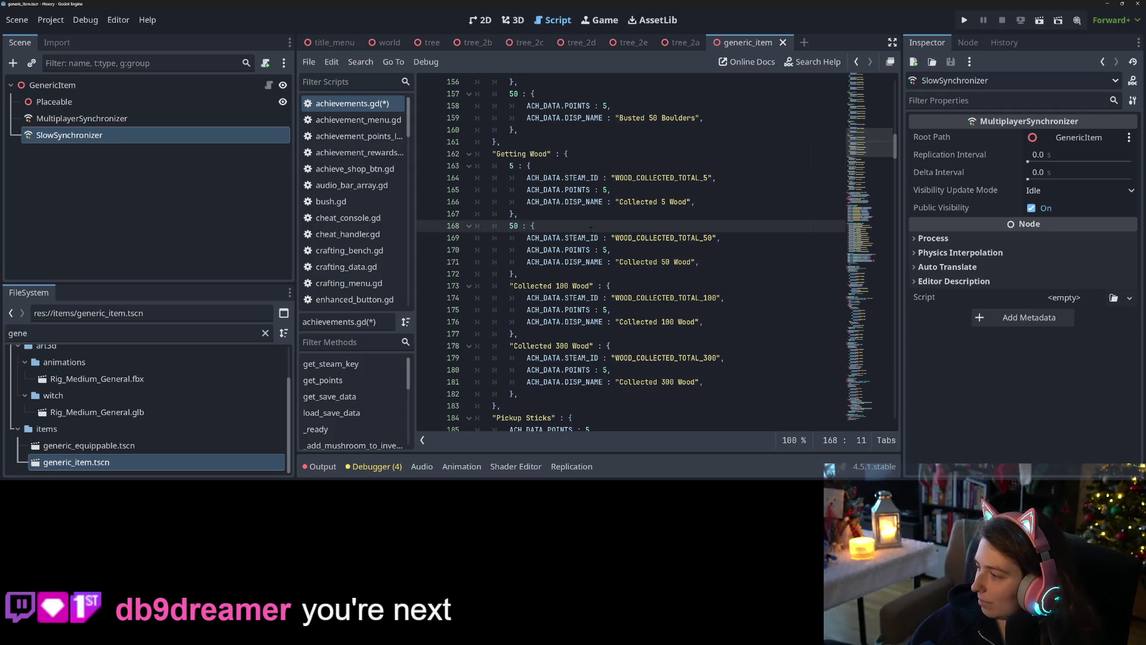
{"action": "left_click_drag", "start_coordinate": [510, 285], "coordinate": [594, 286]}
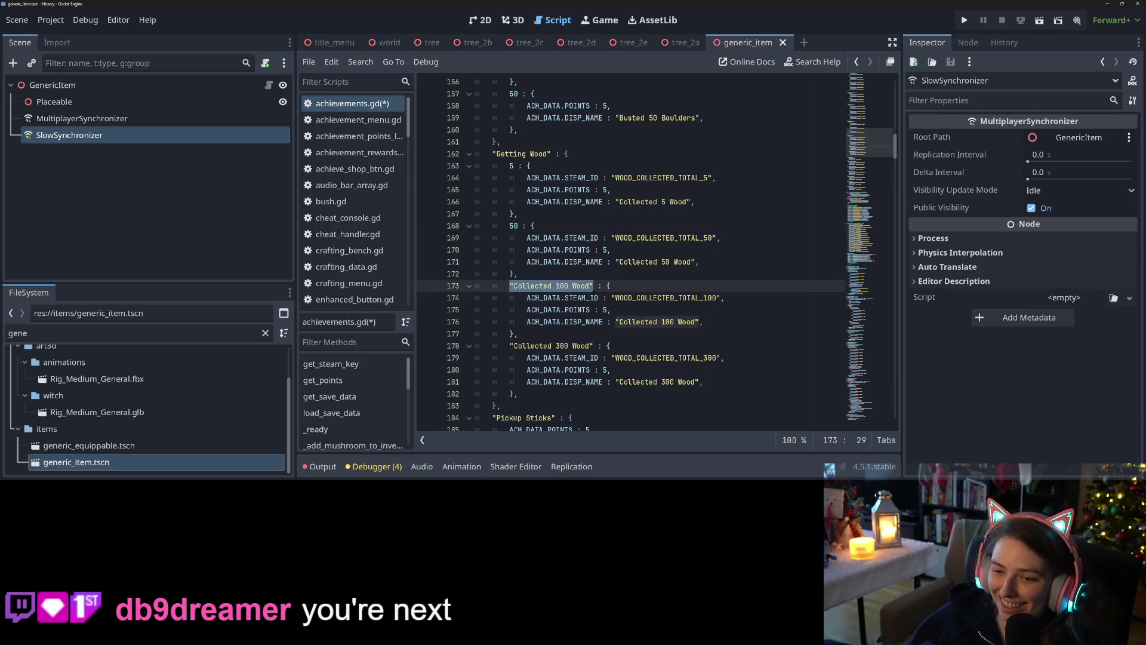
{"action": "type", "text": "100"}
{"action": "left_click_drag", "start_coordinate": [509, 346], "coordinate": [594, 346]}
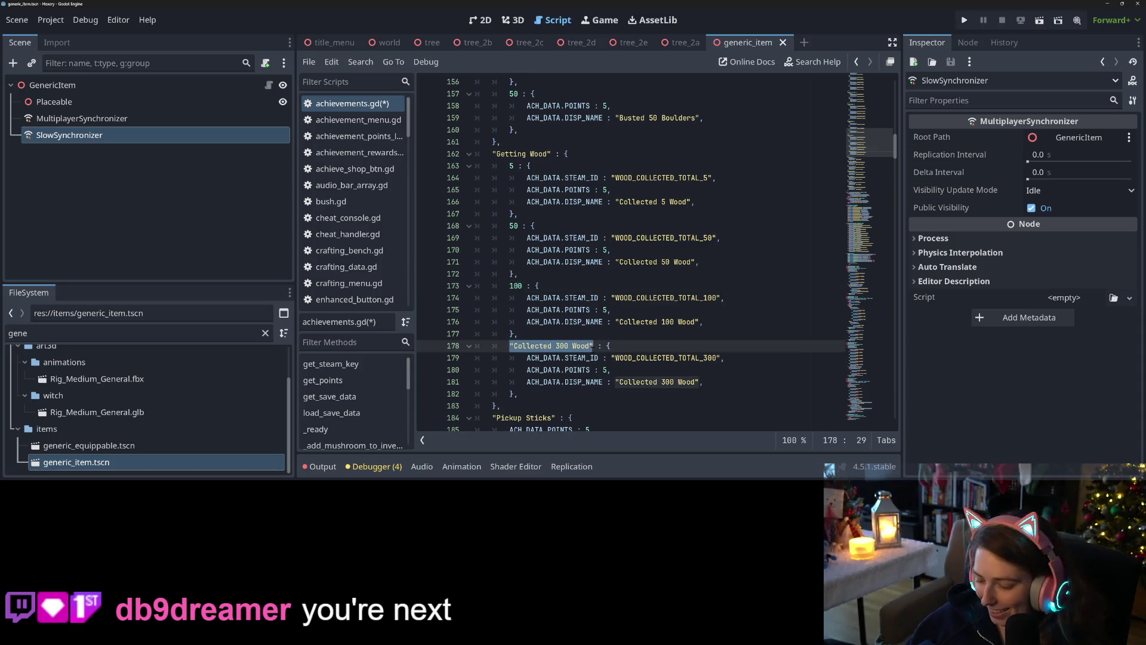
{"action": "type", "text": "300"}
{"action": "key", "text": "ctrl+s"}
{"action": "scroll", "coordinate": [657, 251], "scroll_direction": "down", "scroll_amount": 4}
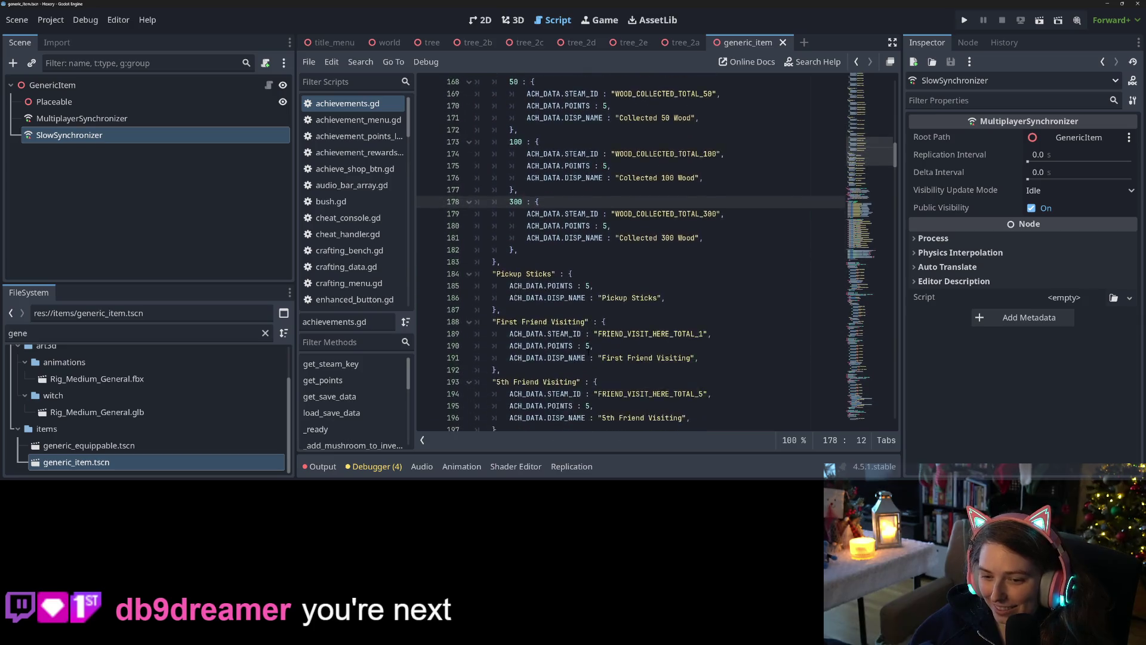
{"action": "scroll", "coordinate": [656, 251], "scroll_direction": "down", "scroll_amount": 2}
{"action": "left_click", "coordinate": [526, 202]}
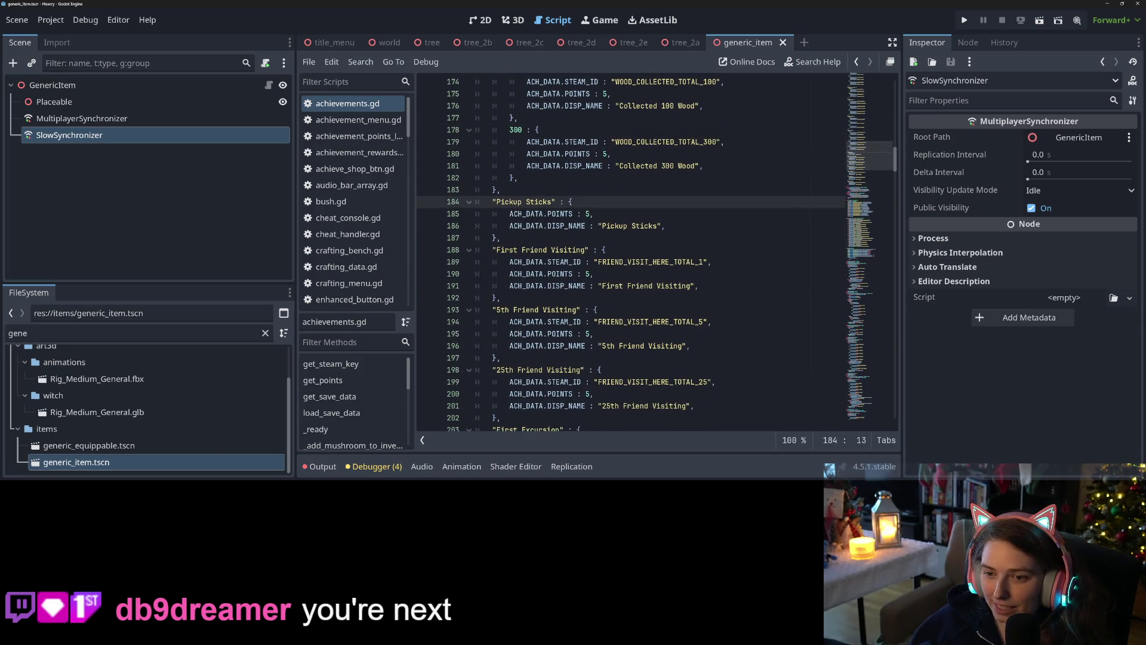
Create a "Pickup Sticks" : { header above the entry and close the group with a comma
{"action": "left_click", "coordinate": [501, 189]}
{"action": "left_click", "coordinate": [526, 202]}
{"action": "scroll", "coordinate": [487, 236], "scroll_direction": "up", "scroll_amount": 1}
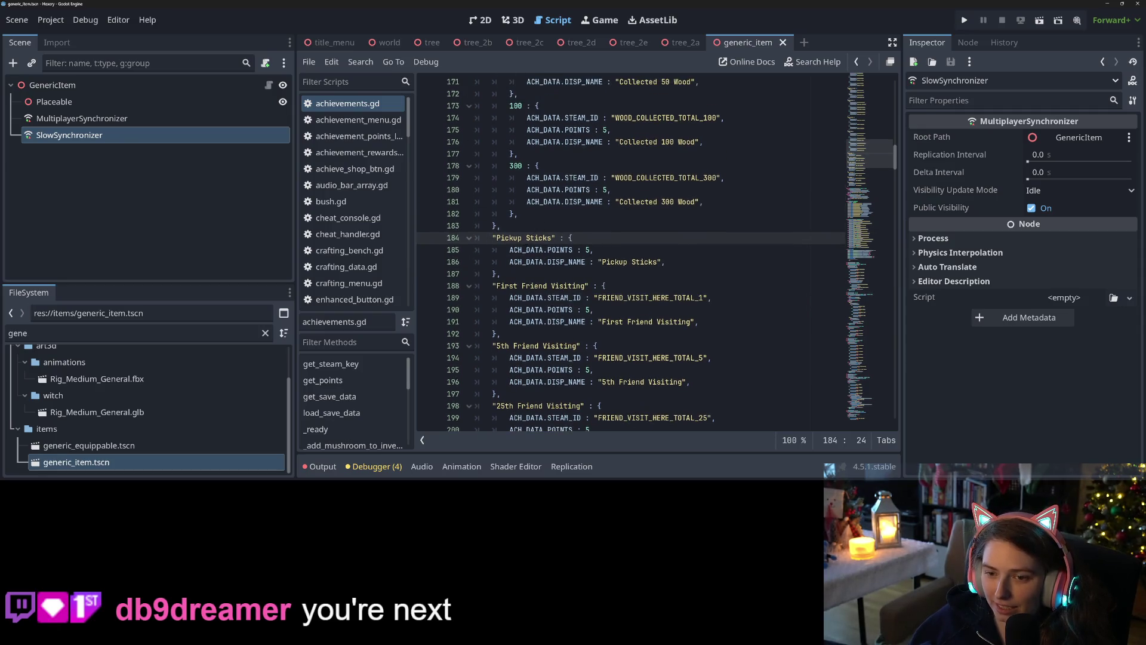
{"action": "left_click_drag", "start_coordinate": [492, 238], "coordinate": [556, 238]}
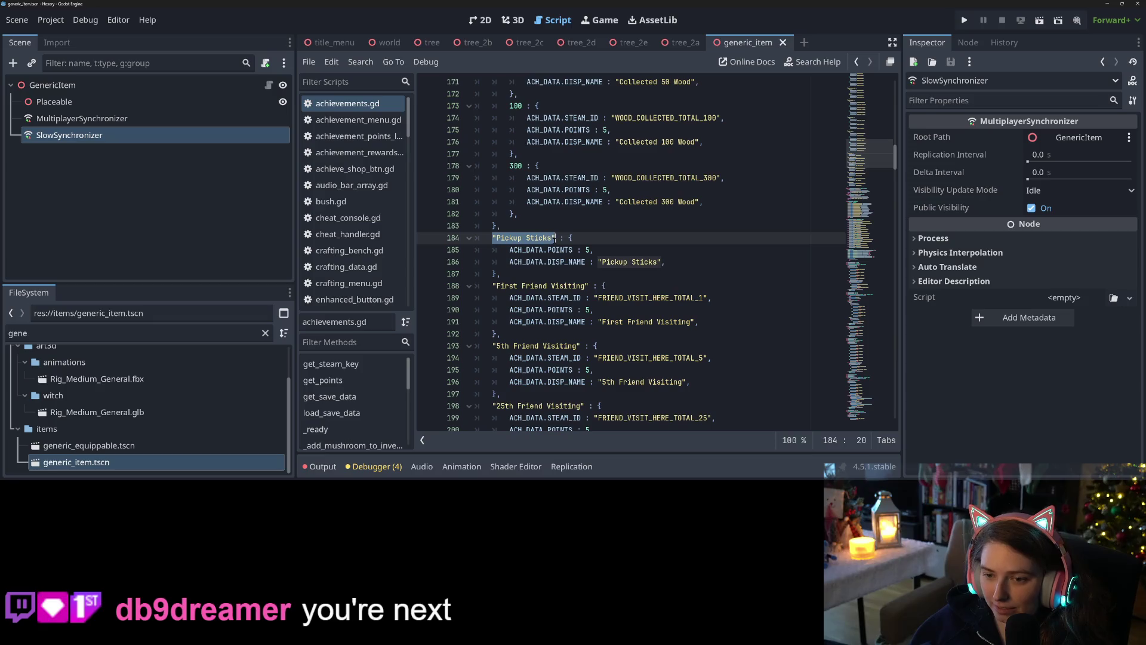
{"action": "key", "text": "ctrl+c"}
{"action": "key", "text": "Home"}
{"action": "key", "text": "Return"}
{"action": "key", "text": "Up"}
{"action": "key", "text": "ctrl+v"}
{"action": "type", "text": ": {"}
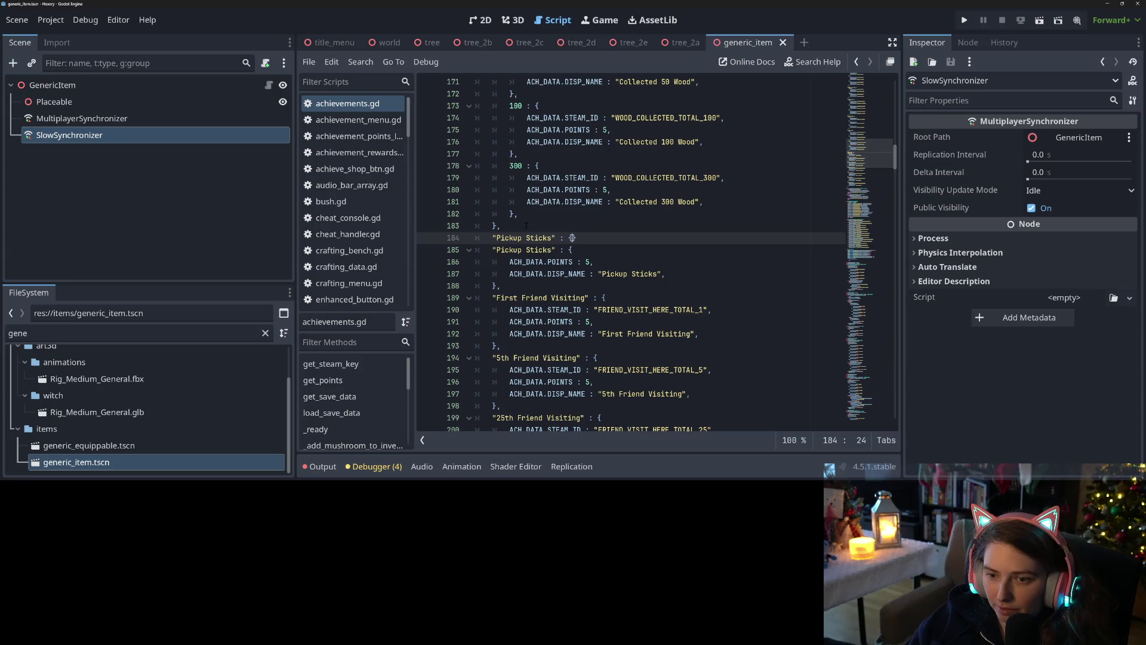
{"action": "key", "text": "Delete"}
{"action": "key", "text": "Down"}
{"action": "key", "text": "Down"}
{"action": "key", "text": "Down"}
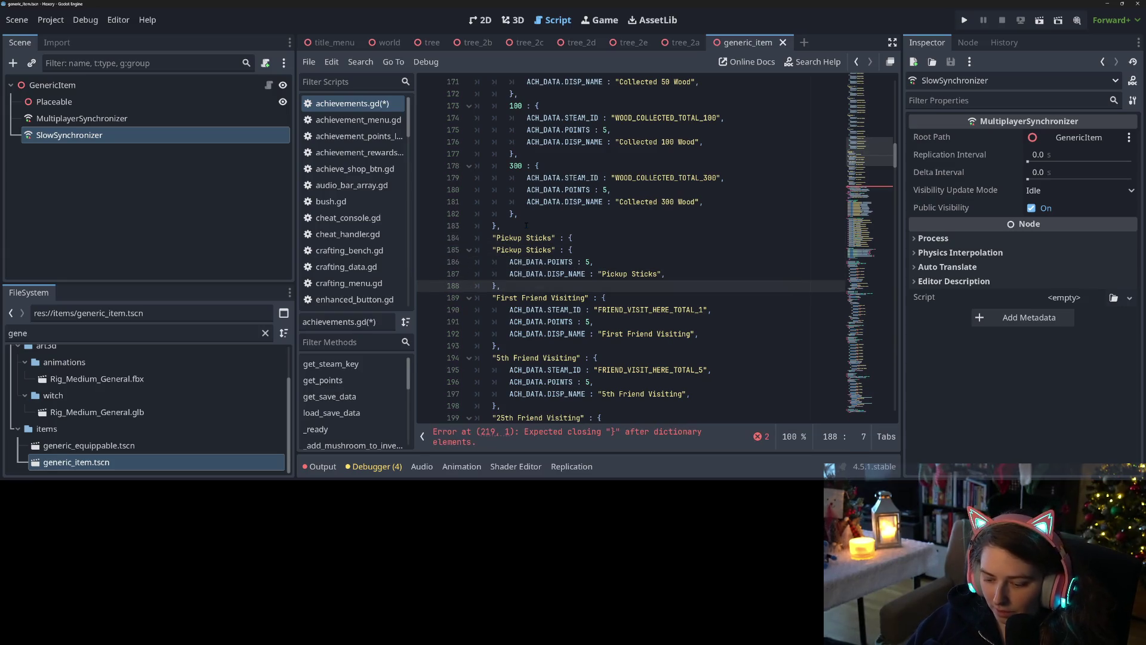
{"action": "key", "text": "Return"}
{"action": "type", "text": ","}
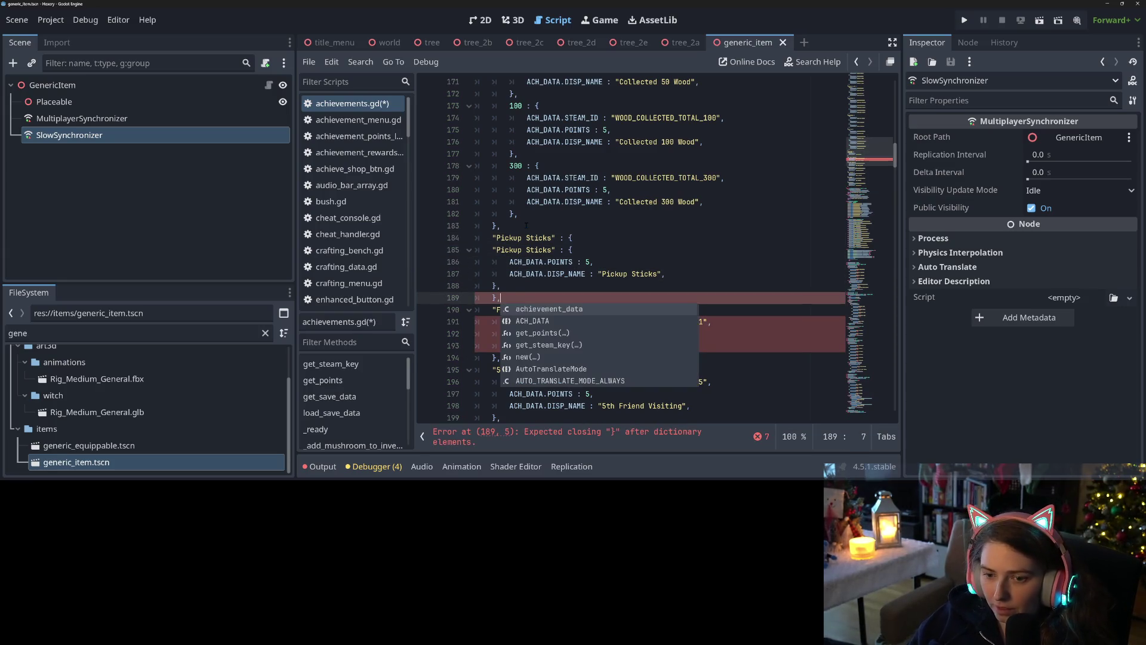
Indent the inner Pickup Sticks entry, rename its key to 1, save, and start a new line
{"action": "left_click", "coordinate": [493, 249]}
{"action": "left_click_drag", "start_coordinate": [493, 250], "coordinate": [501, 286]}
{"action": "key", "text": "Tab"}
{"action": "left_click", "coordinate": [593, 274]}
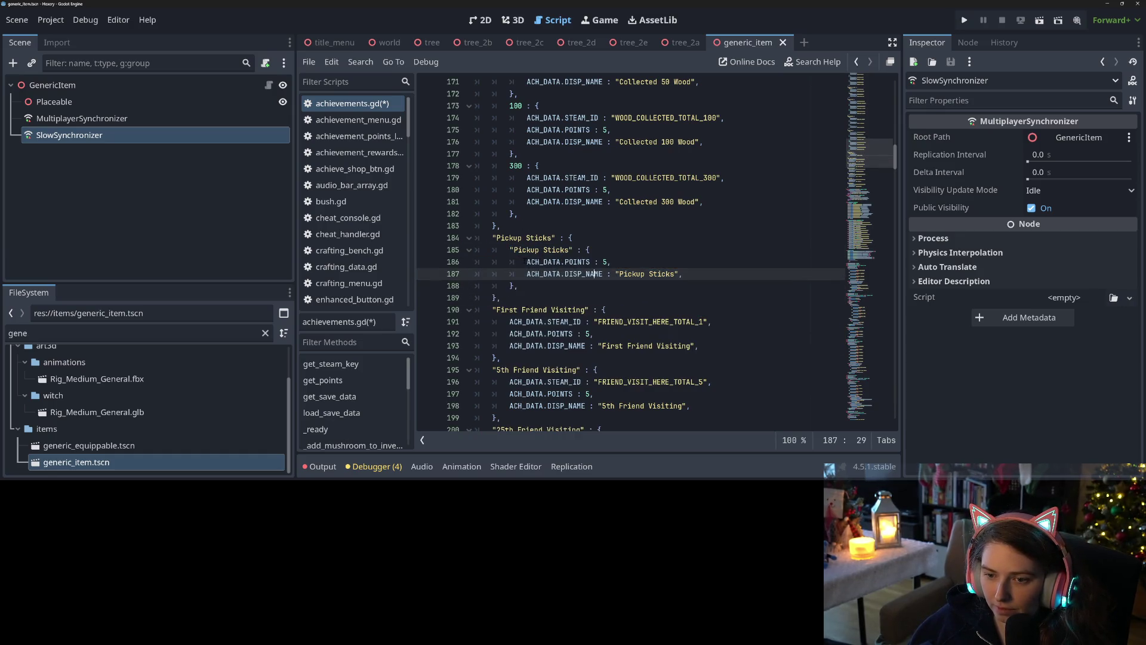
{"action": "left_click_drag", "start_coordinate": [509, 250], "coordinate": [571, 249]}
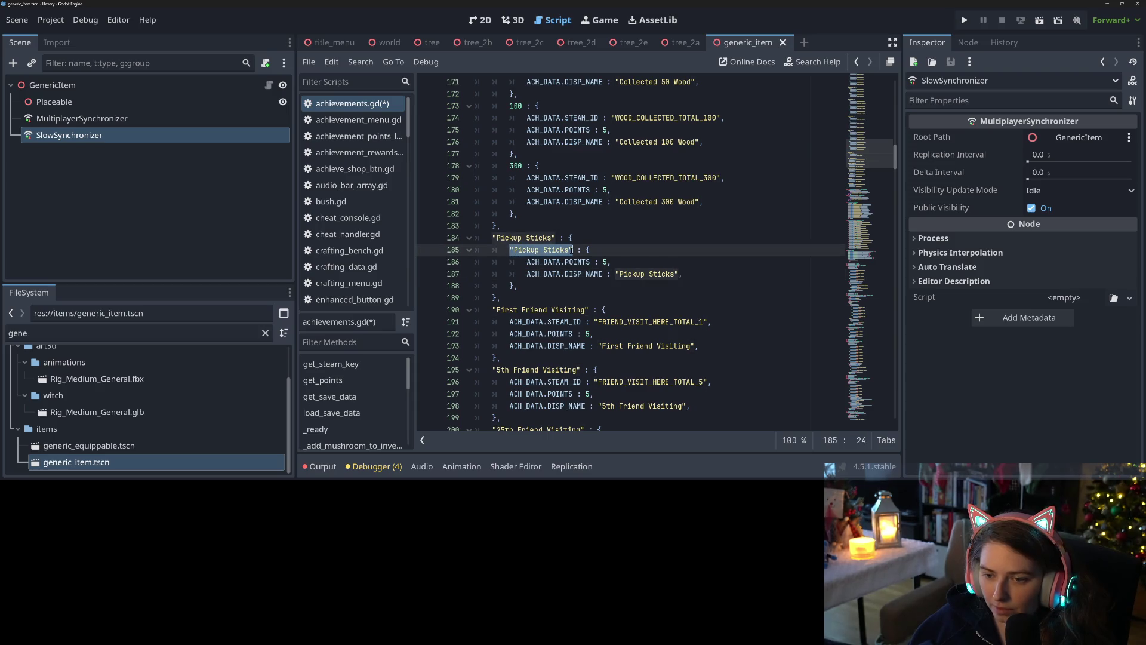
{"action": "type", "text": "1"}
{"action": "key", "text": "ctrl+s"}
{"action": "left_click", "coordinate": [582, 262]}
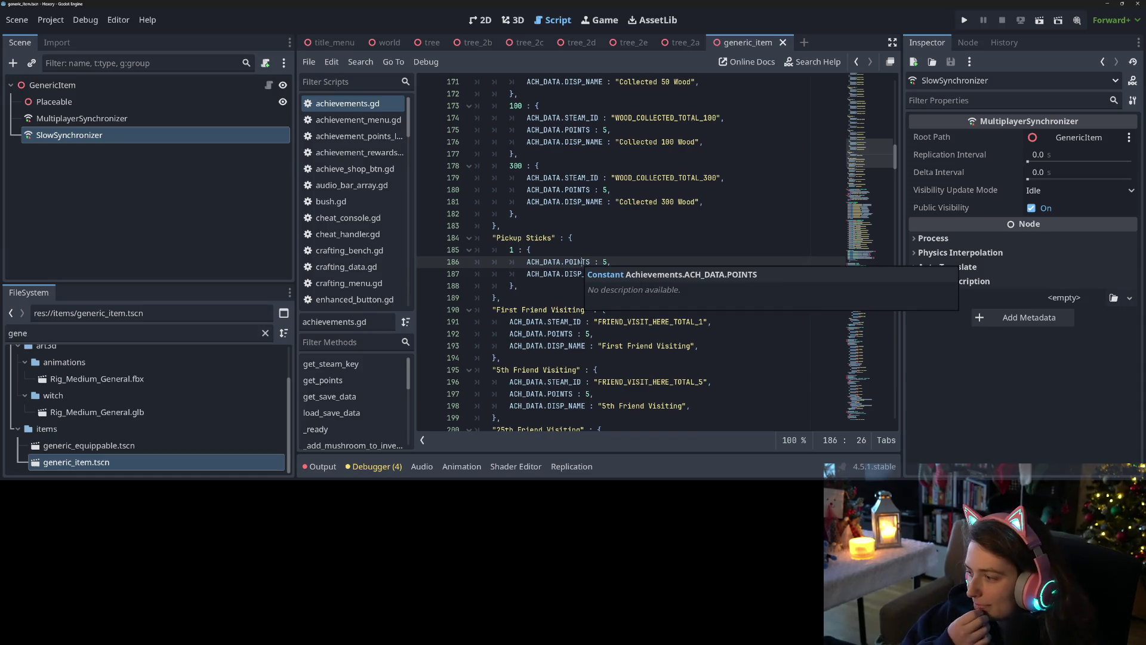
{"action": "left_click", "coordinate": [540, 274]}
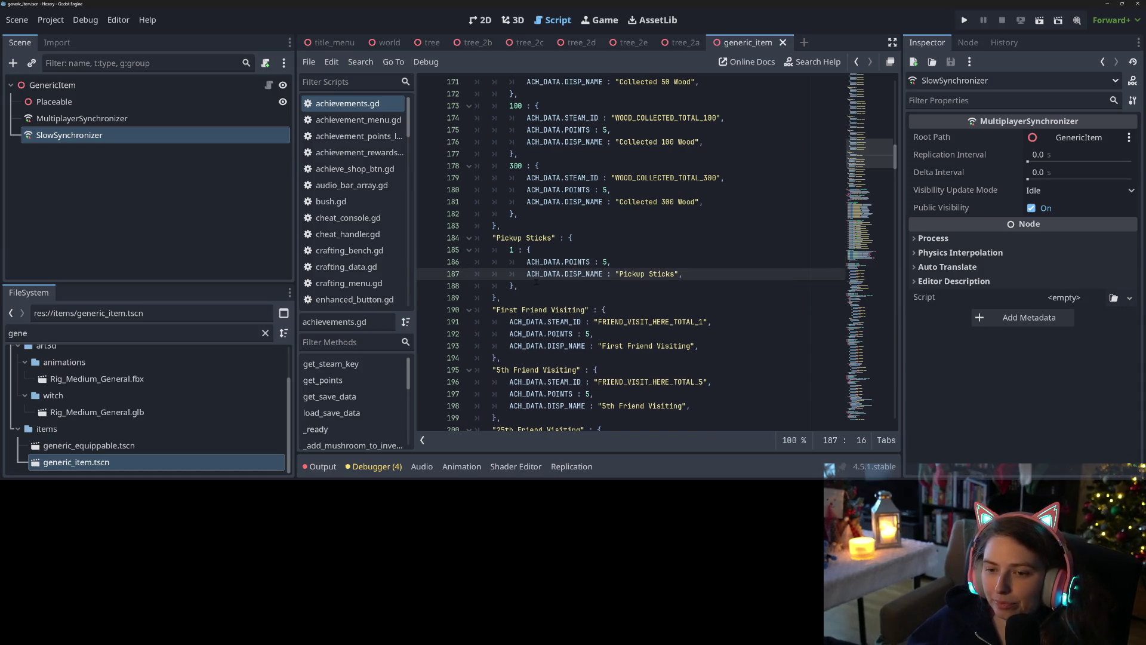
{"action": "scroll", "coordinate": [535, 280], "scroll_direction": "down", "scroll_amount": 2}
{"action": "left_click", "coordinate": [517, 225]}
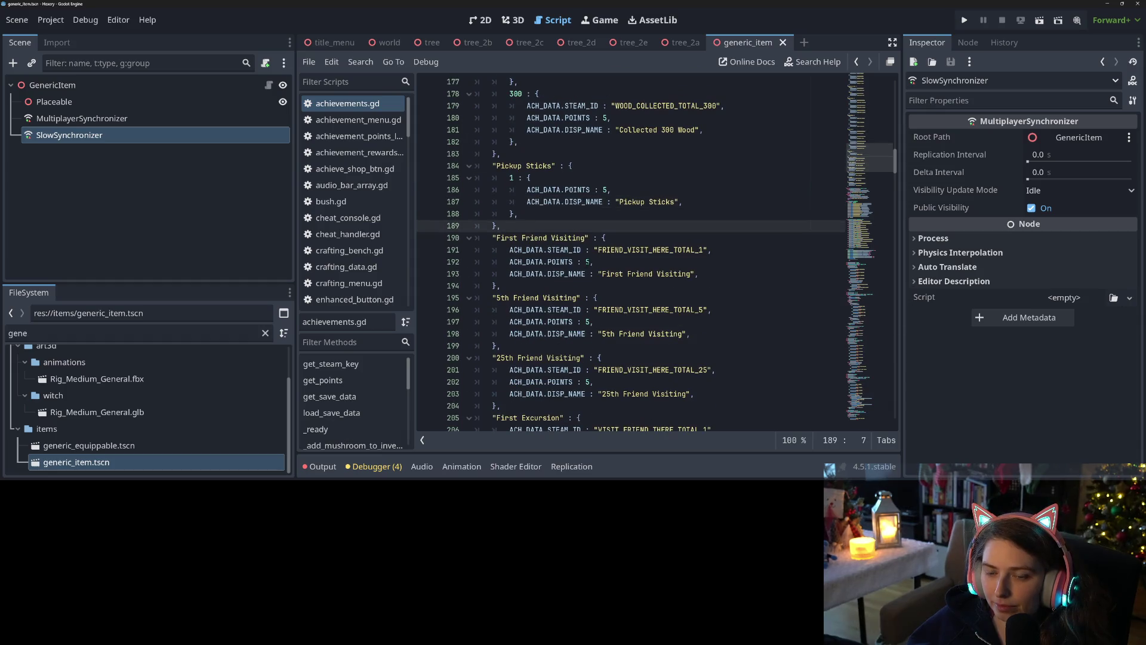
{"action": "key", "text": "Return"}
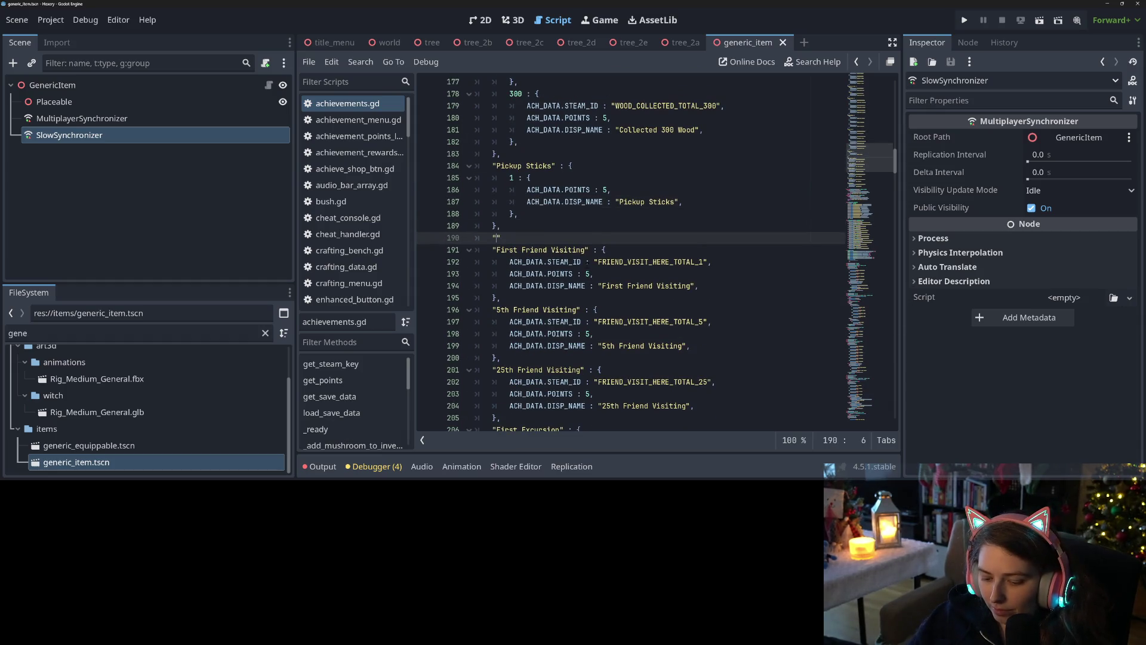
Add an "I Have Friends!" header, close it, and indent the three friend-visiting entries
{"action": "type", "text": "I h"}
{"action": "type", "text": "ave friends"}
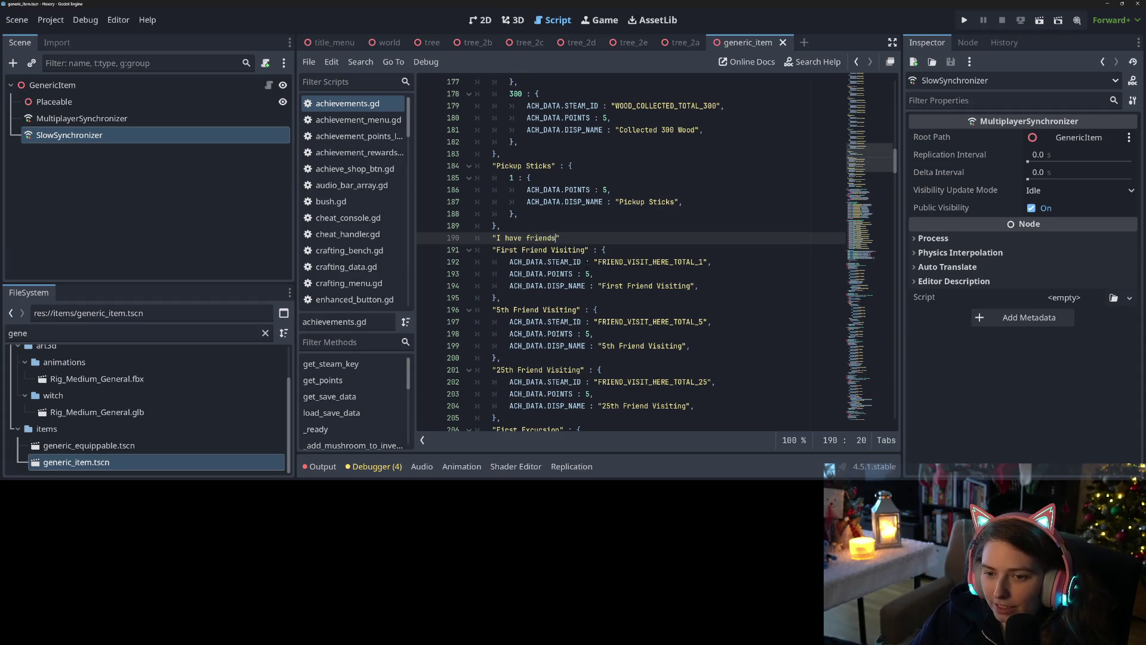
{"action": "key", "text": "BackSpace"}
{"action": "key", "text": "BackSpace"}
{"action": "key", "text": "BackSpace"}
{"action": "type", "text": "Ha"}
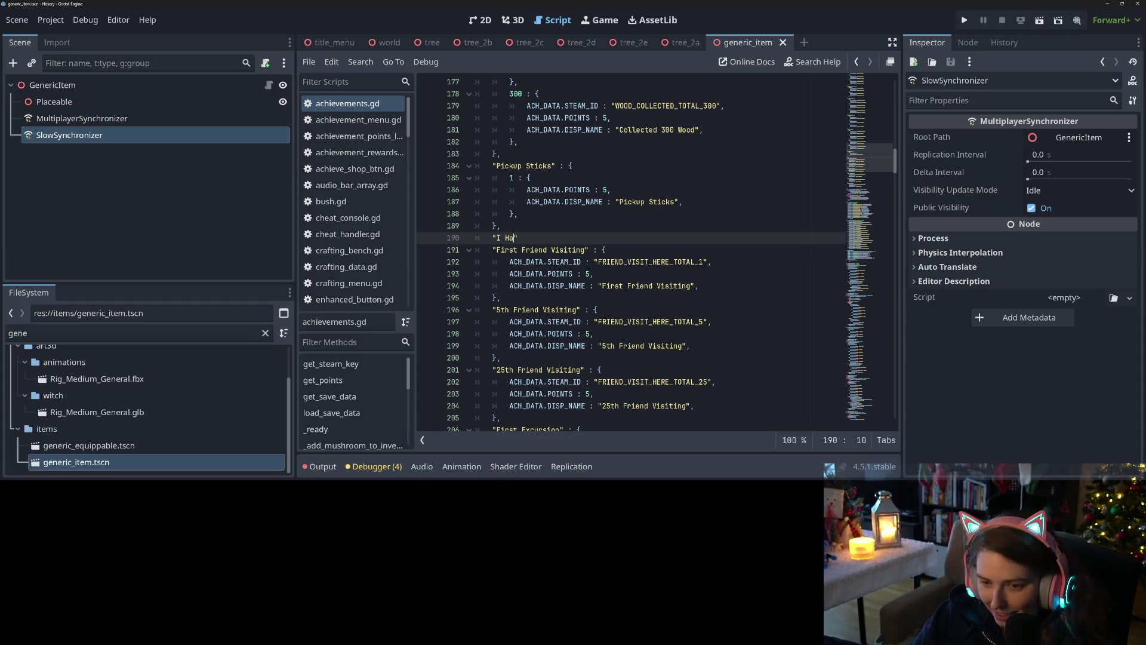
{"action": "type", "text": "!"}
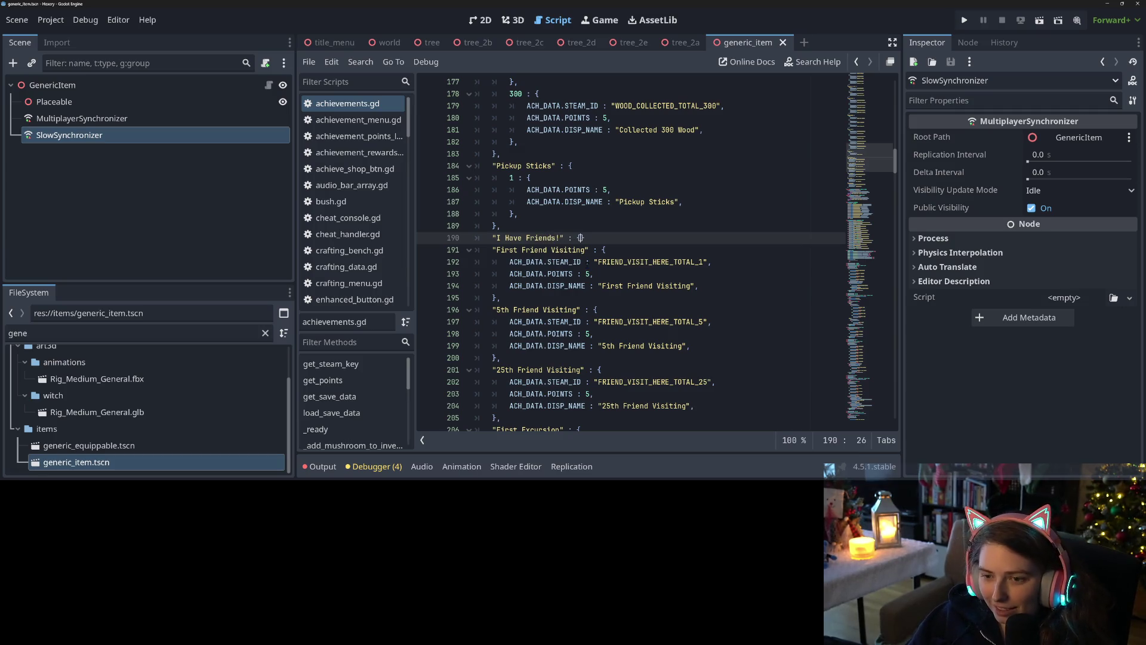
{"action": "scroll", "coordinate": [581, 238], "scroll_direction": "down", "scroll_amount": 5}
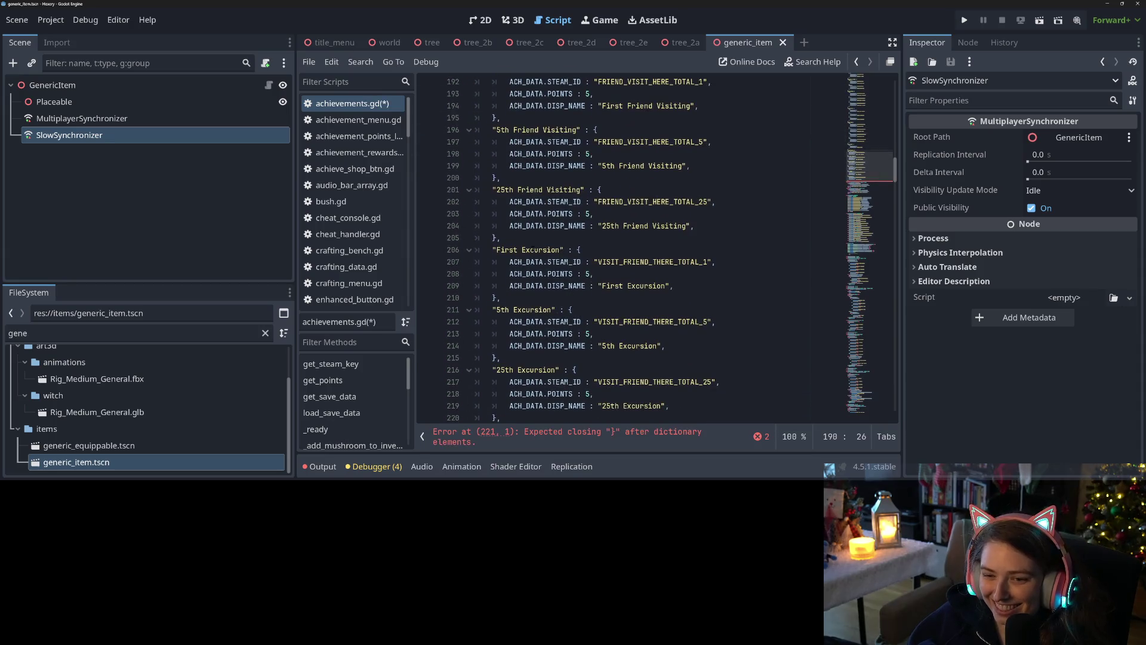
{"action": "left_click", "coordinate": [535, 240]}
{"action": "key", "text": "Return"}
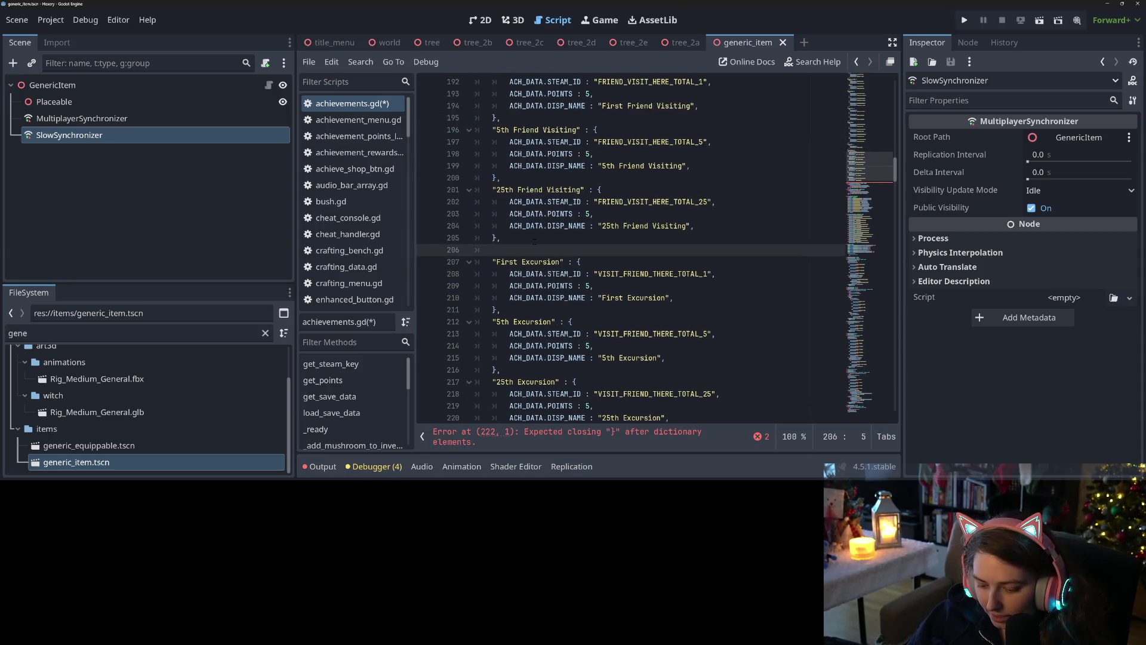
{"action": "type", "text": "},"}
{"action": "mouse_move", "coordinate": [534, 241]}
{"action": "left_mouse_down"}
{"action": "mouse_move", "coordinate": [520, 239]}
{"action": "mouse_move", "coordinate": [500, 178]}
{"action": "mouse_move", "coordinate": [607, 178]}
{"action": "left_mouse_up"}
{"action": "key", "text": "Tab"}
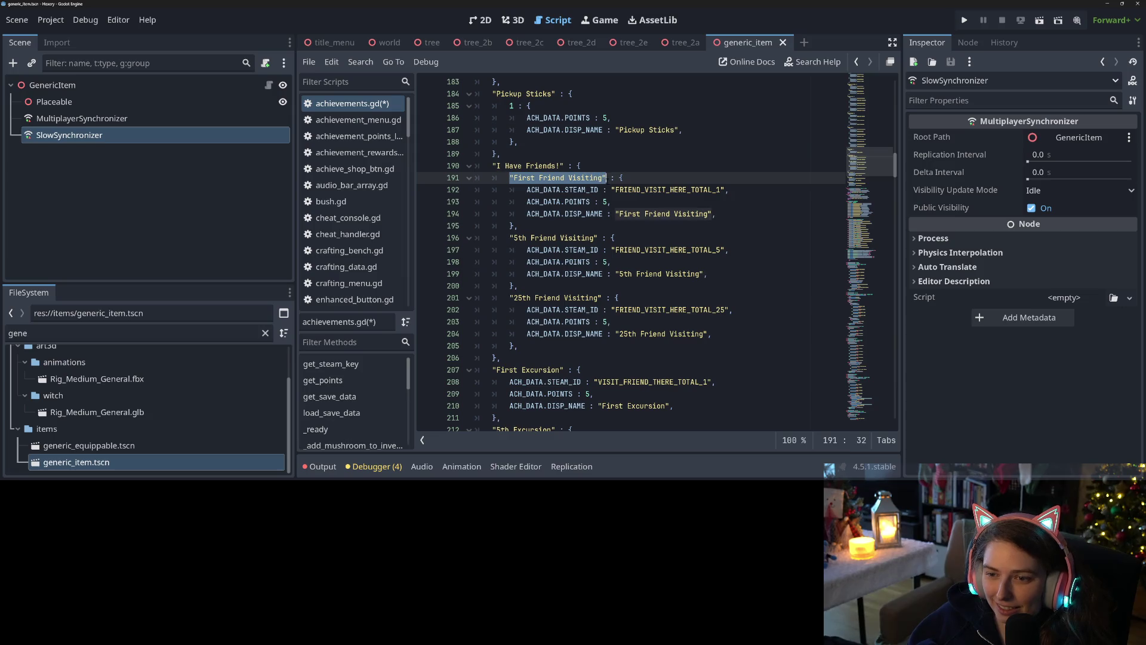
Rename the friend keys to 1, 5 and 25, save, and start a line for the next category
{"action": "type", "text": "1"}
{"action": "left_click_drag", "start_coordinate": [511, 237], "coordinate": [598, 237]}
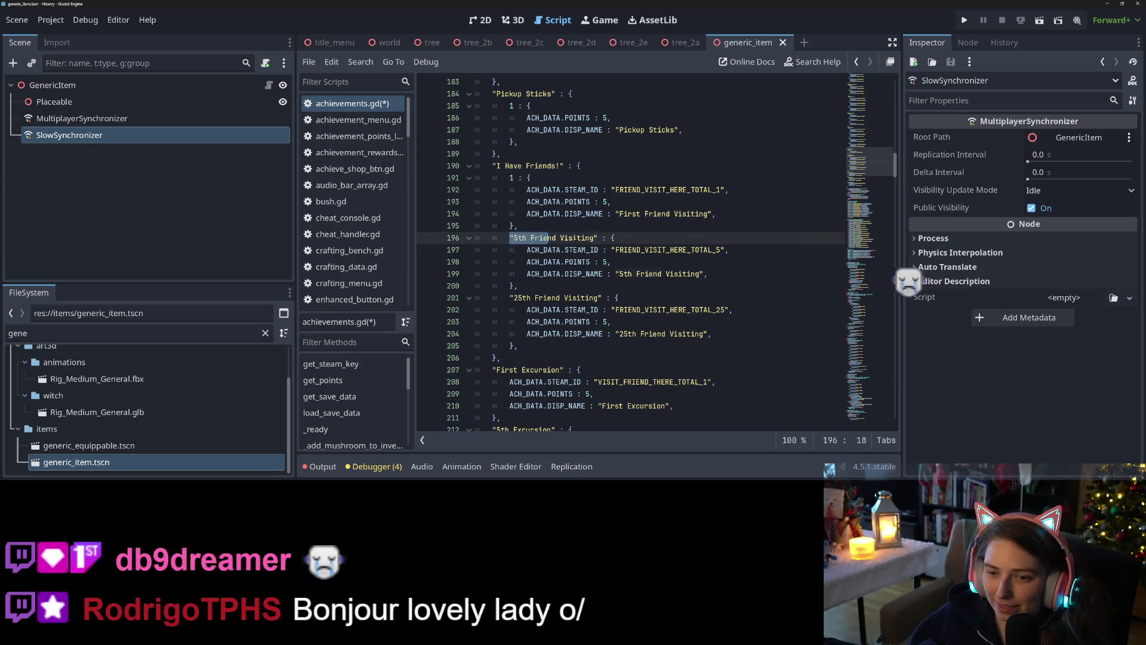
{"action": "type", "text": "5"}
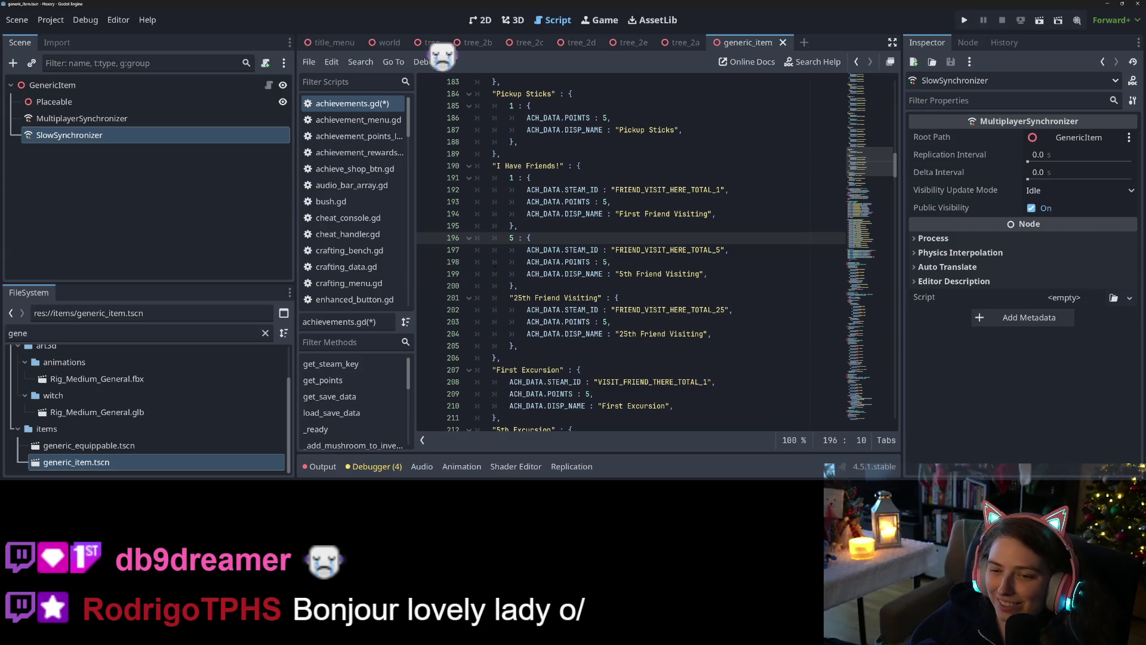
{"action": "left_click_drag", "start_coordinate": [509, 297], "coordinate": [603, 297]}
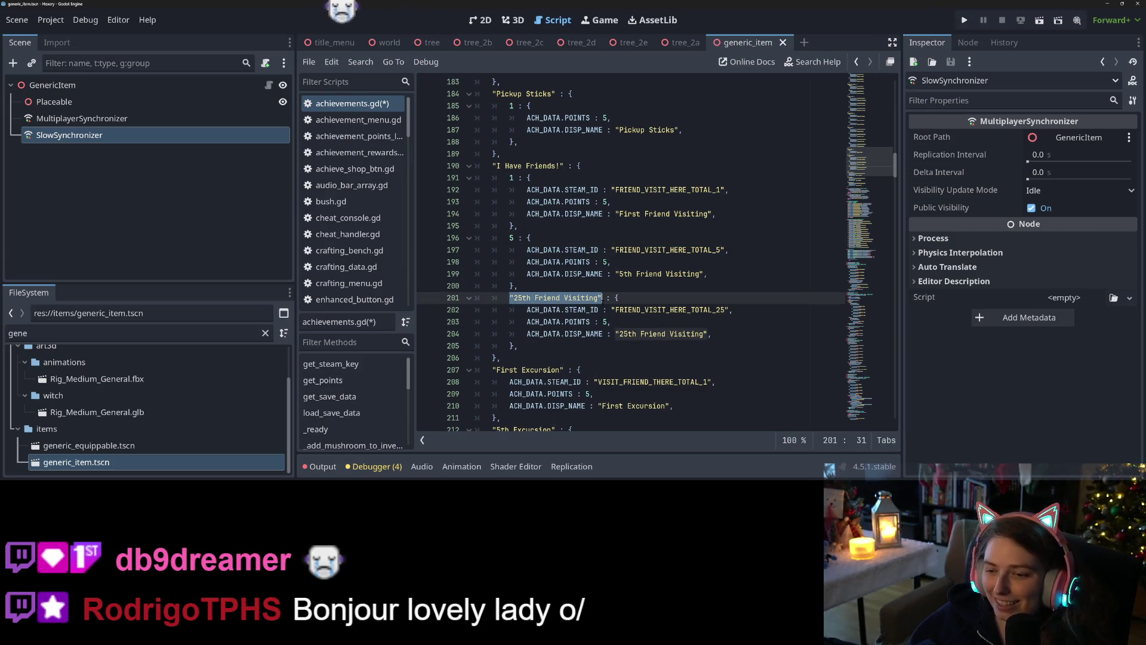
{"action": "type", "text": "25"}
{"action": "key", "text": "ctrl+s"}
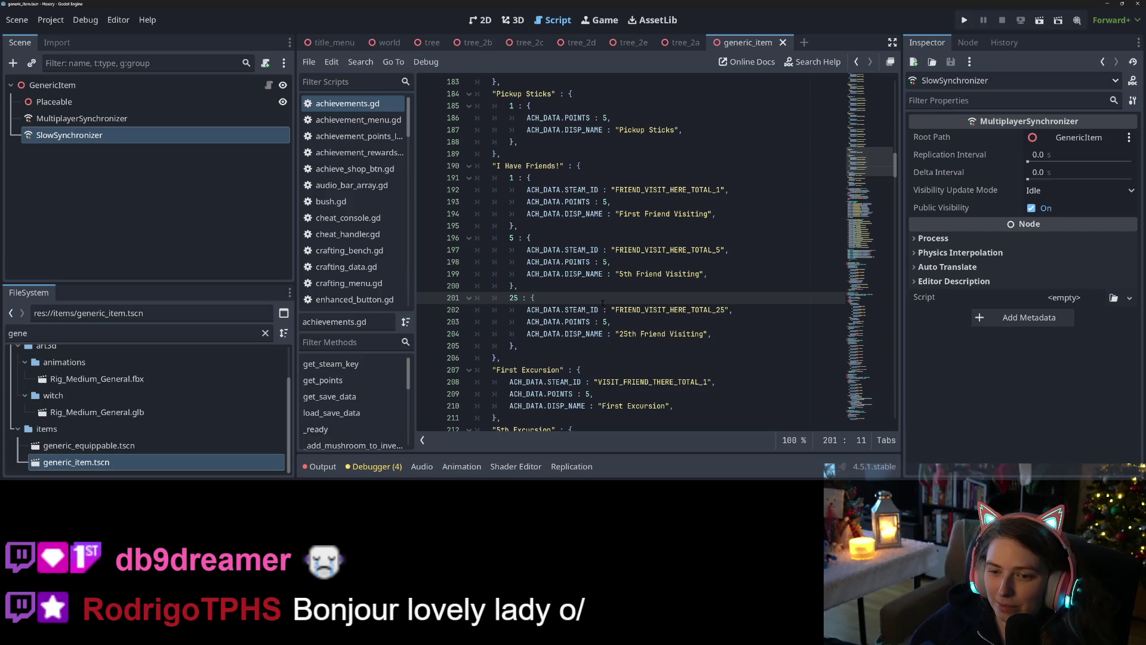
{"action": "scroll", "coordinate": [602, 303], "scroll_direction": "down", "scroll_amount": 2}
{"action": "left_click", "coordinate": [520, 286]}
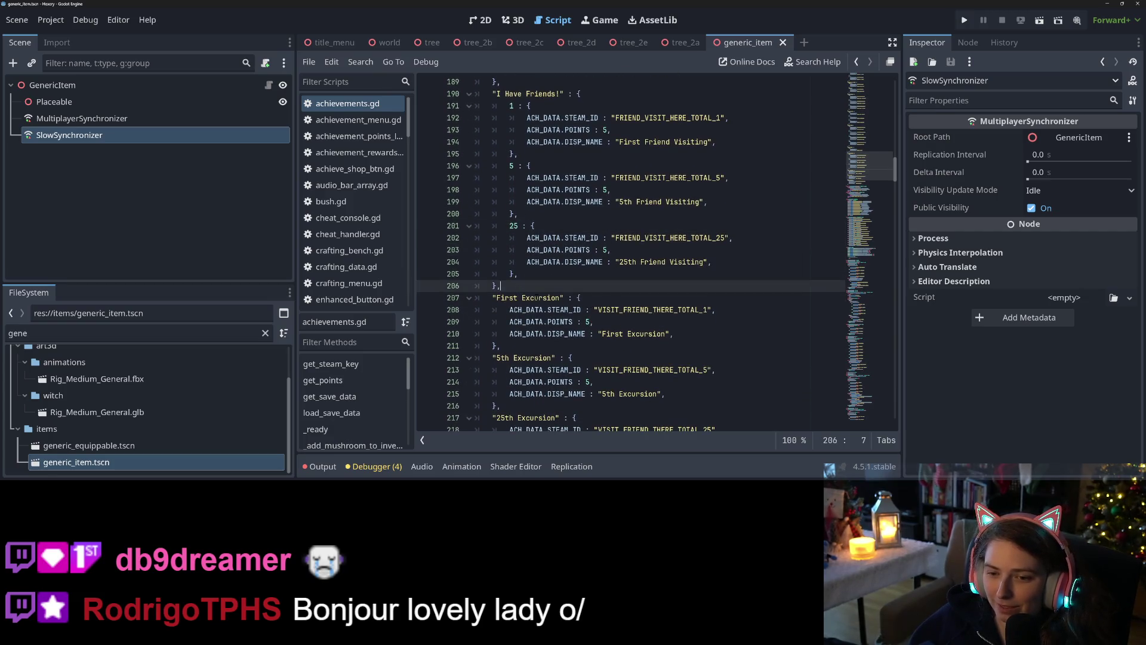
{"action": "key", "text": "Return"}
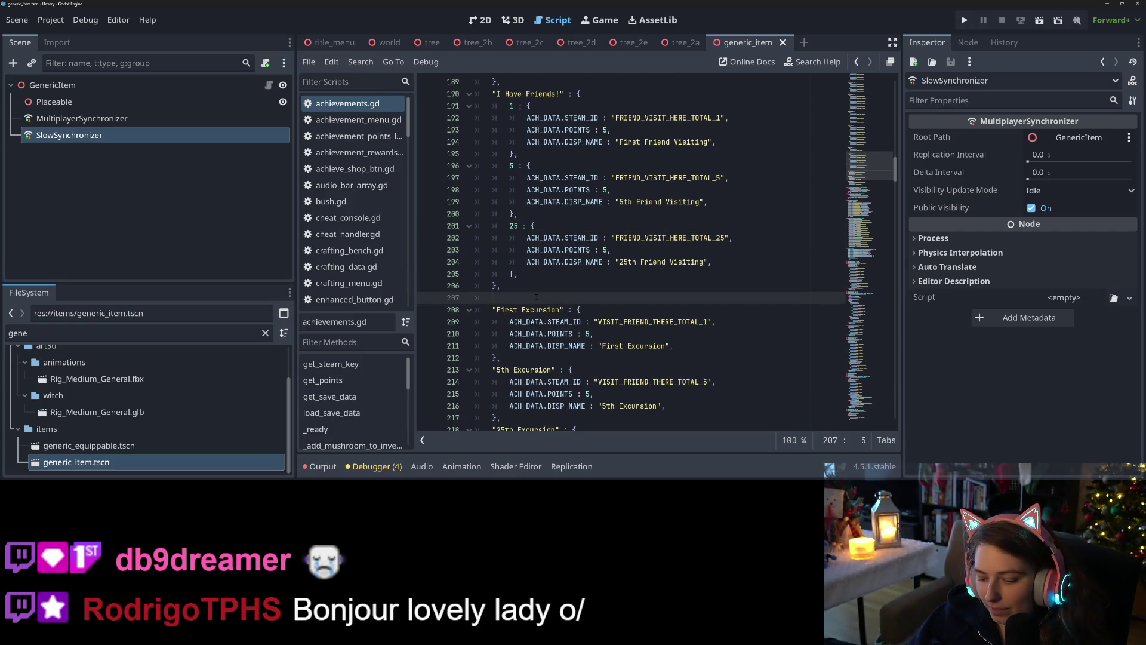
Add an "Off I Go" : { header, close it with }, and indent the three excursion entries
{"action": "type", "text": "\"Off I G"}
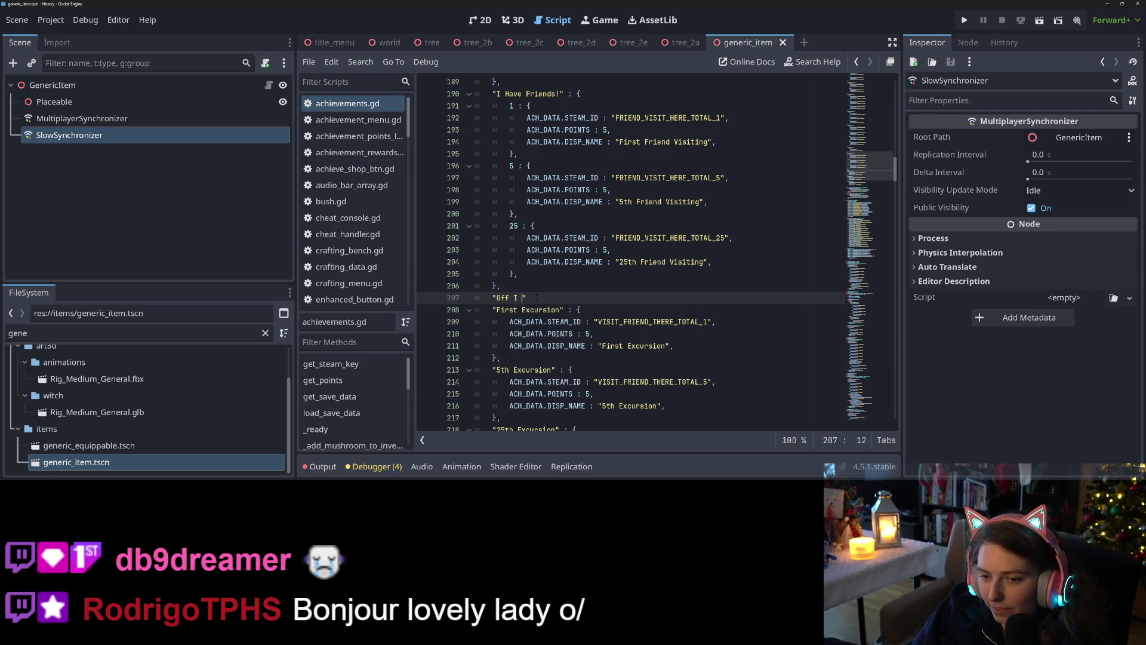
{"action": "type", "text": "o\" : {"}
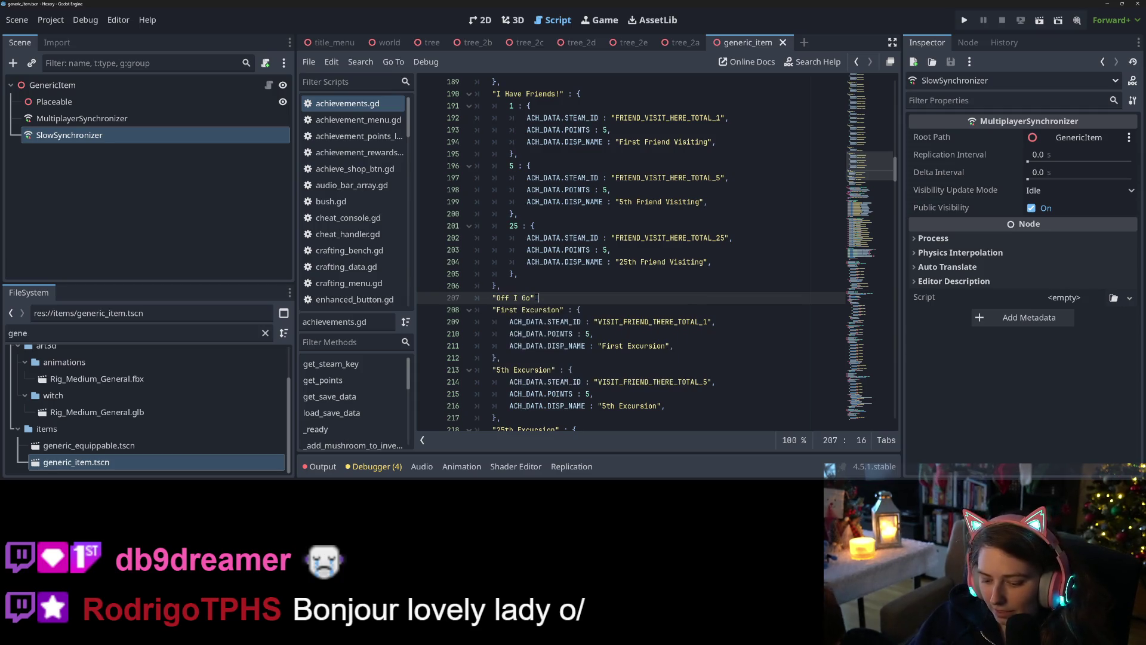
{"action": "scroll", "coordinate": [540, 338], "scroll_direction": "down", "scroll_amount": 4}
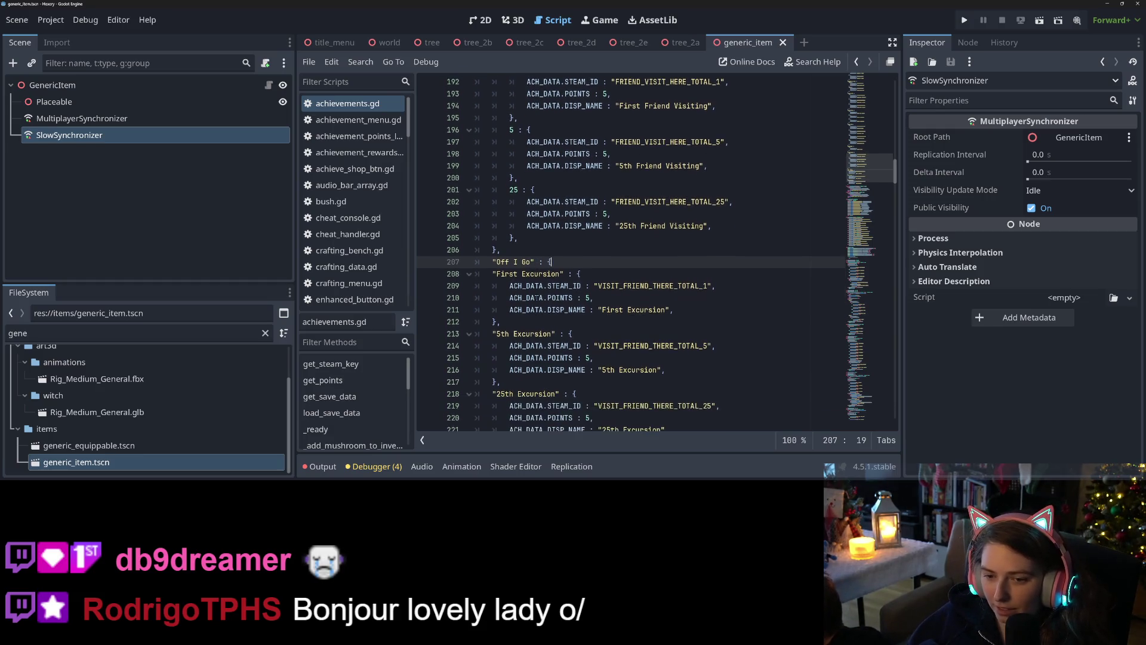
{"action": "left_click", "coordinate": [539, 335]}
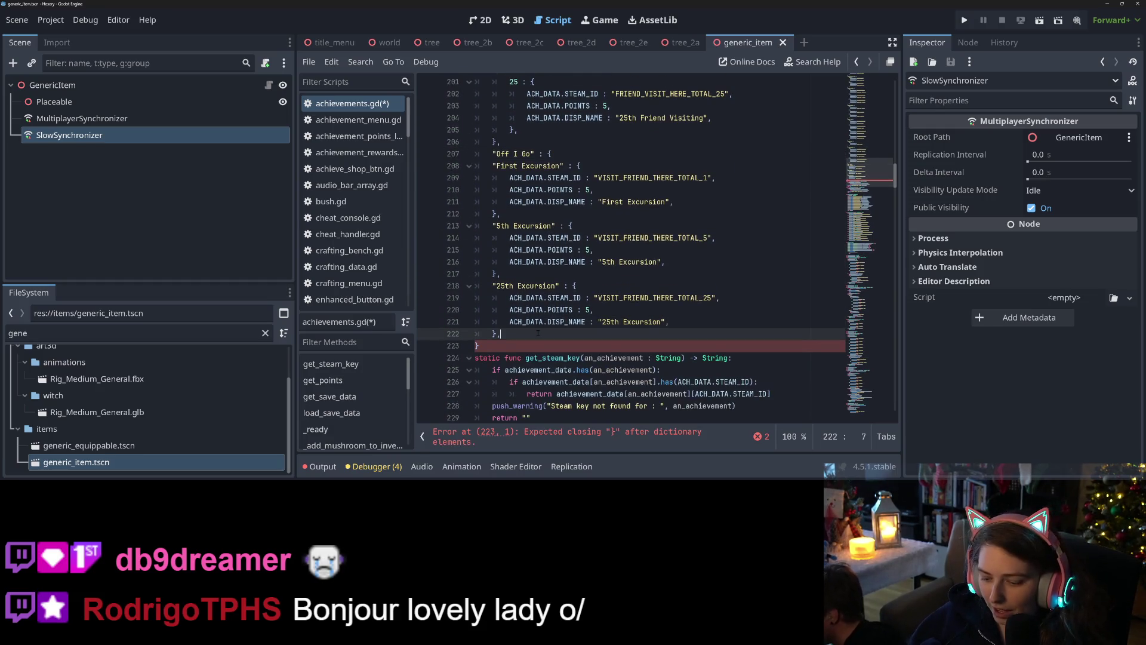
{"action": "key", "text": "Return"}
{"action": "type", "text": "},"}
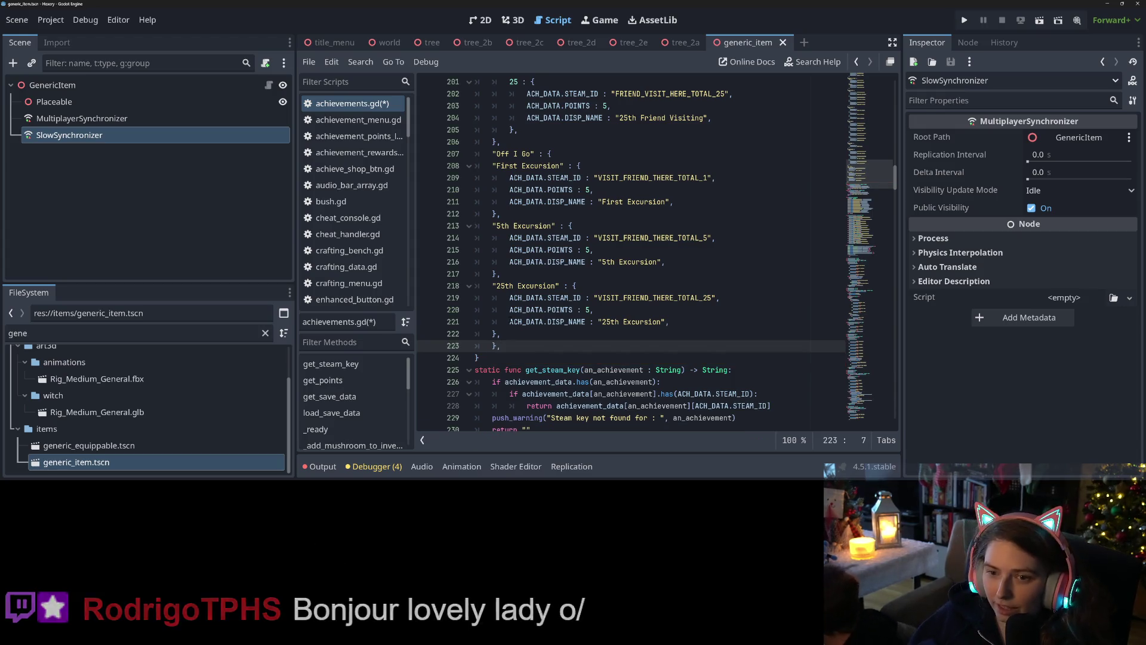
{"action": "left_click_drag", "start_coordinate": [493, 165], "coordinate": [519, 333]}
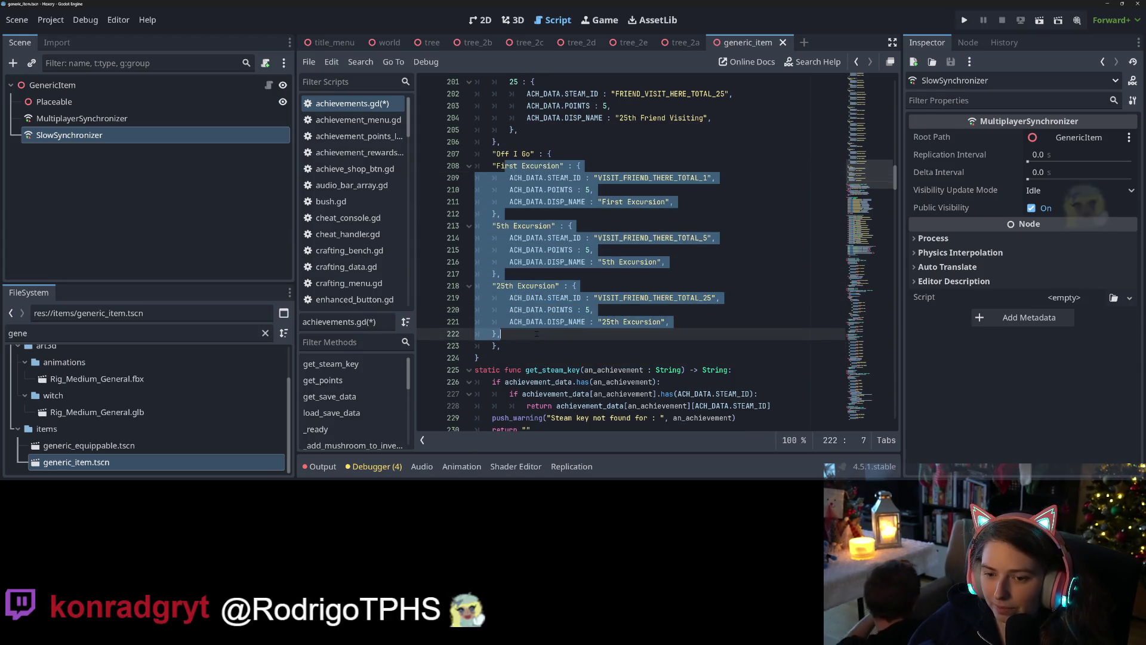
{"action": "key", "text": "Tab"}
Rename the excursion keys to 1, 5 and 25 and save the script
{"action": "left_click_drag", "start_coordinate": [509, 166], "coordinate": [583, 169]}
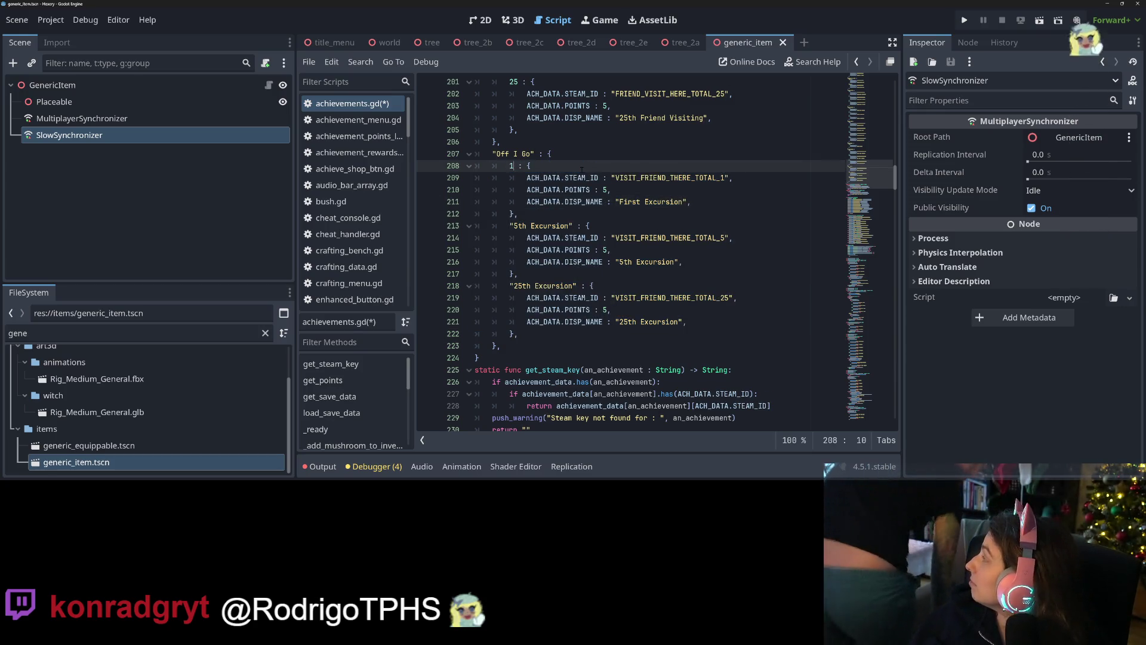
{"action": "type", "text": "1"}
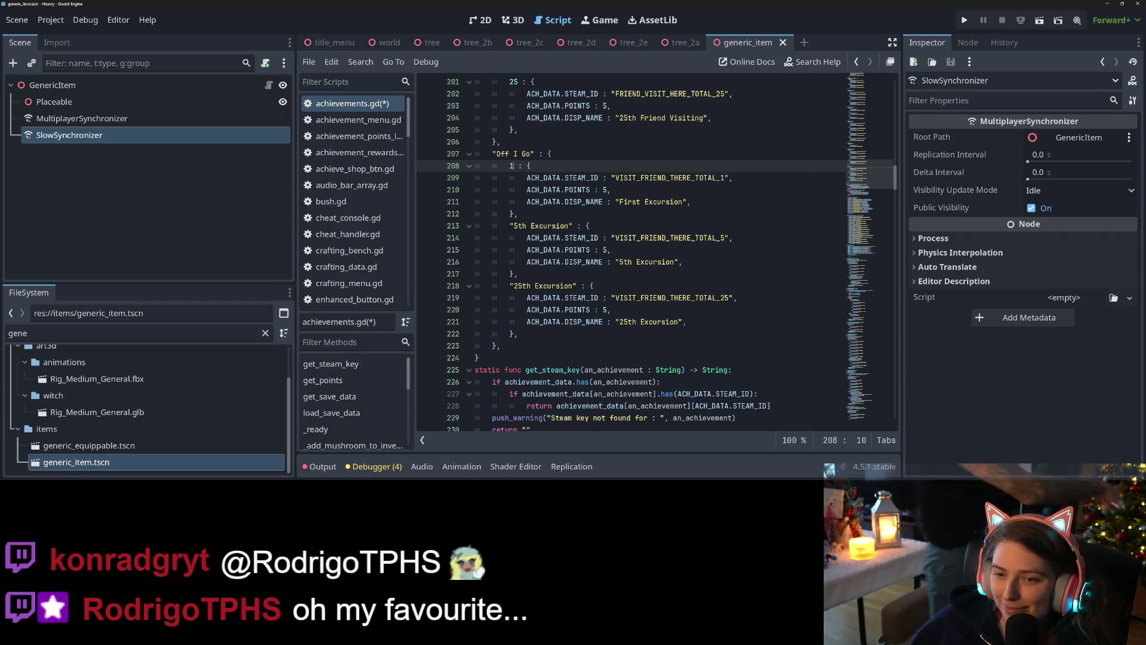
{"action": "left_click_drag", "start_coordinate": [510, 225], "coordinate": [570, 226]}
{"action": "type", "text": "5"}
{"action": "key", "text": "Delete"}
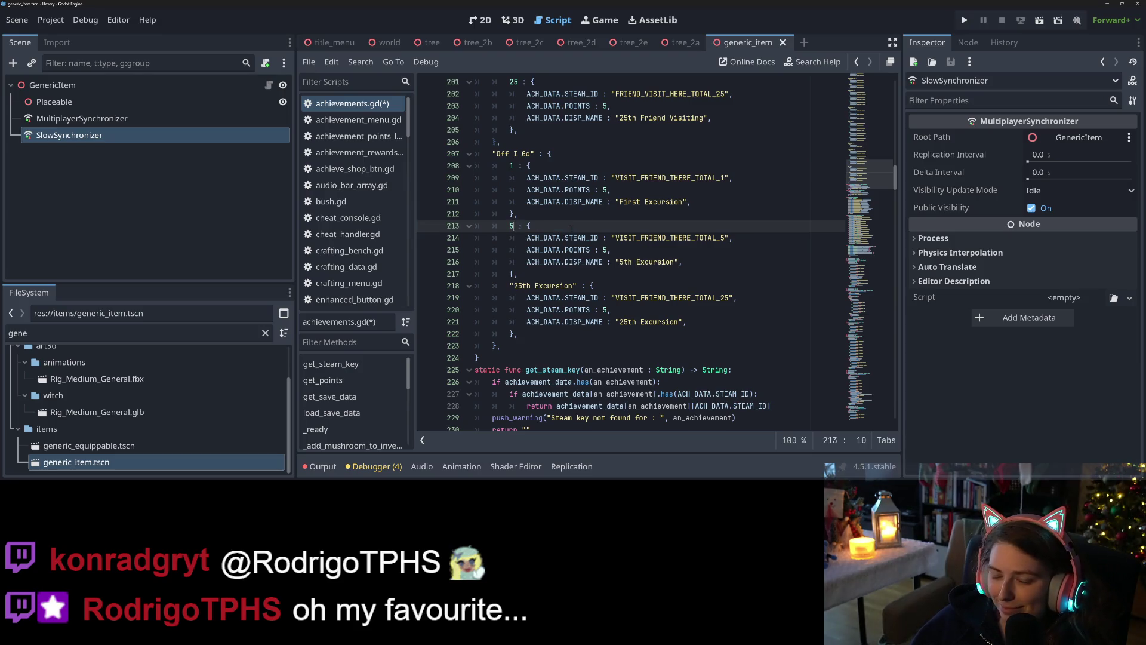
{"action": "left_click_drag", "start_coordinate": [510, 285], "coordinate": [575, 286]}
{"action": "type", "text": "25"}
{"action": "key", "text": "Delete"}
{"action": "key", "text": "ctrl+s"}
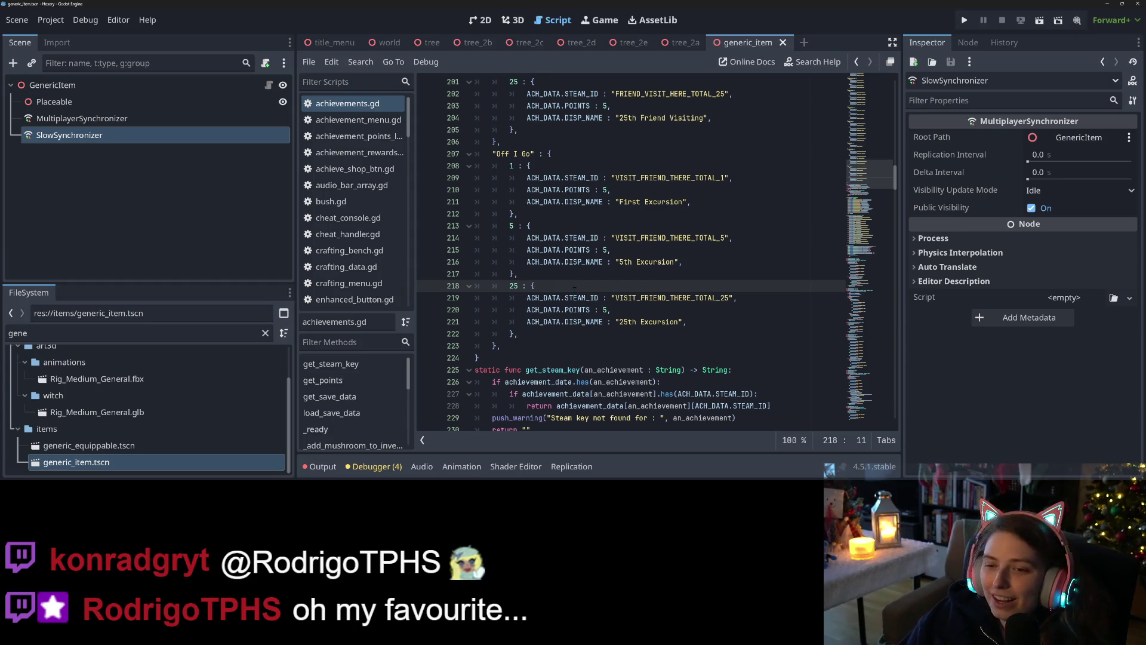
{"action": "key", "text": "ctrl+s"}
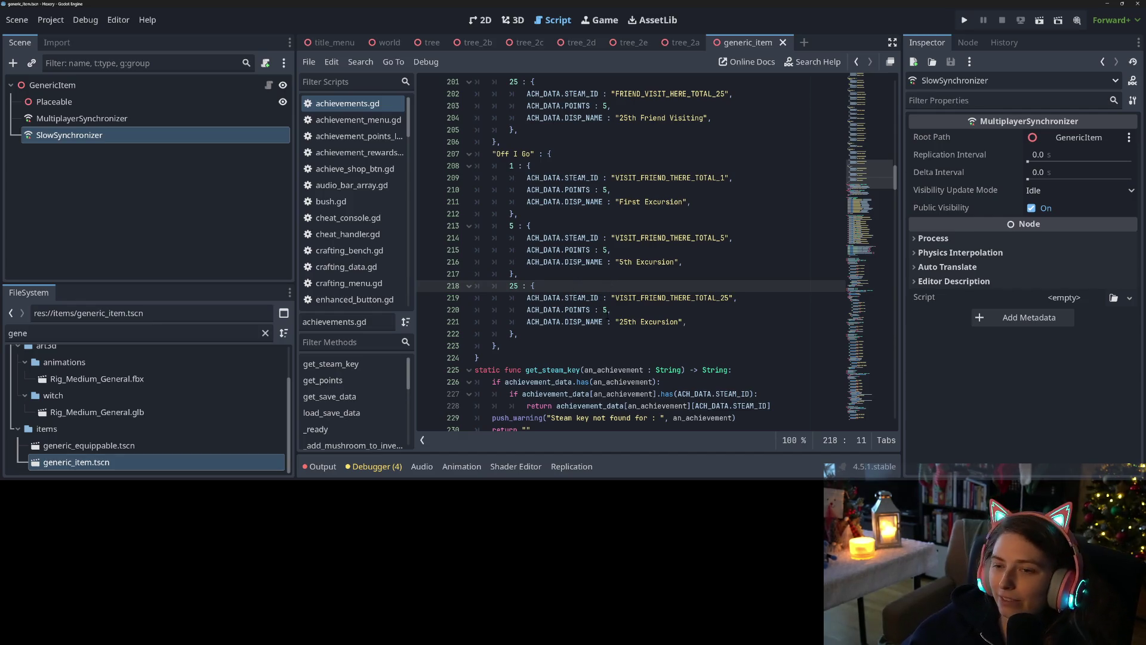
Scroll to get_steam_key and highlight every use of ACH_DATA
{"action": "left_click", "coordinate": [606, 310]}
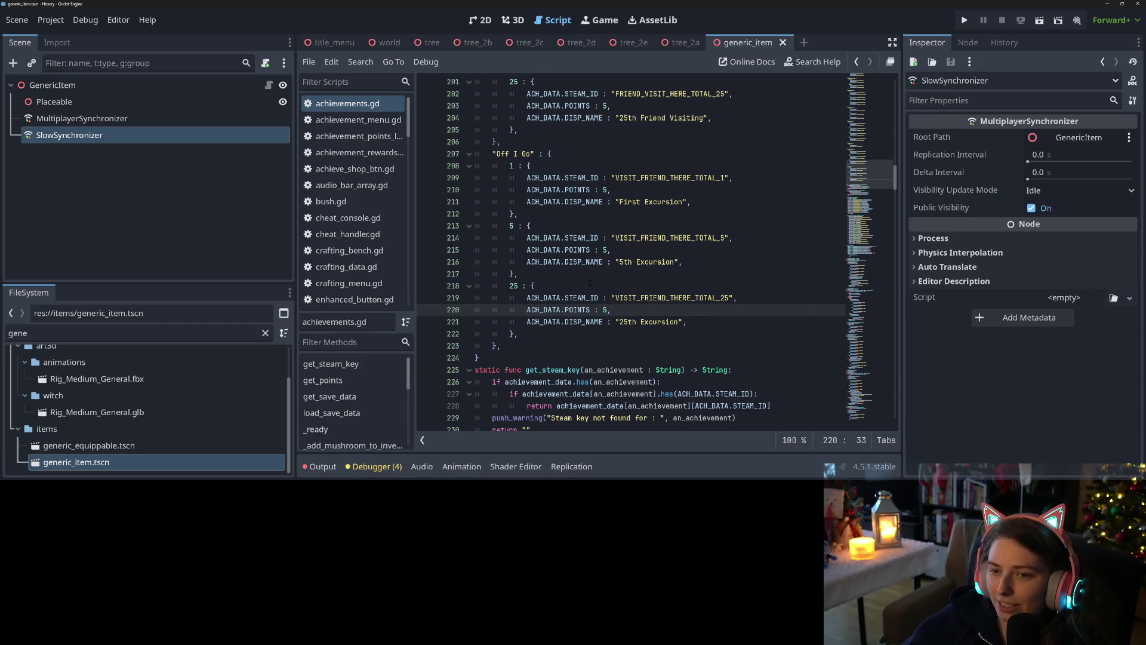
{"action": "left_click", "coordinate": [535, 178]}
{"action": "scroll", "coordinate": [584, 263], "scroll_direction": "down", "scroll_amount": 4}
{"action": "scroll", "coordinate": [583, 262], "scroll_direction": "down", "scroll_amount": 2}
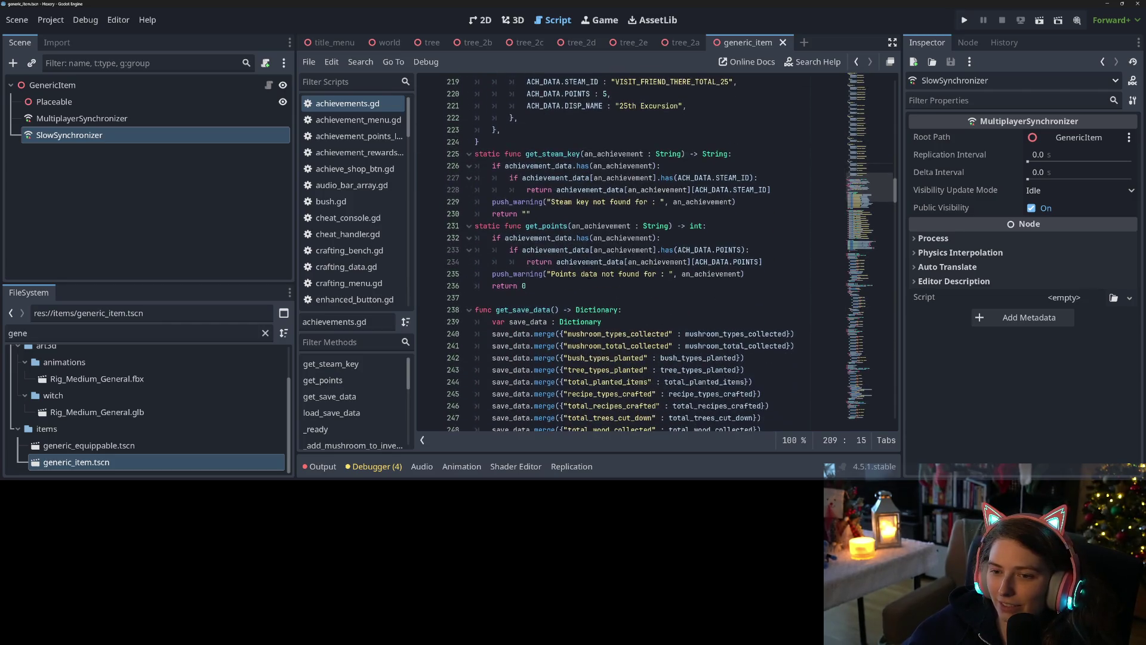
{"action": "double_click", "coordinate": [694, 177]}
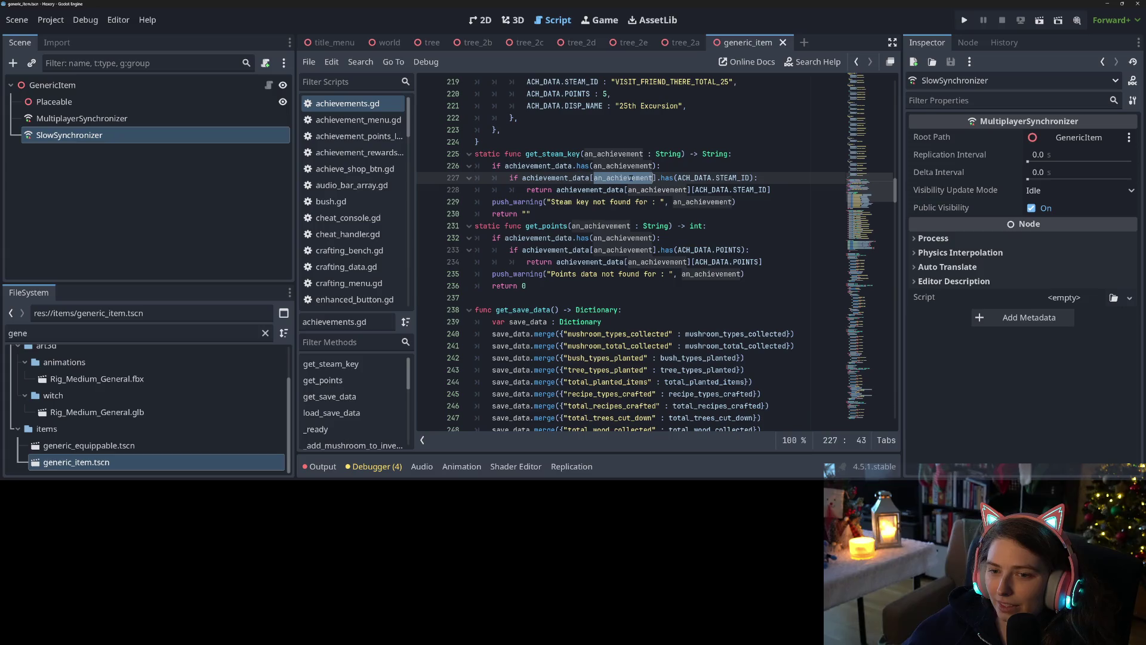
Rename get_steam_key's parameter to an_achievement_type and add an a_special_value parameter
{"action": "left_click", "coordinate": [615, 166]}
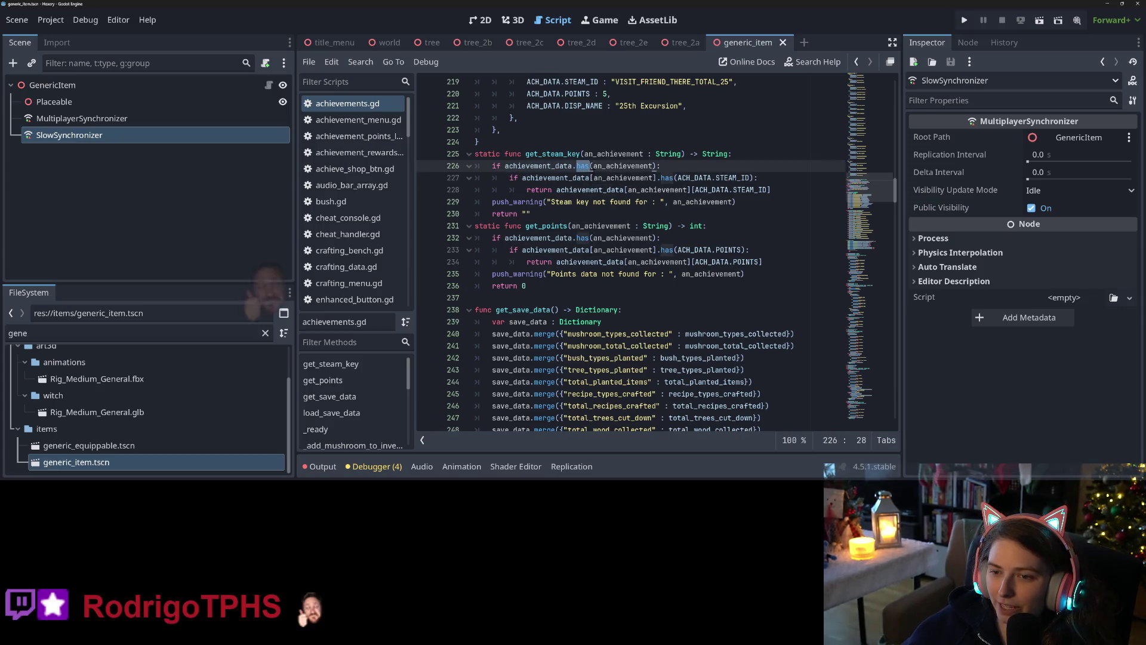
{"action": "double_click", "coordinate": [594, 155]}
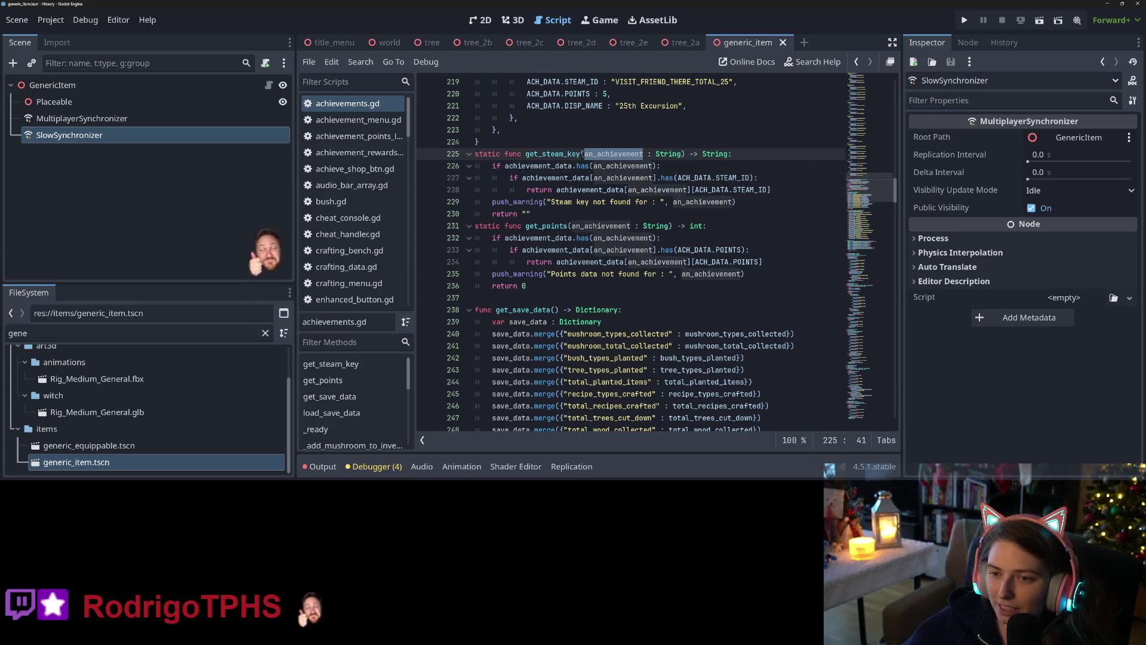
{"action": "left_click", "coordinate": [622, 154]}
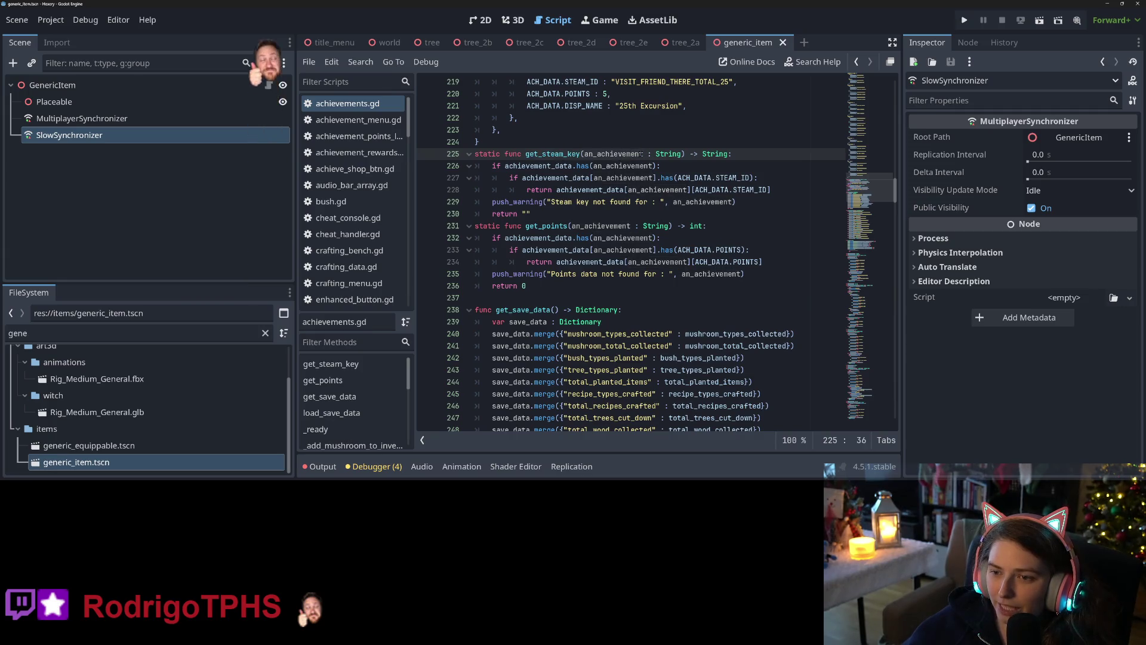
{"action": "double_click", "coordinate": [622, 154]}
{"action": "key", "text": "Right"}
{"action": "type", "text": "_type"}
{"action": "key", "text": "Right"}
{"action": "key", "text": "Right"}
{"action": "key", "text": "Right"}
{"action": "key", "text": "Right"}
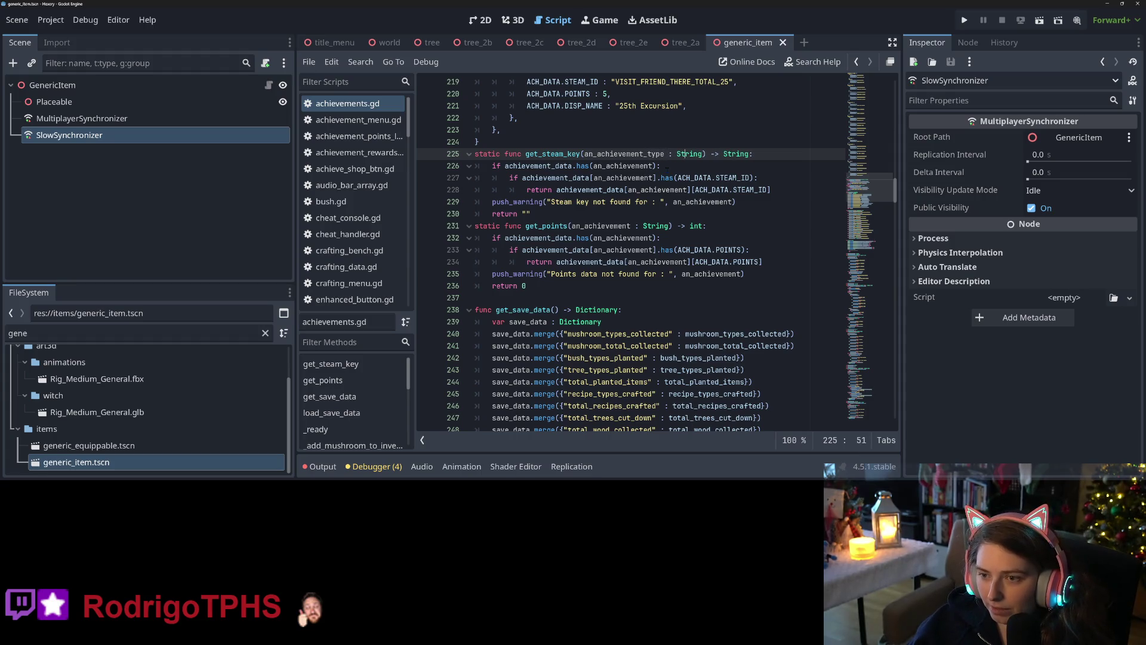
{"action": "type", "text": ", "}
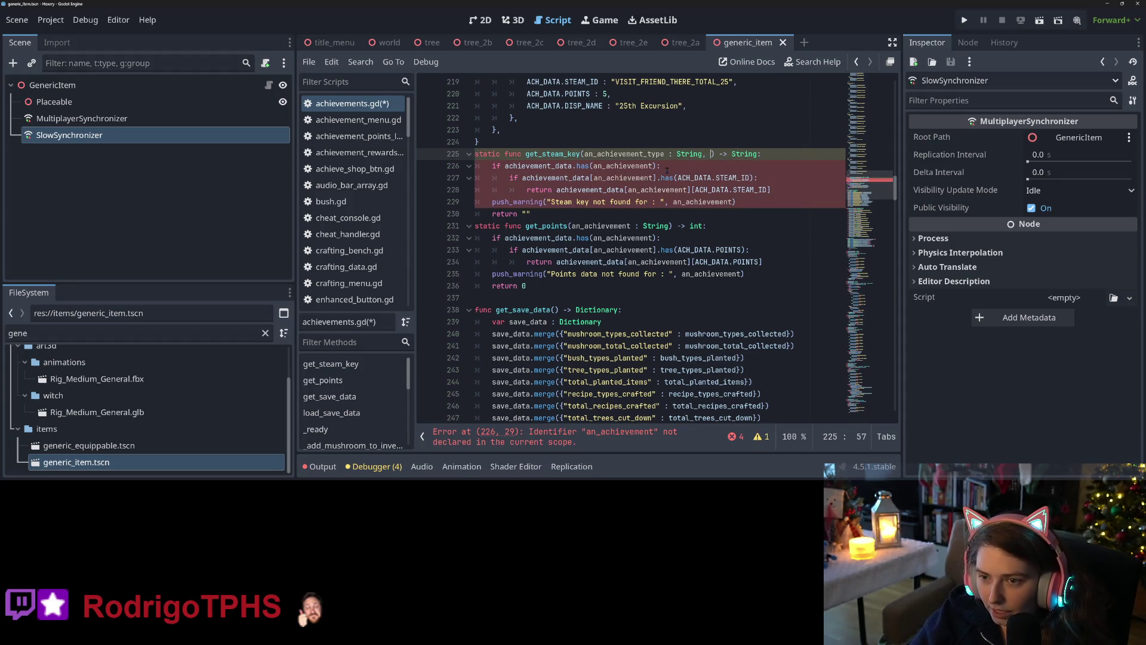
{"action": "type", "text": "a"}
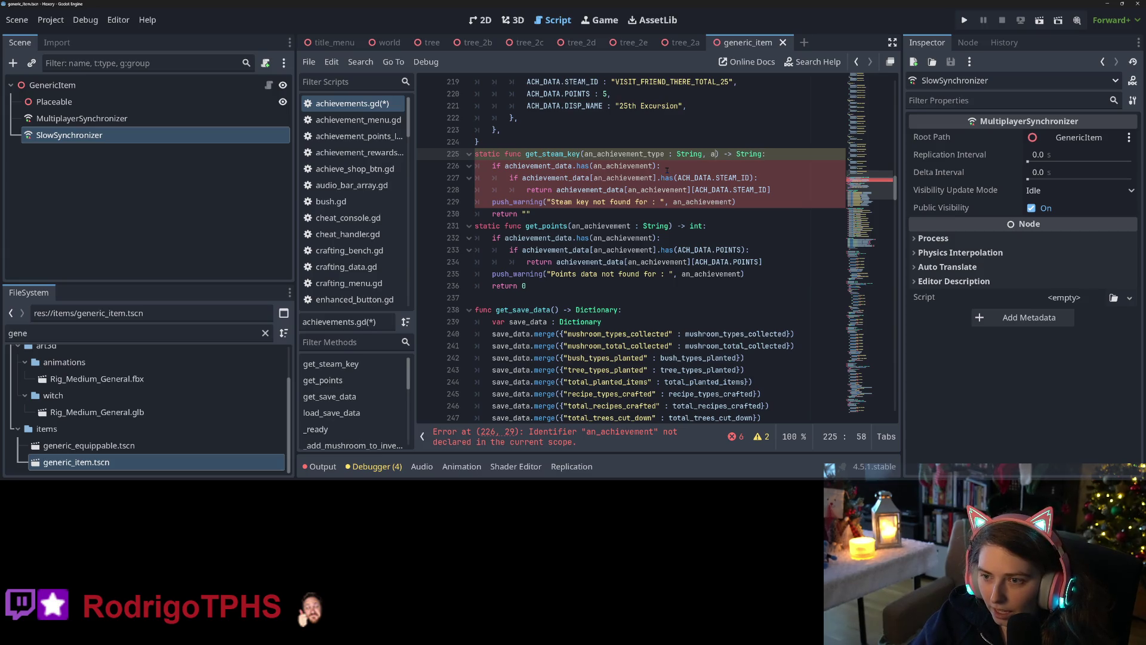
{"action": "type", "text": "_special_value"}
Make the has() check use an_achievement_type and add a blank line above the function
{"action": "left_click", "coordinate": [667, 169]}
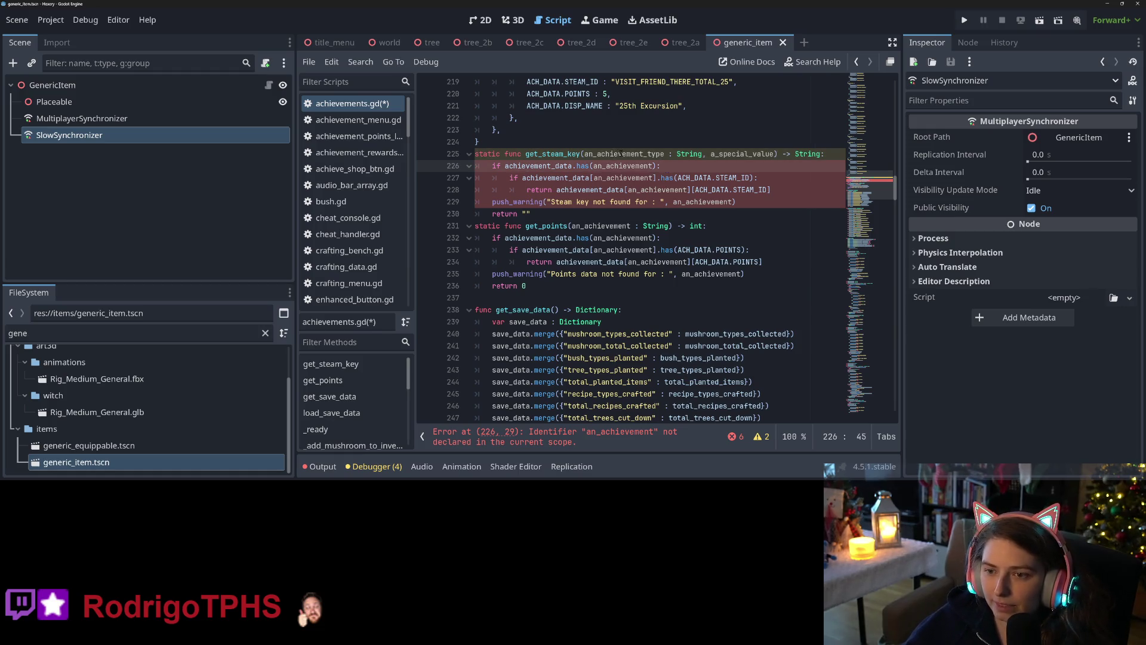
{"action": "double_click", "coordinate": [622, 153]}
{"action": "key", "text": "ctrl+c"}
{"action": "double_click", "coordinate": [628, 166]}
{"action": "key", "text": "ctrl+v"}
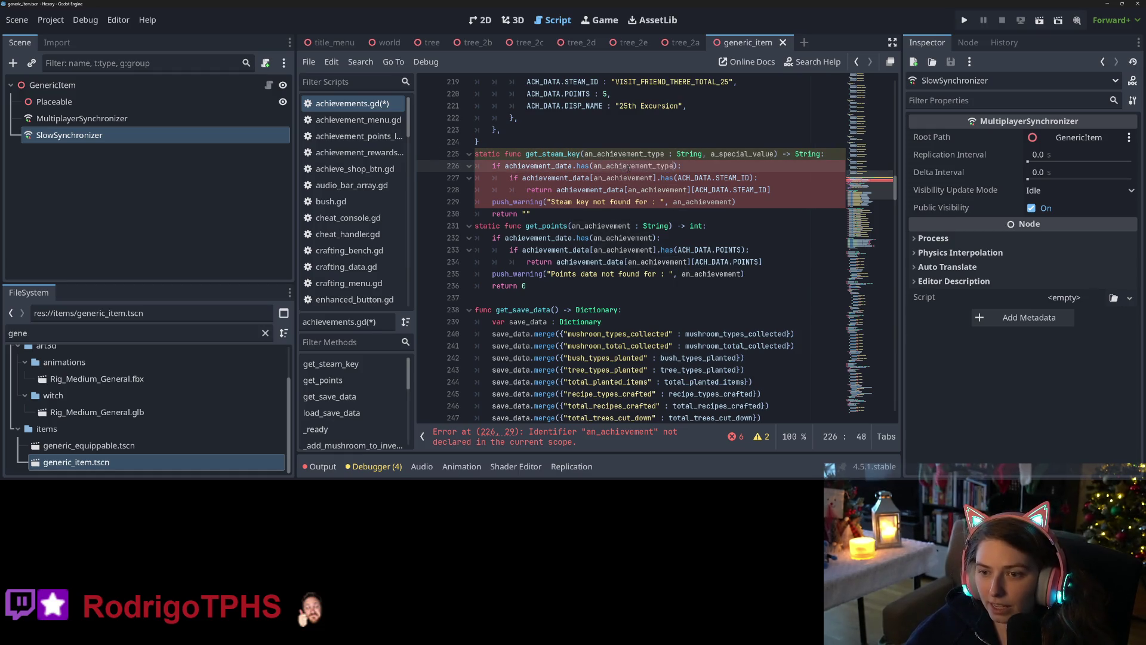
{"action": "left_click", "coordinate": [661, 214]}
{"action": "scroll", "coordinate": [661, 214], "scroll_direction": "up", "scroll_amount": 2}
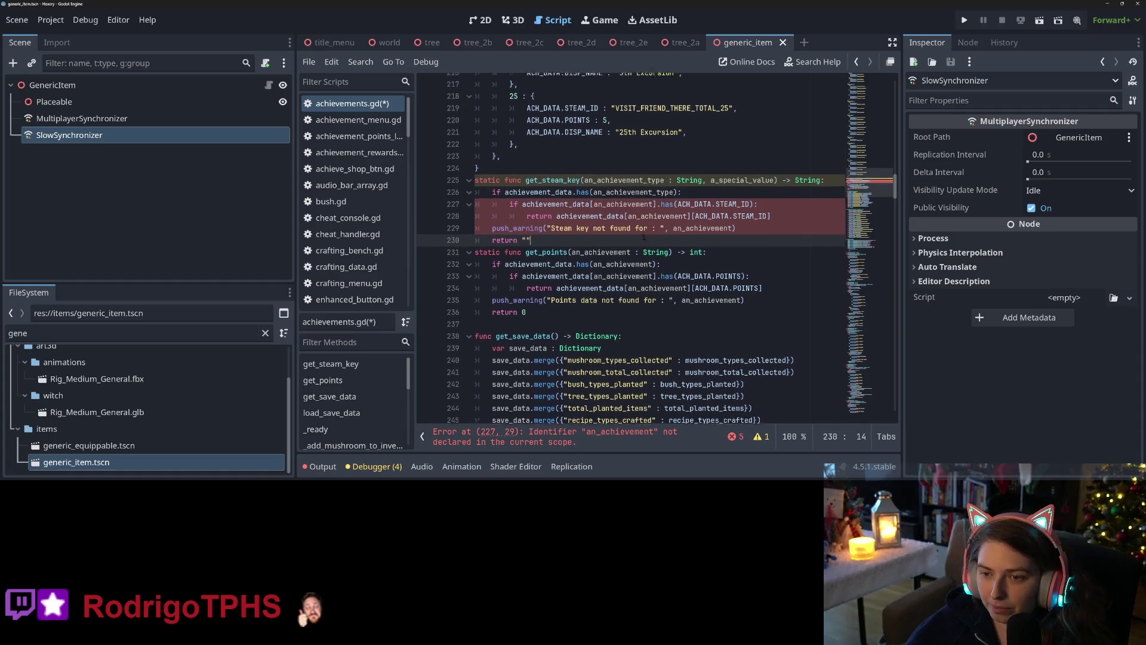
{"action": "key", "text": "Up"}
{"action": "key", "text": "Up"}
{"action": "key", "text": "Up"}
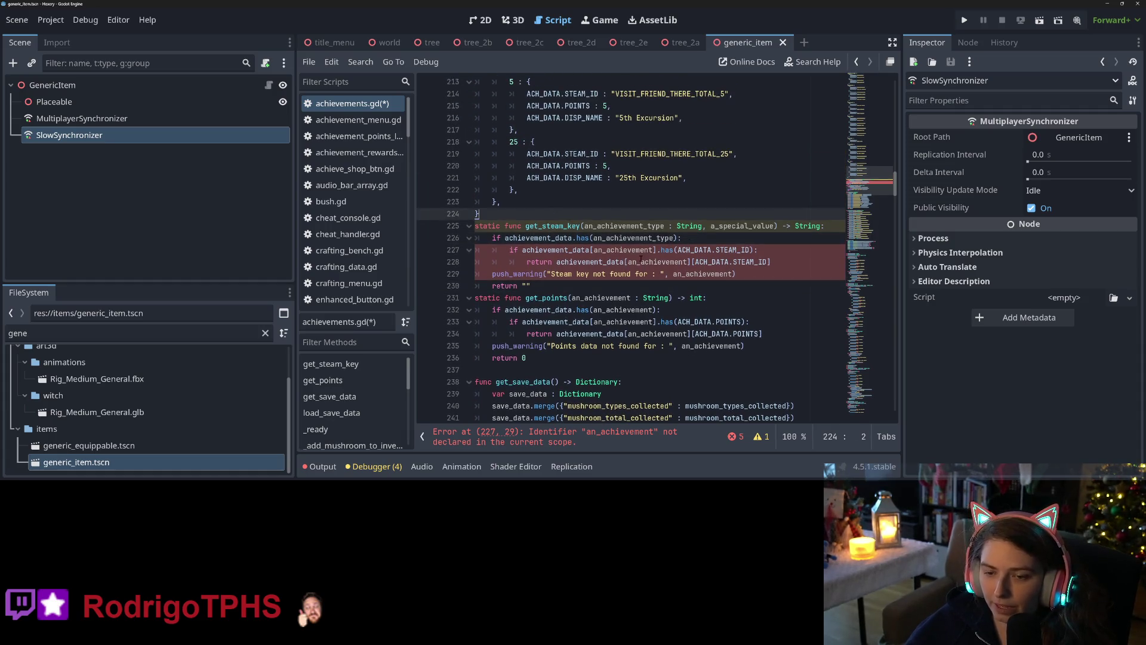
Type the static func get_ach_data(an_achievement_type : String, a_special_value, a_data_type : ACH_DATA) signature
{"action": "key", "text": "Return"}
{"action": "key", "text": "Return"}
{"action": "key", "text": "Up"}
{"action": "type", "text": "stat"}
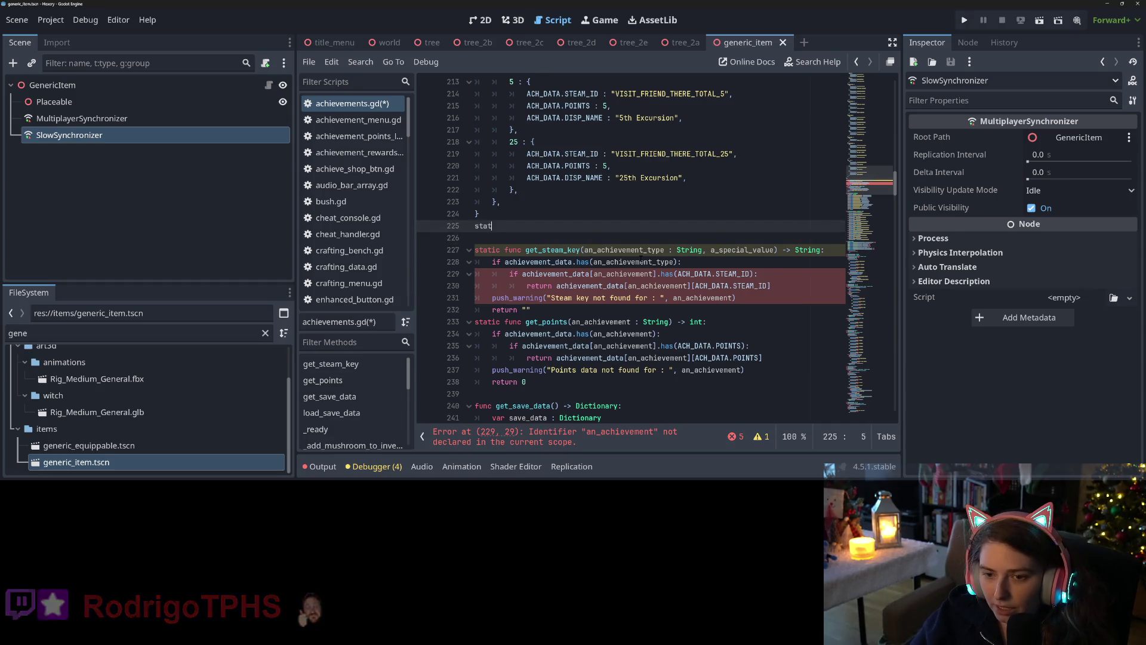
{"action": "type", "text": "ic func get_"}
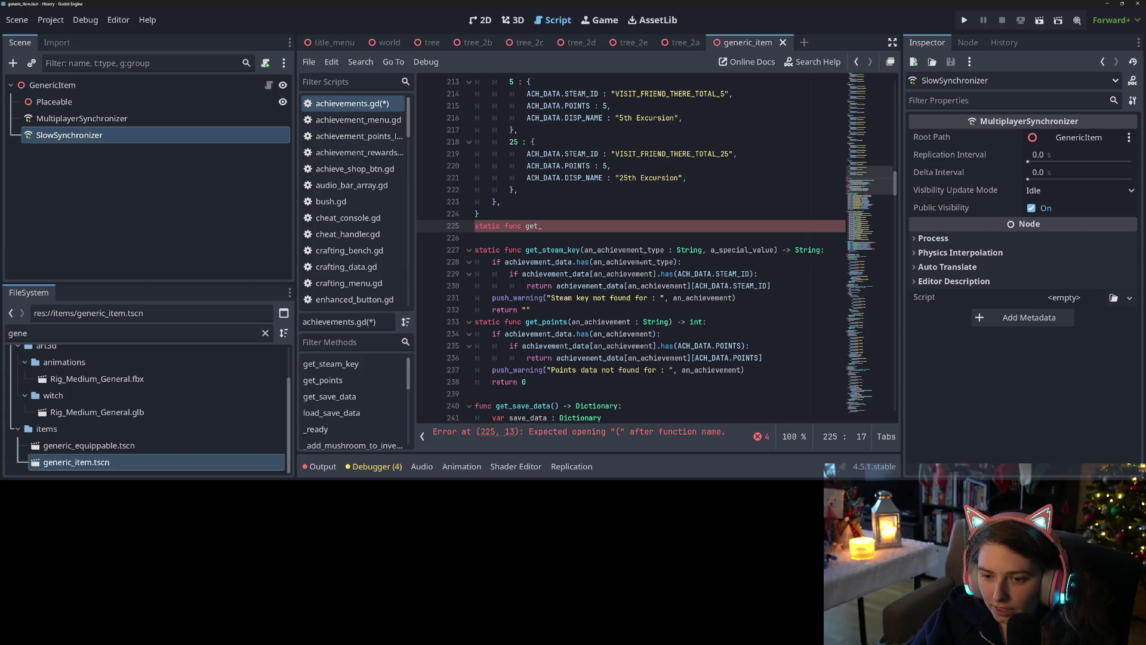
{"action": "type", "text": "ach_dat"}
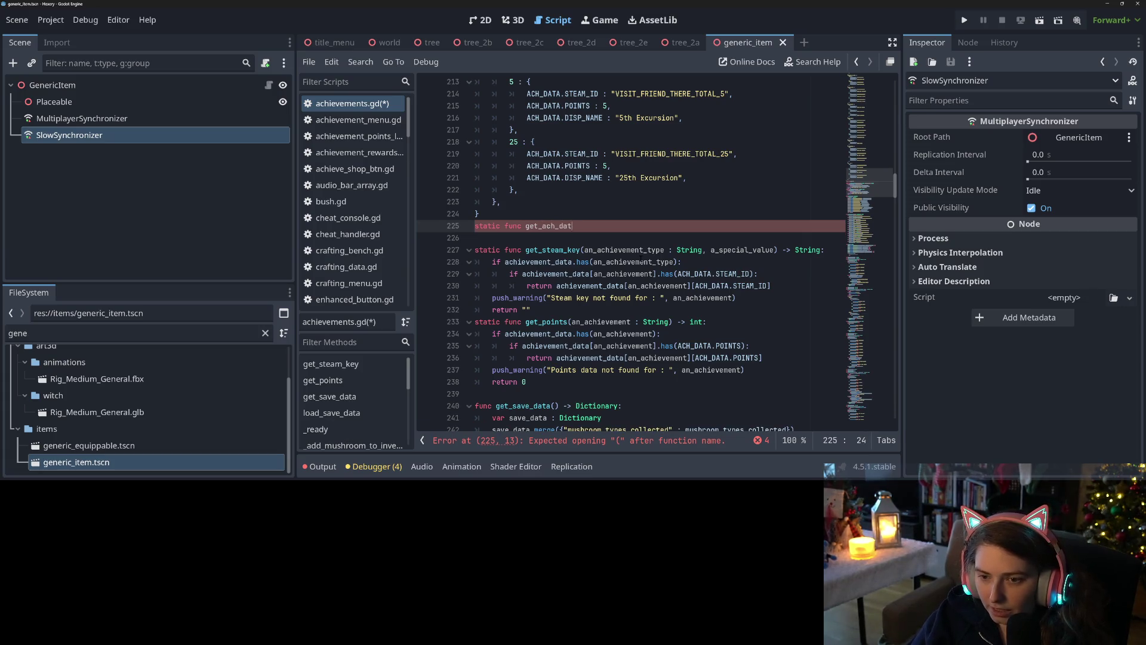
{"action": "type", "text": "a("}
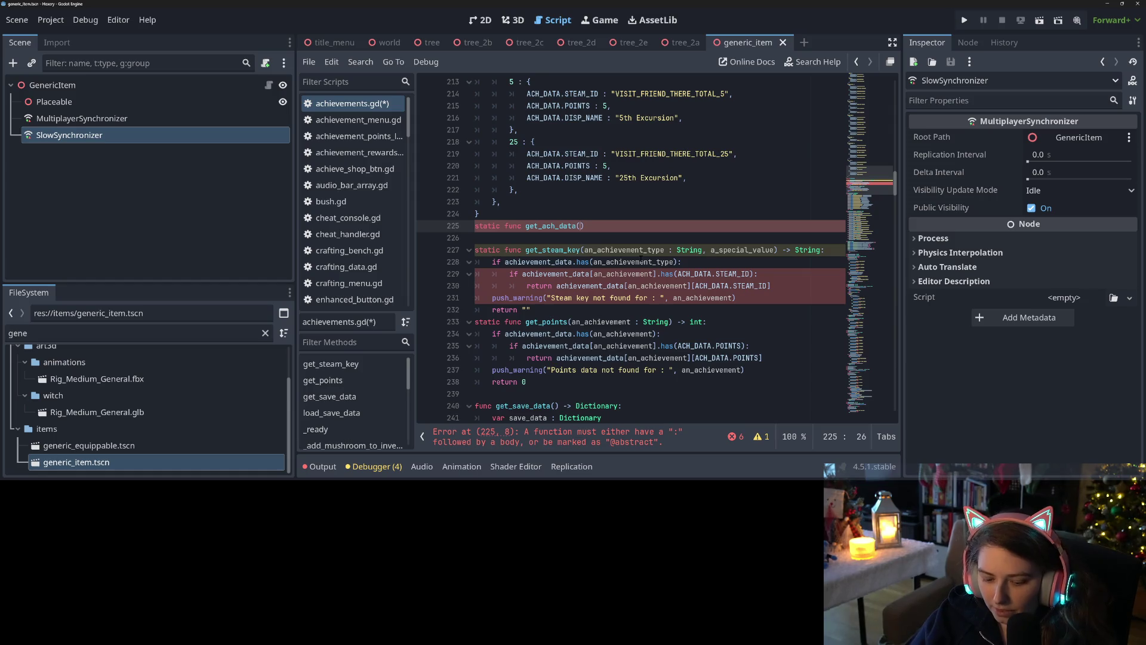
{"action": "type", "text": "an_achievement_type : String, a_special"}
{"action": "key", "text": "BackSpace"}
{"action": "type", "text": "_V"}
{"action": "key", "text": "BackSpace"}
{"action": "type", "text": "value, a"}
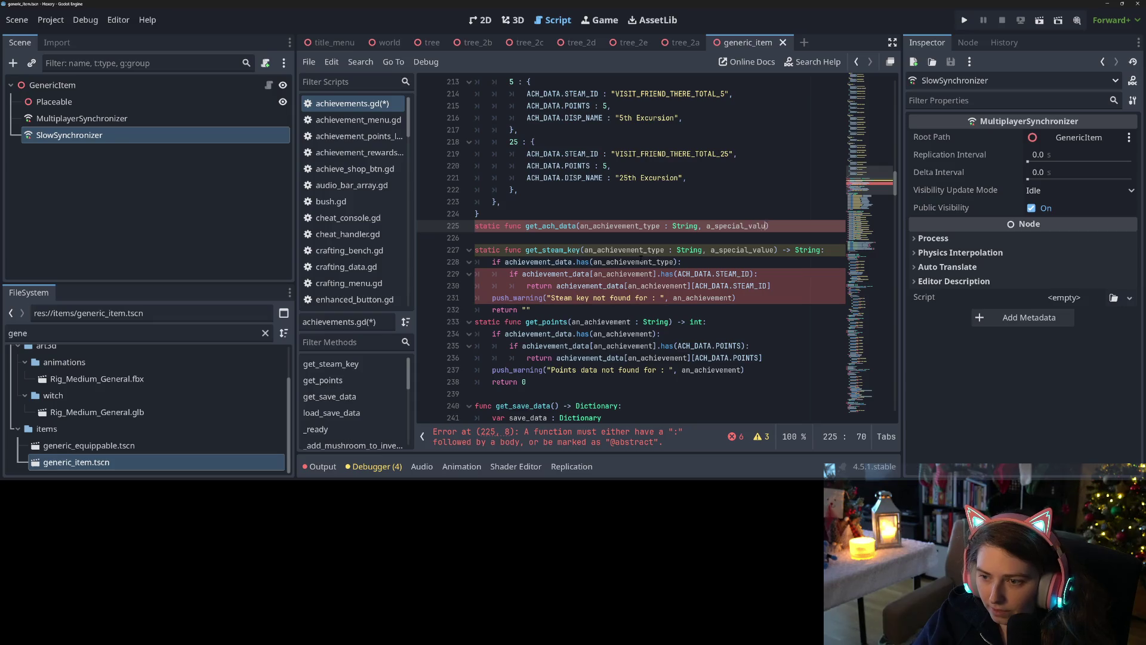
{"action": "type", "text": "_data_type"}
{"action": "type", "text": " : ACH"}
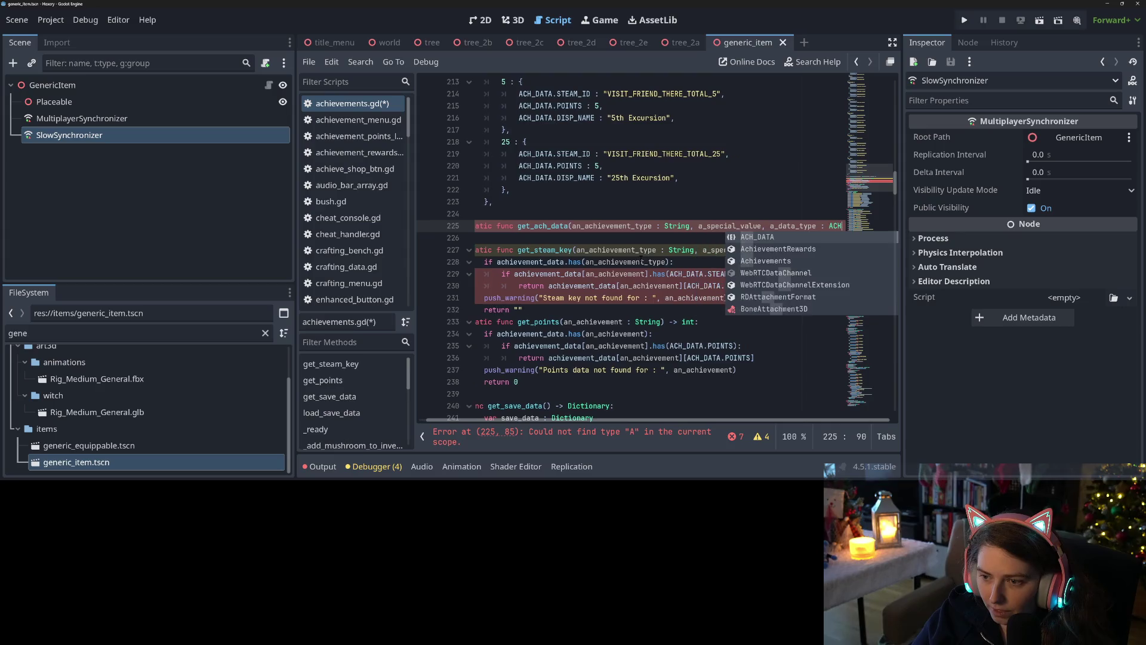
{"action": "key", "text": "Return"}
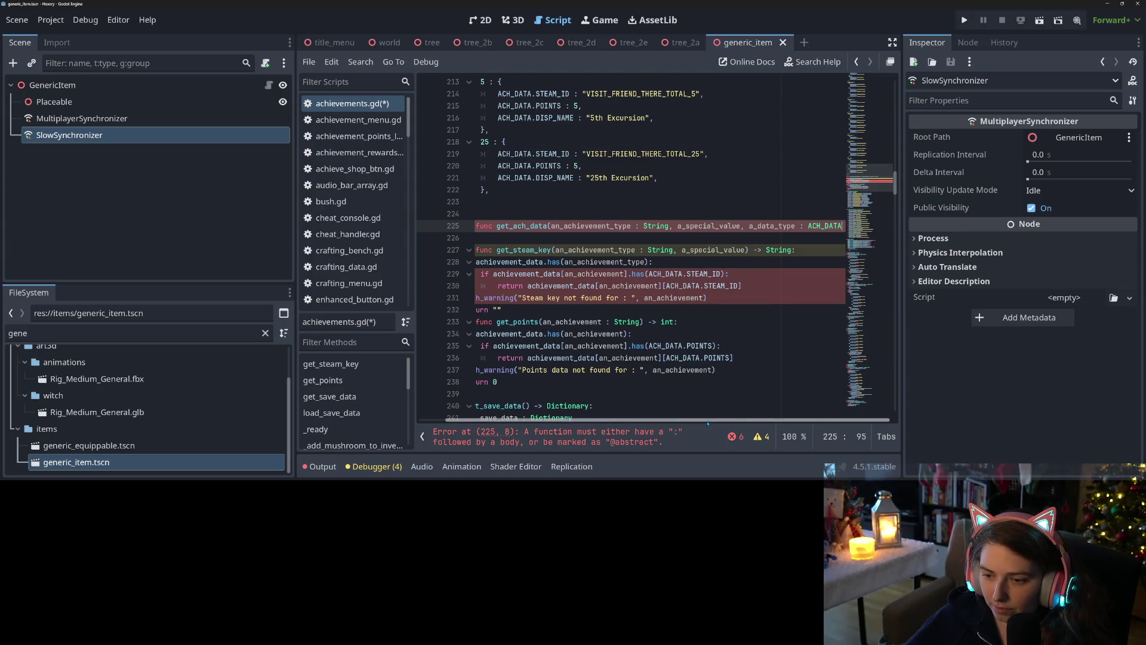
Switch to distraction-free mode, end the get_ach_data signature with a colon, and start its body
{"action": "scroll", "coordinate": [656, 419], "scroll_direction": "left", "scroll_amount": 2}
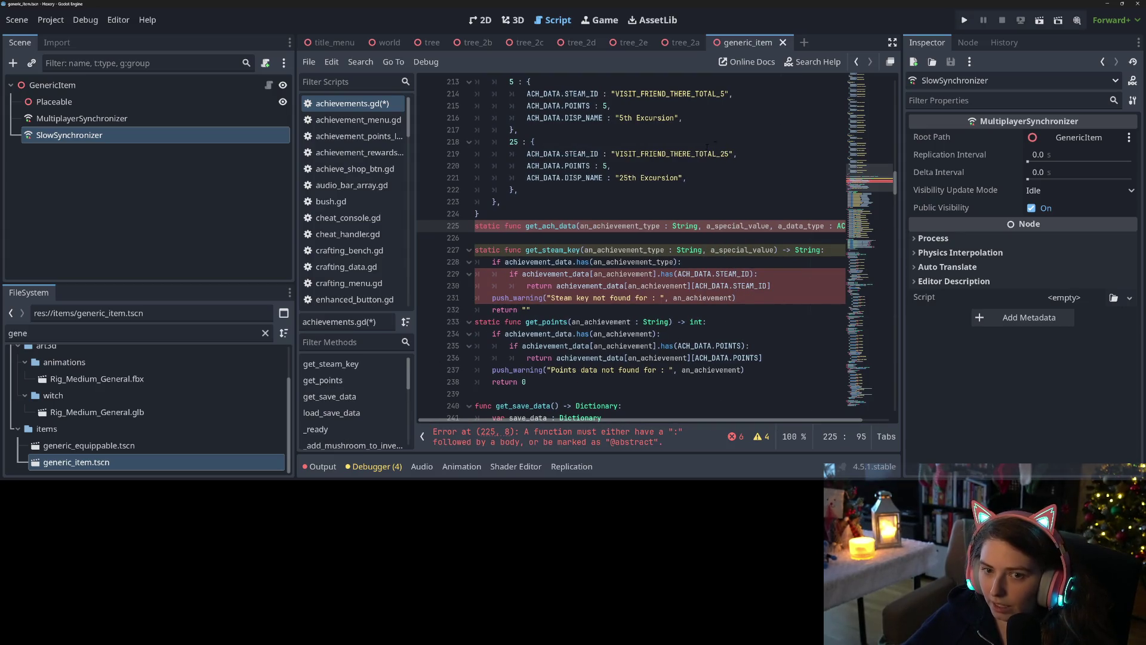
{"action": "left_click", "coordinate": [892, 42]}
{"action": "left_click", "coordinate": [638, 236]}
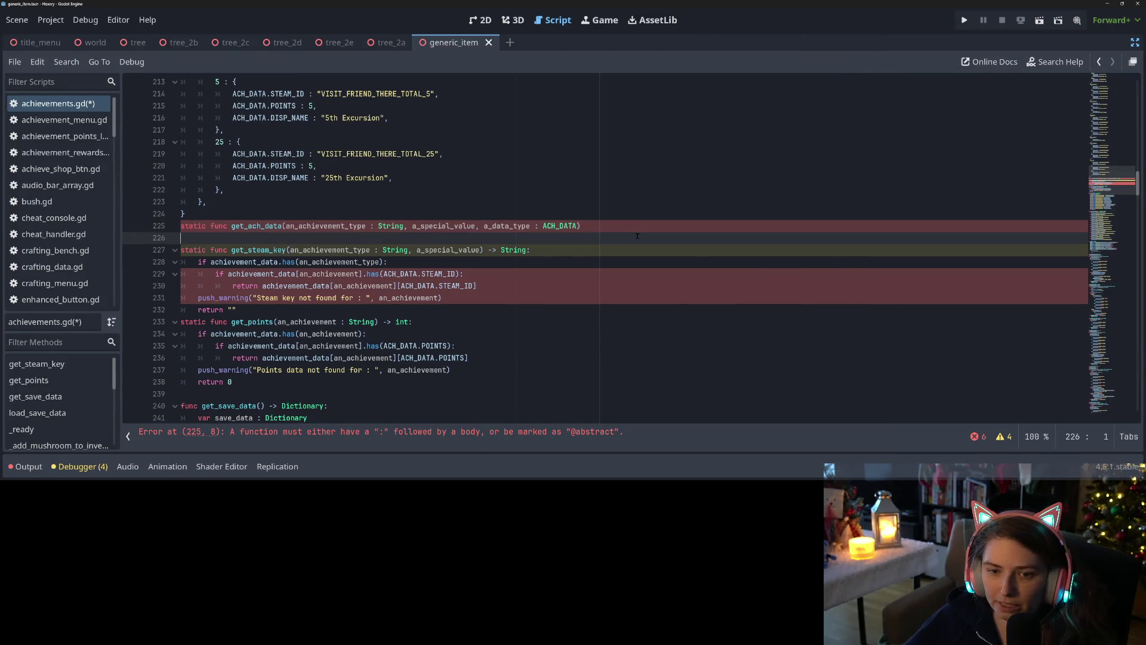
{"action": "left_click", "coordinate": [674, 229]}
{"action": "type", "text": "-"}
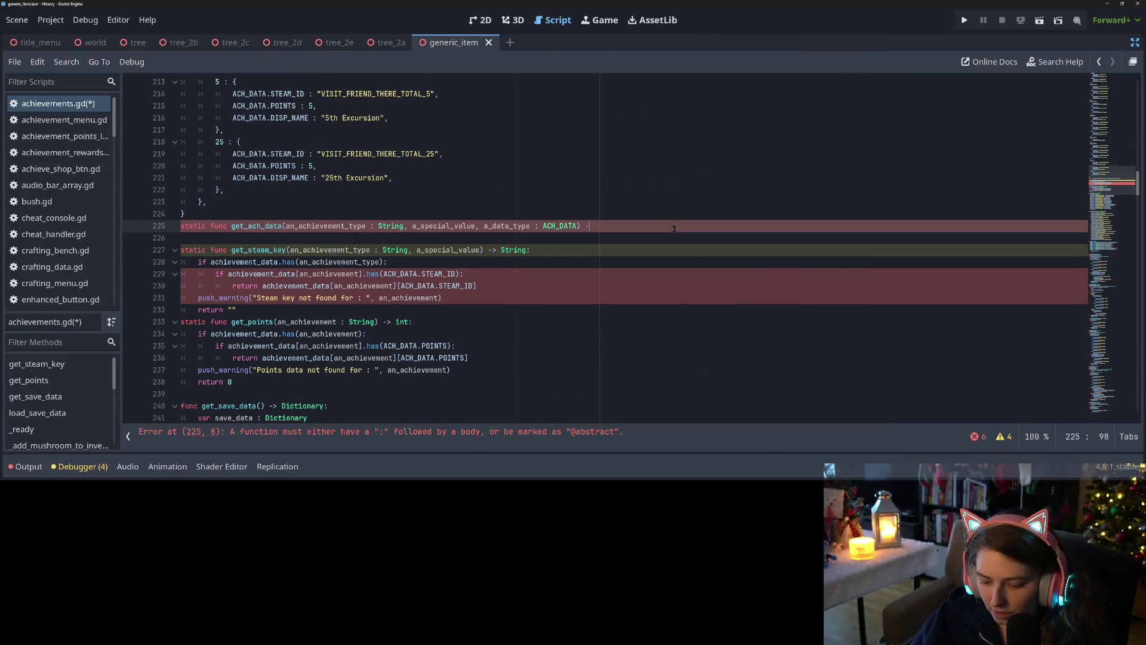
{"action": "key", "text": "BackSpace"}
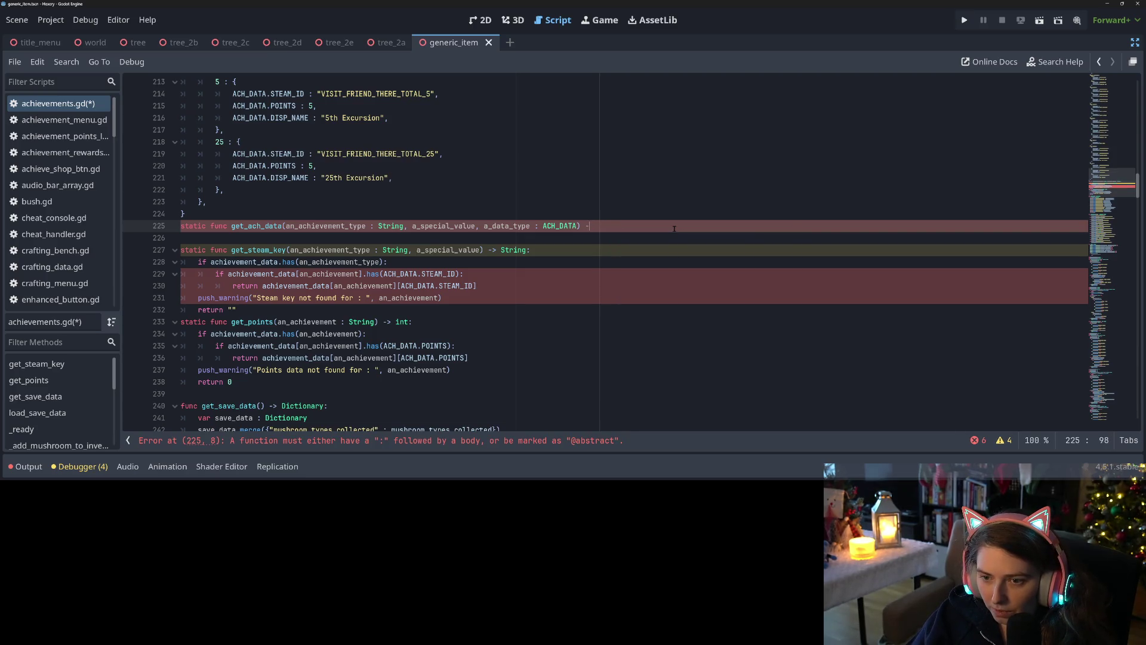
{"action": "type", "text": ":"}
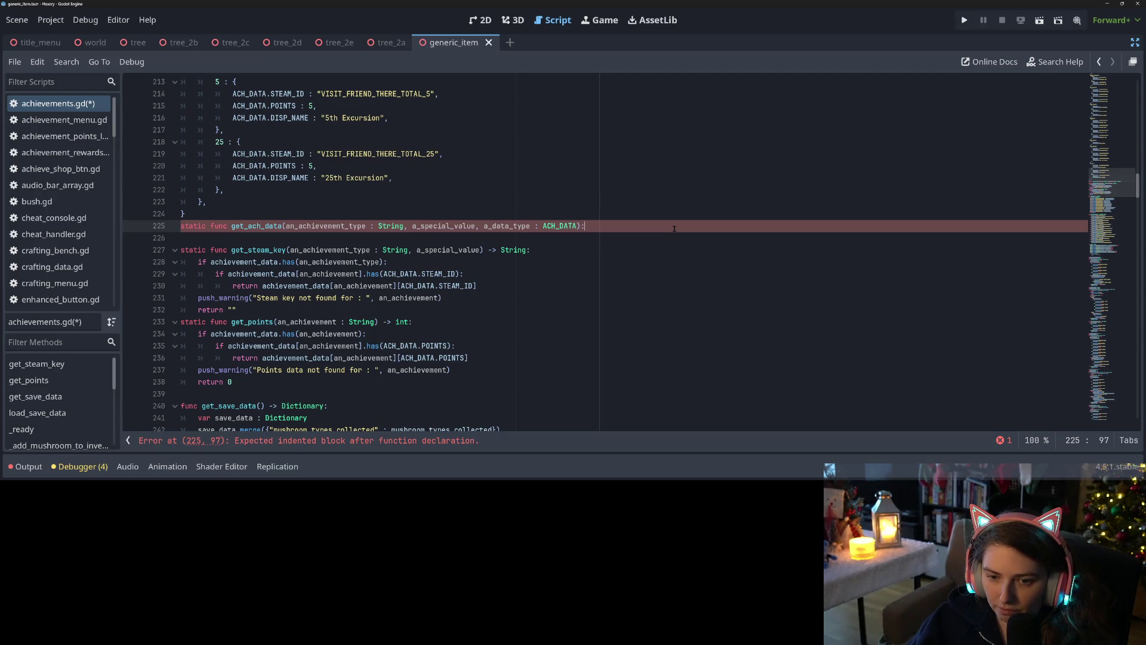
{"action": "key", "text": "Return"}
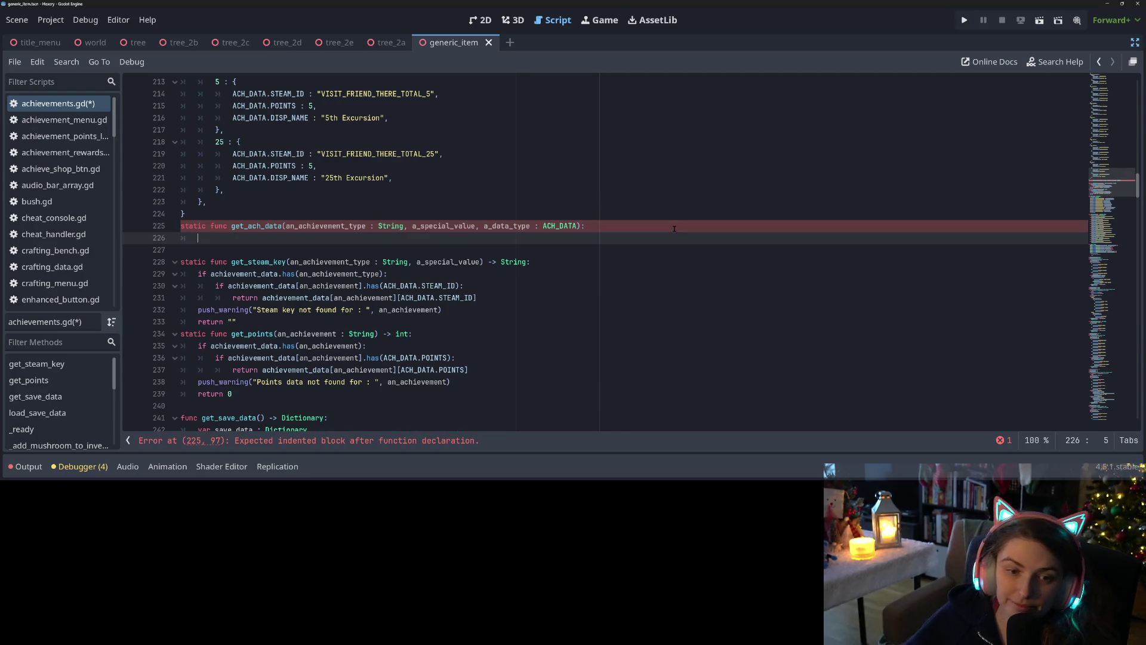
Copy get_steam_key's two nested lookup checks into get_ach_data's body
{"action": "mouse_move", "coordinate": [198, 273]}
{"action": "left_mouse_down"}
{"action": "mouse_move", "coordinate": [303, 297]}
{"action": "mouse_move", "coordinate": [474, 289]}
{"action": "left_mouse_up"}
{"action": "key", "text": "ctrl+c"}
{"action": "left_click", "coordinate": [250, 238]}
{"action": "key", "text": "ctrl+v"}
{"action": "left_click", "coordinate": [309, 239]}
{"action": "double_click", "coordinate": [308, 238]}
{"action": "key", "text": "End"}
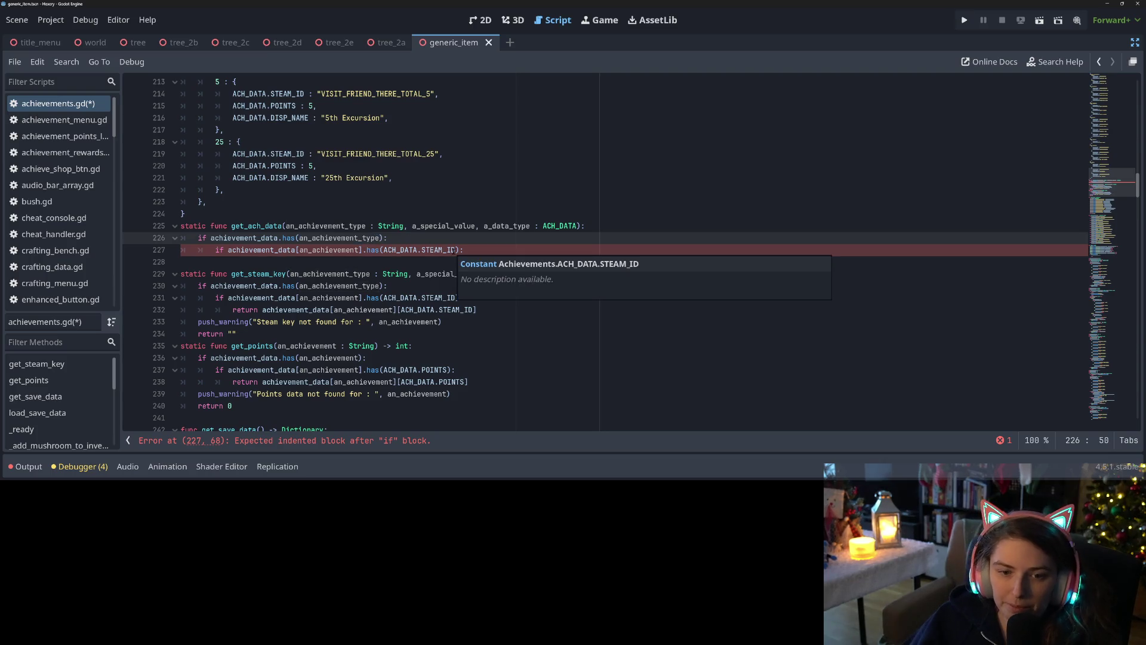
{"action": "key", "text": "Return"}
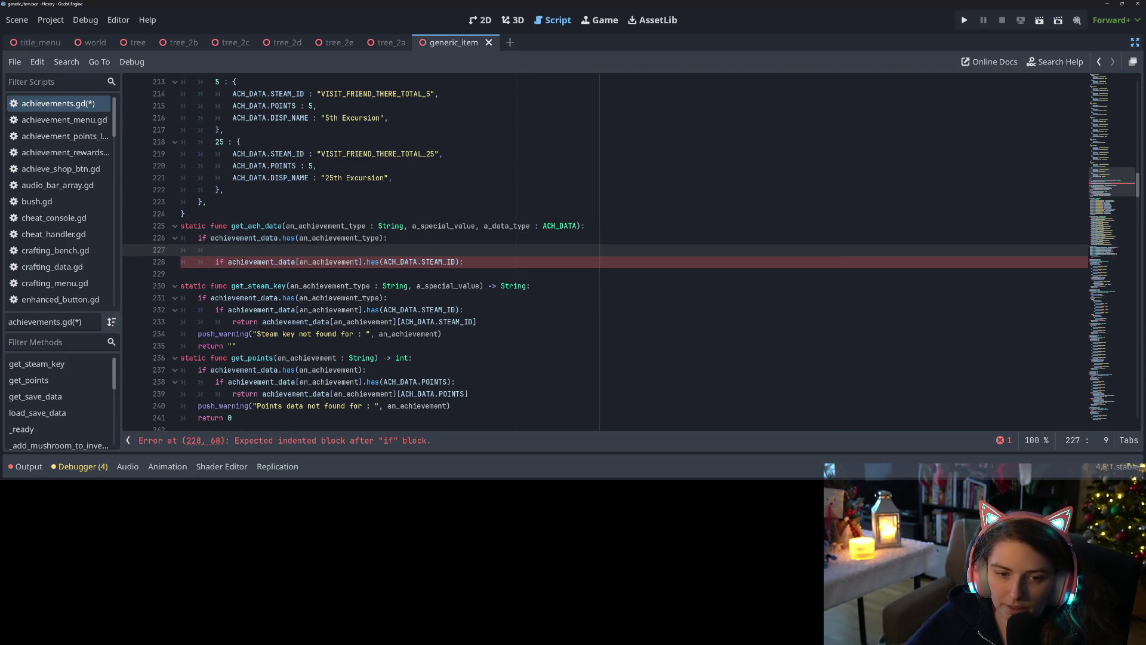
{"action": "key", "text": "ctrl+shift+k"}
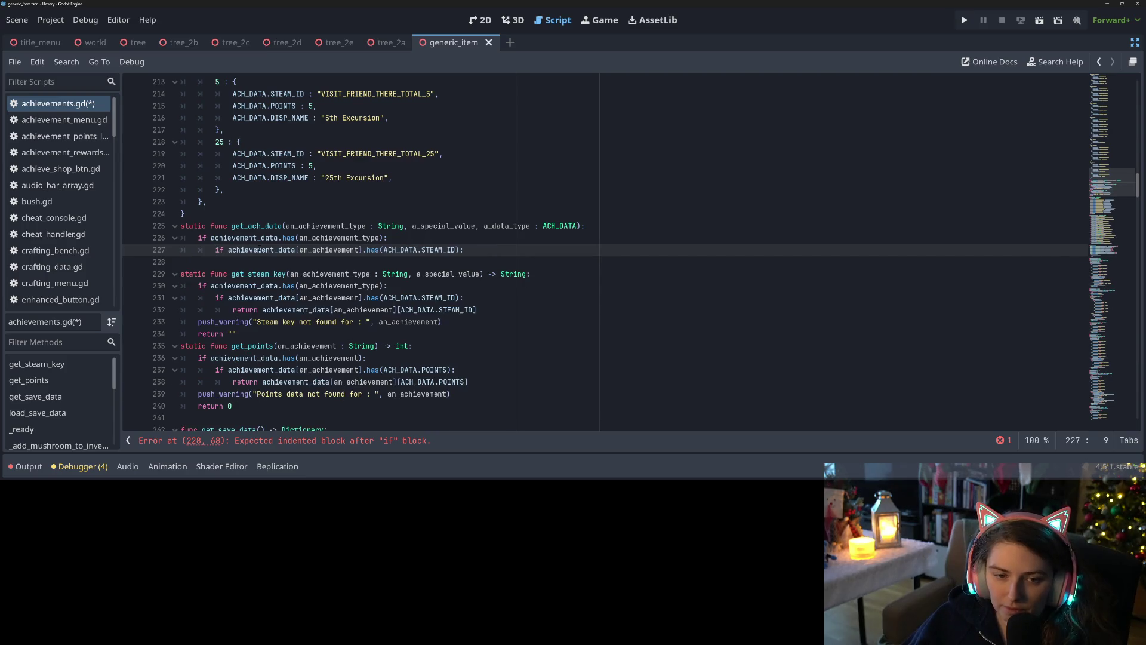
Change the pasted checks to test an_achievement_type and a_special_value instead of ACH_DATA.STEAM_ID
{"action": "double_click", "coordinate": [324, 238]}
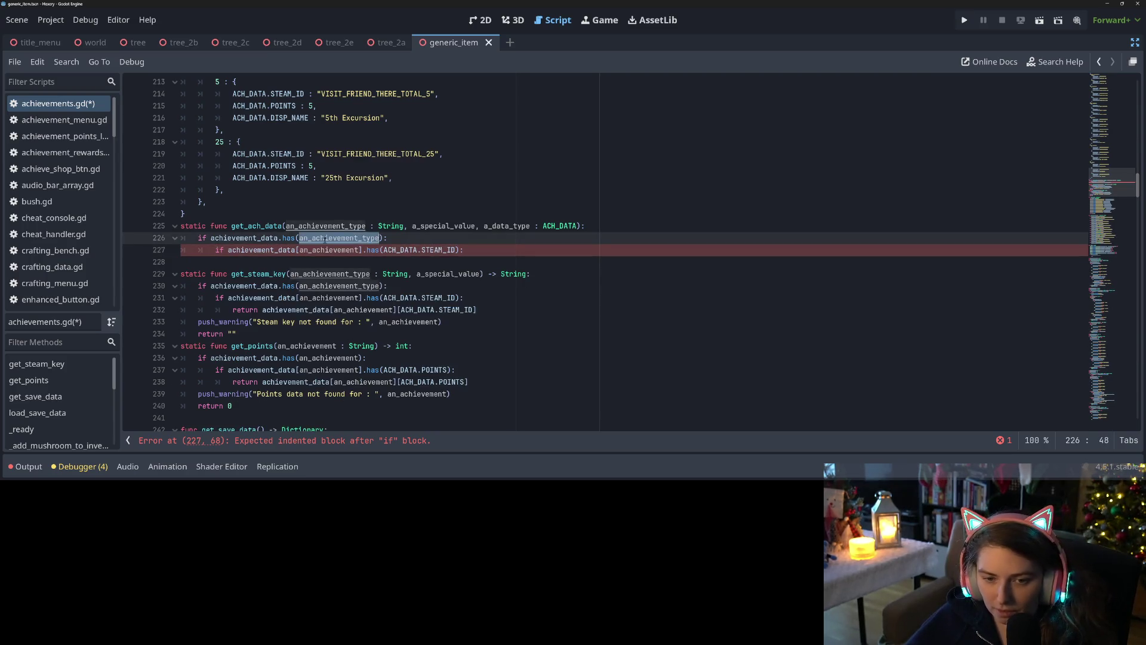
{"action": "key", "text": "ctrl+c"}
{"action": "double_click", "coordinate": [328, 250]}
{"action": "key", "text": "ctrl+v"}
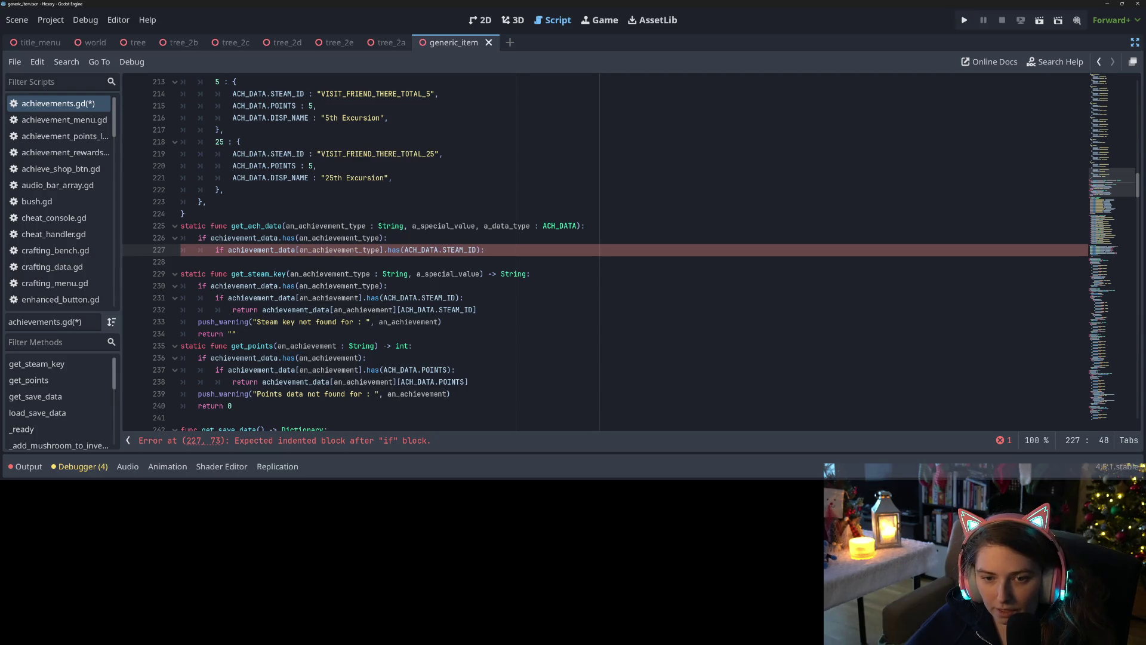
{"action": "left_click", "coordinate": [439, 225]}
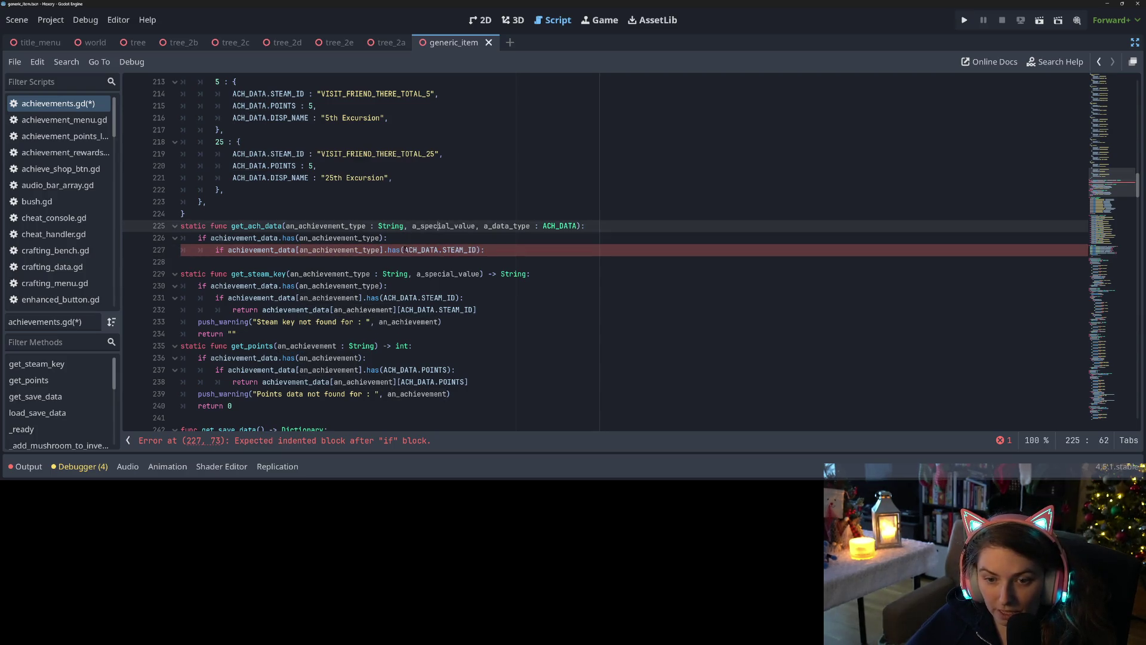
{"action": "key", "text": "ctrl+c"}
{"action": "left_click_drag", "start_coordinate": [405, 249], "coordinate": [478, 250]}
{"action": "key", "text": "ctrl+v"}
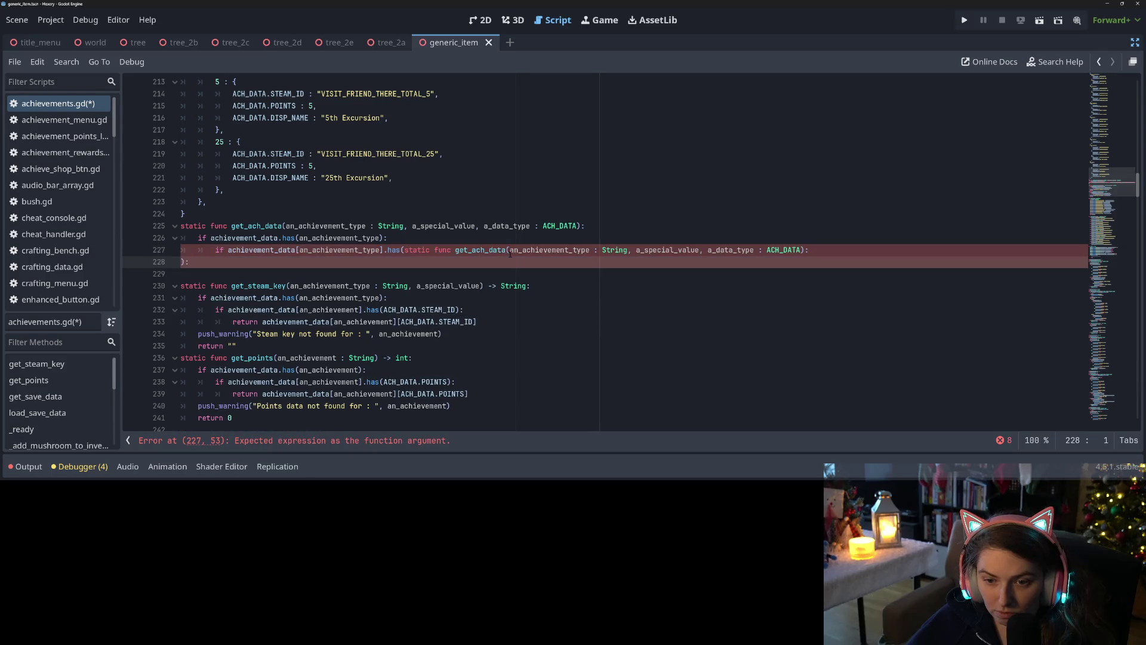
{"action": "key", "text": "ctrl+z"}
{"action": "double_click", "coordinate": [426, 227]}
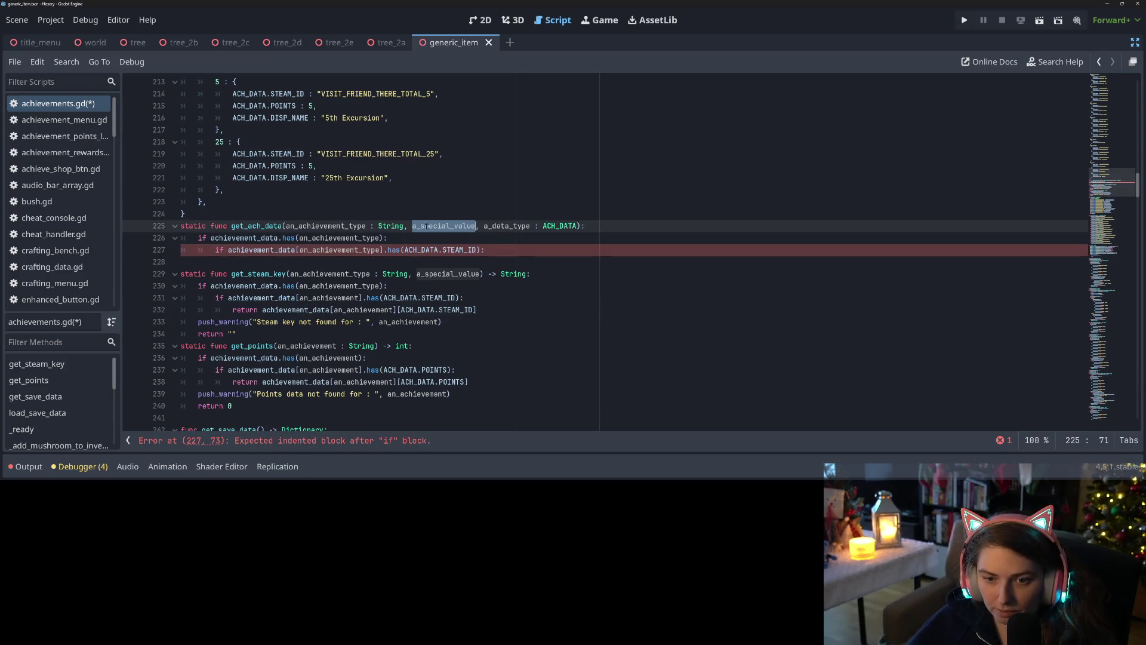
{"action": "left_click_drag", "start_coordinate": [405, 250], "coordinate": [477, 249]}
{"action": "key", "text": "ctrl+v"}
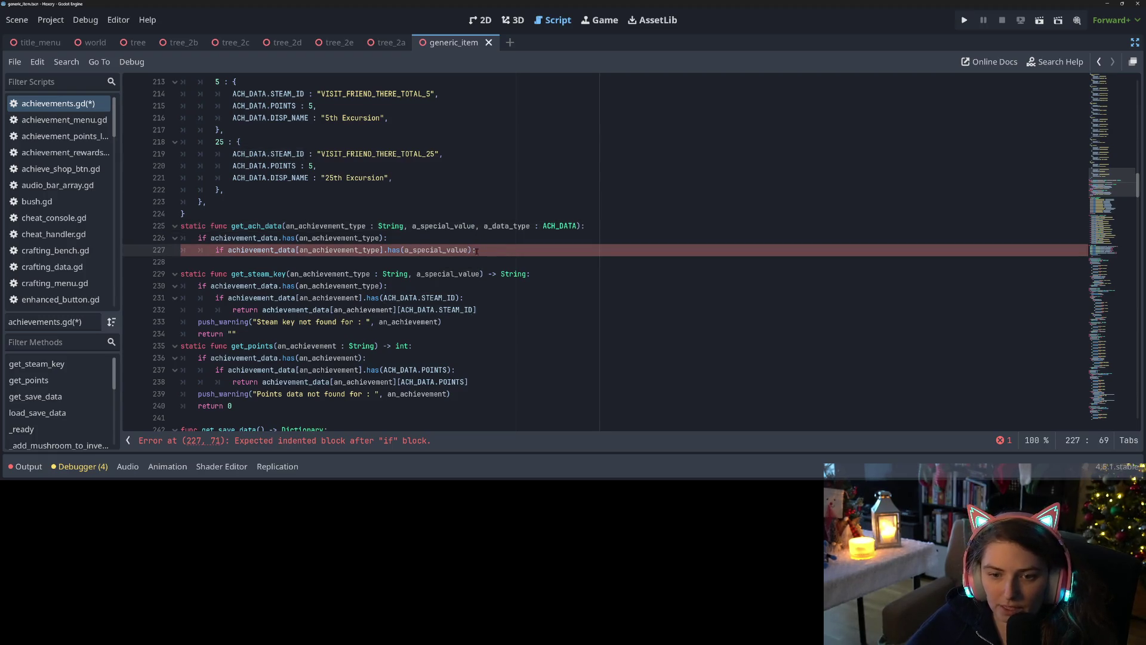
{"action": "key", "text": "Return"}
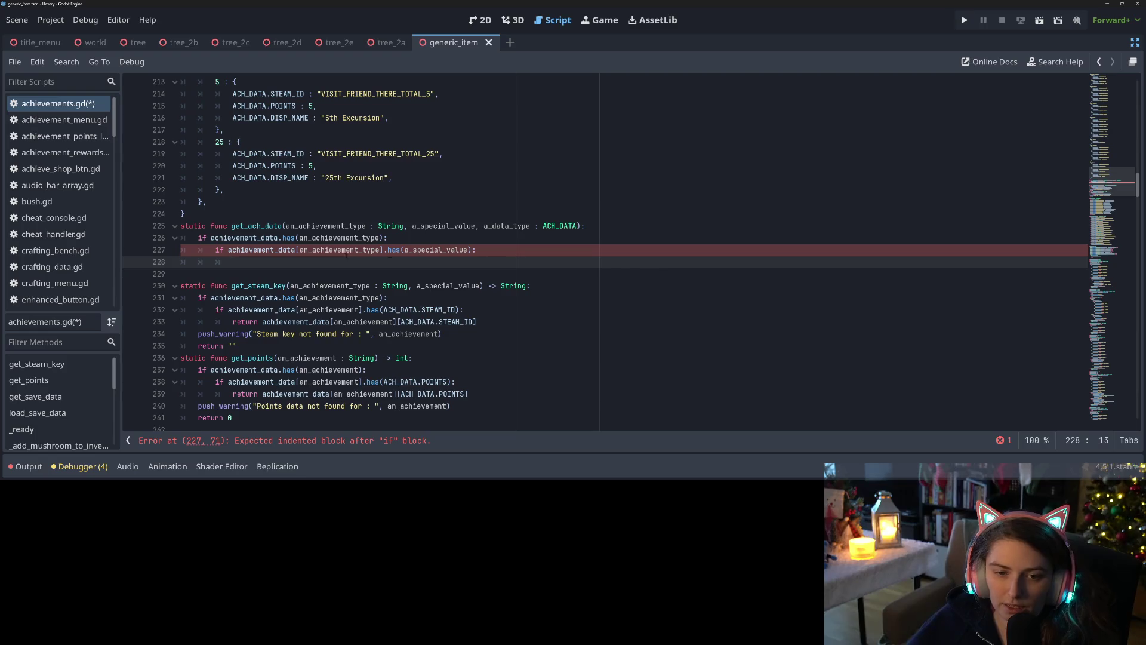
Add a third nested check, .has(a_data_type), on the a_special_value entry, with a return line below
{"action": "left_click_drag", "start_coordinate": [214, 250], "coordinate": [383, 251]}
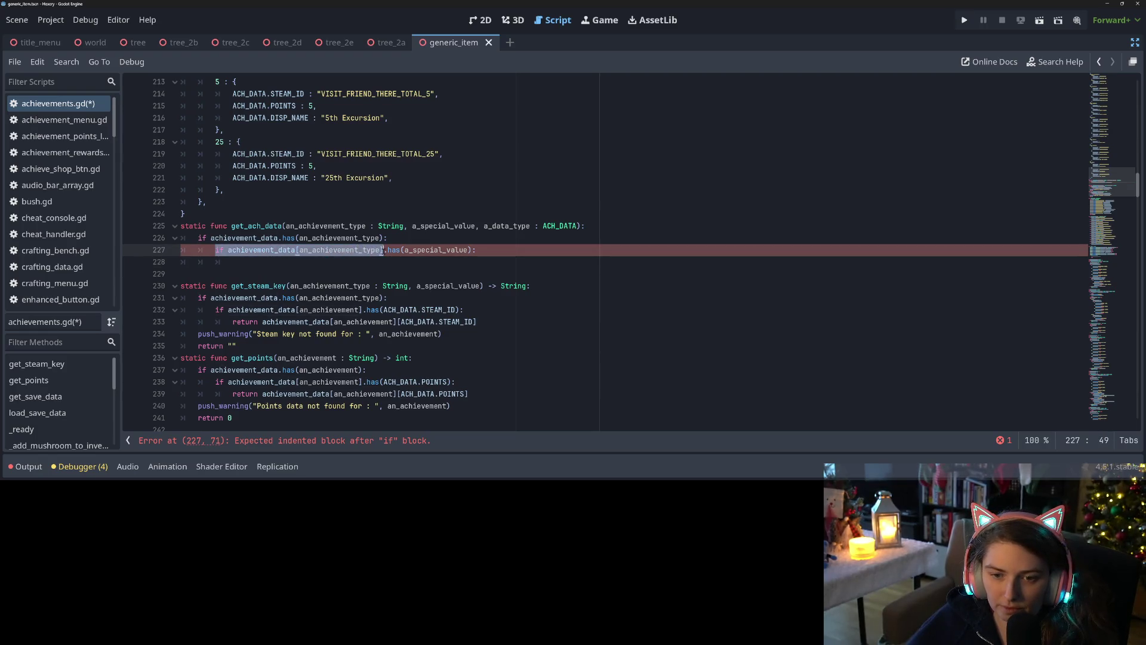
{"action": "key", "text": "ctrl+c"}
{"action": "key", "text": "Down"}
{"action": "key", "text": "ctrl+v"}
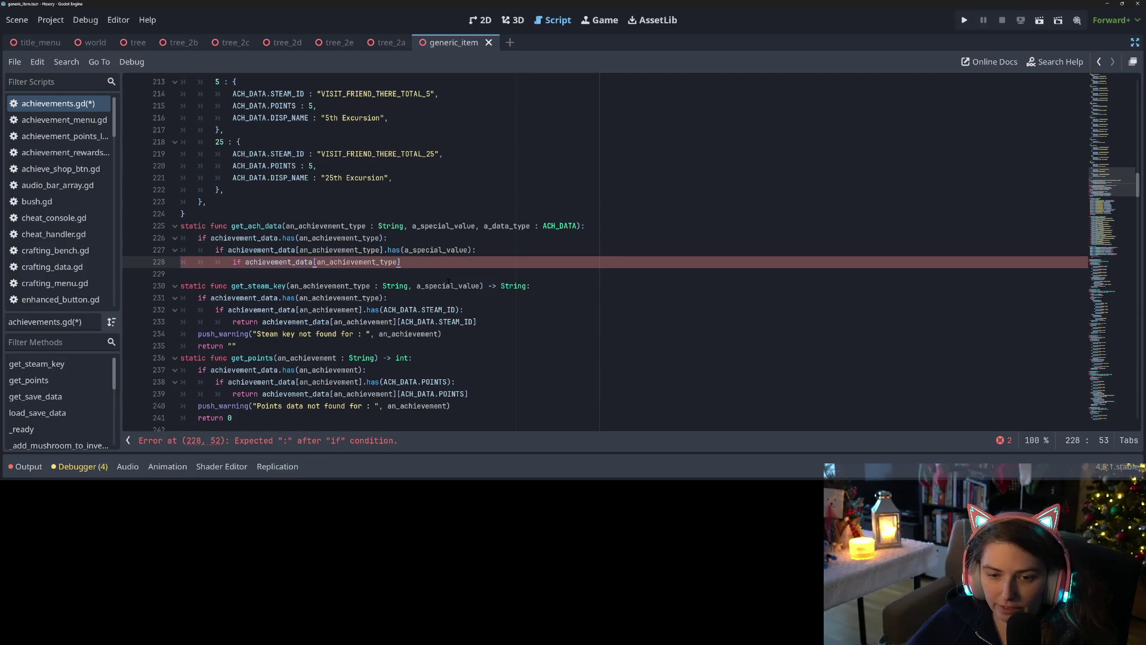
{"action": "type", "text": "[a"}
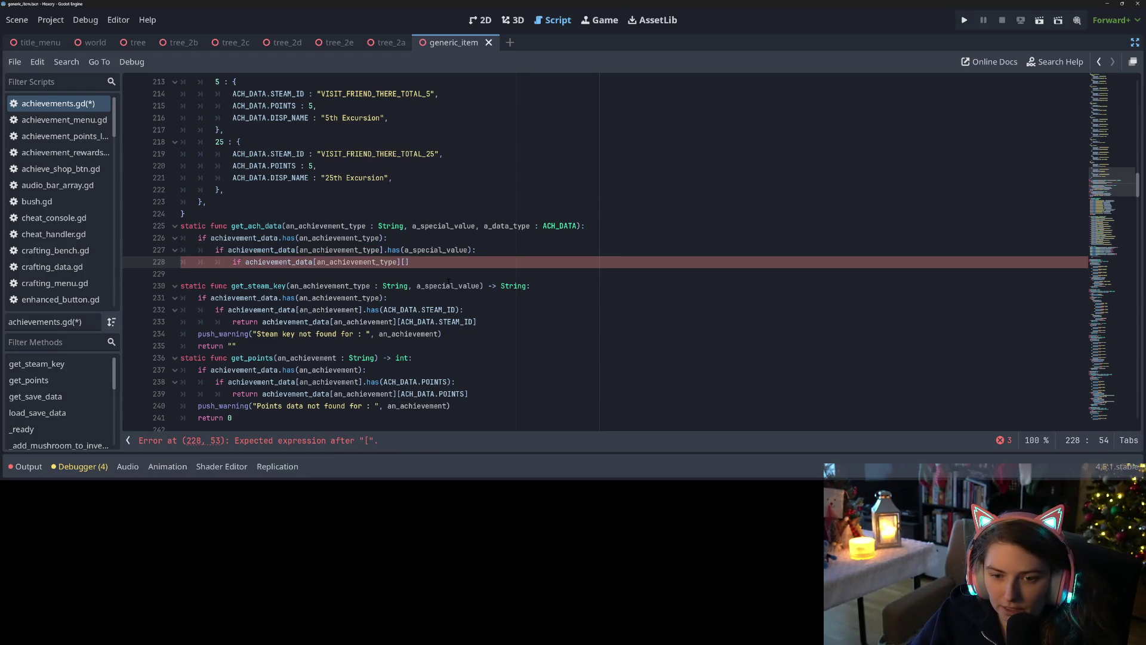
{"action": "type", "text": "_sp"}
{"action": "key", "text": "Return"}
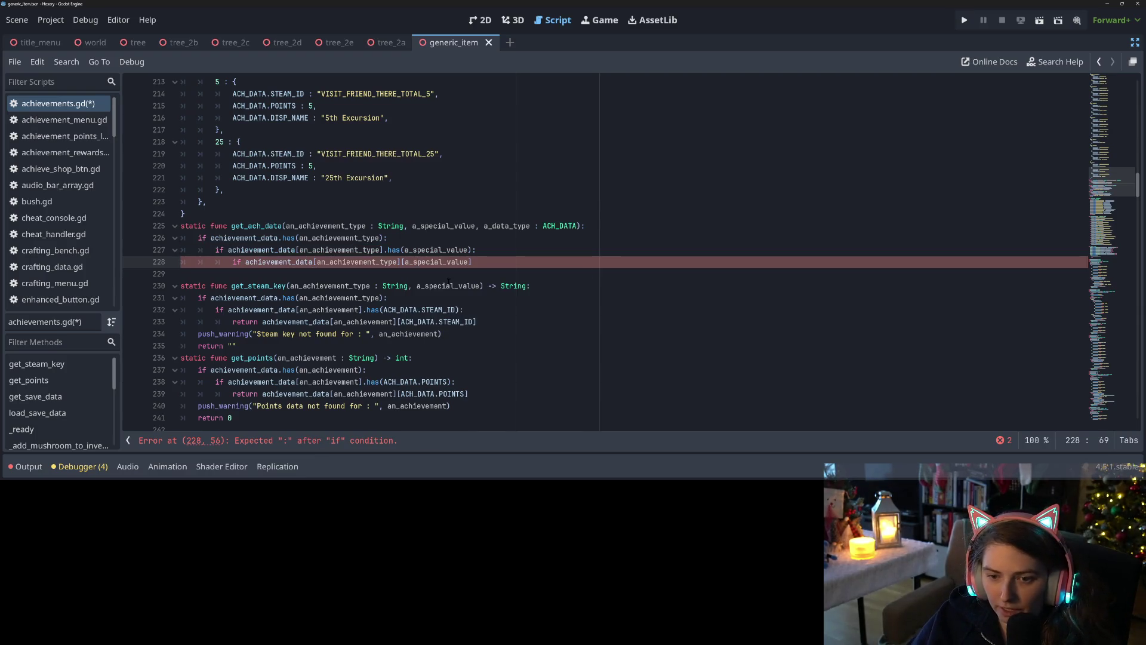
{"action": "type", "text": ".has("}
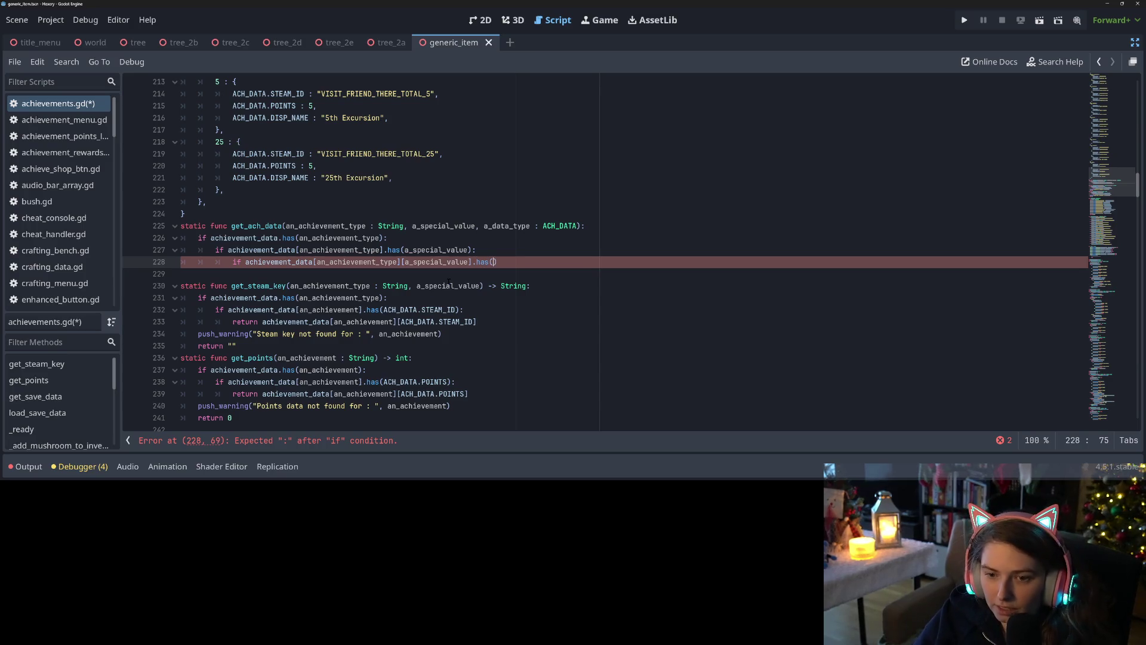
{"action": "type", "text": "a_da"}
{"action": "key", "text": "Return"}
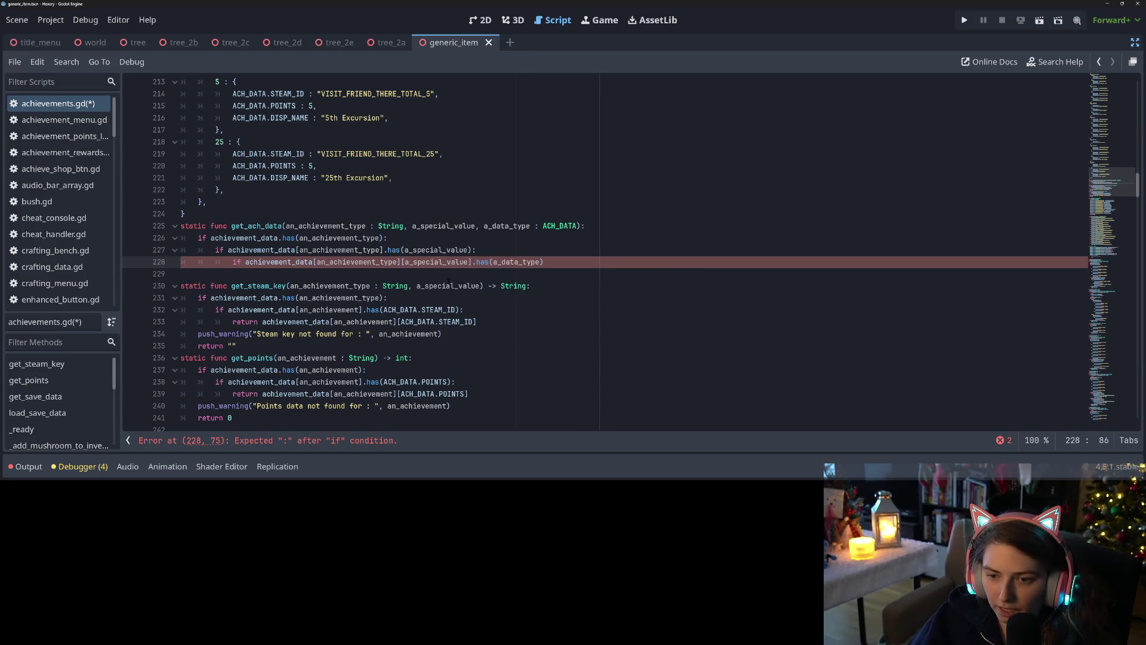
{"action": "type", "text": "):"}
{"action": "key", "text": "Return"}
{"action": "type", "text": "return"}
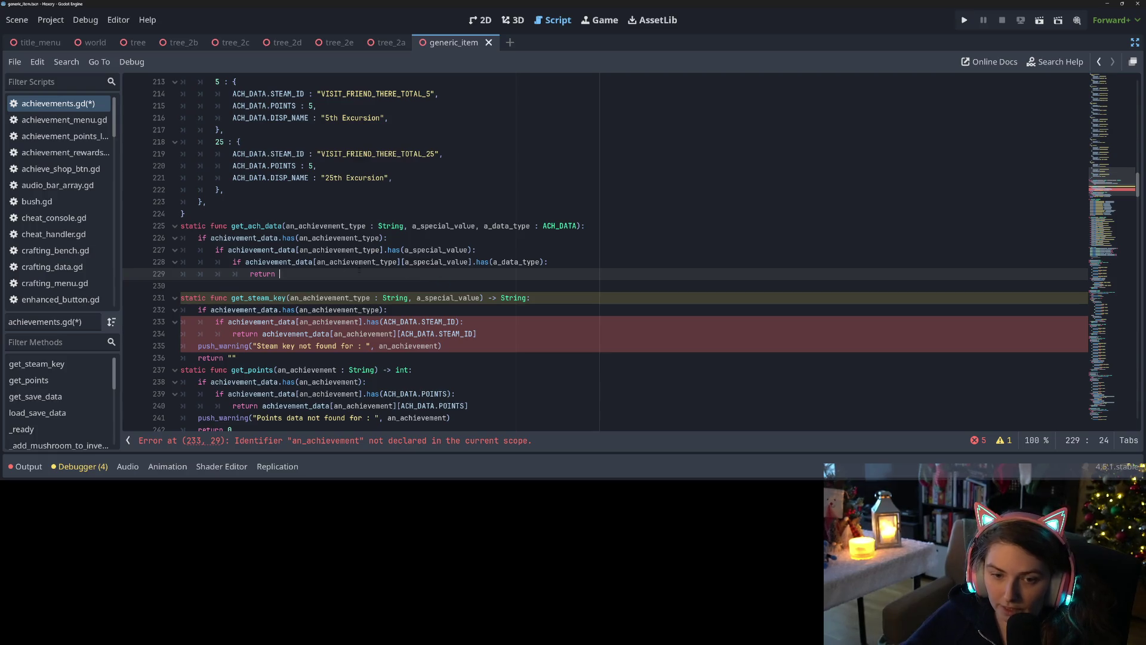
Return achievement_data[an_achievement_type][a_special_value][a_data_type], fall back to 'return null', and save
{"action": "left_click_drag", "start_coordinate": [245, 264], "coordinate": [473, 263]}
{"action": "key", "text": "ctrl+c"}
{"action": "left_click", "coordinate": [466, 272]}
{"action": "key", "text": "ctrl+v"}
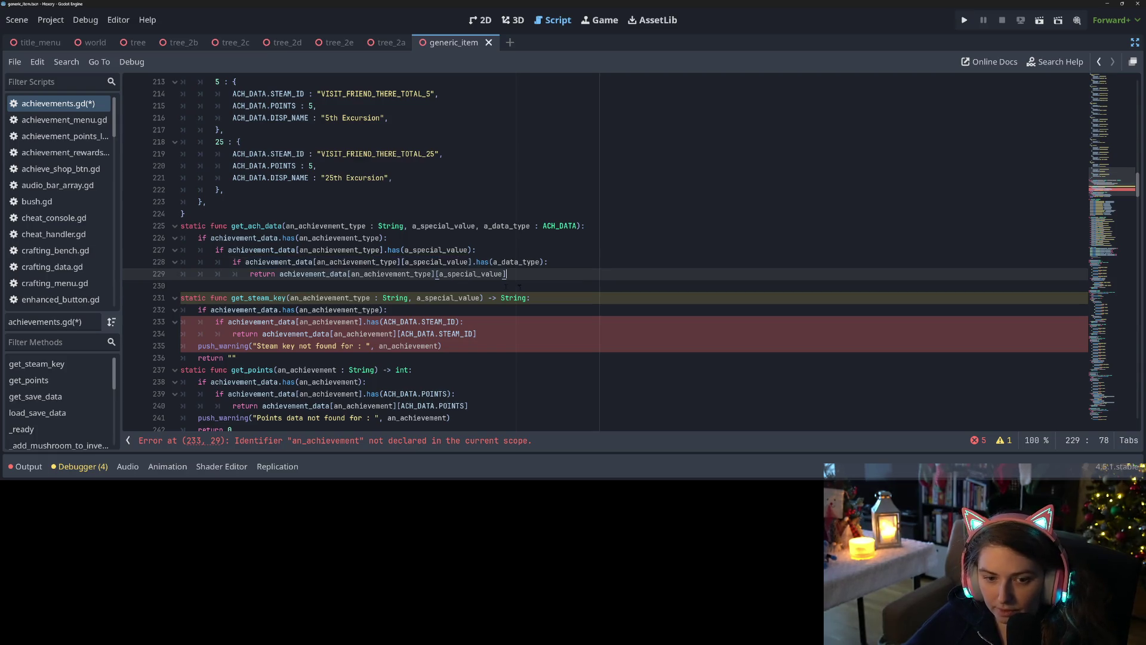
{"action": "type", "text": "[a_data_type"}
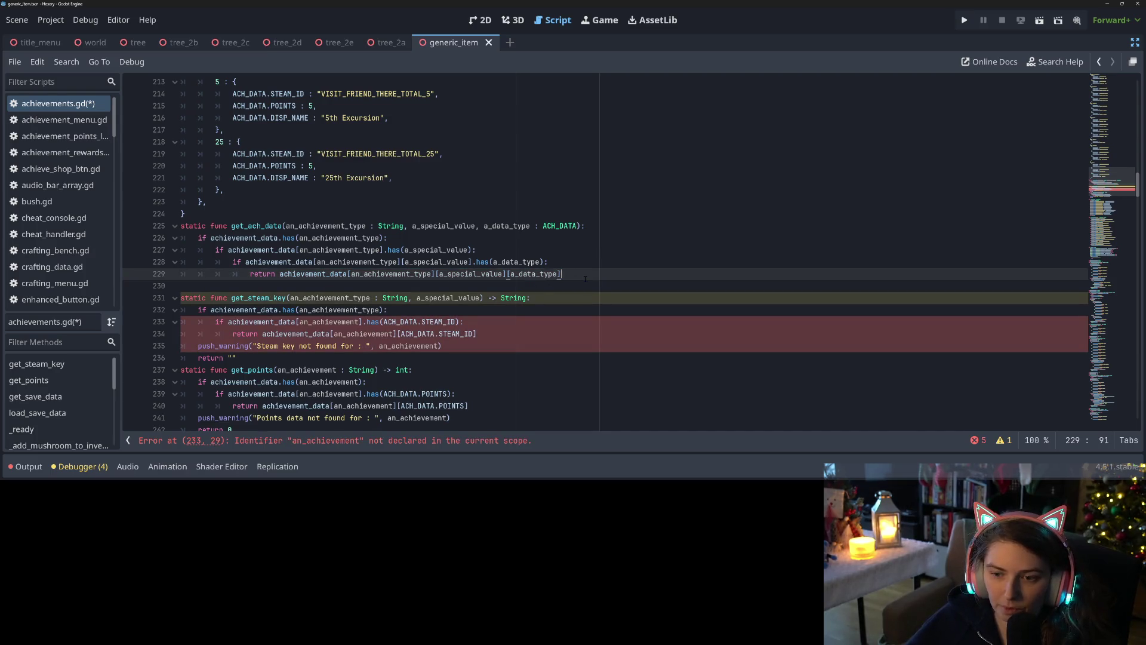
{"action": "key", "text": "Return"}
{"action": "type", "text": "eturn \""}
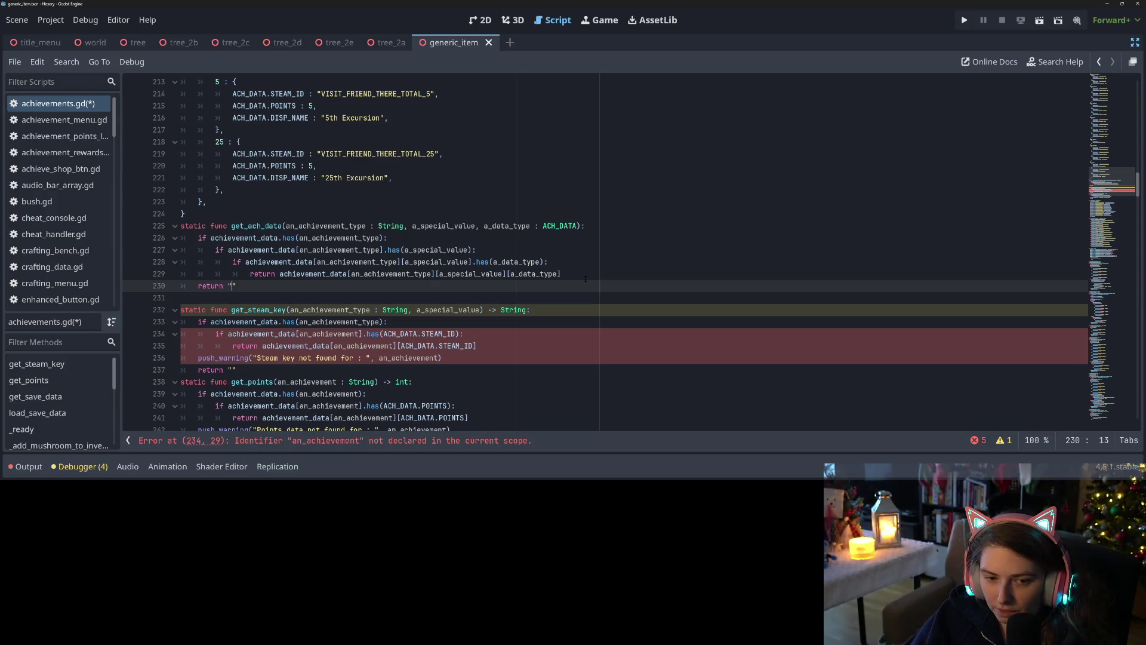
{"action": "key", "text": "BackSpace"}
{"action": "key", "text": "BackSpace"}
{"action": "type", "text": "null"}
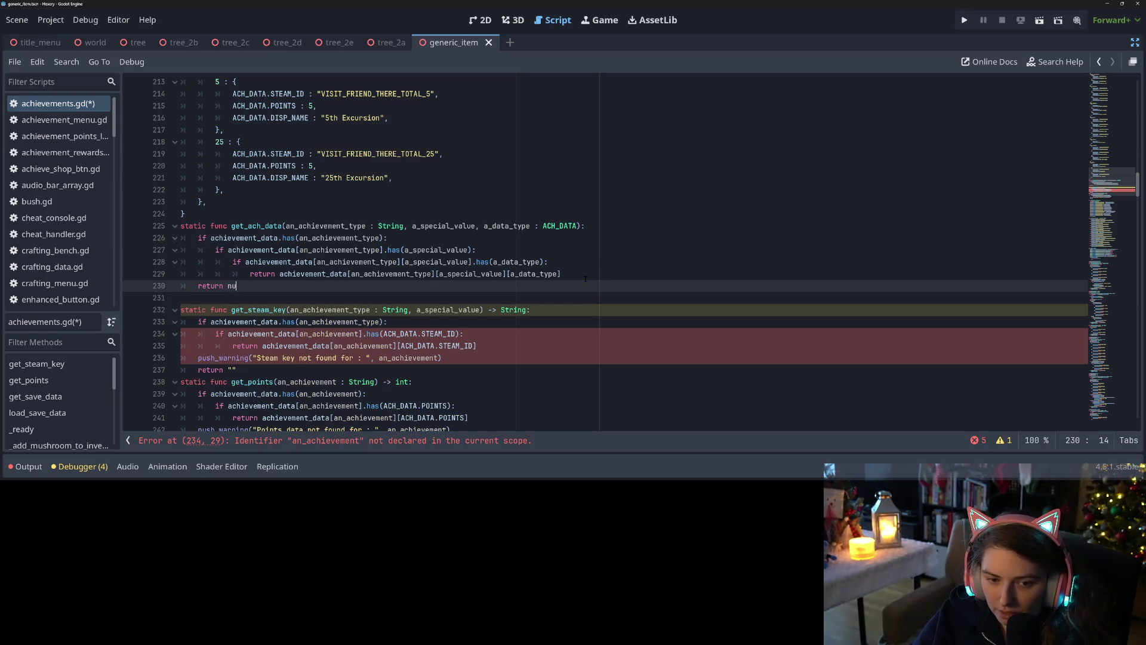
{"action": "key", "text": "ctrl+s"}
{"action": "left_click", "coordinate": [283, 226]}
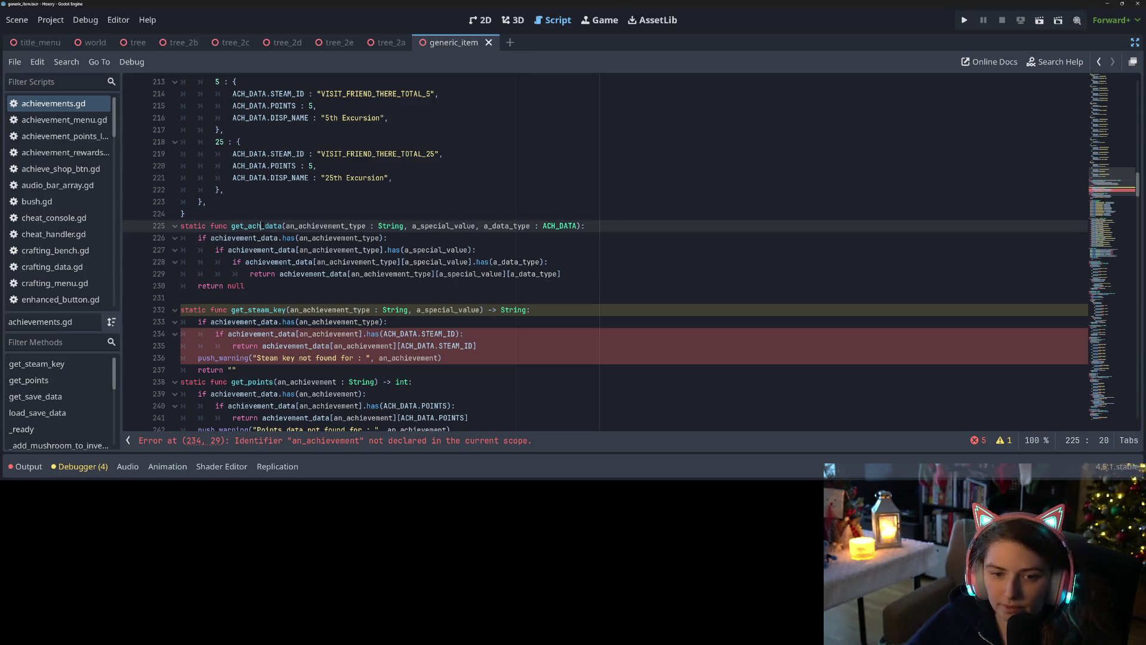
Replace get_steam_key's old body with 'var steam_id = get_ach_data(an_achievement_type, a_special_value, ACH_DATA.STEAM_ID)' and save
{"action": "scroll", "coordinate": [348, 286], "scroll_direction": "down", "scroll_amount": 2}
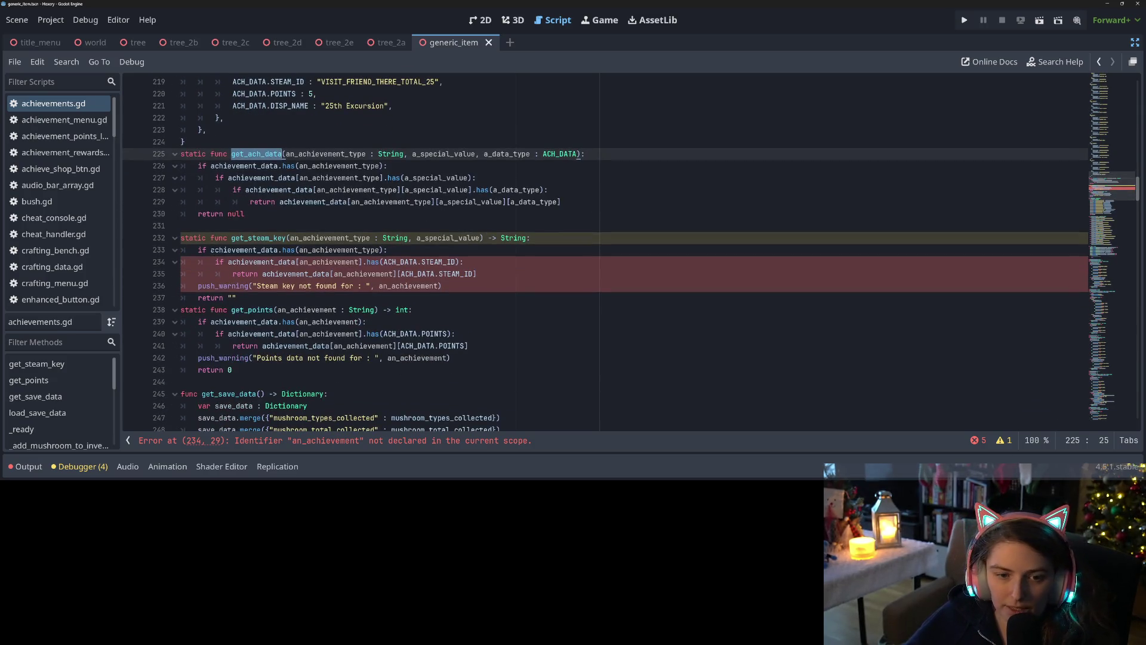
{"action": "left_click_drag", "start_coordinate": [200, 250], "coordinate": [506, 290]}
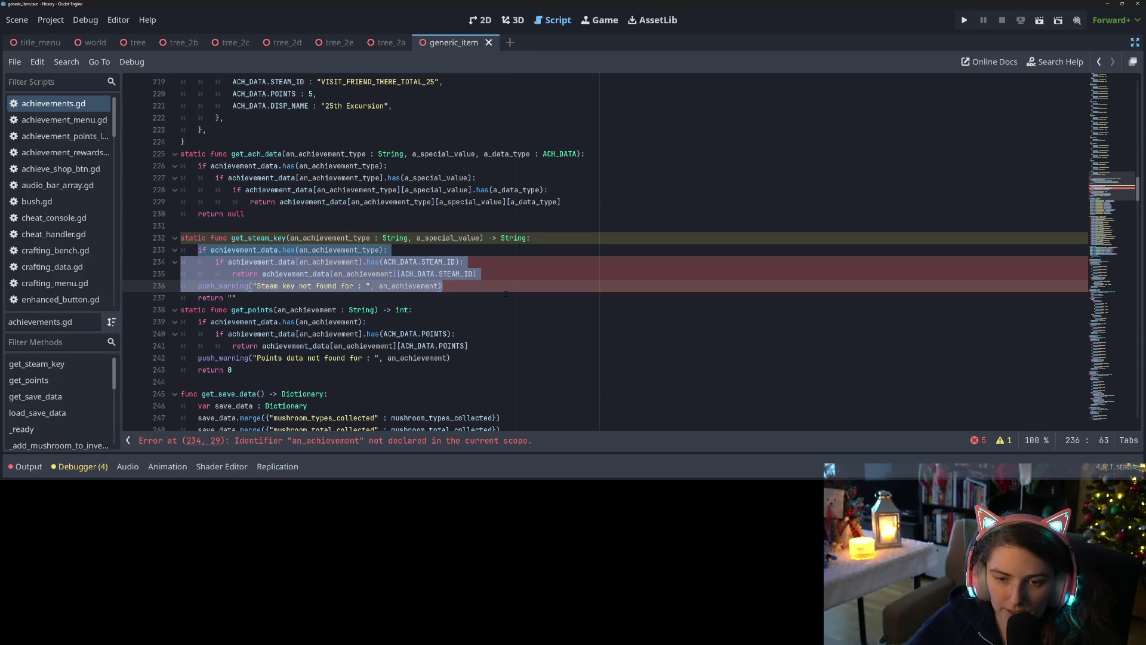
{"action": "key", "text": "BackSpace"}
{"action": "type", "text": "var "}
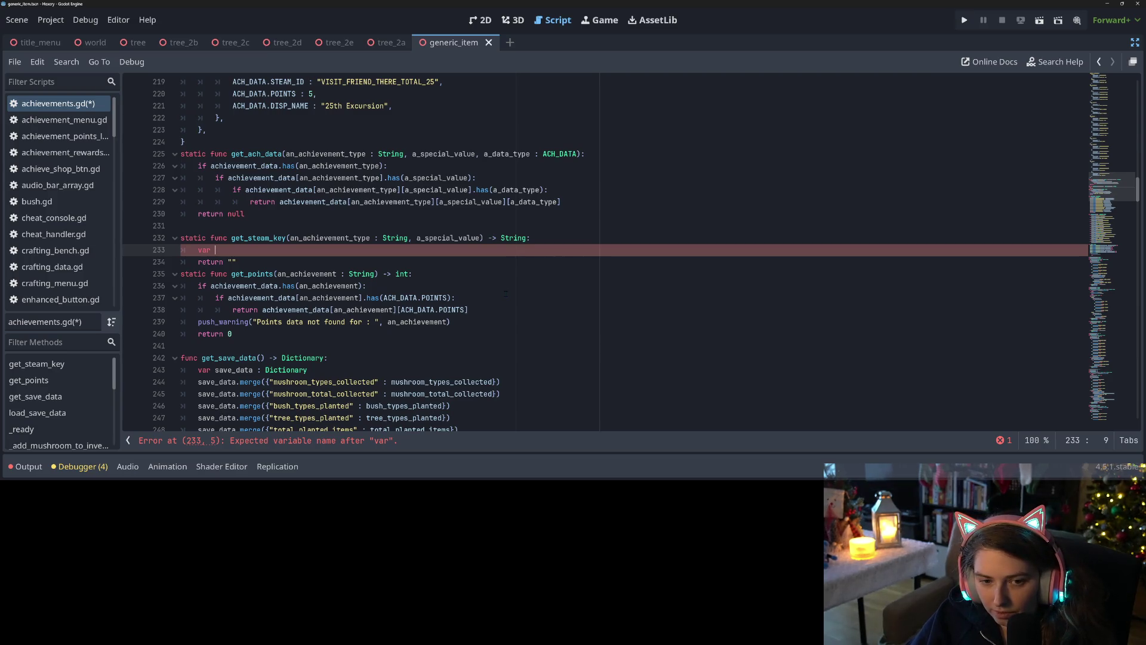
{"action": "type", "text": "steam"}
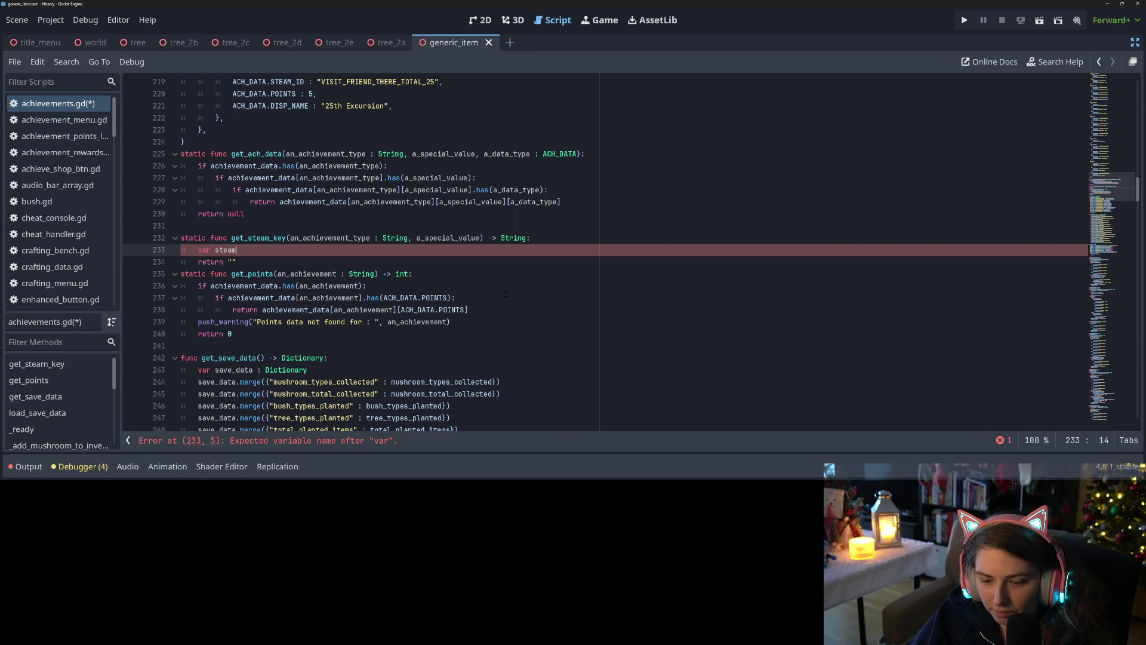
{"action": "type", "text": "_id = "}
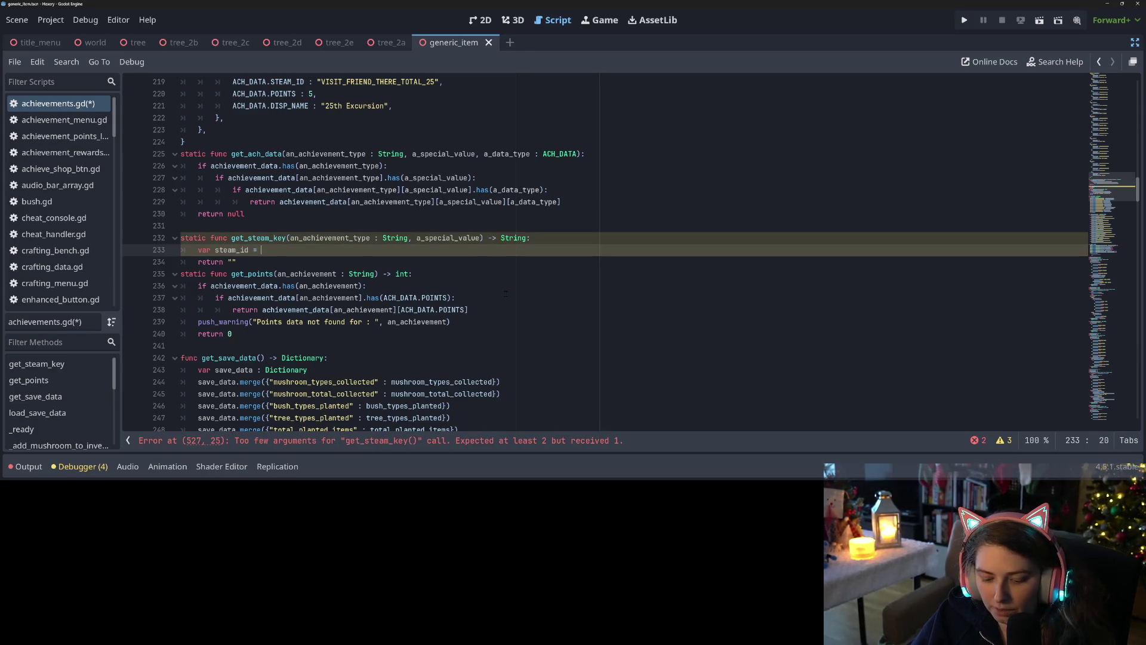
{"action": "type", "text": "get_ach_data(an"}
{"action": "key", "text": "Return"}
{"action": "type", "text": ", a"}
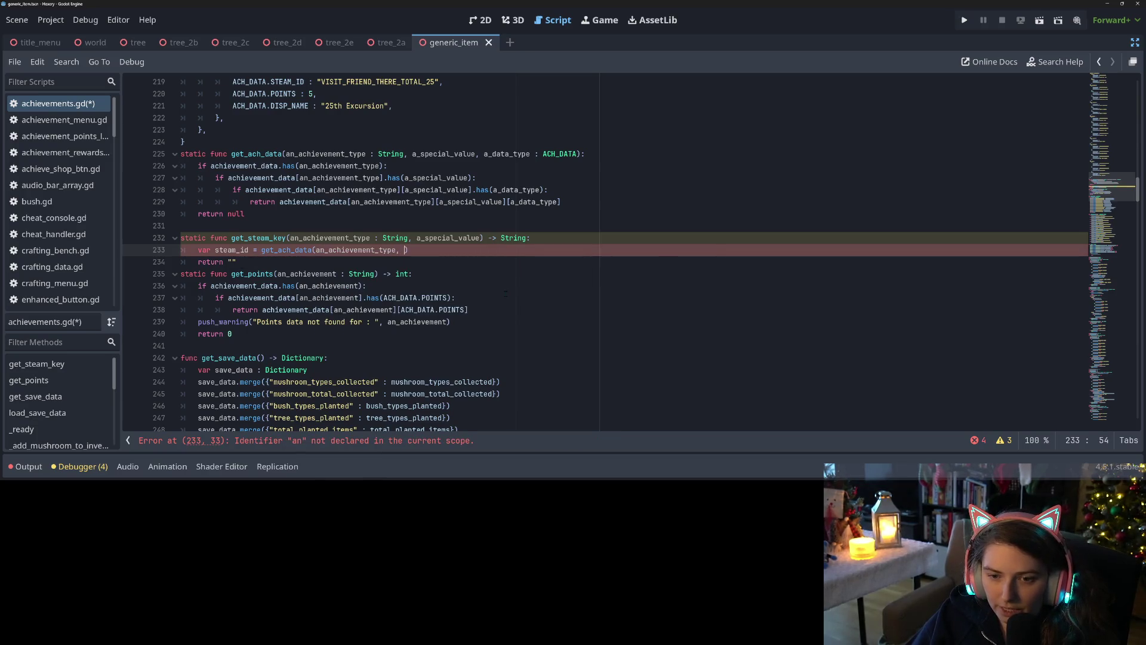
{"action": "key", "text": "Down"}
{"action": "key", "text": "Down"}
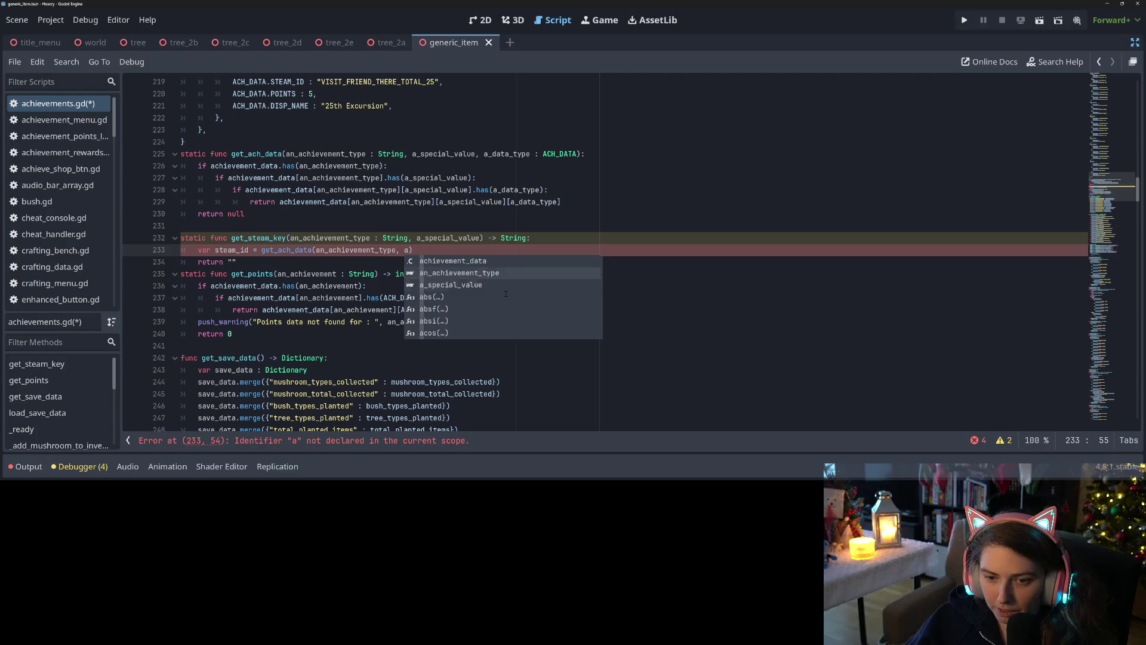
{"action": "key", "text": "Return"}
{"action": "type", "text": ", AC"}
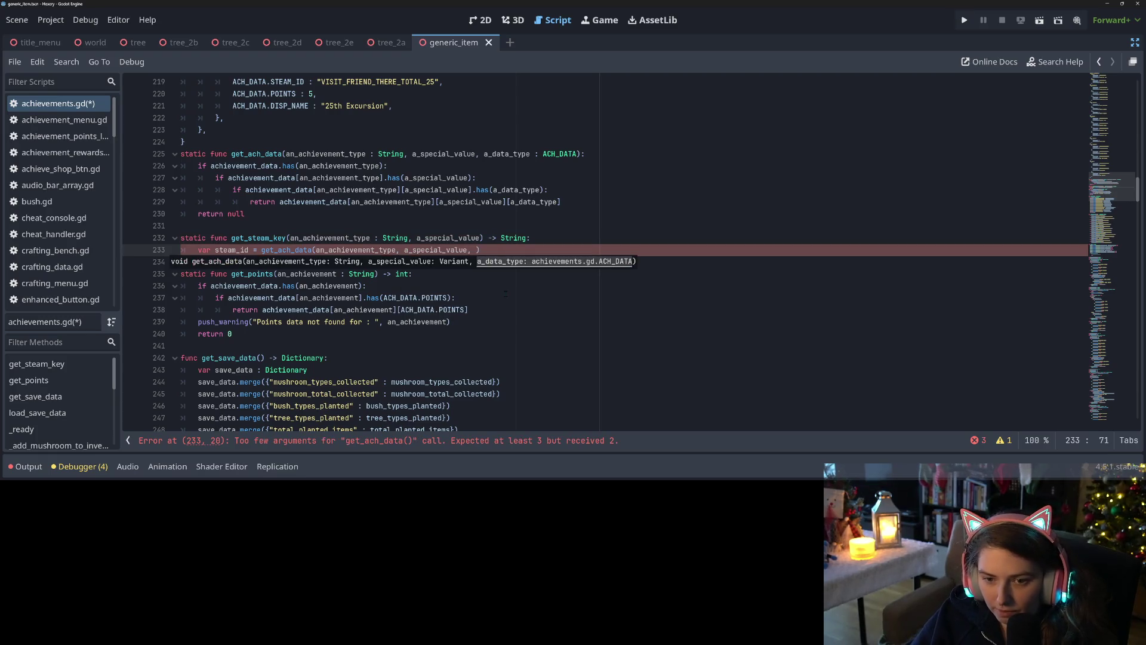
{"action": "type", "text": "H"}
{"action": "key", "text": "Escape"}
{"action": "type", "text": "_DATA."}
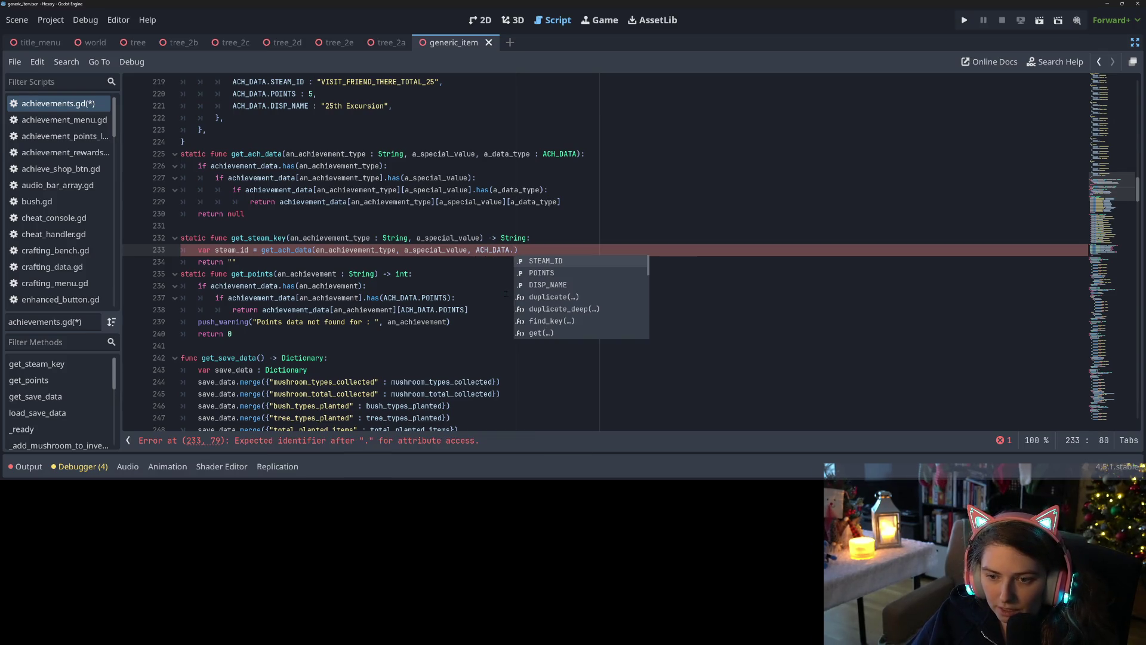
{"action": "key", "text": "Return"}
{"action": "key", "text": "ctrl+s"}
Add 'if steam_id: return steam_id' after the assignment and save achievements.gd
{"action": "left_click", "coordinate": [237, 261]}
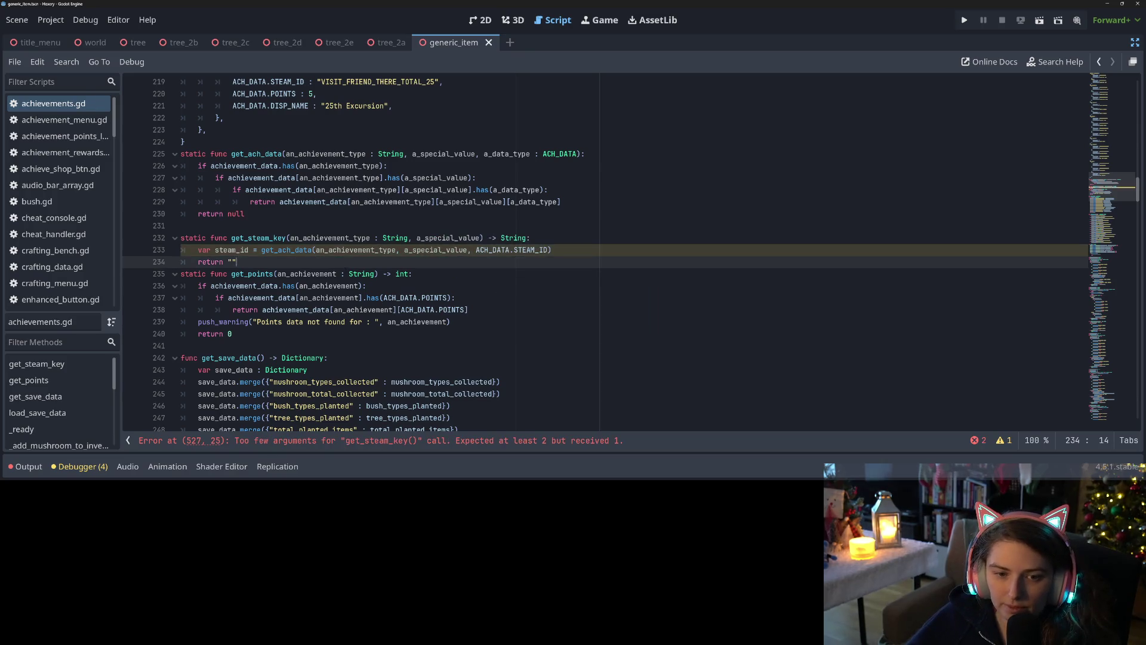
{"action": "left_click", "coordinate": [579, 249]}
{"action": "key", "text": "Return"}
{"action": "type", "text": "if ste"}
{"action": "key", "text": "Return"}
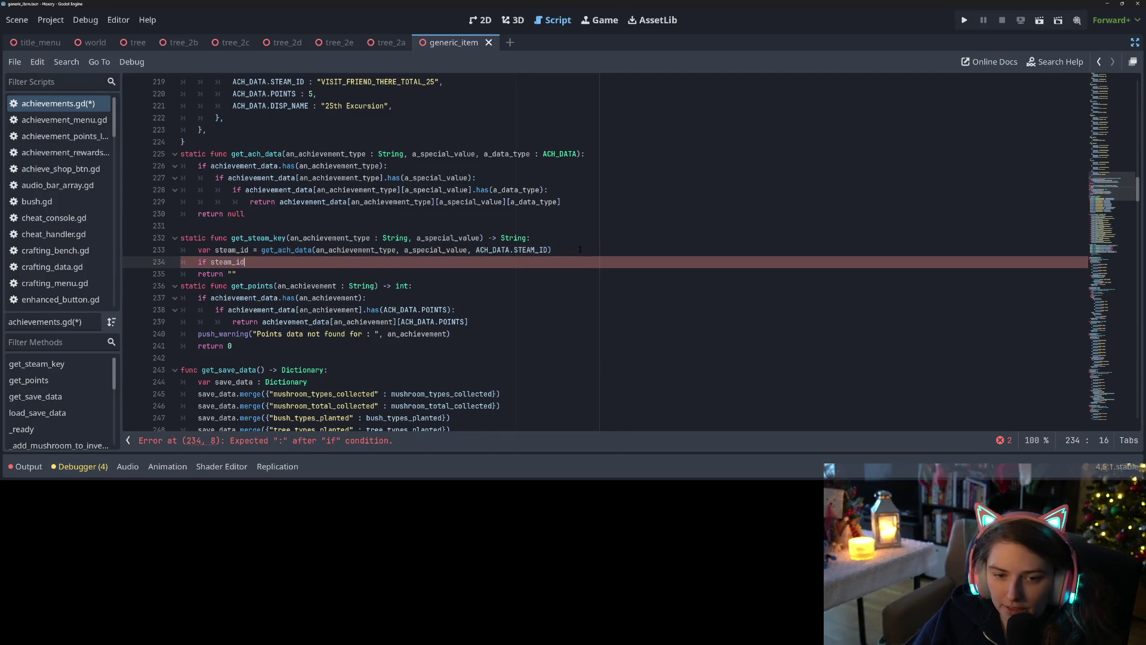
{"action": "type", "text": ": return "}
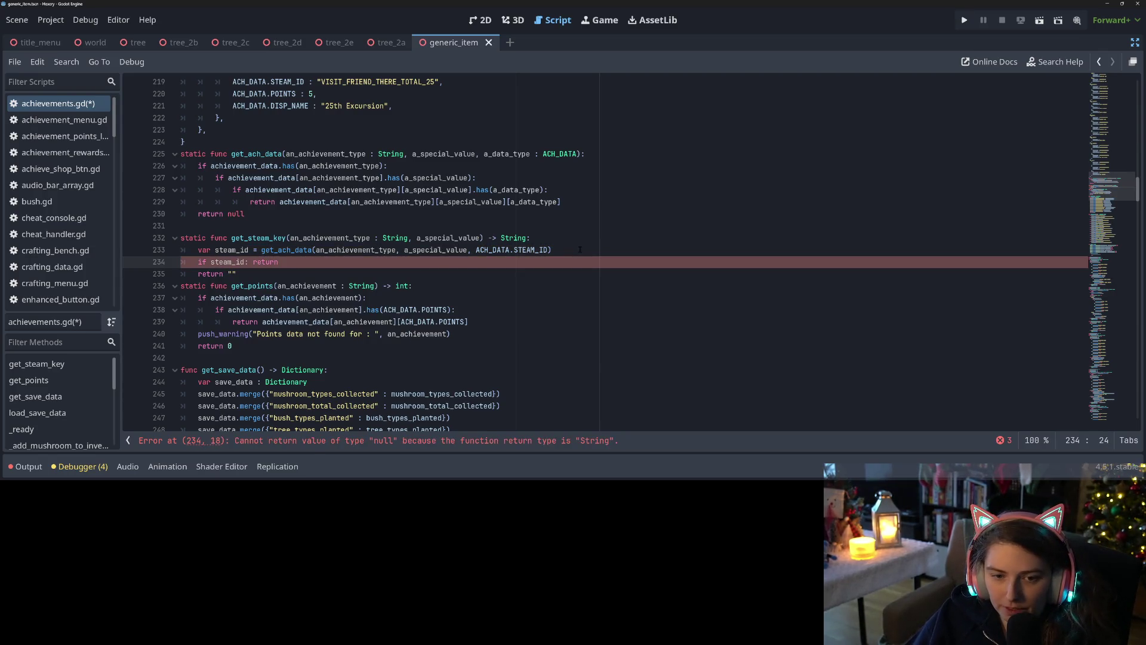
{"action": "type", "text": "ste"}
{"action": "key", "text": "Return"}
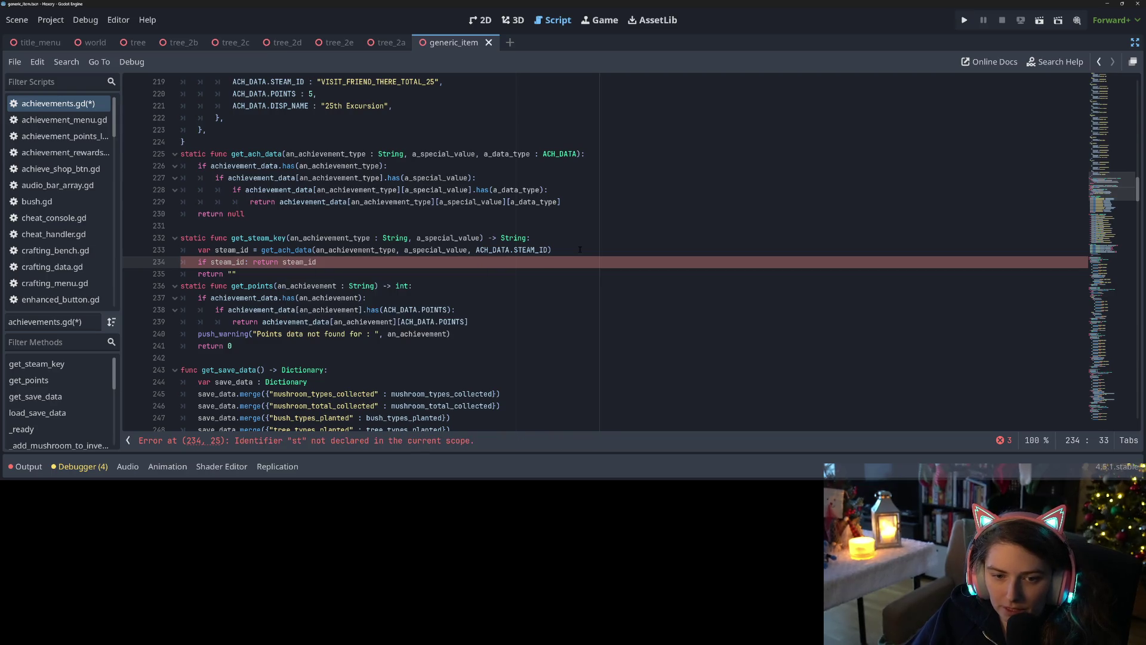
{"action": "key", "text": "ctrl+s"}
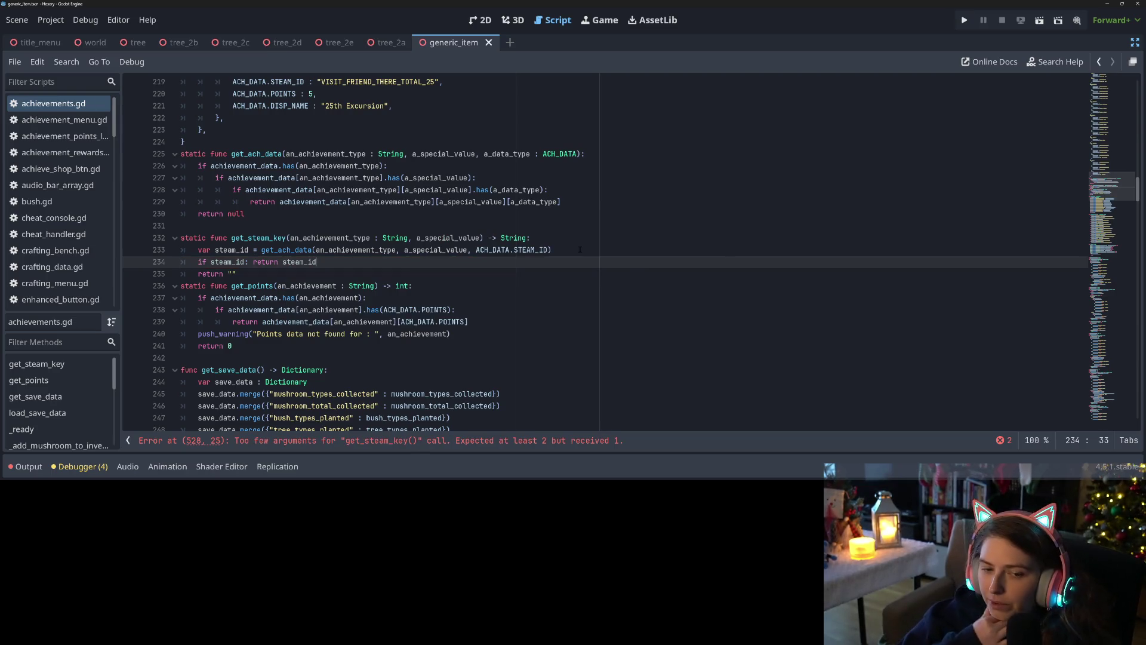
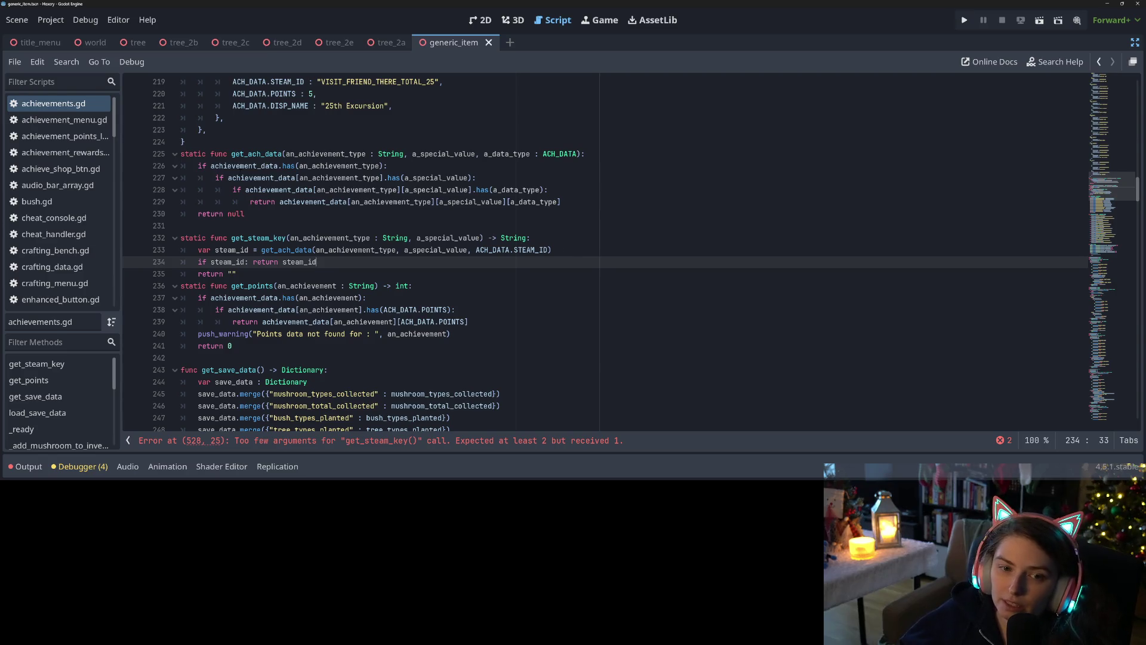
Move get_steam_key's inline return steam_id onto its own line and save the script
{"action": "double_click", "coordinate": [236, 213]}
{"action": "left_click", "coordinate": [253, 262]}
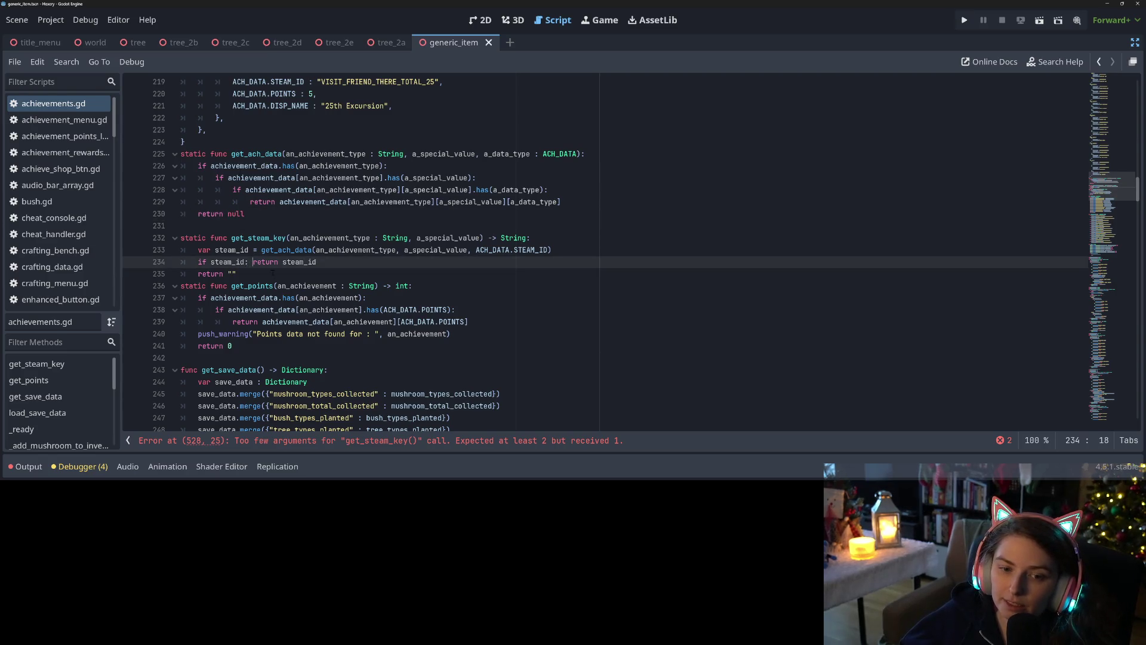
{"action": "key", "text": "Return"}
{"action": "key", "text": "ctrl+s"}
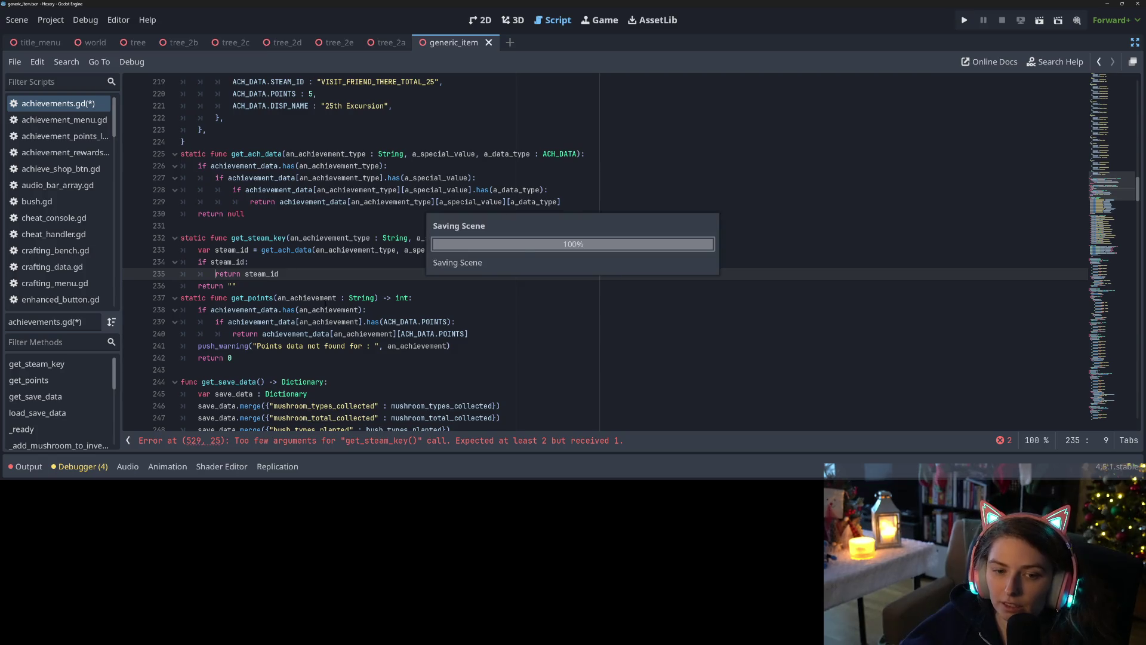
{"action": "left_click", "coordinate": [224, 261]}
Rename the steam_id variable in get_steam_key to value
{"action": "double_click", "coordinate": [493, 250]}
{"action": "double_click", "coordinate": [530, 250]}
{"action": "left_click", "coordinate": [258, 263]}
{"action": "mouse_move", "coordinate": [199, 249]}
{"action": "left_mouse_down"}
{"action": "mouse_move", "coordinate": [251, 262]}
{"action": "mouse_move", "coordinate": [252, 290]}
{"action": "mouse_move", "coordinate": [202, 250]}
{"action": "left_mouse_up"}
{"action": "left_click", "coordinate": [252, 289]}
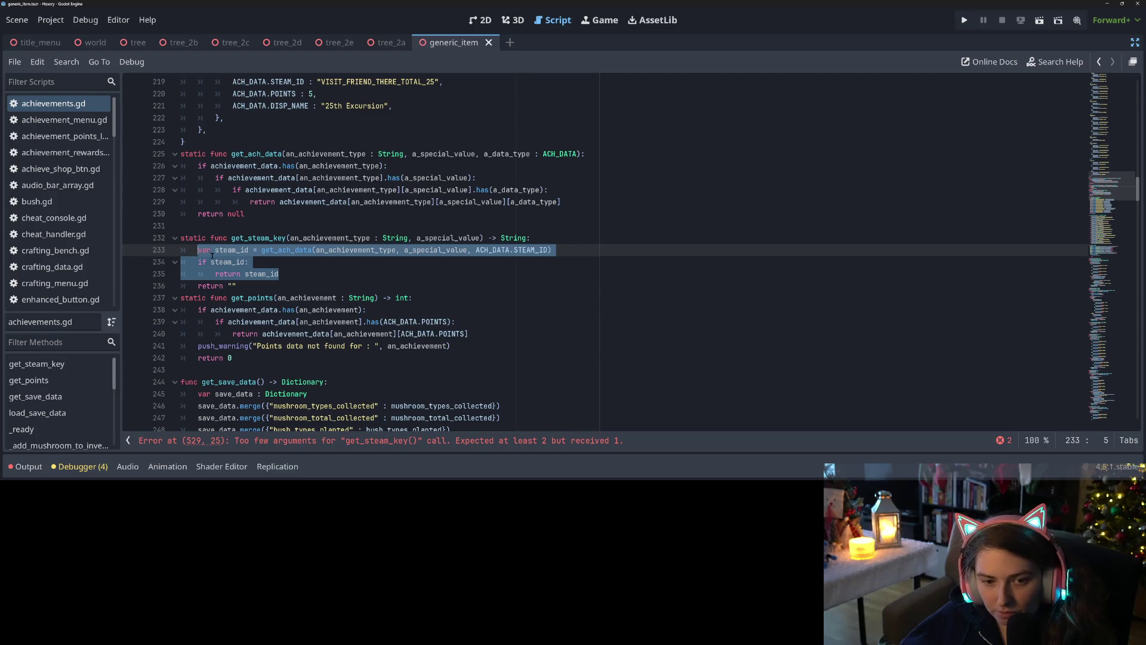
{"action": "double_click", "coordinate": [231, 249]}
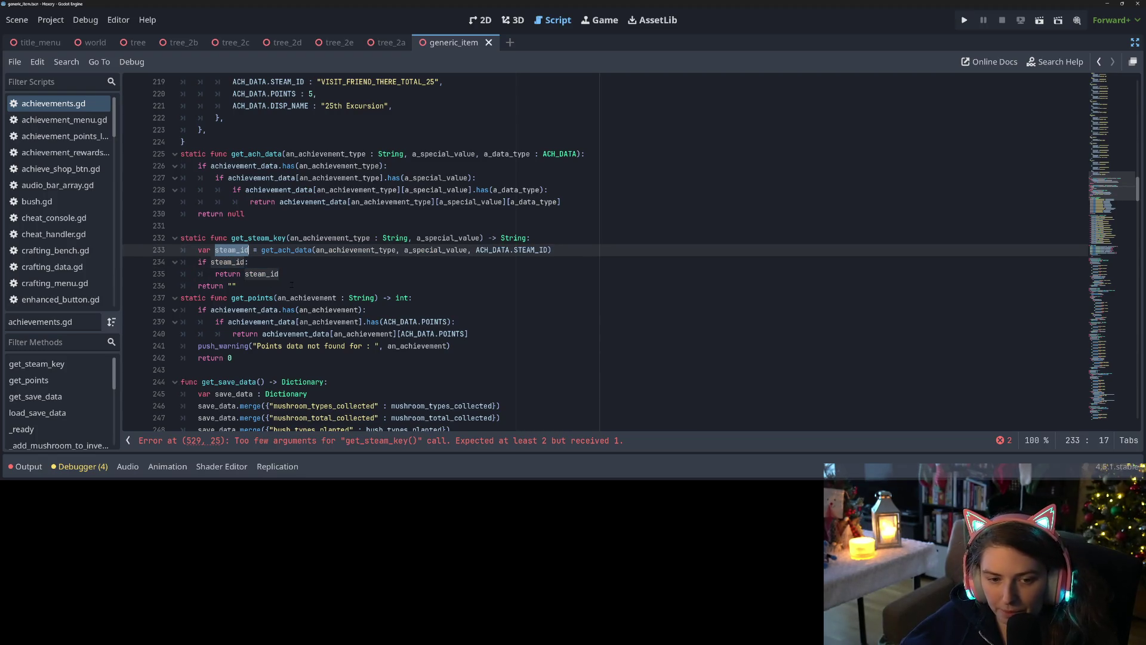
{"action": "type", "text": "cial_value"}
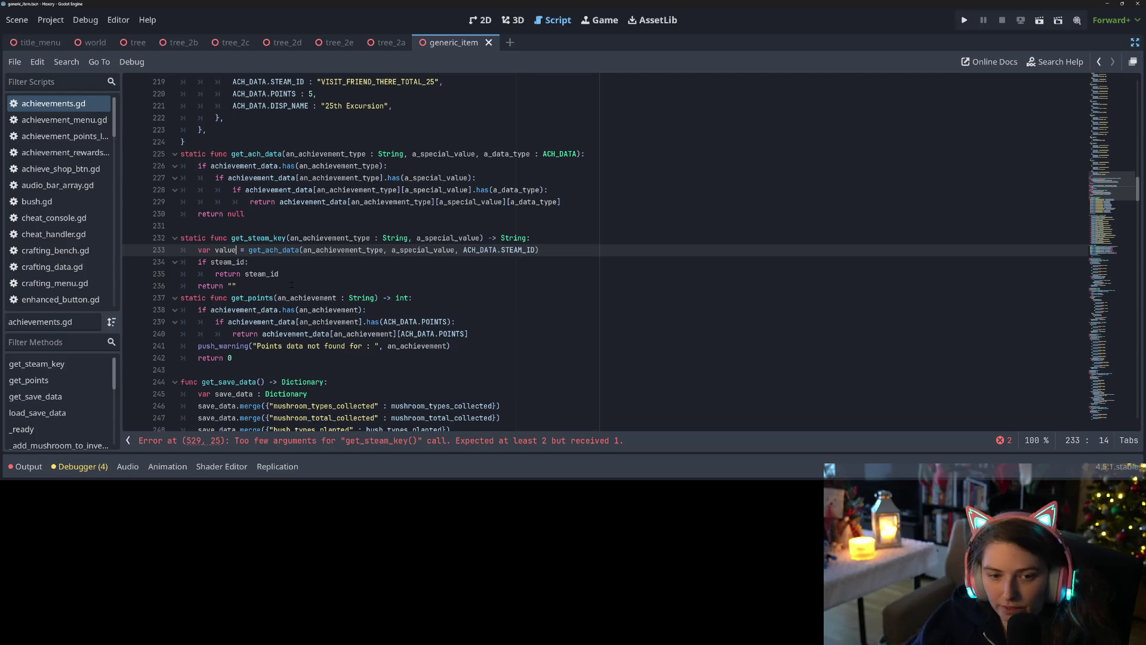
Replace steam_id with value in the if condition and return line, and save
{"action": "double_click", "coordinate": [221, 250]}
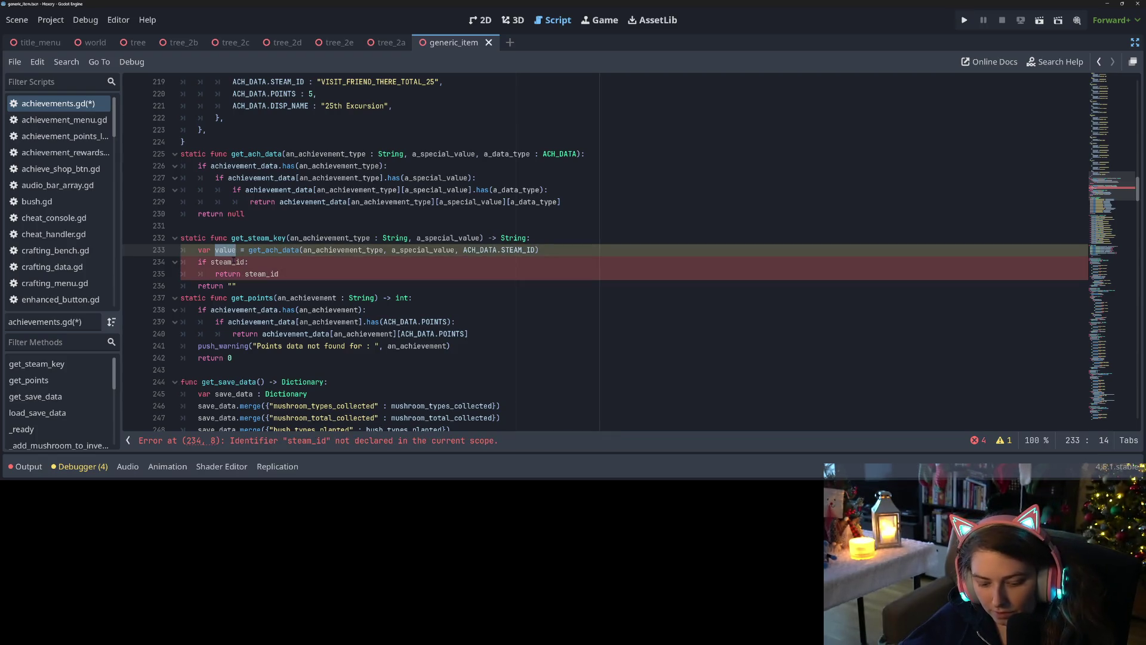
{"action": "key", "text": "ctrl+c"}
{"action": "double_click", "coordinate": [227, 262]}
{"action": "key", "text": "ctrl+v"}
{"action": "double_click", "coordinate": [261, 273]}
{"action": "key", "text": "ctrl+v"}
{"action": "key", "text": "ctrl+s"}
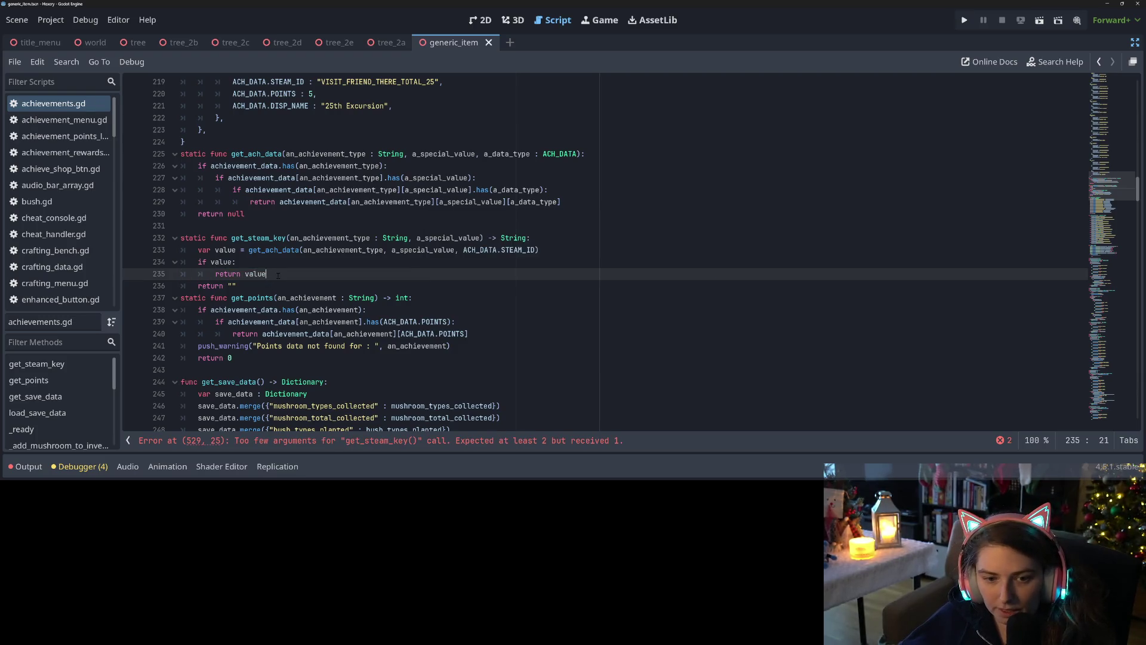
{"action": "left_click_drag", "start_coordinate": [267, 274], "coordinate": [198, 249]}
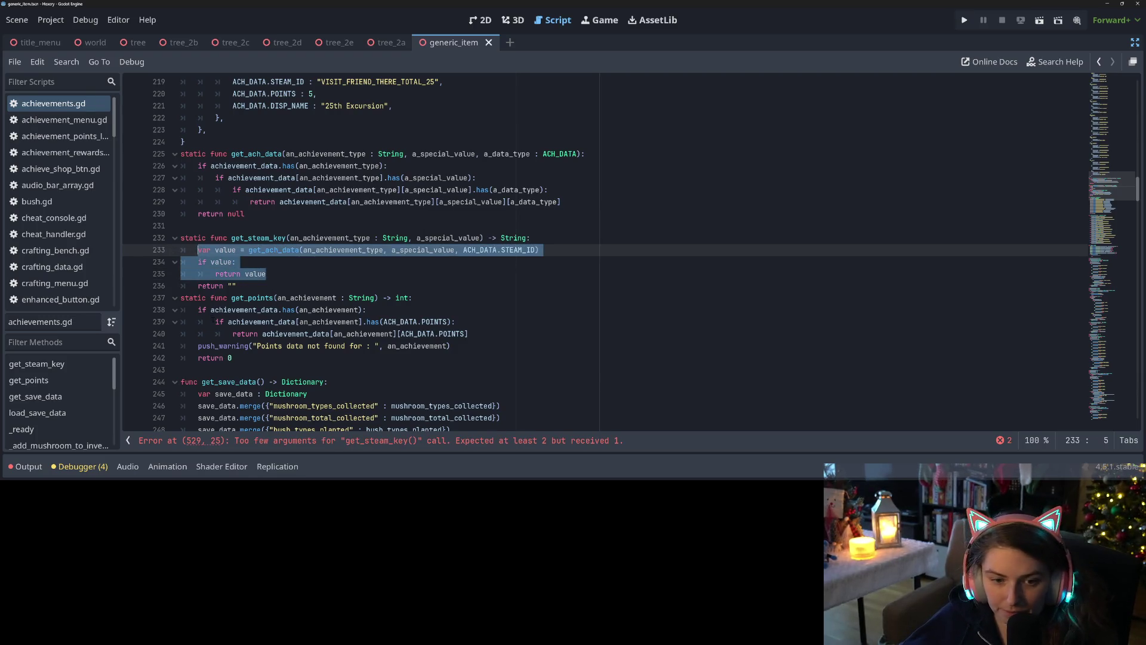
{"action": "mouse_move", "coordinate": [199, 309]}
{"action": "left_mouse_down"}
{"action": "mouse_move", "coordinate": [468, 336]}
{"action": "mouse_move", "coordinate": [470, 351]}
{"action": "left_mouse_up"}
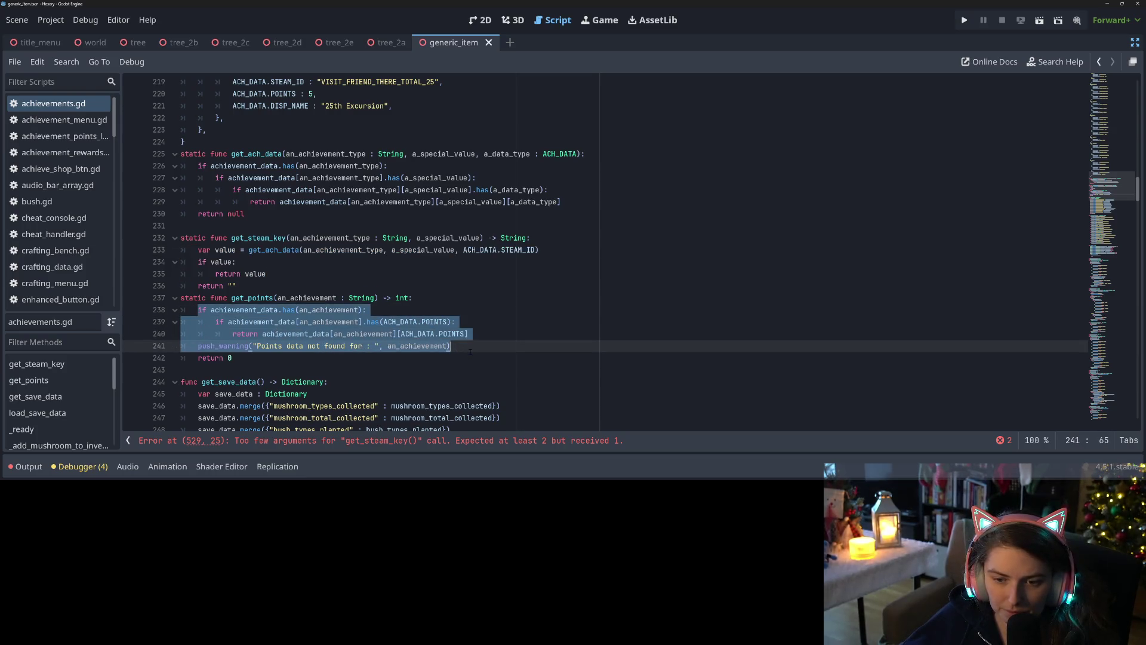
Paste the value lookup into get_points with POINTS instead of STEAM_ID, and save
{"action": "key", "text": "ctrl+v"}
{"action": "double_click", "coordinate": [518, 311]}
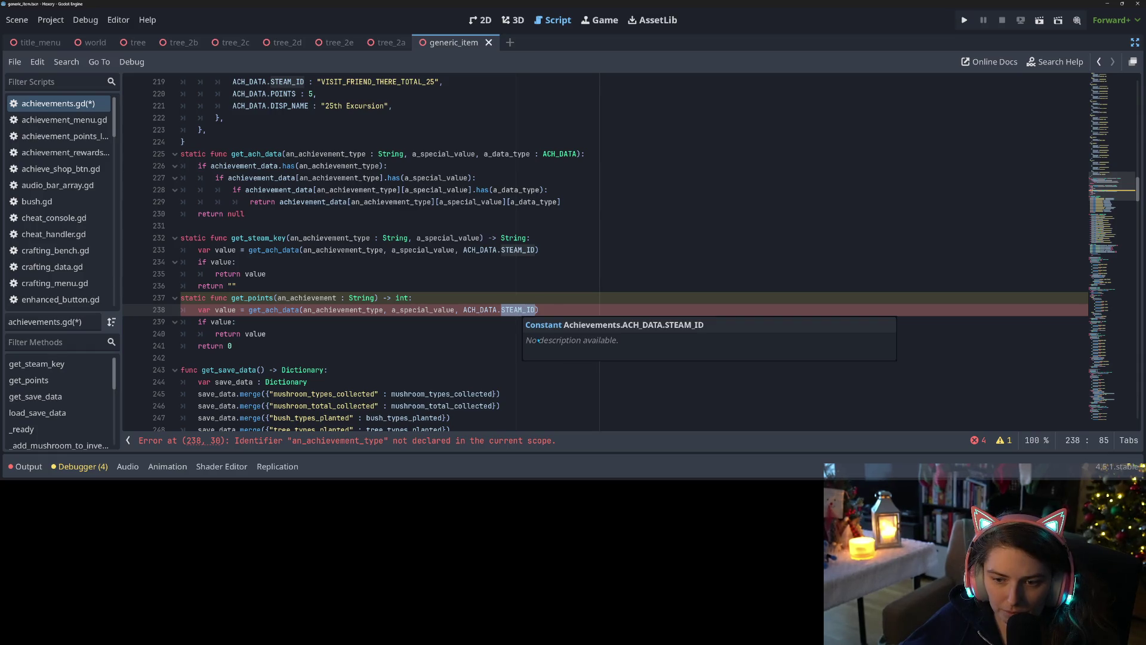
{"action": "type", "text": "POINTS"}
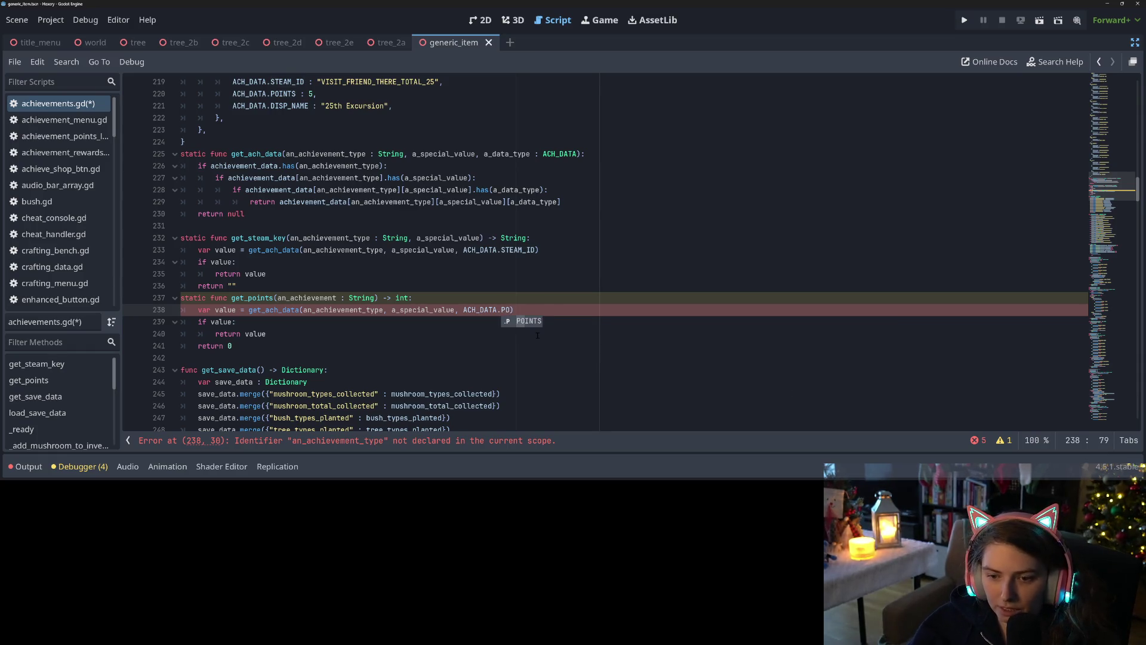
{"action": "key", "text": "ctrl+s"}
Give get_points get_steam_key's an_achievement_type and a_special_value parameters, and save
{"action": "left_click_drag", "start_coordinate": [290, 237], "coordinate": [480, 237]}
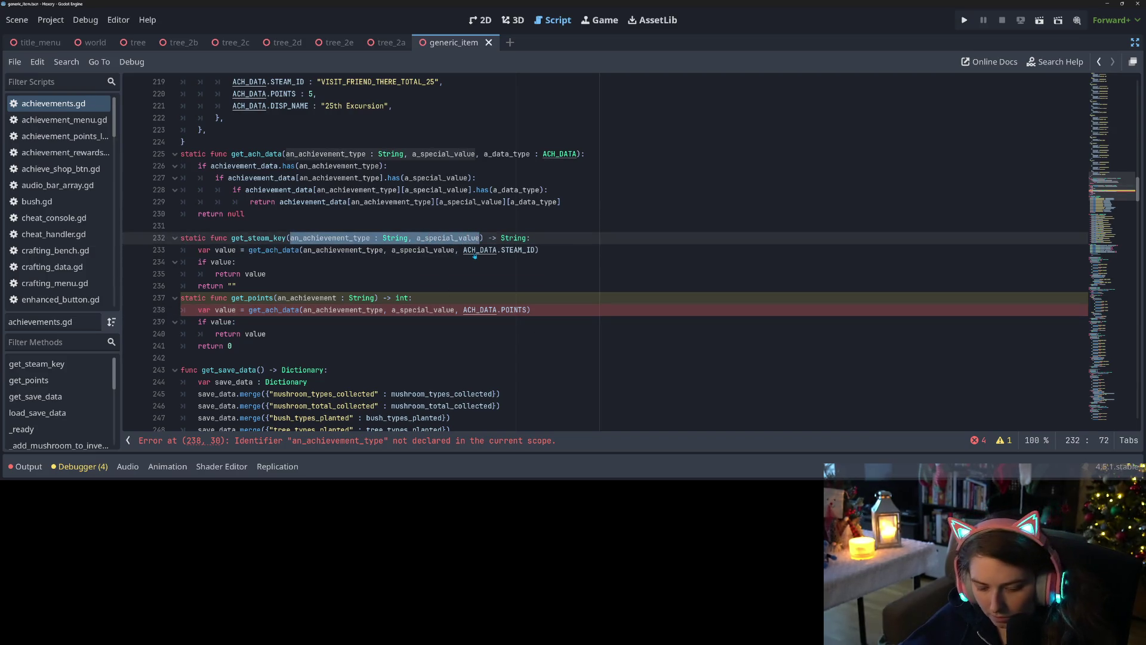
{"action": "left_click_drag", "start_coordinate": [278, 297], "coordinate": [373, 298]}
{"action": "key", "text": "ctrl+v"}
{"action": "key", "text": "ctrl+s"}
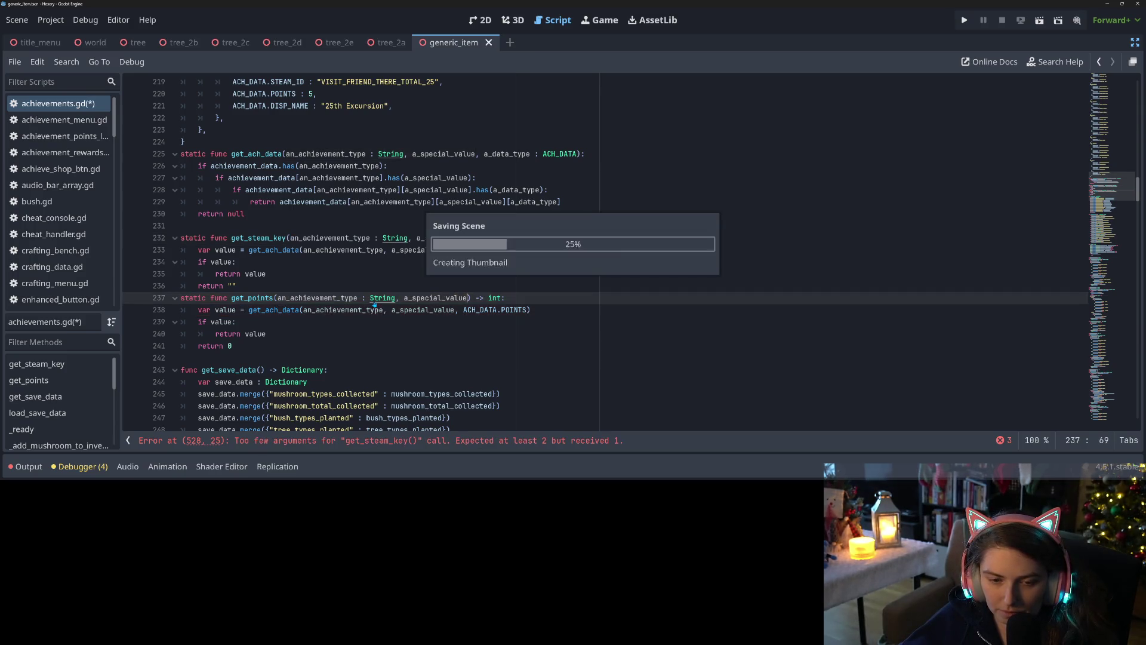
{"action": "left_click", "coordinate": [284, 340]}
{"action": "scroll", "coordinate": [283, 340], "scroll_direction": "down", "scroll_amount": 1}
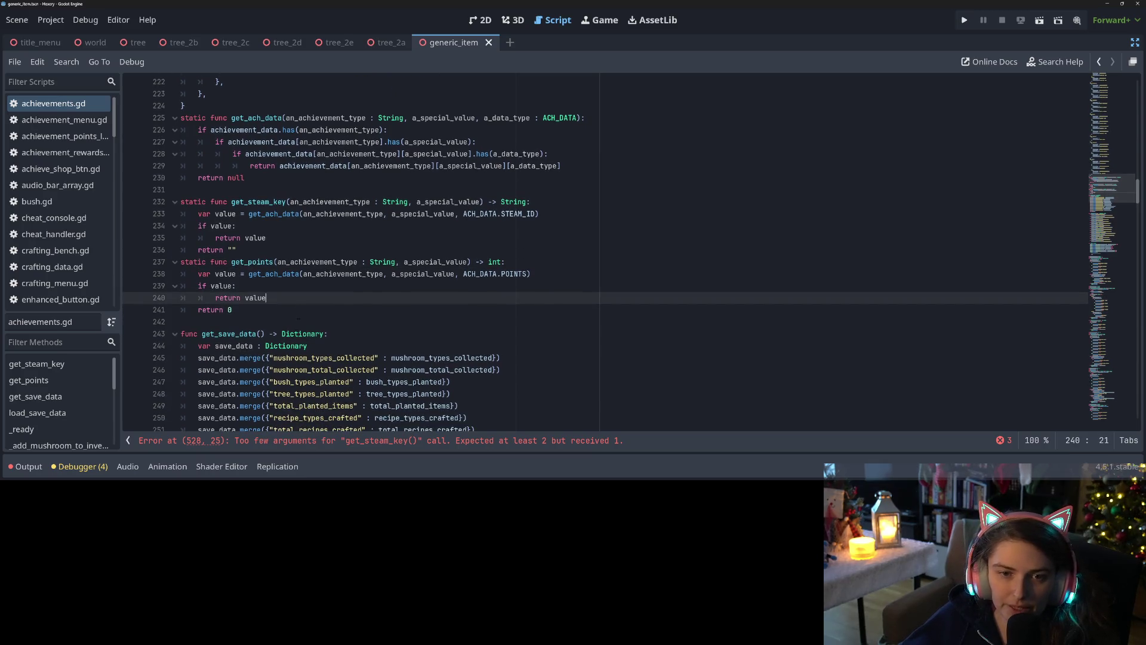
{"action": "left_click", "coordinate": [254, 312]}
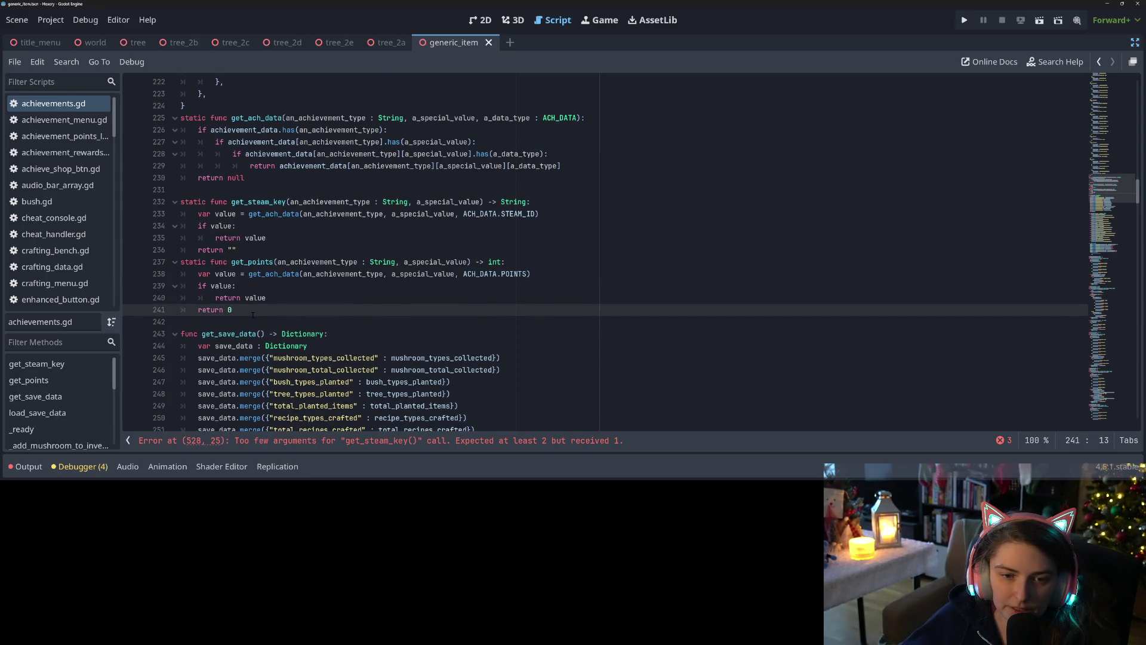
{"action": "left_click", "coordinate": [228, 298]}
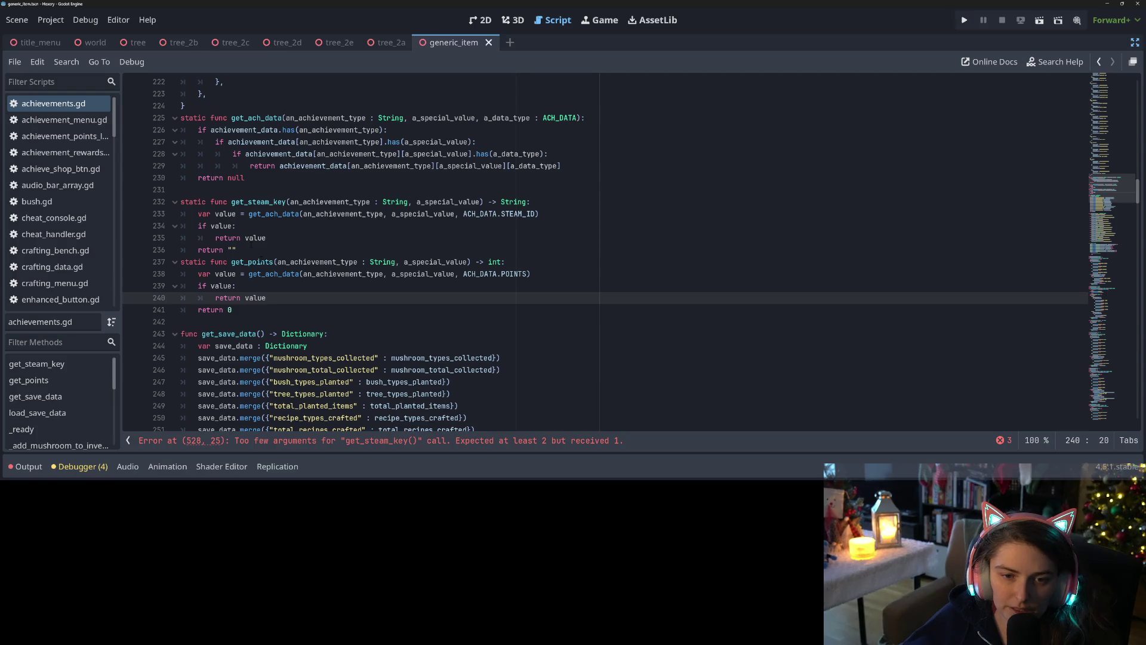
{"action": "left_click_drag", "start_coordinate": [250, 250], "coordinate": [181, 202]}
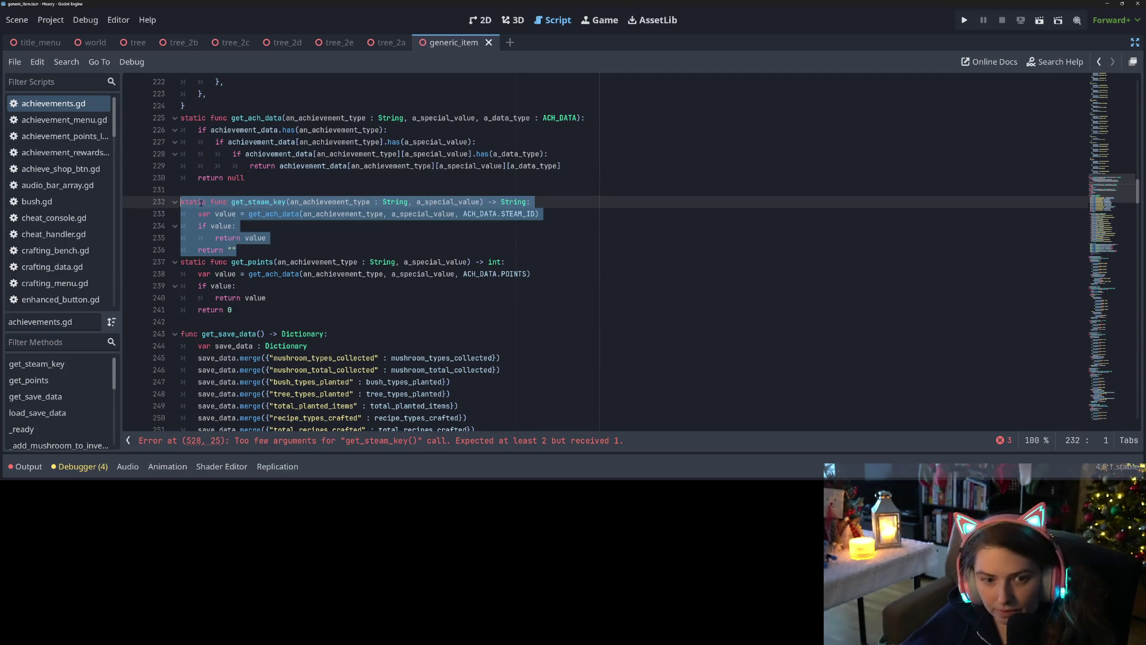
Duplicate get_steam_key into a get_disp_name function looking up DISP_NAME, and save
{"action": "key", "text": "ctrl+alt+Down"}
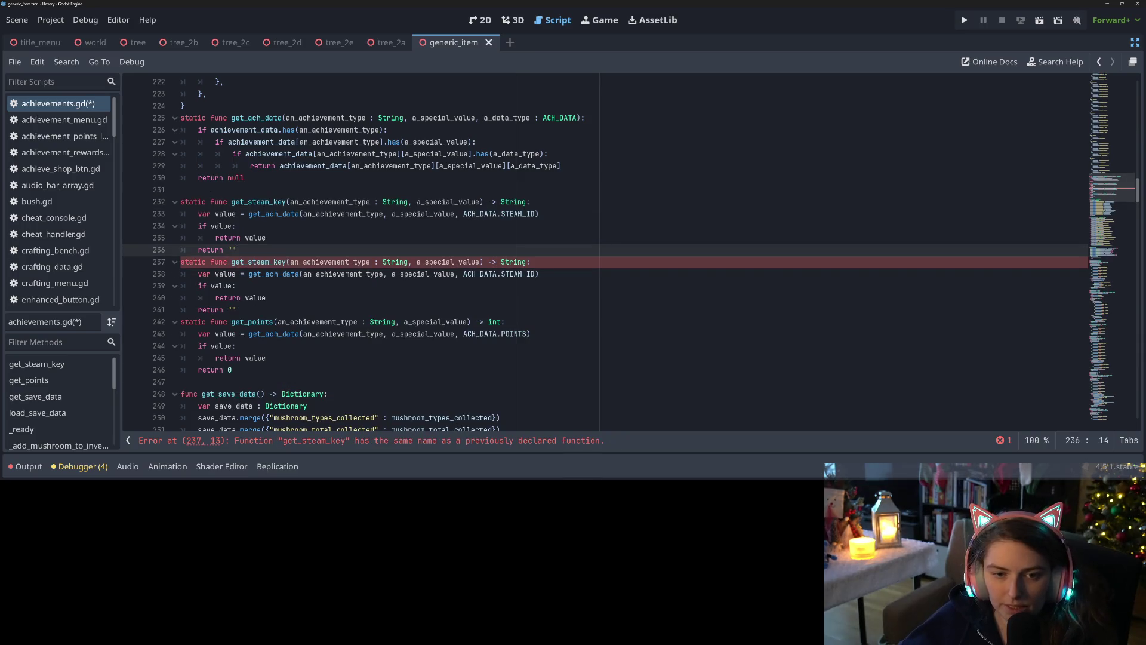
{"action": "left_click_drag", "start_coordinate": [247, 201], "coordinate": [287, 203]}
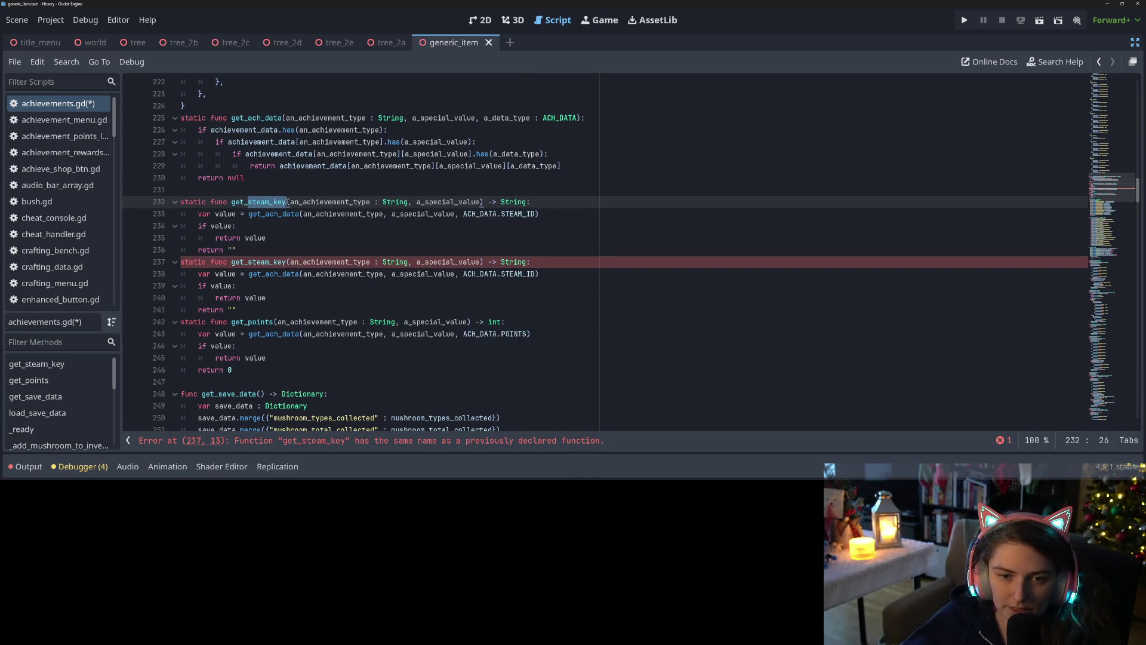
{"action": "type", "text": "disp_n"}
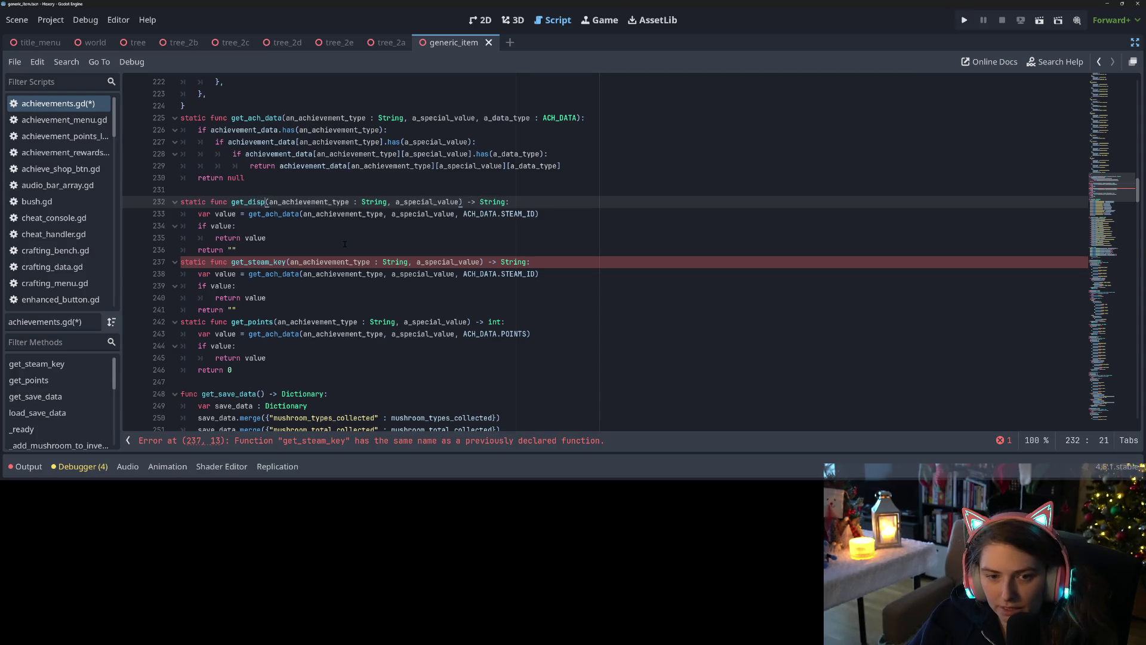
{"action": "type", "text": "ame"}
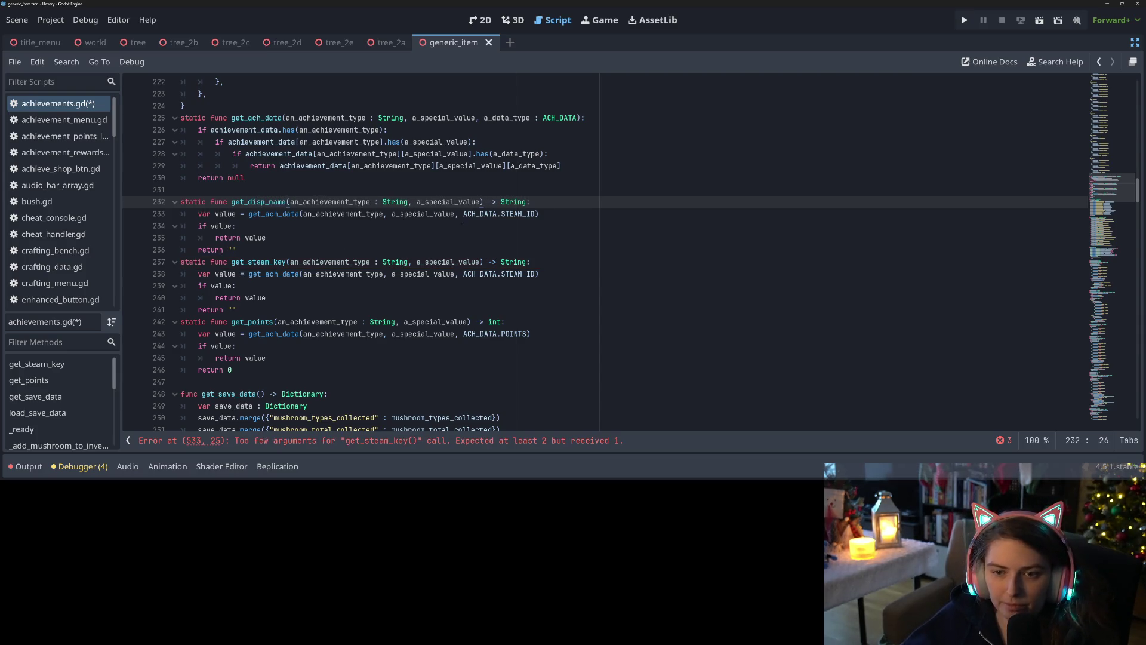
{"action": "double_click", "coordinate": [509, 215]}
{"action": "type", "text": "D"}
{"action": "key", "text": "Return"}
{"action": "key", "text": "ctrl+s"}
Rename the original get_steam_key to get_steam_id and jump to the failing call at line 533
{"action": "left_click", "coordinate": [232, 262]}
{"action": "double_click", "coordinate": [257, 201]}
{"action": "double_click", "coordinate": [283, 262]}
{"action": "left_click", "coordinate": [283, 261]}
{"action": "left_click_drag", "start_coordinate": [287, 262], "coordinate": [274, 262]}
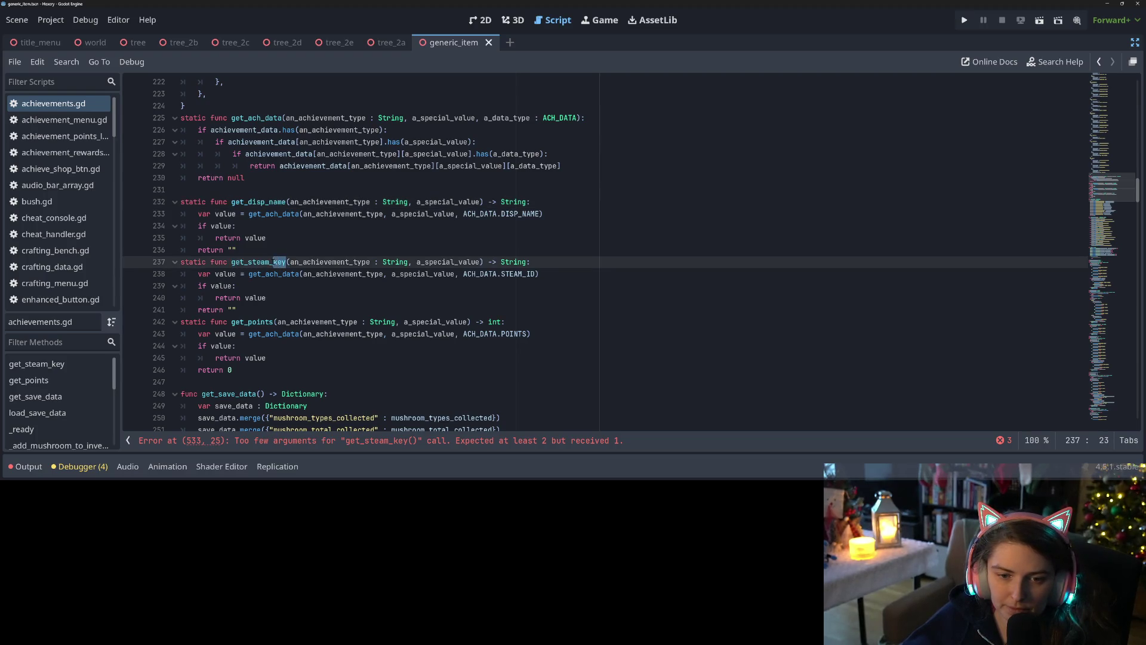
{"action": "type", "text": "id"}
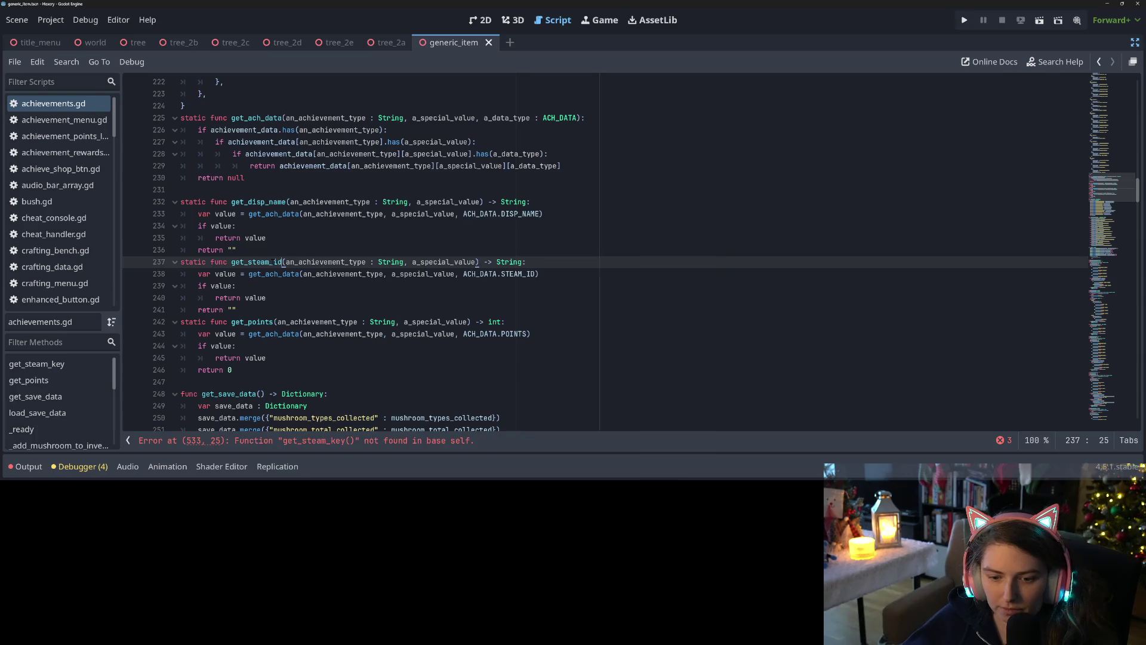
{"action": "left_click", "coordinate": [282, 273]}
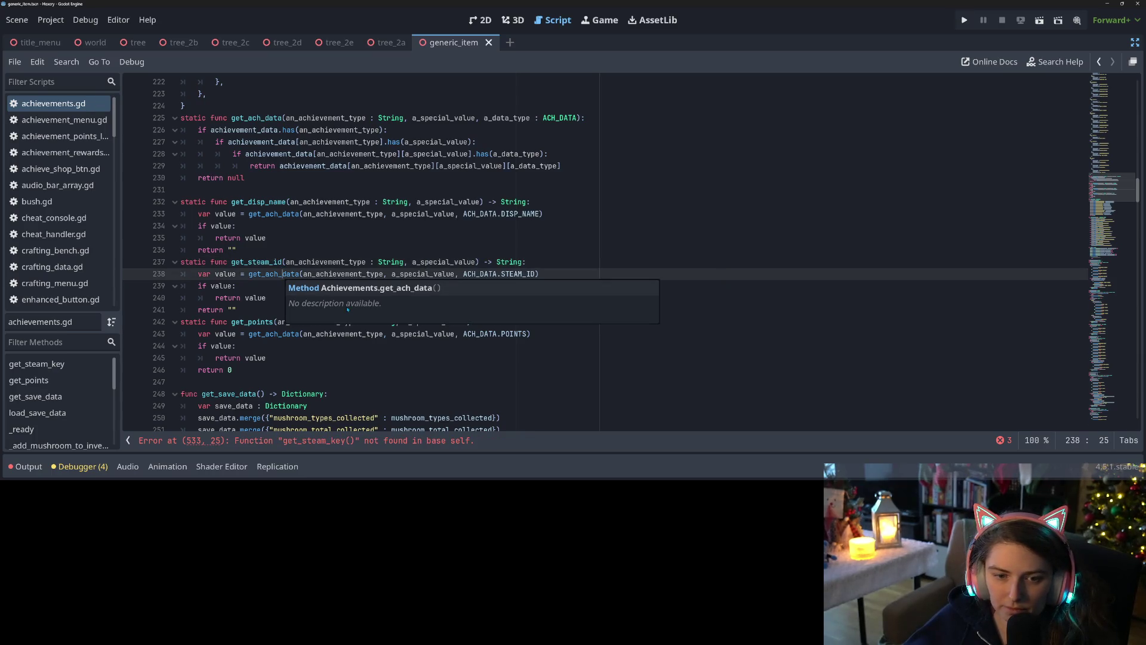
{"action": "left_click", "coordinate": [359, 261]}
{"action": "left_click", "coordinate": [333, 442]}
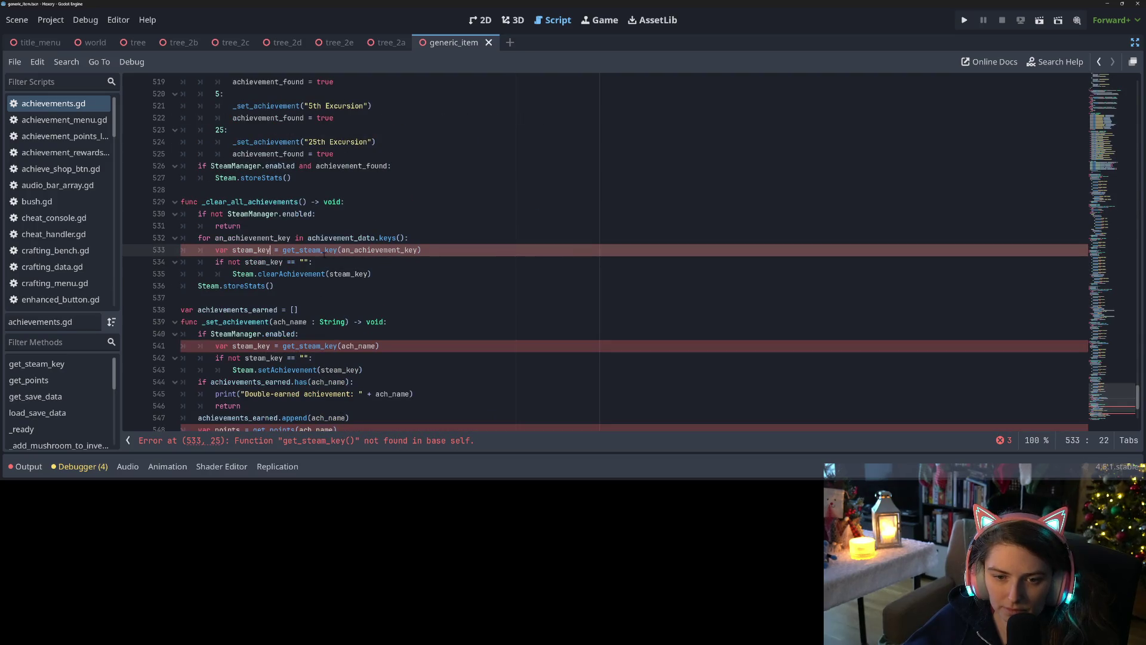
Change the call on line 533 from get_steam_key to get_steam_id
{"action": "left_click", "coordinate": [336, 249]}
{"action": "key", "text": "BackSpace"}
{"action": "key", "text": "BackSpace"}
{"action": "key", "text": "BackSpace"}
{"action": "type", "text": "i"}
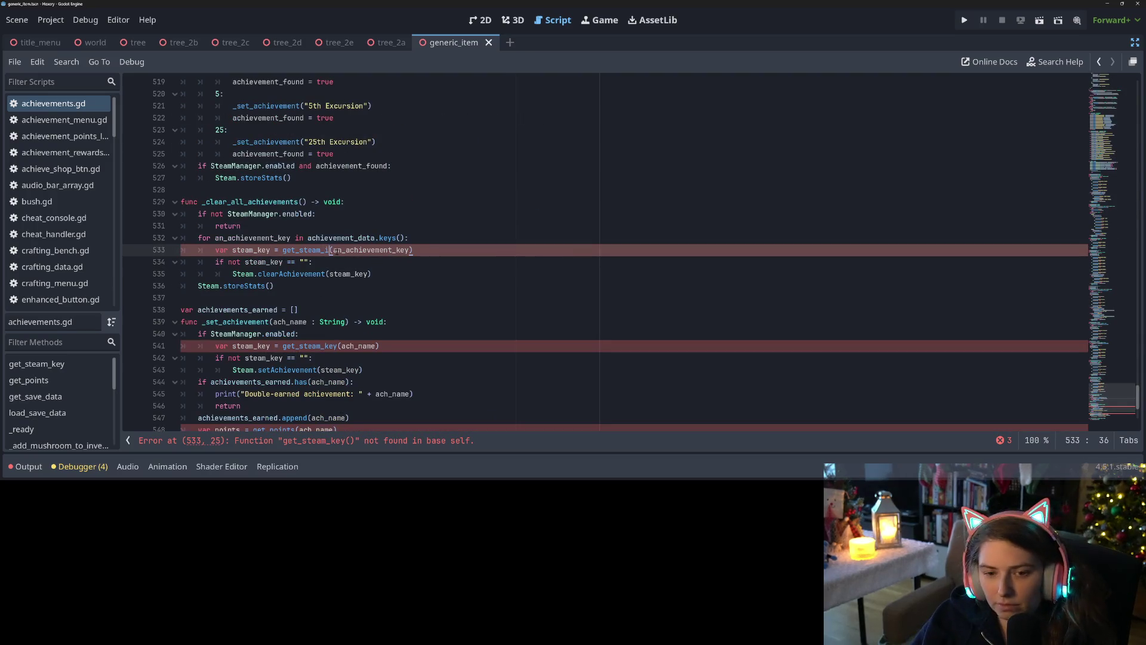
{"action": "type", "text": "d"}
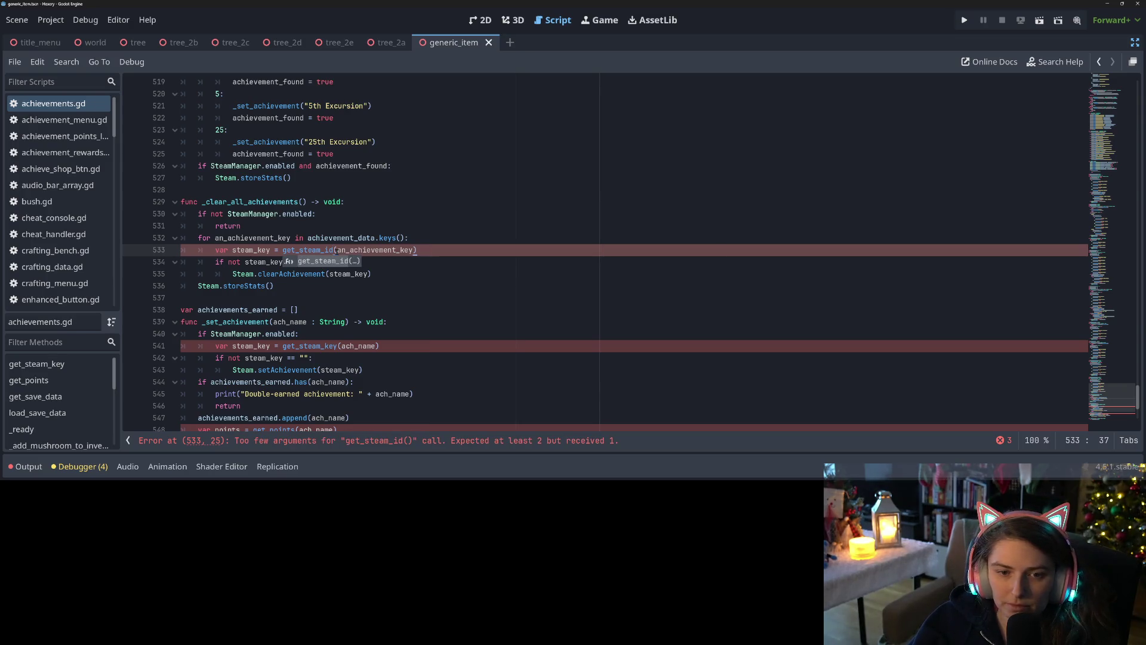
{"action": "double_click", "coordinate": [254, 237]}
{"action": "double_click", "coordinate": [324, 238]}
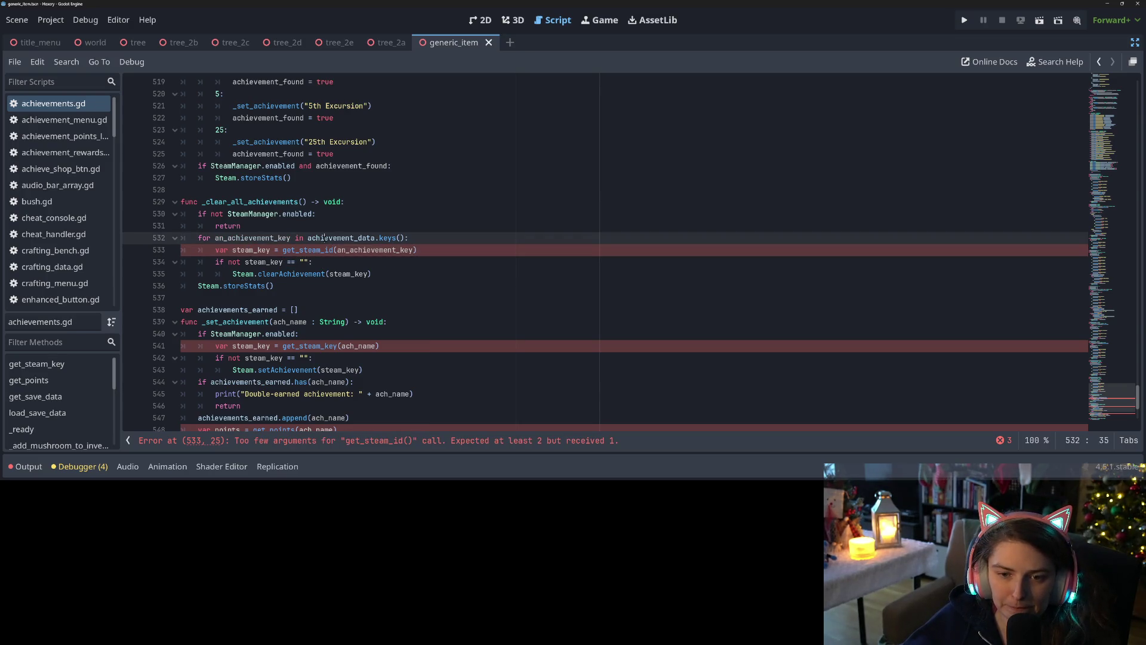
{"action": "mouse_move", "coordinate": [342, 249]}
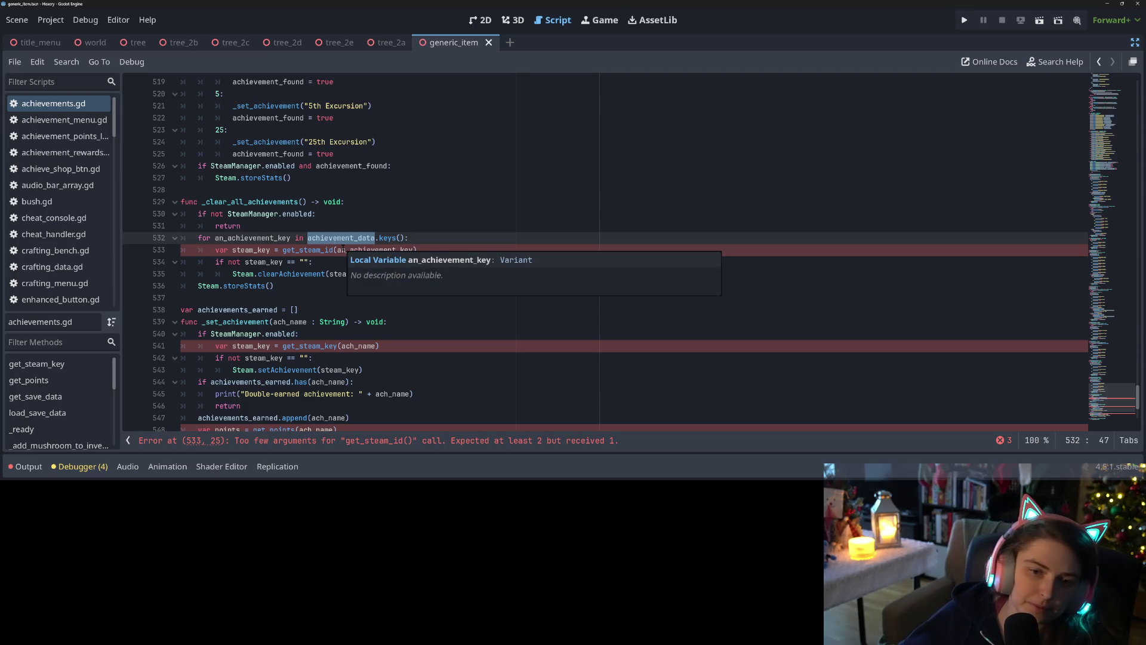
Add a nested loop: for a_special_val in achievement_data[an_achievement_key].keys()
{"action": "left_click", "coordinate": [410, 227]}
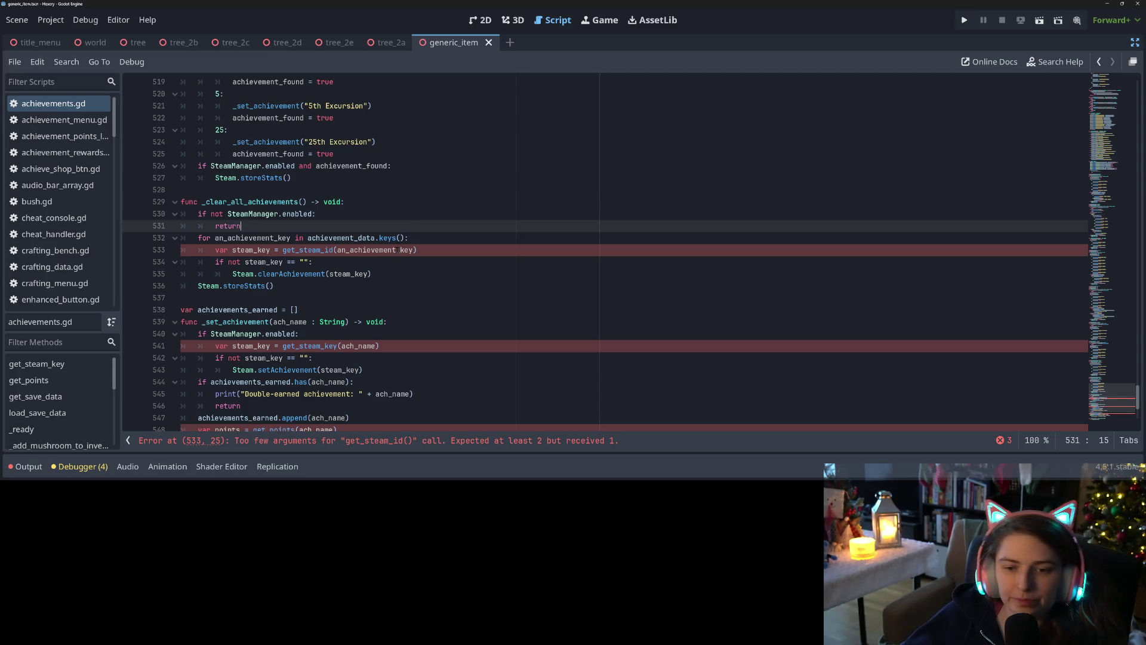
{"action": "left_click", "coordinate": [409, 237]}
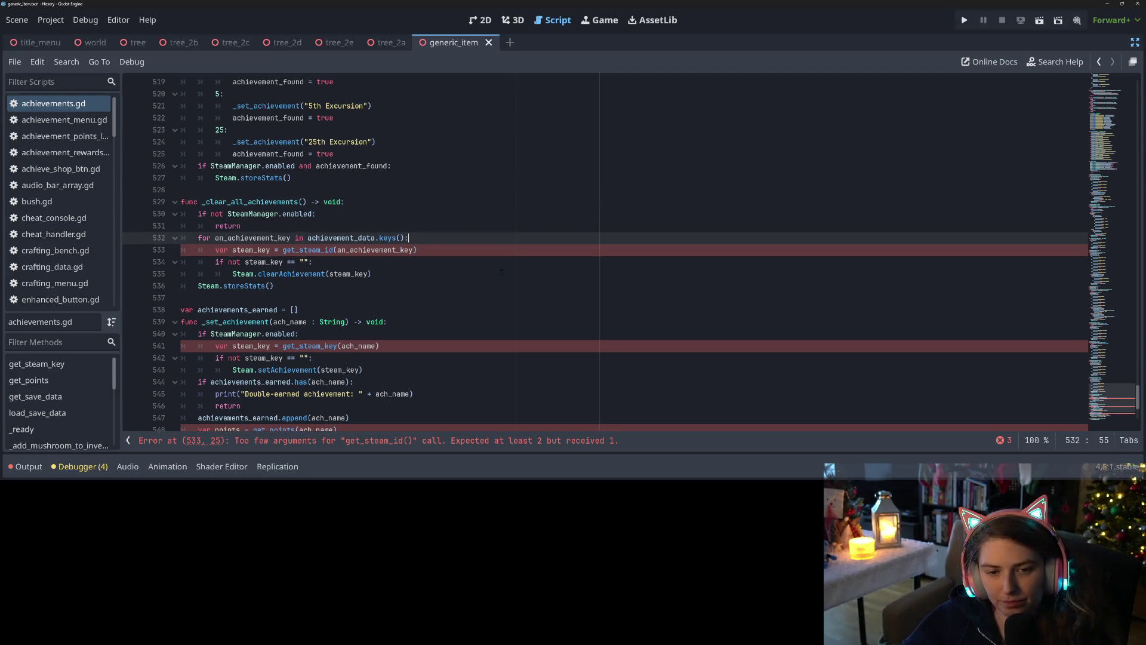
{"action": "key", "text": "Return"}
{"action": "type", "text": "for a"}
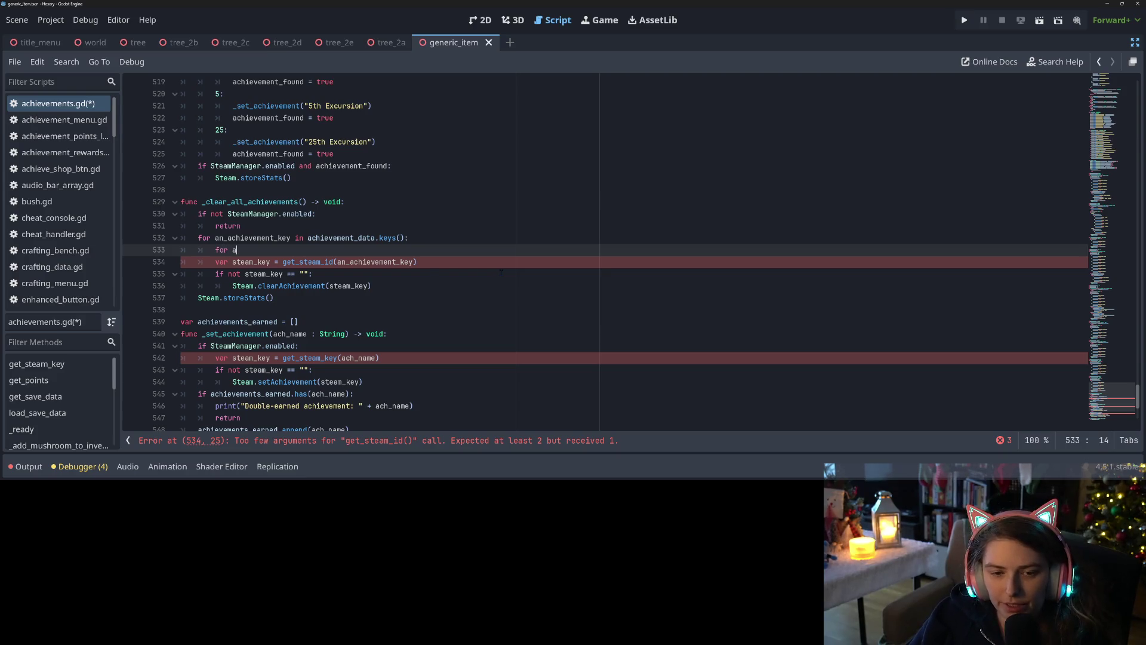
{"action": "type", "text": "_special"}
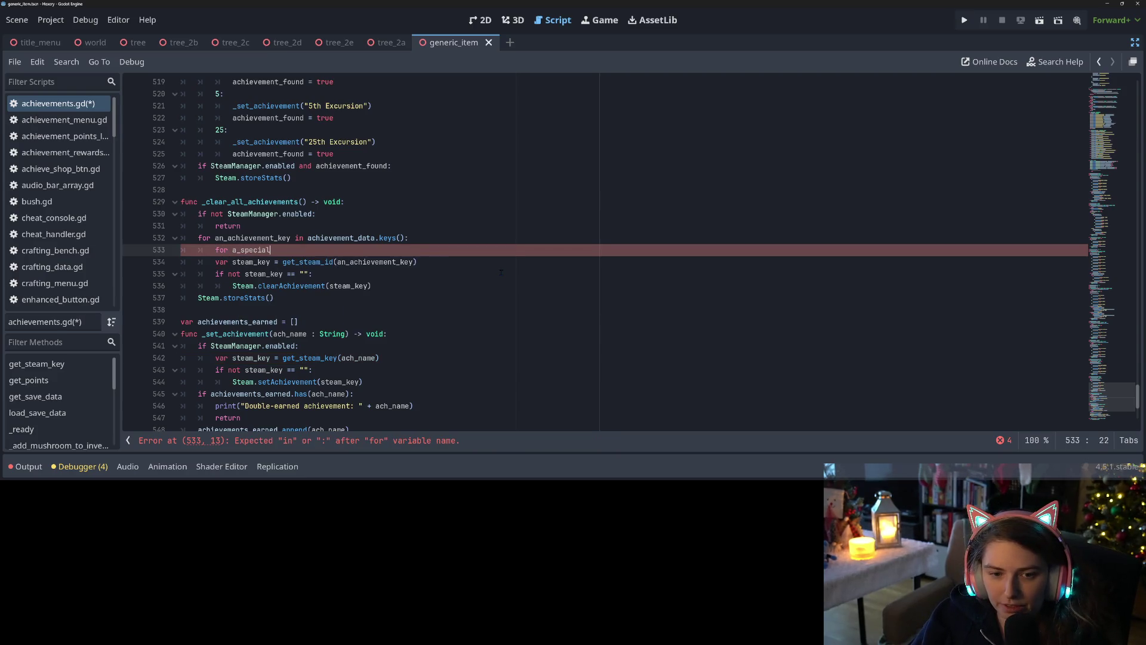
{"action": "type", "text": "_val in "}
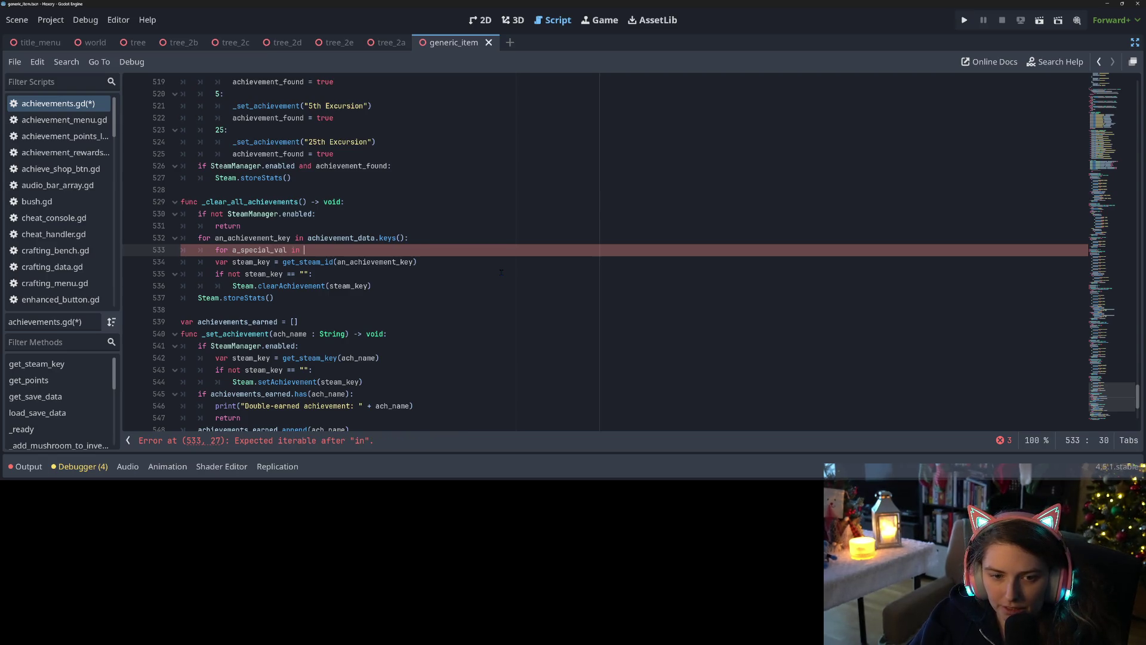
{"action": "type", "text": "ach"}
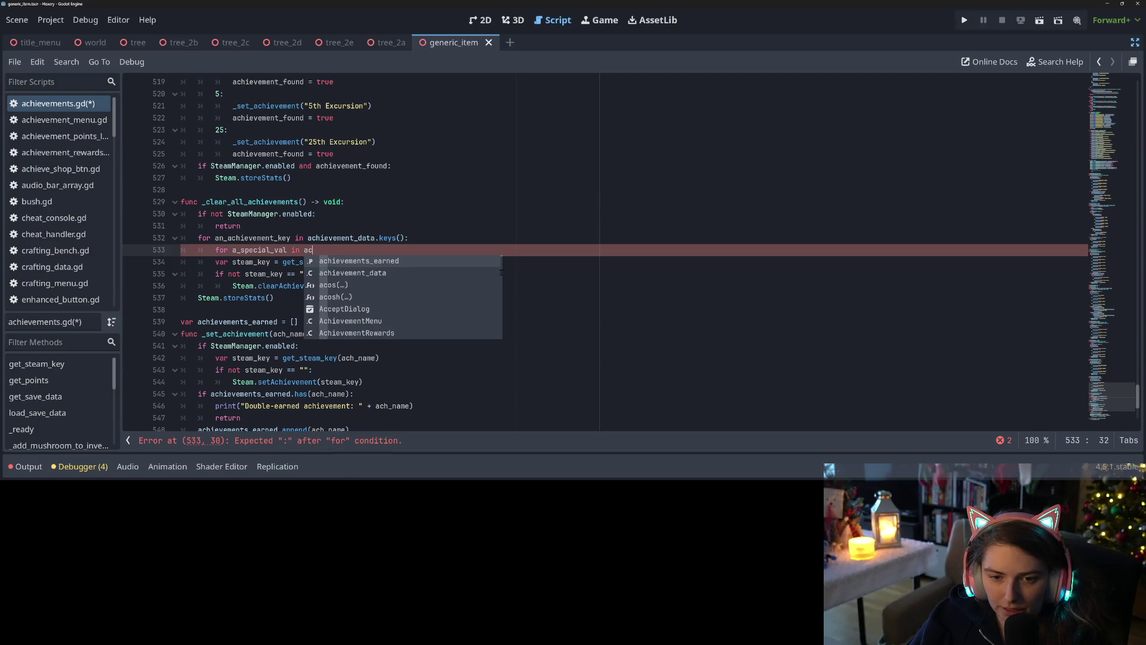
{"action": "key", "text": "Down"}
{"action": "key", "text": "Return"}
{"action": "type", "text": "["}
{"action": "type", "text": "an"}
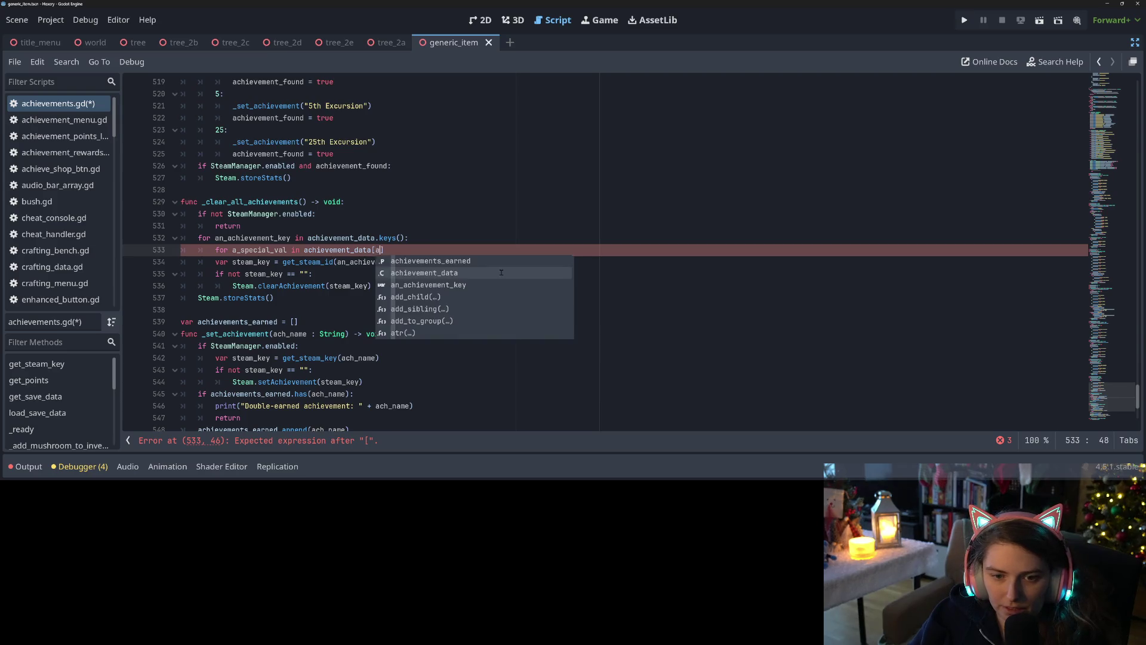
{"action": "key", "text": "Return"}
{"action": "key", "text": "Right"}
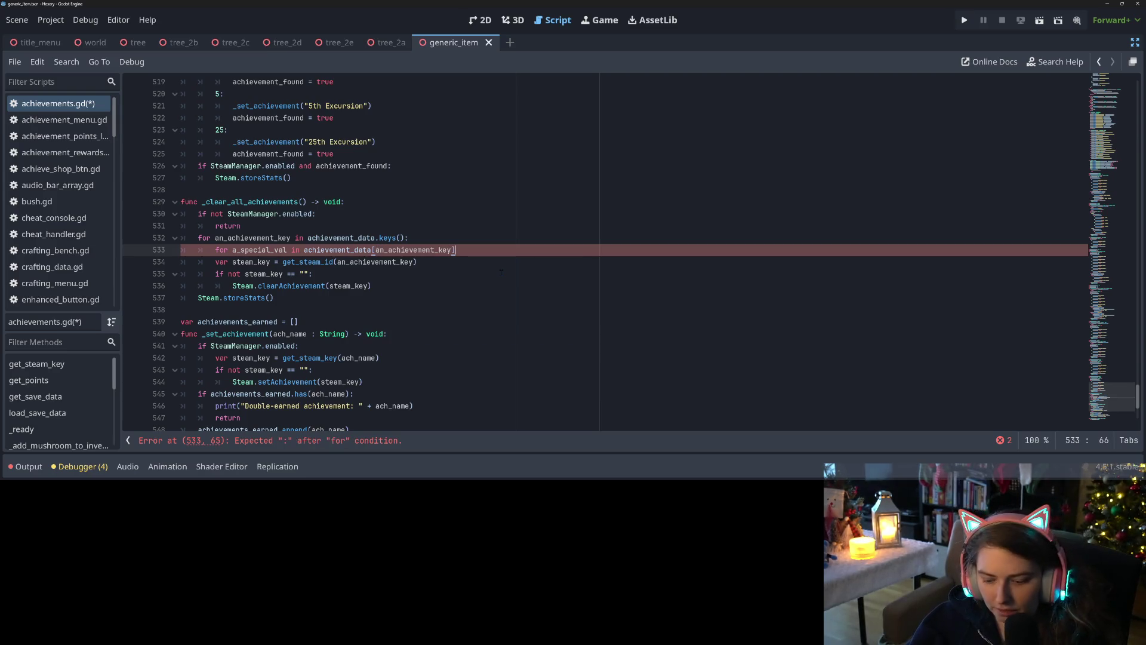
{"action": "type", "text": ".ke"}
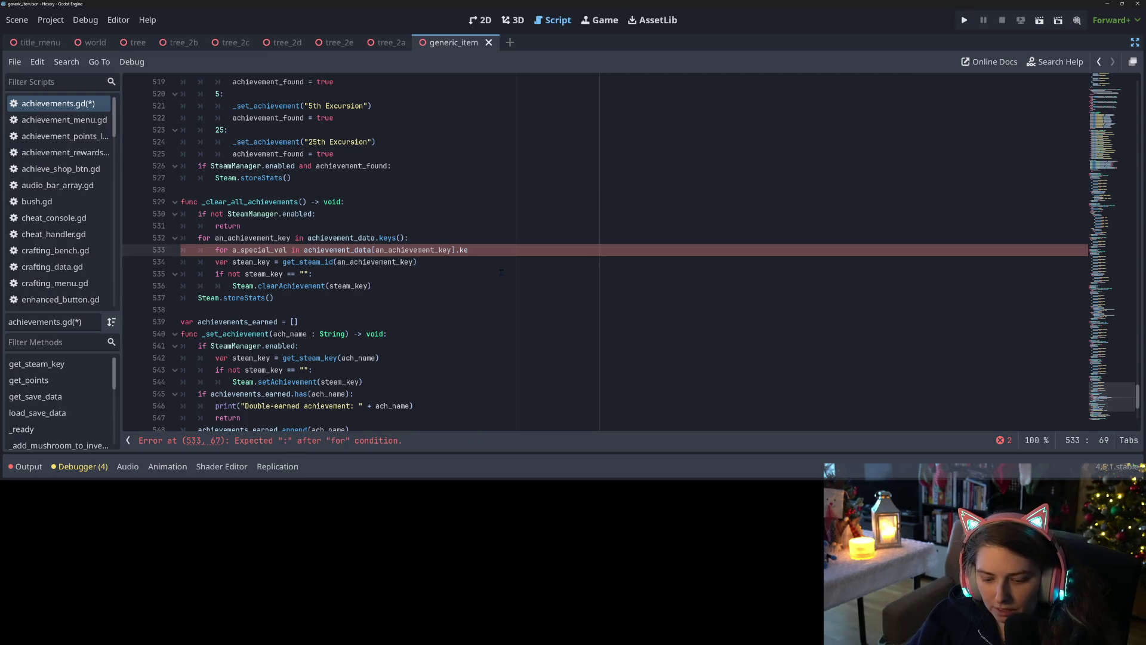
{"action": "type", "text": "ys():"}
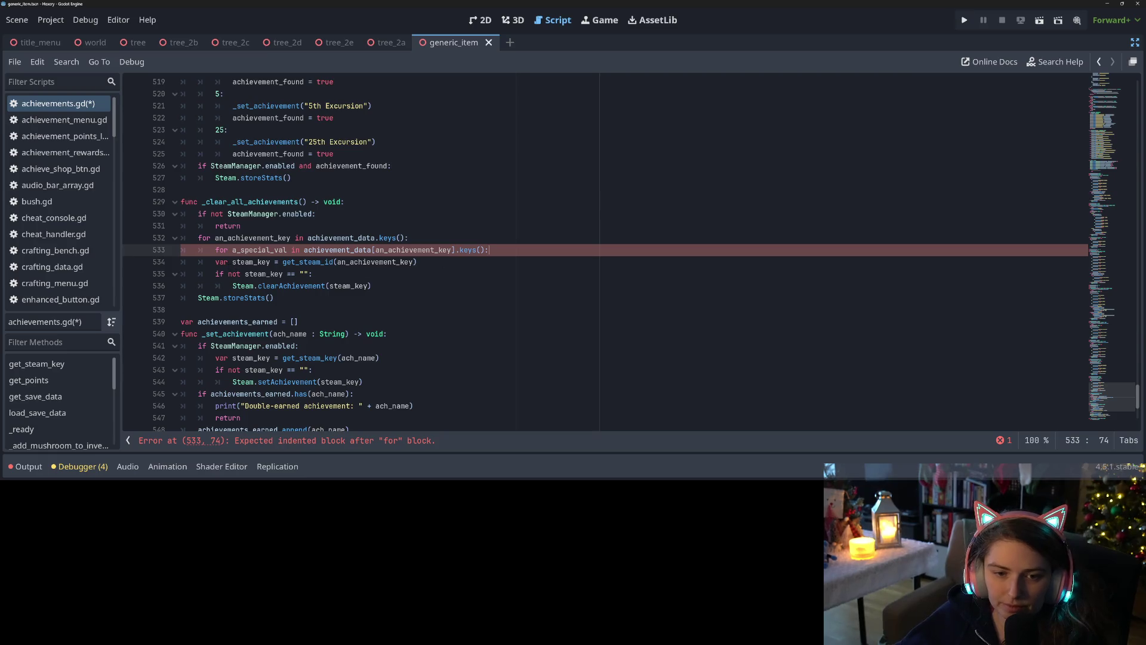
Indent the steam ID line into the new loop and pass a_special_val to get_steam_id
{"action": "left_click", "coordinate": [216, 261]}
{"action": "key", "text": "Tab"}
{"action": "left_click_drag", "start_coordinate": [275, 263], "coordinate": [287, 263]}
{"action": "type", "text": "id"}
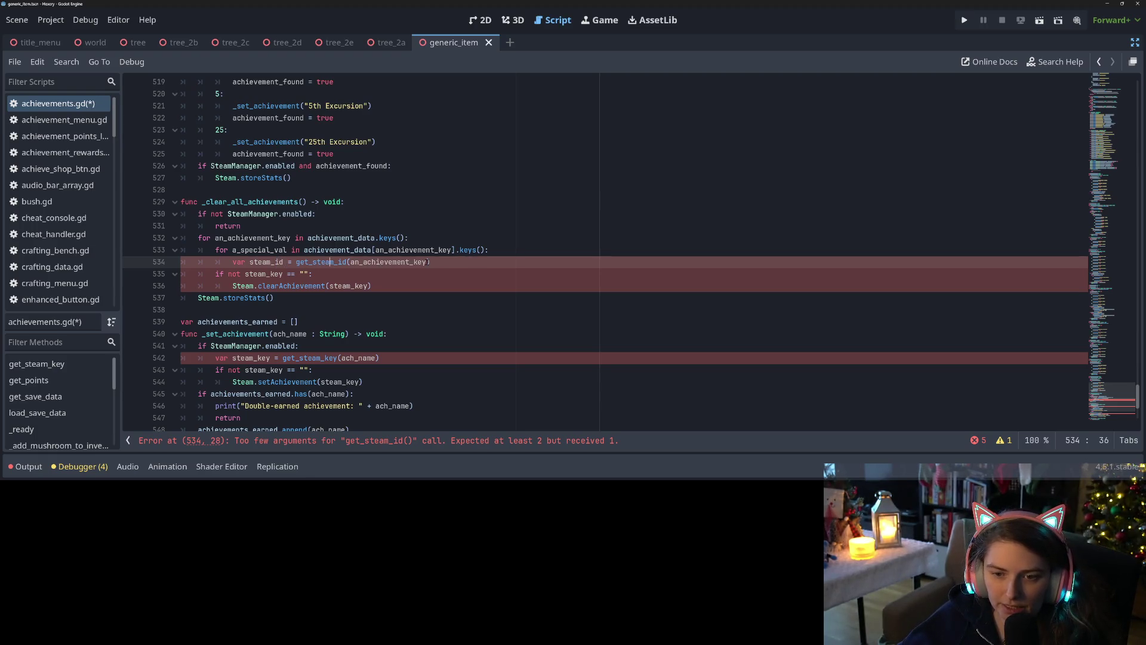
{"action": "type", "text": ", a"}
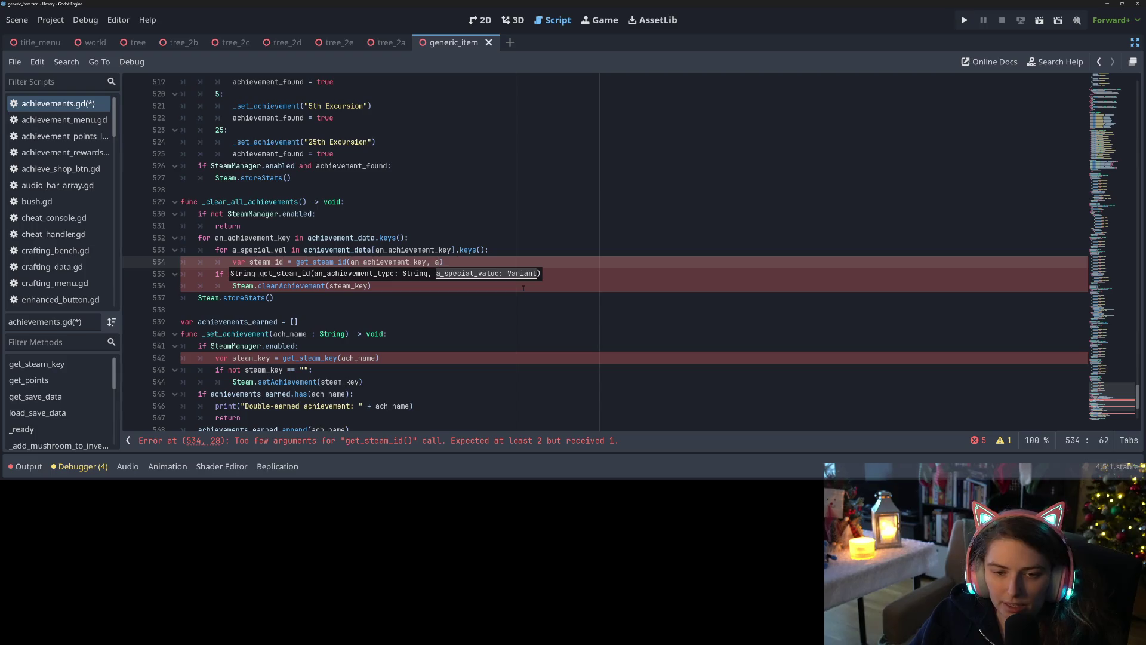
{"action": "type", "text": "_s"}
{"action": "key", "text": "Return"}
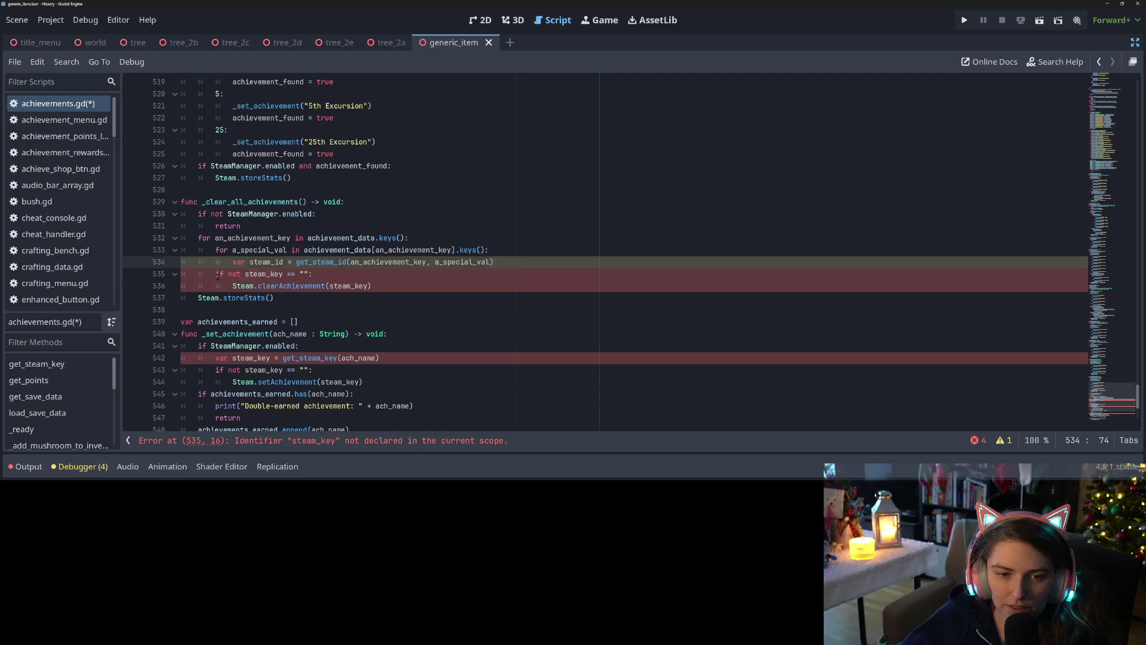
Indent the if check and clear lines, rename steam_key to steam_id in both, and save
{"action": "left_click_drag", "start_coordinate": [225, 278], "coordinate": [317, 286]}
{"action": "key", "text": "Tab"}
{"action": "double_click", "coordinate": [264, 261]}
{"action": "key", "text": "ctrl+c"}
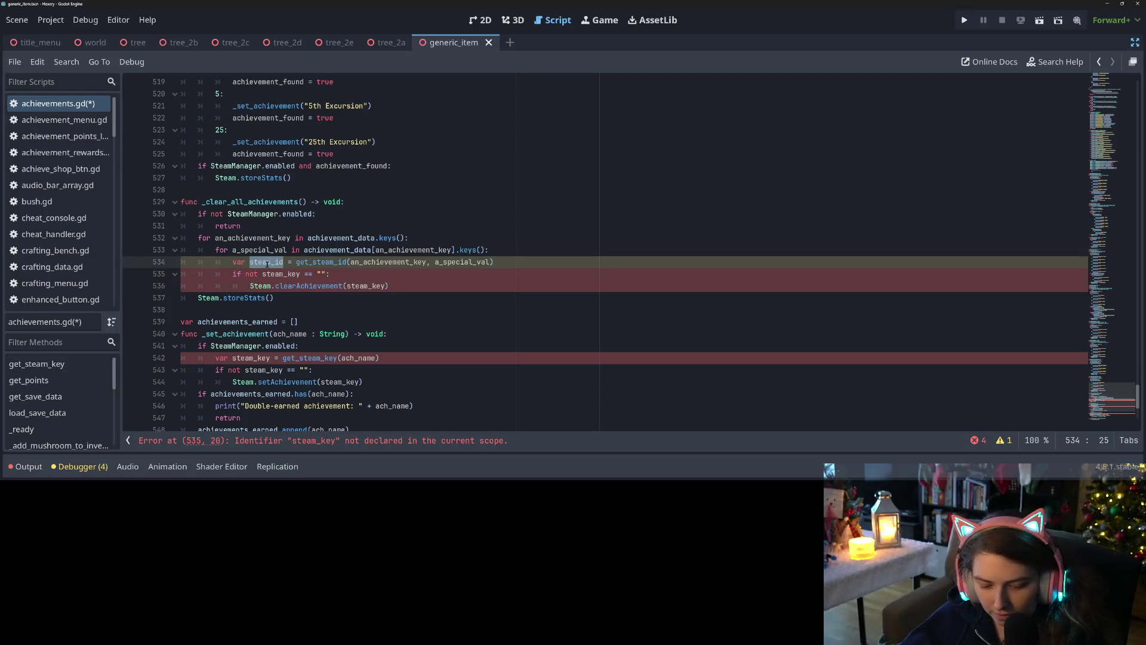
{"action": "double_click", "coordinate": [271, 274]}
{"action": "key", "text": "ctrl+v"}
{"action": "left_click", "coordinate": [266, 297]}
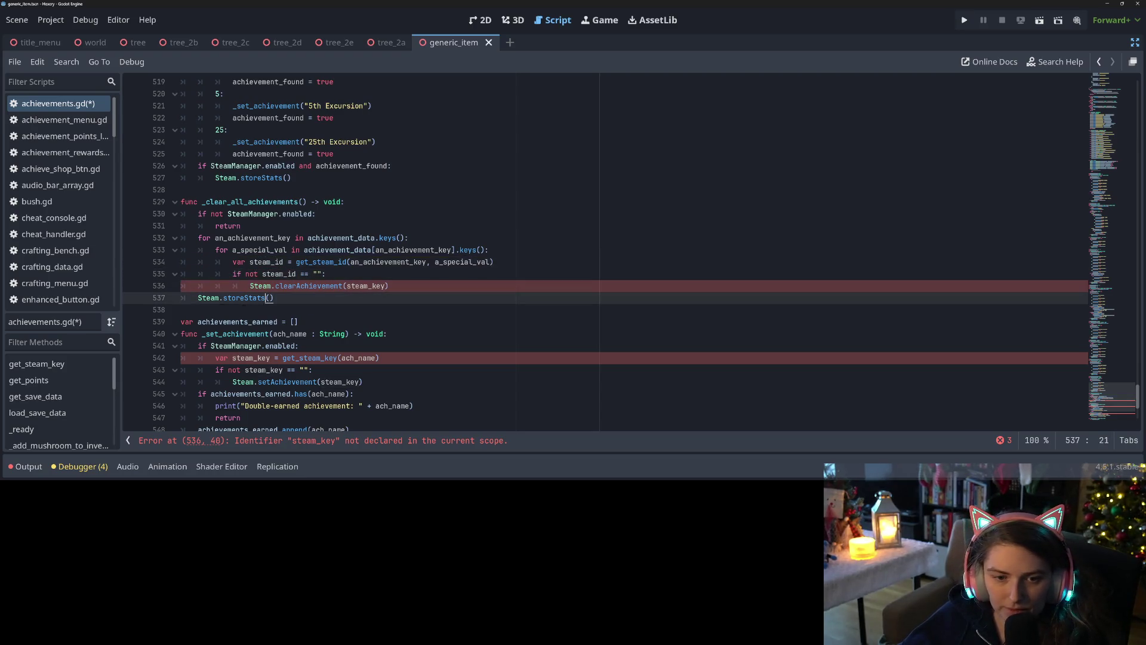
{"action": "left_click", "coordinate": [255, 286]}
{"action": "double_click", "coordinate": [358, 286]}
{"action": "type", "text": "steam_id"}
{"action": "key", "text": "ctrl+s"}
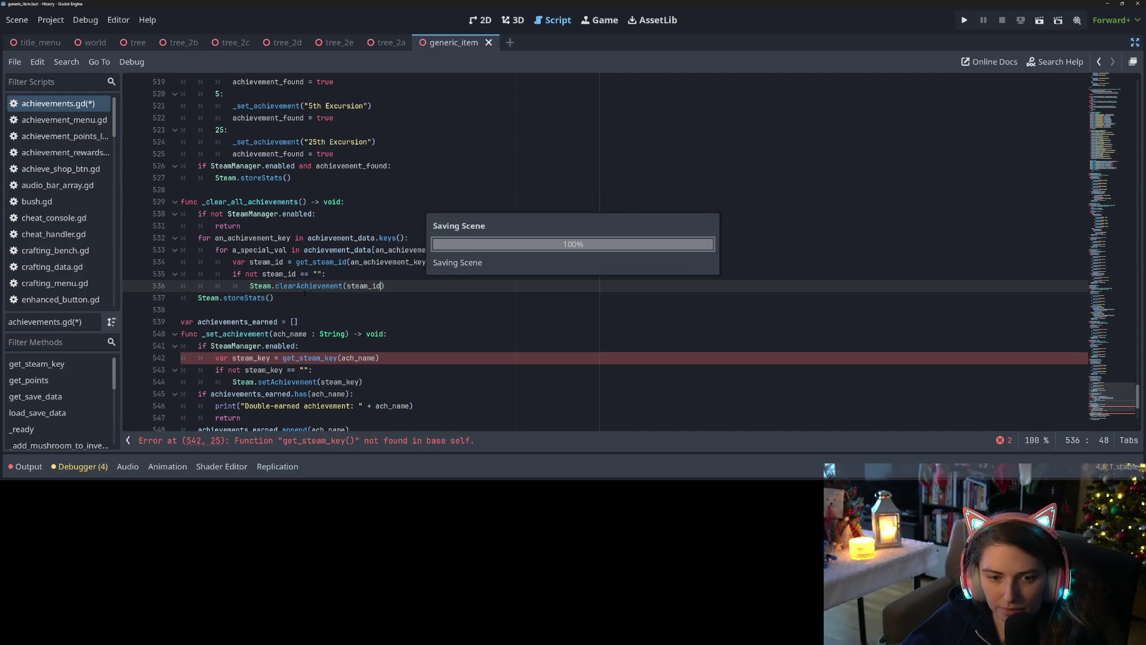
{"action": "left_click", "coordinate": [252, 322]}
Replace get_steam_key with get_steam_id on line 542
{"action": "scroll", "coordinate": [251, 322], "scroll_direction": "down", "scroll_amount": 2}
{"action": "double_click", "coordinate": [310, 285]}
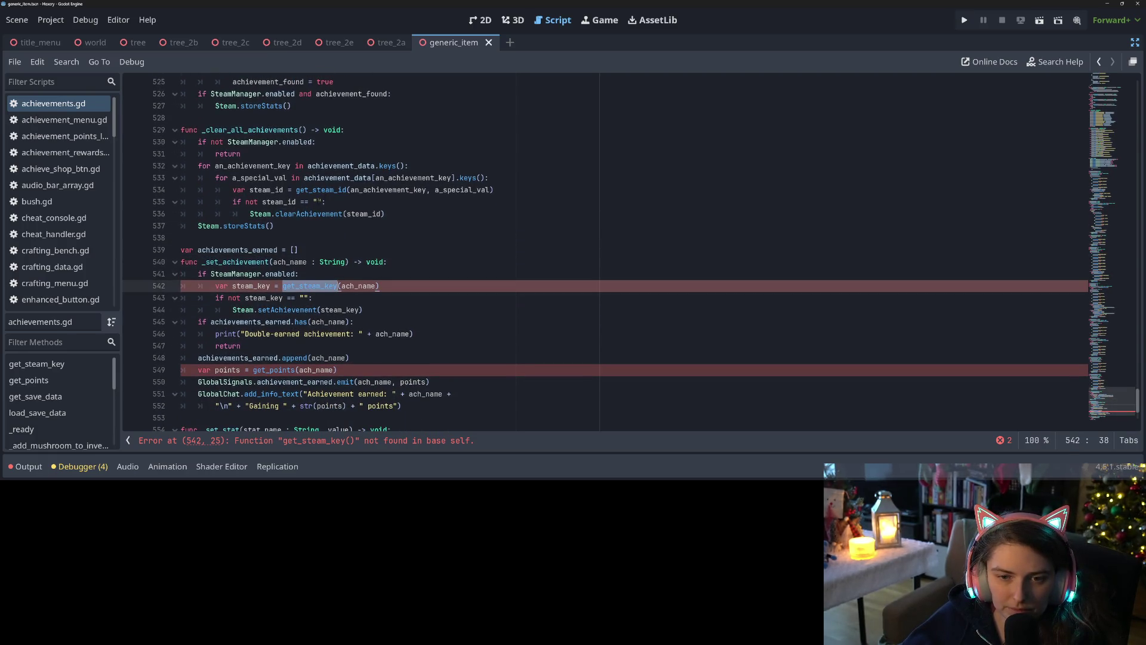
{"action": "double_click", "coordinate": [332, 190]}
{"action": "key", "text": "ctrl+c"}
{"action": "double_click", "coordinate": [309, 286]}
{"action": "key", "text": "ctrl+v"}
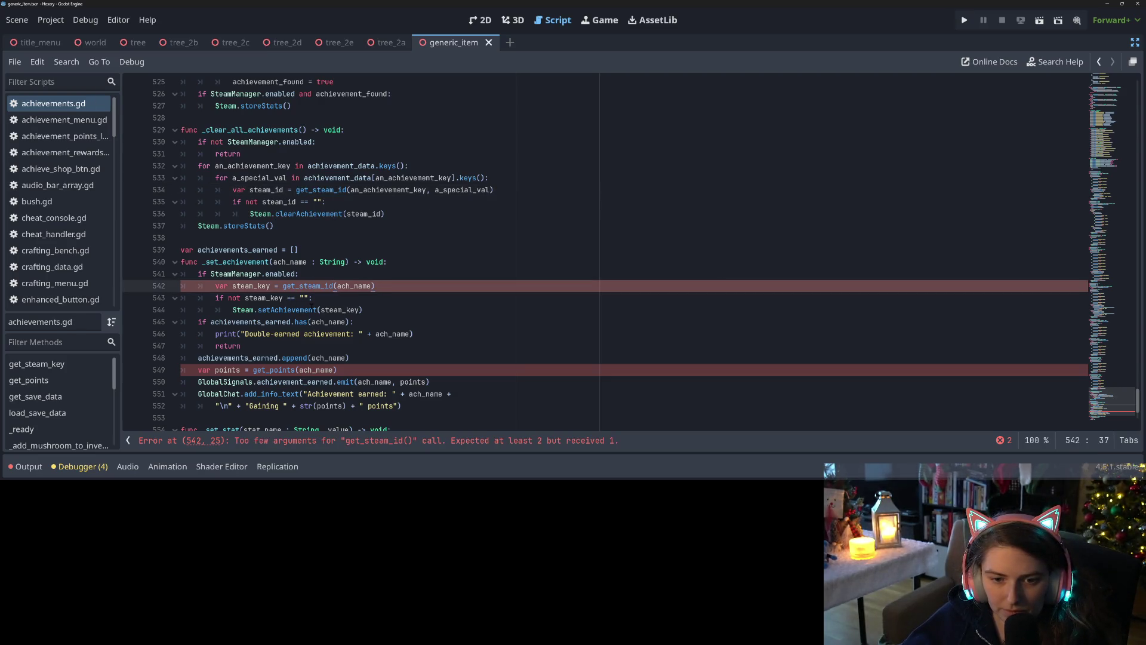
Add a special_value parameter to _set_achievement and pass it to get_steam_id
{"action": "left_click", "coordinate": [346, 263]}
{"action": "type", "text": ", special"}
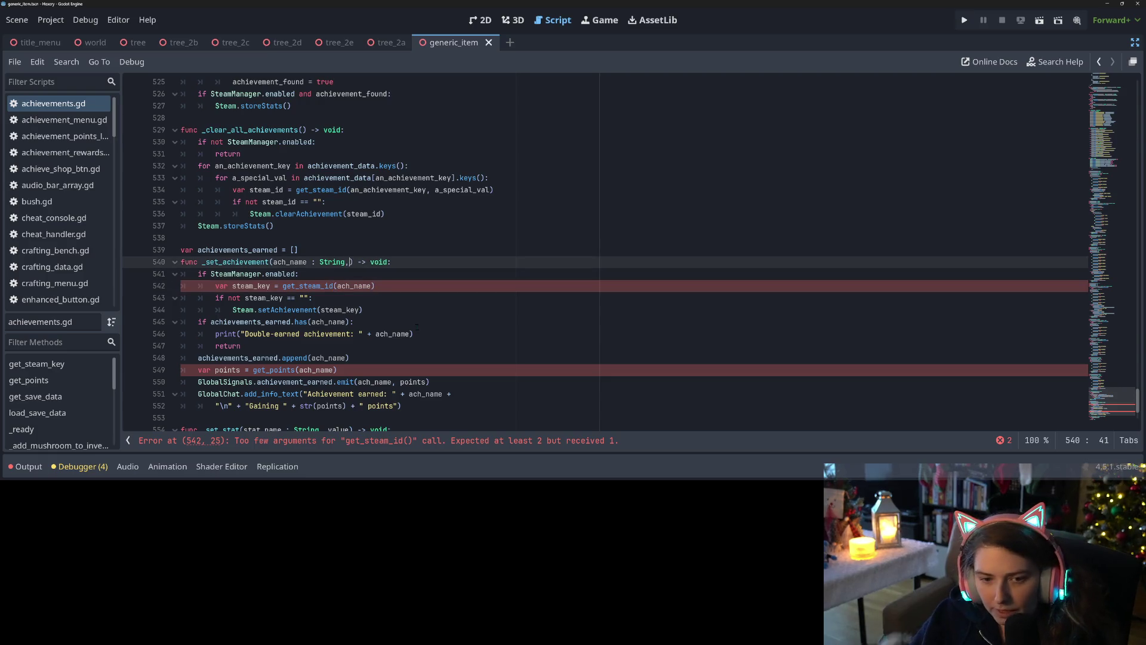
{"action": "type", "text": "_value"}
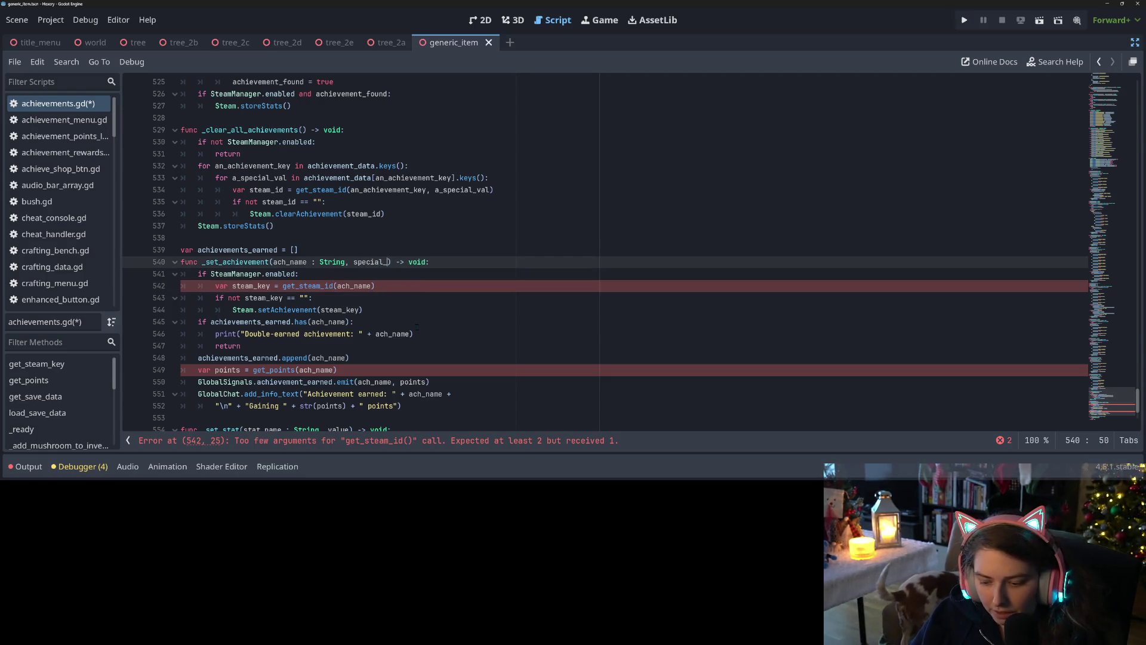
{"action": "left_click", "coordinate": [373, 286]}
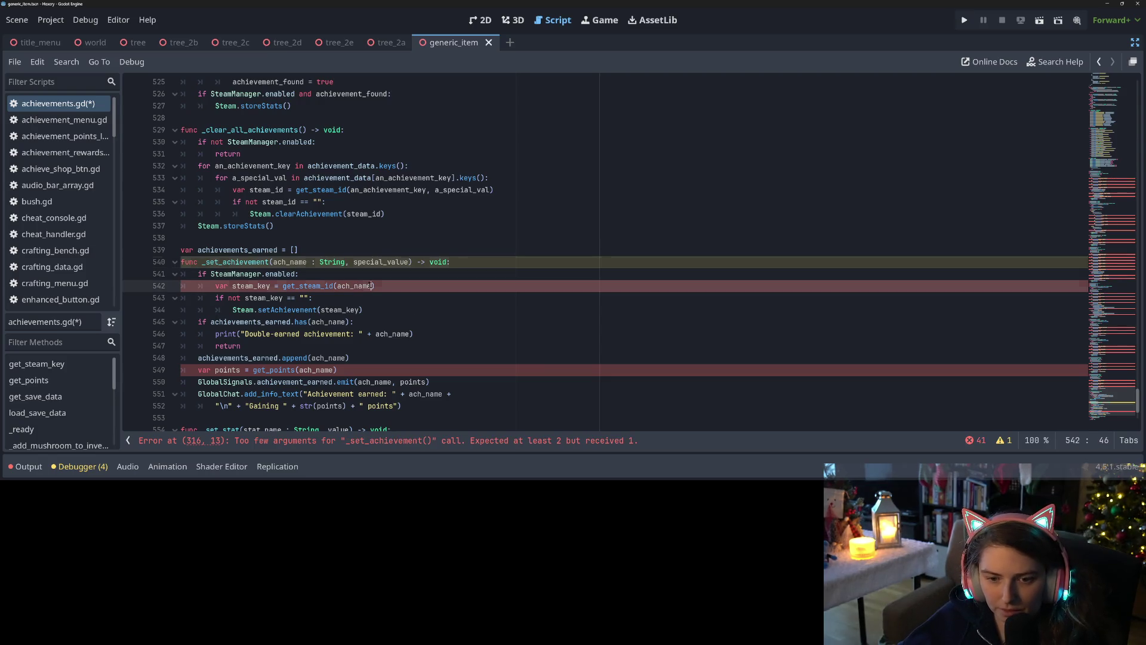
{"action": "type", "text": ", special_val"}
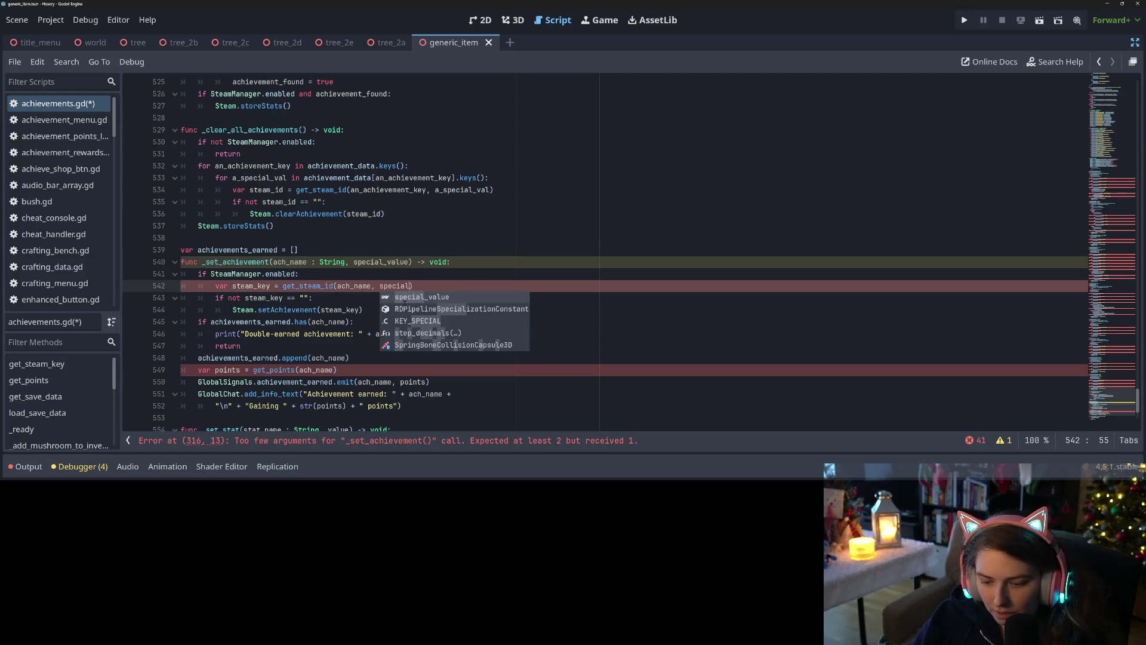
{"action": "key", "text": "Return"}
{"action": "key", "text": "ctrl+s"}
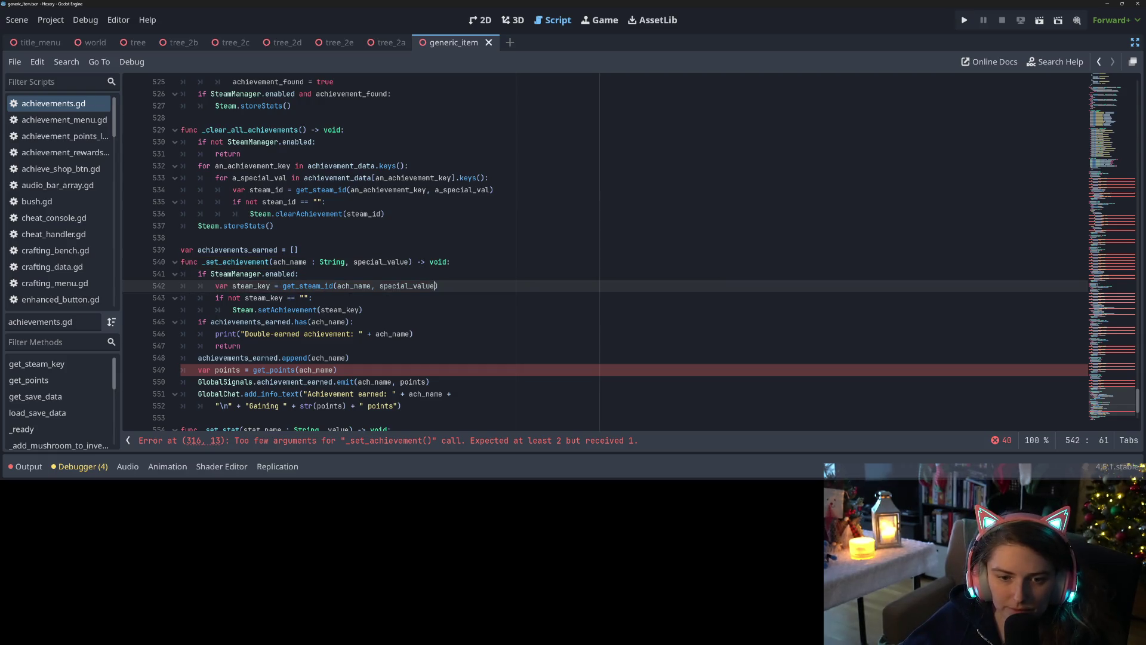
Rename steam_key to steam_id on lines 542–544 and save the script
{"action": "left_click_drag", "start_coordinate": [257, 286], "coordinate": [270, 286]}
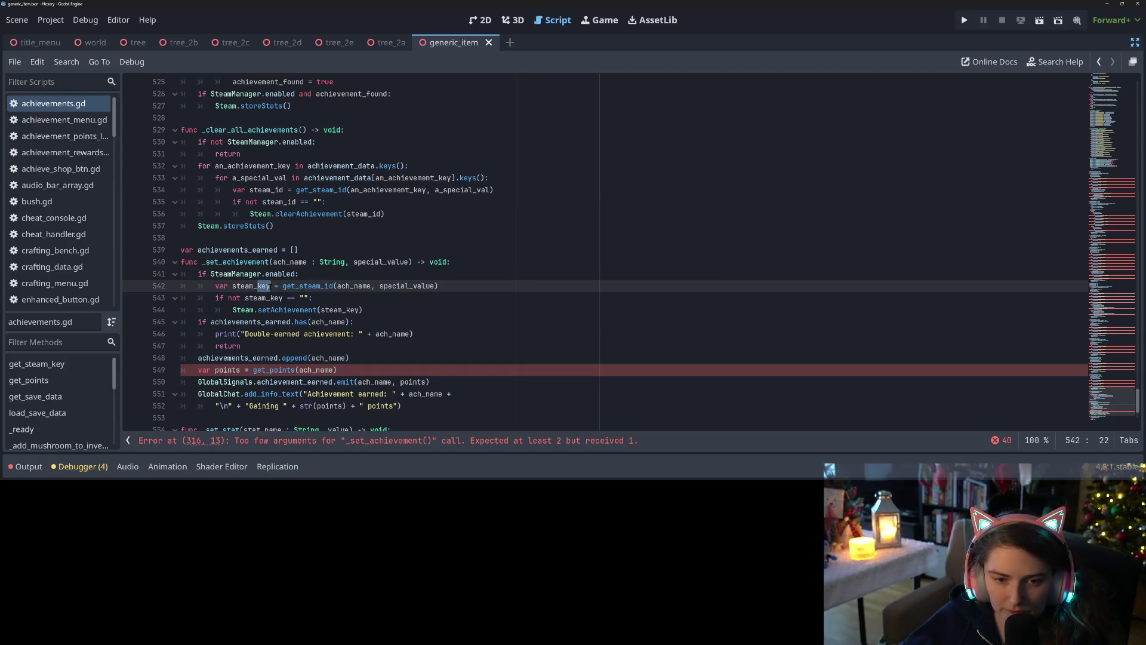
{"action": "type", "text": "id"}
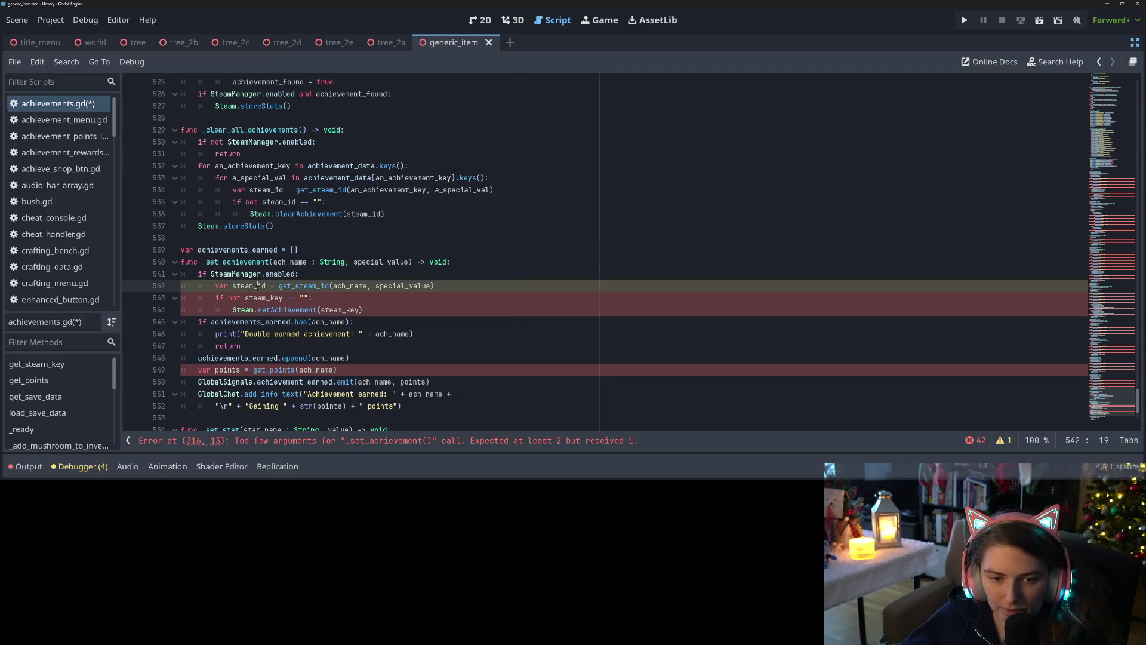
{"action": "double_click", "coordinate": [257, 286]}
{"action": "double_click", "coordinate": [263, 298]}
{"action": "key", "text": "ctrl+v"}
{"action": "double_click", "coordinate": [336, 310]}
{"action": "key", "text": "ctrl+v"}
{"action": "key", "text": "ctrl+s"}
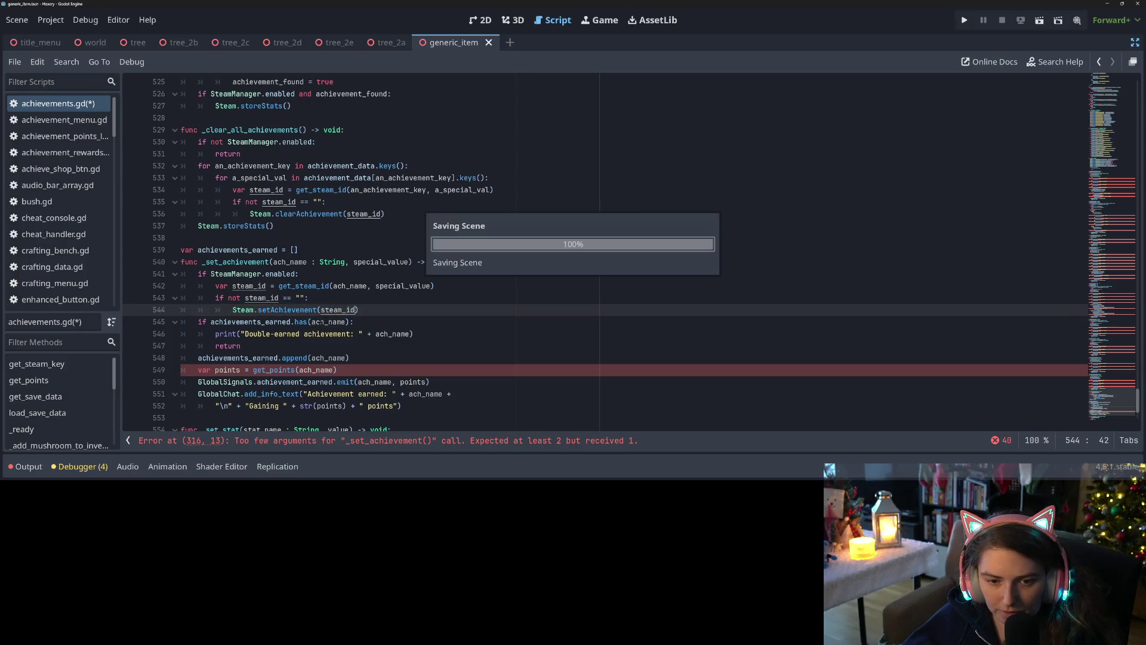
Pass special_value as the second argument to get_points(ach_name) and save
{"action": "double_click", "coordinate": [268, 321]}
{"action": "scroll", "coordinate": [270, 322], "scroll_direction": "down", "scroll_amount": 1}
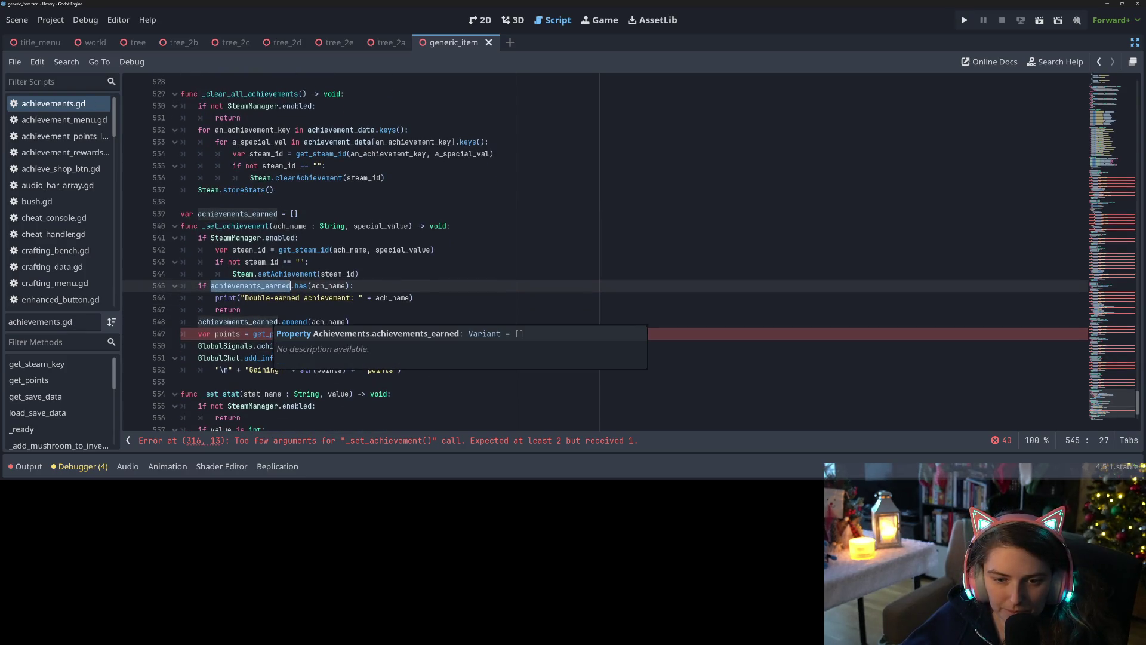
{"action": "left_click", "coordinate": [342, 286]}
{"action": "double_click", "coordinate": [274, 286]}
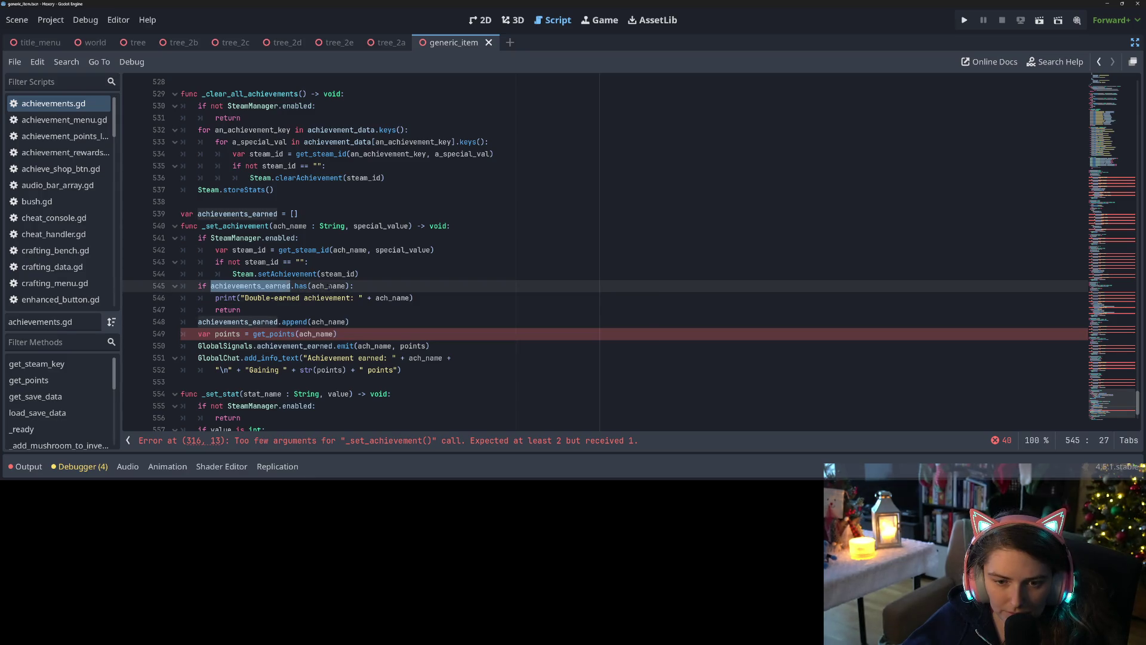
{"action": "double_click", "coordinate": [328, 286]}
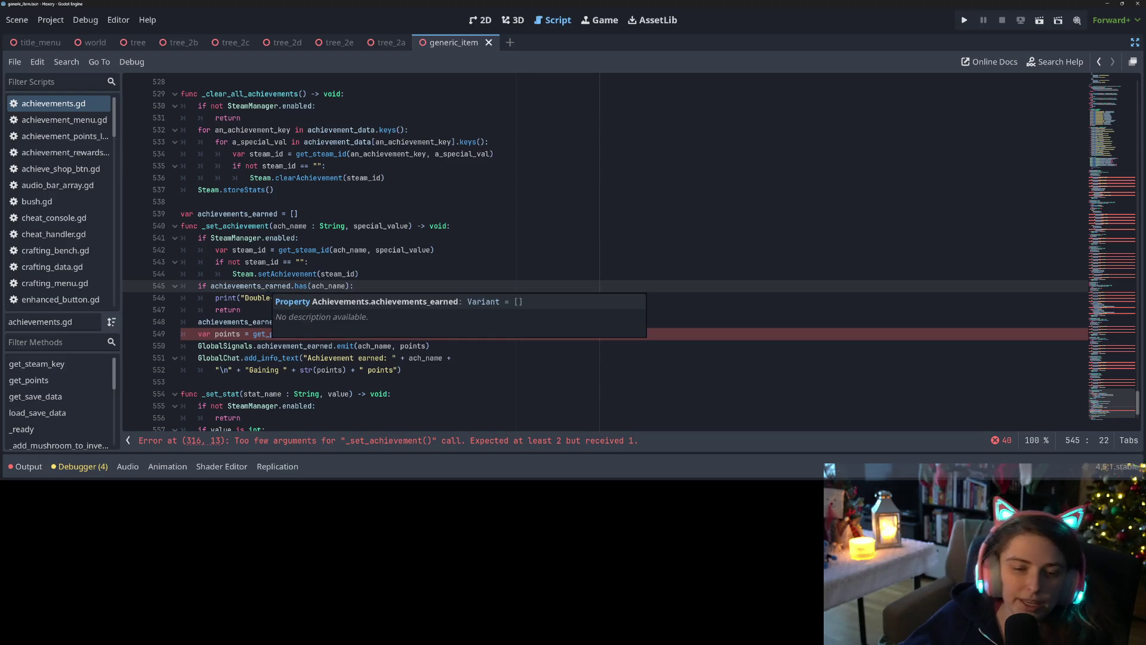
{"action": "left_click", "coordinate": [233, 357]}
{"action": "double_click", "coordinate": [274, 334]}
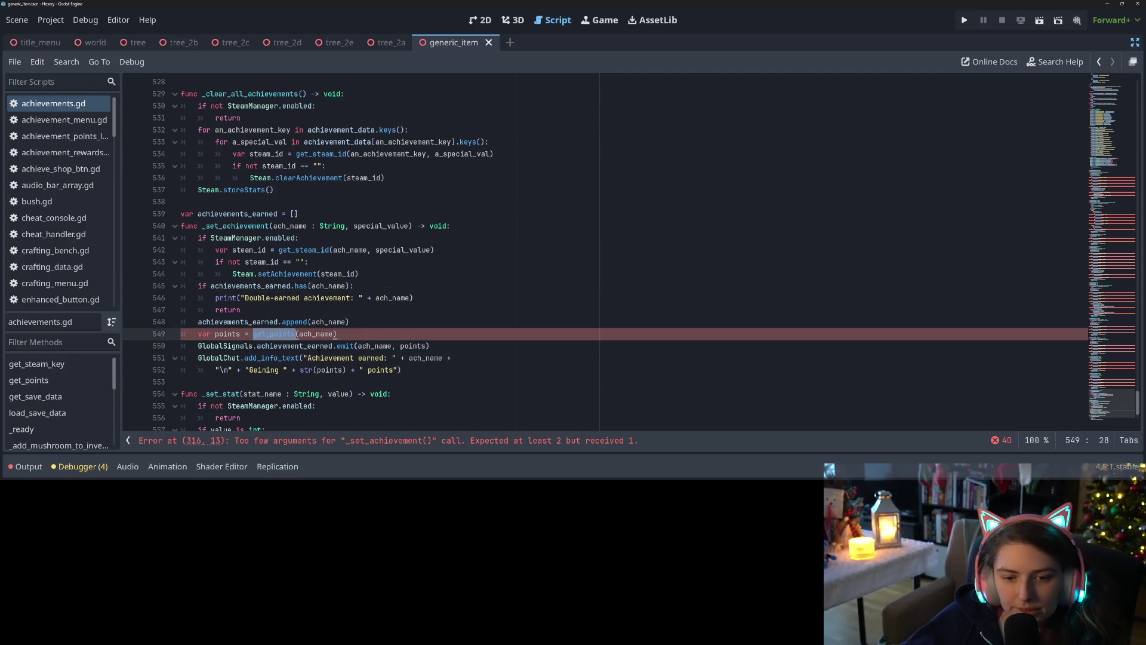
{"action": "left_click", "coordinate": [335, 334]}
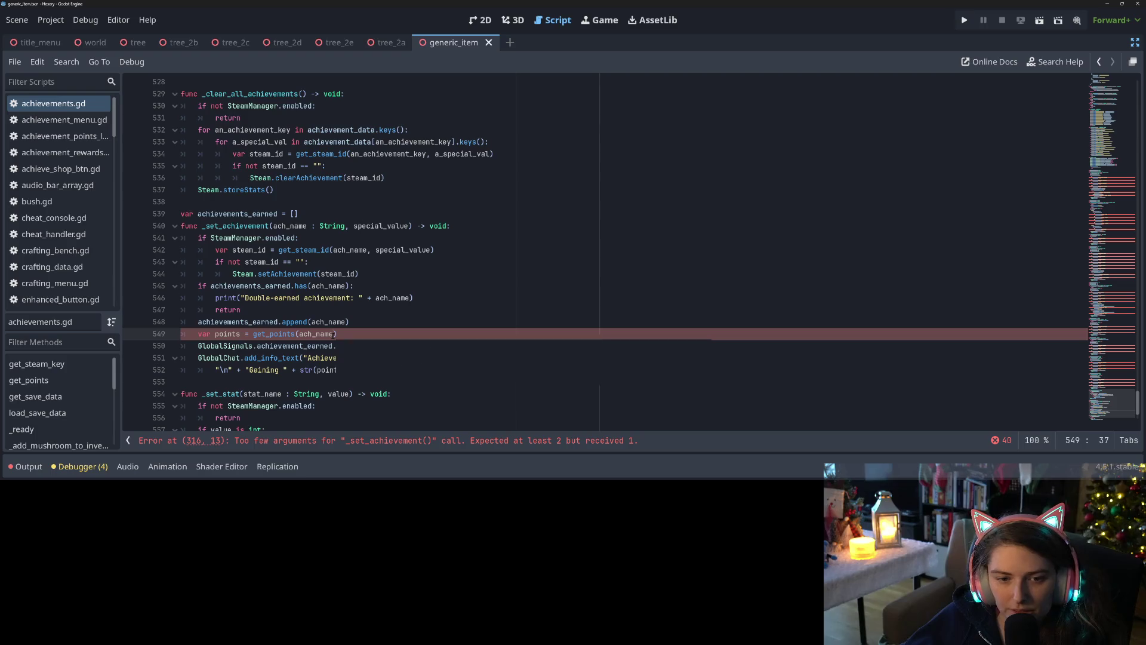
{"action": "type", "text": ", sp"}
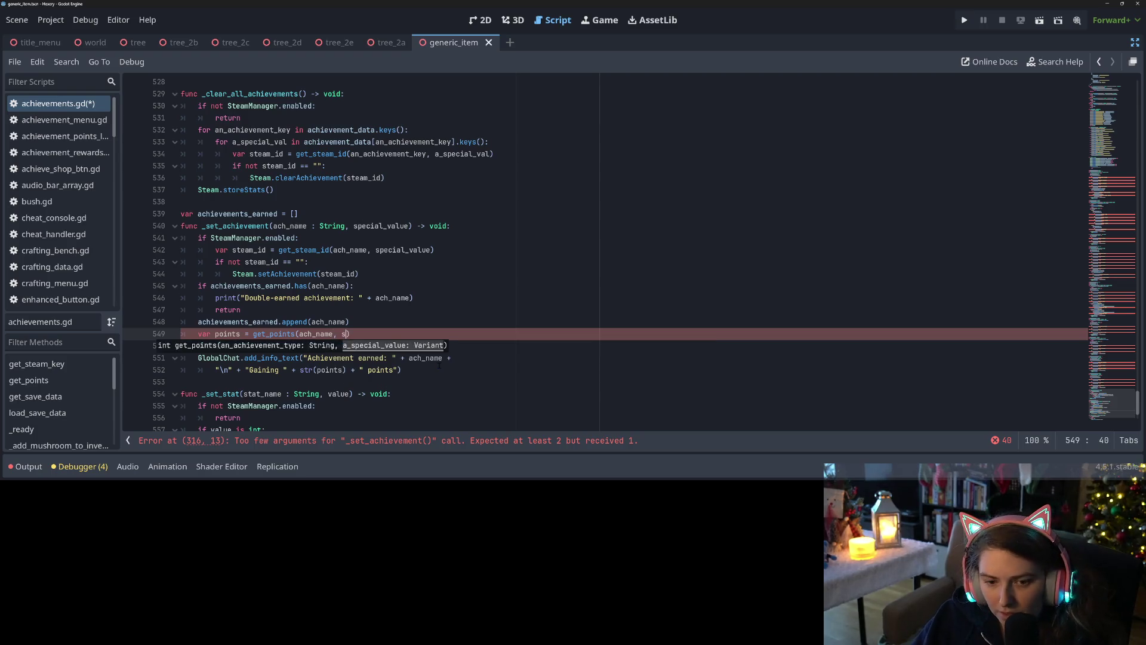
{"action": "key", "text": "Return"}
{"action": "key", "text": "ctrl+s"}
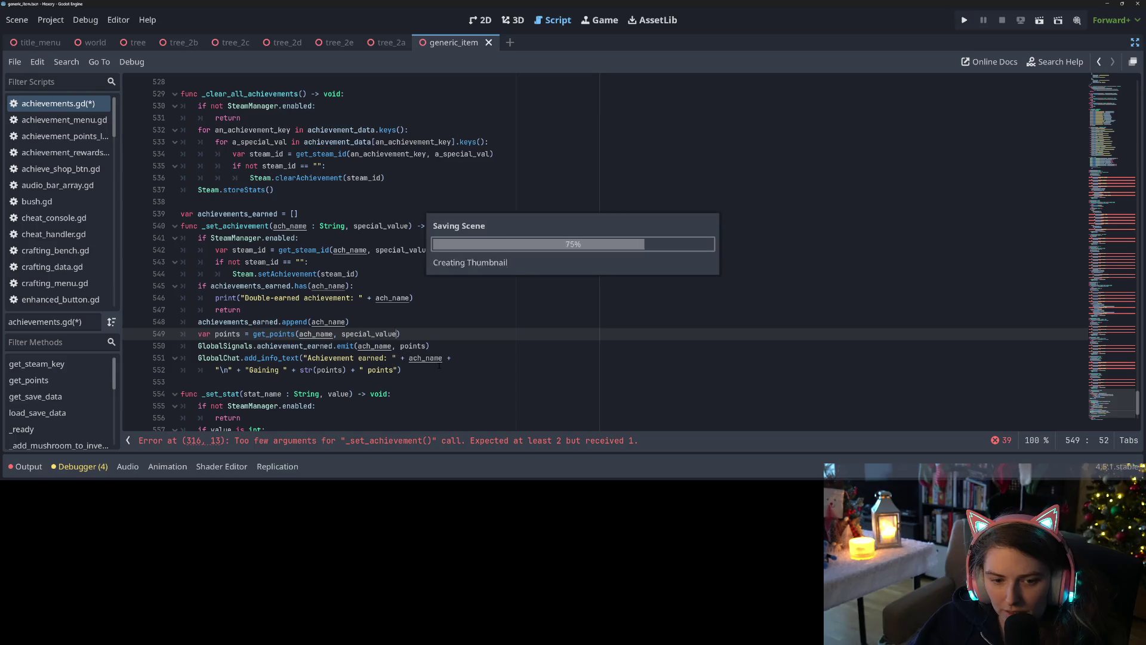
Check the ach_name uses in _set_achievement and open a new line above the append call
{"action": "left_click", "coordinate": [370, 346]}
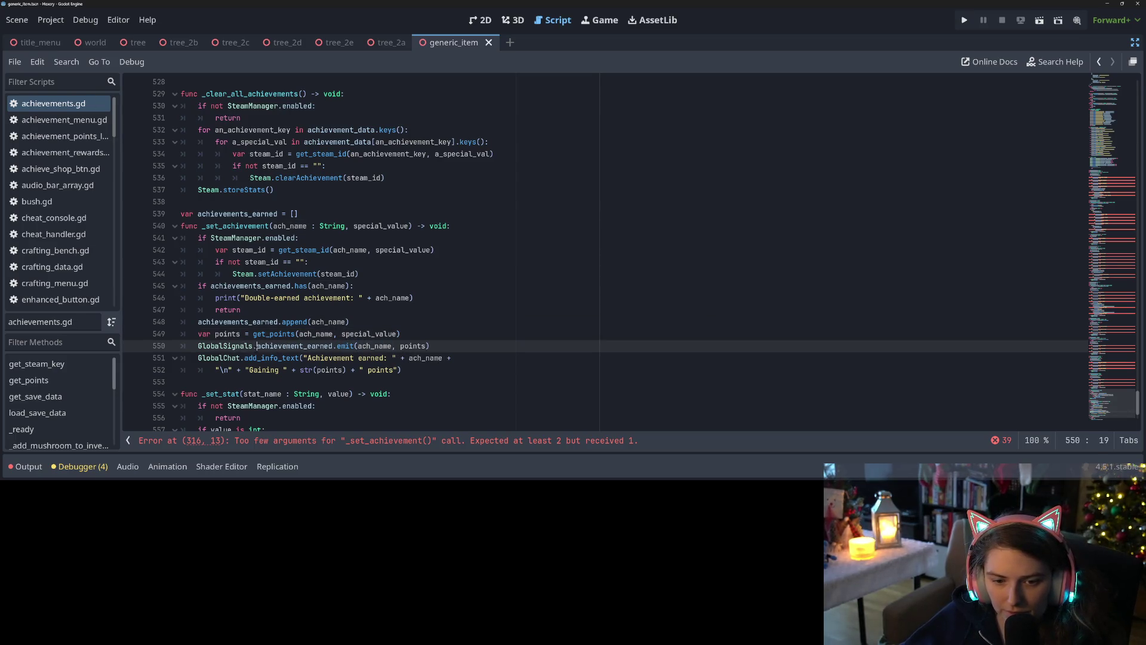
{"action": "double_click", "coordinate": [276, 346]}
{"action": "mouse_move", "coordinate": [277, 348]}
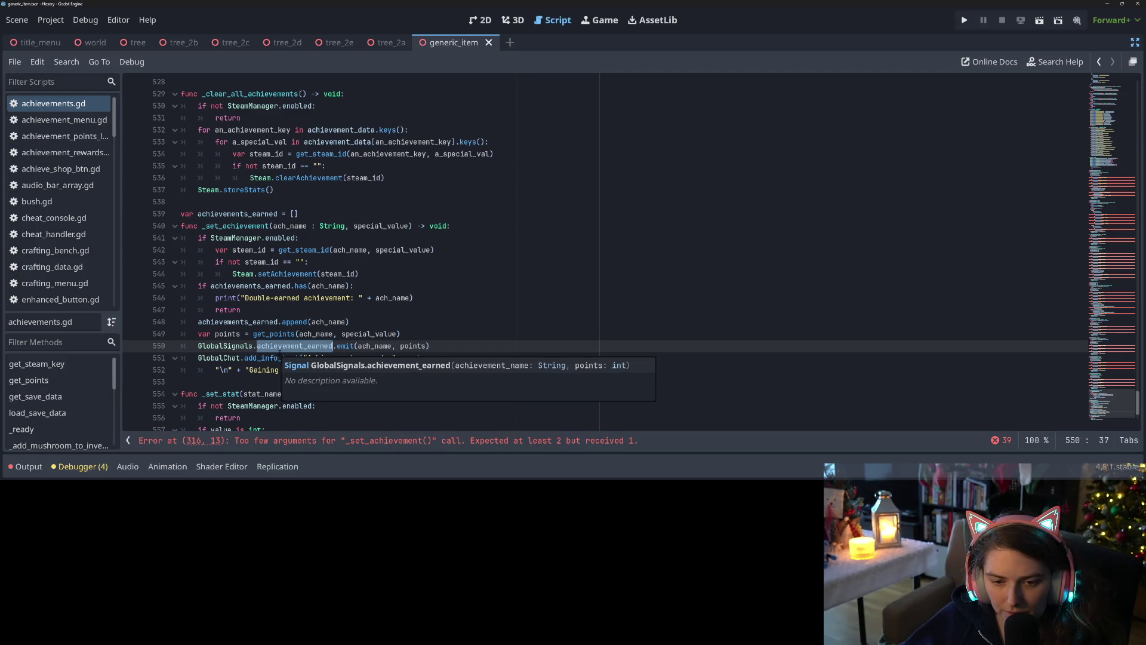
{"action": "double_click", "coordinate": [375, 346]}
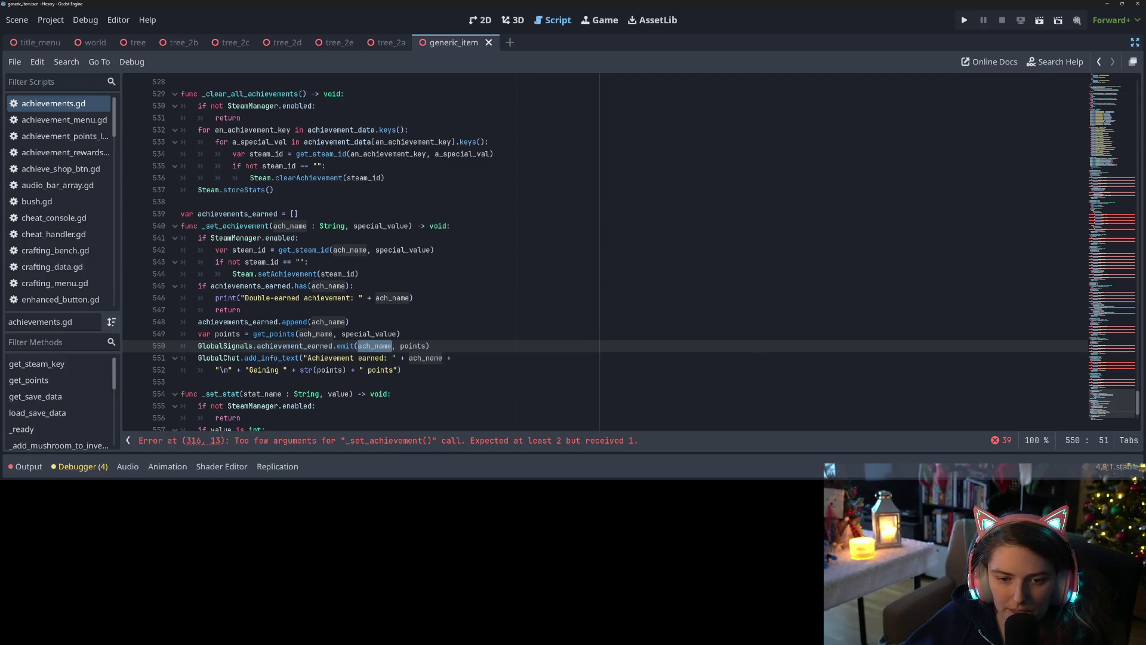
{"action": "double_click", "coordinate": [329, 322]}
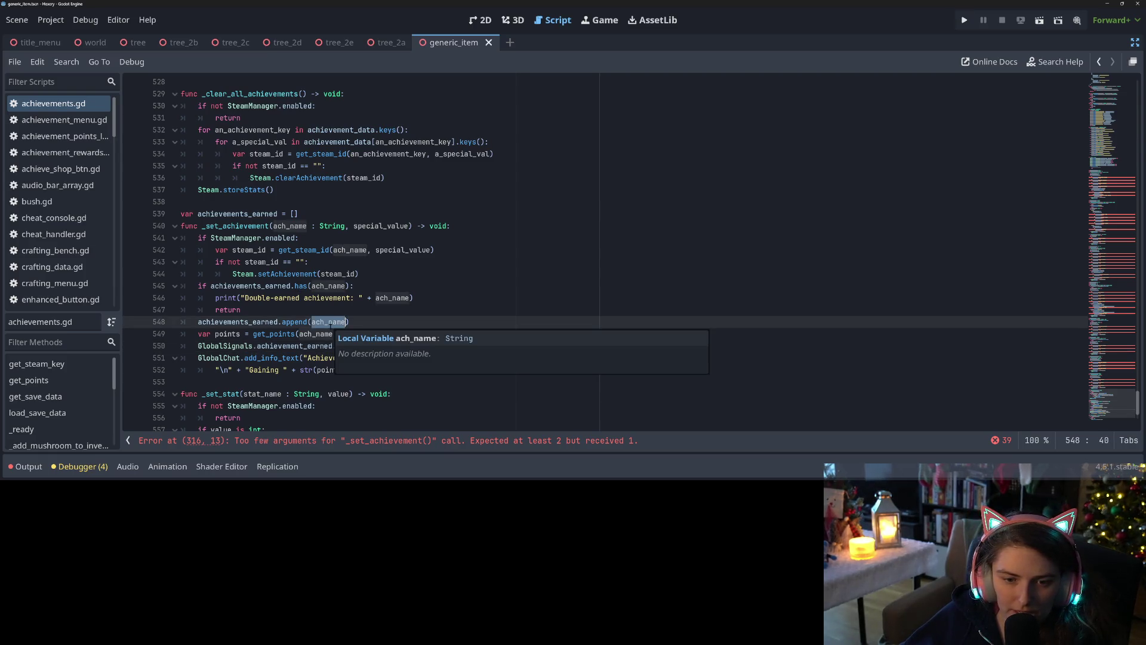
{"action": "key", "text": "Home"}
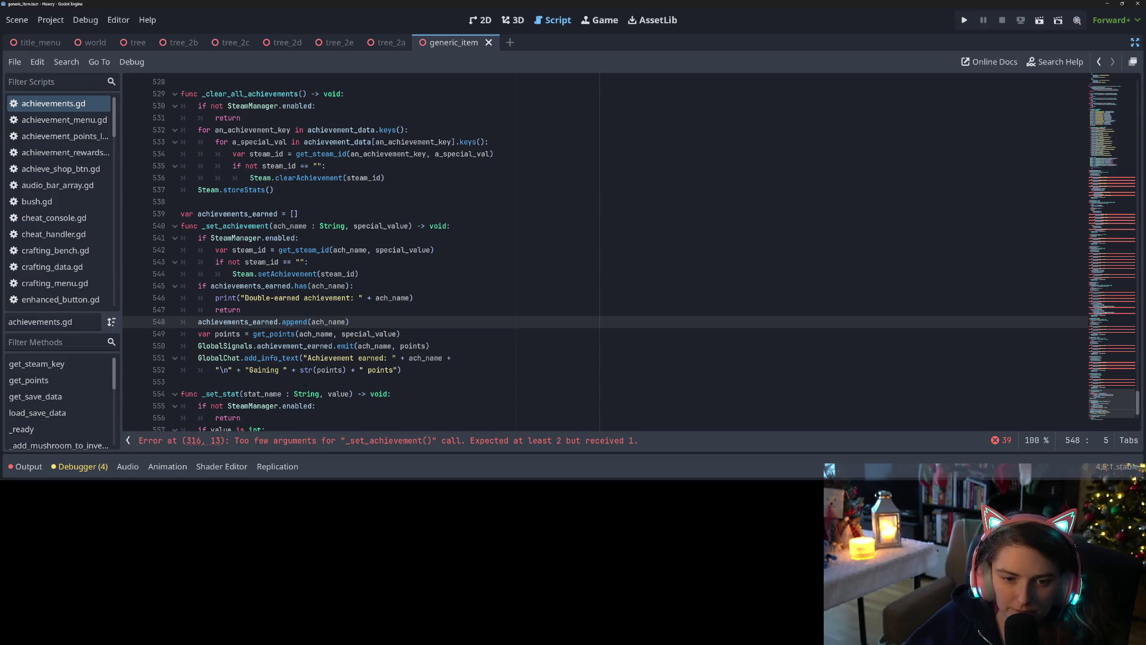
{"action": "key", "text": "Return"}
{"action": "key", "text": "Up"}
Declare var disp_name = get_disp_name(ach_name, special_value) above the append call
{"action": "type", "text": "var "}
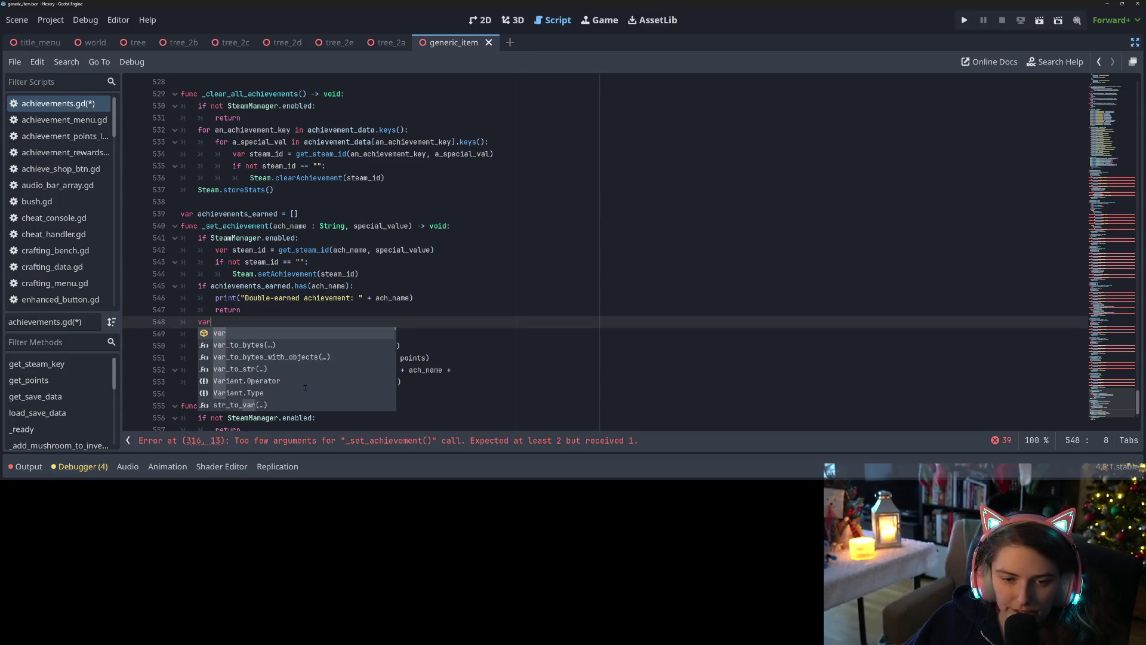
{"action": "type", "text": "d"}
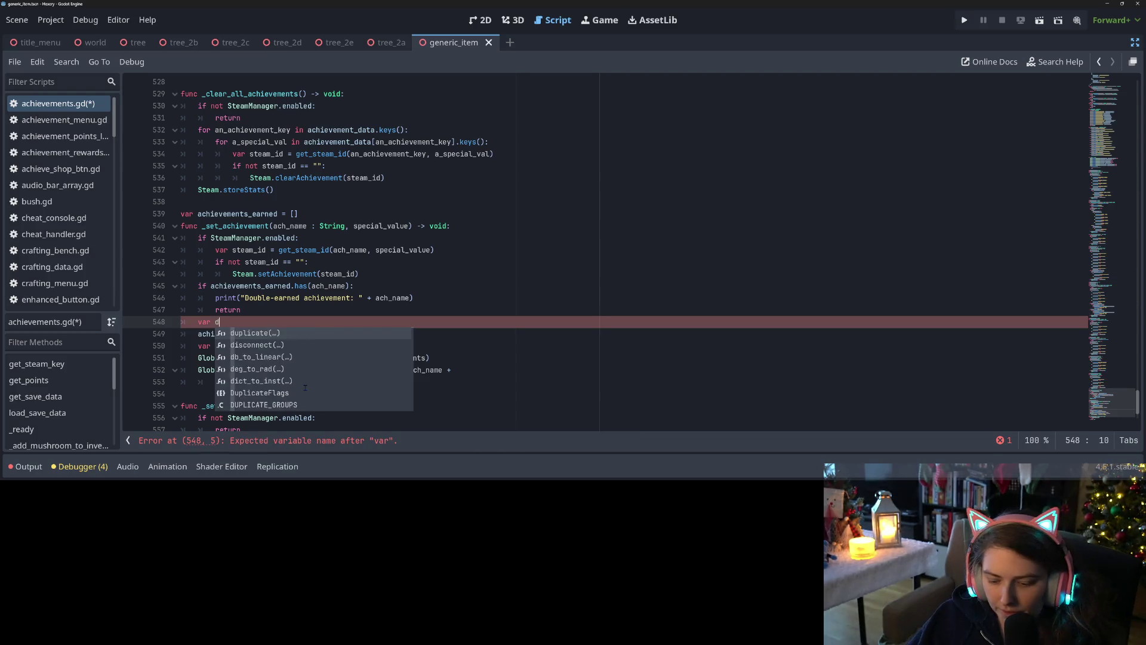
{"action": "type", "text": "isp_name = "}
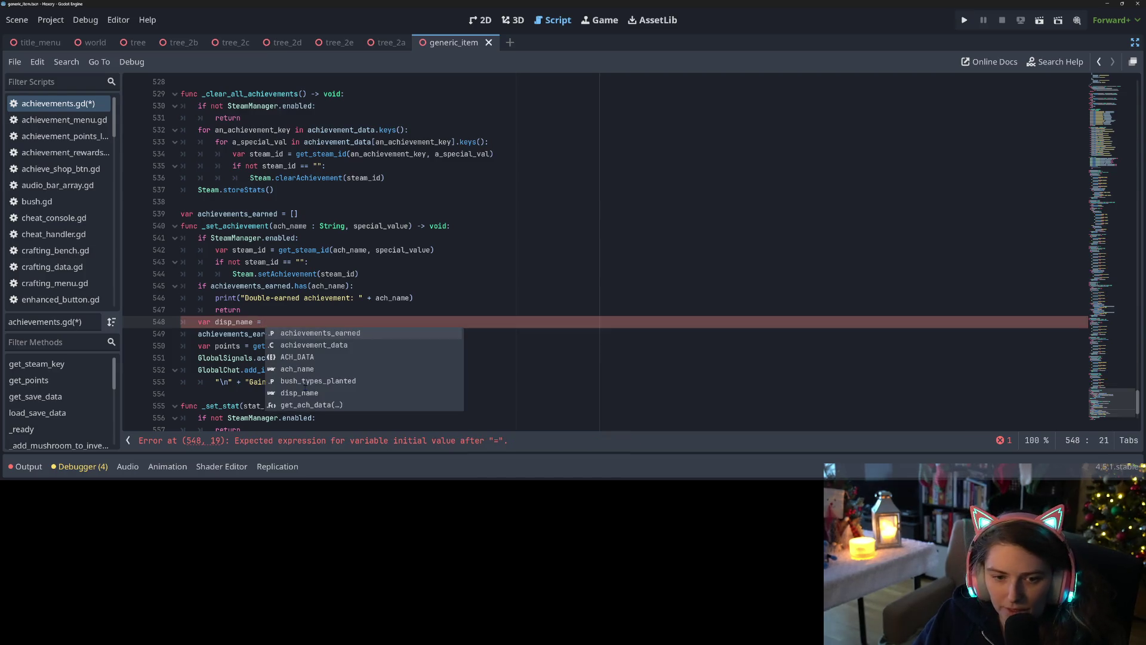
{"action": "type", "text": "get_d"}
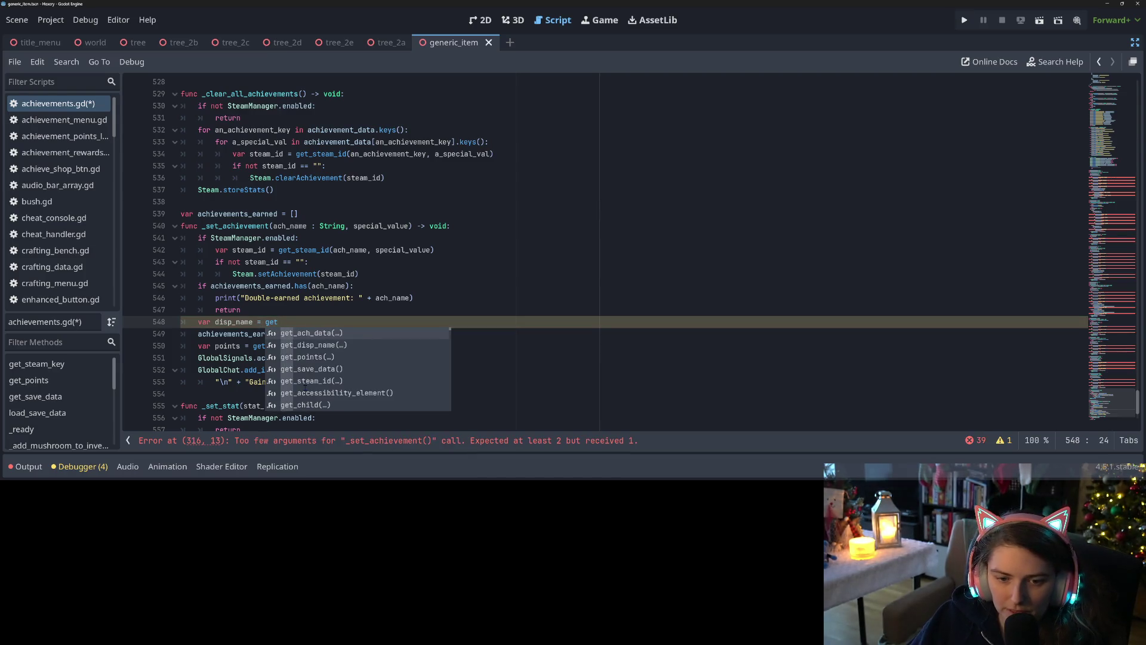
{"action": "key", "text": "Down"}
{"action": "key", "text": "Return"}
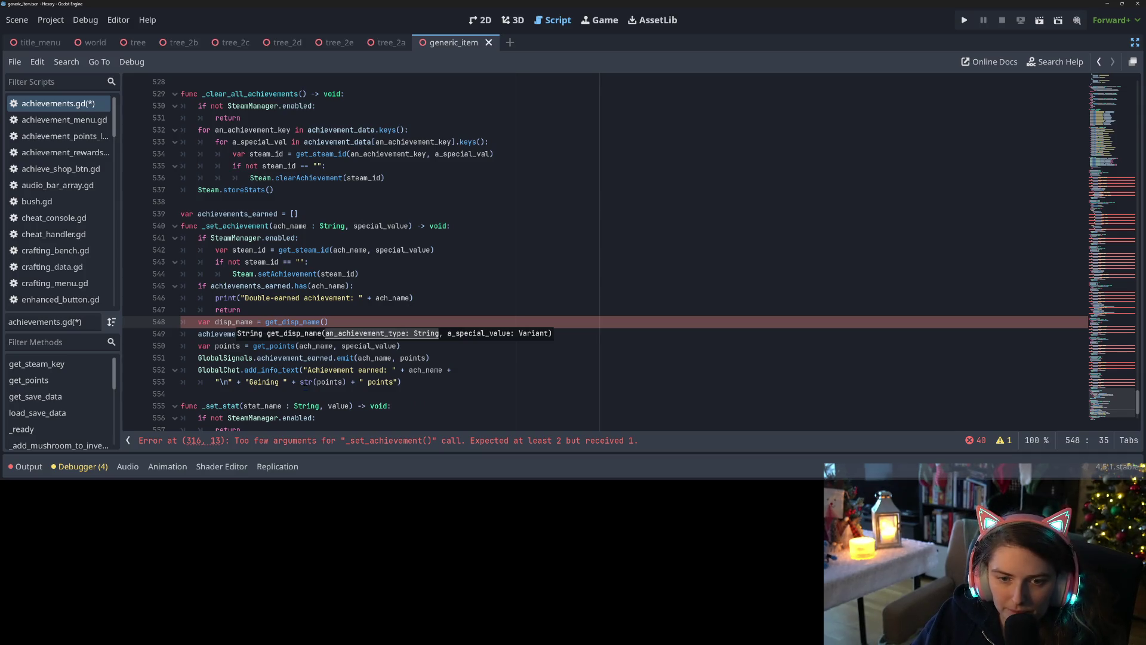
{"action": "type", "text": "ach"}
{"action": "key", "text": "Down"}
{"action": "key", "text": "Down"}
{"action": "key", "text": "Return"}
{"action": "type", "text": ", spe"}
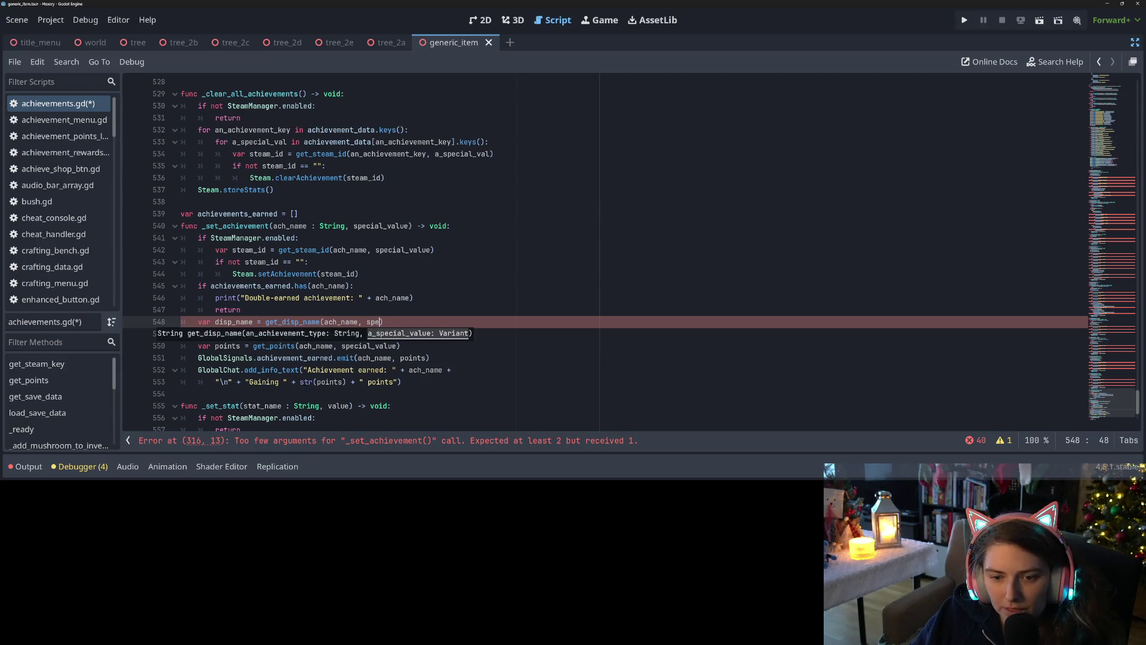
{"action": "key", "text": "Return"}
Use disp_name instead of ach_name in the append and achievement_earned emit calls, then save
{"action": "left_click", "coordinate": [228, 322]}
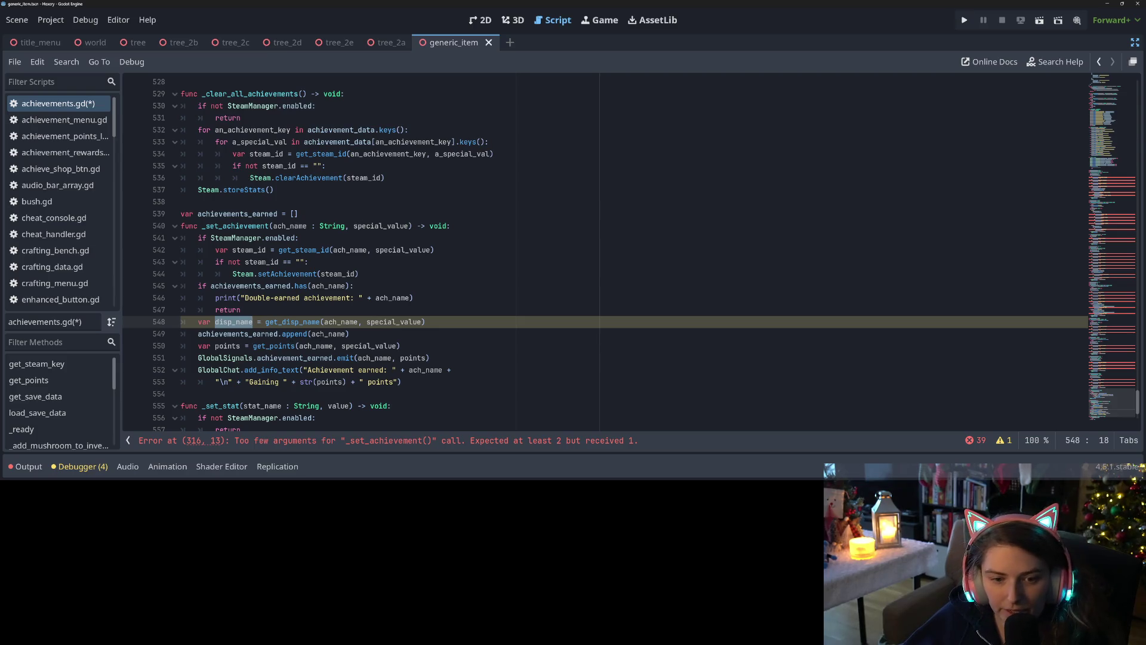
{"action": "double_click", "coordinate": [328, 334]}
{"action": "type", "text": "disp_name"}
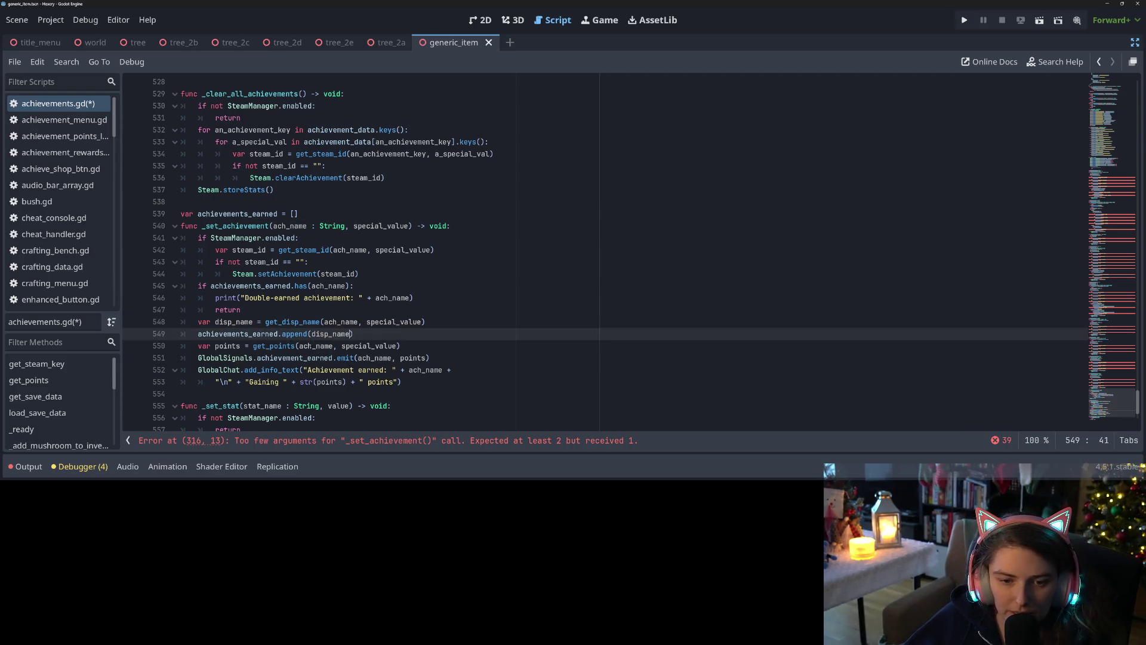
{"action": "left_click", "coordinate": [312, 346]}
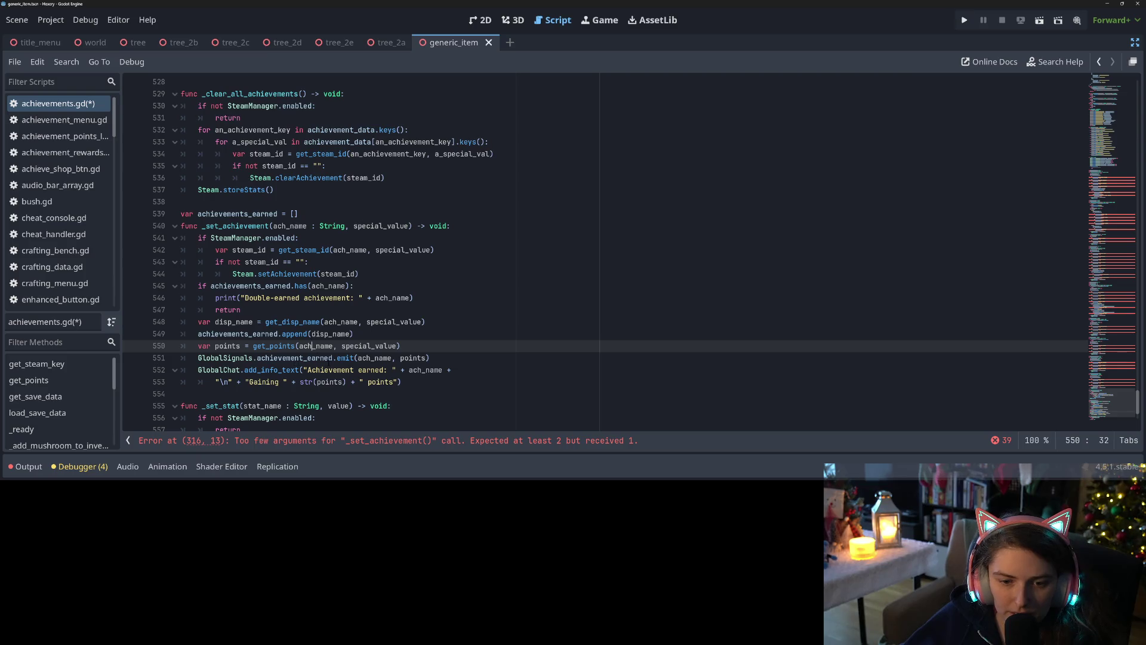
{"action": "double_click", "coordinate": [374, 358]}
{"action": "type", "text": "disp_name"}
{"action": "key", "text": "ctrl+s"}
Use disp_name in the GlobalChat message line and save the script
{"action": "double_click", "coordinate": [424, 370]}
{"action": "type", "text": "disp_name"}
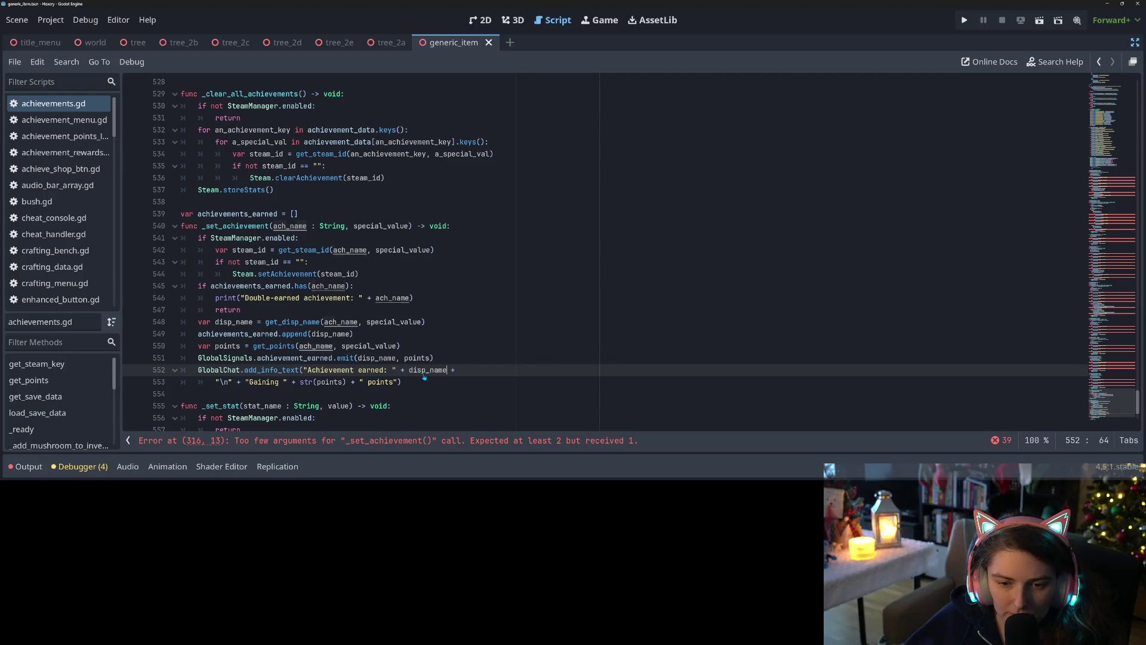
{"action": "key", "text": "ctrl+s"}
{"action": "left_click", "coordinate": [410, 383]}
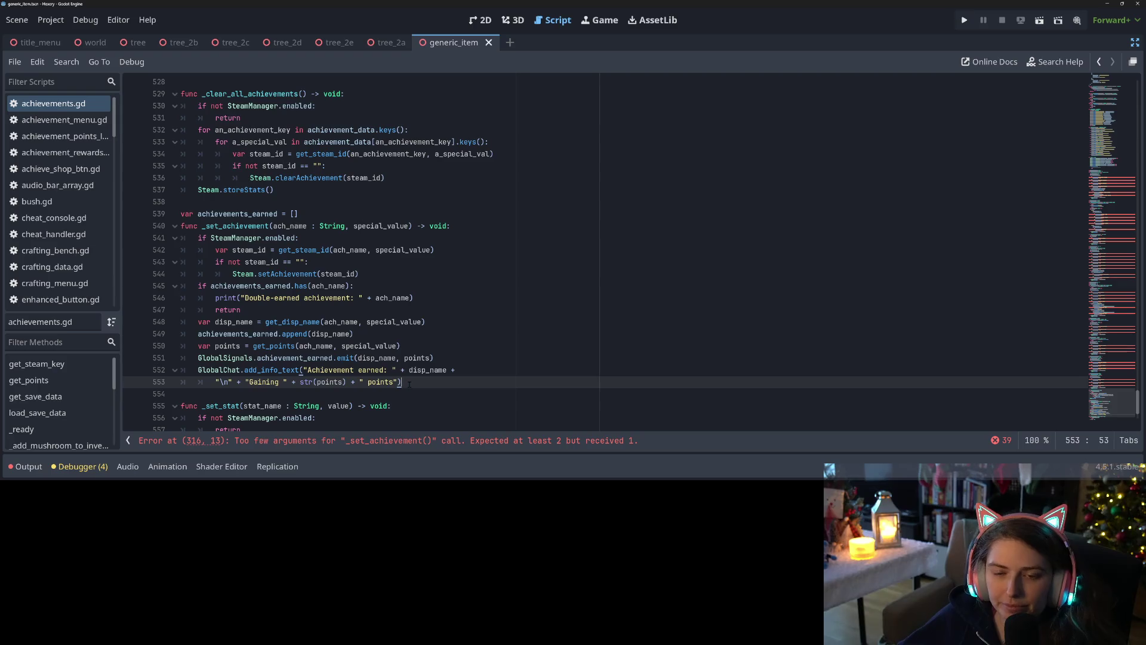
{"action": "scroll", "coordinate": [392, 369], "scroll_direction": "down", "scroll_amount": 2}
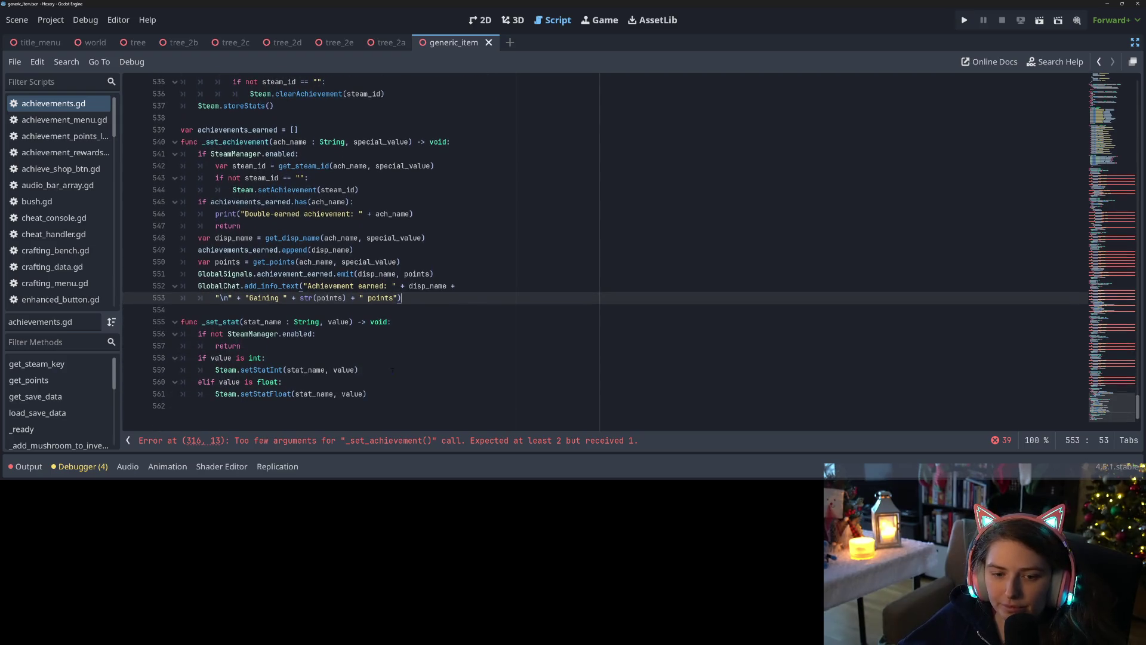
Jump to the too-few-arguments error on line 316 and scroll to the file top
{"action": "left_click", "coordinate": [456, 442]}
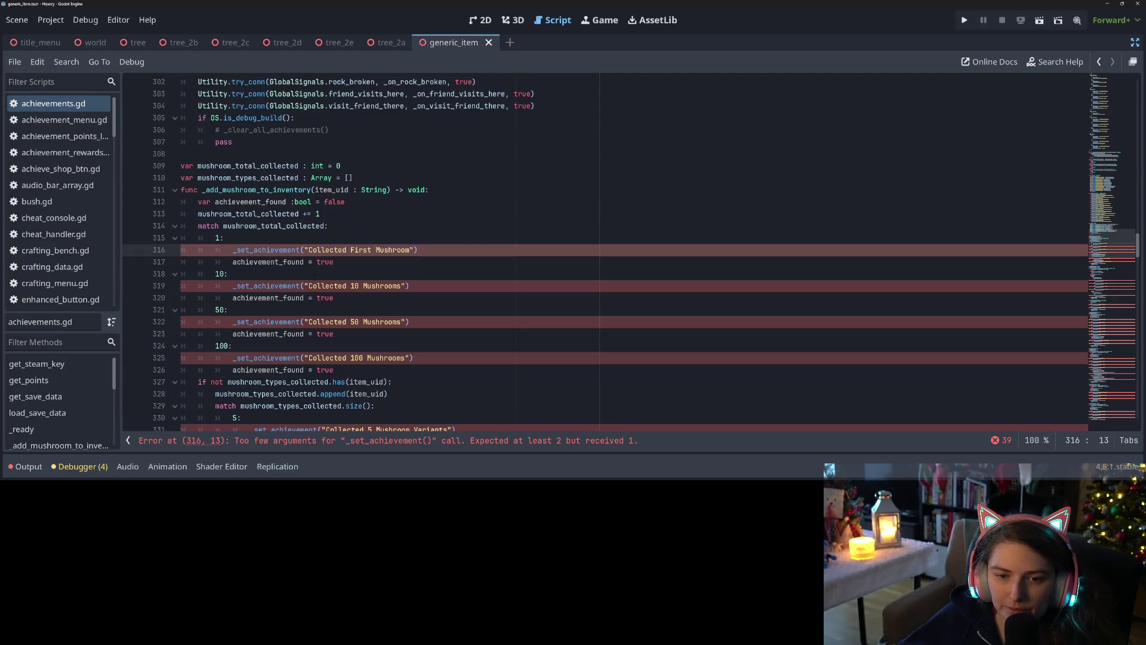
{"action": "left_click", "coordinate": [316, 249]}
{"action": "left_click", "coordinate": [304, 249]}
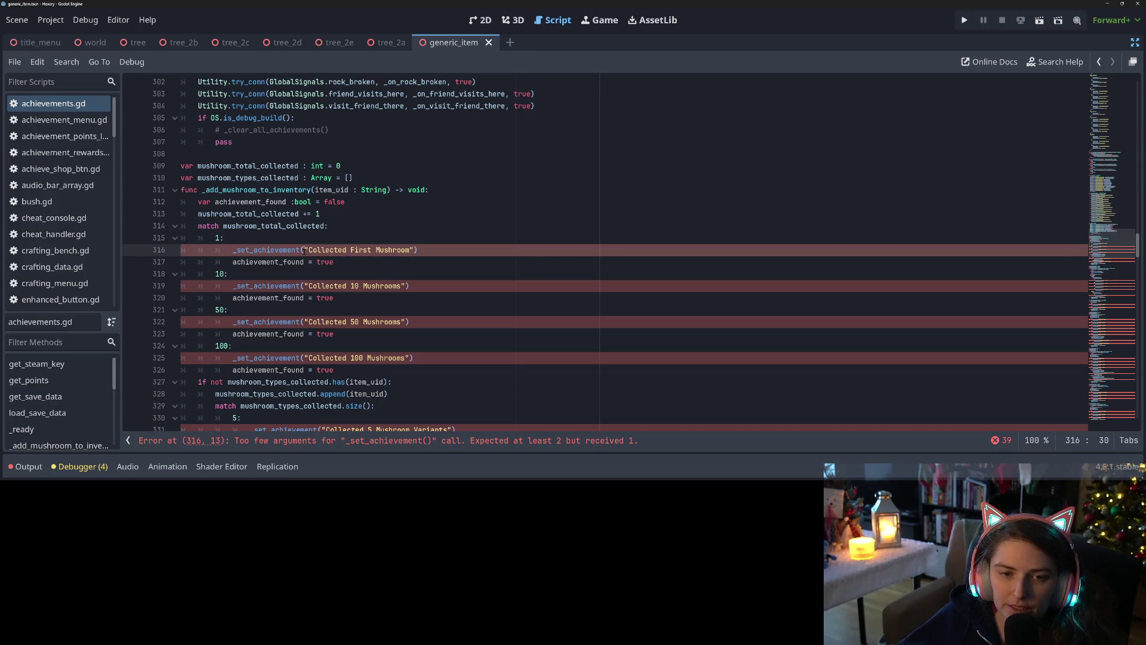
{"action": "scroll", "coordinate": [327, 281], "scroll_direction": "up", "scroll_amount": 3}
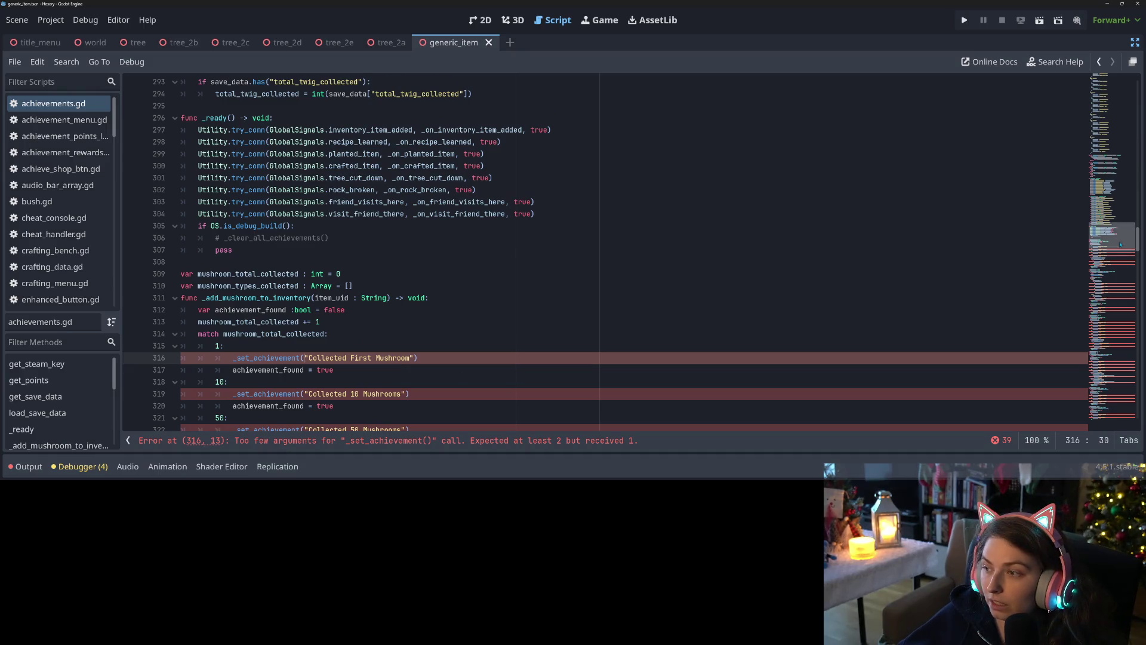
{"action": "left_click_drag", "start_coordinate": [1112, 235], "coordinate": [1112, 83]}
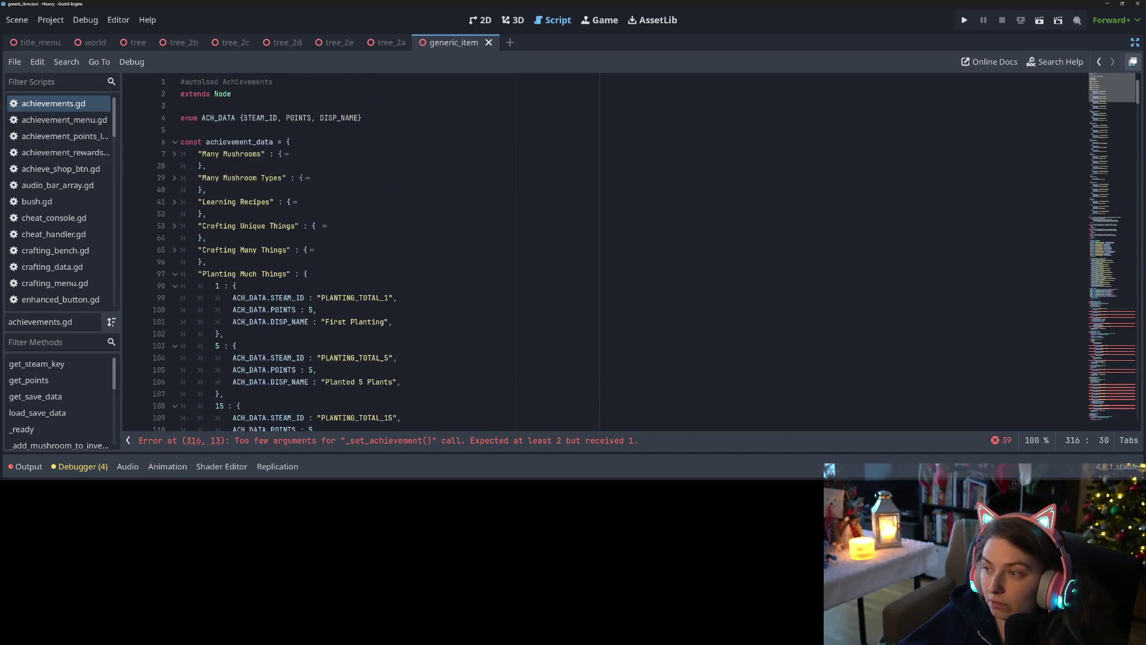
Fold the achievement_data blocks, from Planting Much Things and Chop Down Trees through Off I Go
{"action": "left_click", "coordinate": [175, 275]}
{"action": "left_click", "coordinate": [175, 299]}
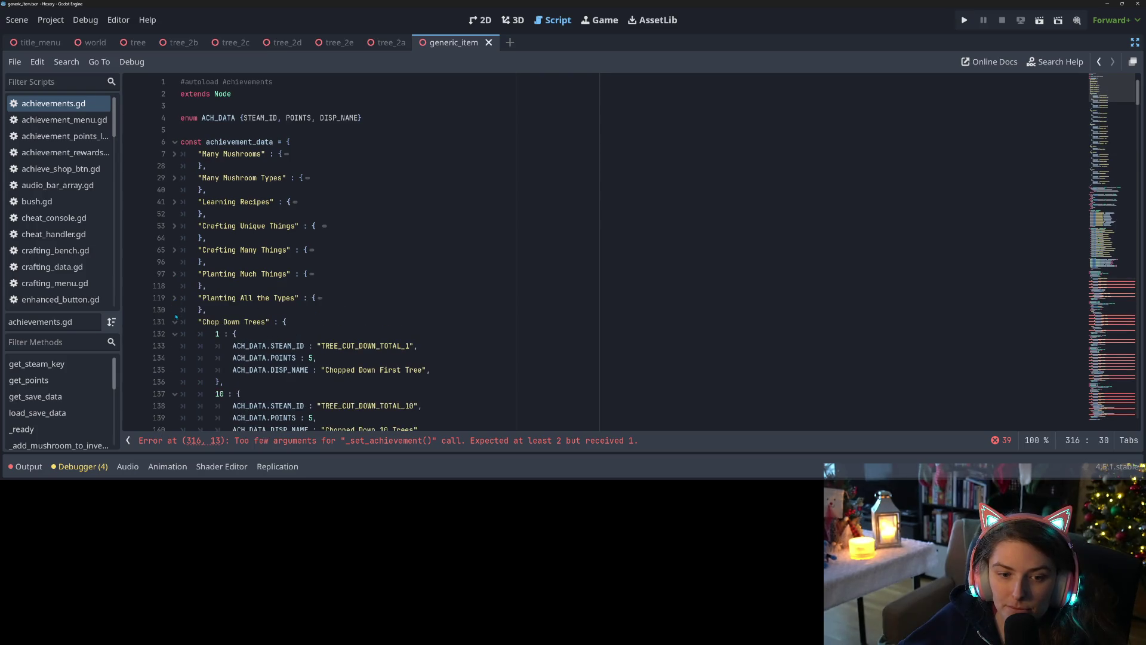
{"action": "left_click", "coordinate": [175, 322]}
{"action": "left_click", "coordinate": [175, 346]}
{"action": "scroll", "coordinate": [175, 348], "scroll_direction": "down", "scroll_amount": 2}
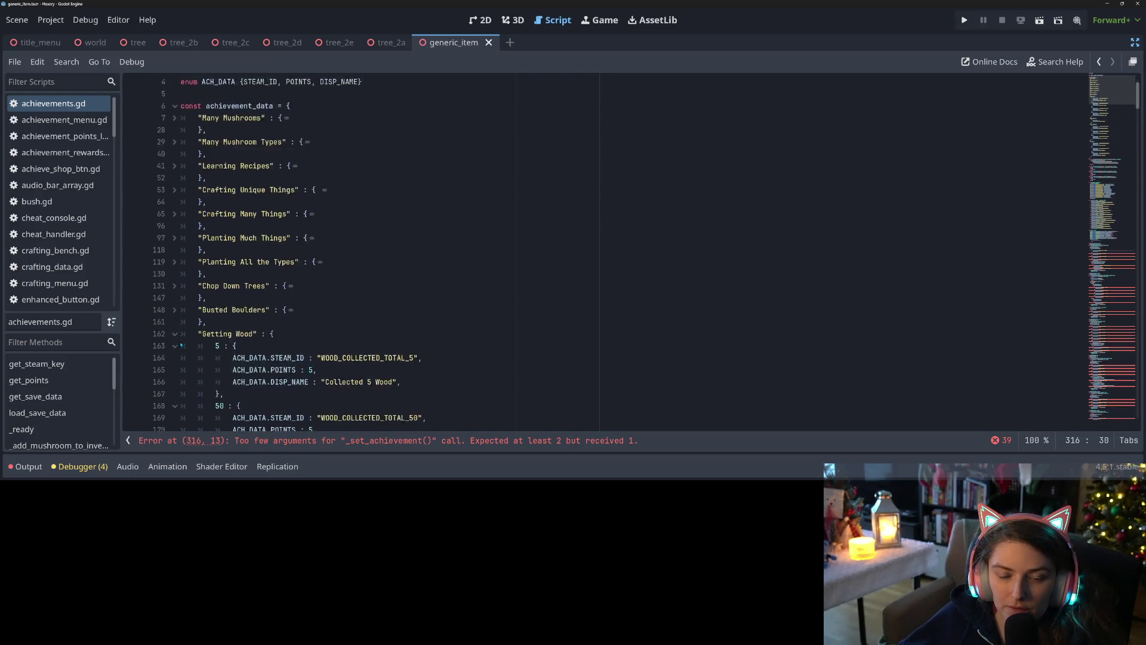
{"action": "left_click", "coordinate": [175, 298]}
{"action": "left_click", "coordinate": [175, 322]}
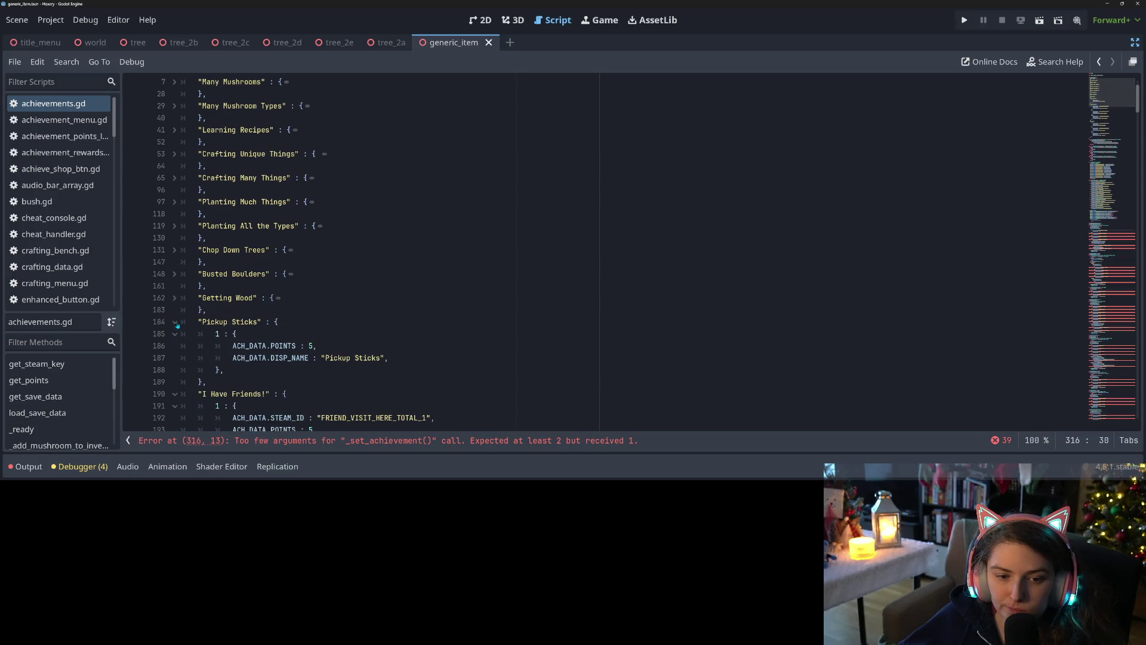
{"action": "left_click", "coordinate": [175, 347]}
{"action": "scroll", "coordinate": [179, 349], "scroll_direction": "down", "scroll_amount": 1}
{"action": "scroll", "coordinate": [198, 349], "scroll_direction": "down", "scroll_amount": 1}
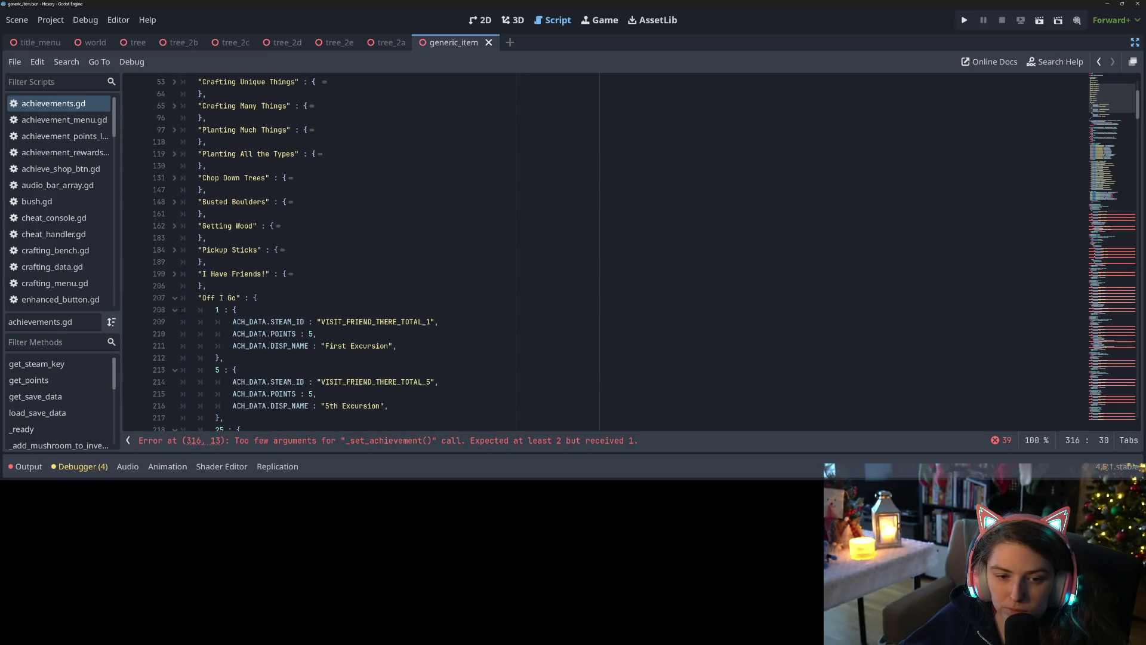
{"action": "left_click", "coordinate": [175, 300]}
{"action": "scroll", "coordinate": [177, 305], "scroll_direction": "up", "scroll_amount": 4}
{"action": "scroll", "coordinate": [298, 251], "scroll_direction": "up", "scroll_amount": 1}
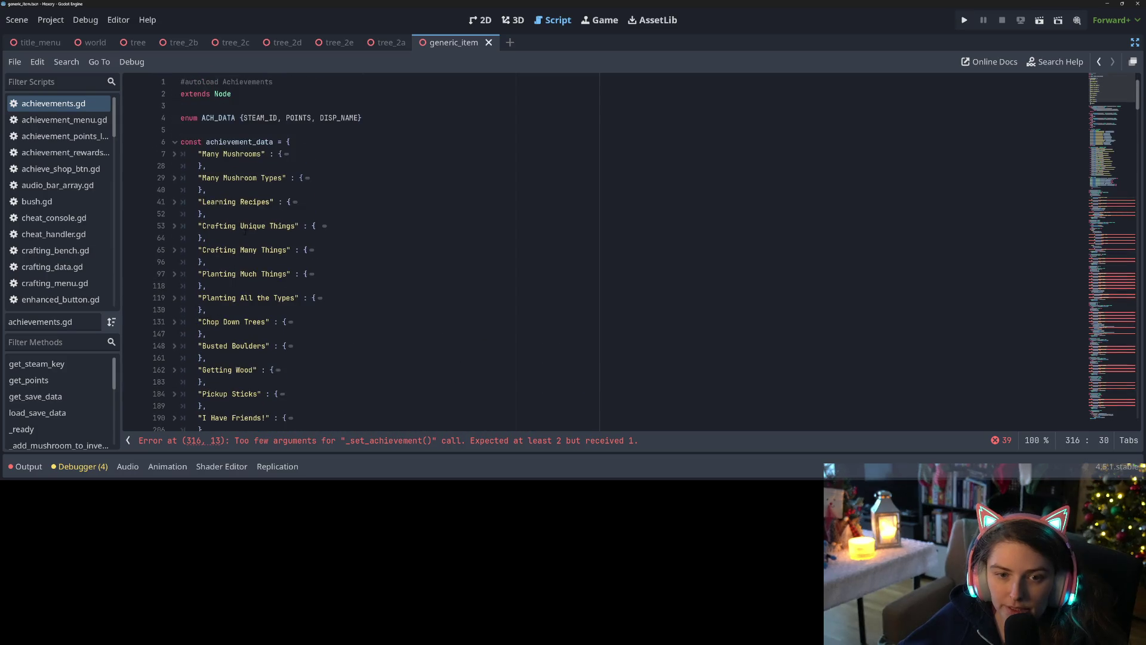
{"action": "left_click_drag", "start_coordinate": [202, 153], "coordinate": [261, 153]}
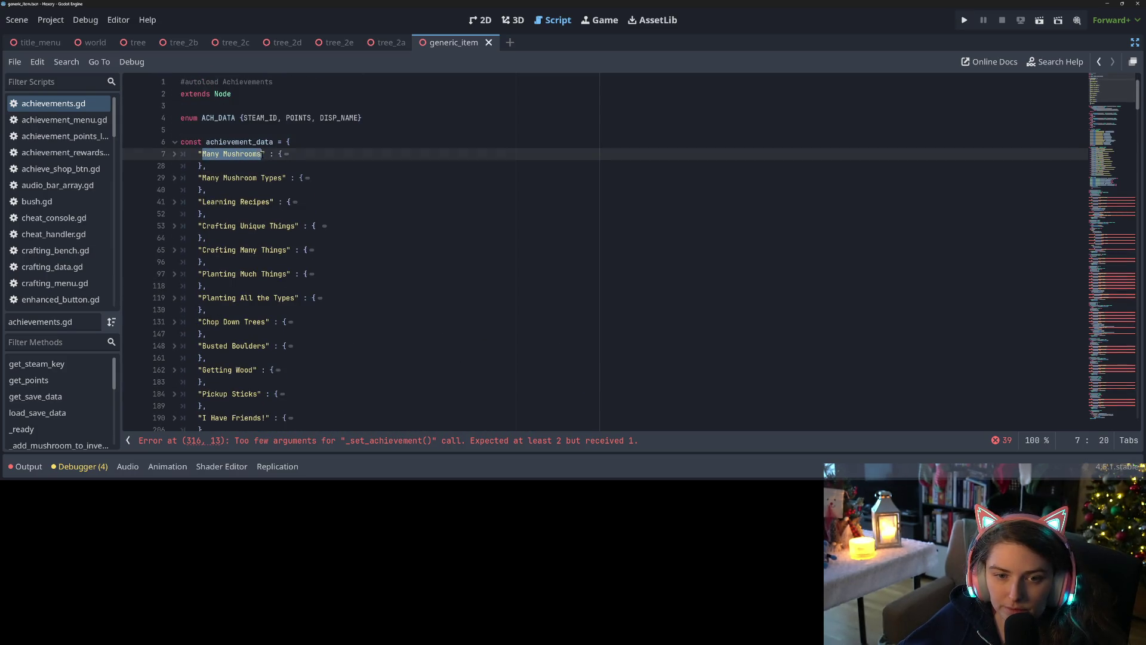
Go to _add_mushroom_to_inventory and place the caret after the mushroom counter increment
{"action": "left_click", "coordinate": [1112, 185]}
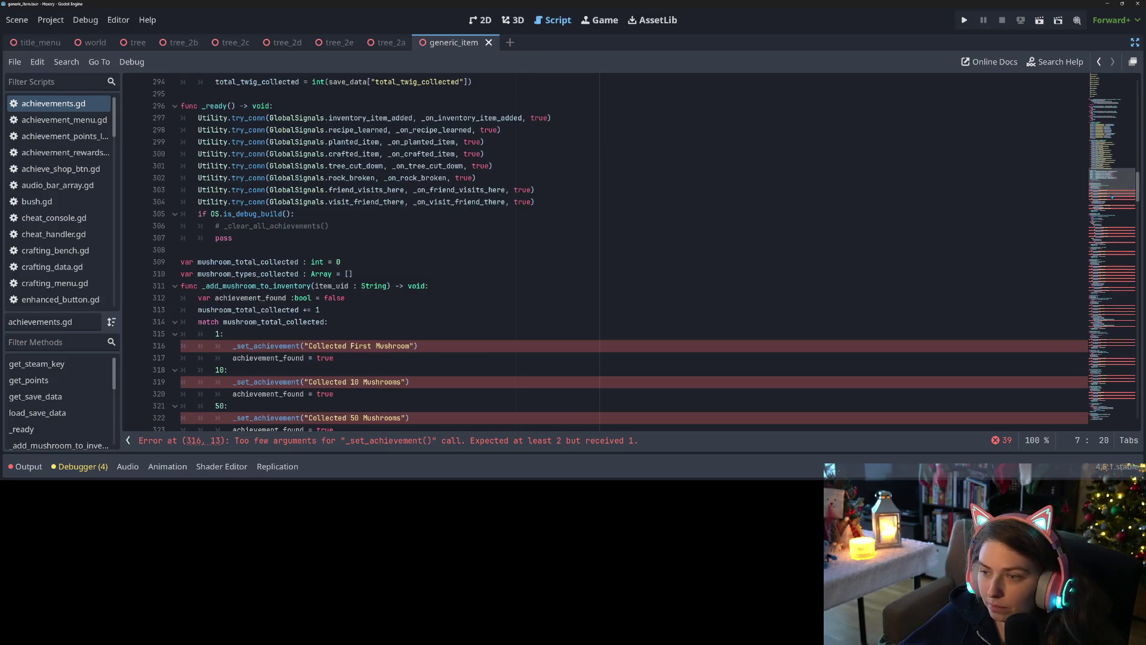
{"action": "scroll", "coordinate": [339, 267], "scroll_direction": "down", "scroll_amount": 3}
{"action": "scroll", "coordinate": [339, 268], "scroll_direction": "down", "scroll_amount": 1}
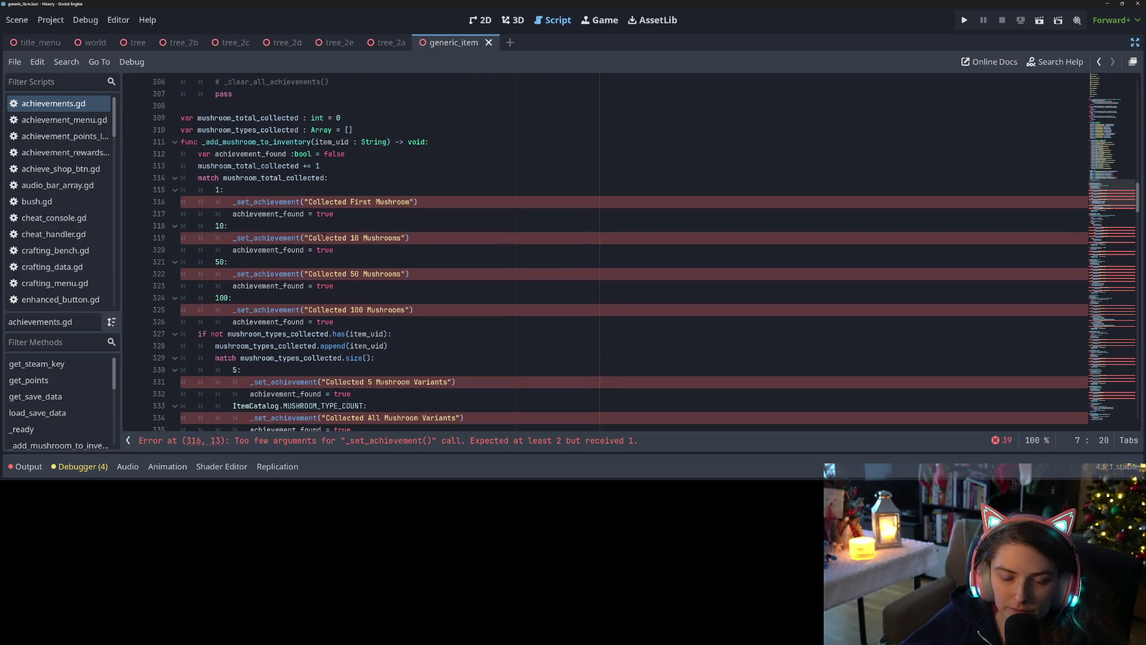
{"action": "left_click", "coordinate": [240, 182]}
{"action": "double_click", "coordinate": [251, 178]}
{"action": "left_click", "coordinate": [251, 178]}
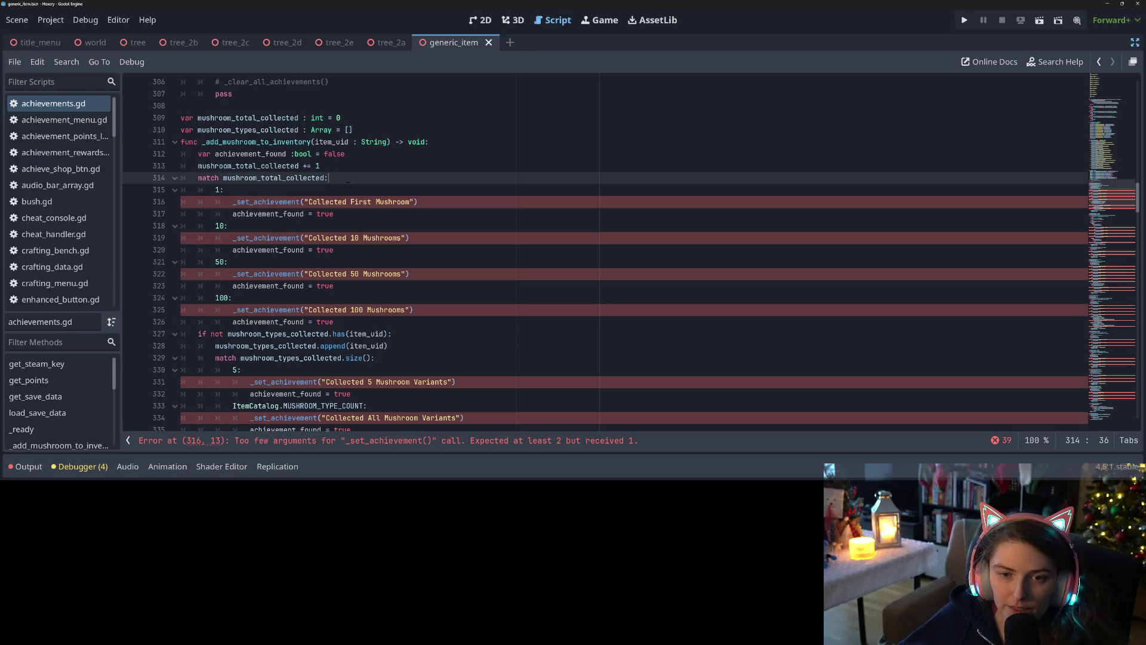
{"action": "left_click", "coordinate": [279, 214]}
{"action": "double_click", "coordinate": [255, 179]}
{"action": "left_click", "coordinate": [317, 179]}
{"action": "key", "text": "Up"}
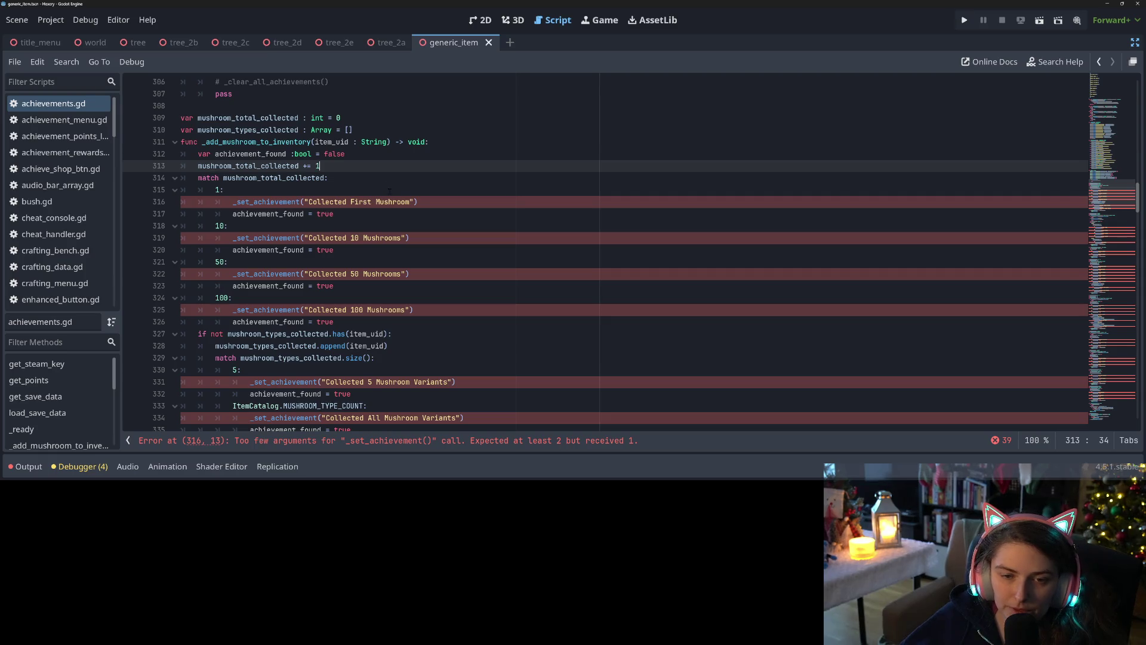
Add _set_achievement("Many Mushrooms", mushroom_total_collected) after the counter increment
{"action": "key", "text": "Return"}
{"action": "type", "text": "_"}
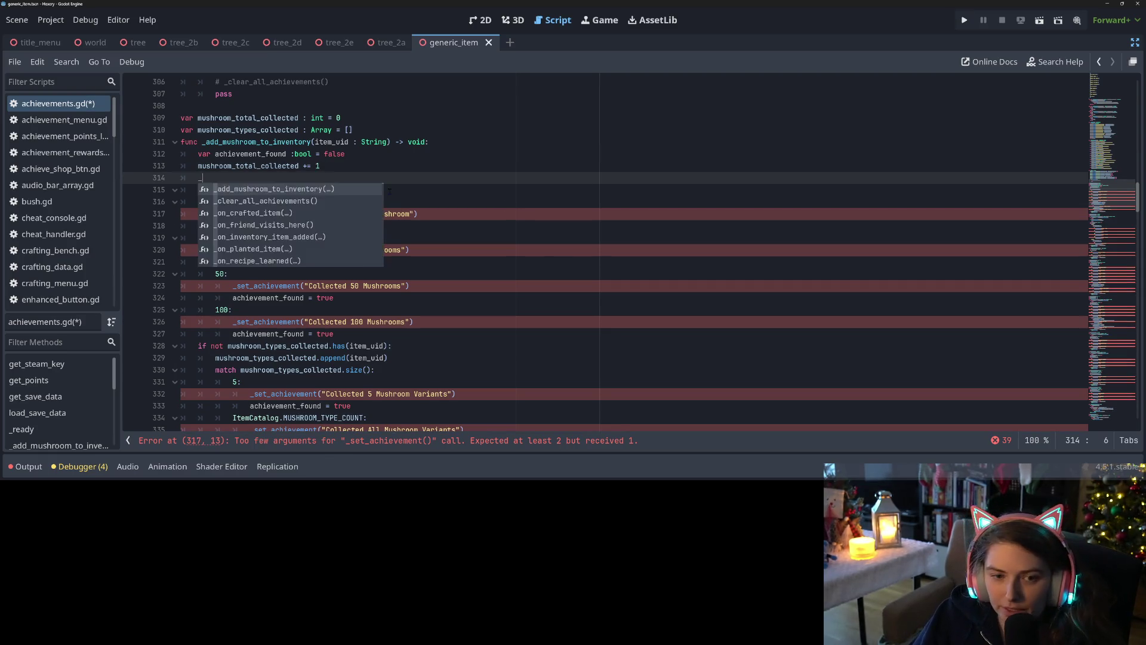
{"action": "type", "text": "set"}
{"action": "key", "text": "Return"}
{"action": "type", "text": "Many Mushrooms"}
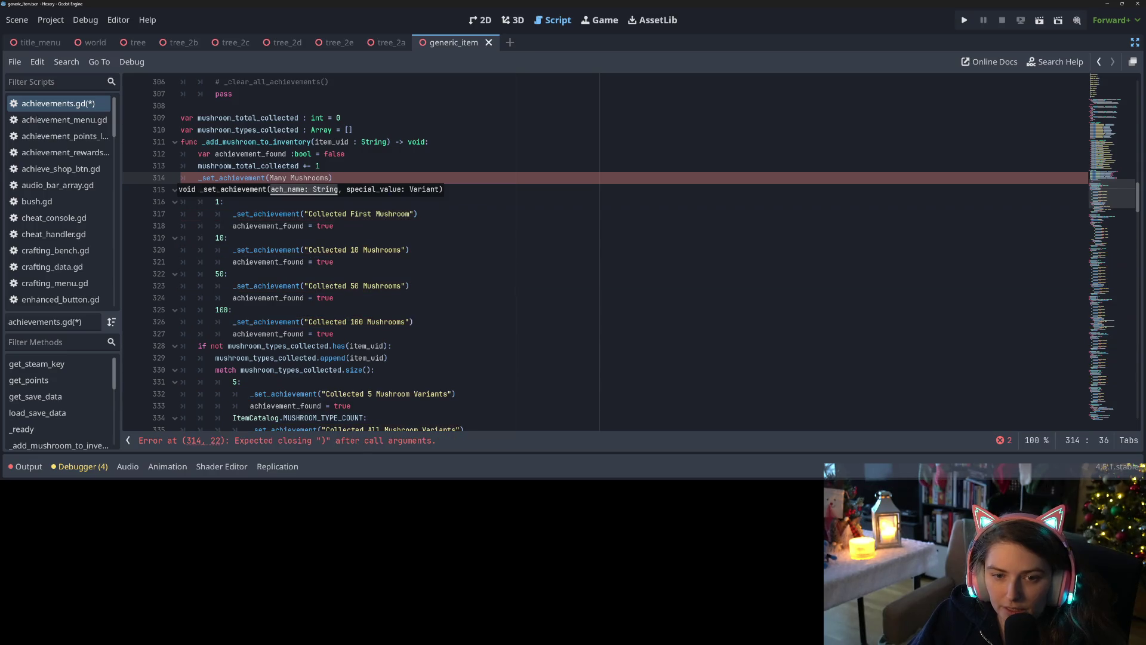
{"action": "key", "text": "ctrl+shift+Left"}
{"action": "key", "text": "ctrl+shift+Left"}
{"action": "type", "text": "\""}
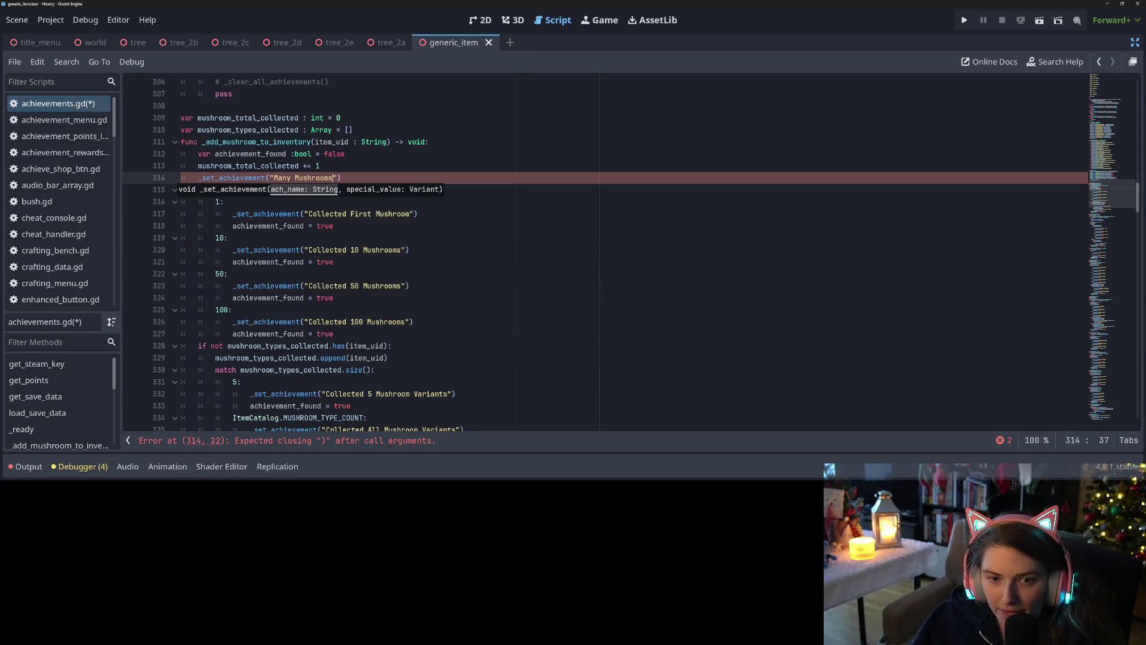
{"action": "type", "text": ", mus"}
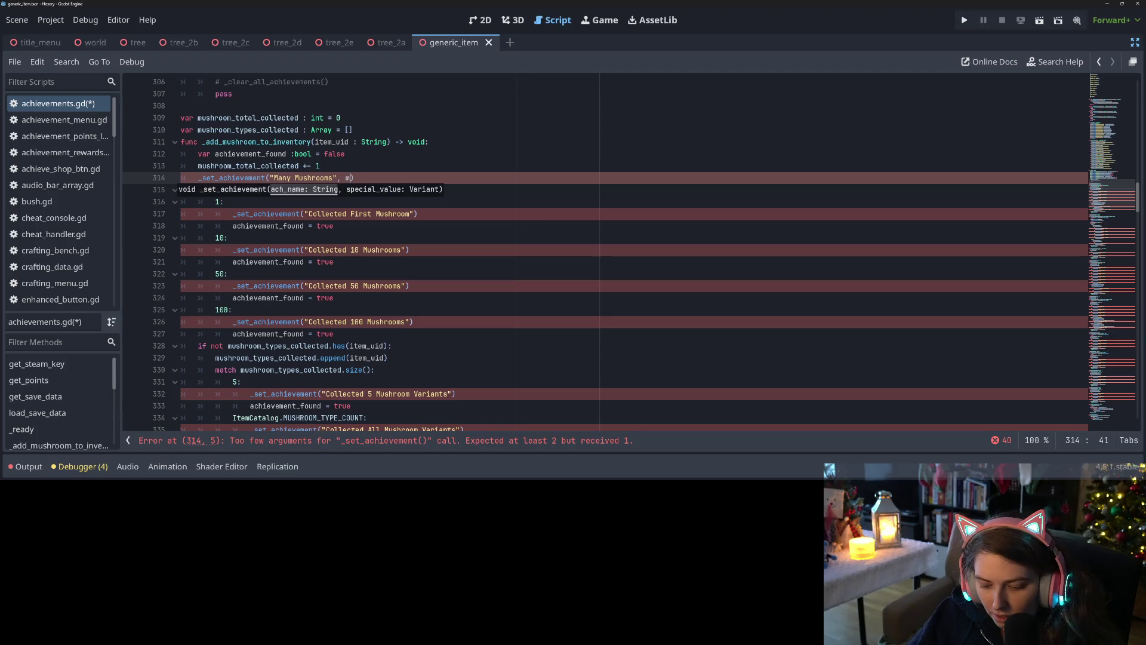
{"action": "key", "text": "Return"}
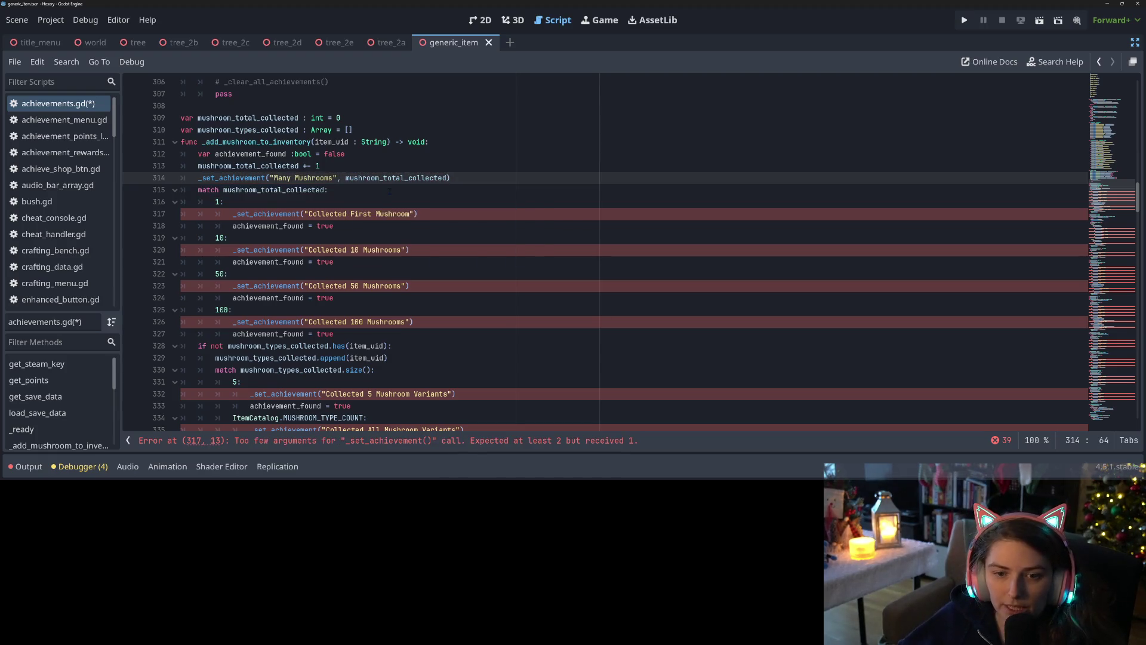
{"action": "left_click", "coordinate": [389, 190]}
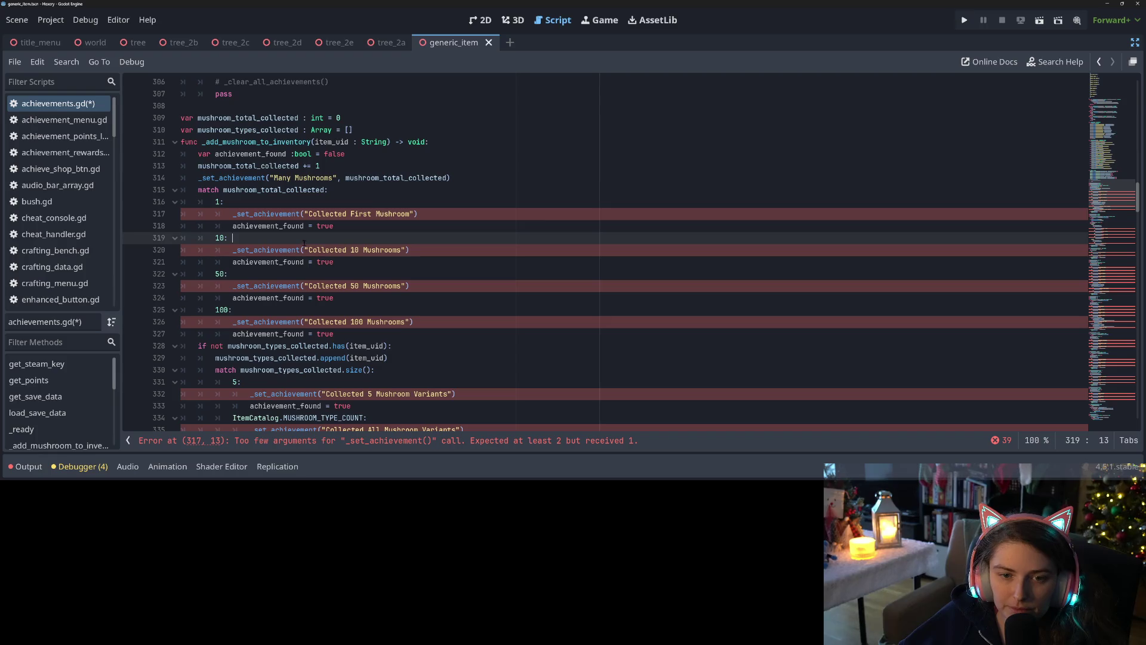
Inspect achievement_found and the other _set_achievement calls, then go to its definition
{"action": "left_click", "coordinate": [223, 190]}
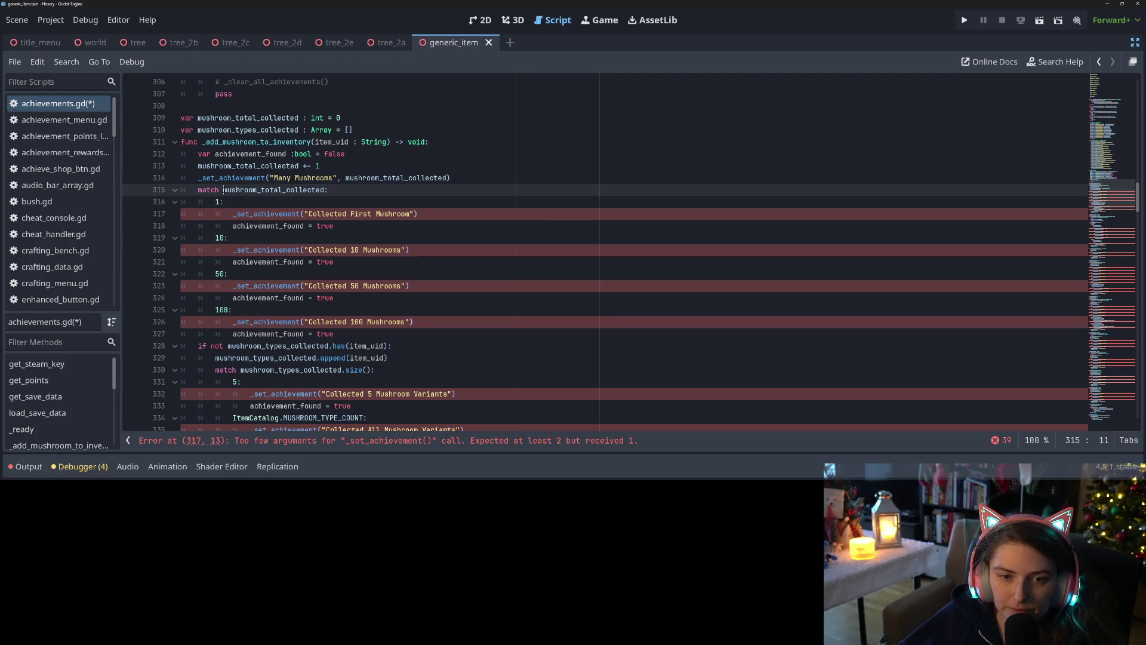
{"action": "left_click", "coordinate": [254, 225]}
{"action": "double_click", "coordinate": [254, 225]}
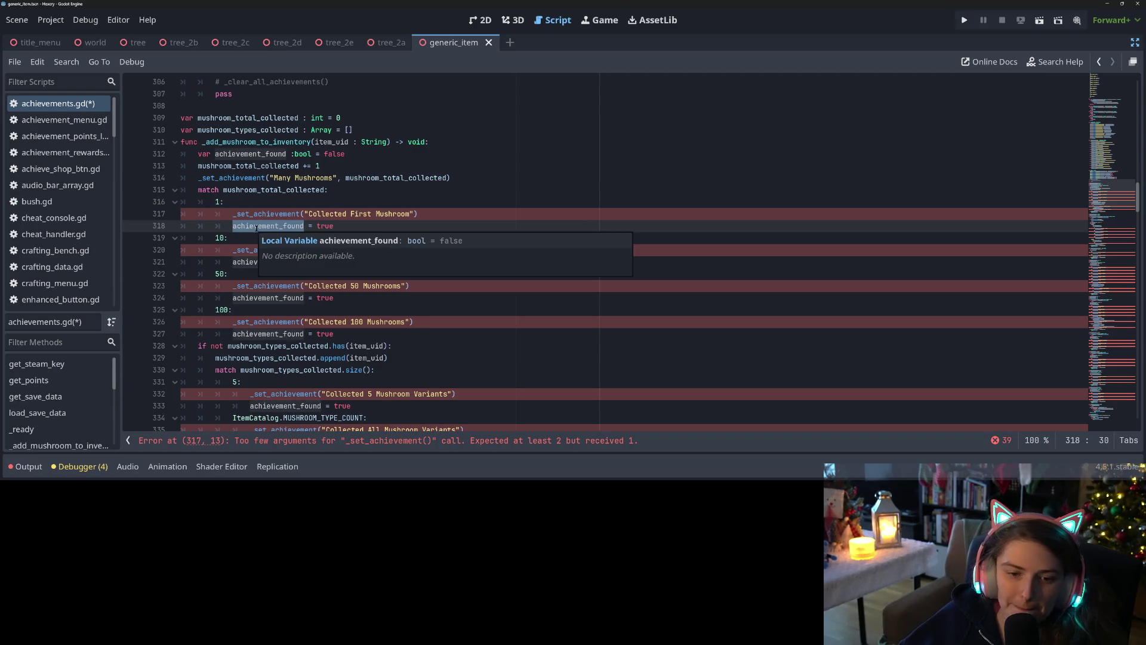
{"action": "left_click", "coordinate": [261, 275]}
{"action": "double_click", "coordinate": [287, 251]}
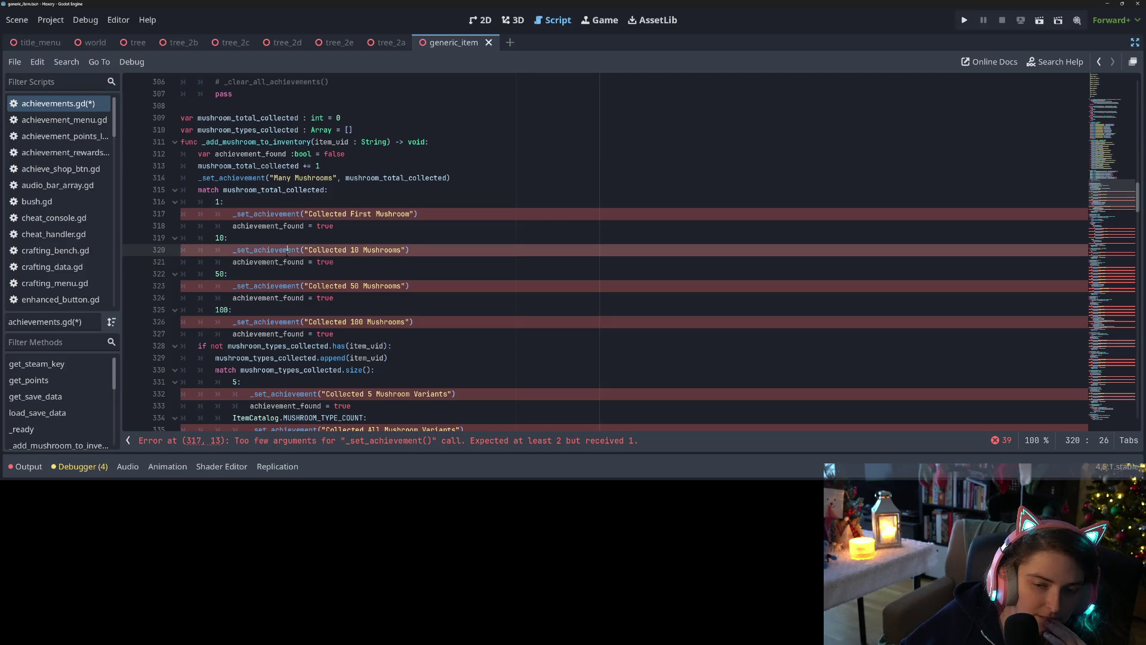
{"action": "double_click", "coordinate": [281, 215]}
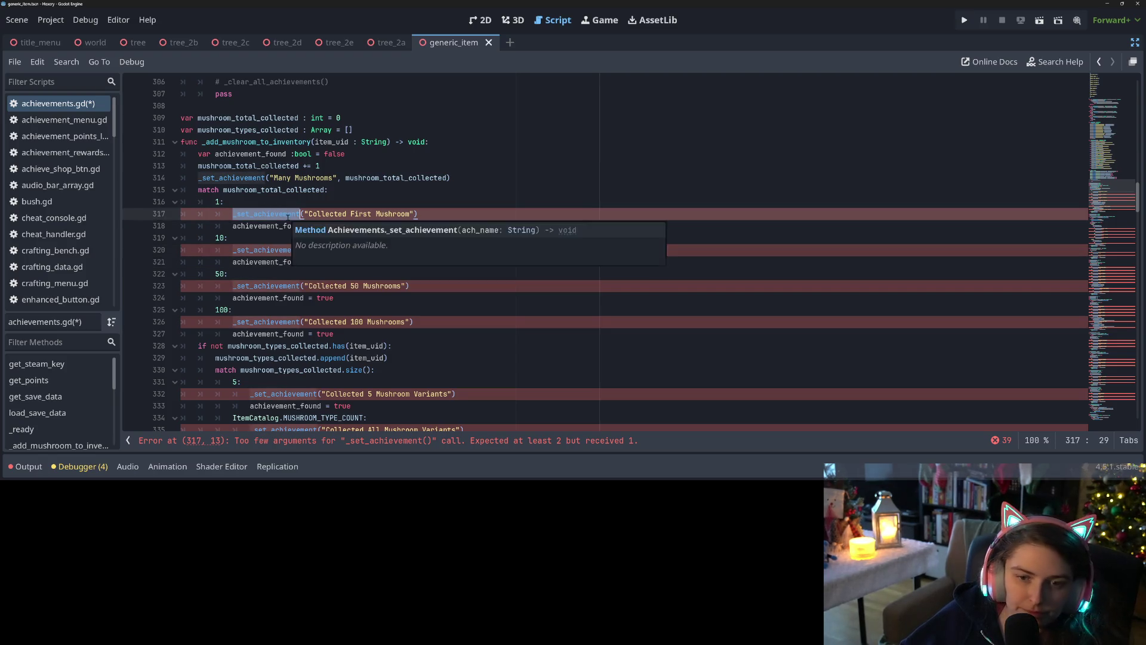
{"action": "left_click", "coordinate": [287, 214], "text": "ctrl"}
{"action": "scroll", "coordinate": [631, 253], "scroll_direction": "down", "scroll_amount": 2}
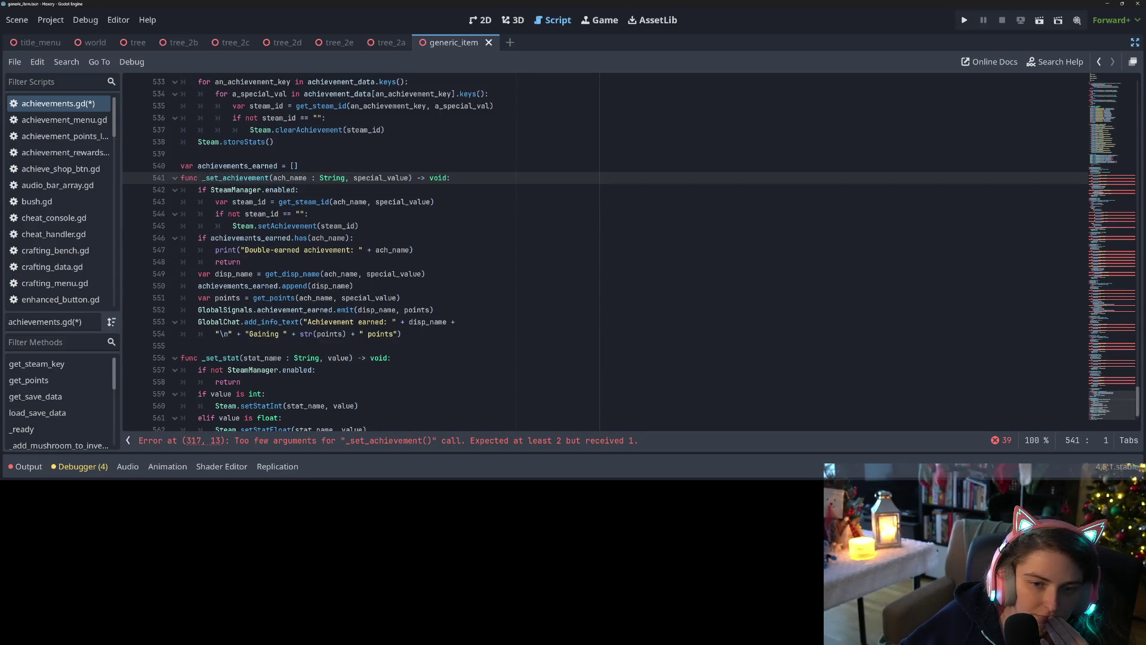
Look up achievements_earned and ach_name in the duplicate-earned check
{"action": "double_click", "coordinate": [244, 239]}
{"action": "double_click", "coordinate": [327, 238]}
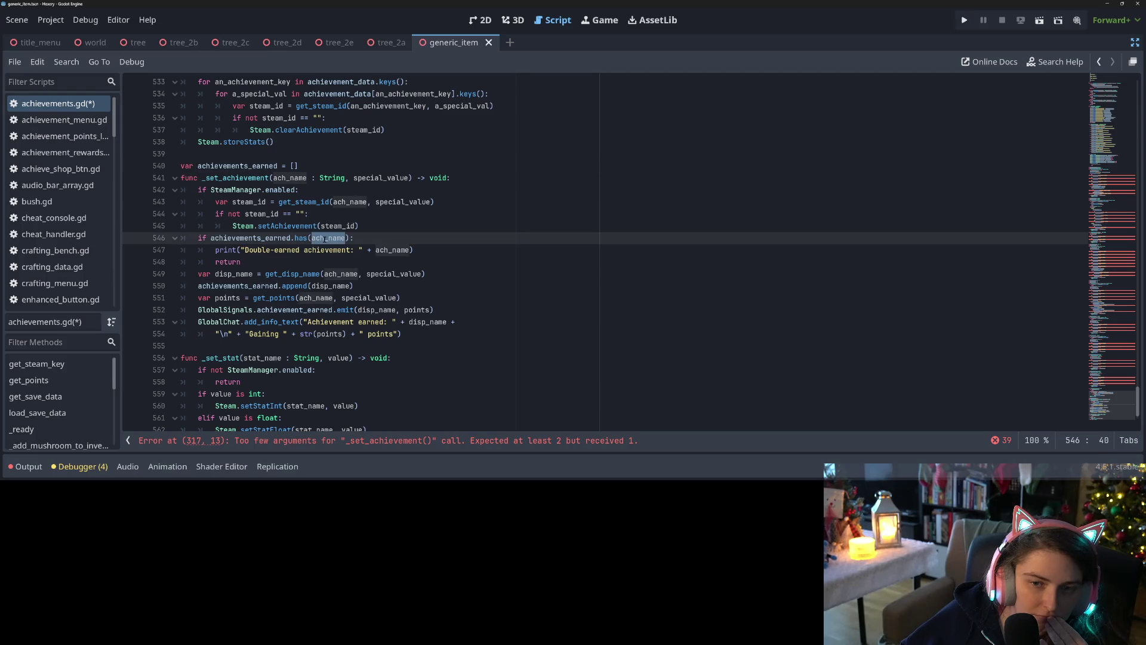
{"action": "mouse_move", "coordinate": [325, 239]}
{"action": "double_click", "coordinate": [288, 238]}
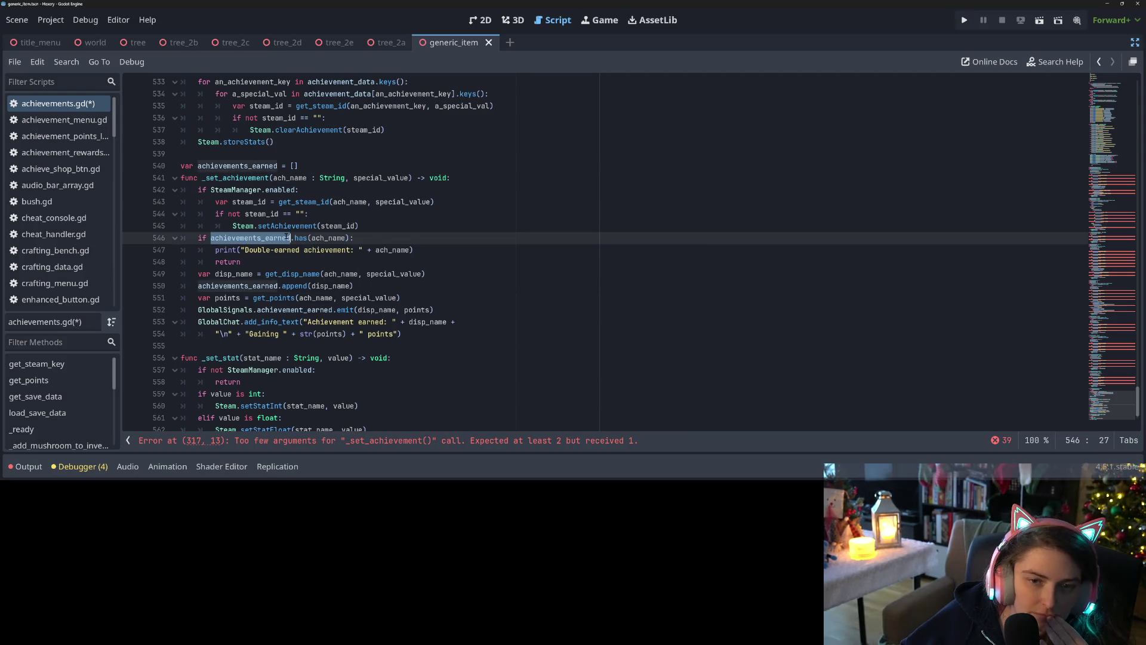
{"action": "left_click", "coordinate": [199, 237]}
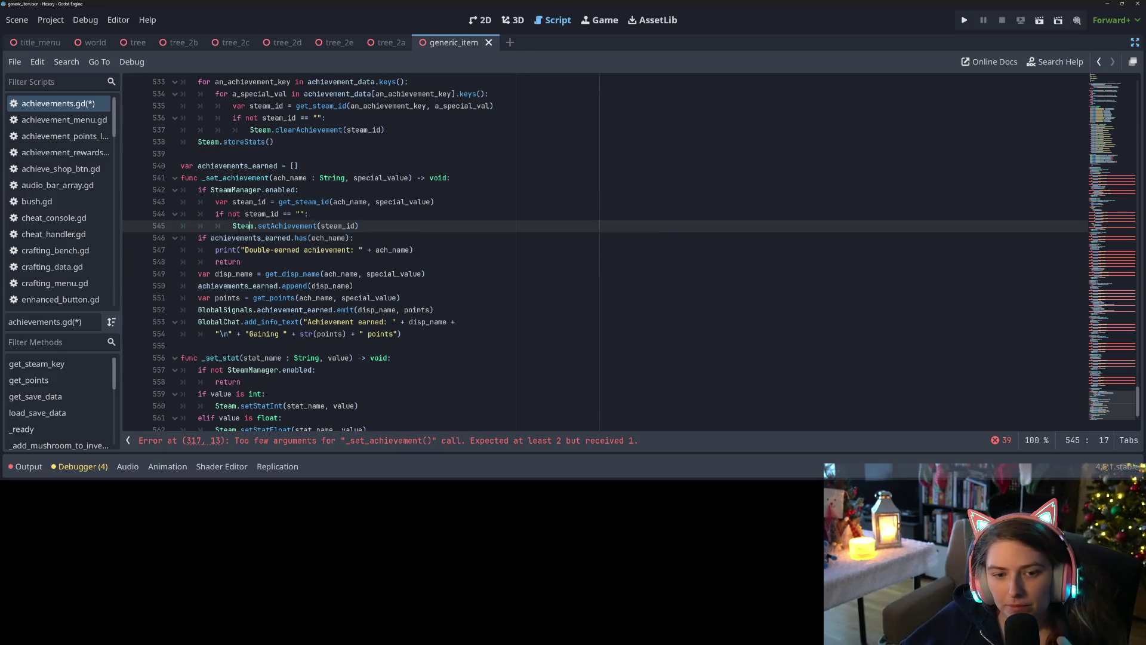
Move the disp_name assignment line above the achievements_earned.has check
{"action": "left_click", "coordinate": [235, 273]}
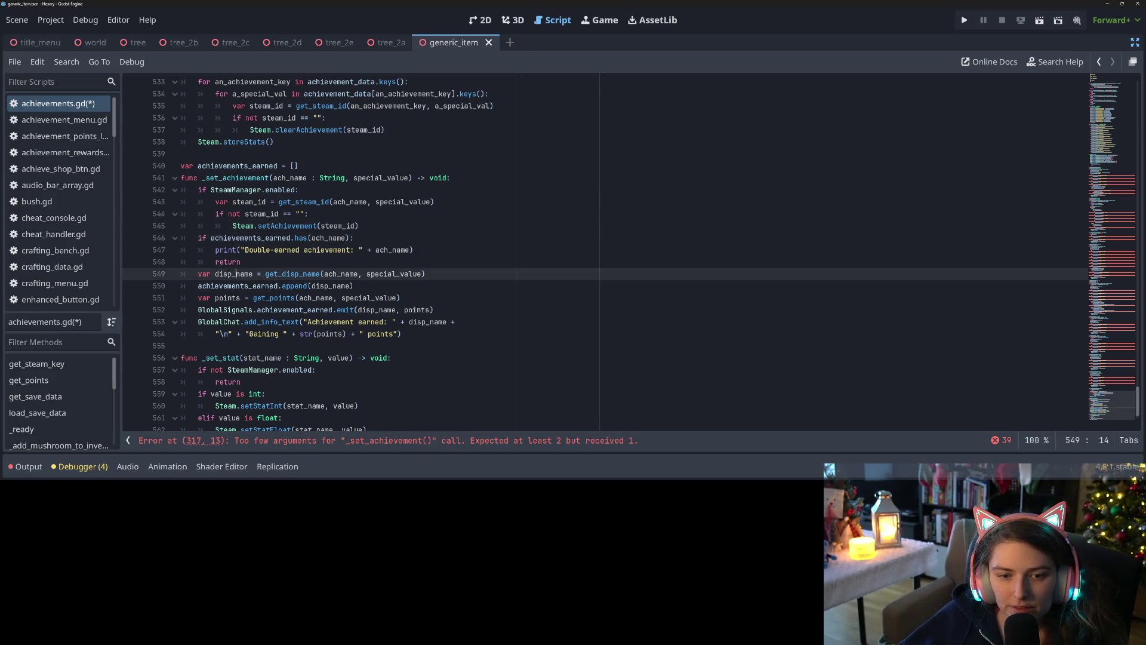
{"action": "left_click_drag", "start_coordinate": [193, 276], "coordinate": [428, 276]}
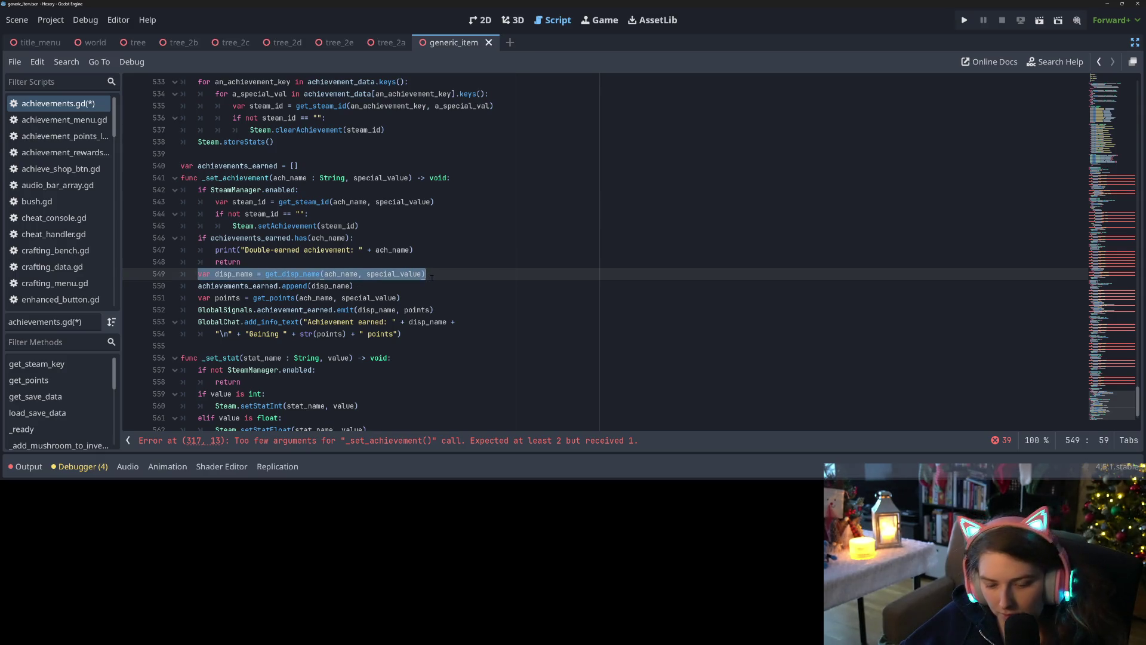
{"action": "key", "text": "ctrl+x"}
{"action": "key", "text": "Up"}
{"action": "key", "text": "Up"}
{"action": "key", "text": "Up"}
{"action": "key", "text": "Home"}
{"action": "key", "text": "Return"}
{"action": "key", "text": "Up"}
{"action": "key", "text": "ctrl+v"}
Test achievements_earned.has for disp_name instead of ach_name, remove the blank line, and save
{"action": "double_click", "coordinate": [239, 238]}
{"action": "key", "text": "ctrl+c"}
{"action": "double_click", "coordinate": [332, 250]}
{"action": "key", "text": "ctrl+v"}
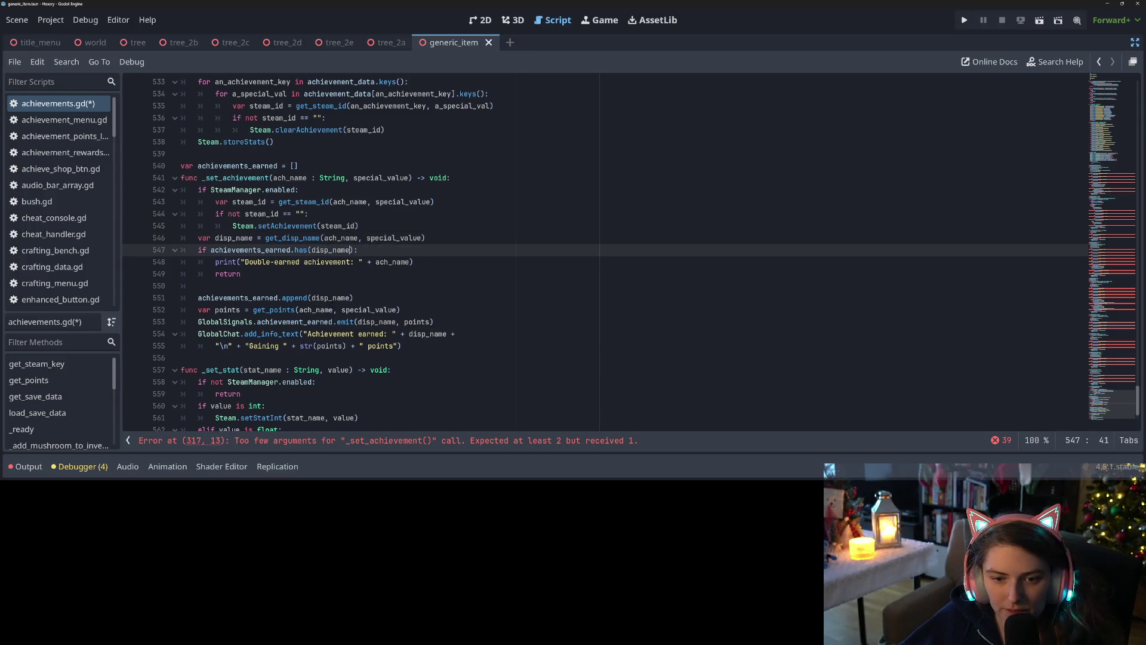
{"action": "key", "text": "Down"}
{"action": "key", "text": "Down"}
{"action": "key", "text": "Down"}
{"action": "key", "text": "BackSpace"}
{"action": "key", "text": "BackSpace"}
{"action": "key", "text": "ctrl+s"}
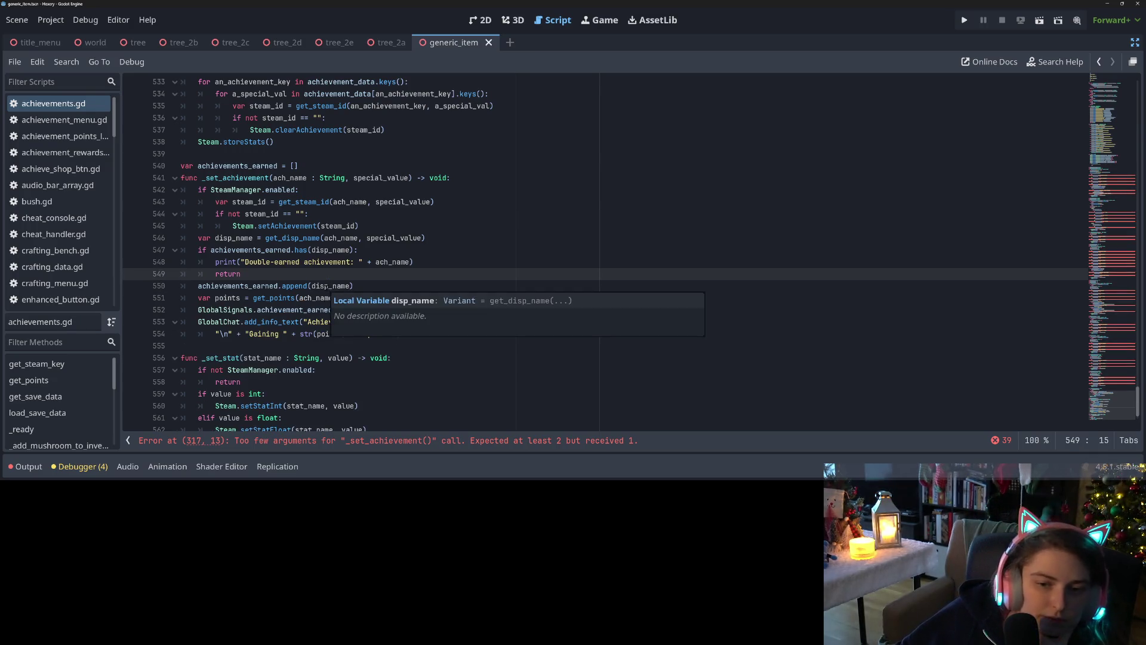
Review get_disp_name and the remaining _set_achievement lines
{"action": "double_click", "coordinate": [292, 238]}
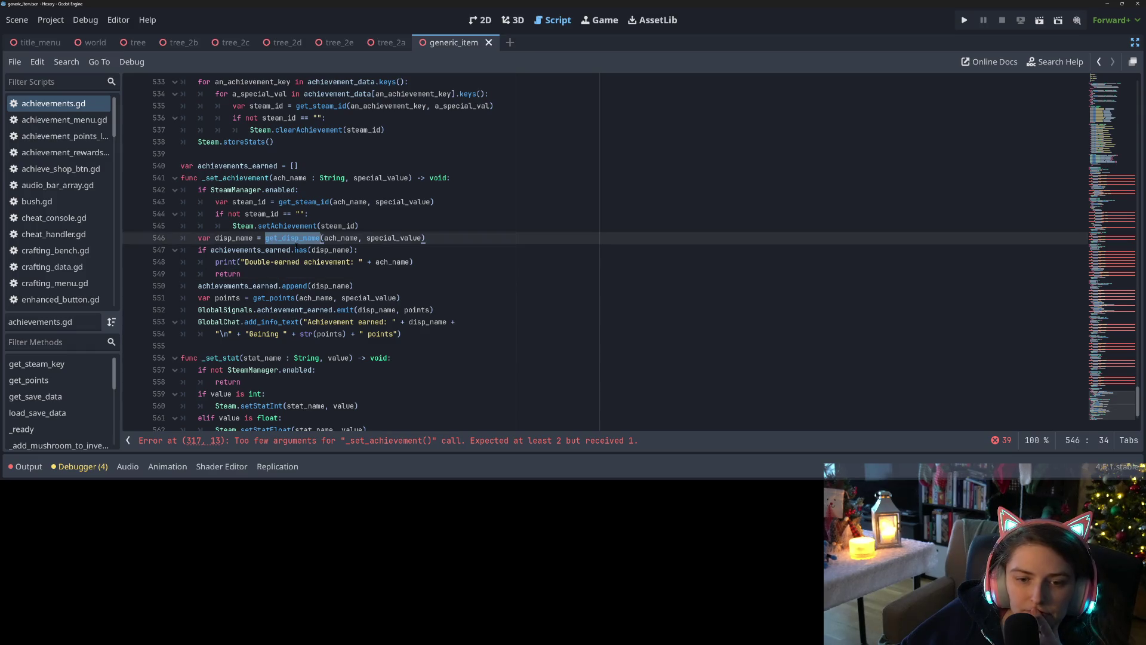
{"action": "left_click", "coordinate": [228, 237]}
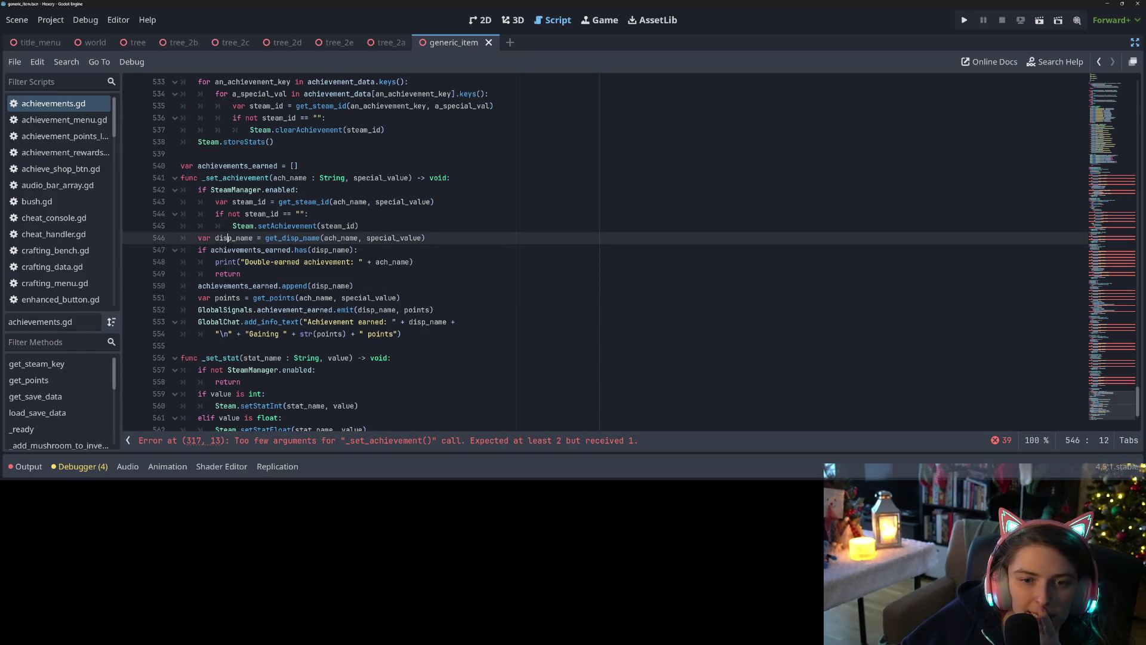
{"action": "double_click", "coordinate": [273, 239]}
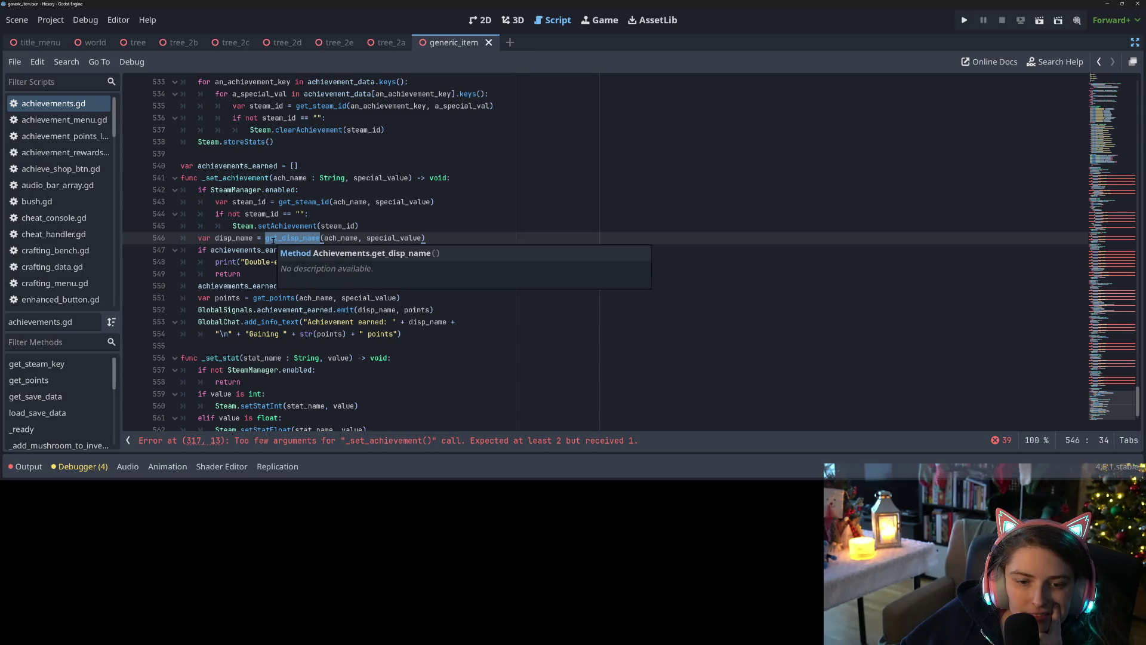
{"action": "left_click", "coordinate": [231, 286]}
{"action": "key", "text": "Down"}
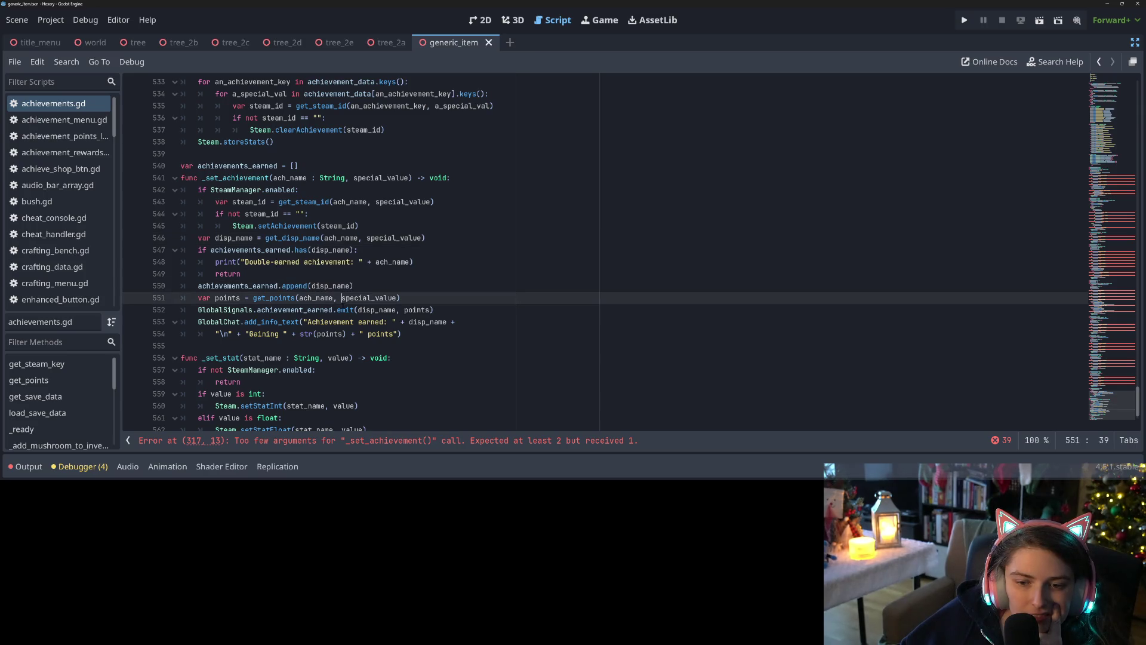
{"action": "left_click", "coordinate": [468, 322]}
{"action": "left_click", "coordinate": [464, 311]}
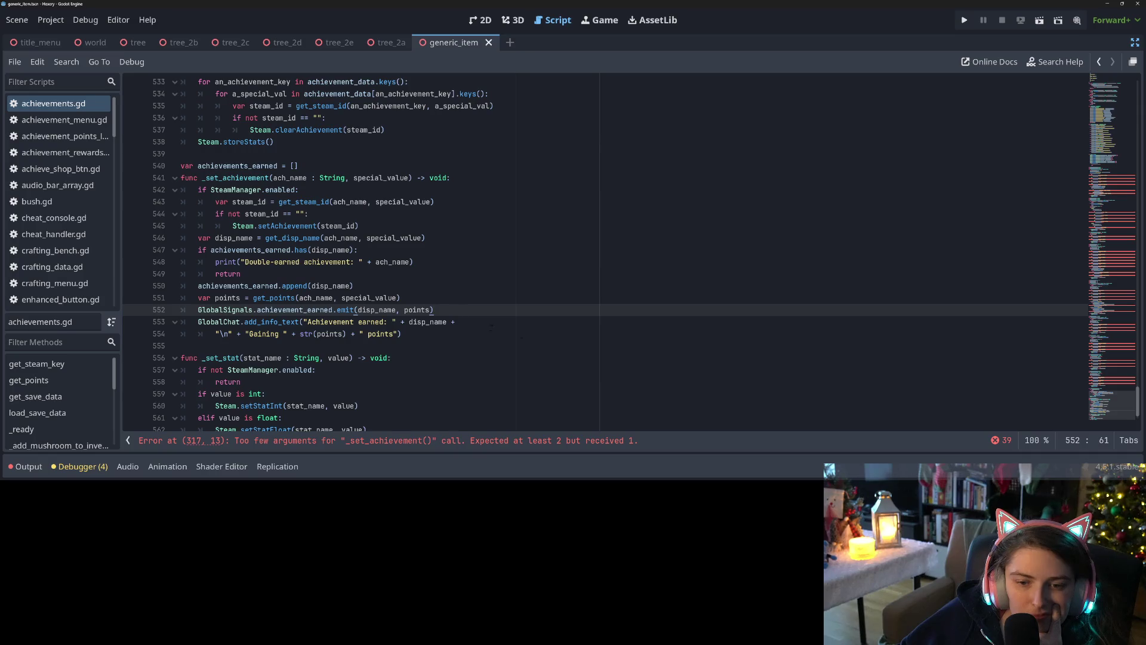
{"action": "mouse_move", "coordinate": [1111, 406]}
{"action": "left_mouse_down"}
{"action": "mouse_move", "coordinate": [1116, 78]}
{"action": "mouse_move", "coordinate": [1121, 105]}
{"action": "left_mouse_up"}
Insert a line above get_disp_name and begin 'static func has_ach('
{"action": "scroll", "coordinate": [418, 239], "scroll_direction": "down", "scroll_amount": 4}
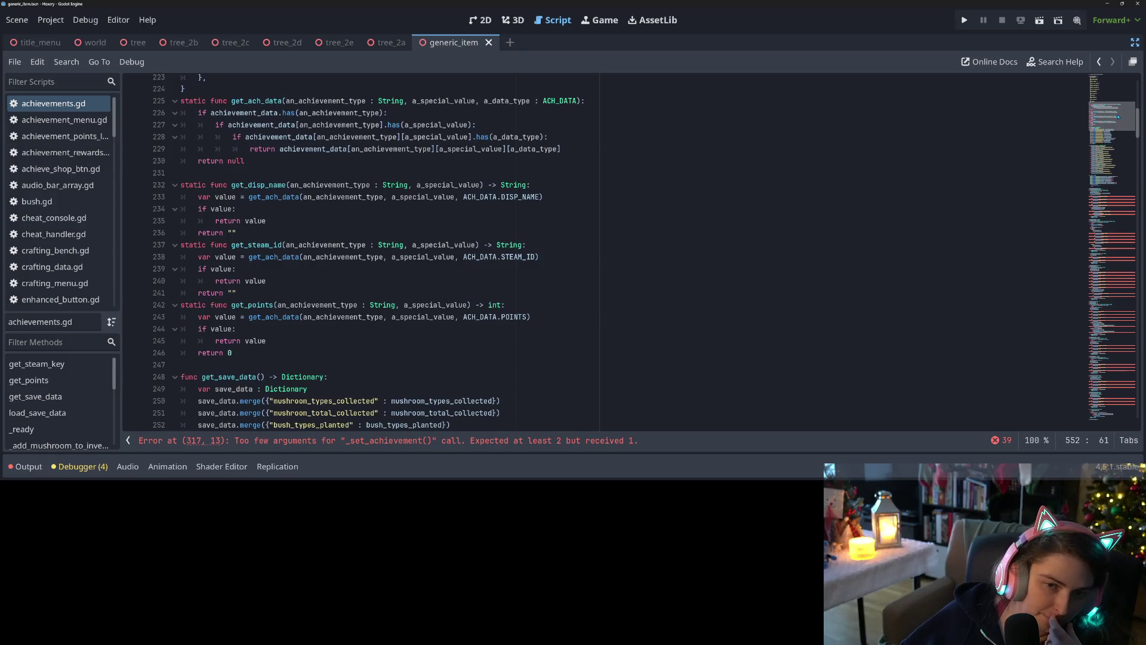
{"action": "left_click", "coordinate": [290, 173]}
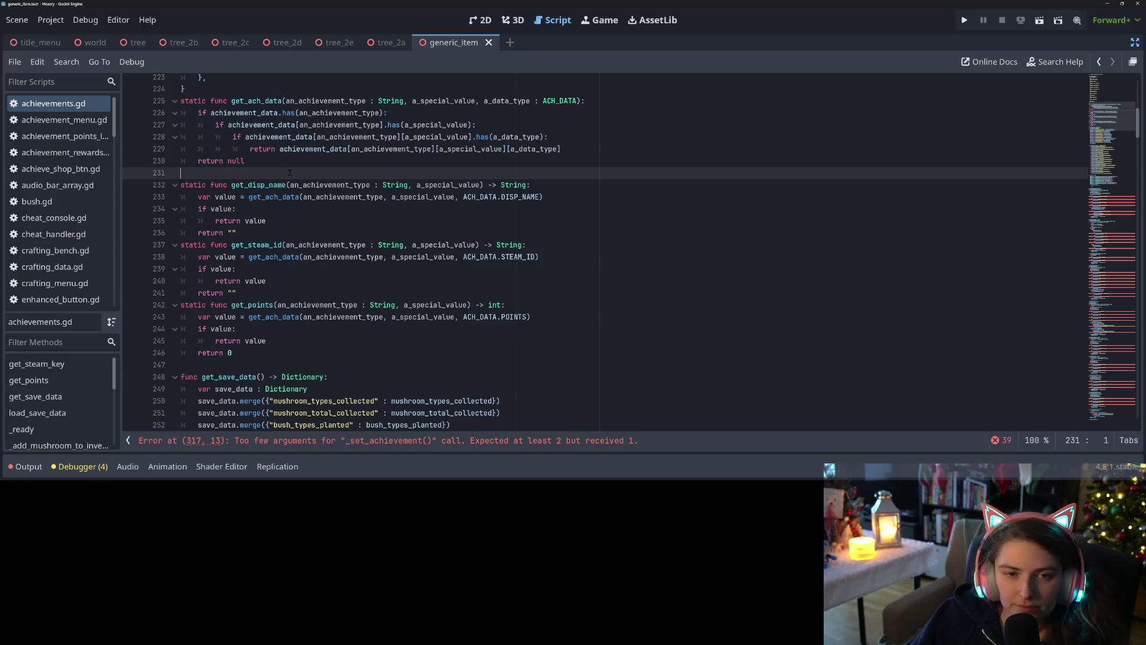
{"action": "key", "text": "Return"}
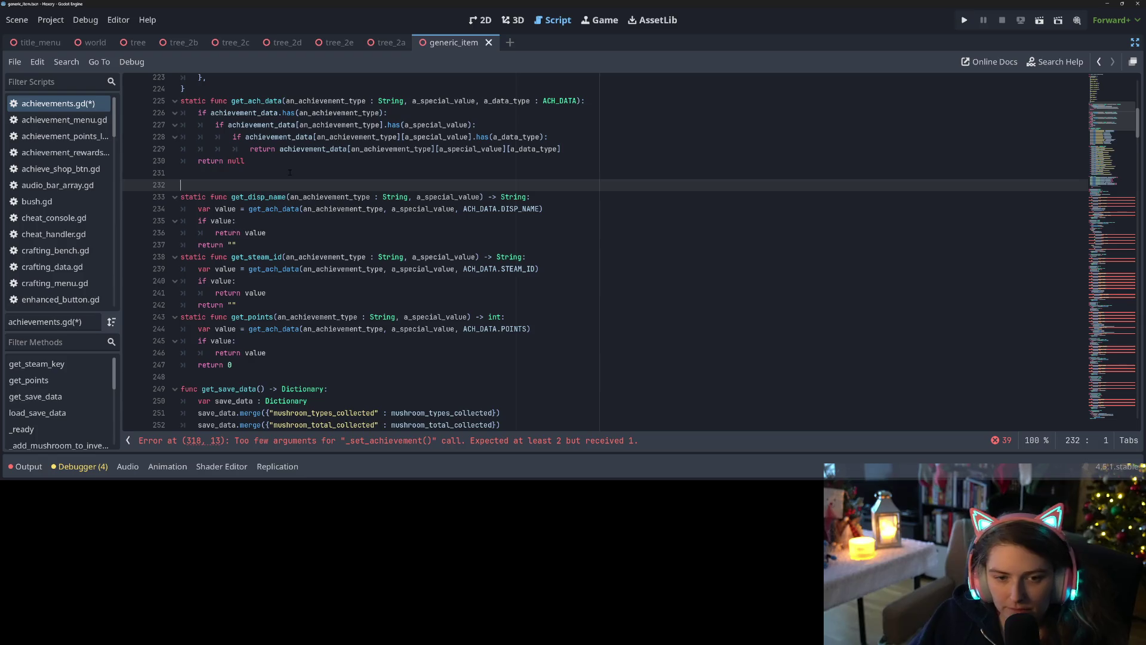
{"action": "key", "text": "ctrl+s"}
{"action": "type", "text": "static func has"}
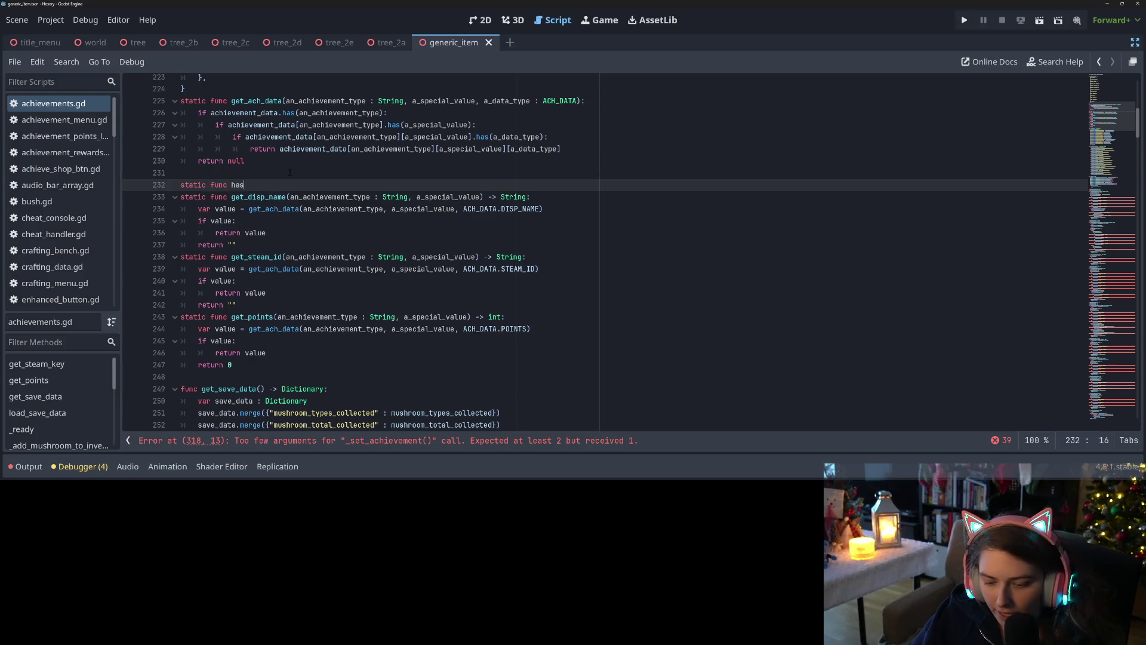
{"action": "type", "text": "_ach("}
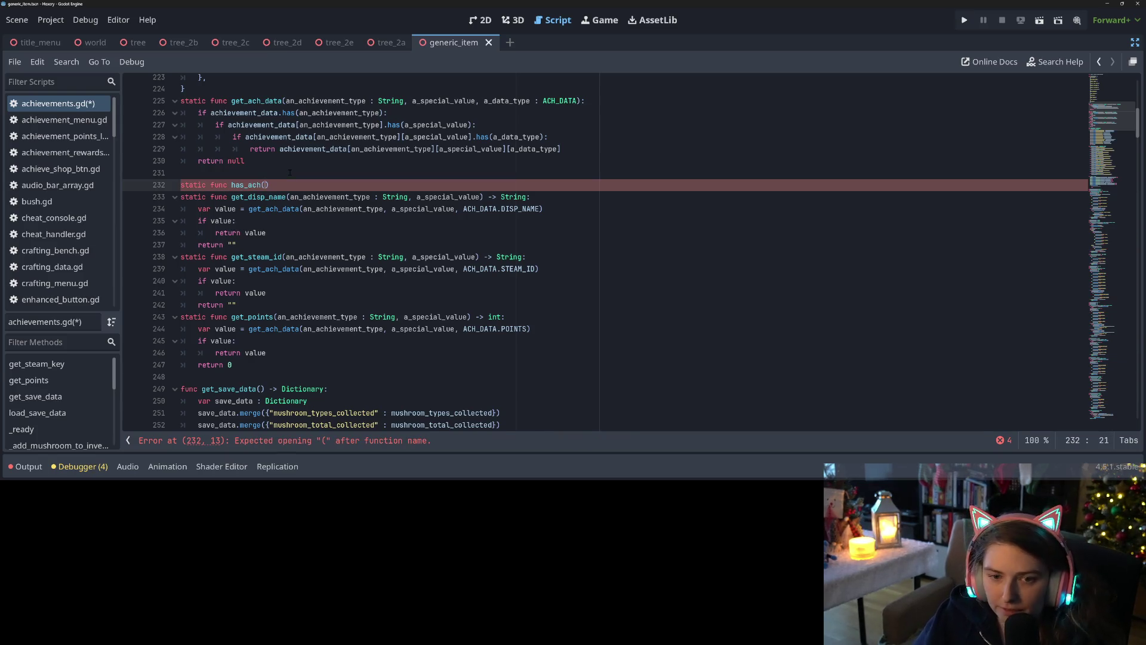
Give has_ach get_disp_name's parameter list and a -> bool return type
{"action": "left_click_drag", "start_coordinate": [290, 196], "coordinate": [481, 196]}
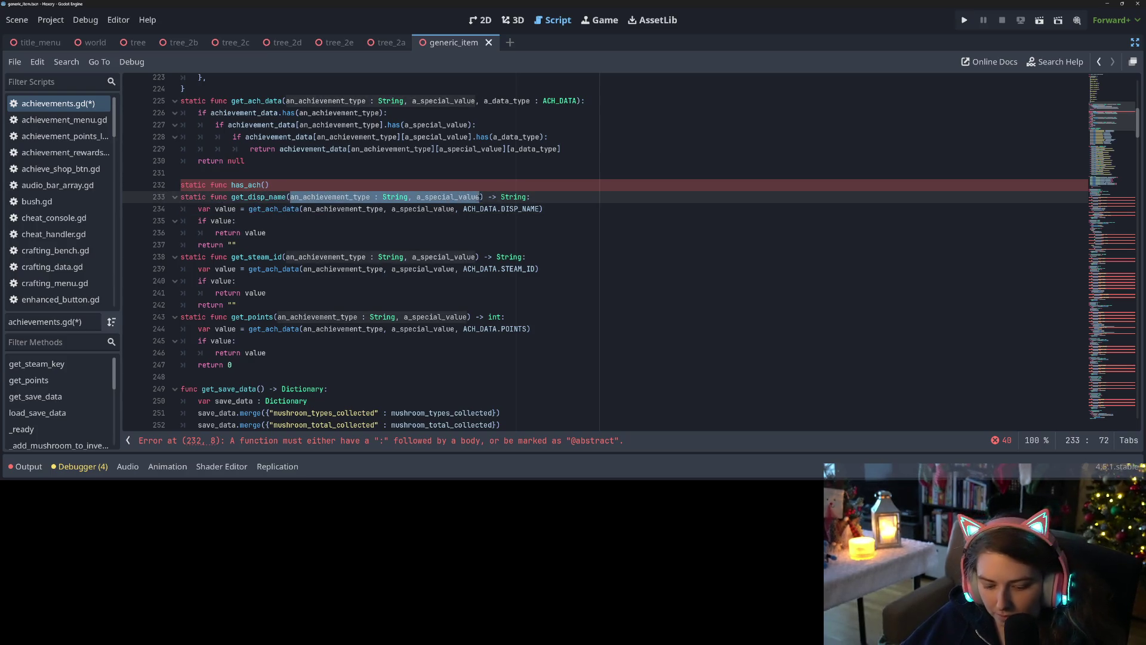
{"action": "key", "text": "ctrl+c"}
{"action": "left_click", "coordinate": [265, 185]}
{"action": "key", "text": "ctrl+v"}
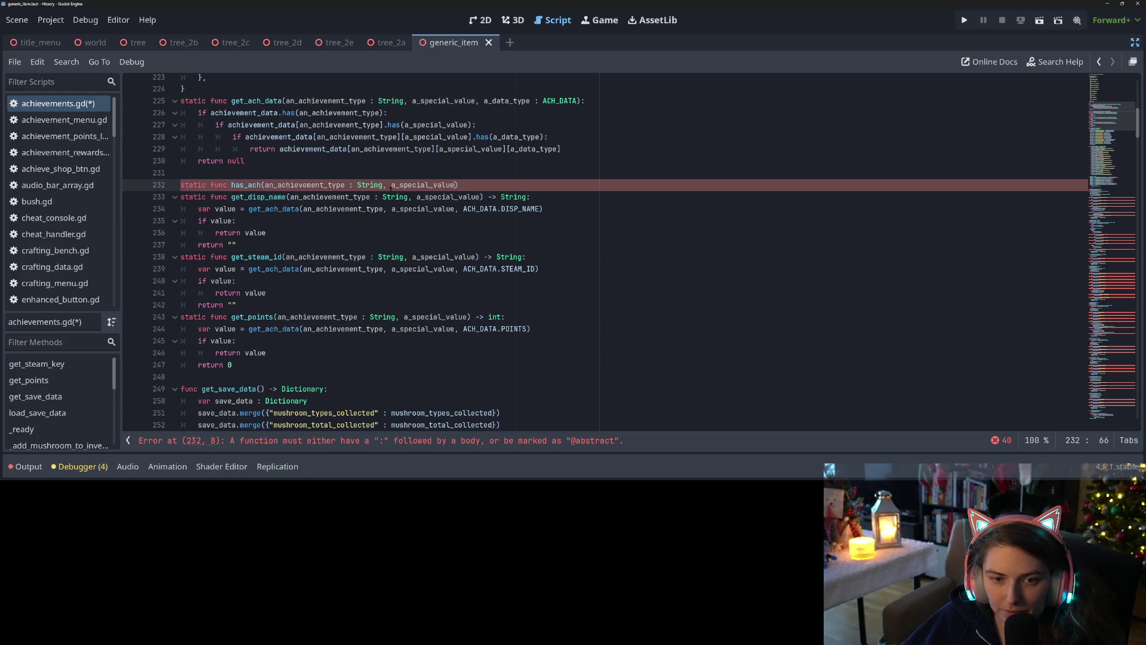
{"action": "left_click", "coordinate": [494, 184]}
{"action": "type", "text": "-> "}
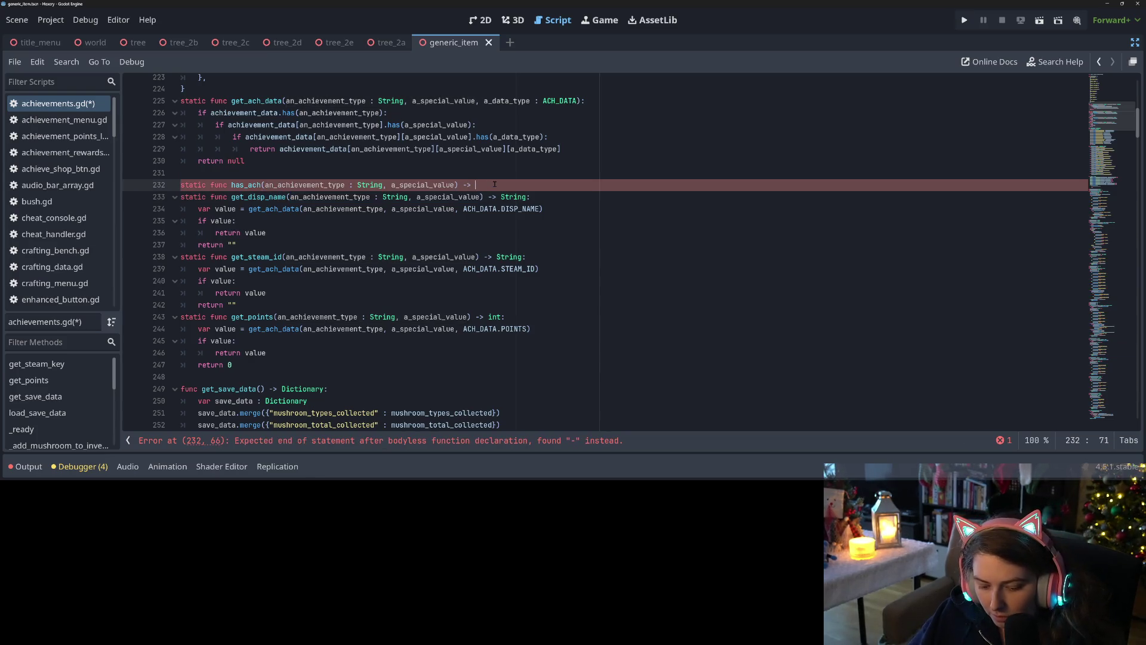
{"action": "type", "text": "bool:"}
{"action": "key", "text": "Return"}
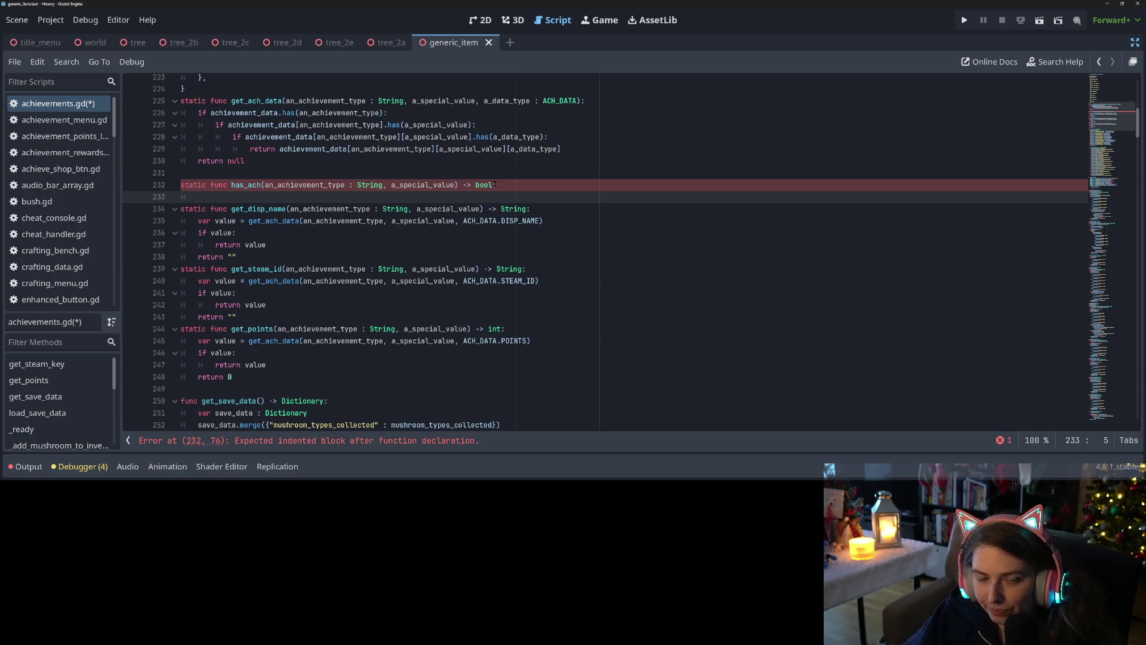
Start the has_ach body with 'return get_disp_name'
{"action": "type", "text": "return"}
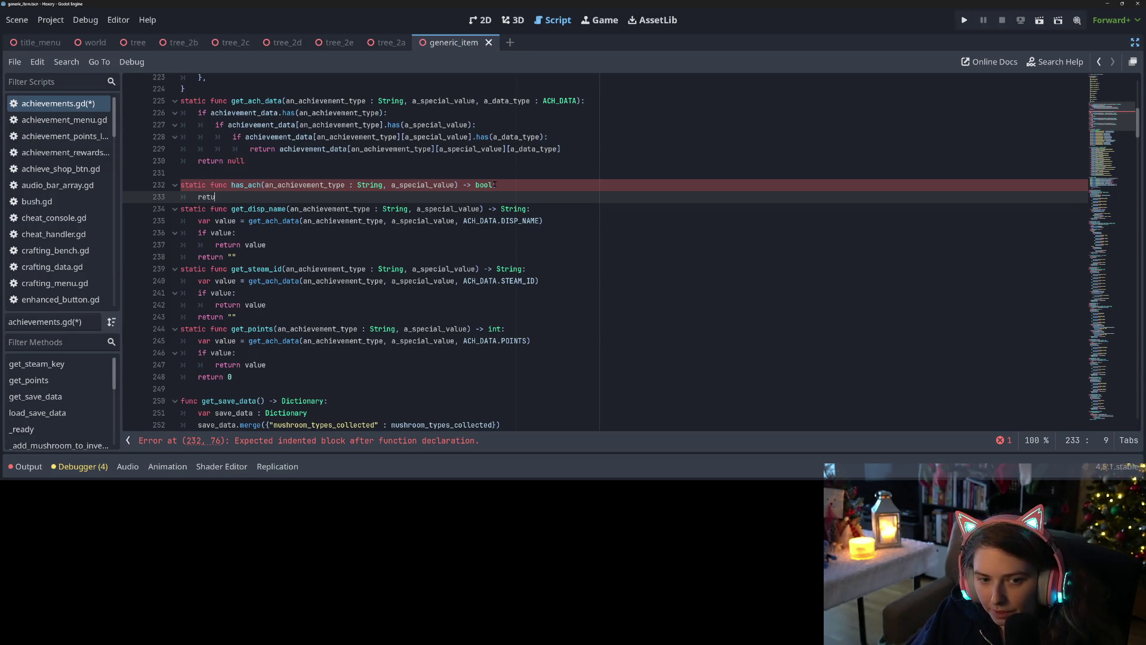
{"action": "double_click", "coordinate": [268, 208]}
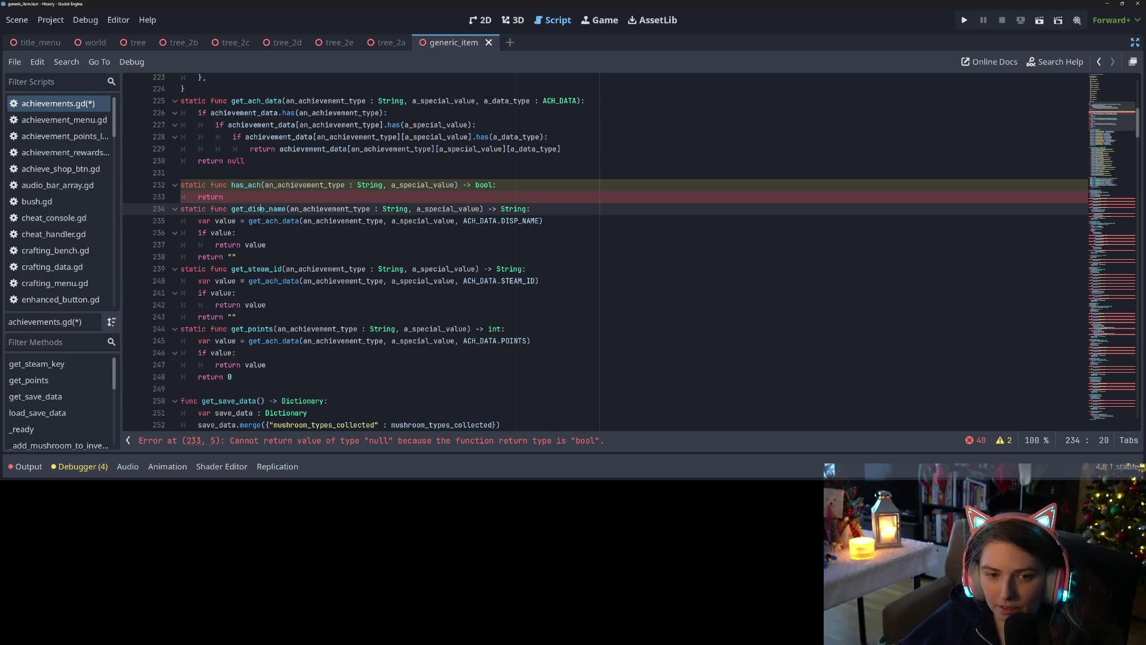
{"action": "key", "text": "ctrl+c"}
{"action": "left_click", "coordinate": [272, 197]}
{"action": "key", "text": "ctrl+v"}
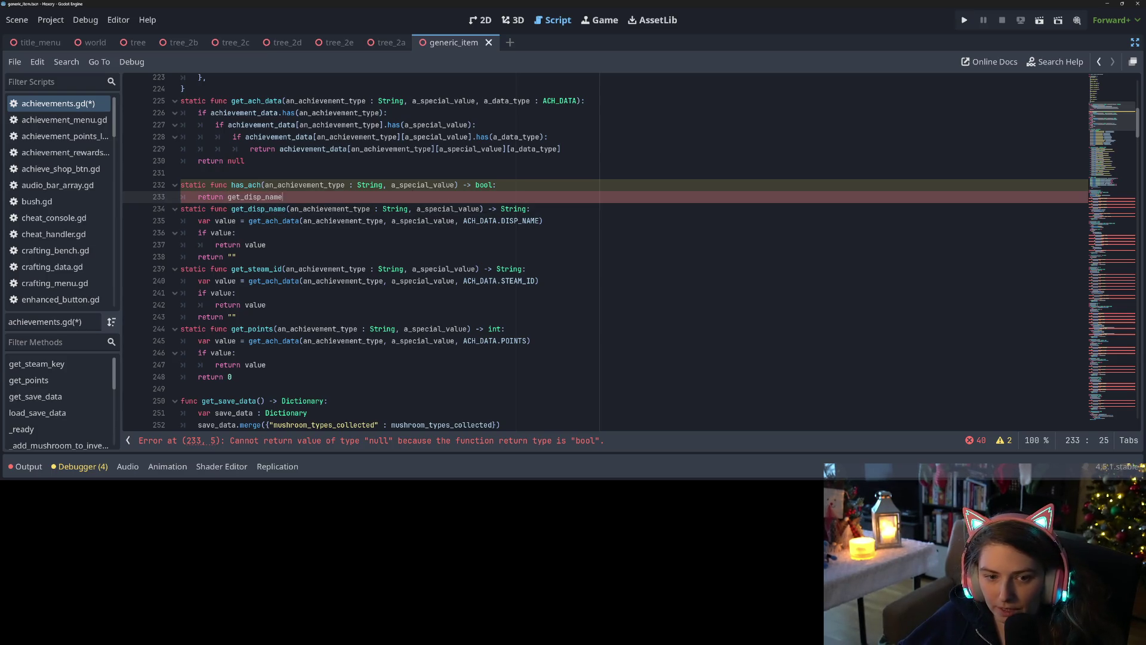